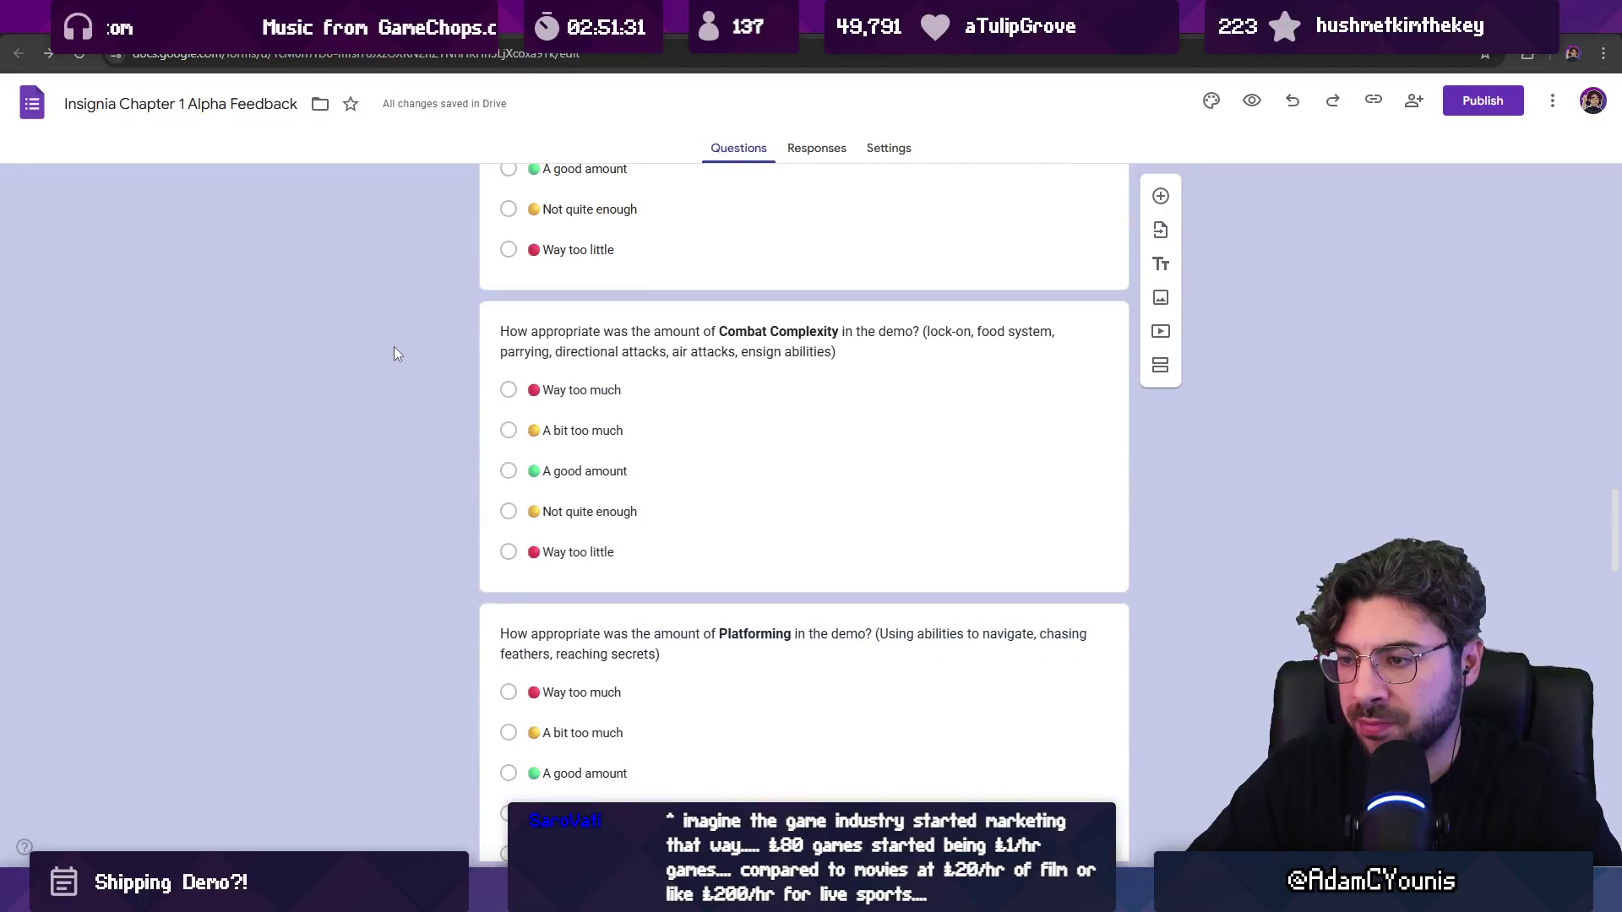
pyautogui.scroll(-4, 405, 340)
# Step: Scroll through the Insignia Chapter 1 Alpha Feedback form to review its contents
pyautogui.scroll(8, 447, 353)
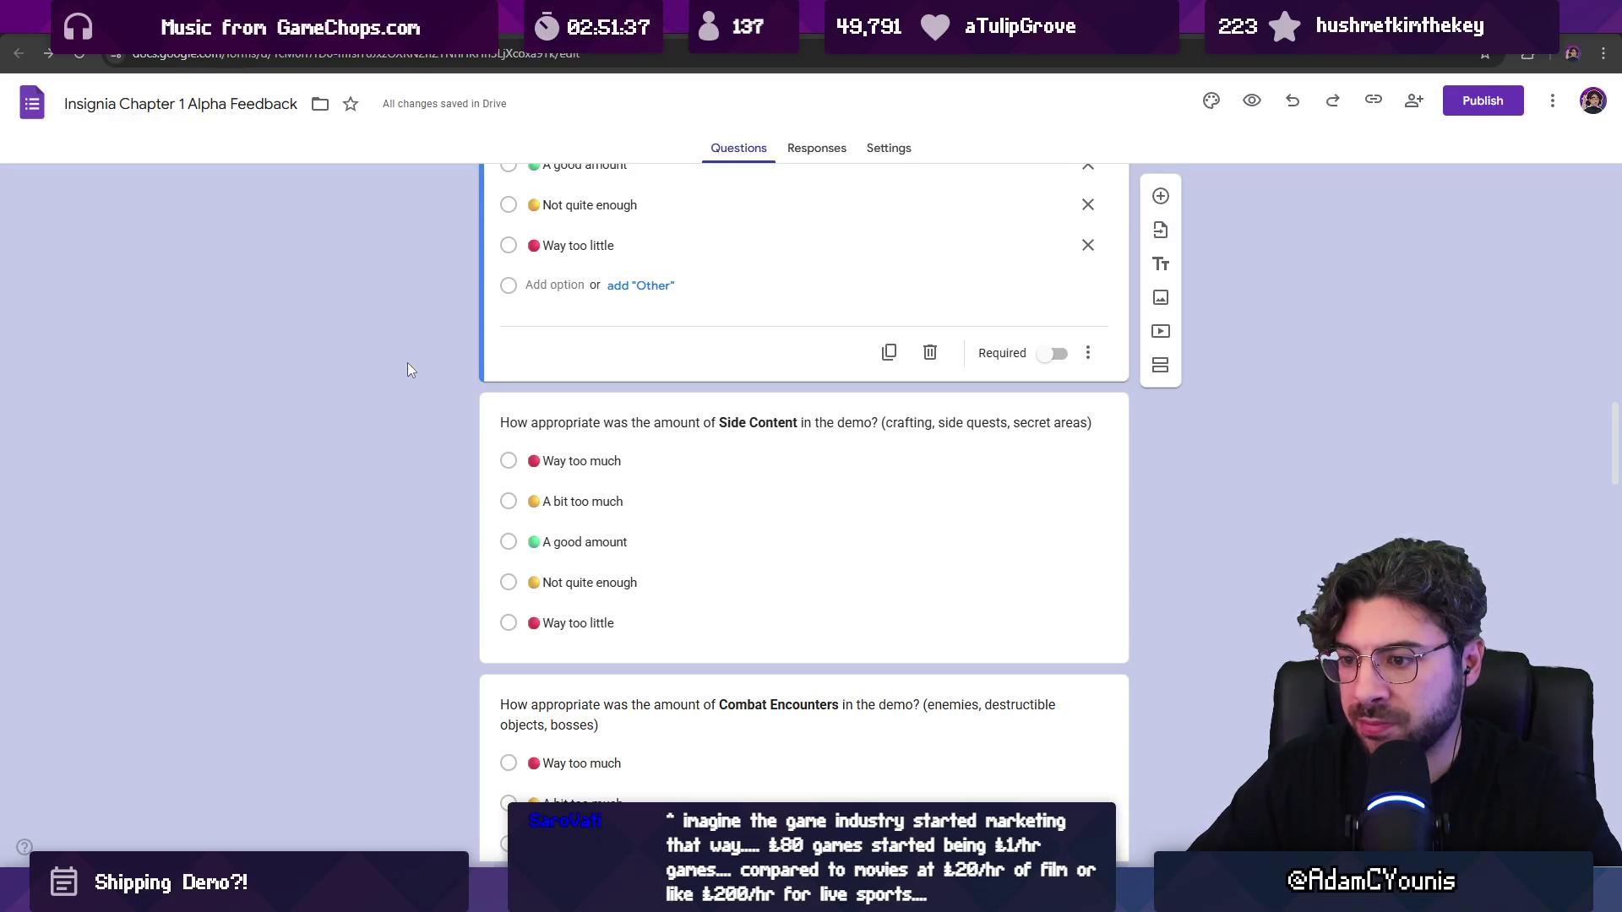
pyautogui.scroll(4, 405, 365)
pyautogui.scroll(-5, 405, 368)
pyautogui.scroll(-6, 408, 370)
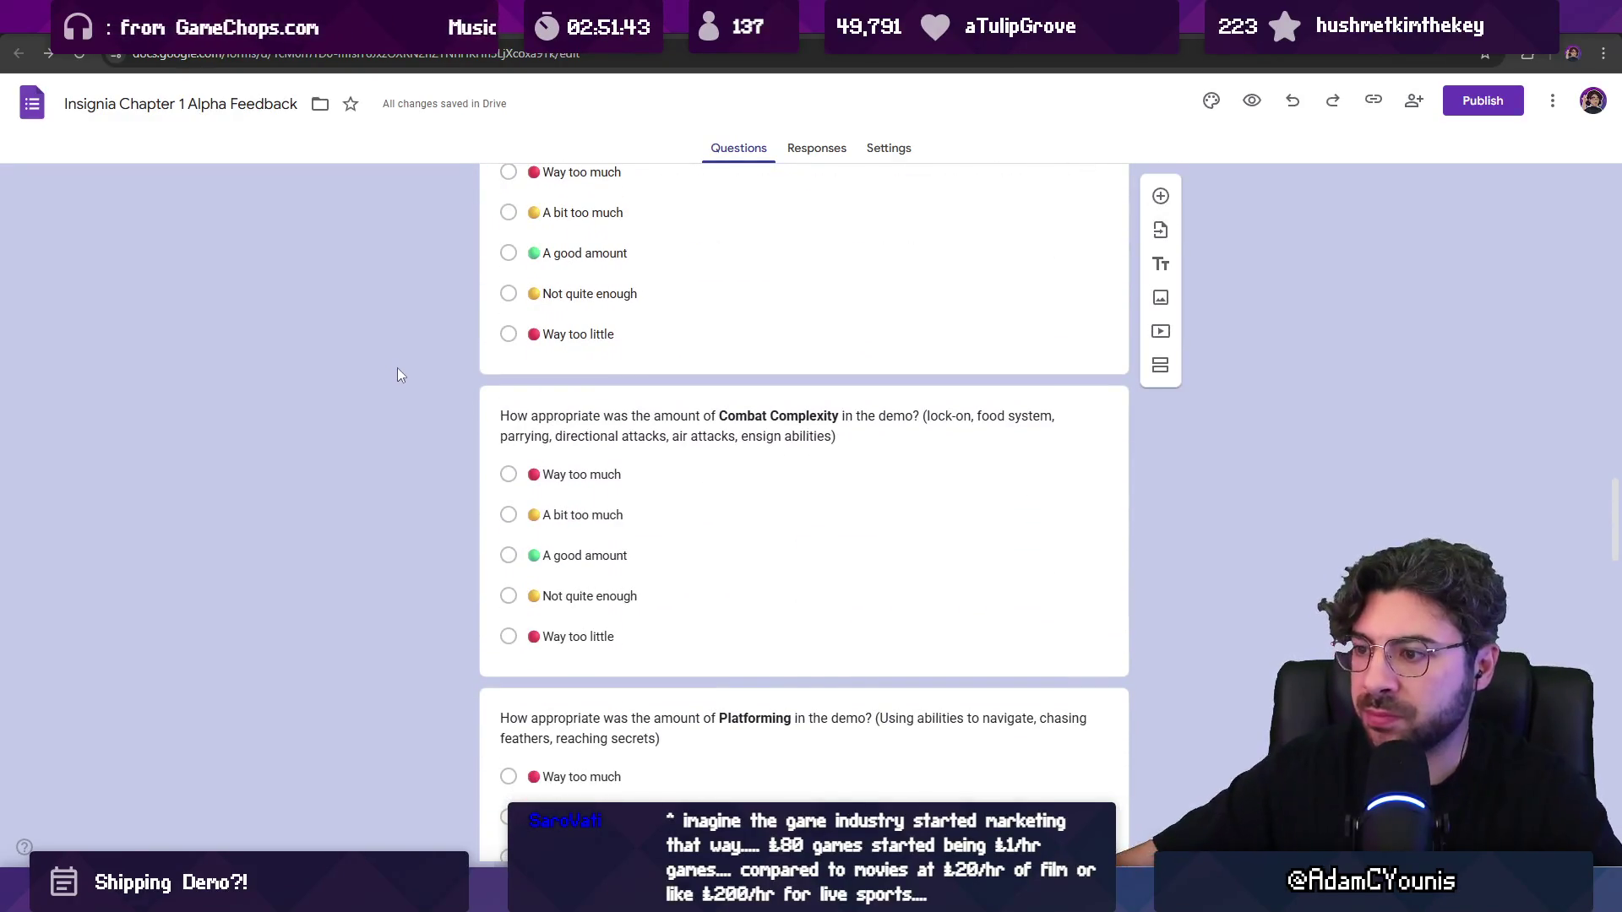
pyautogui.scroll(-4, 369, 391)
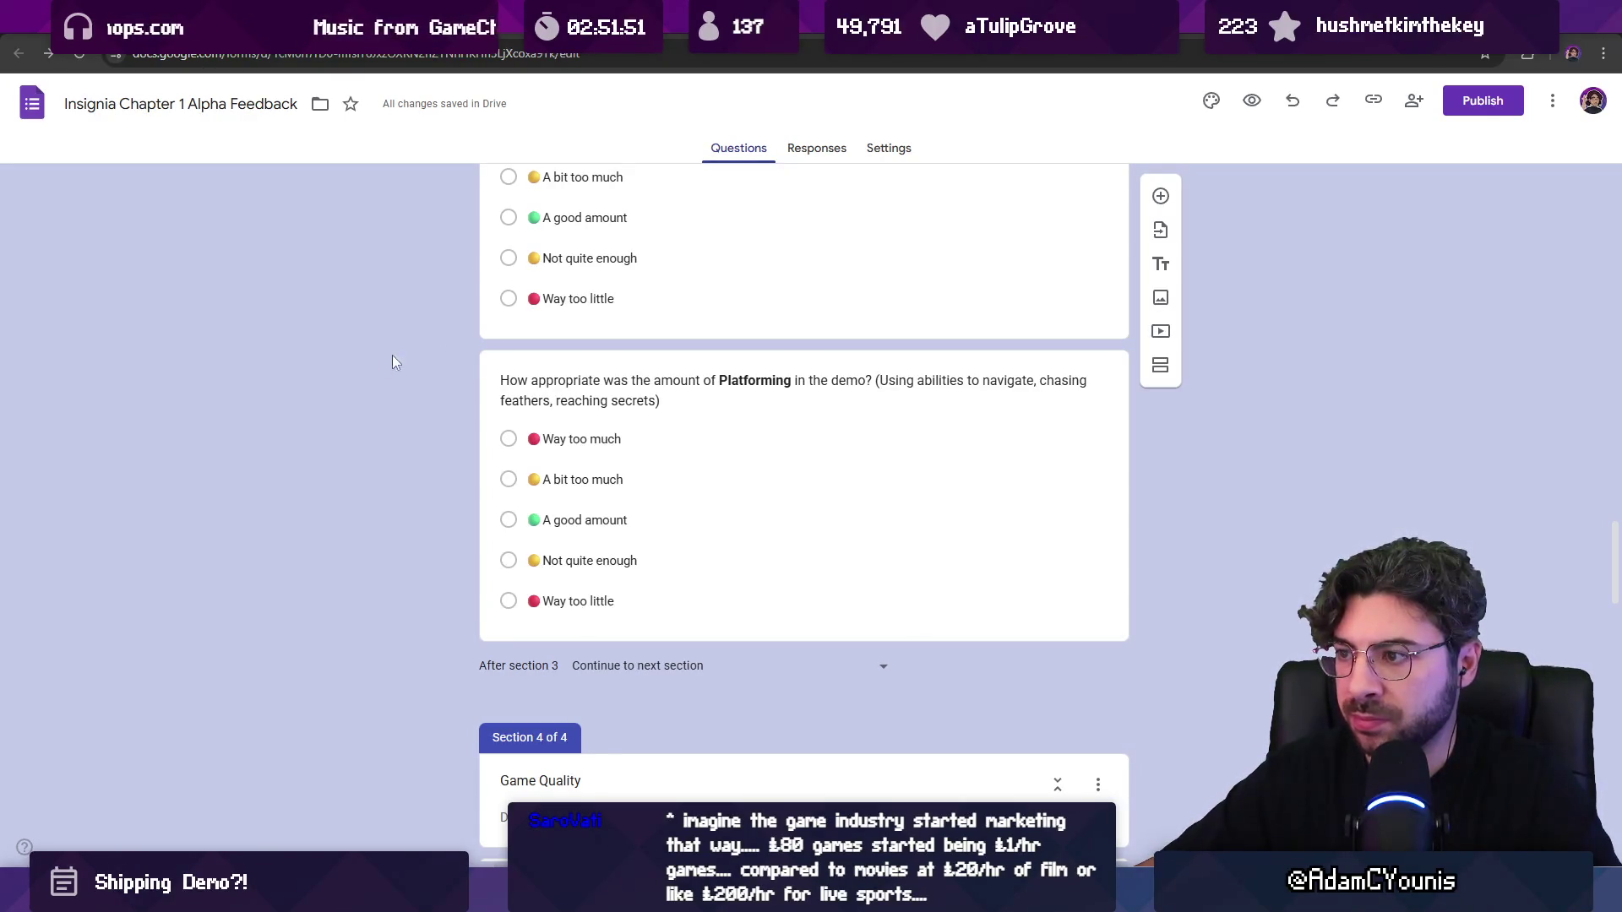
pyautogui.scroll(4, 378, 341)
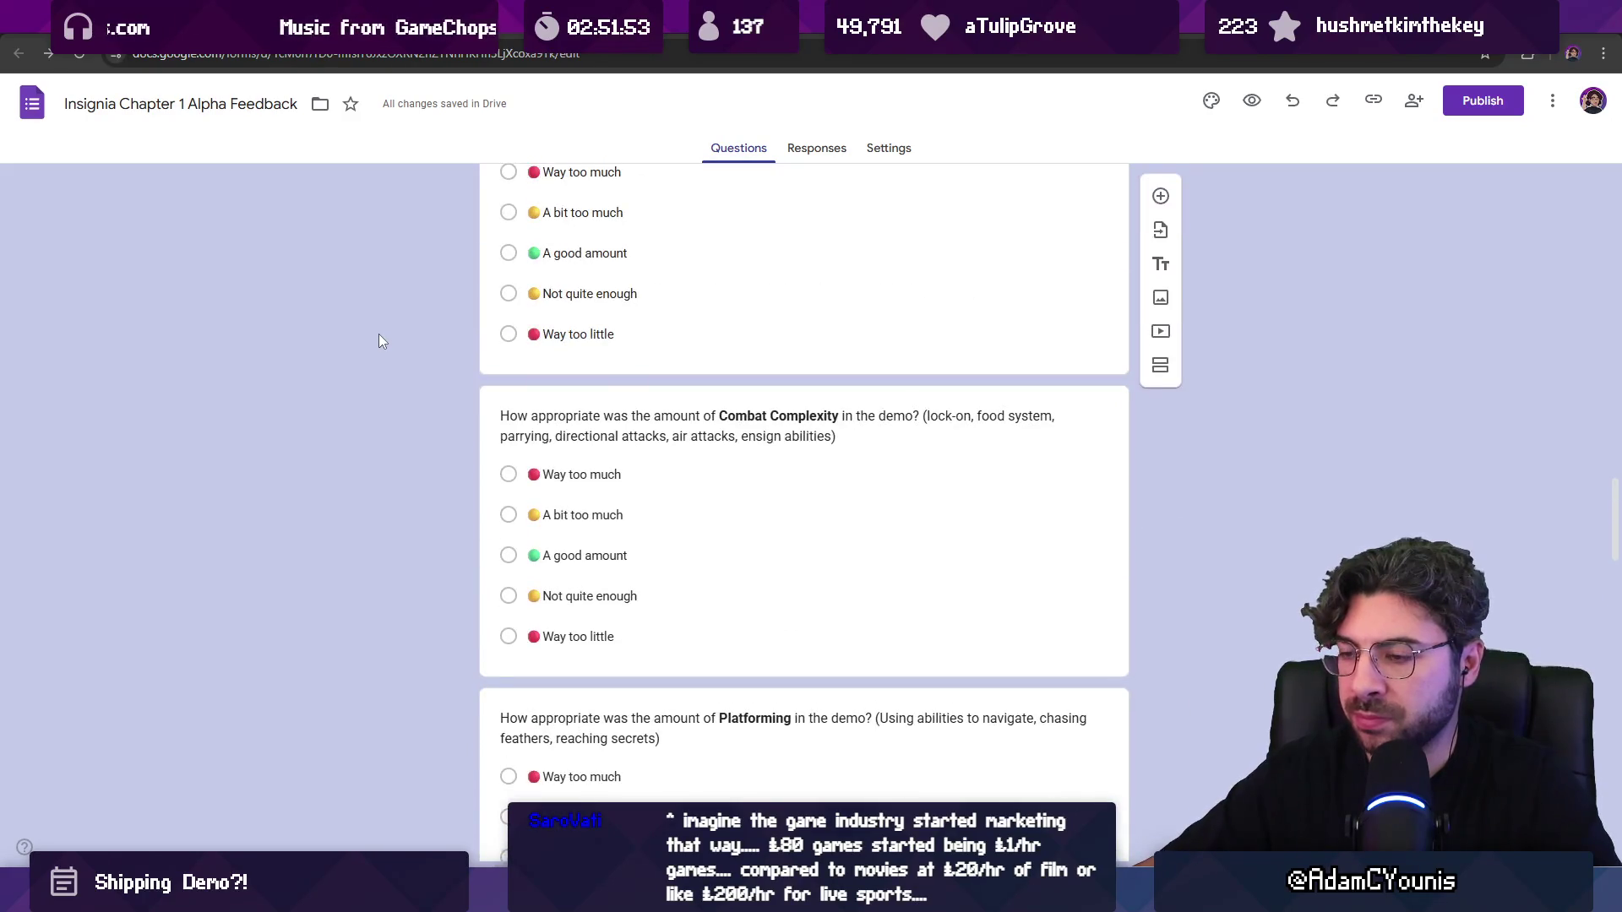
pyautogui.scroll(2, 378, 341)
pyautogui.scroll(-4, 380, 340)
pyautogui.scroll(8, 382, 340)
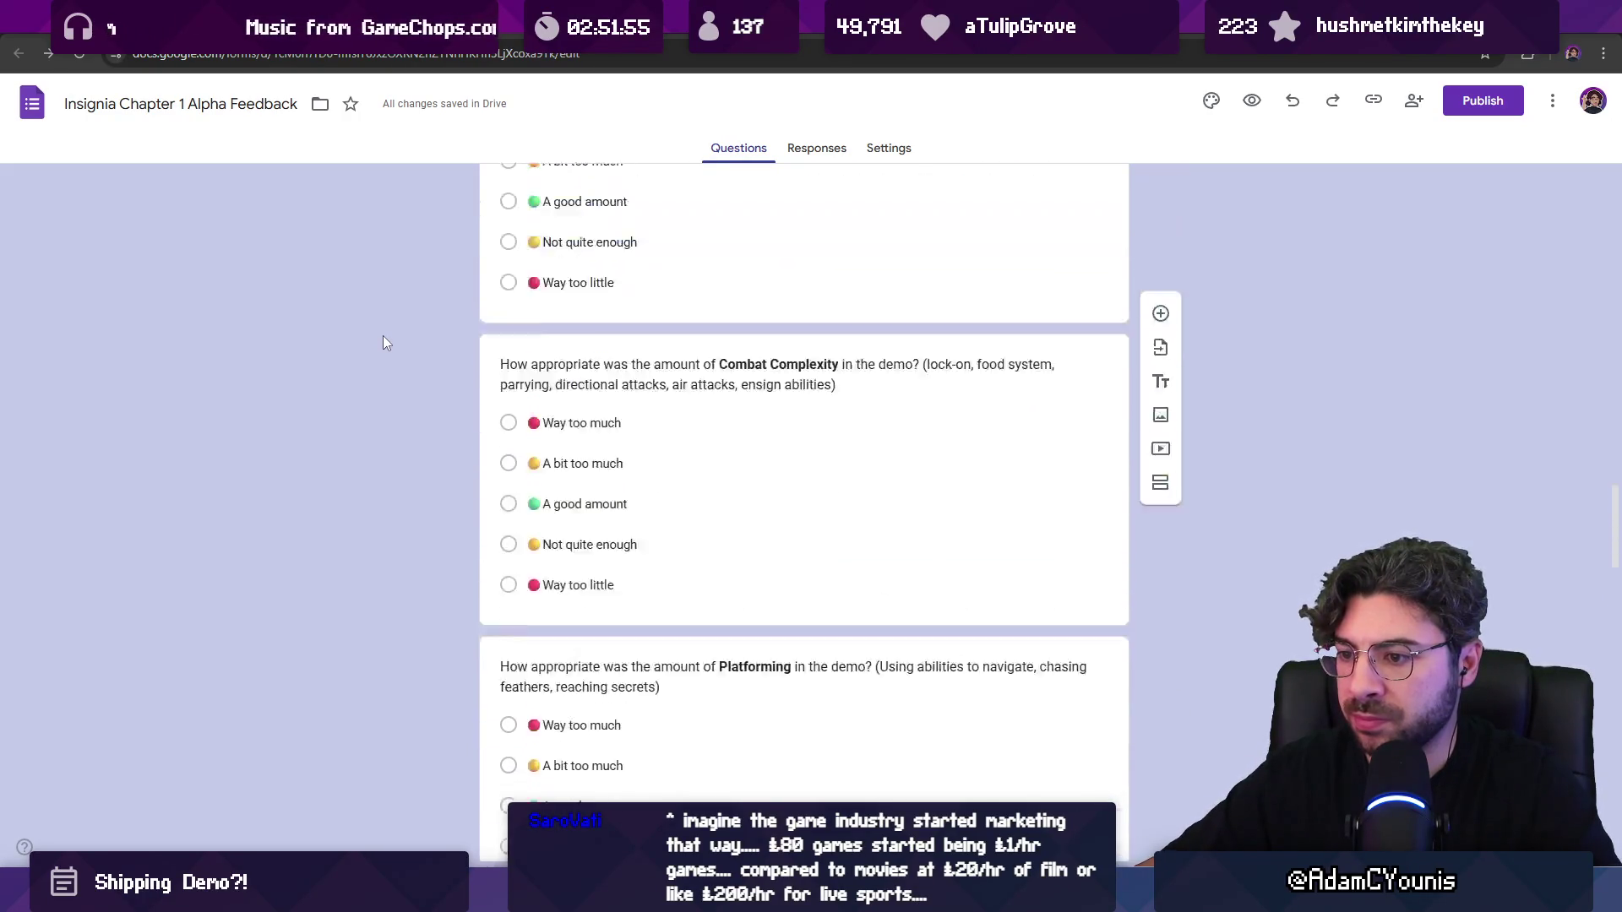
pyautogui.scroll(10, 392, 336)
pyautogui.scroll(6, 404, 333)
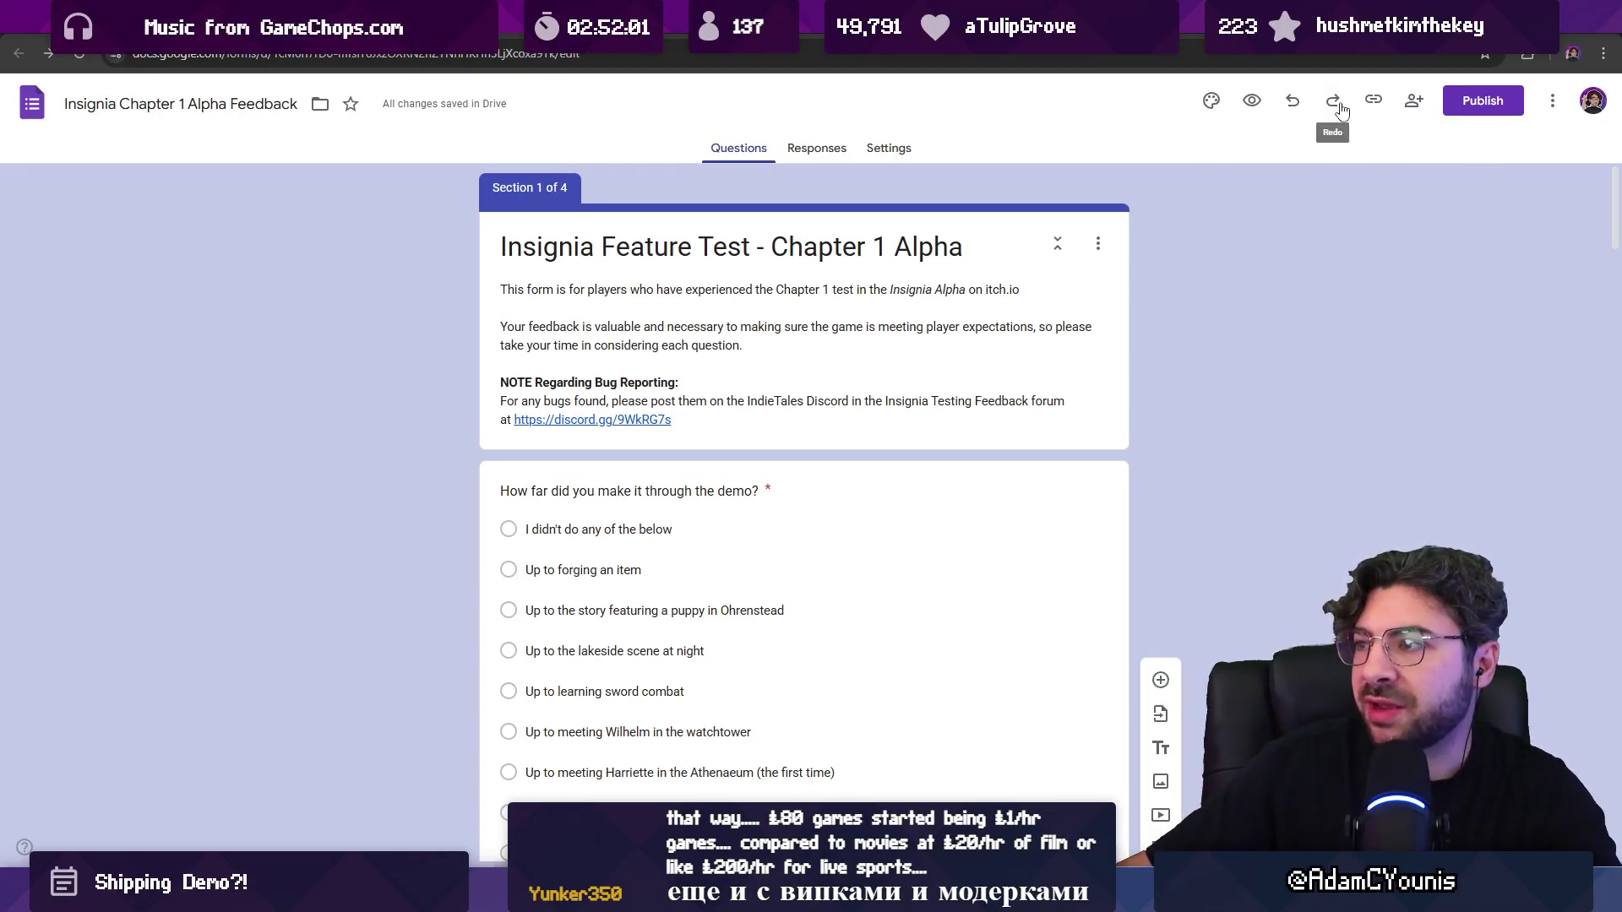
# Step: Publish the form to anyone with the link, copy its responder link, and switch to the game
pyautogui.click(1474, 107)
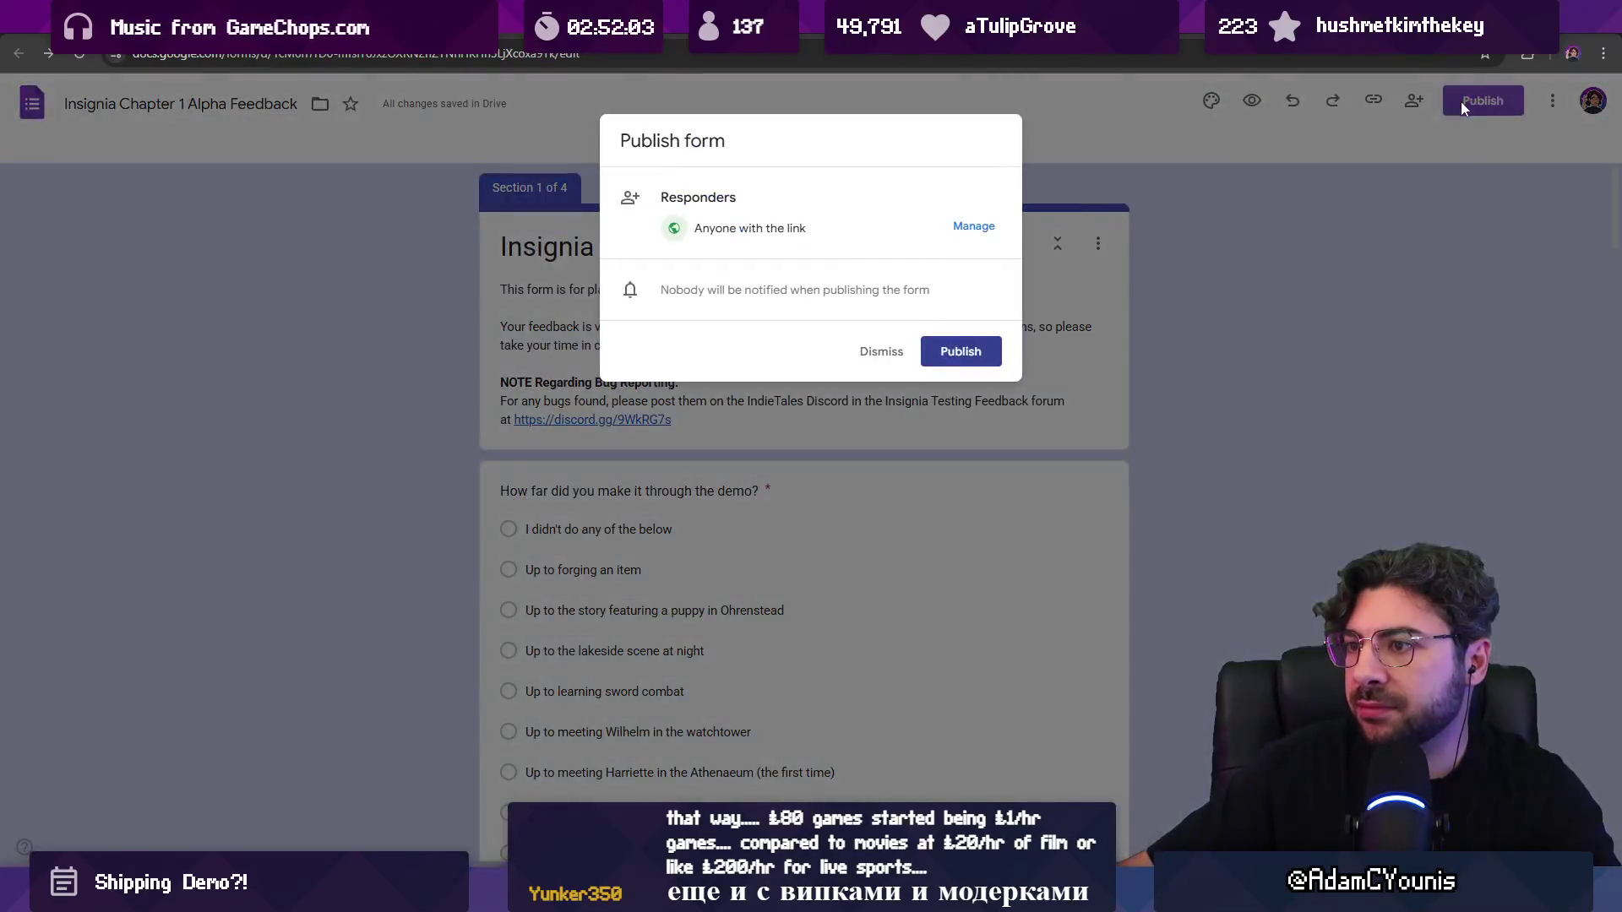
pyautogui.click(972, 227)
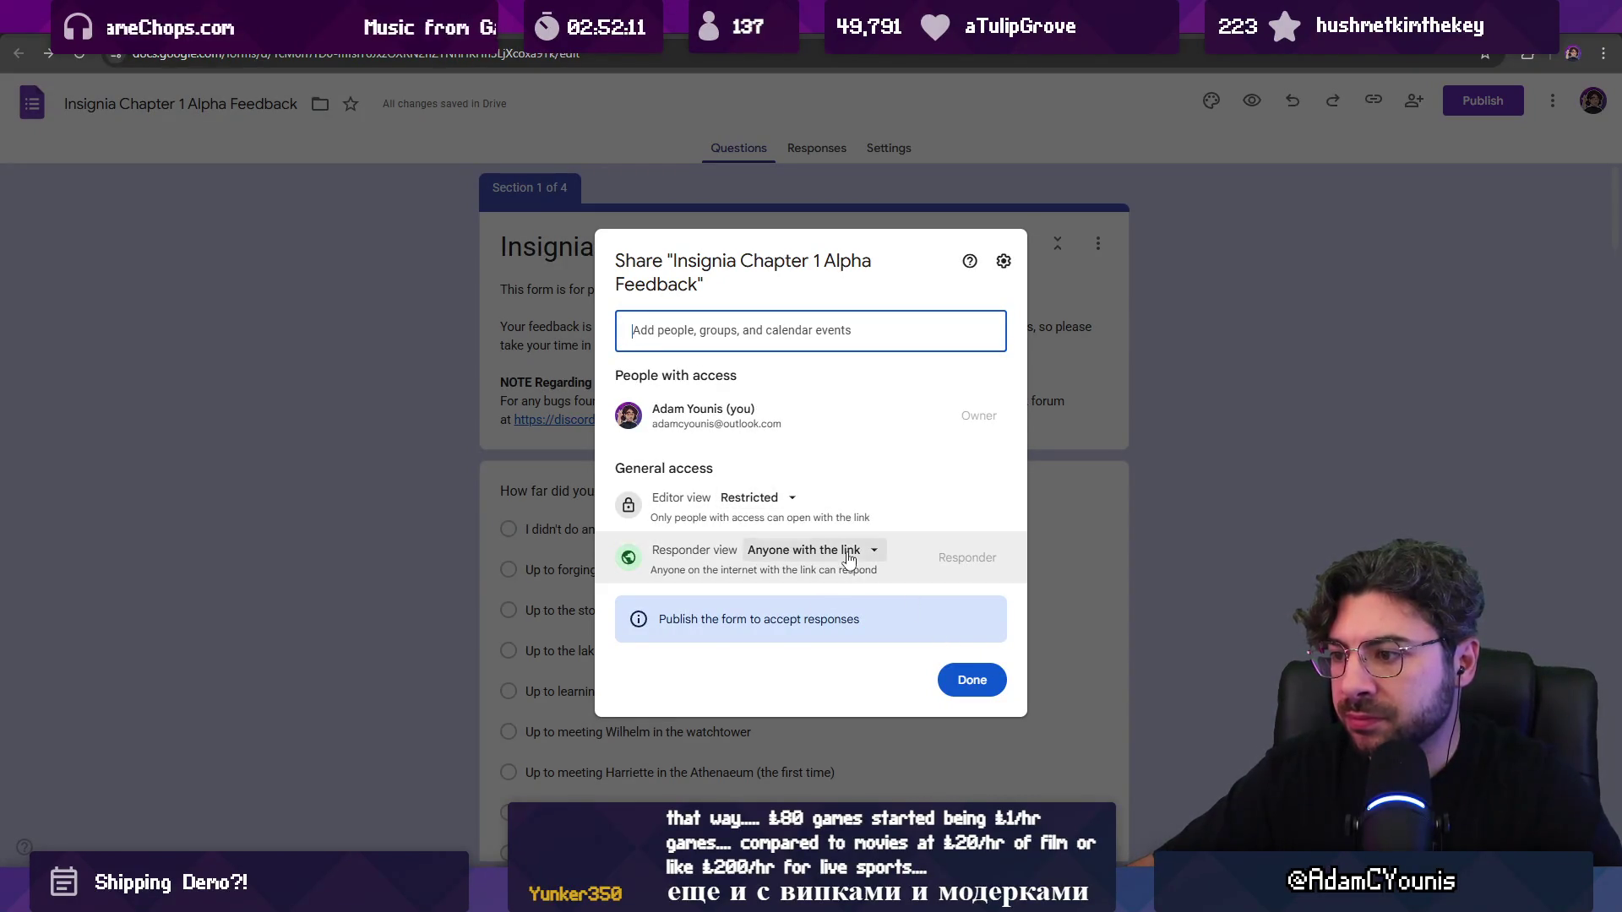
pyautogui.click(973, 679)
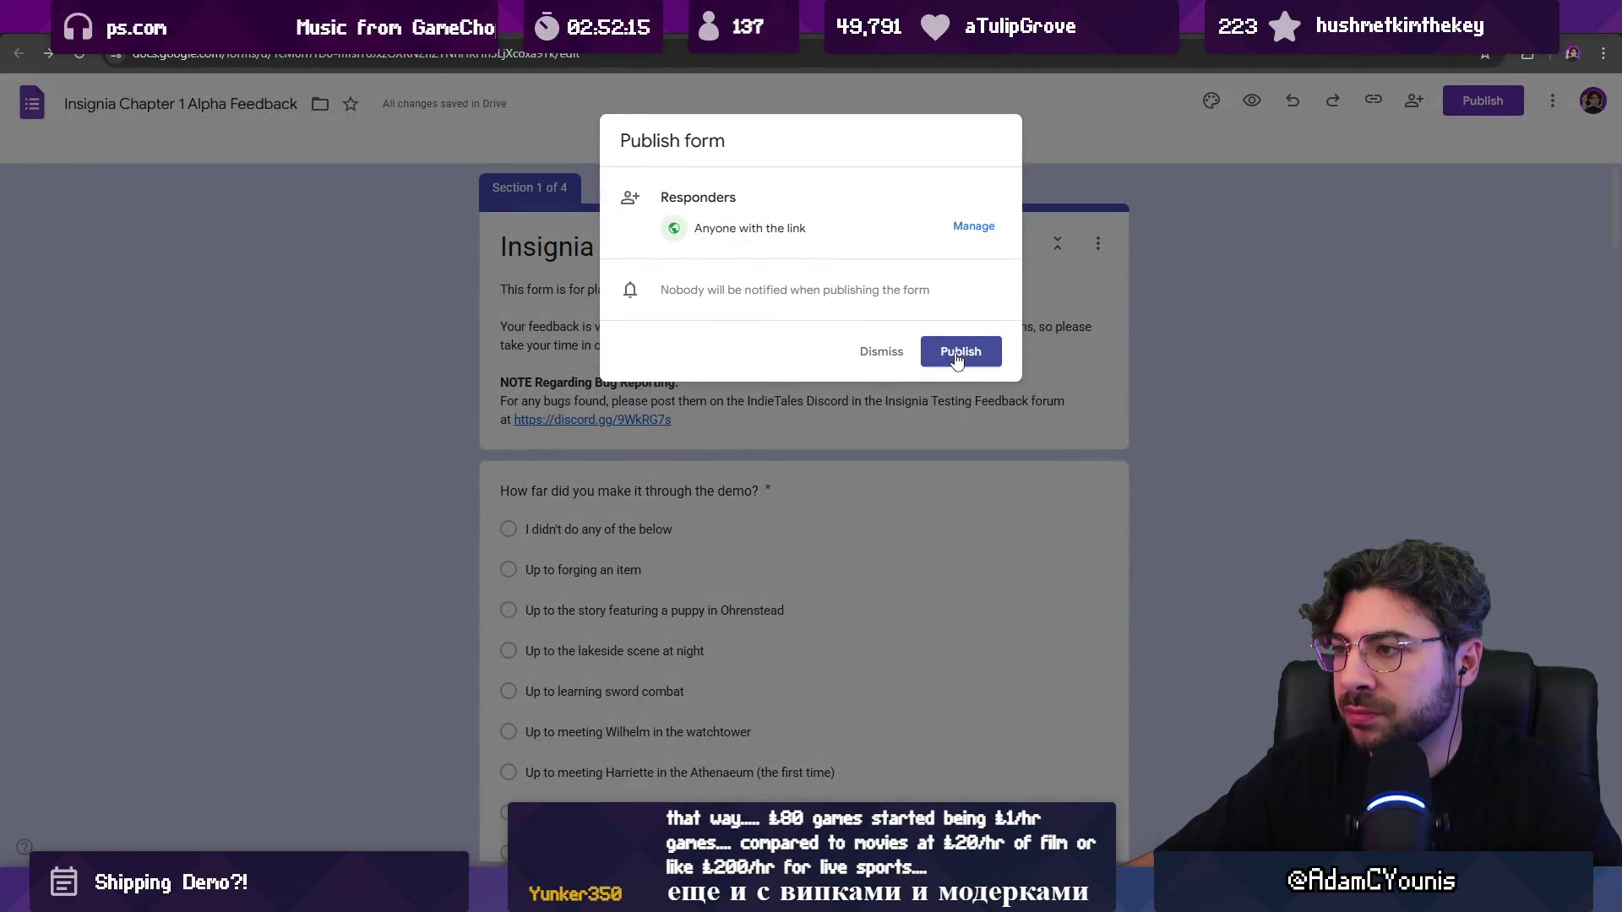
pyautogui.click(956, 355)
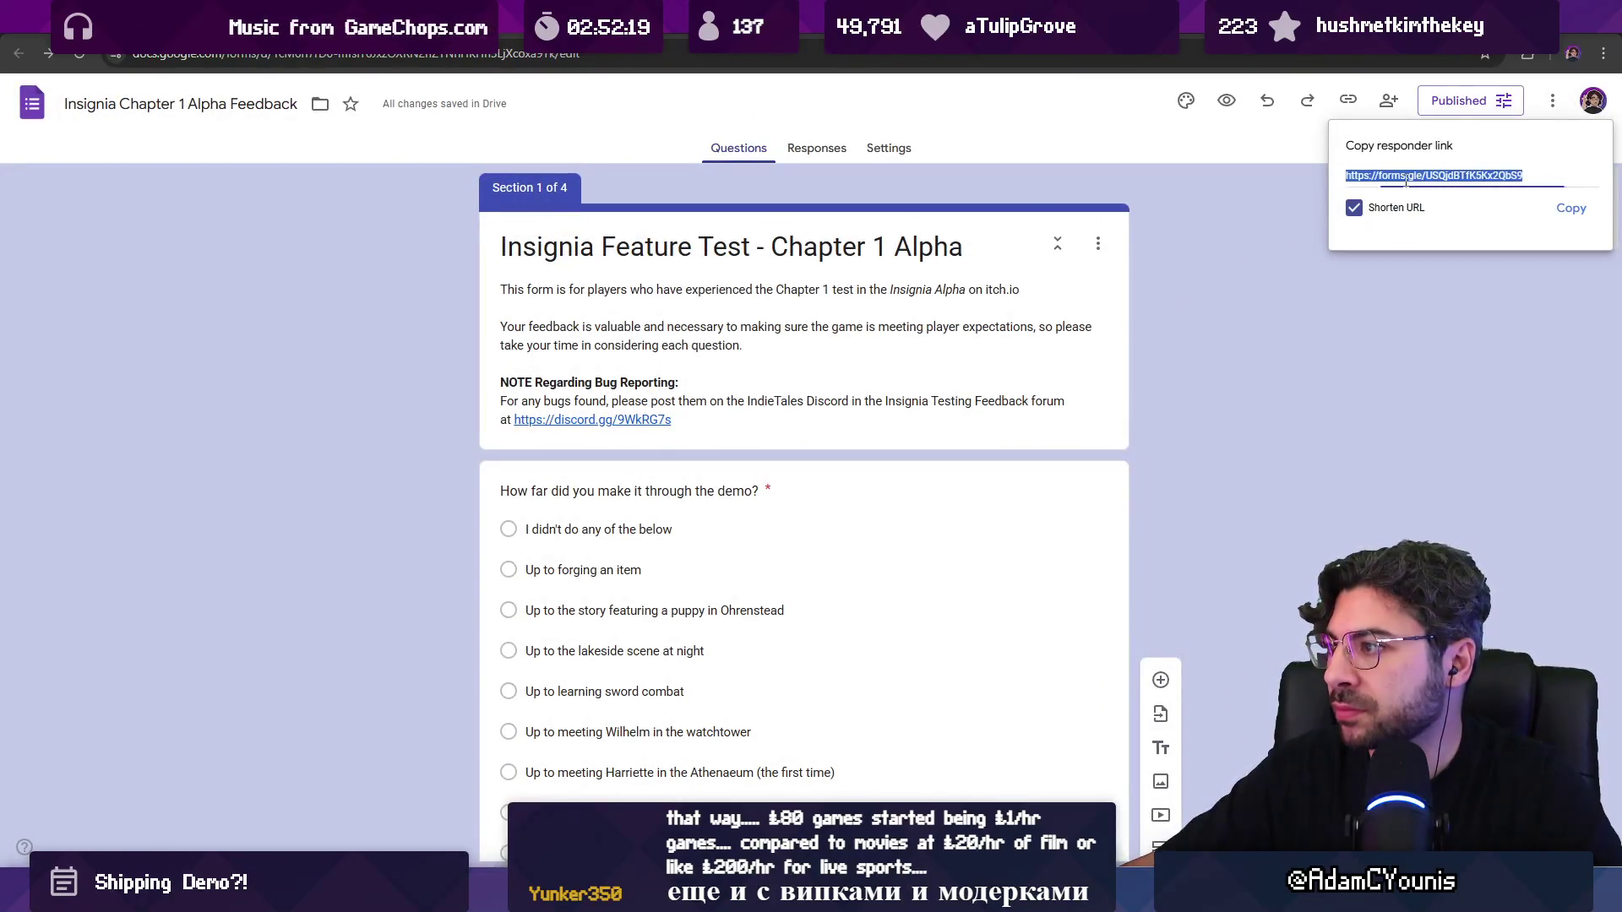
pyautogui.click(1556, 213)
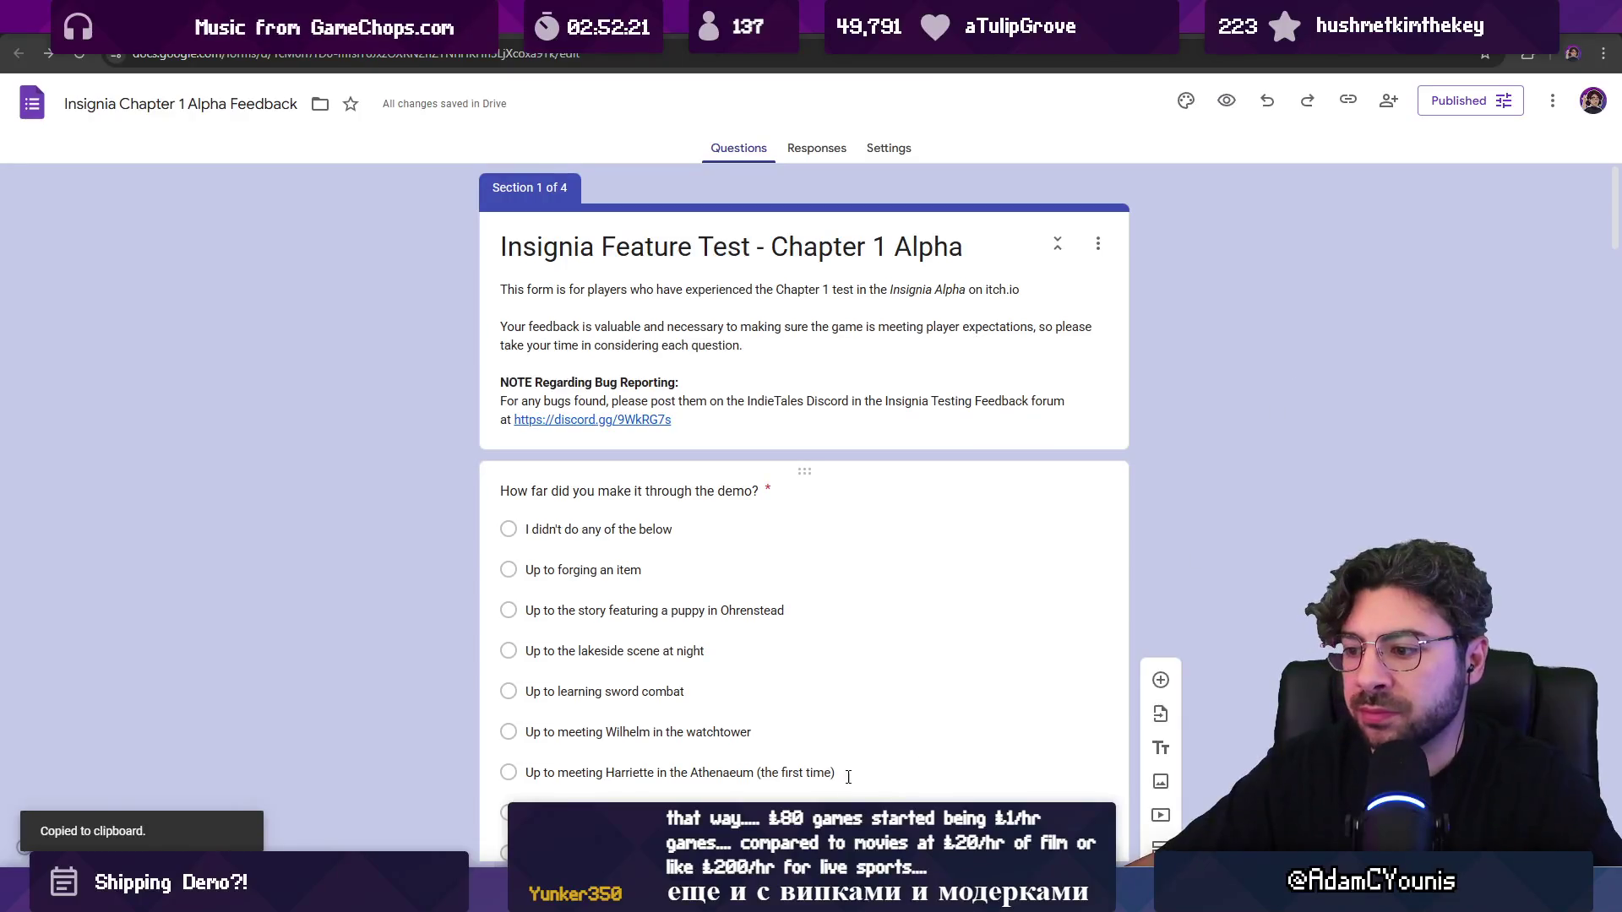
pyautogui.click(681, 896)
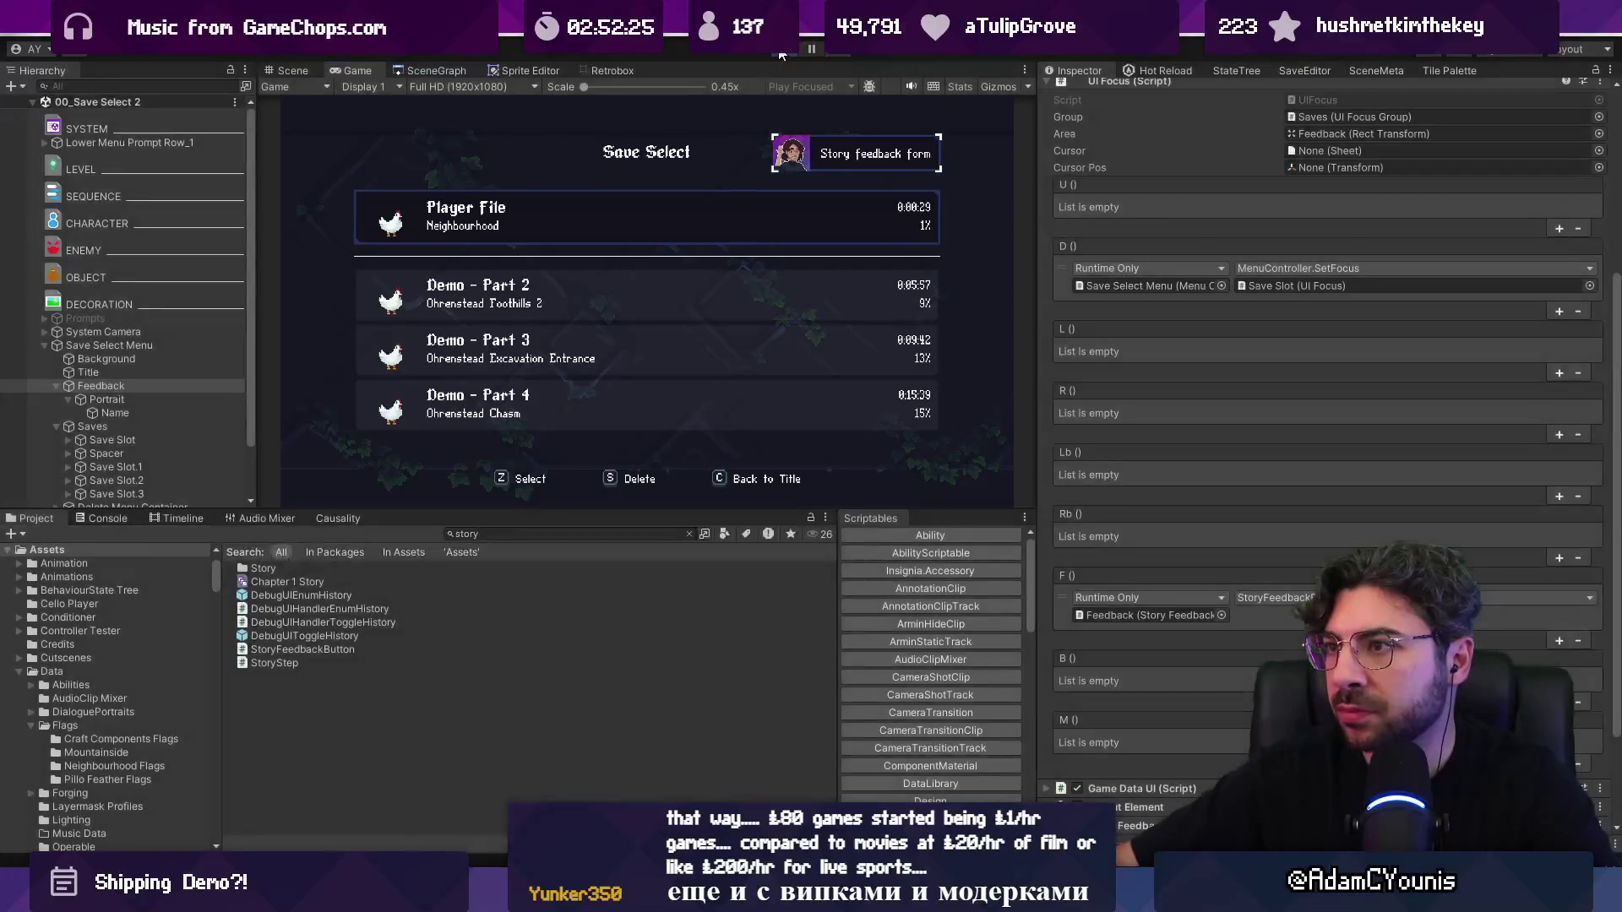
# Step: Stop play and search the Project for 'chapter' to locate the Chapter 1 Story scenario
pyautogui.click(780, 51)
pyautogui.scroll(-3, 1142, 310)
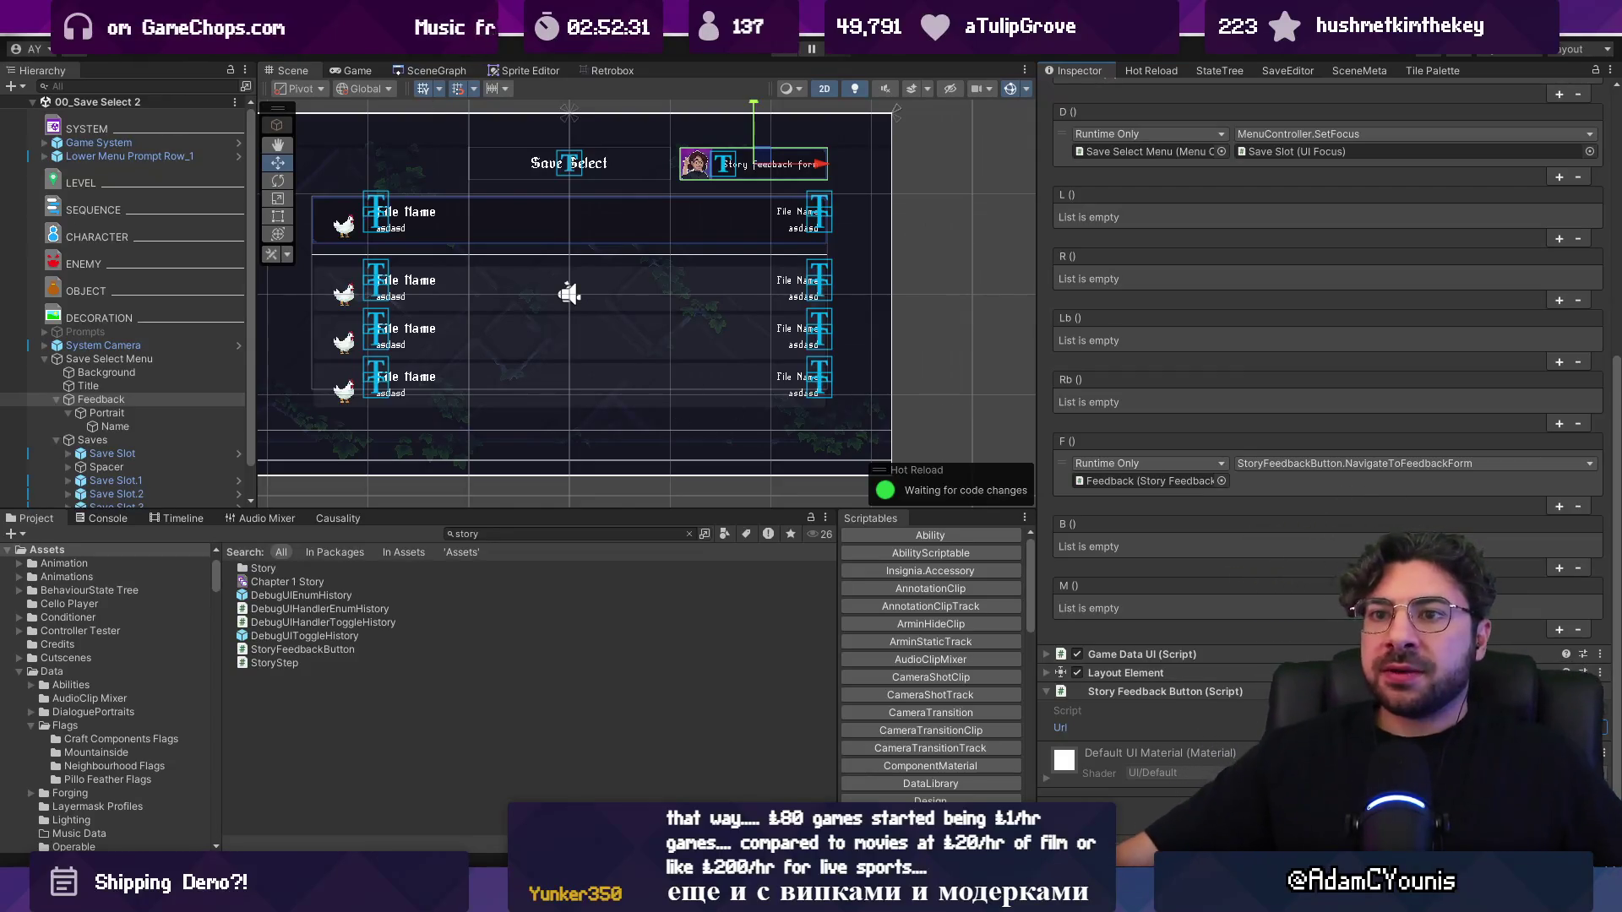
pyautogui.click(501, 534)
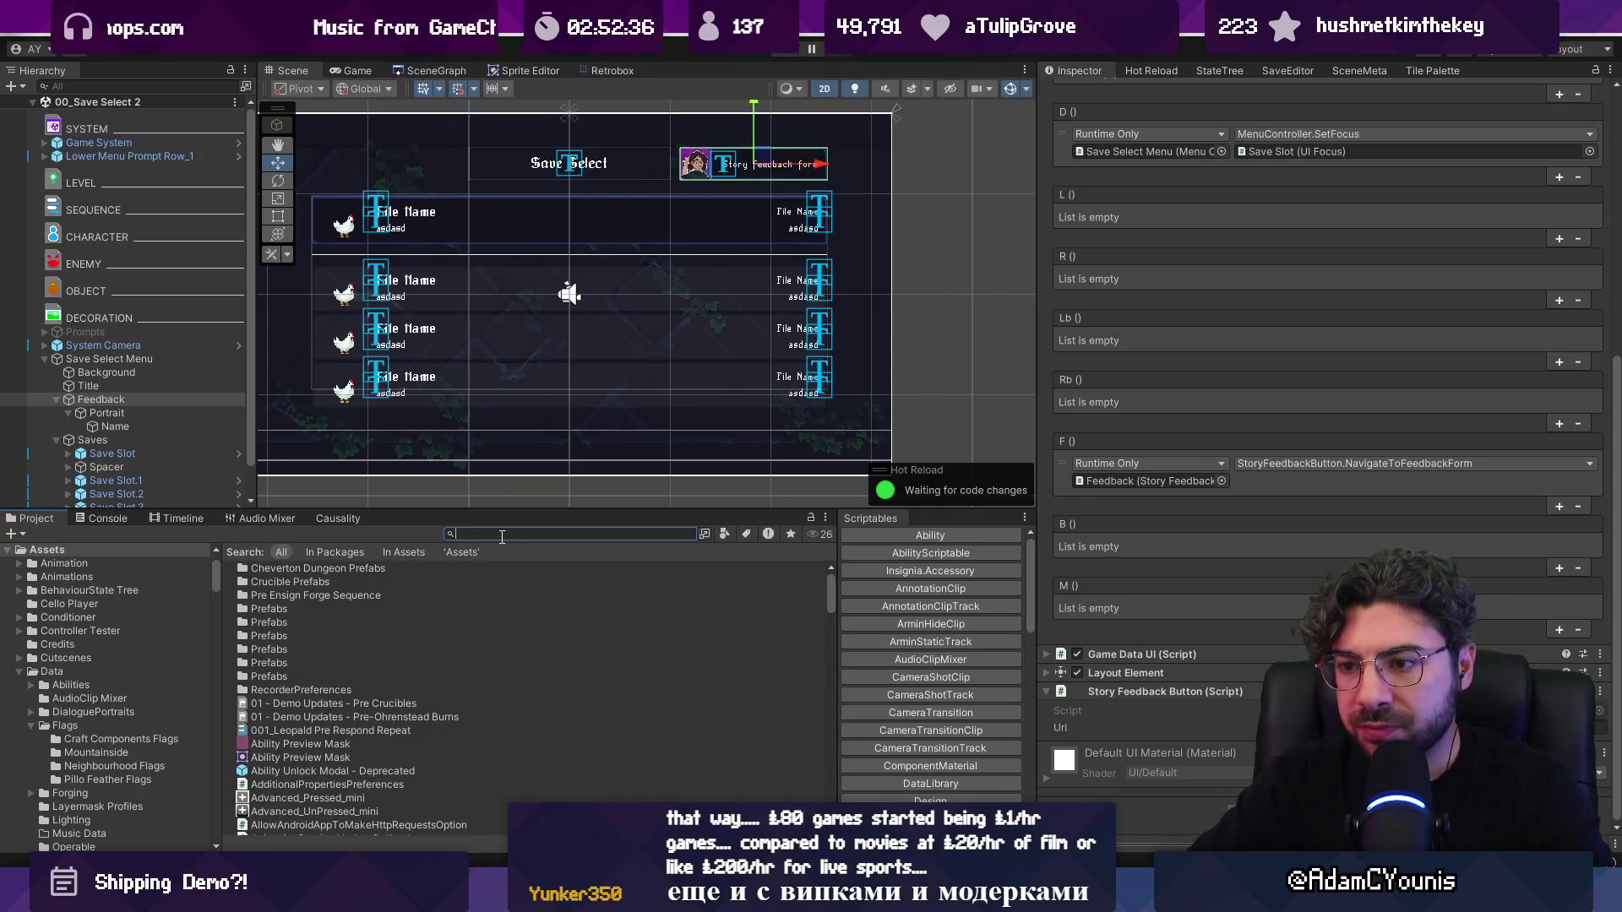
pyautogui.write('chapter')
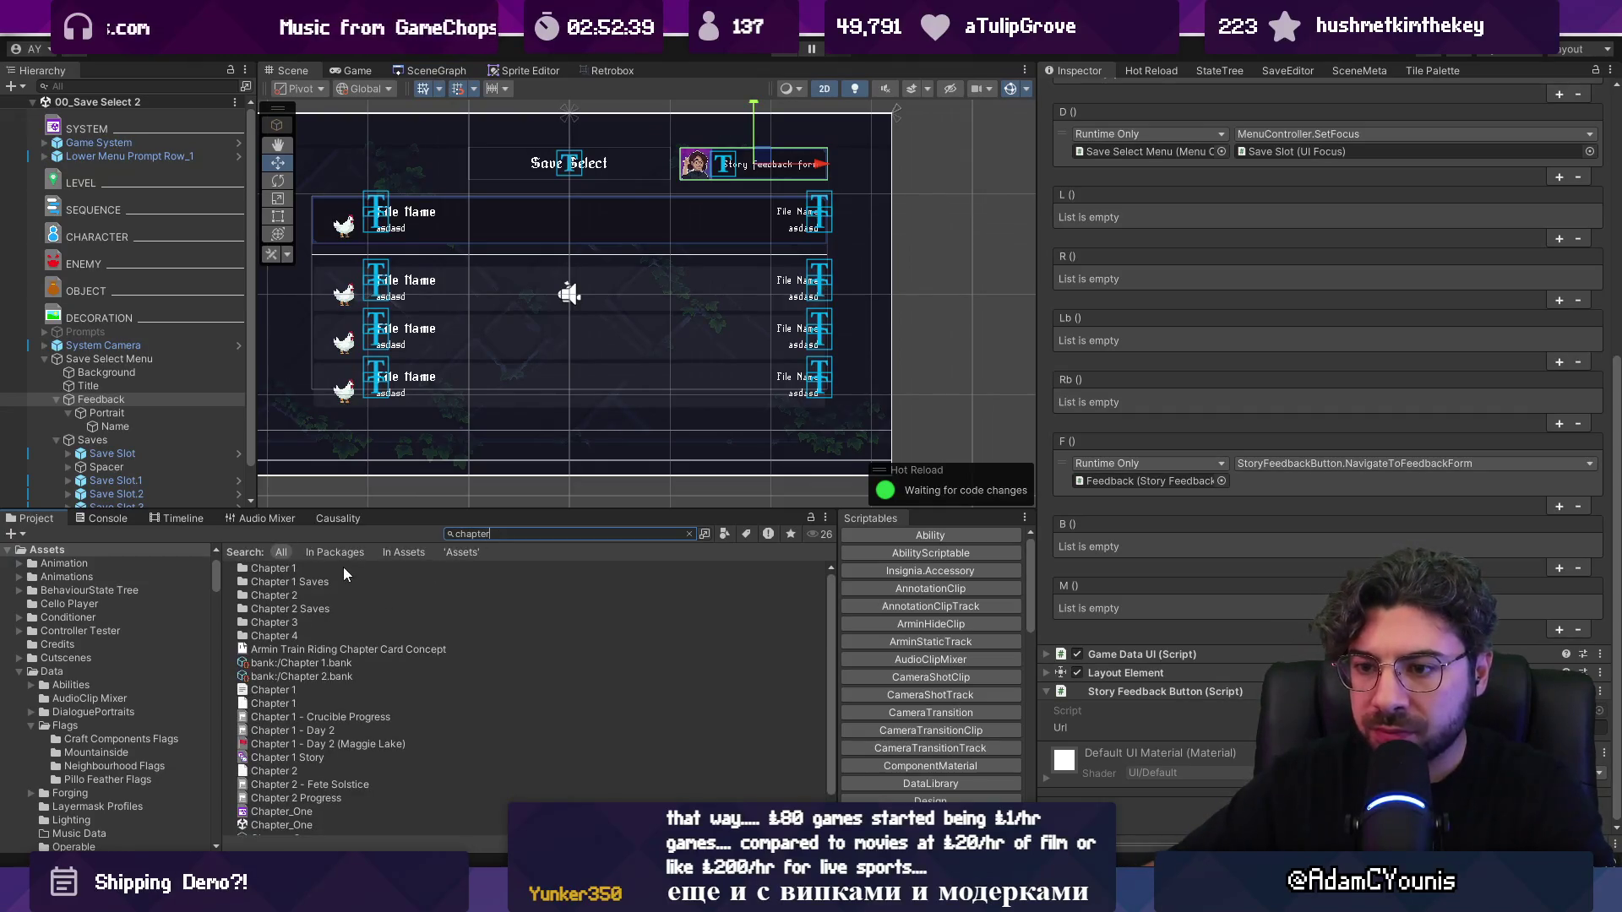
pyautogui.click(338, 753)
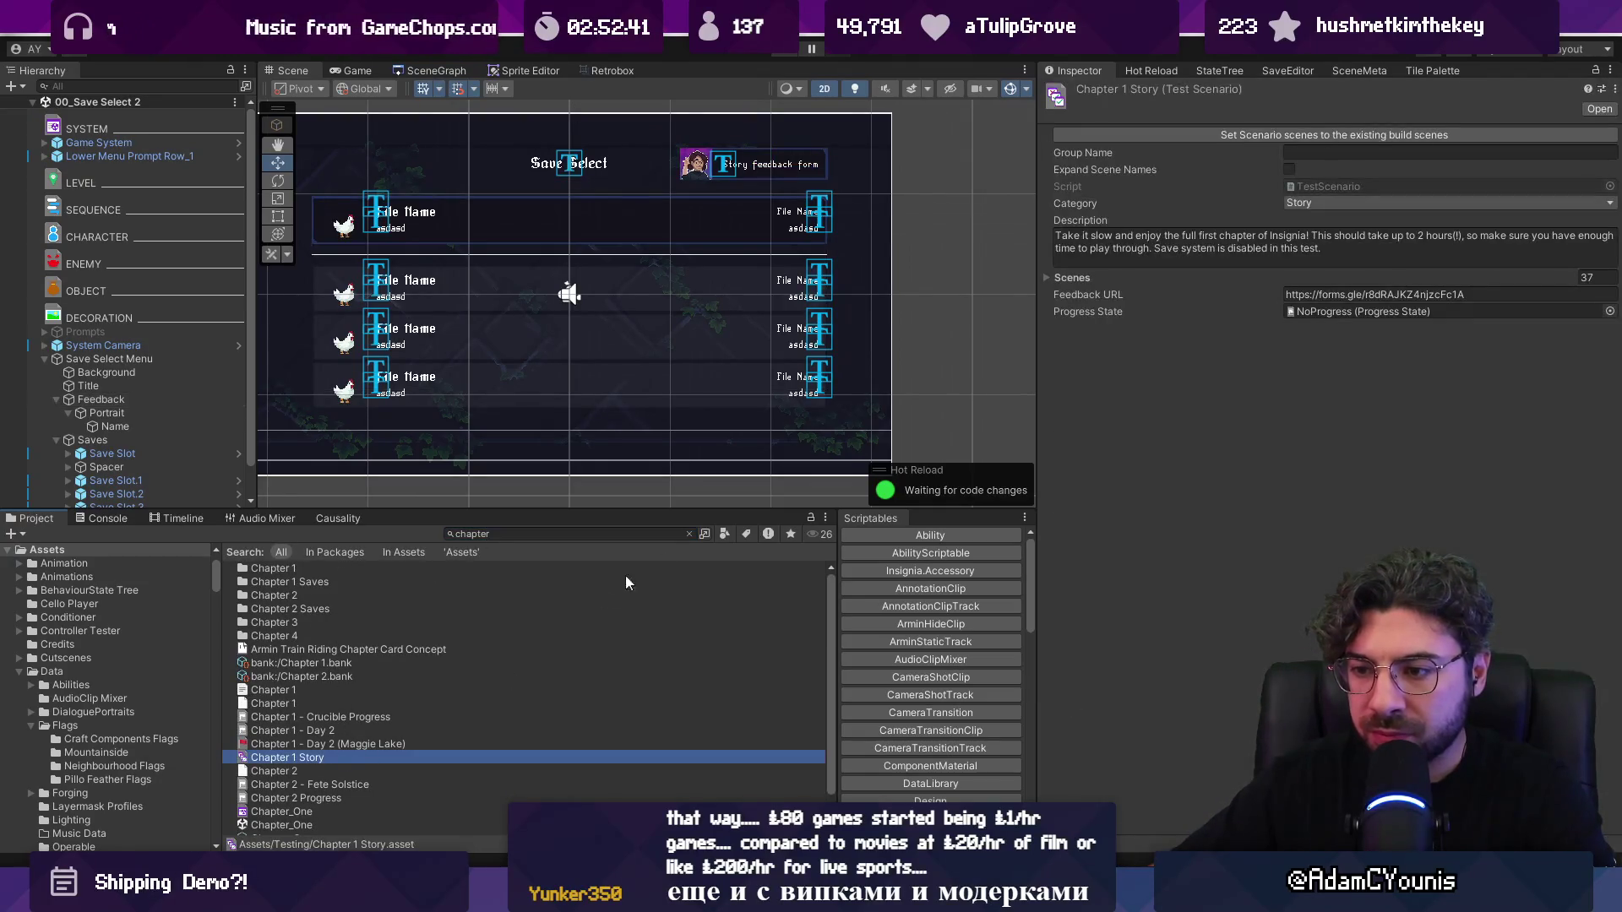
pyautogui.click(689, 534)
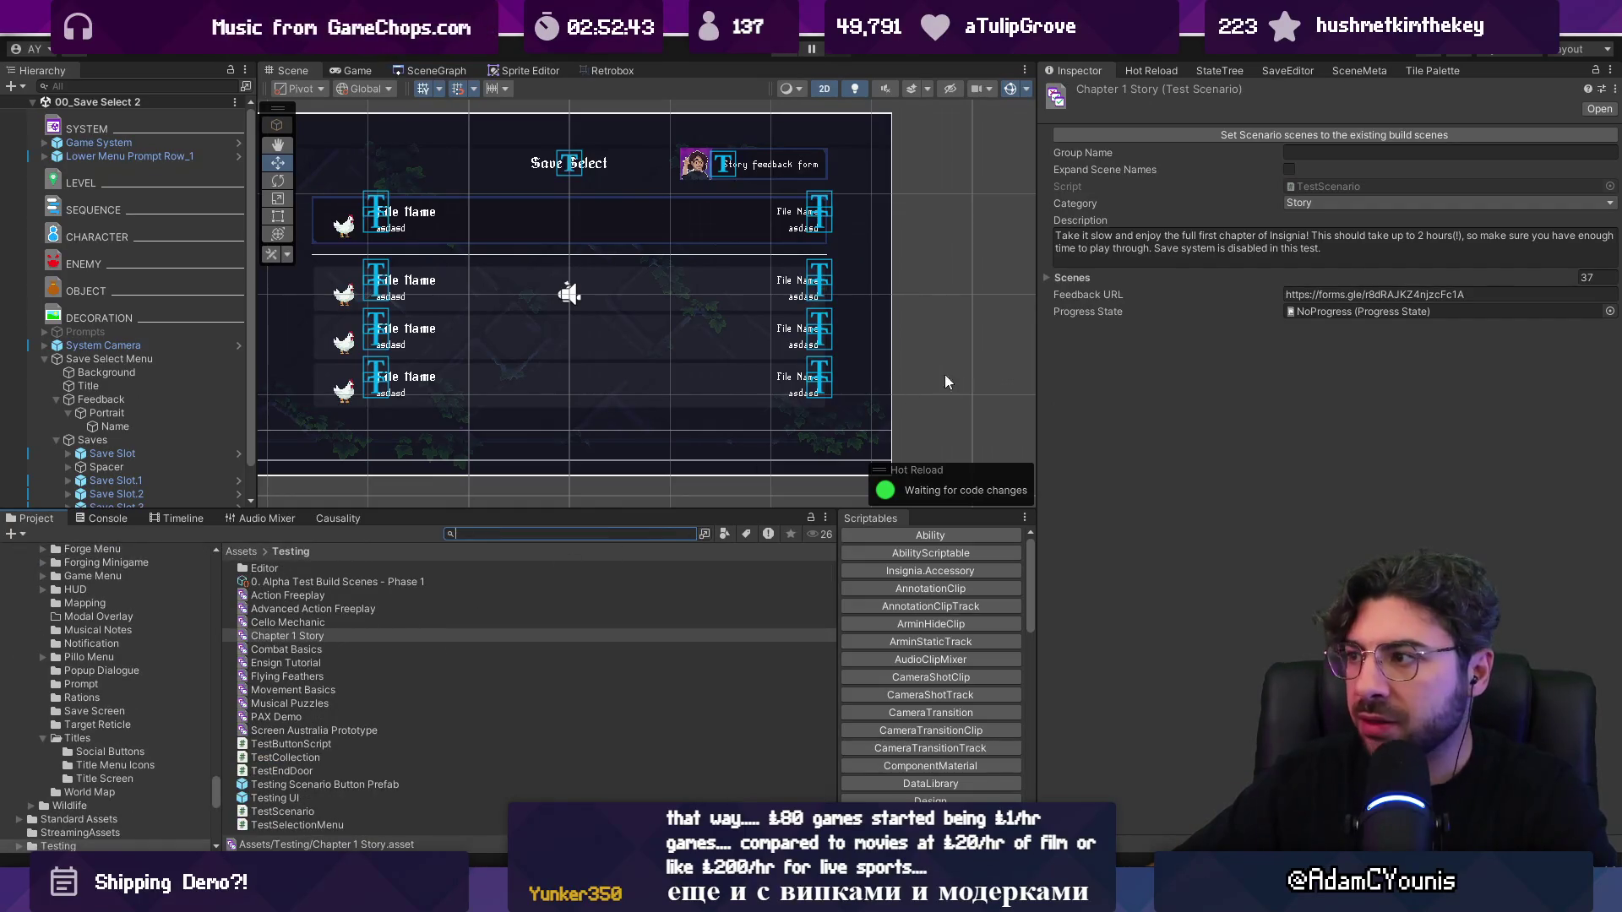
# Step: Remove Chapter 1 Story from the 0. Alpha Test Build Scenes - Phase 1 list and run the game
pyautogui.click(367, 585)
pyautogui.click(1187, 209)
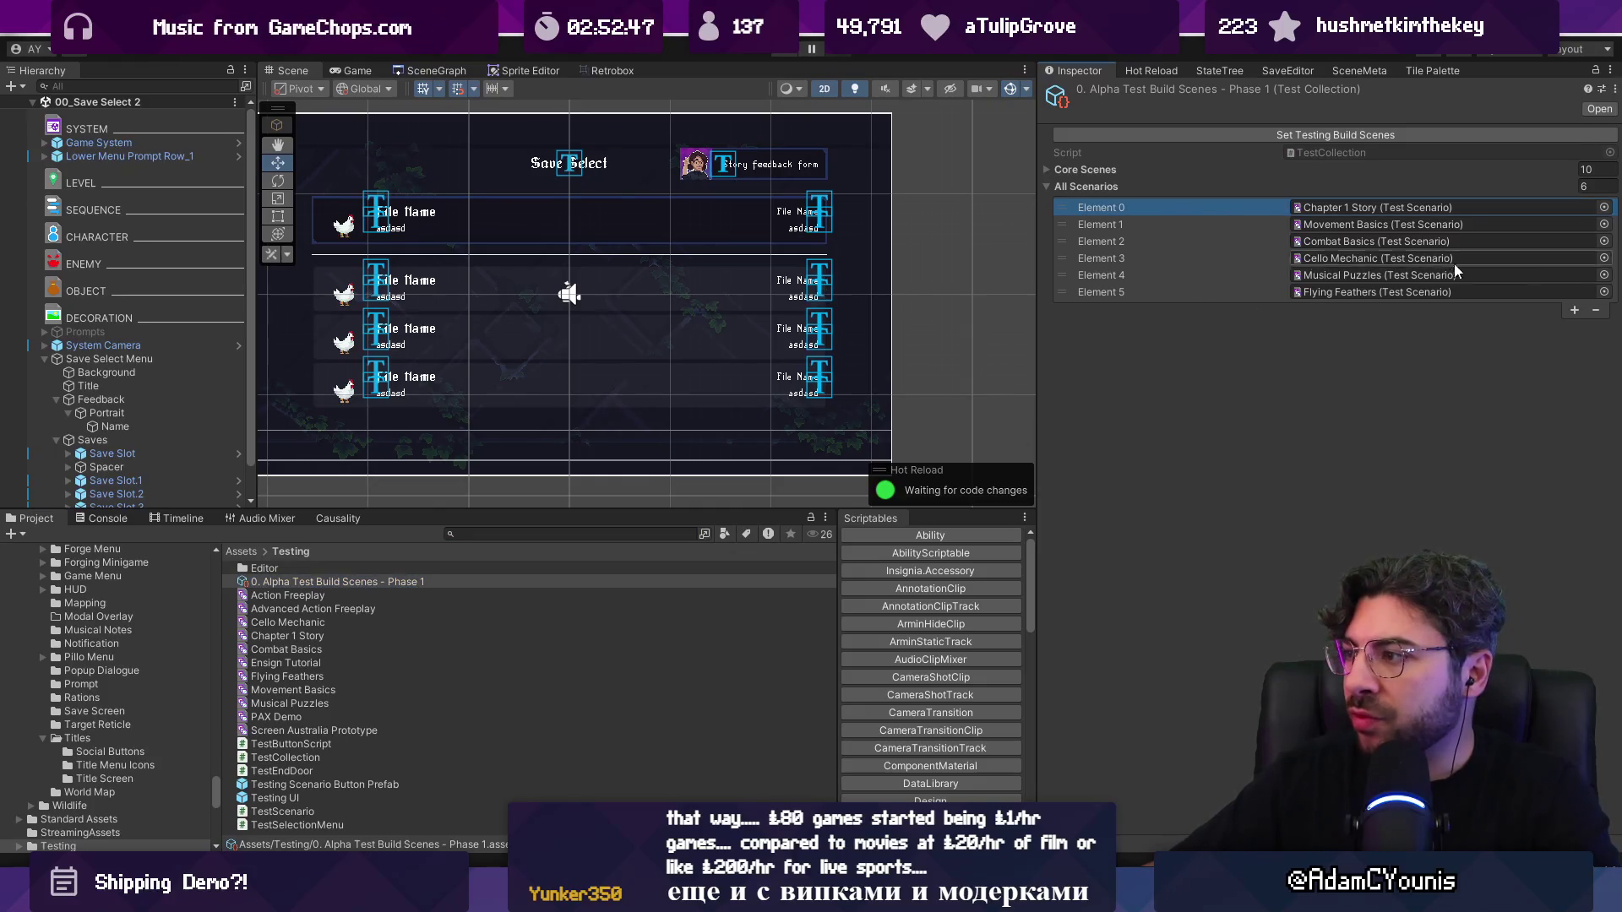
pyautogui.click(1594, 309)
pyautogui.click(783, 56)
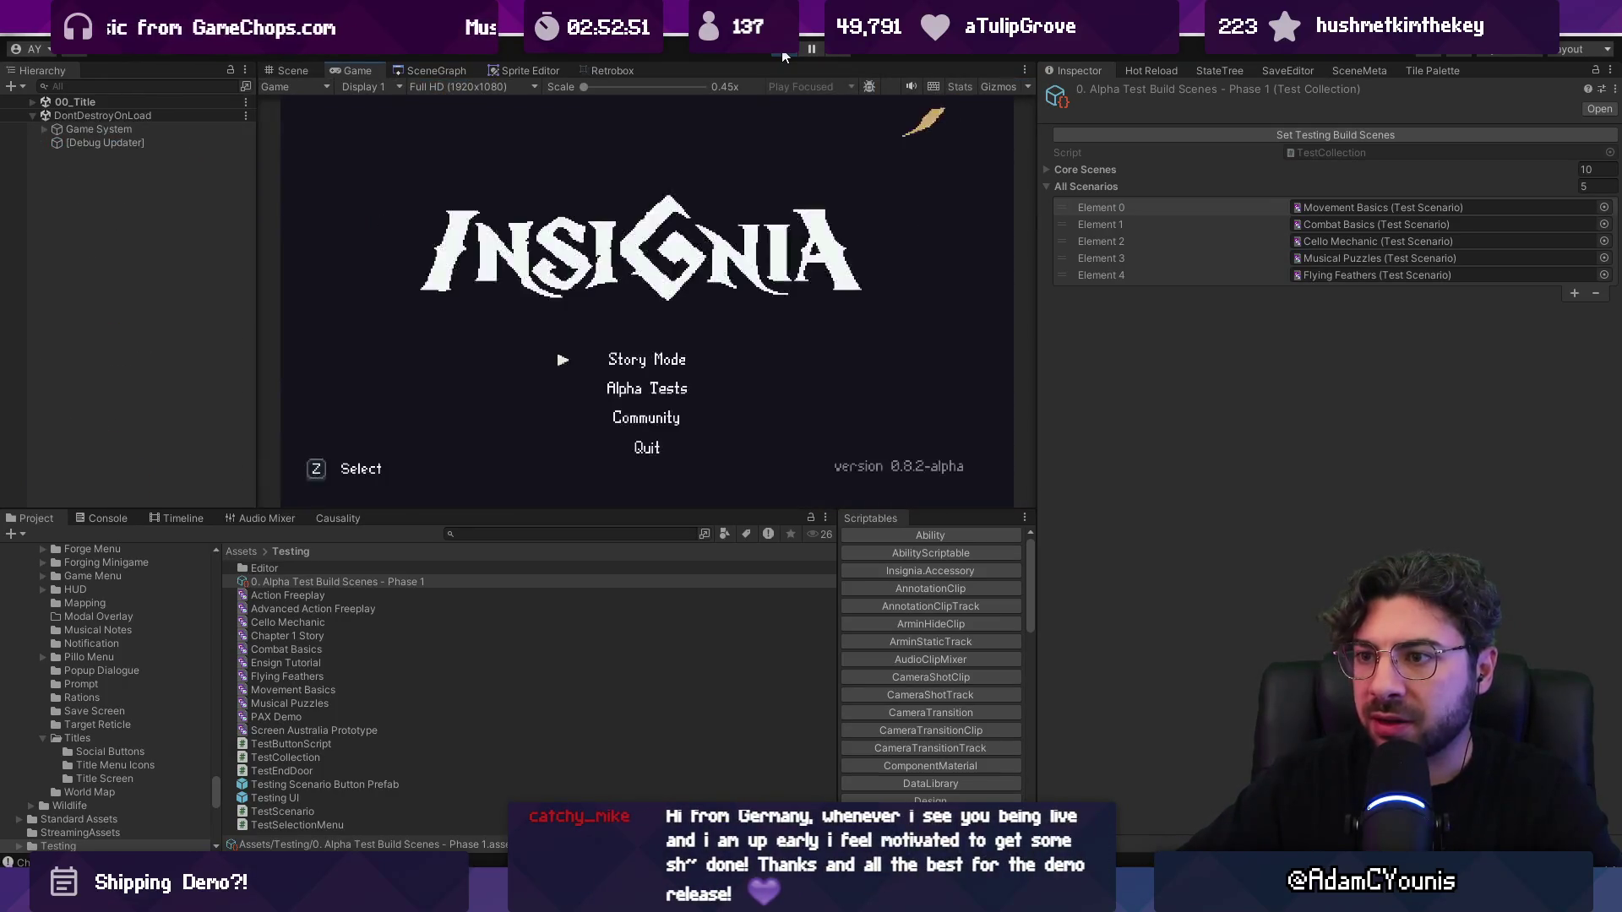
# Step: In the game, check the Alpha Tests list, then open the story feedback form from Story Mode
pyautogui.press('z')
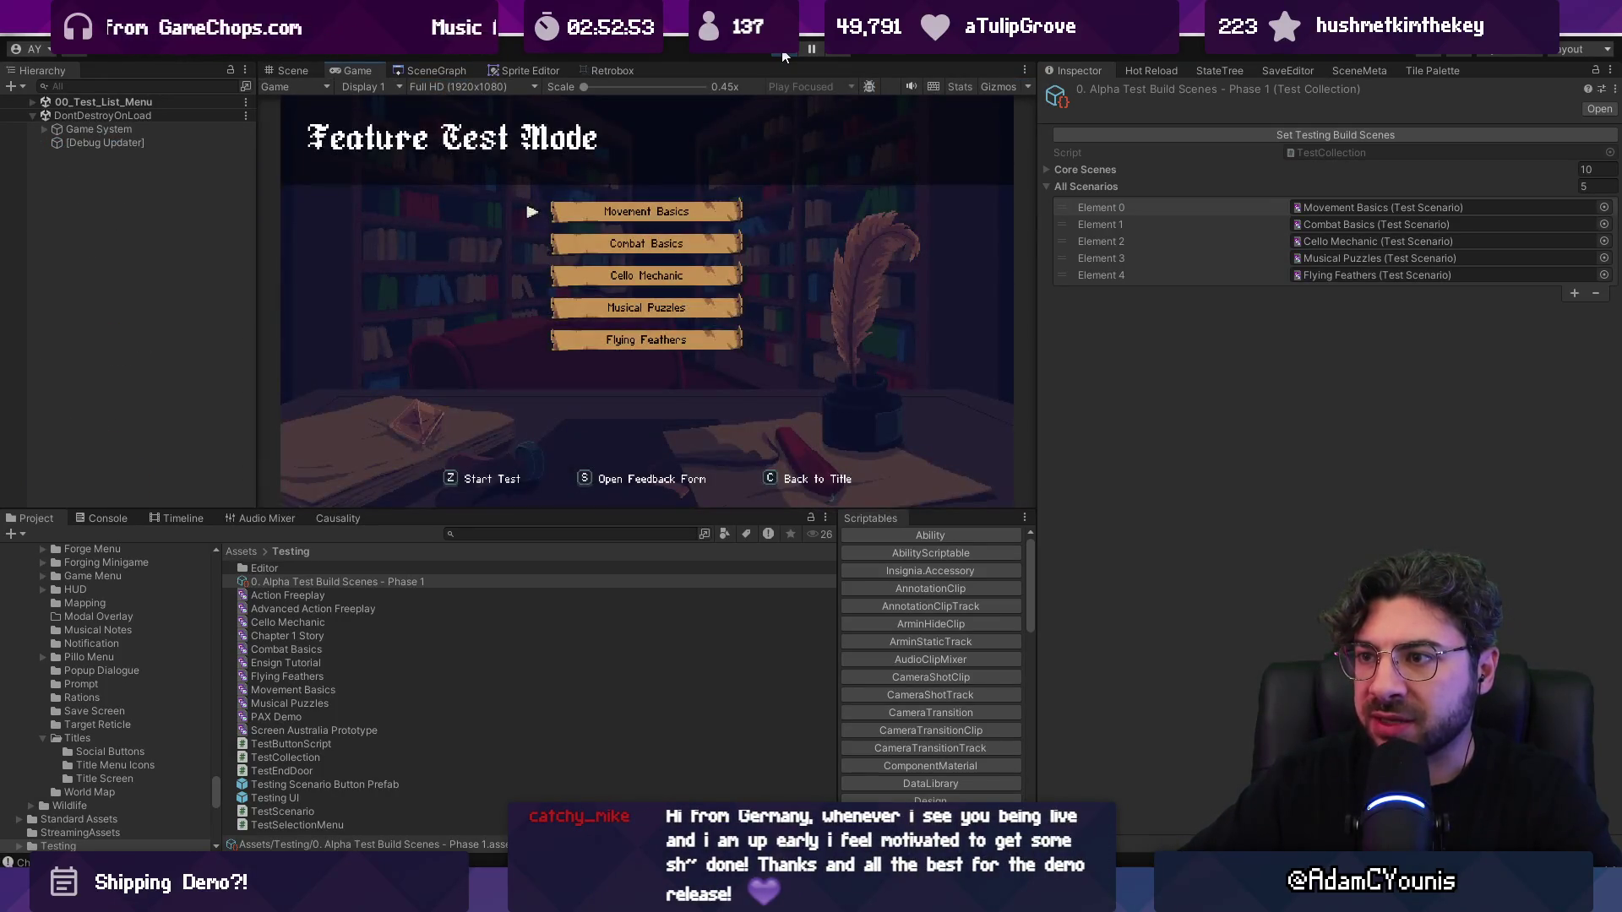
pyautogui.press('c')
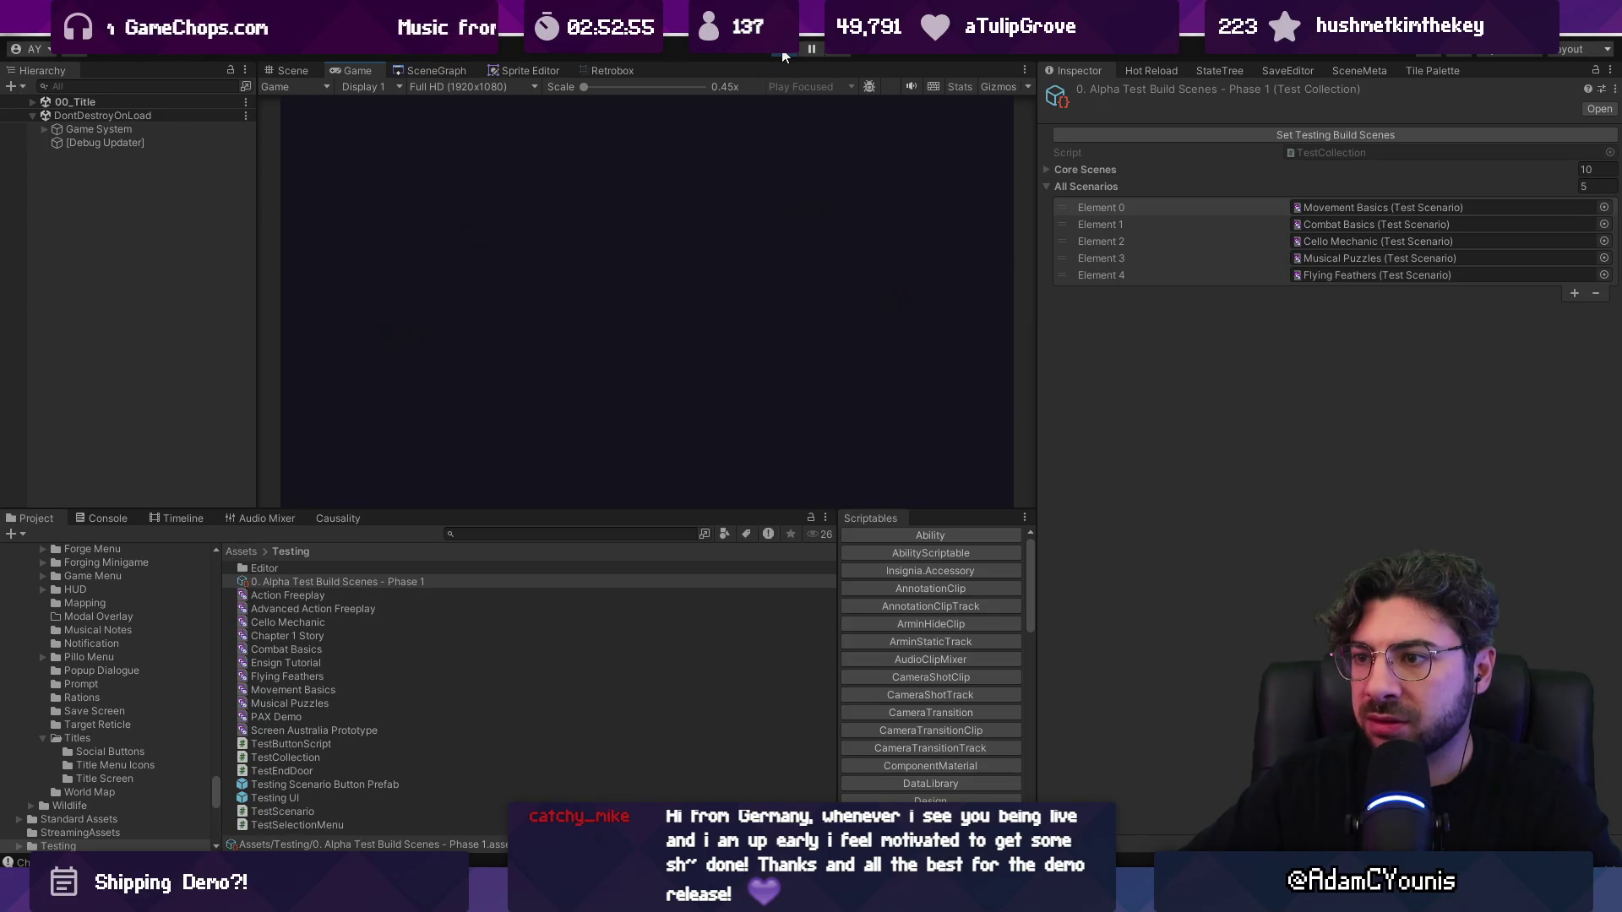
pyautogui.press('z')
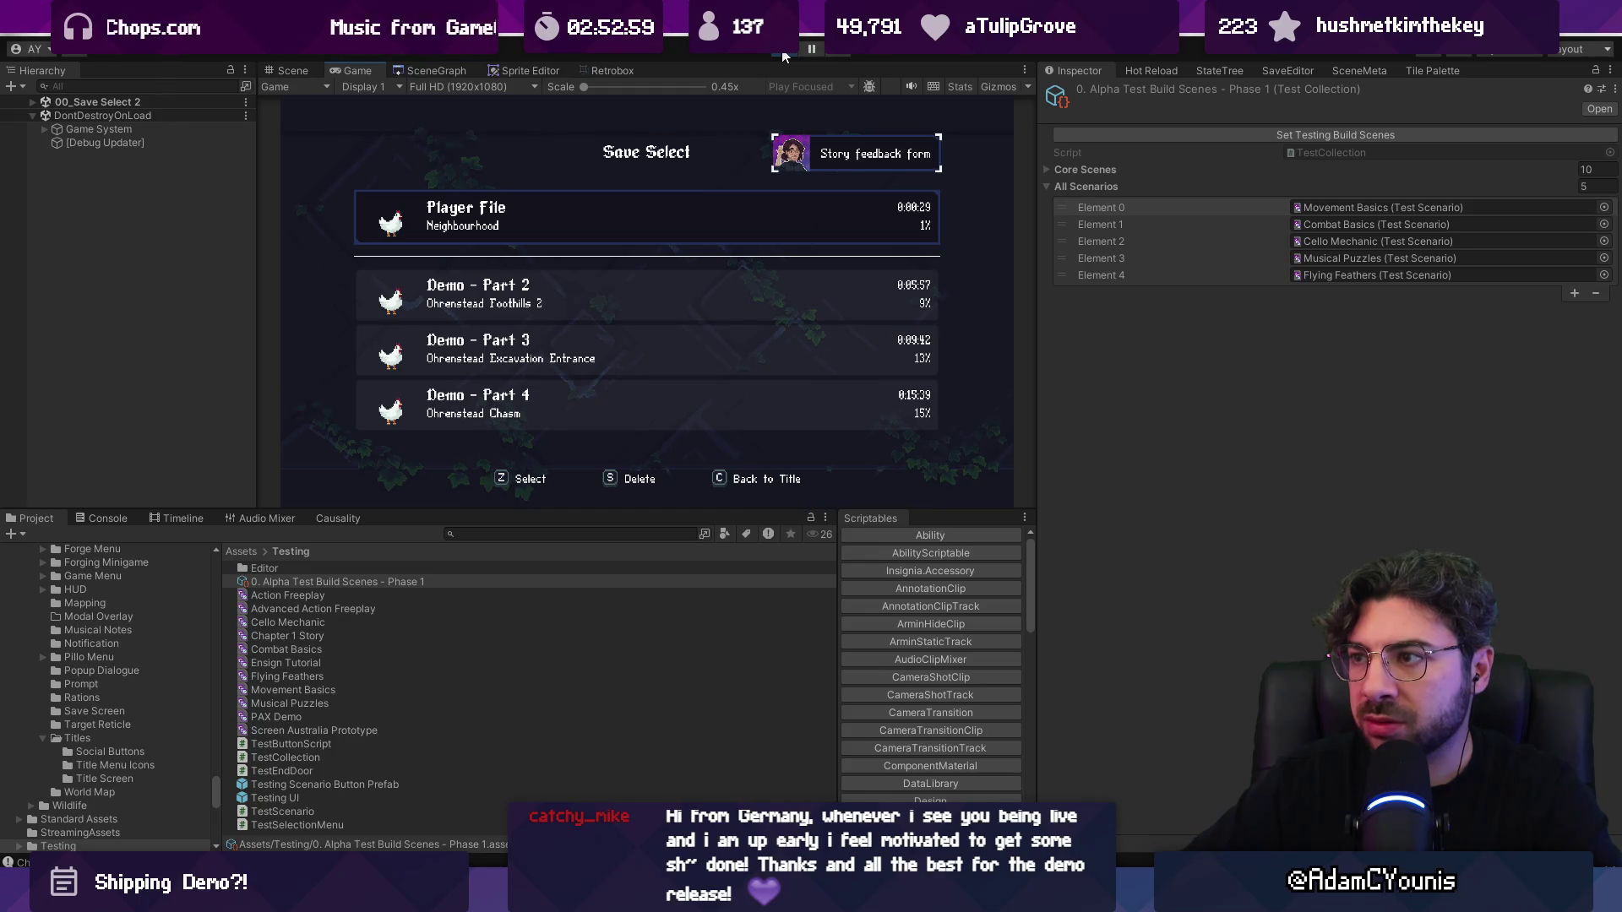
pyautogui.press('z')
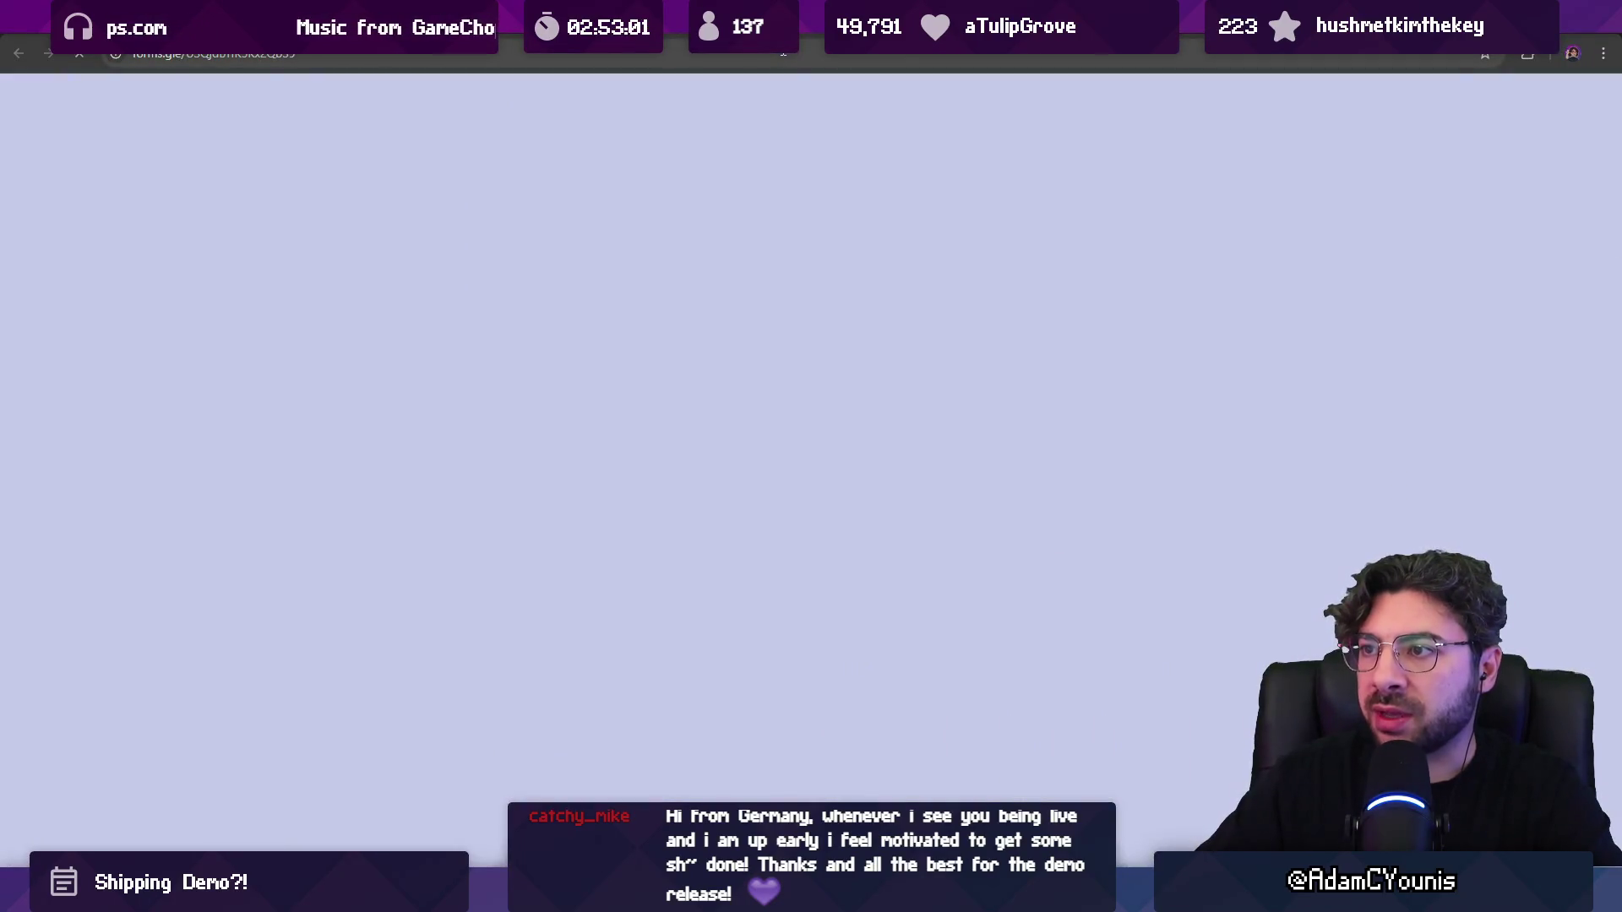
pyautogui.scroll(-3, 465, 289)
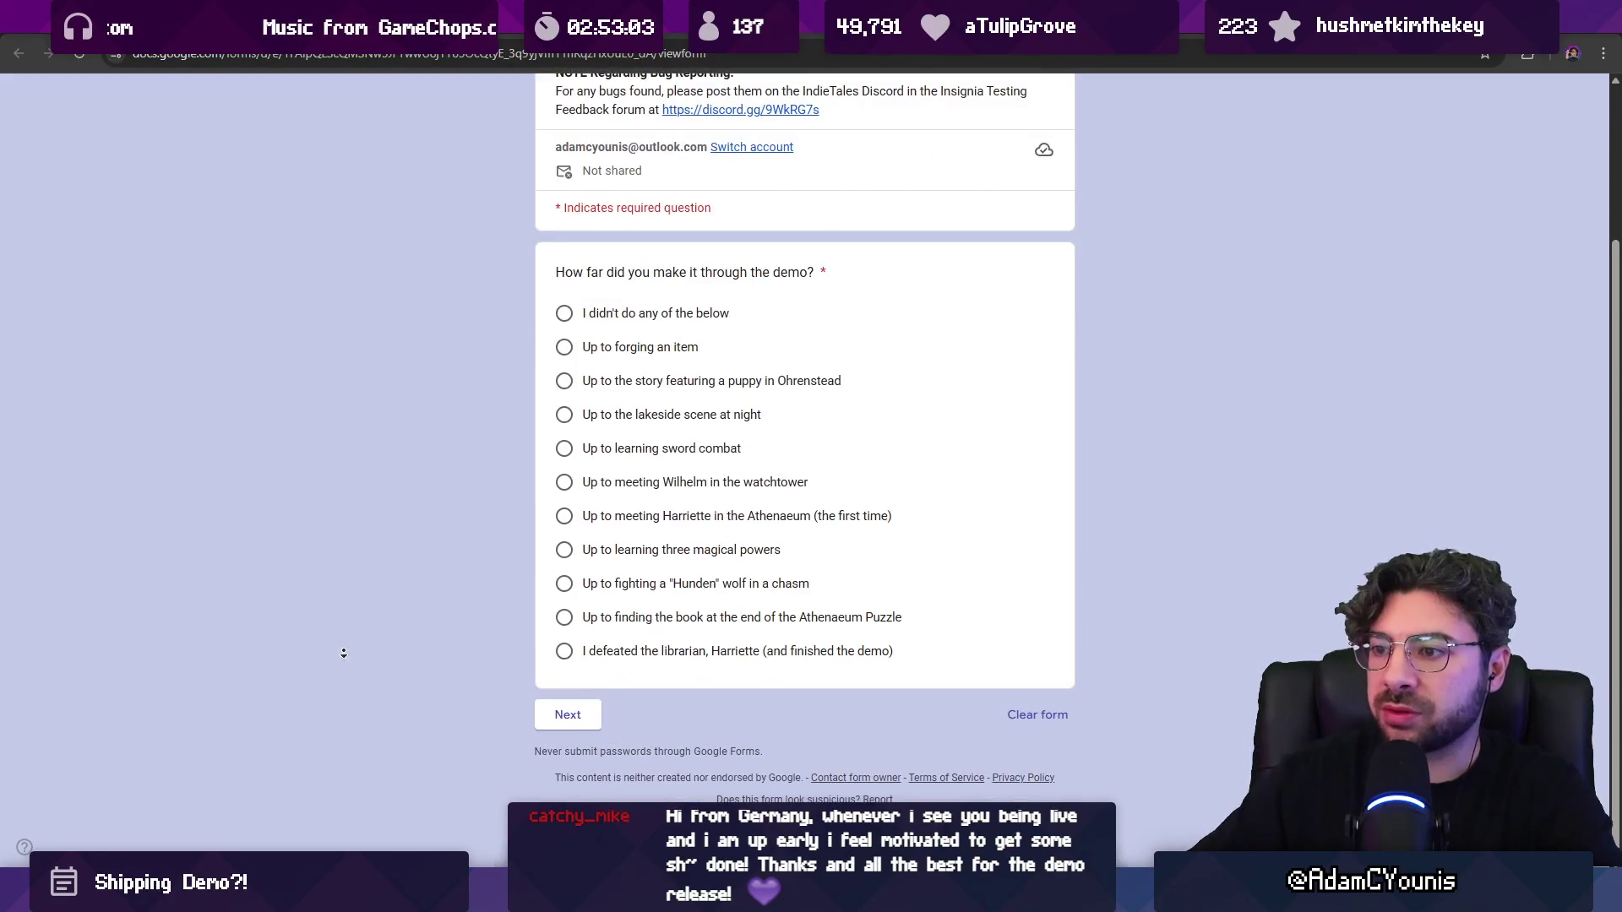
pyautogui.scroll(3, 382, 481)
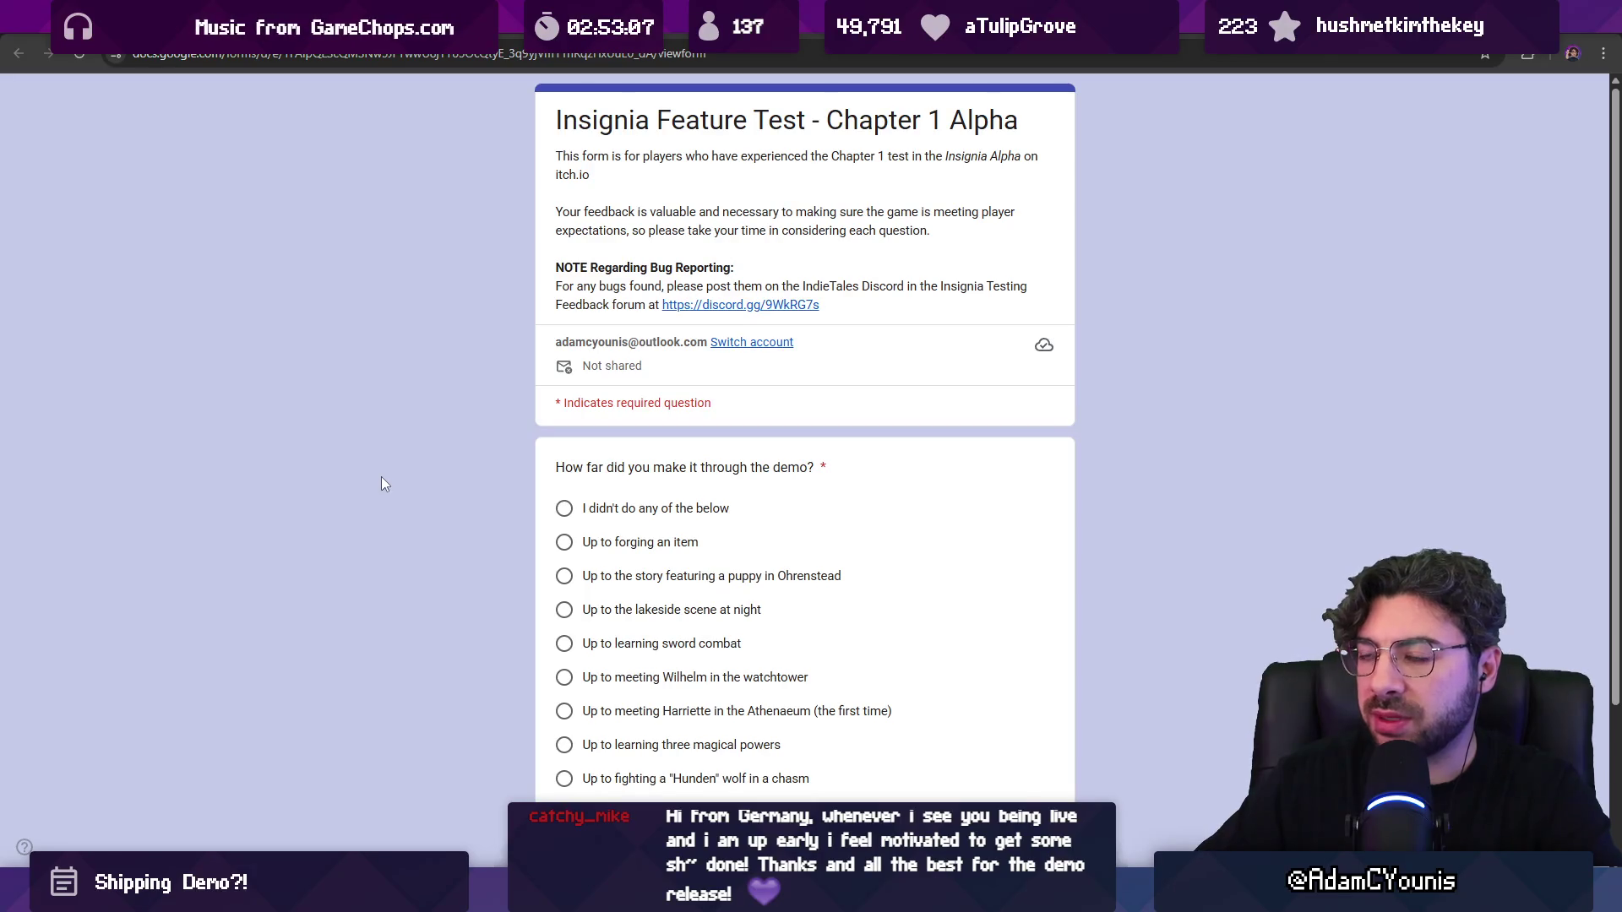
pyautogui.hotkey('ctrl', 'w')
pyautogui.hotkey('ctrl', 'w')
pyautogui.hotkey('ctrl', 'w')
pyautogui.hotkey('ctrl', 'w')
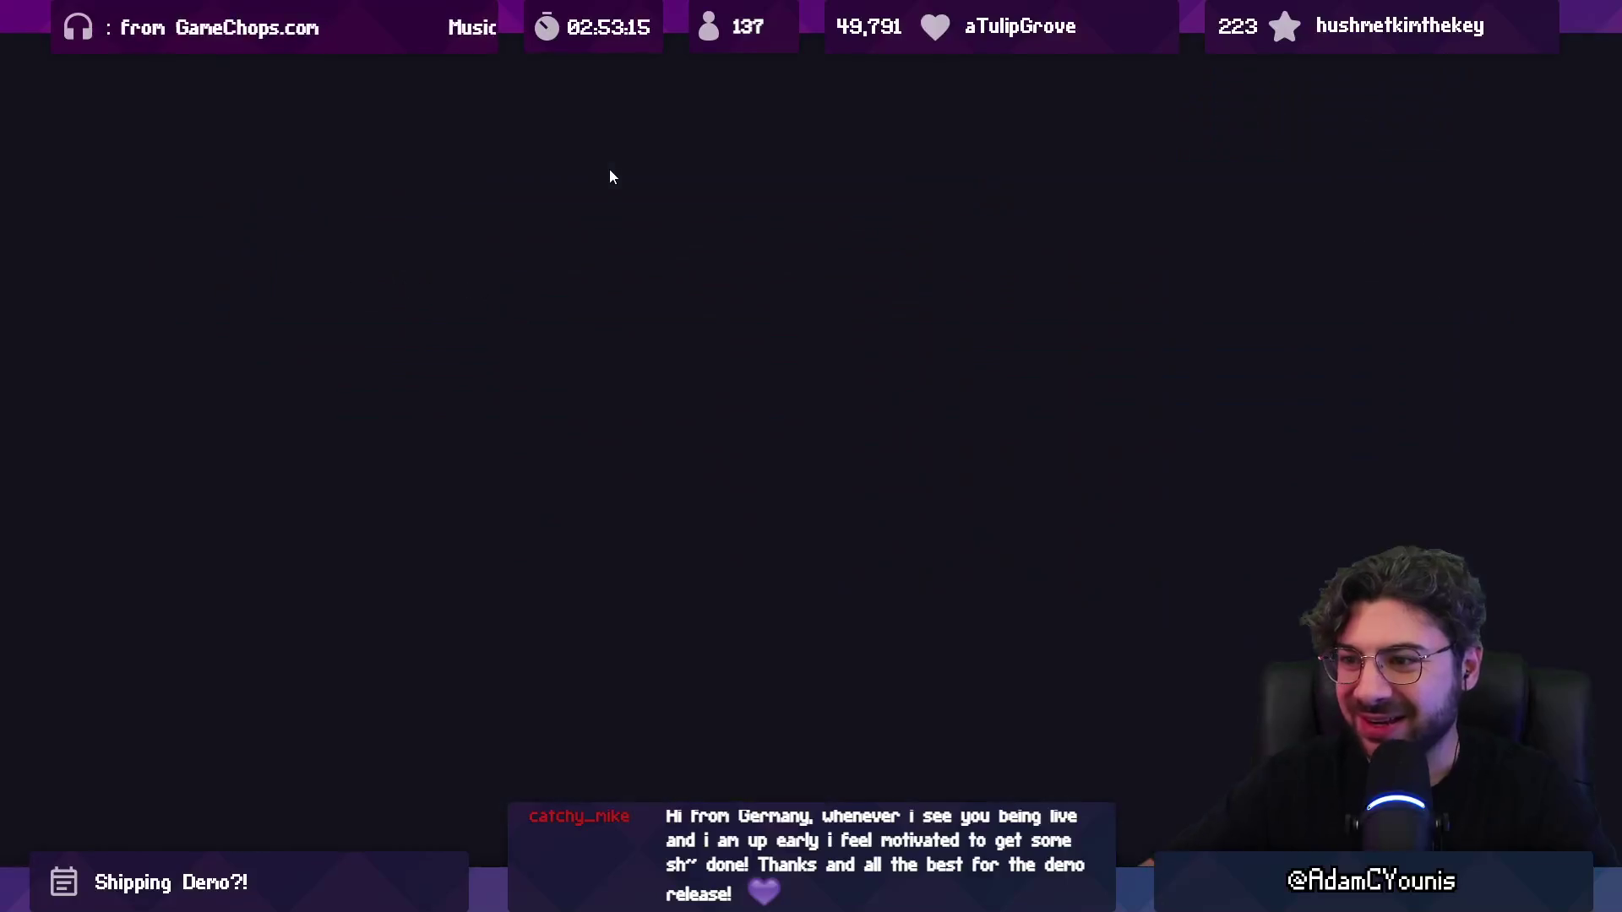
# Step: View the Alpha Tests 'Thanks for playing' links screen, leave full screen, and stop the game
pyautogui.press('Down')
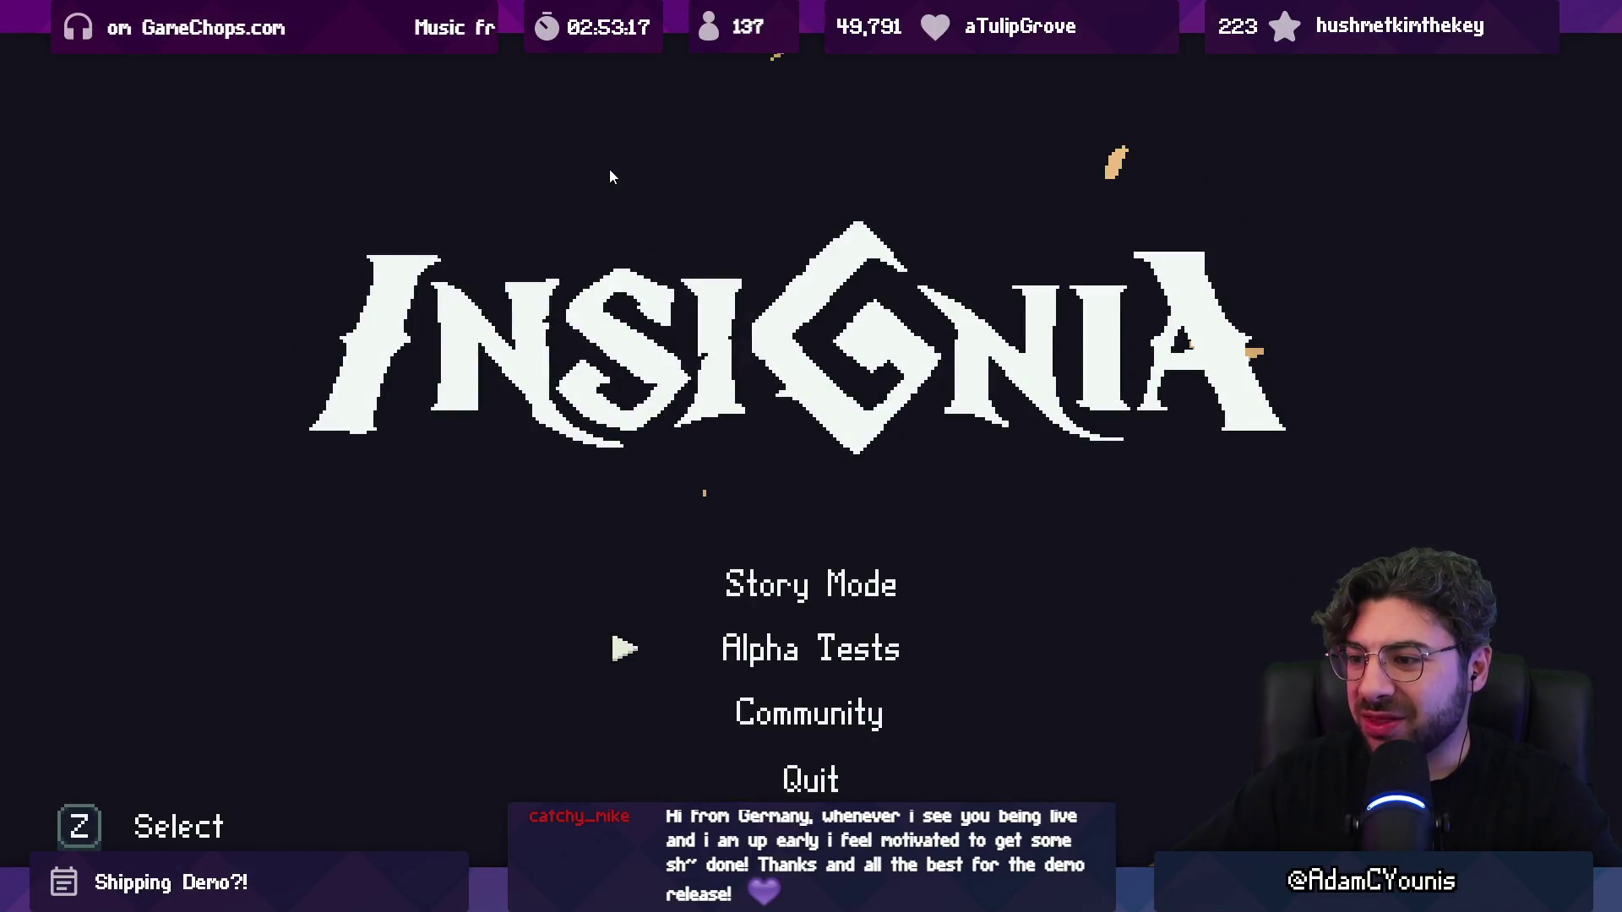
pyautogui.press('z')
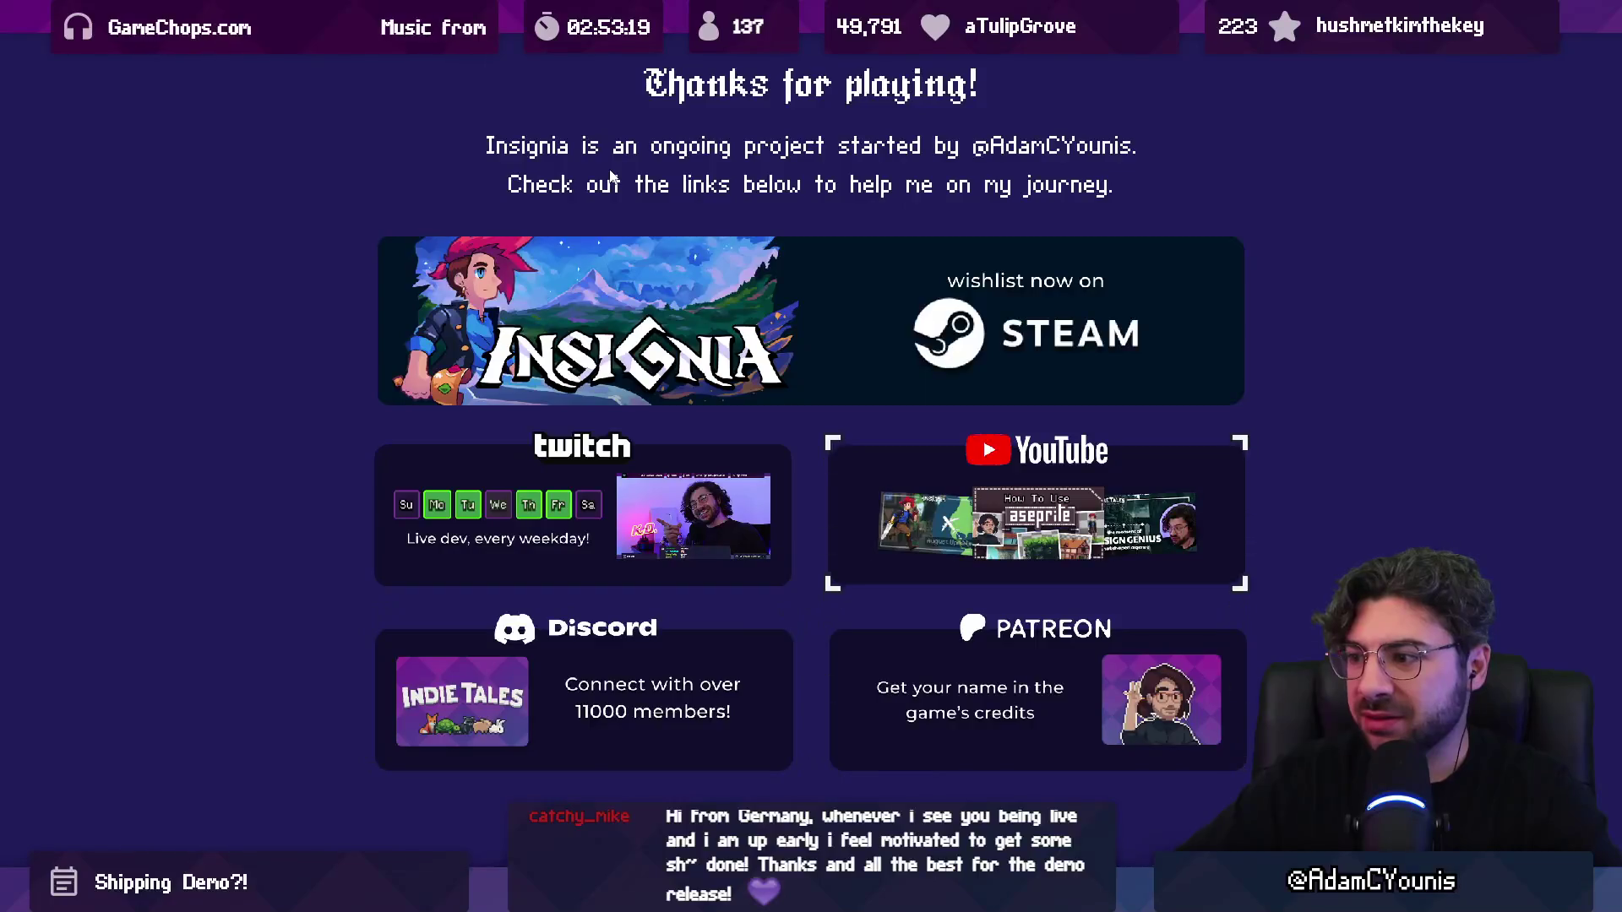
pyautogui.press('z')
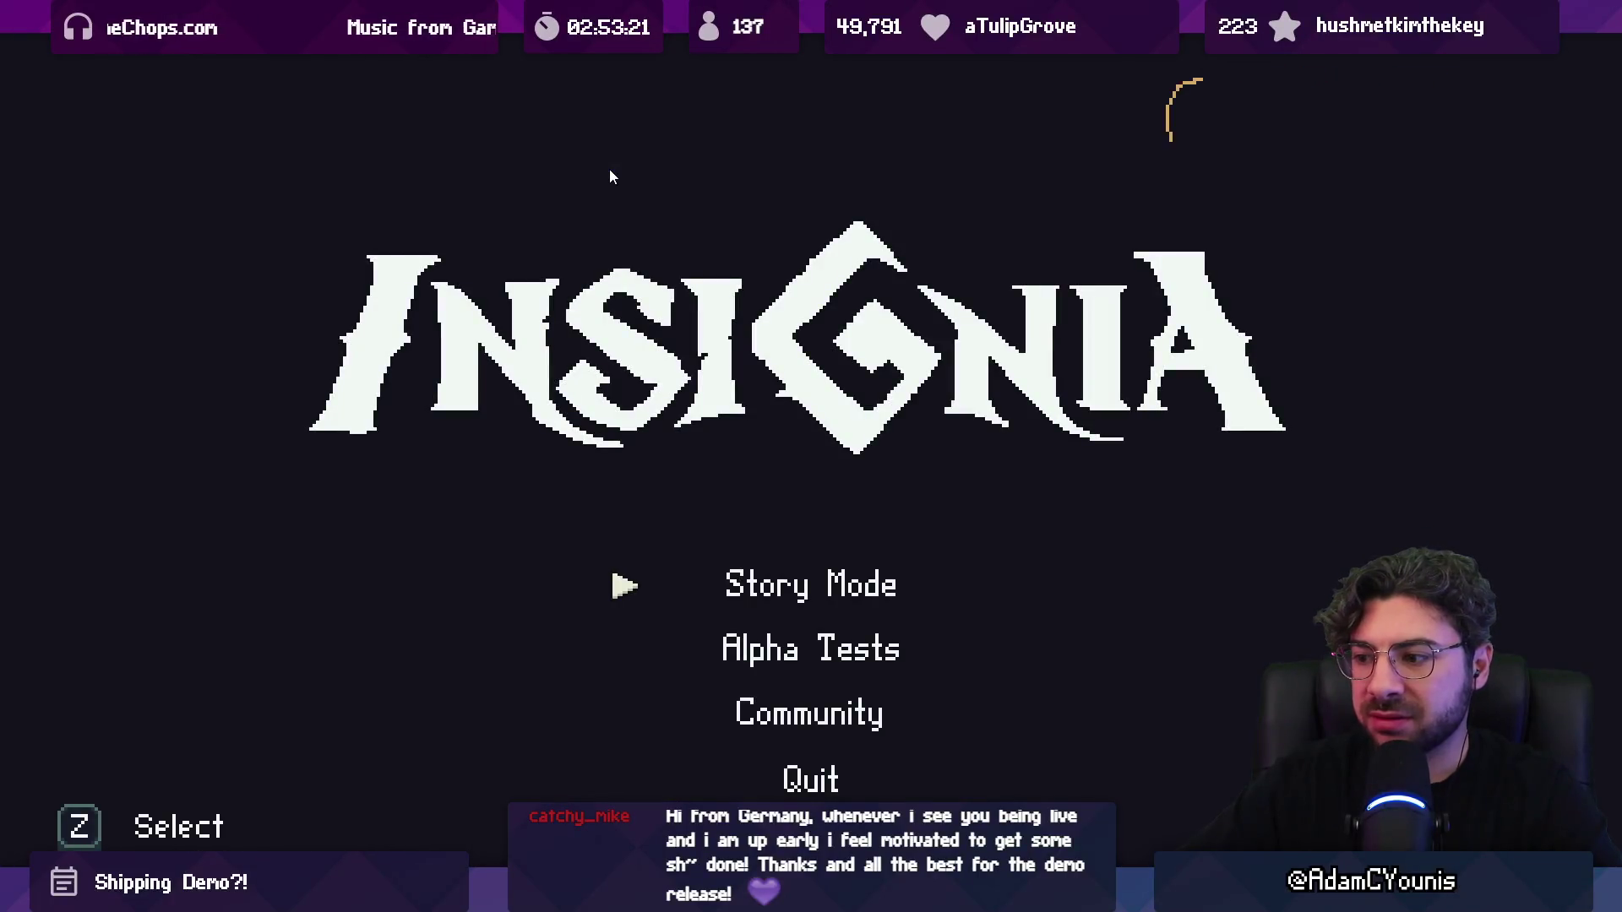
pyautogui.press('F11')
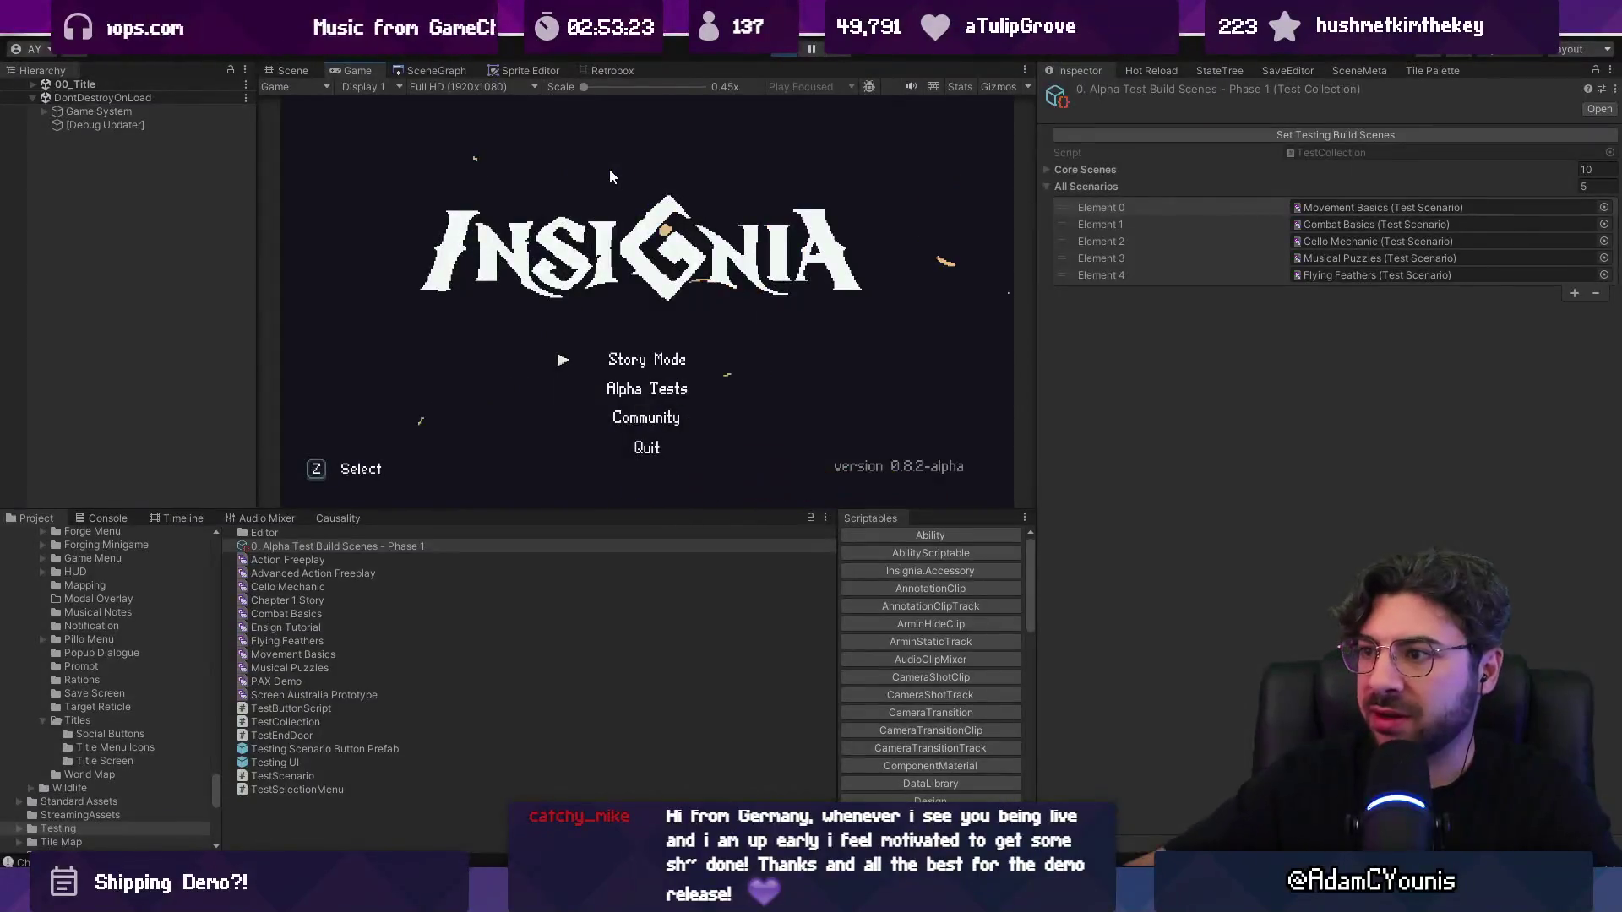
pyautogui.hotkey('ctrl', 'p')
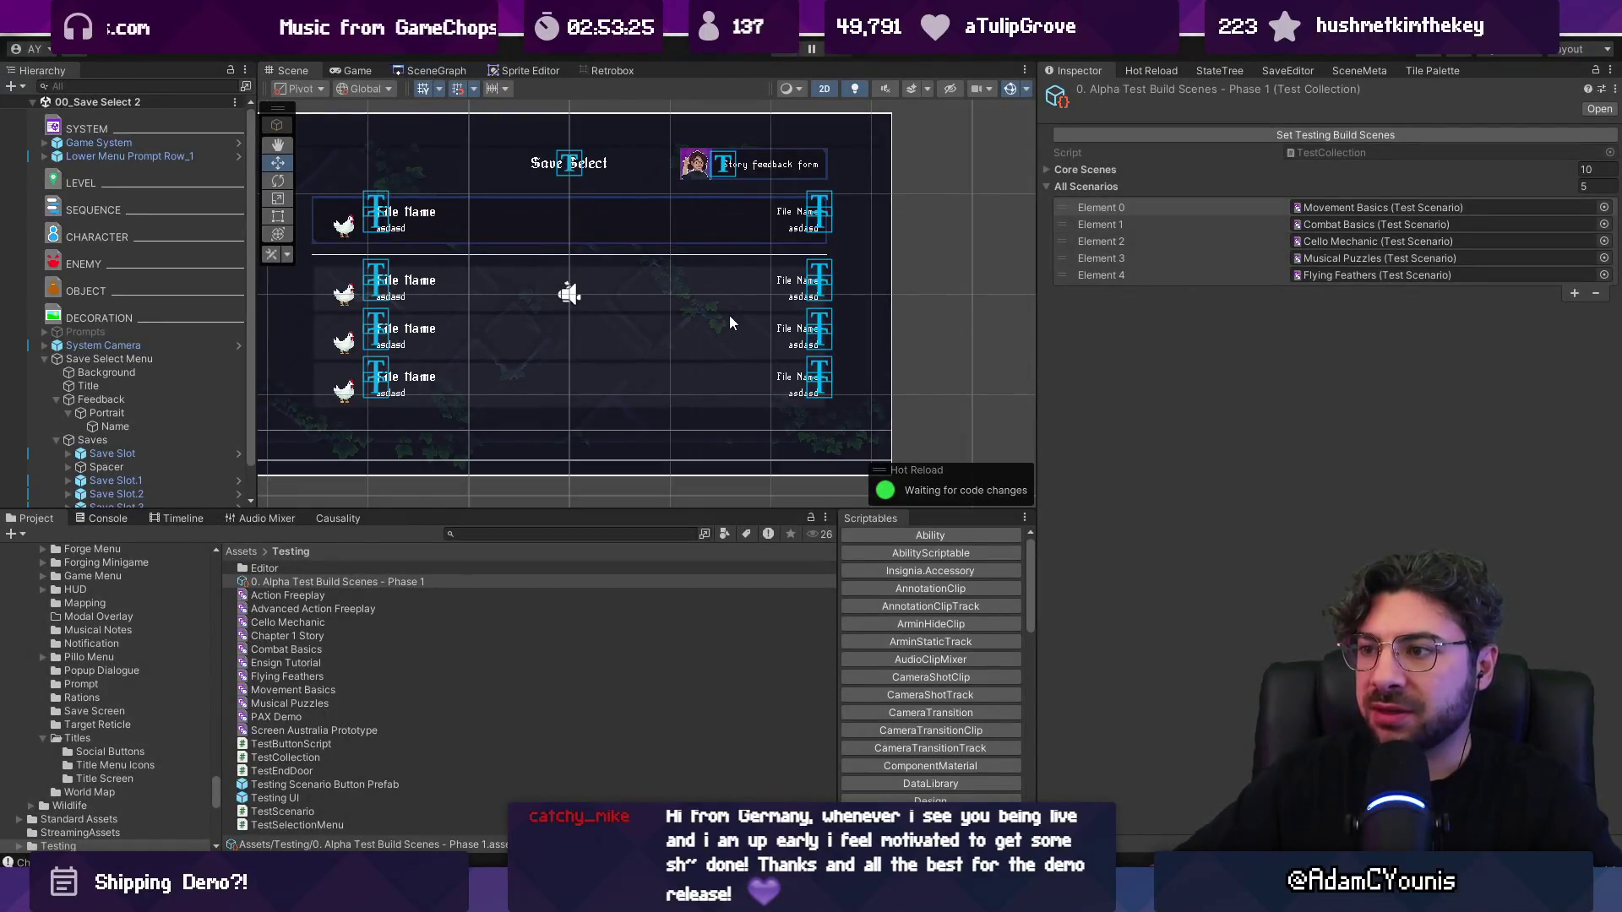
# Step: Maximize the SceneGraph view and use Add All To Build on the box-selected scene nodes
pyautogui.click(454, 69)
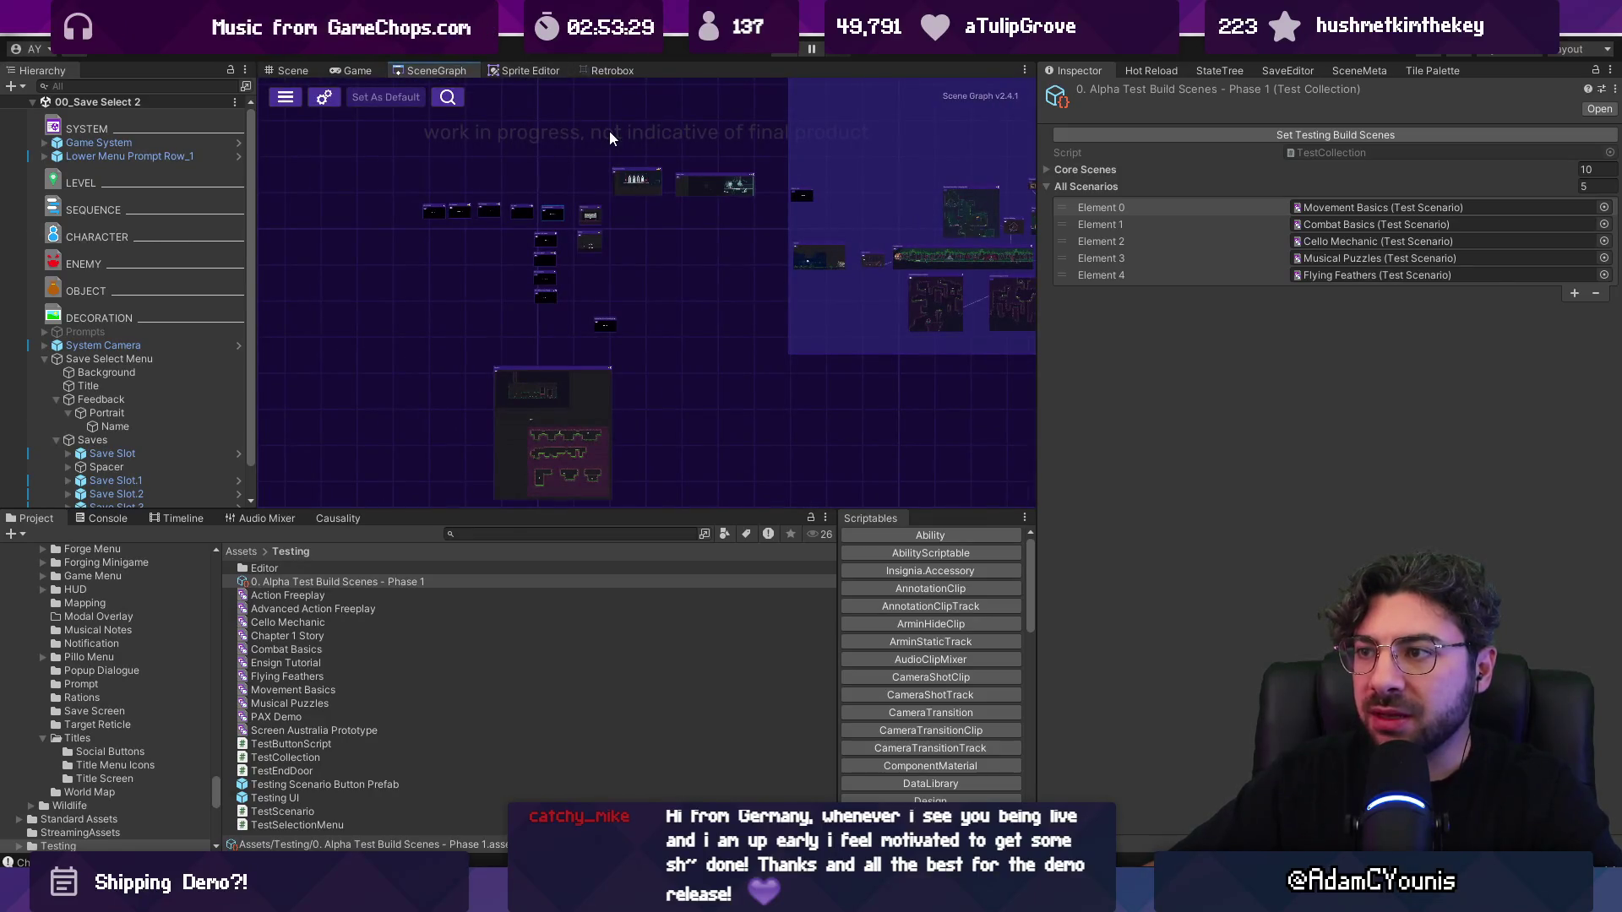
pyautogui.doubleClick(468, 70)
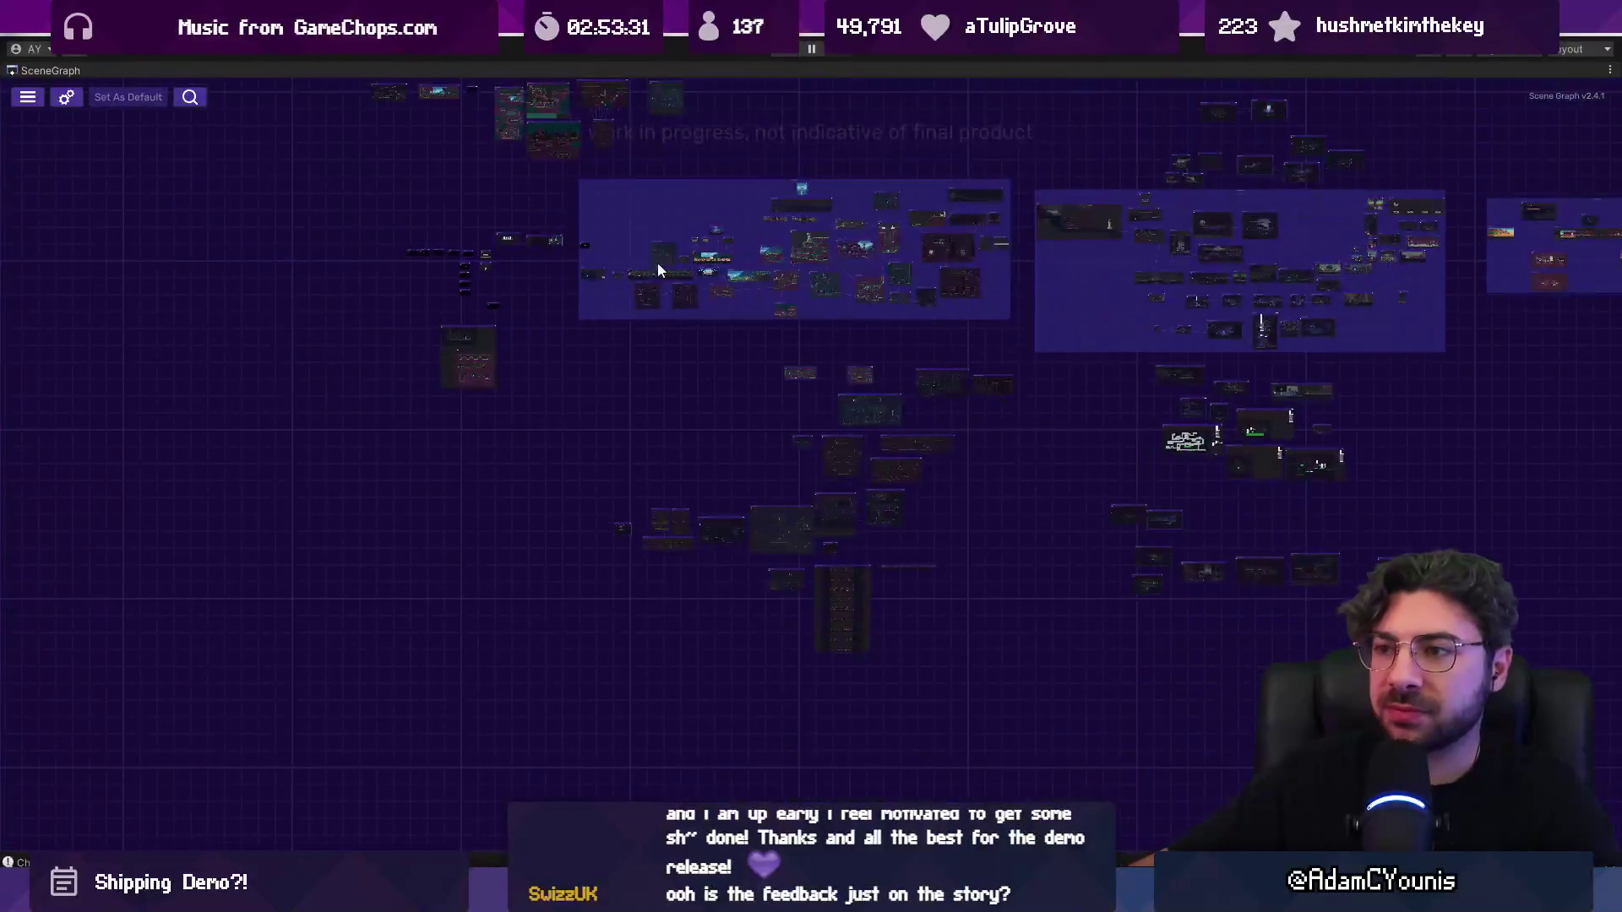
pyautogui.scroll(3, 625, 308)
pyautogui.moveTo(98, 162)
pyautogui.mouseDown()
pyautogui.moveTo(1103, 595)
pyautogui.moveTo(1162, 604)
pyautogui.mouseUp()
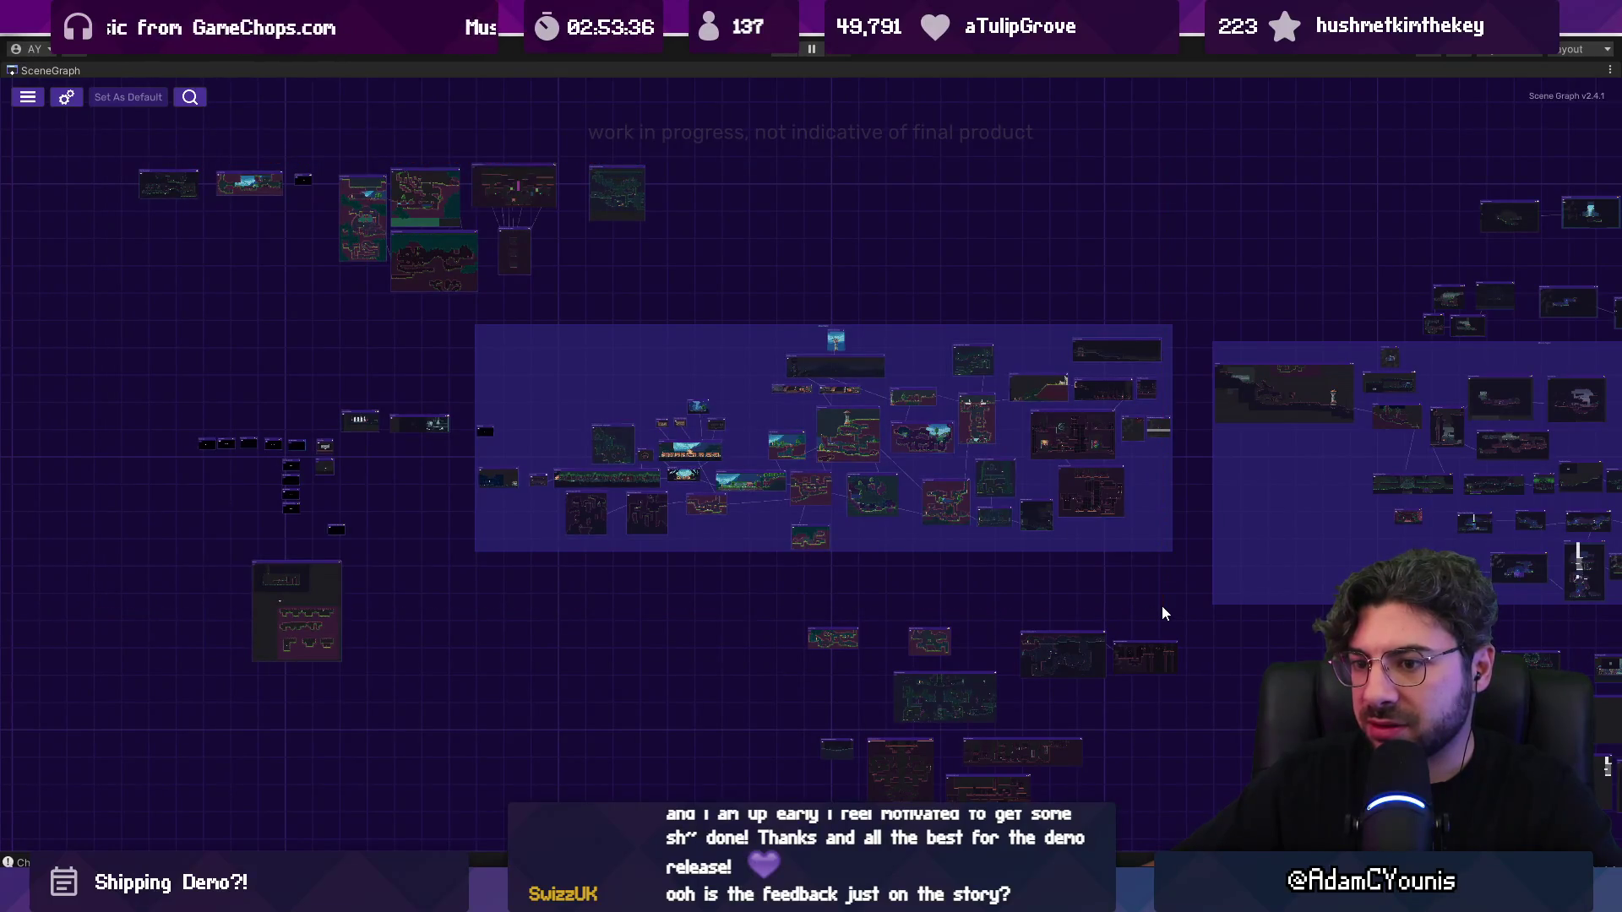
pyautogui.rightClick(599, 513)
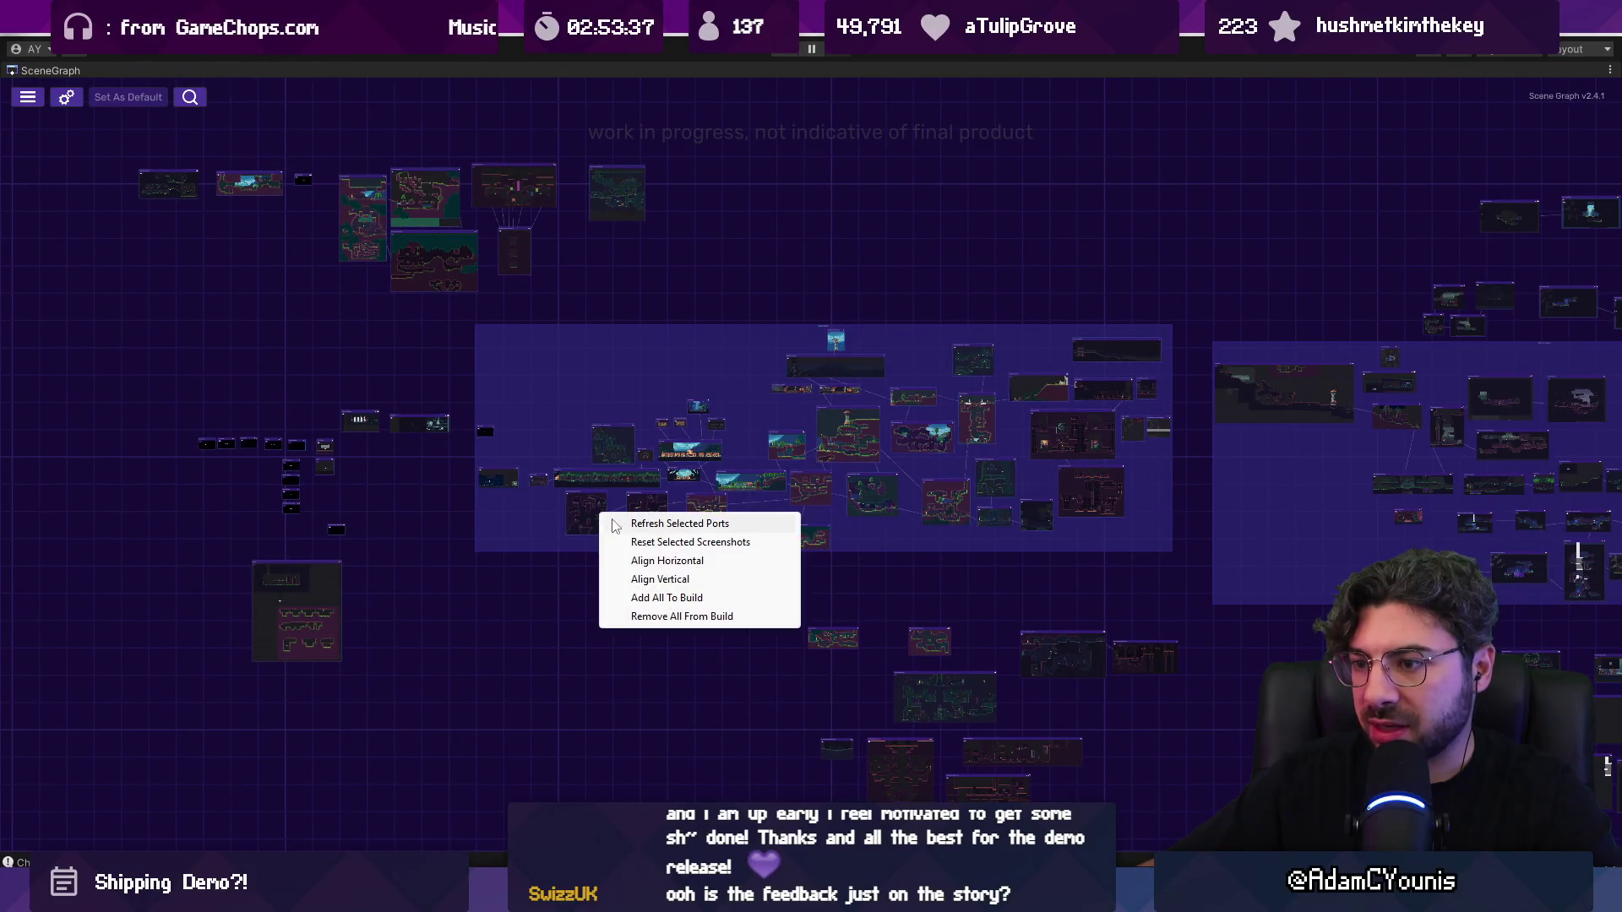
pyautogui.click(664, 599)
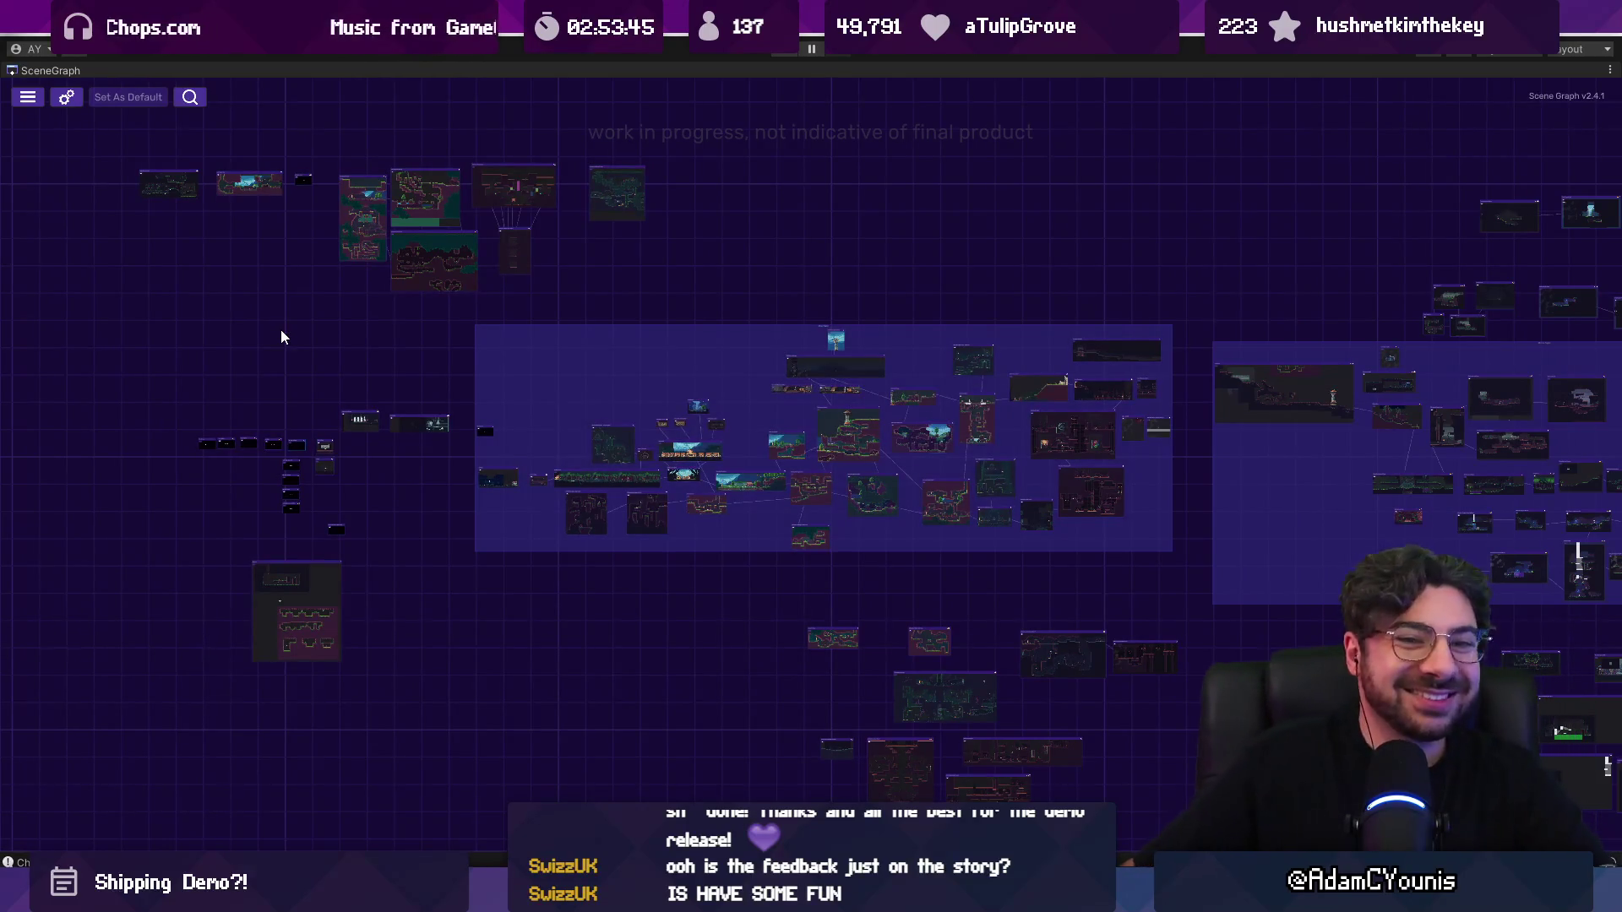
# Step: Restore the full editor layout and resize the panels around the scene graph
pyautogui.doubleClick(55, 70)
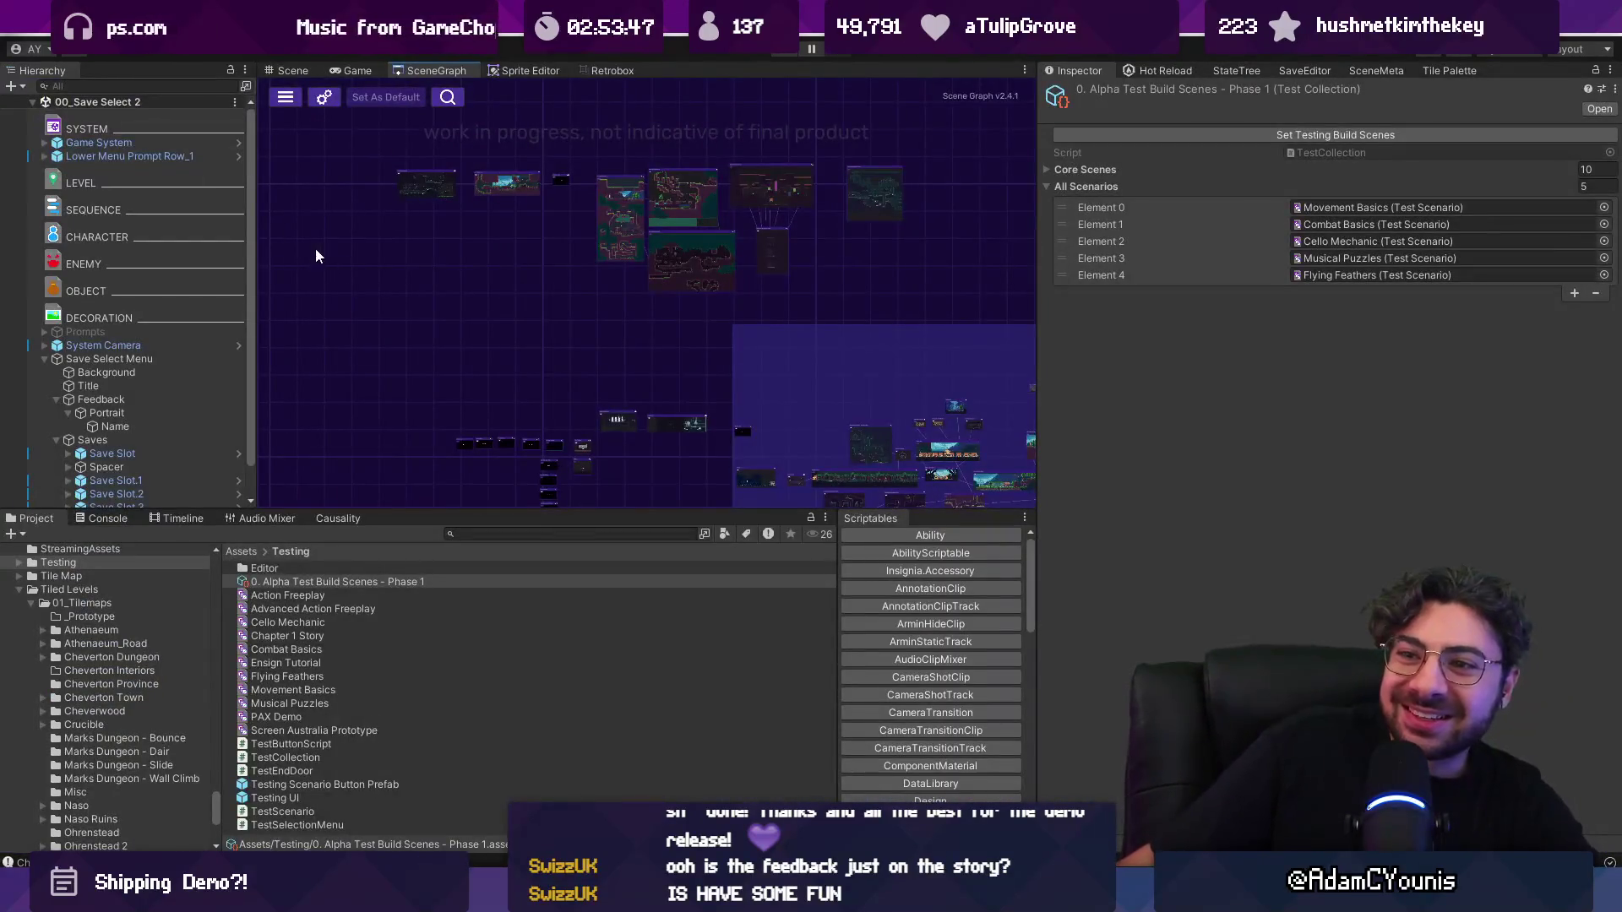
pyautogui.moveTo(1037, 226); pyautogui.dragTo(1277, 228)
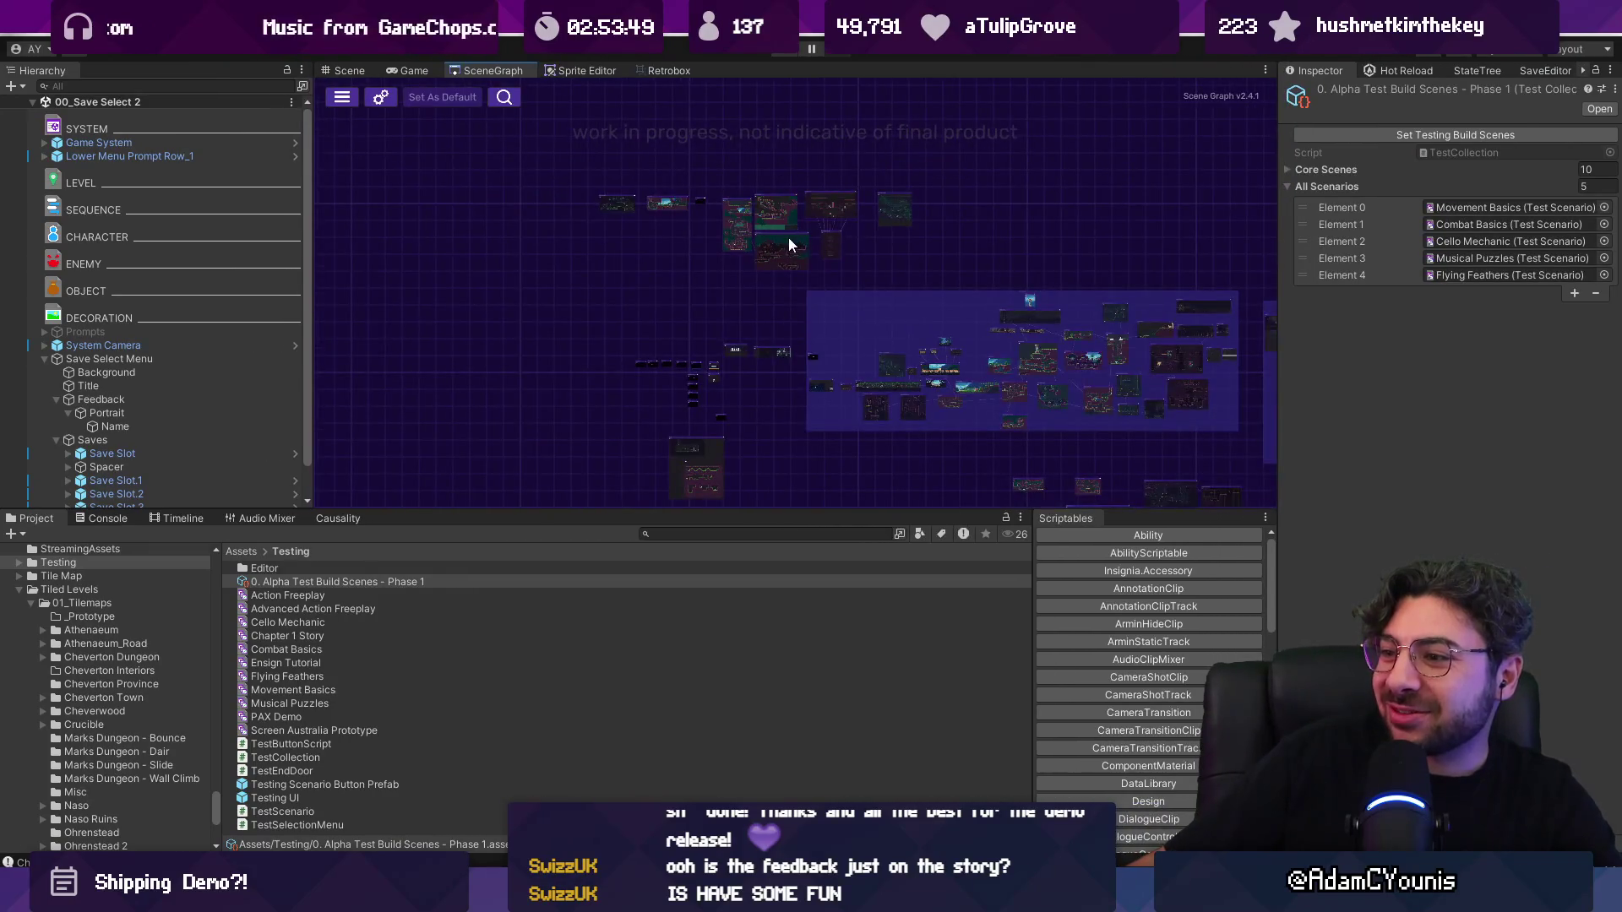
pyautogui.moveTo(748, 517); pyautogui.dragTo(754, 616)
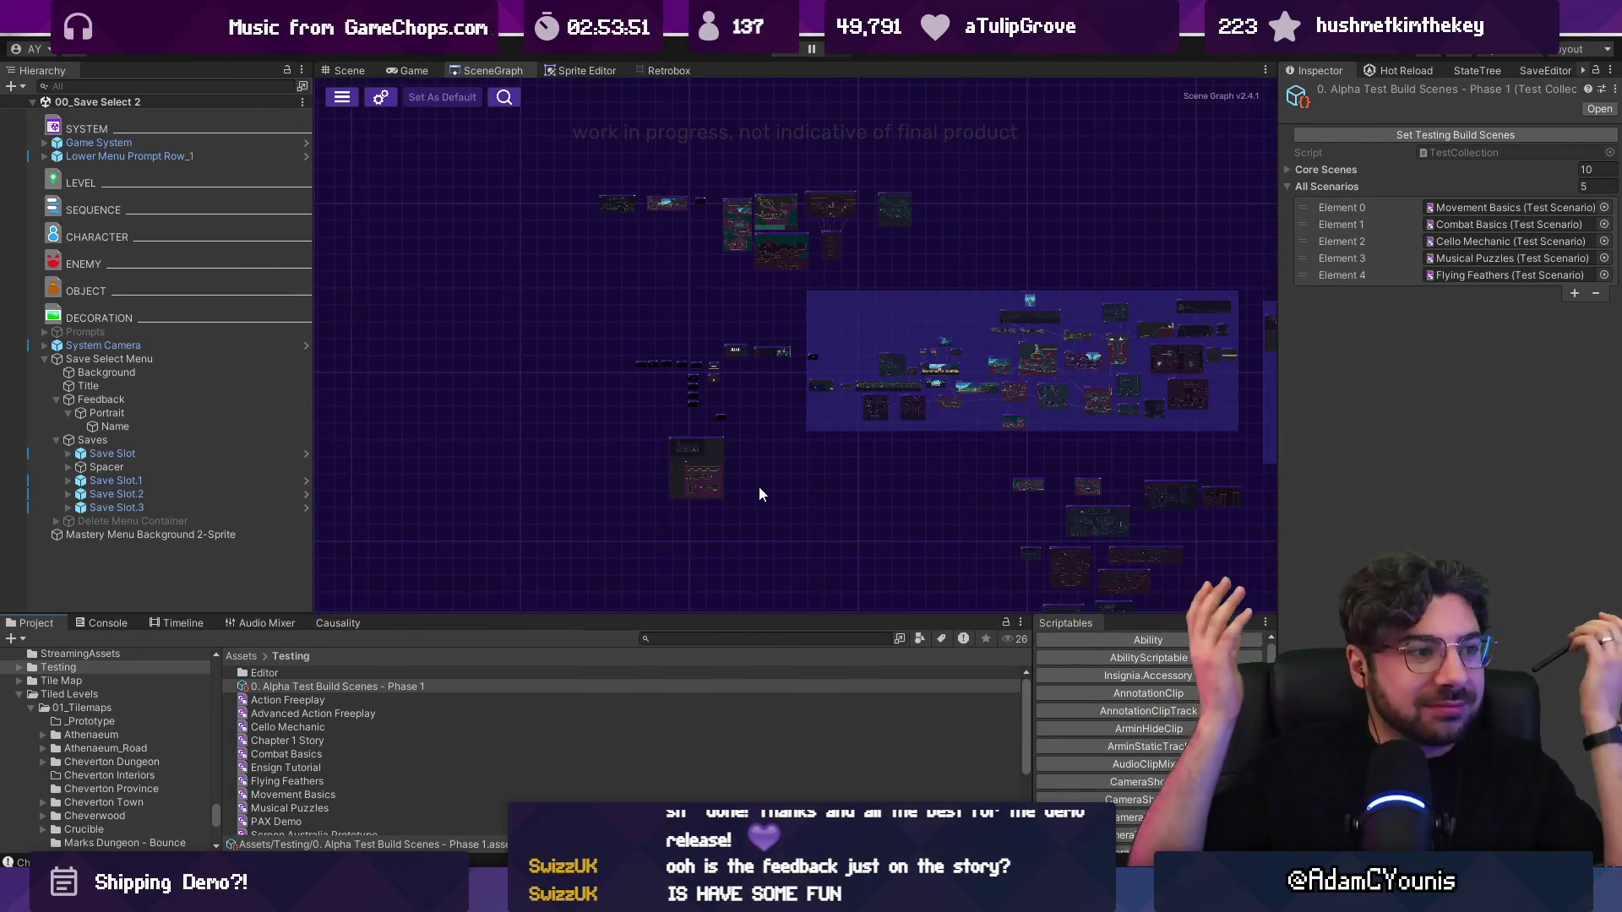
# Step: Start a build from Build Settings and browse to the Insignia Jan 2026 Demo Test folder
pyautogui.click(15, 25)
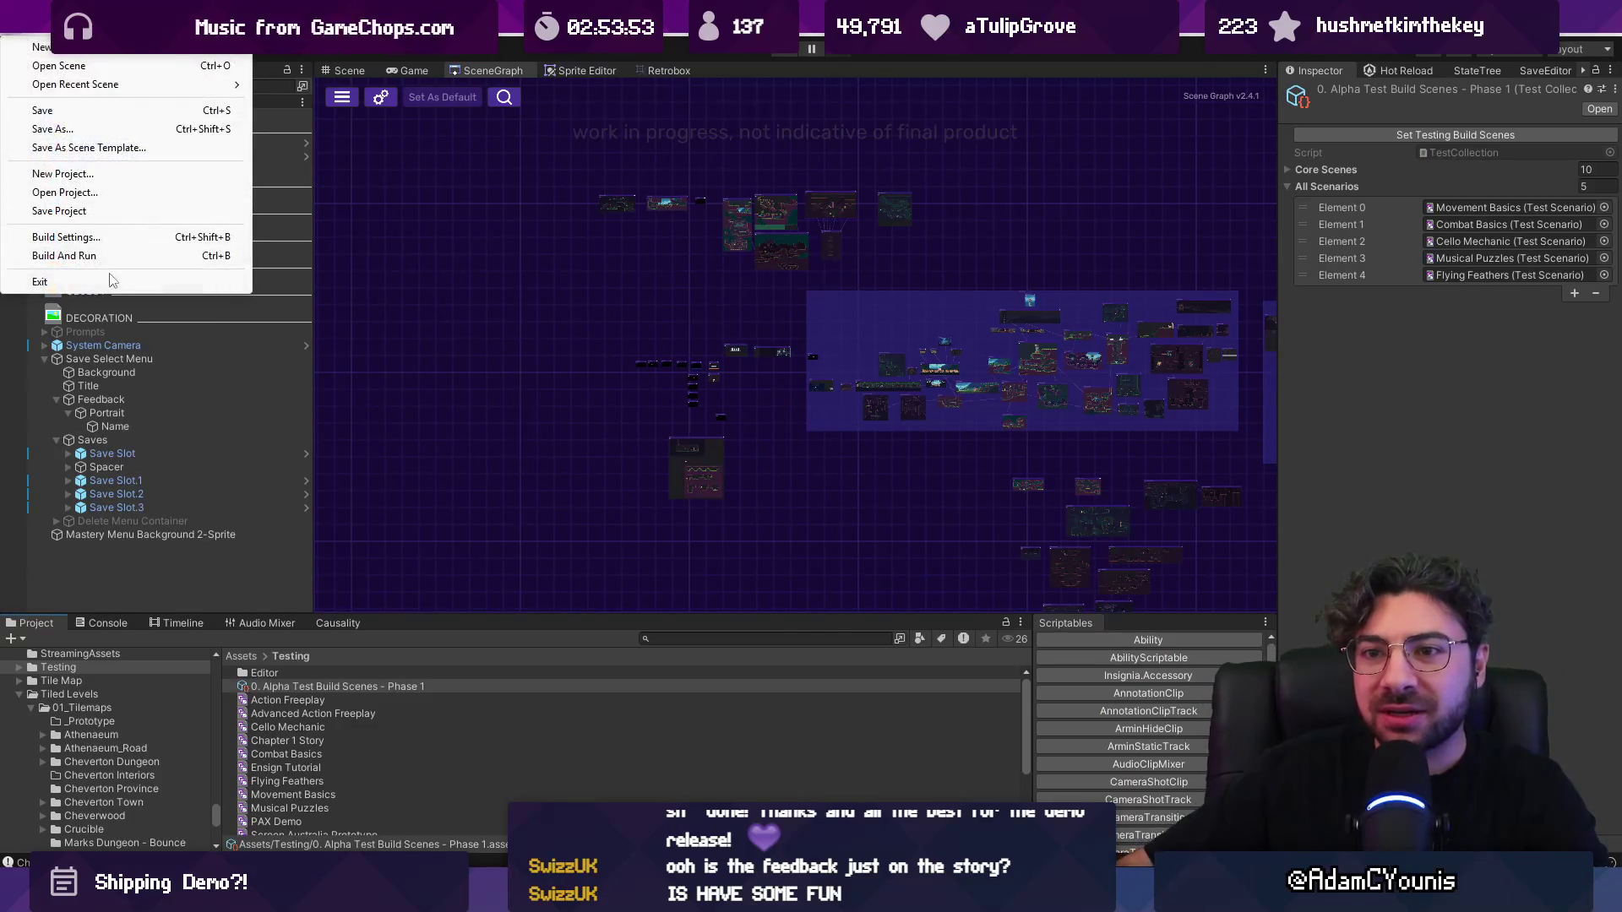
pyautogui.click(68, 237)
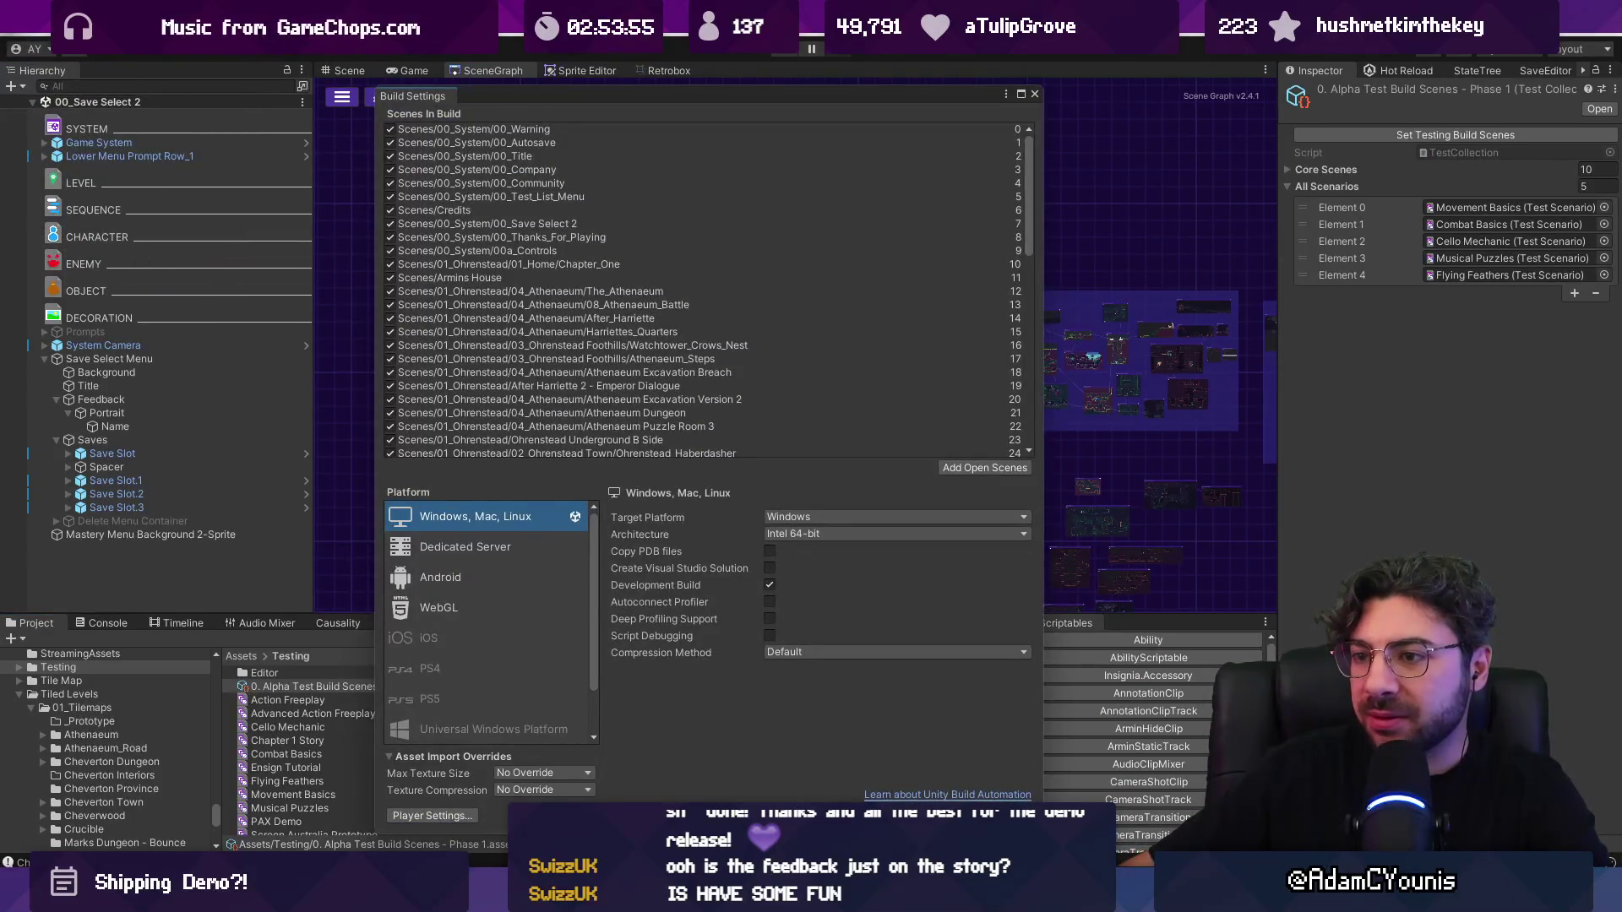
pyautogui.click(929, 816)
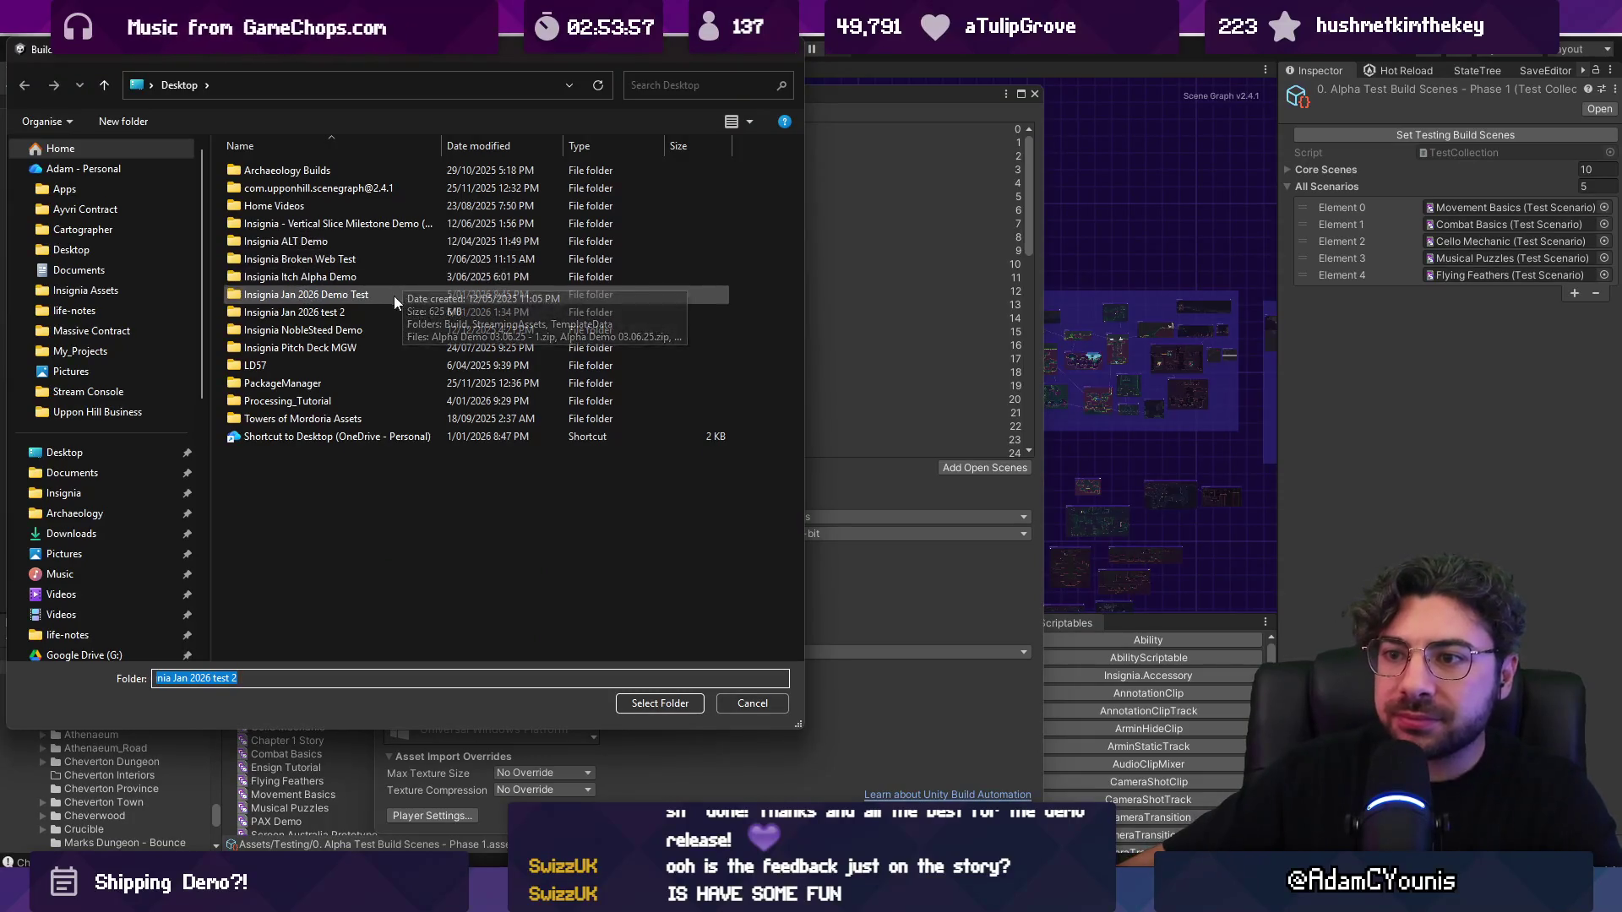
pyautogui.click(363, 297)
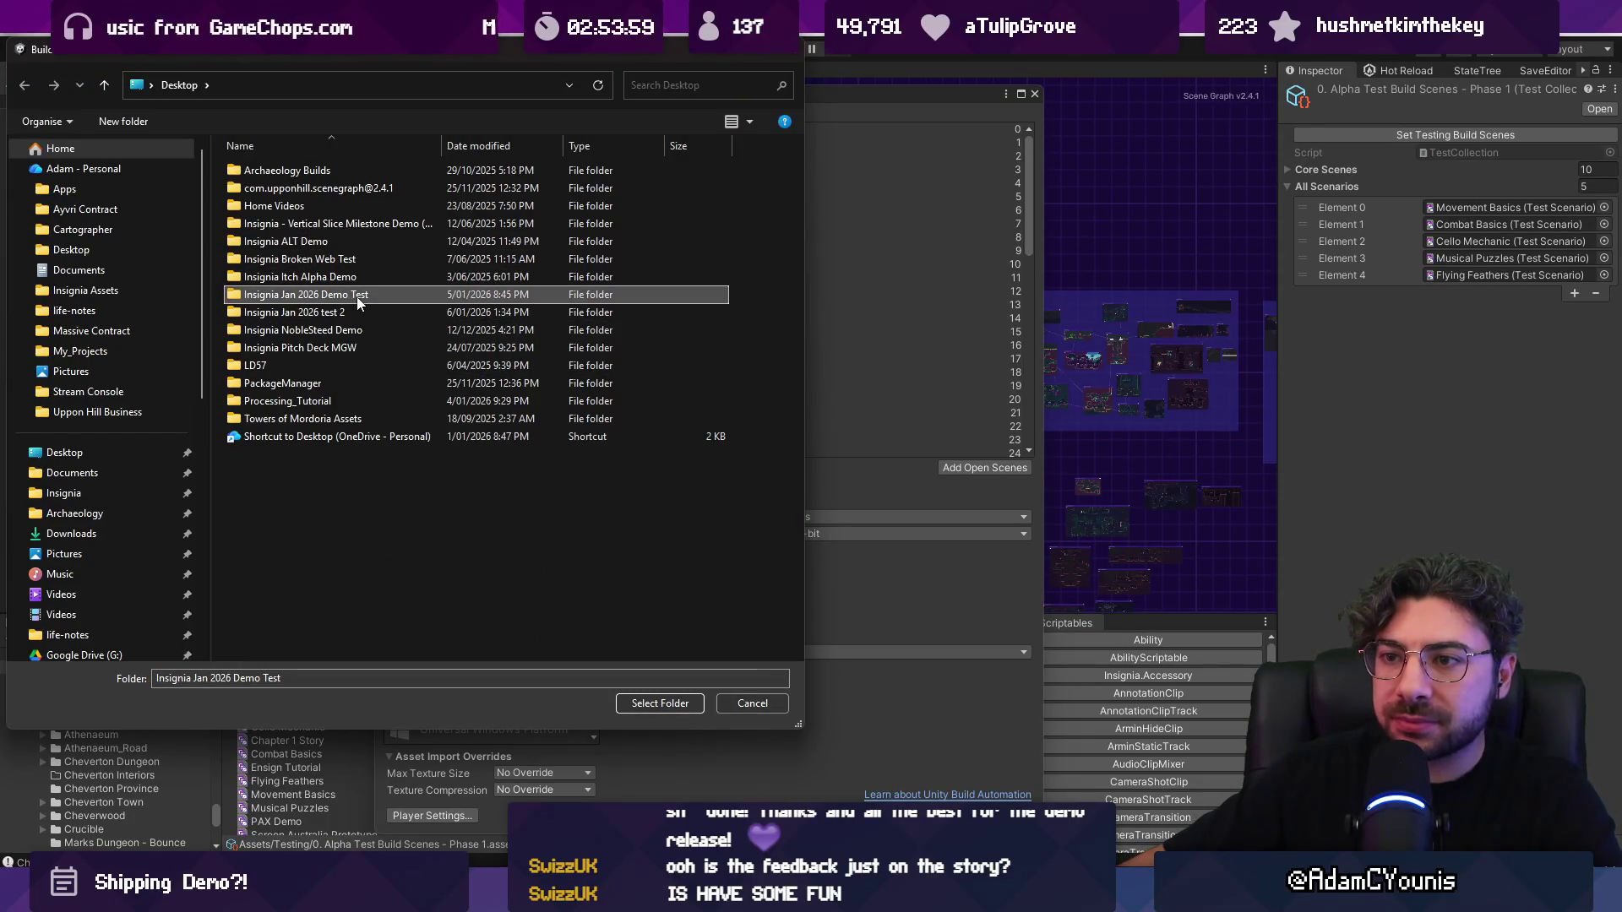
# Step: Create a new Desktop folder named Insignia Demo 0.8.2
pyautogui.rightClick(317, 510)
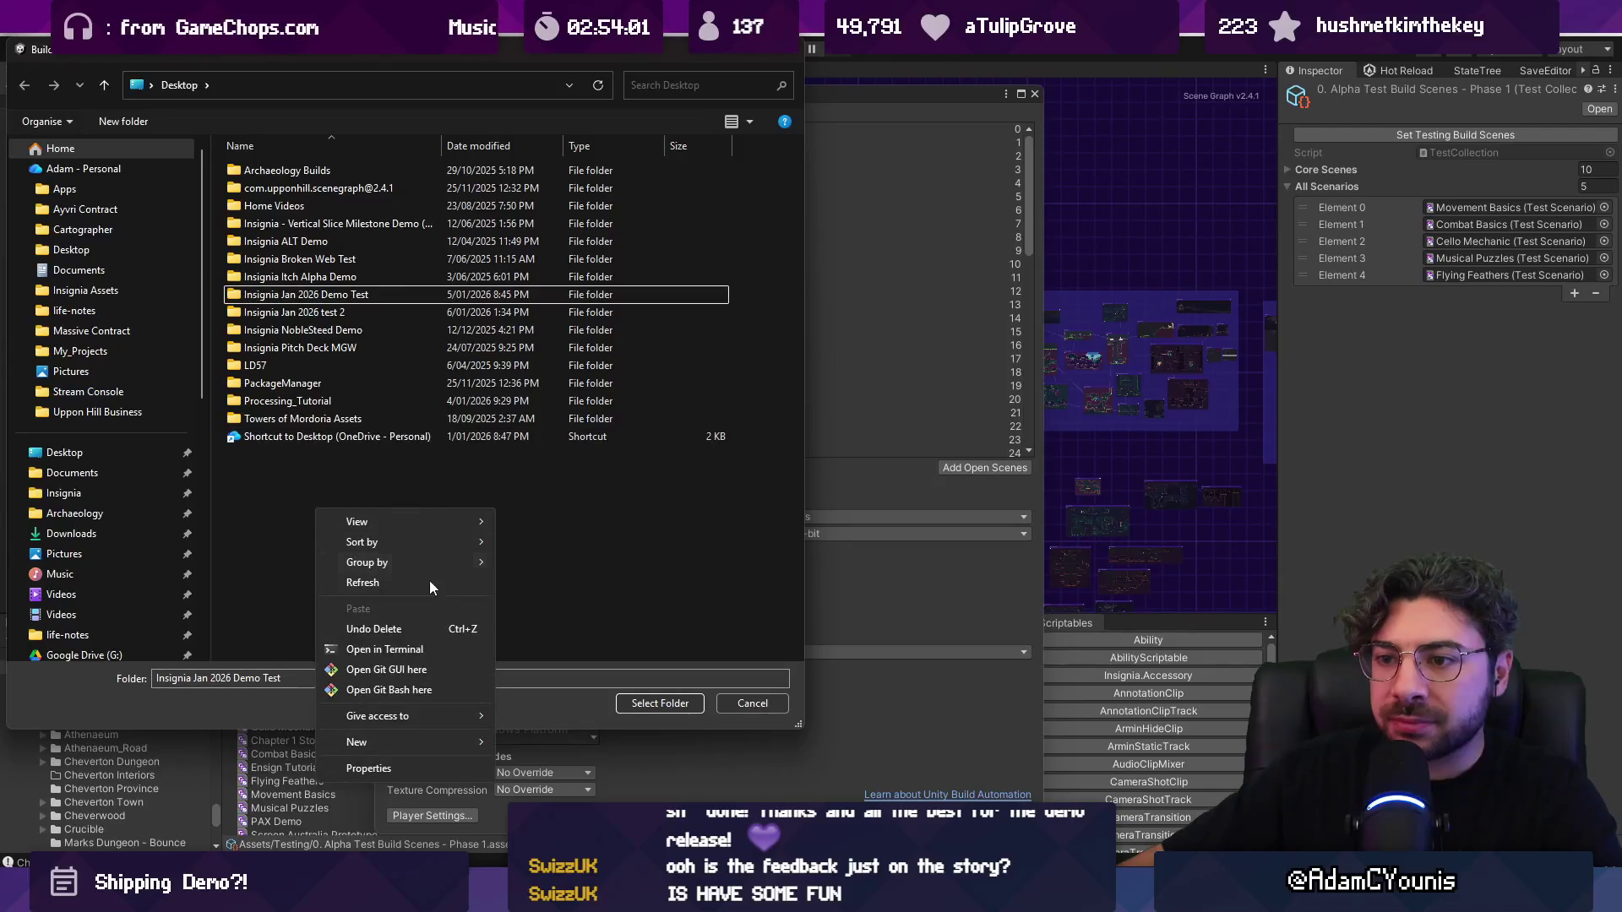
pyautogui.moveTo(426, 741)
pyautogui.click(592, 451)
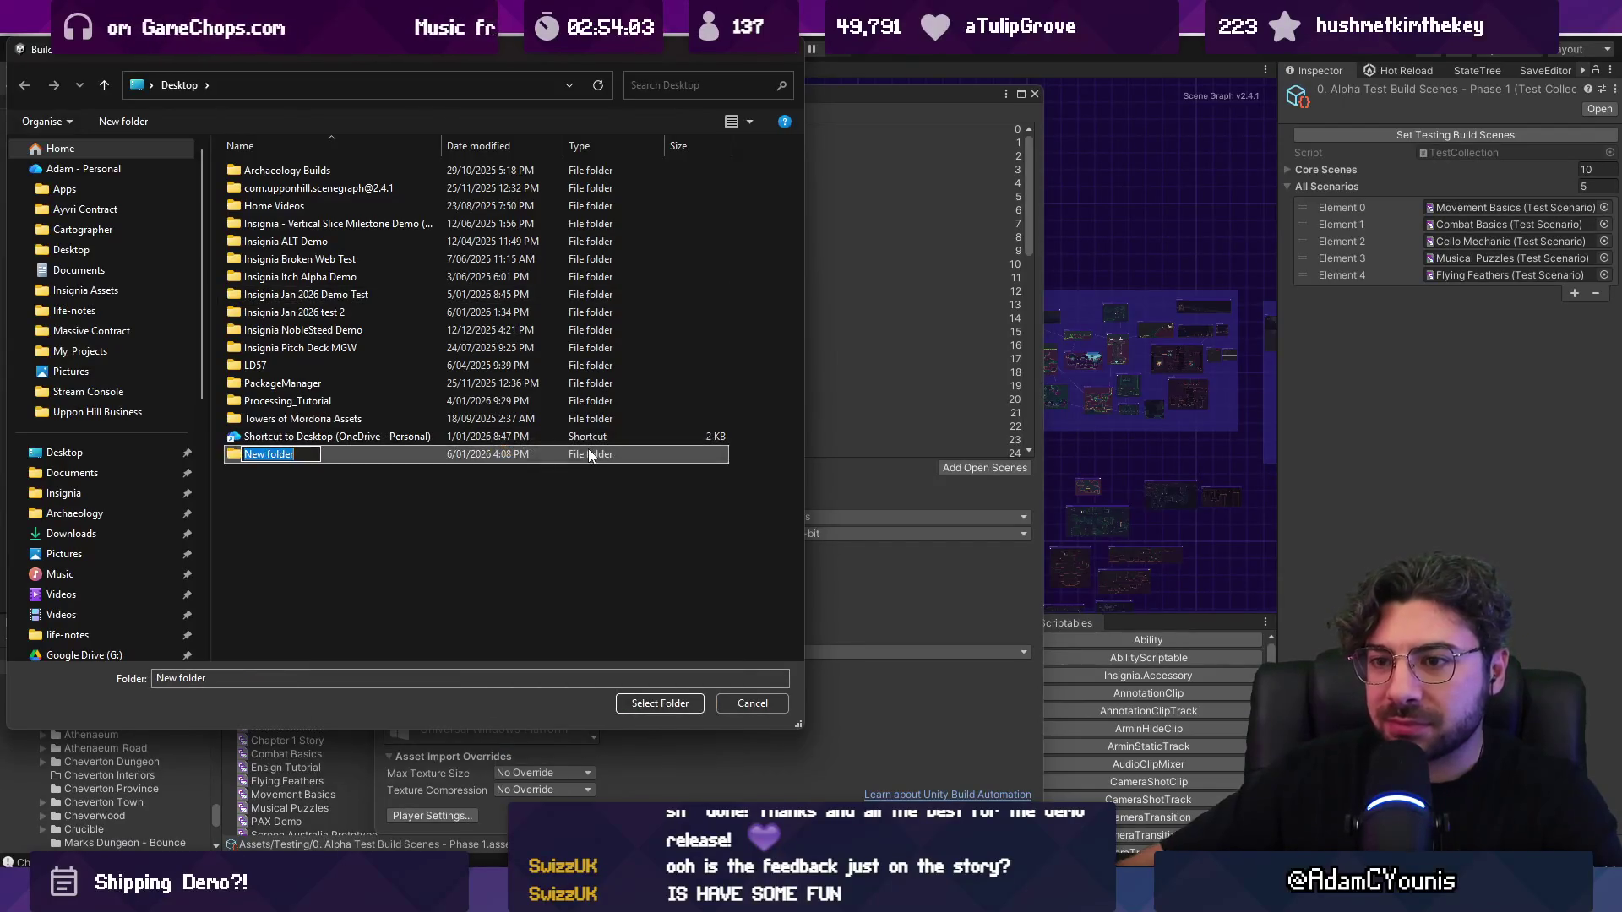
pyautogui.write('U')
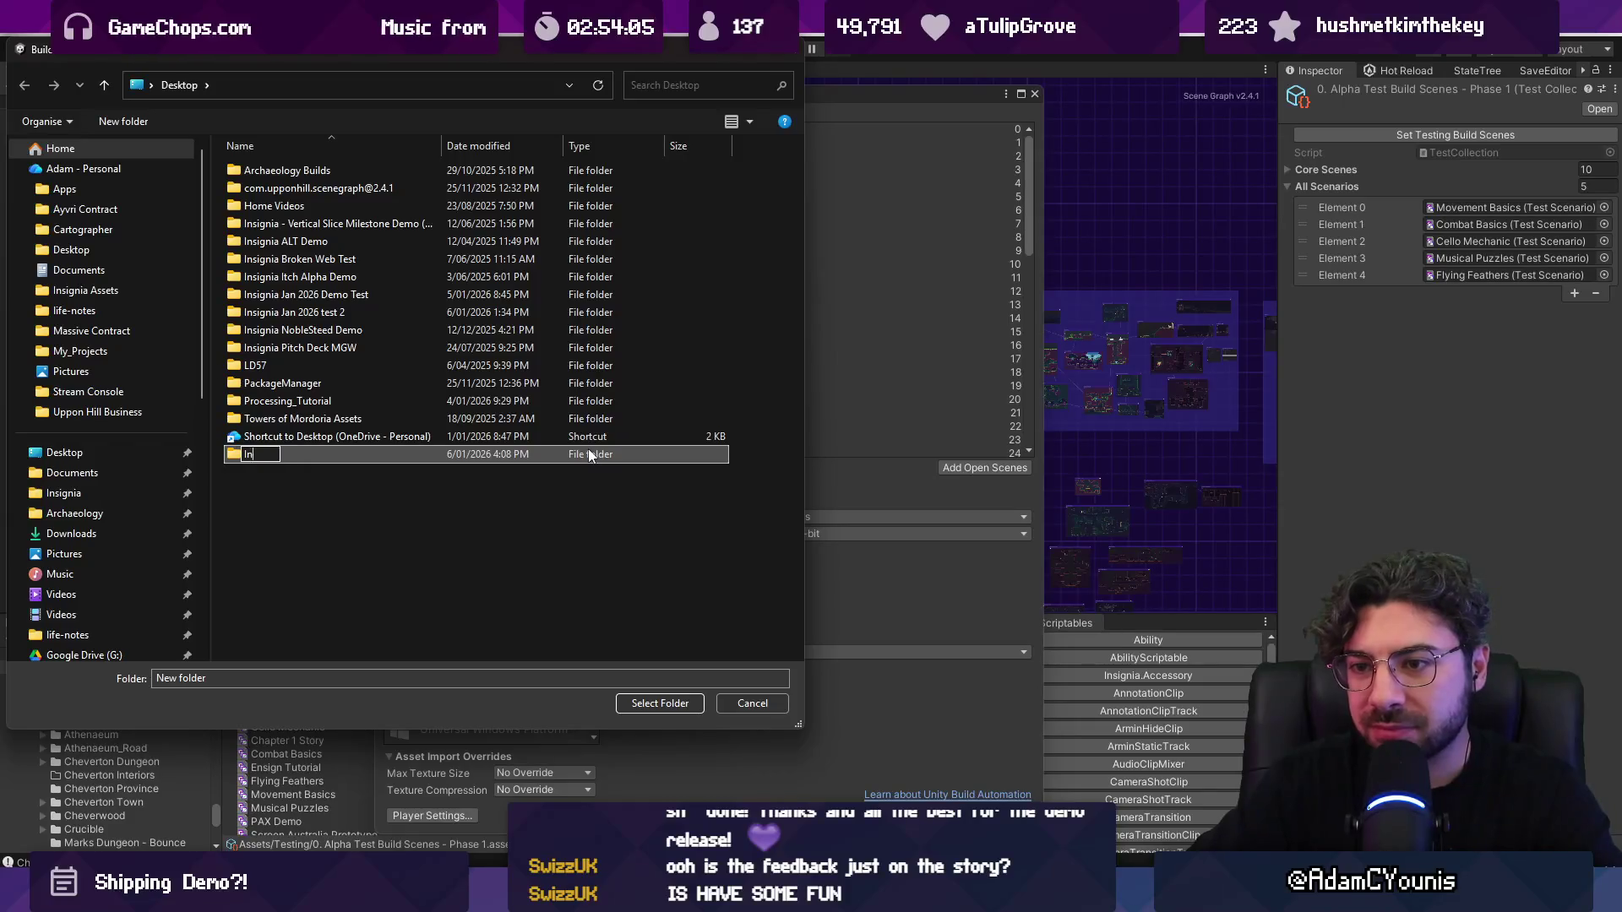
pyautogui.write(' Jan')
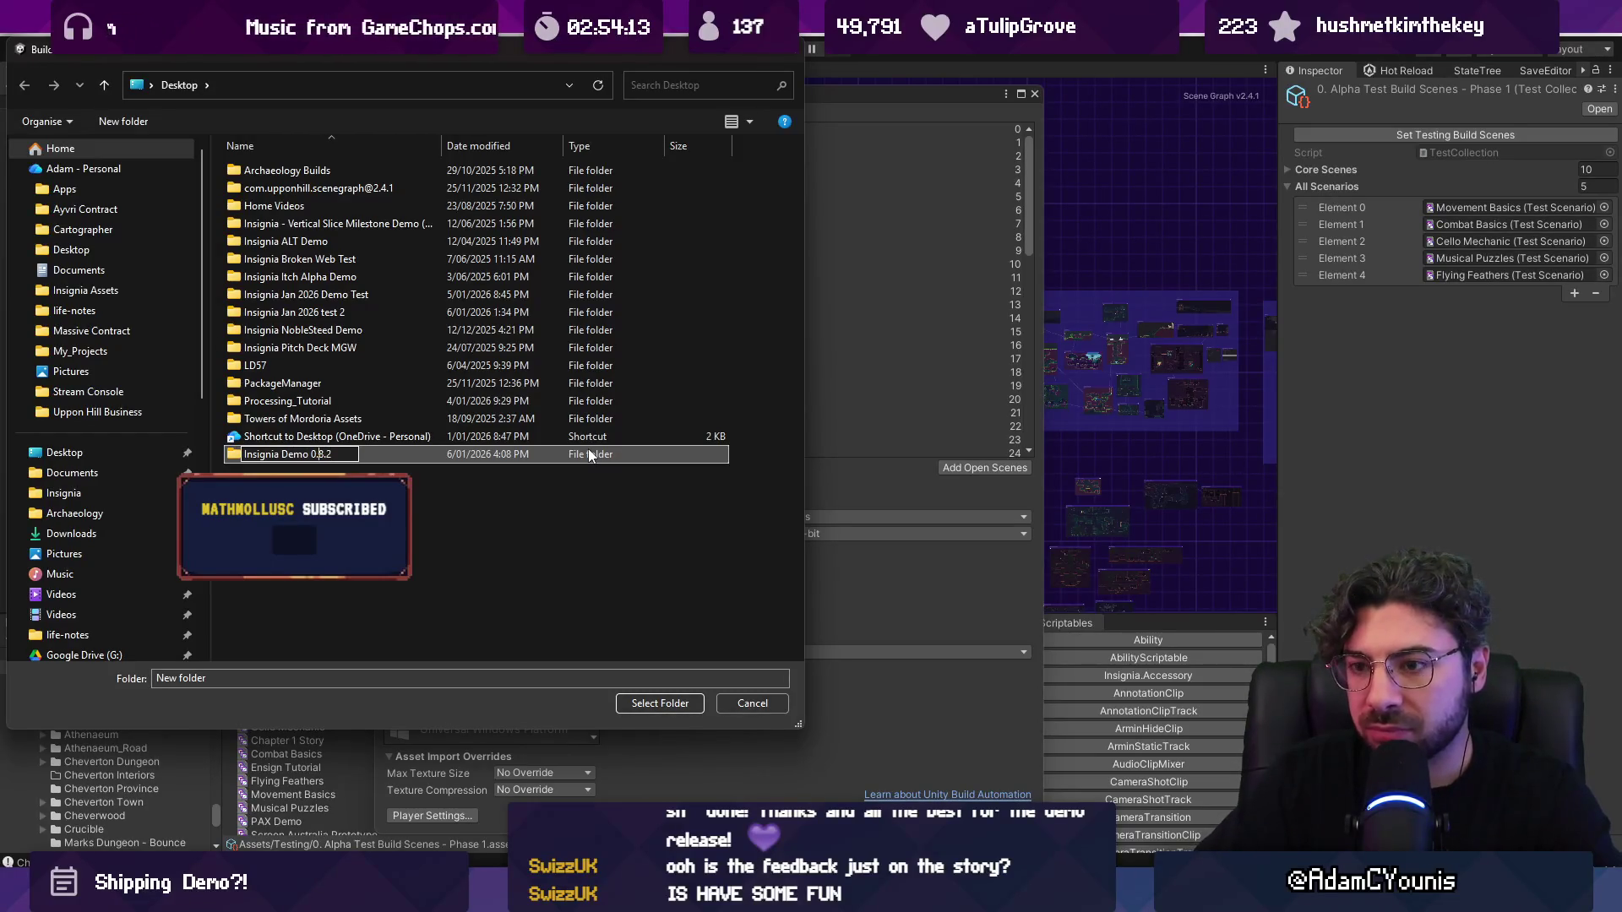
pyautogui.press('Left')
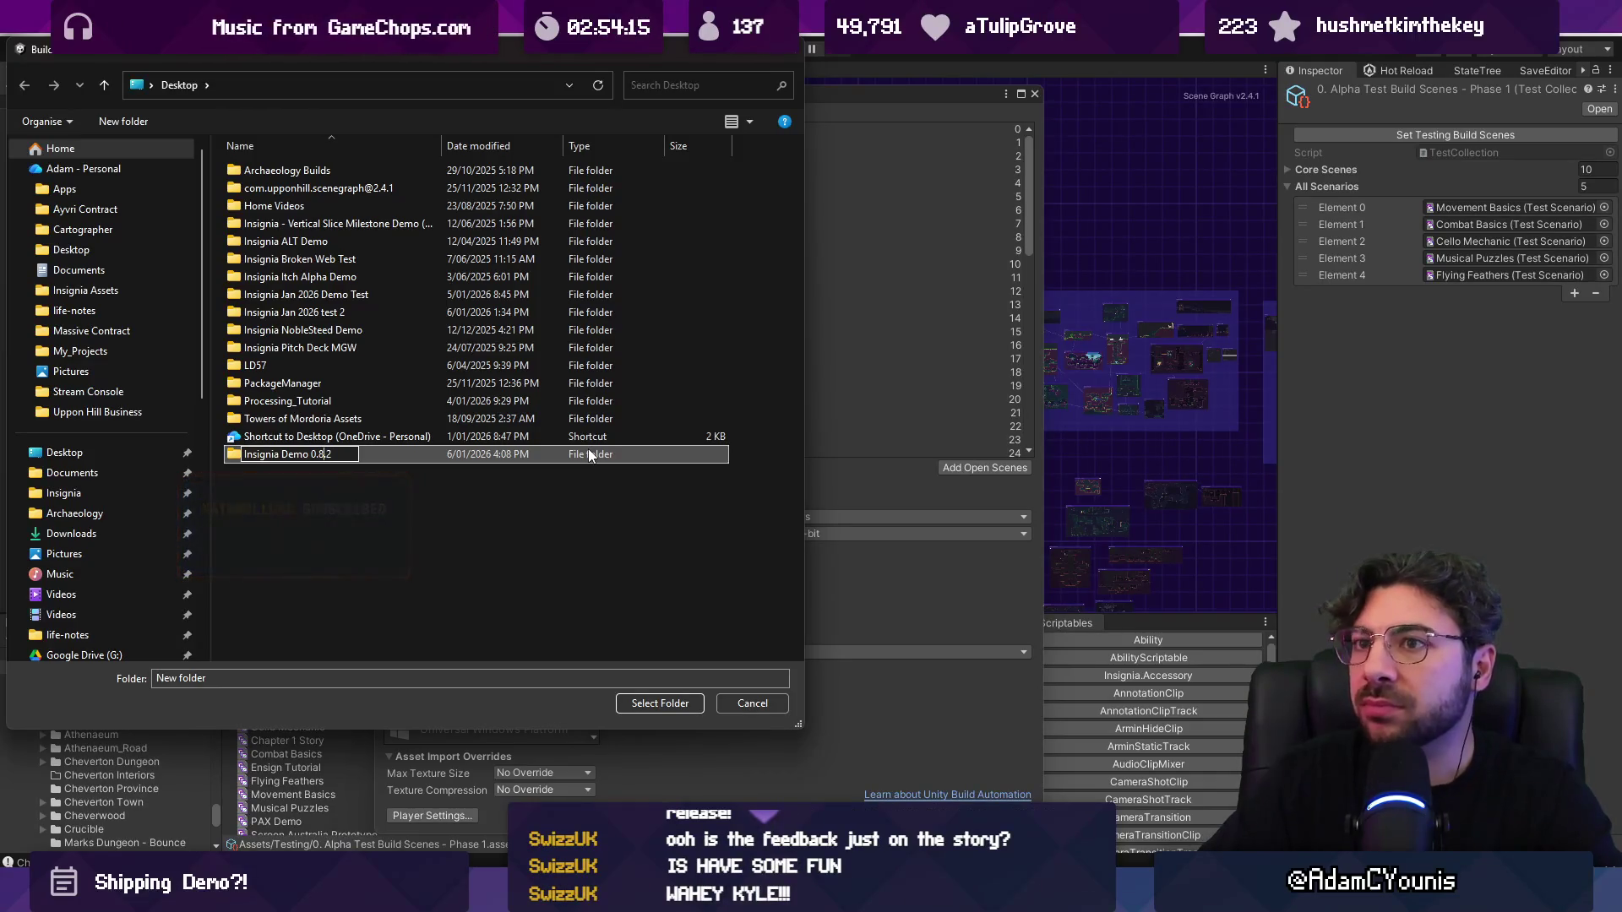
pyautogui.press('Return')
# Step: Cancel the folder picker without building and close Build Settings
pyautogui.moveTo(601, 55)
pyautogui.mouseDown()
pyautogui.moveTo(823, 190)
pyautogui.moveTo(1281, 193)
pyautogui.moveTo(1280, 134)
pyautogui.moveTo(848, 146)
pyautogui.mouseUp()
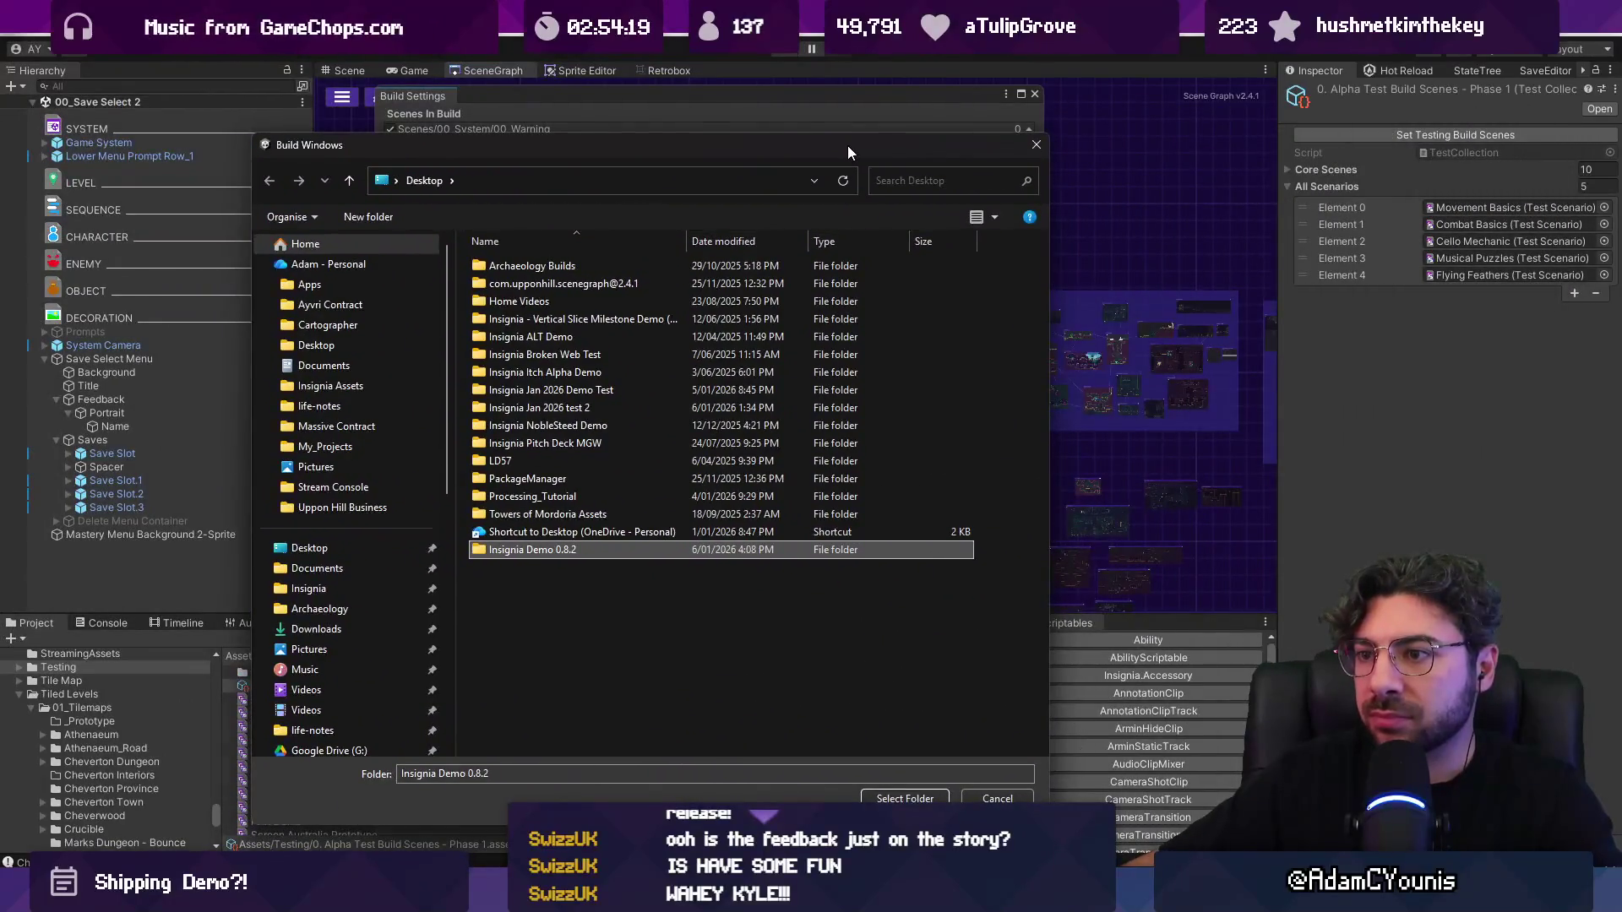
pyautogui.press('Escape')
pyautogui.scroll(-15, 751, 271)
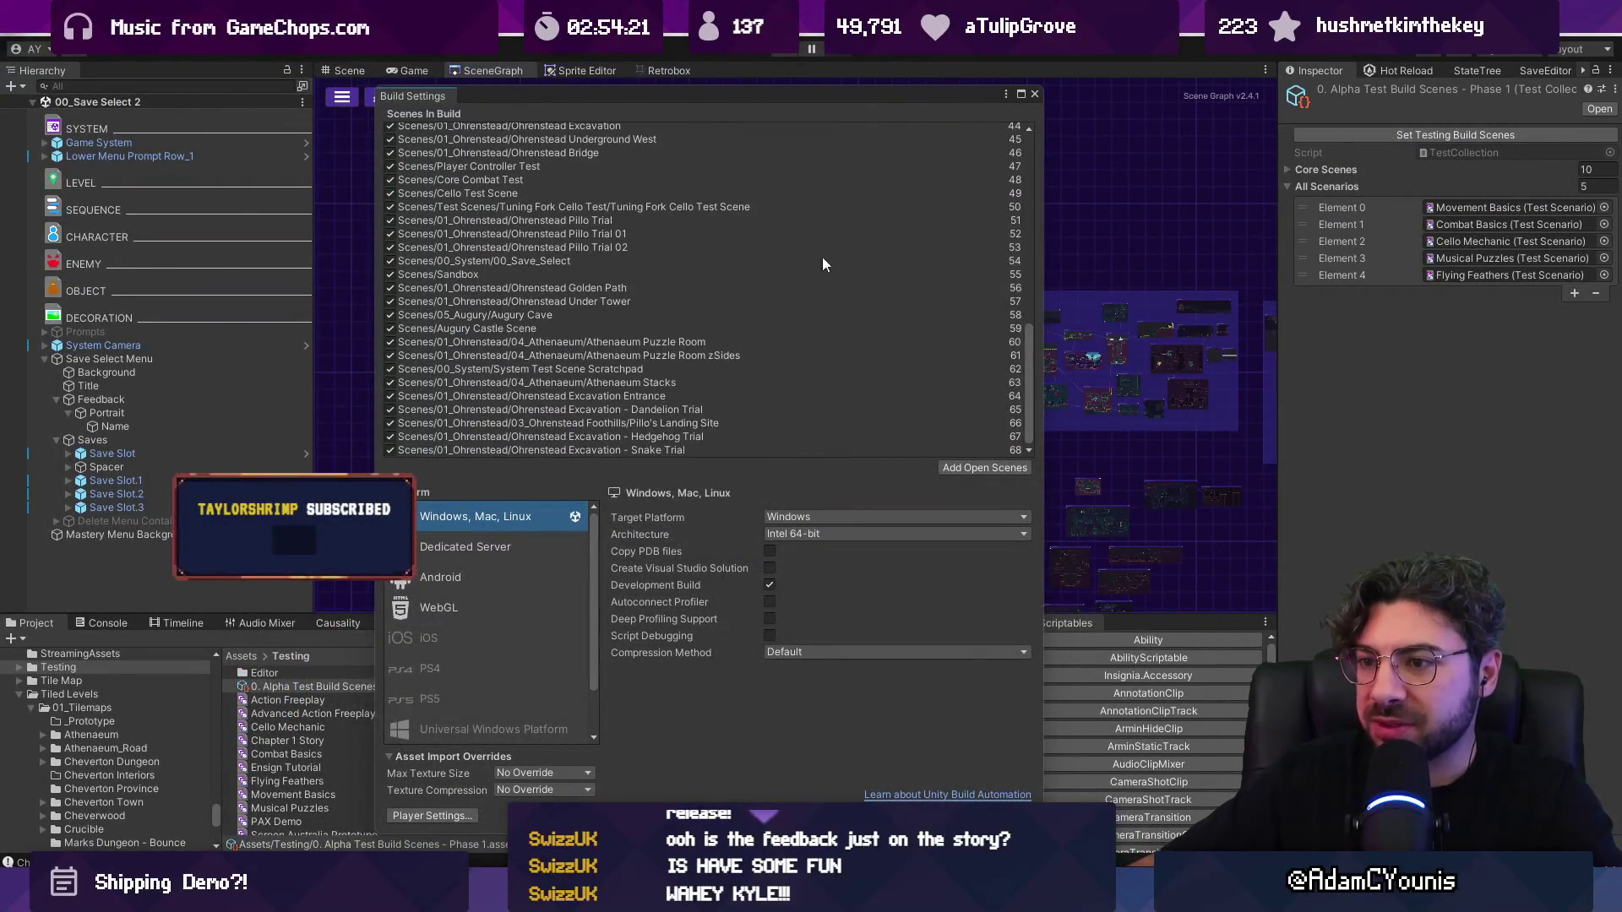
pyautogui.scroll(15, 848, 258)
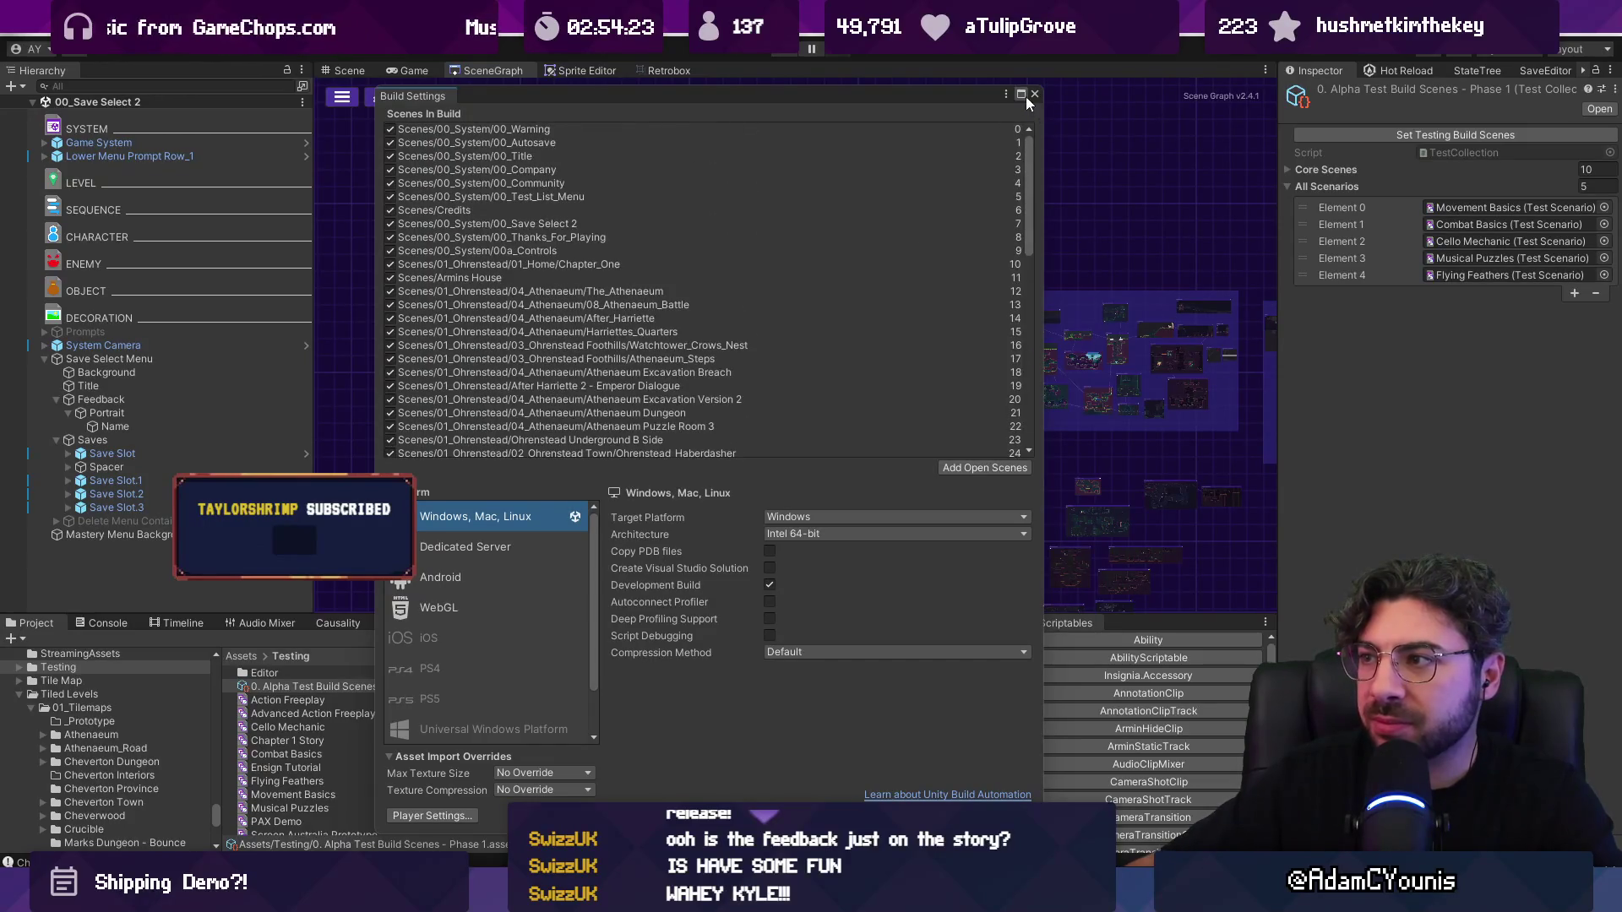
pyautogui.scroll(-14, 862, 233)
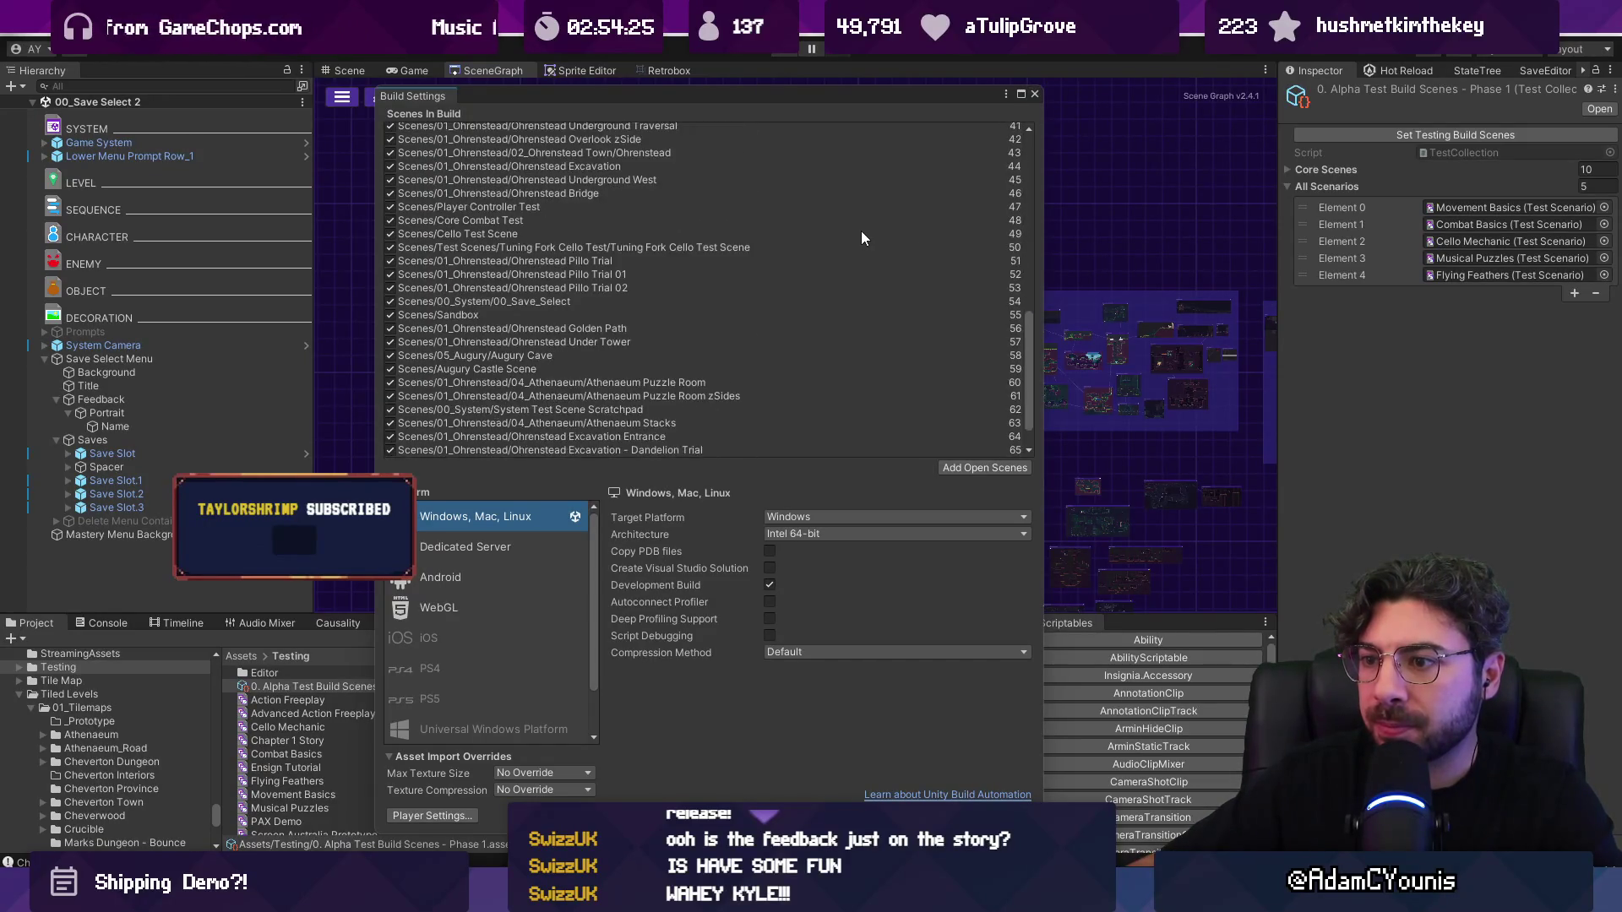
pyautogui.click(1034, 95)
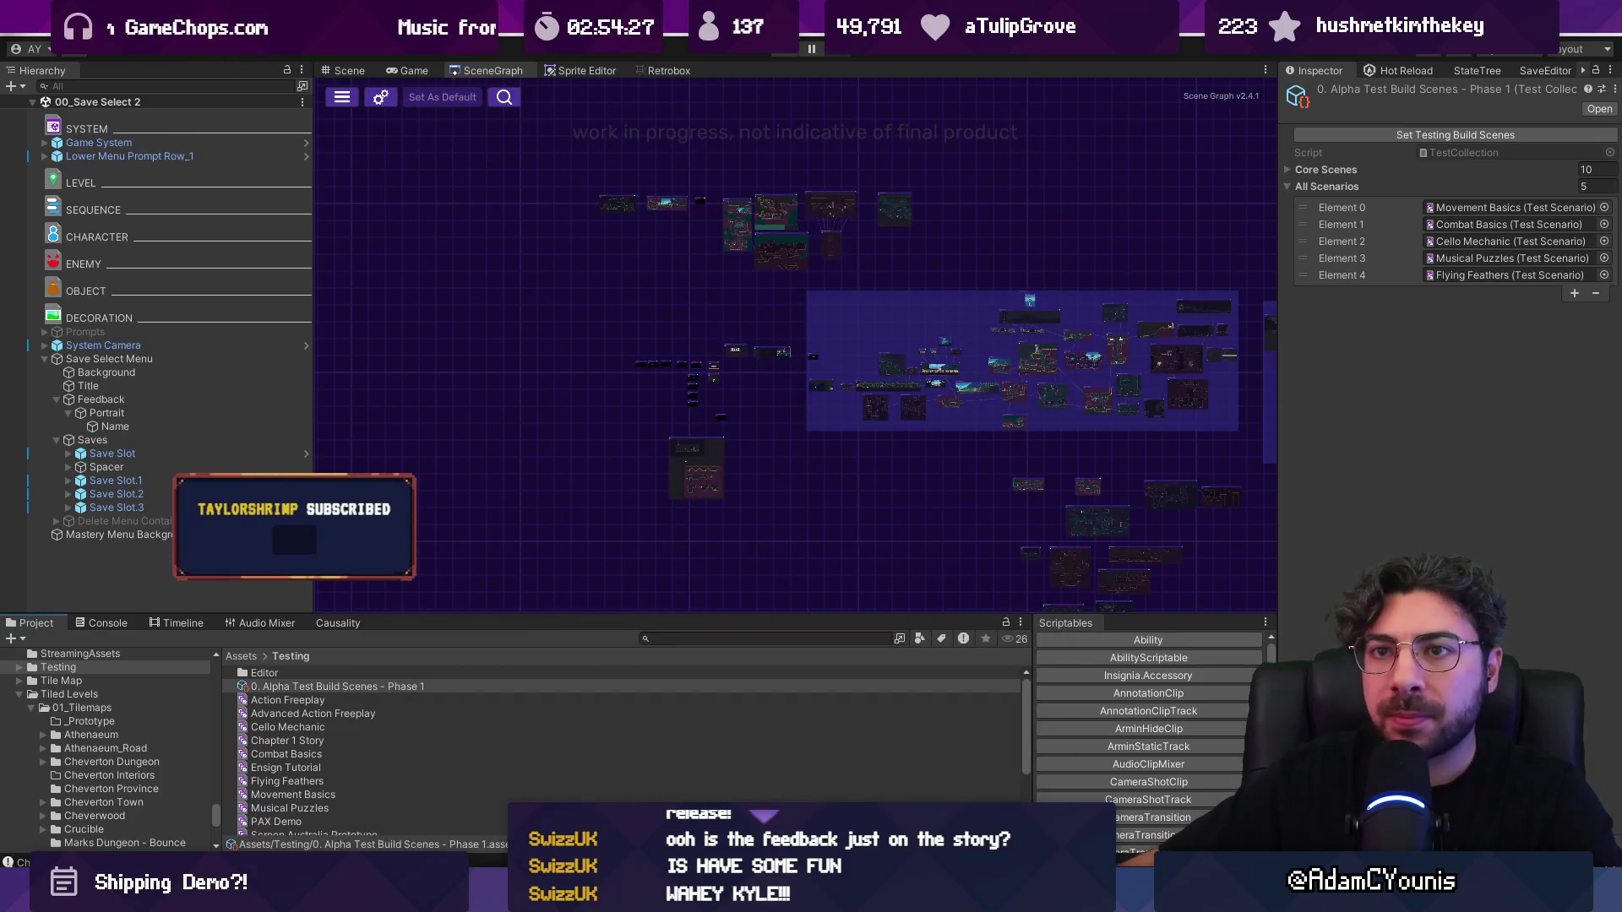
# Step: Confirm in Project Settings that the Player version is 0.8.2-alpha
pyautogui.click(43, 10)
pyautogui.click(237, 595)
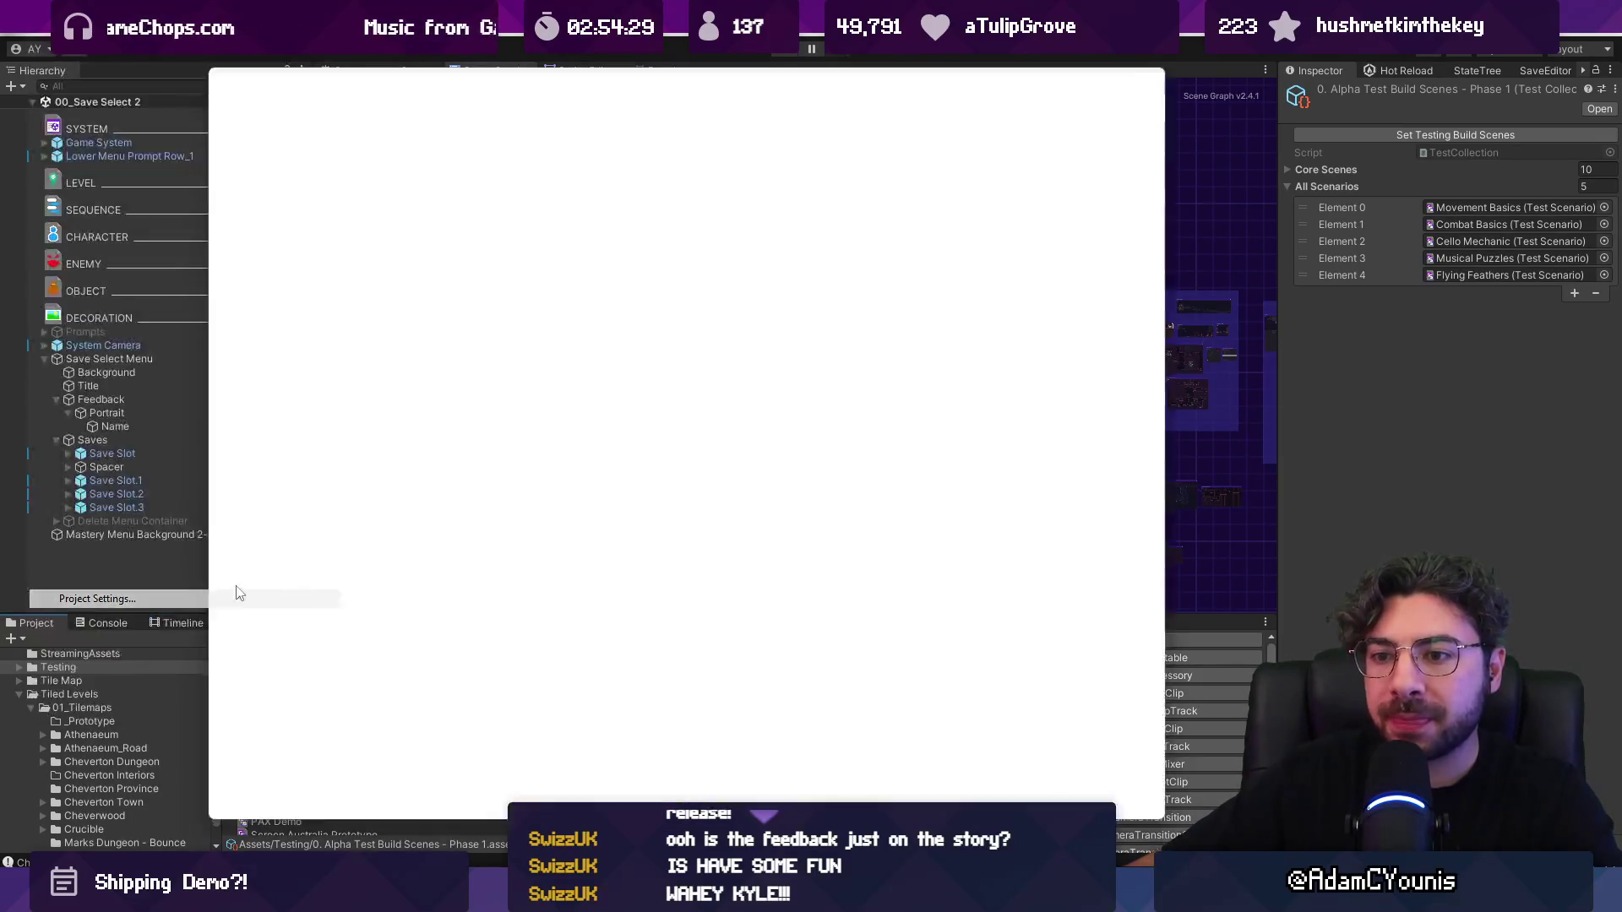
pyautogui.click(774, 169)
pyautogui.click(1156, 76)
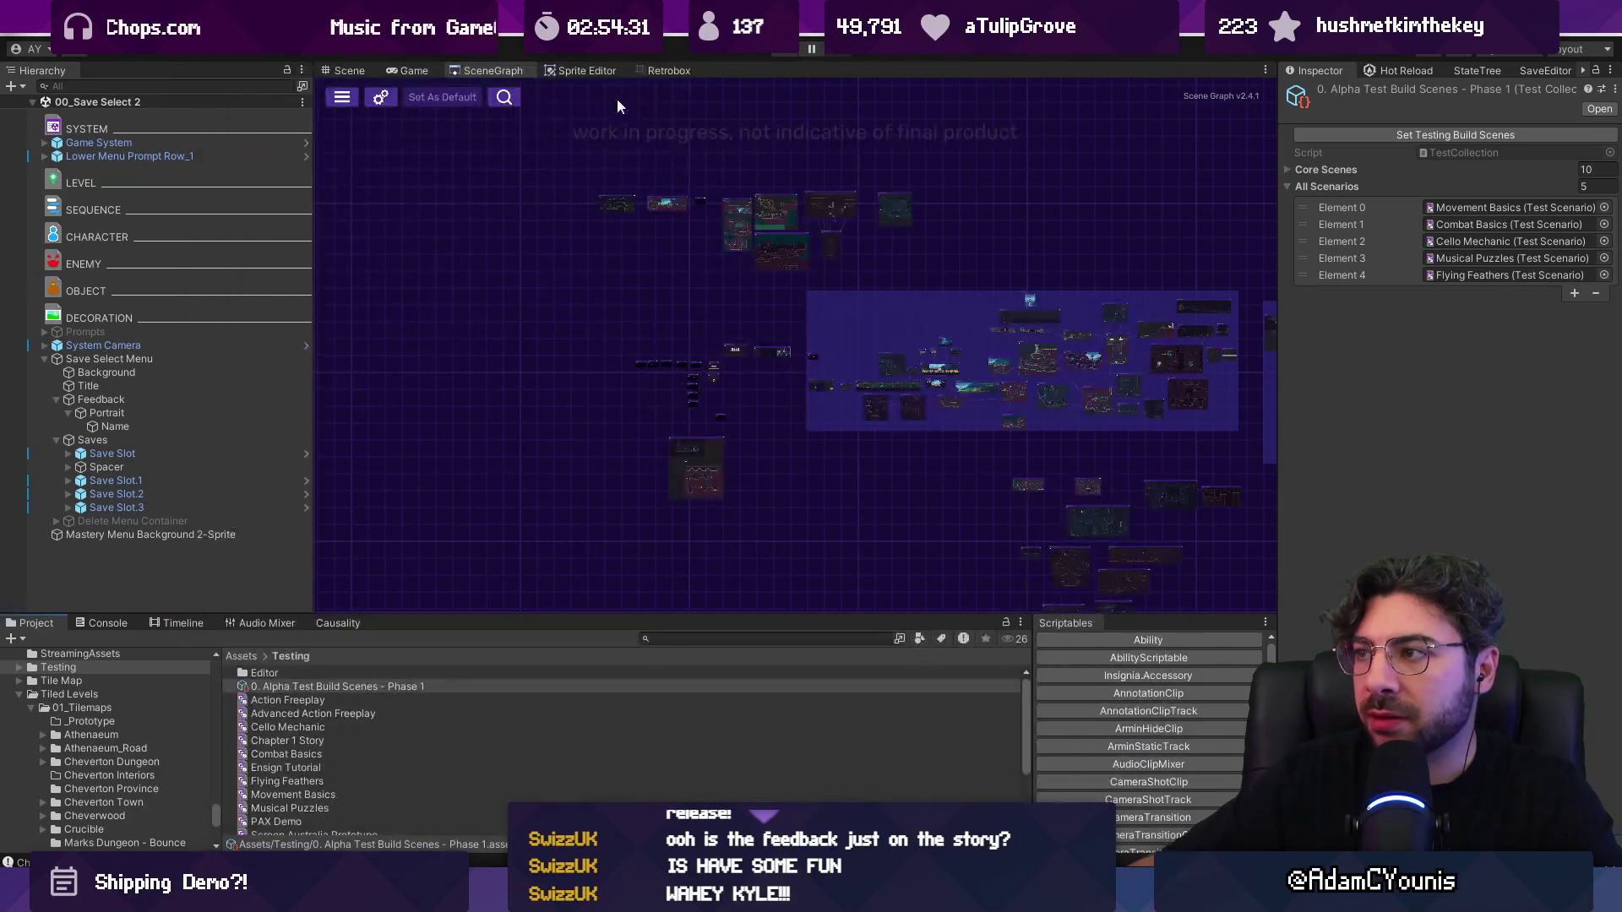
# Step: Start a new build from File > Build Settings
pyautogui.click(15, 48)
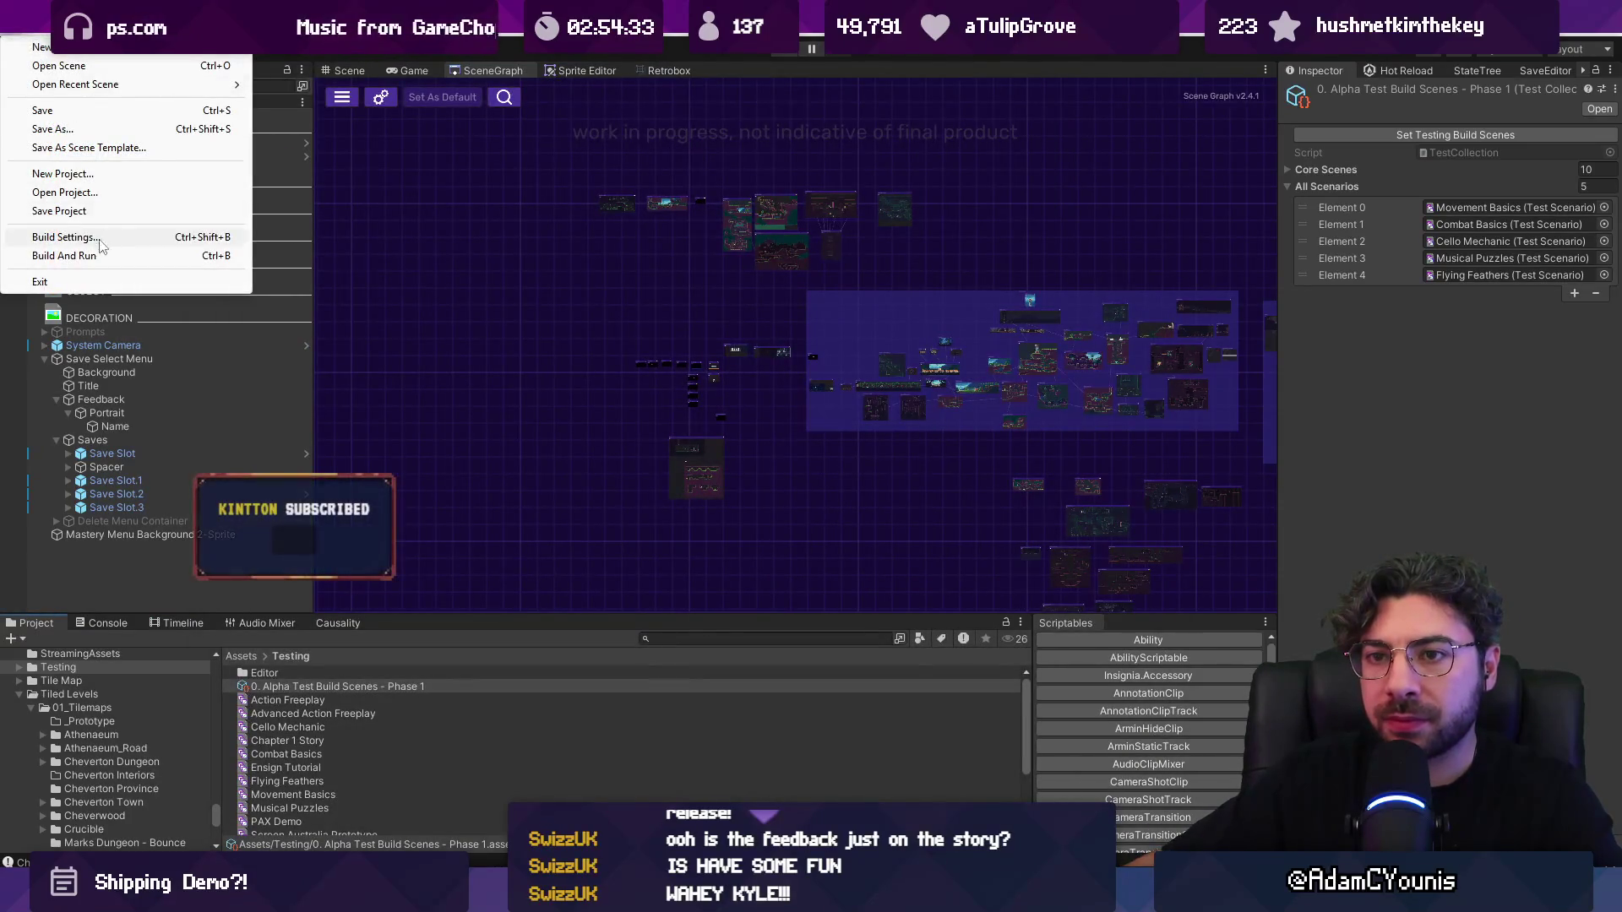
pyautogui.click(101, 241)
pyautogui.click(934, 815)
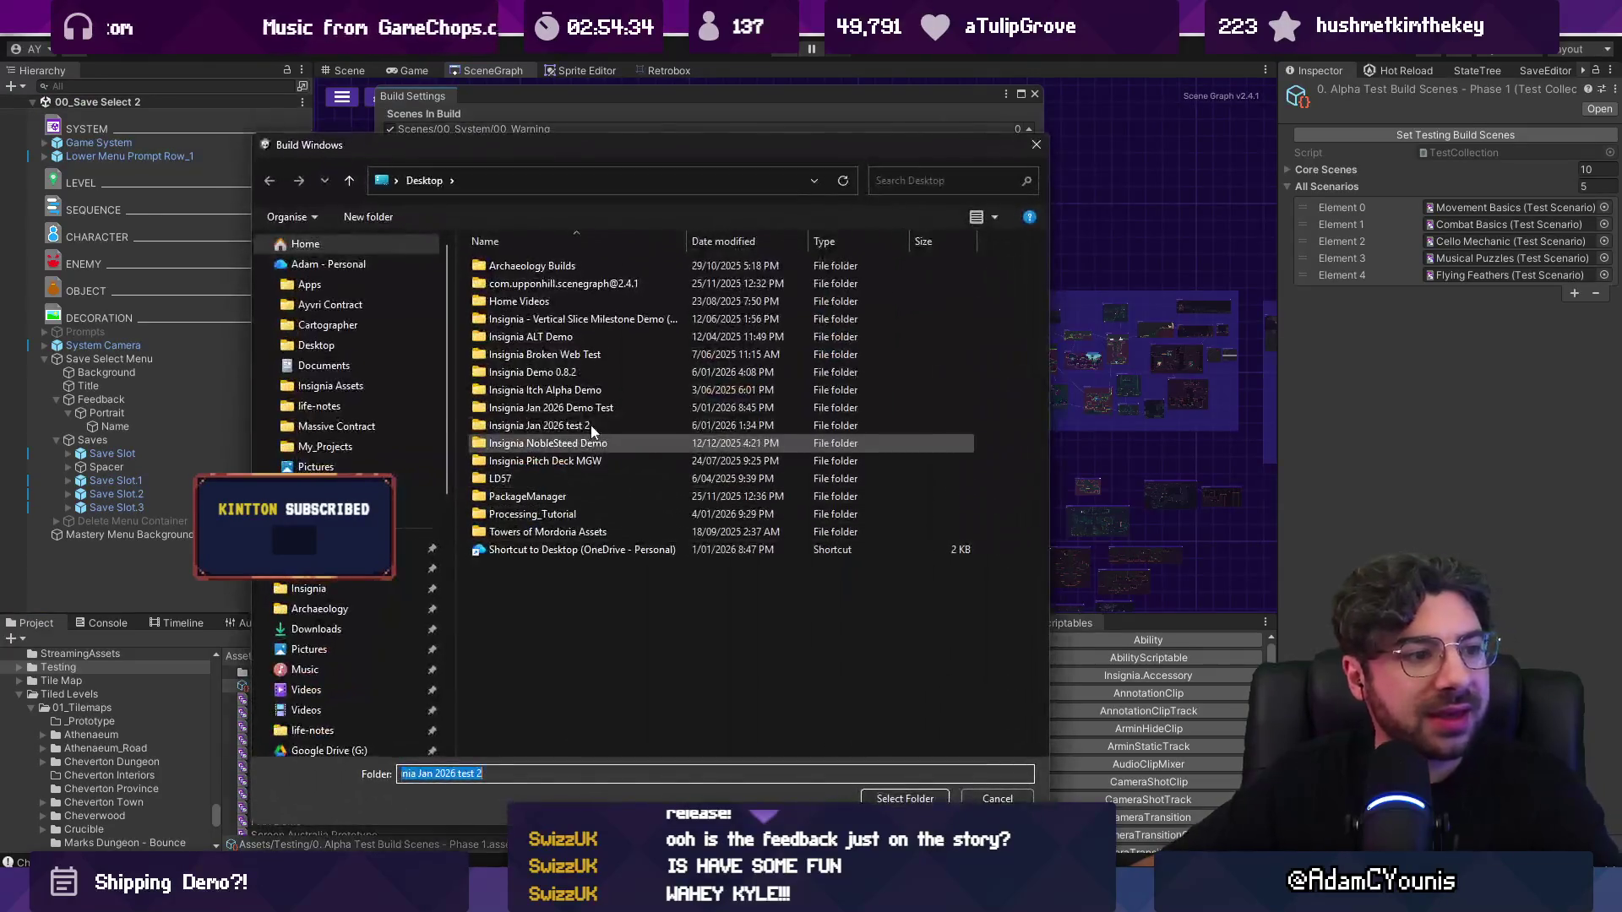
# Step: Create the Desktop folder Insignia Demo 0.8.2-alpha and select it as the build destination
pyautogui.rightClick(575, 601)
pyautogui.moveTo(674, 572)
pyautogui.click(864, 570)
pyautogui.write('Insignia 0.8.2-alpha')
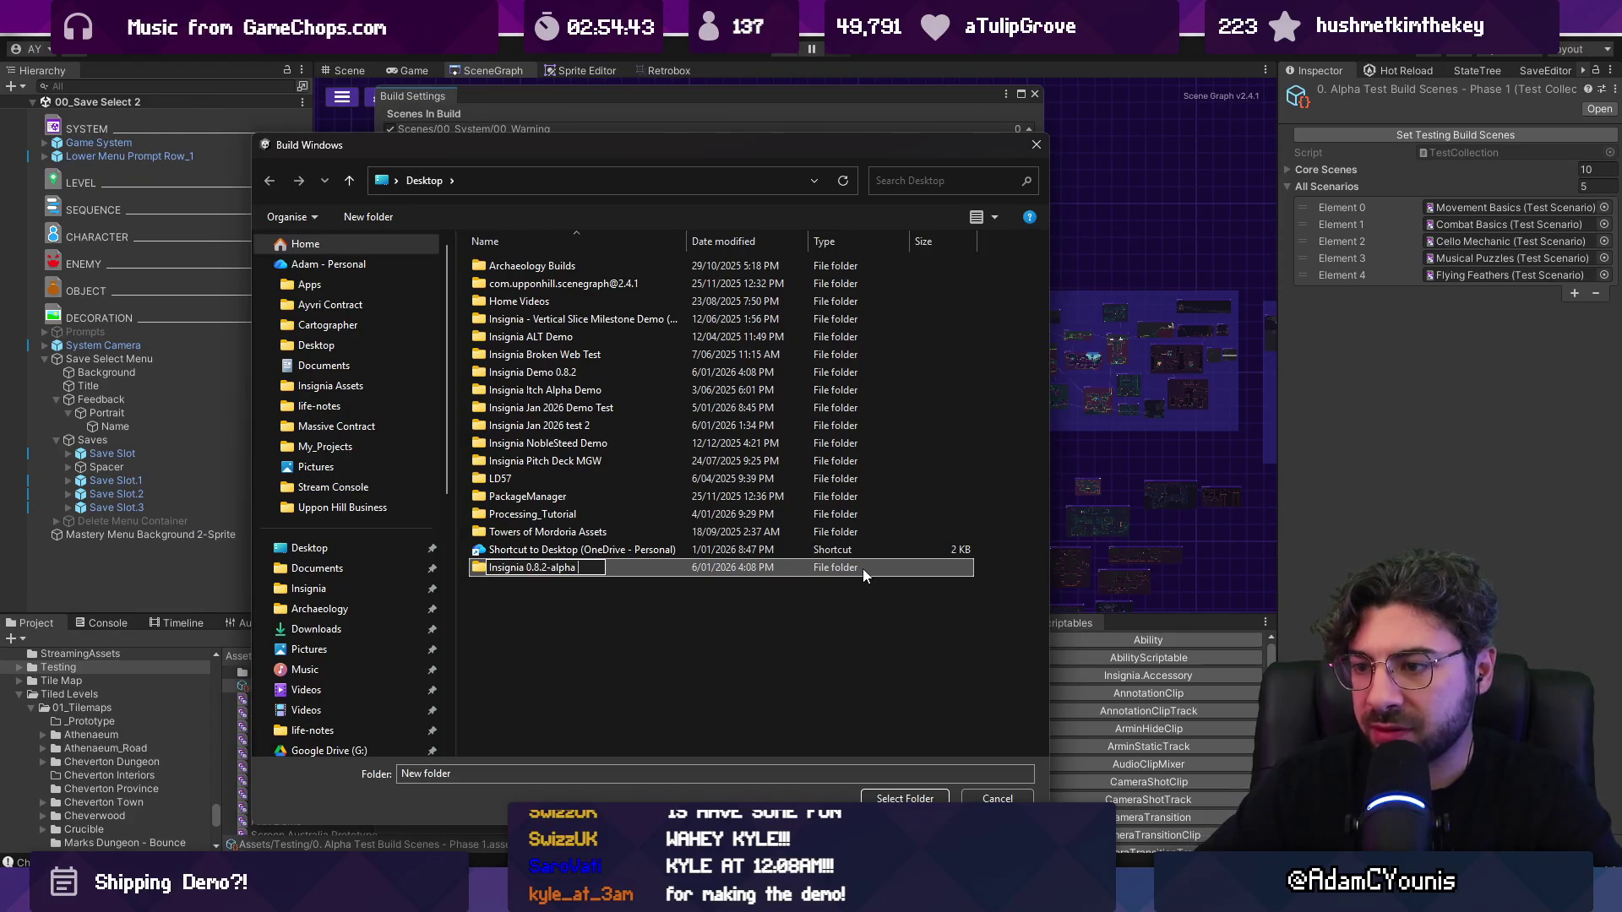
pyautogui.hotkey('ctrl', 'Left')
pyautogui.hotkey('ctrl', 'Left')
pyautogui.hotkey('ctrl', 'Left')
pyautogui.write('Demo')
pyautogui.press('Return')
pyautogui.press('Return')
pyautogui.click(878, 796)
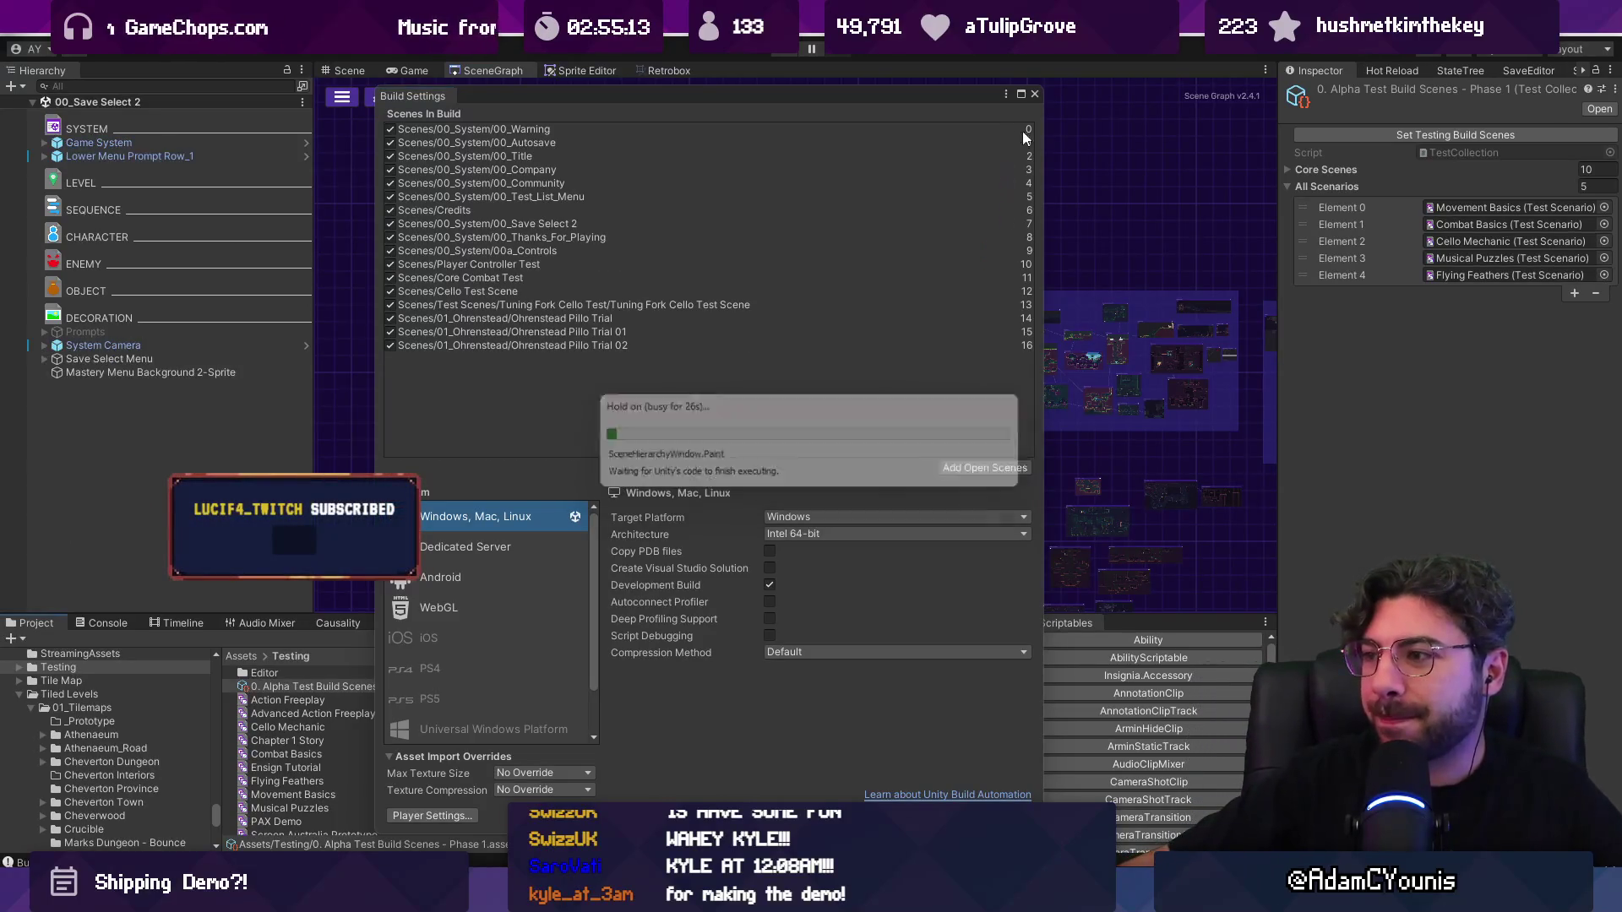
# Step: Close Build Settings and open the Credits scene from its SceneGraph node
pyautogui.click(1033, 95)
pyautogui.scroll(3, 887, 300)
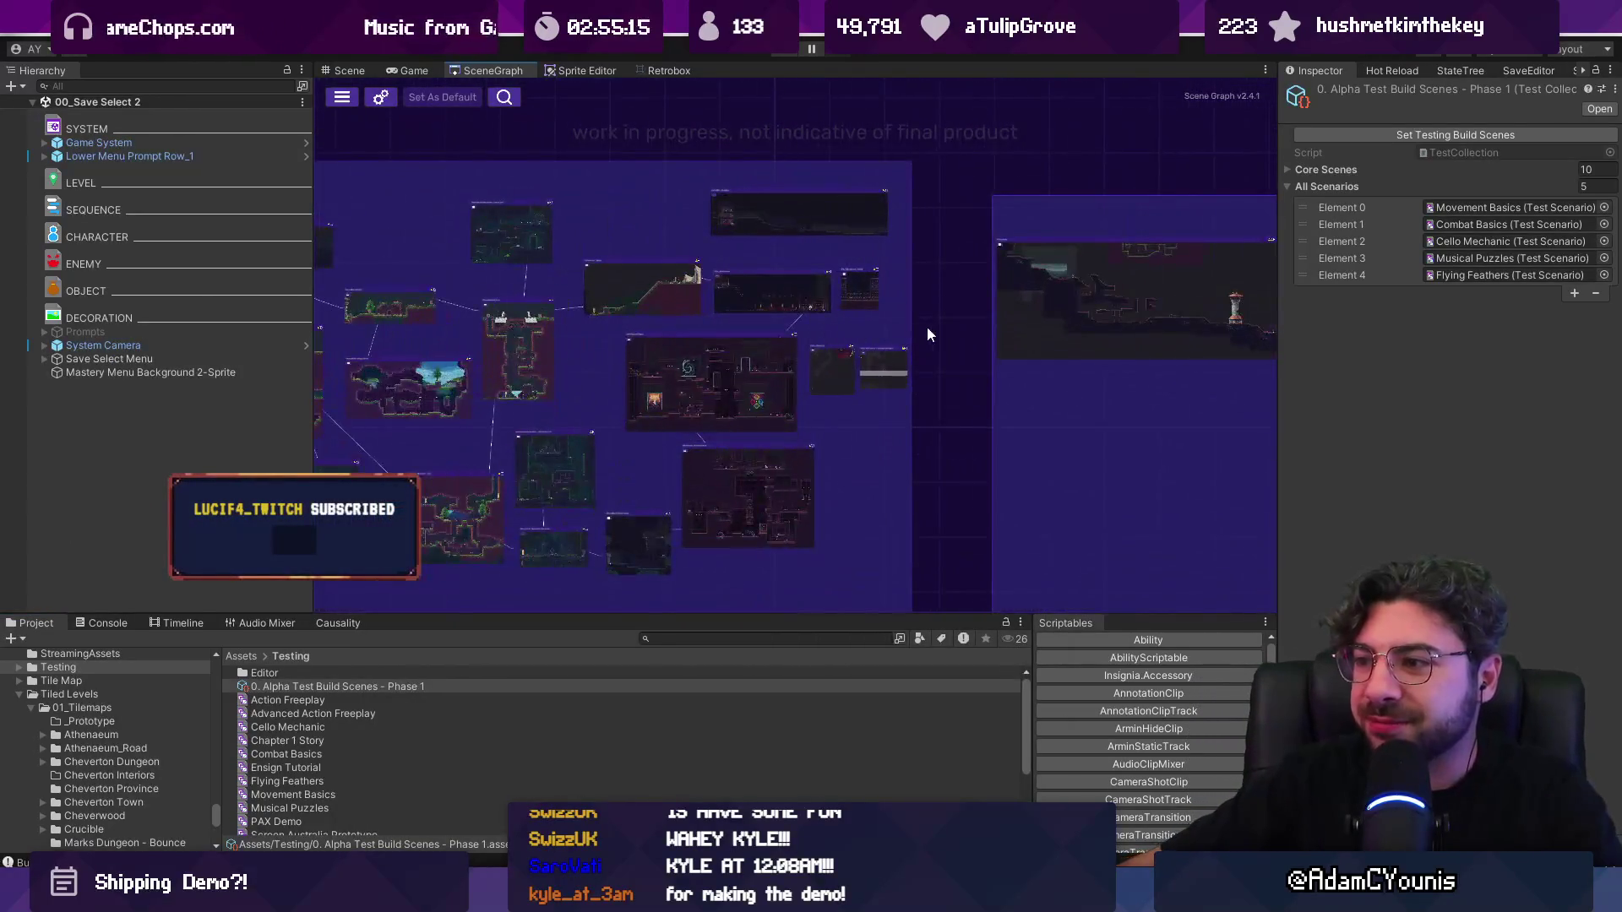
pyautogui.scroll(-3, 925, 326)
pyautogui.scroll(10, 926, 313)
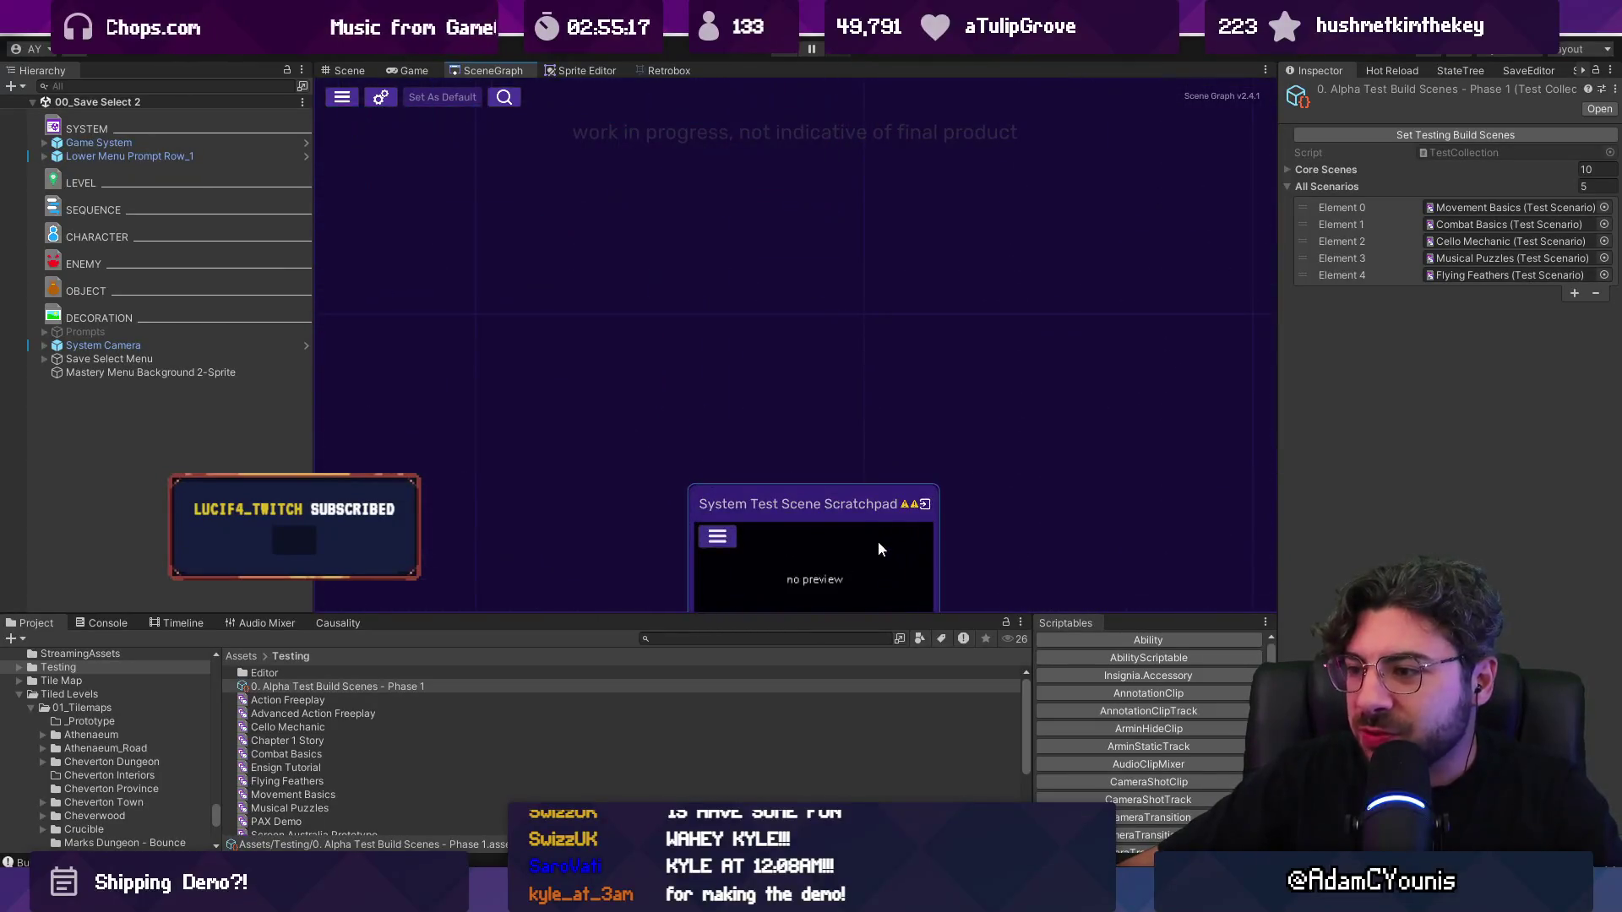
pyautogui.scroll(-3, 699, 397)
pyautogui.scroll(2, 738, 363)
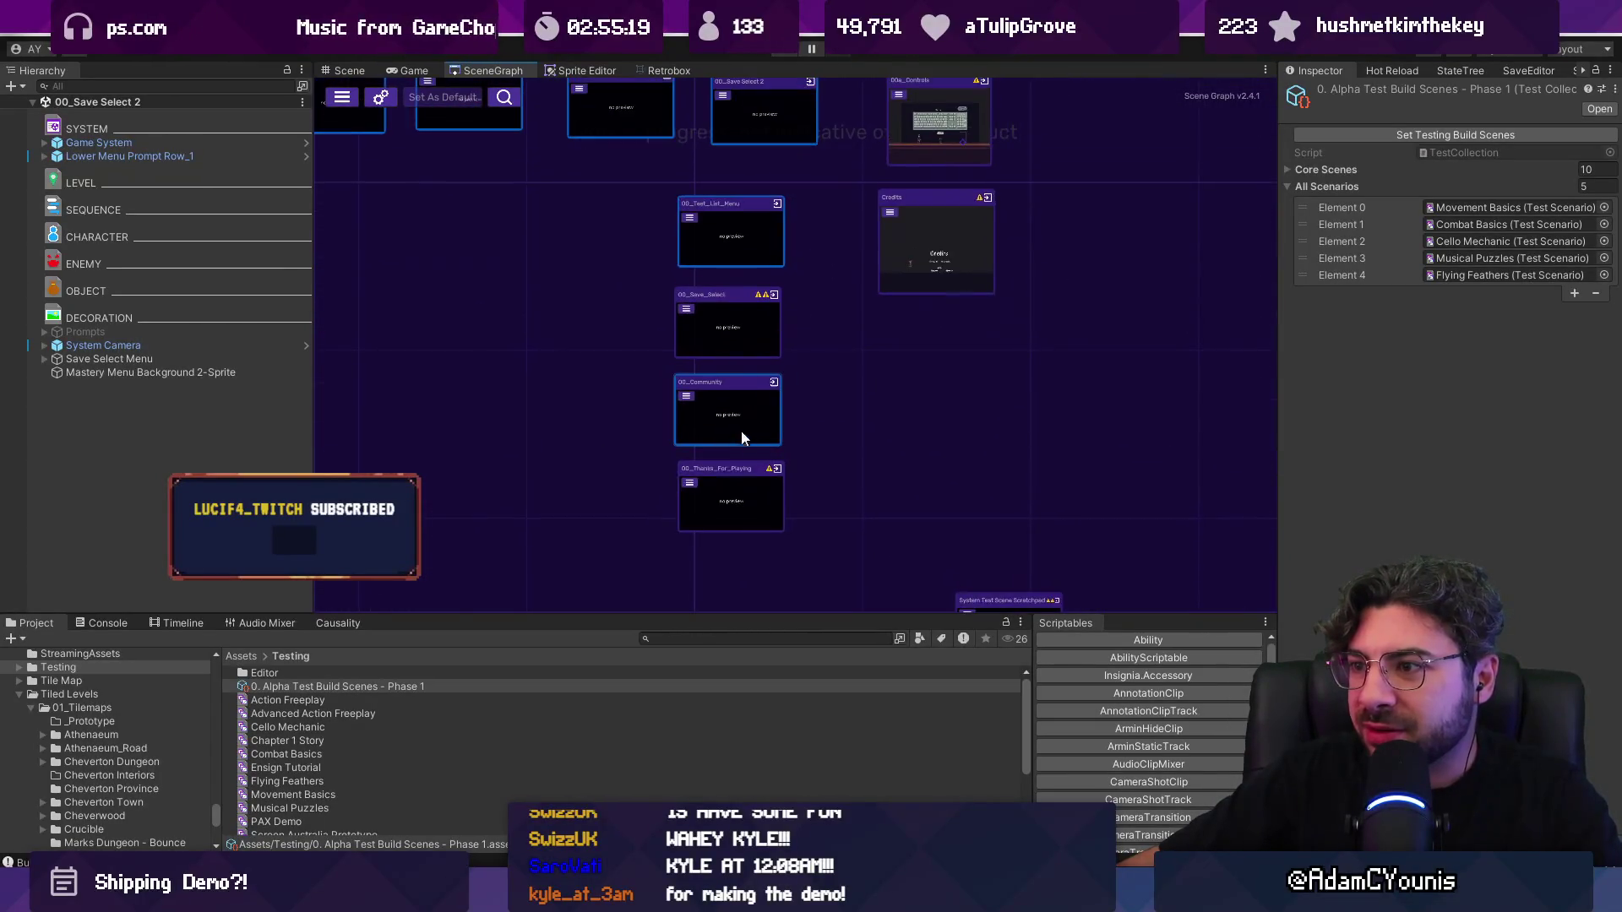
pyautogui.doubleClick(728, 395)
pyautogui.click(492, 70)
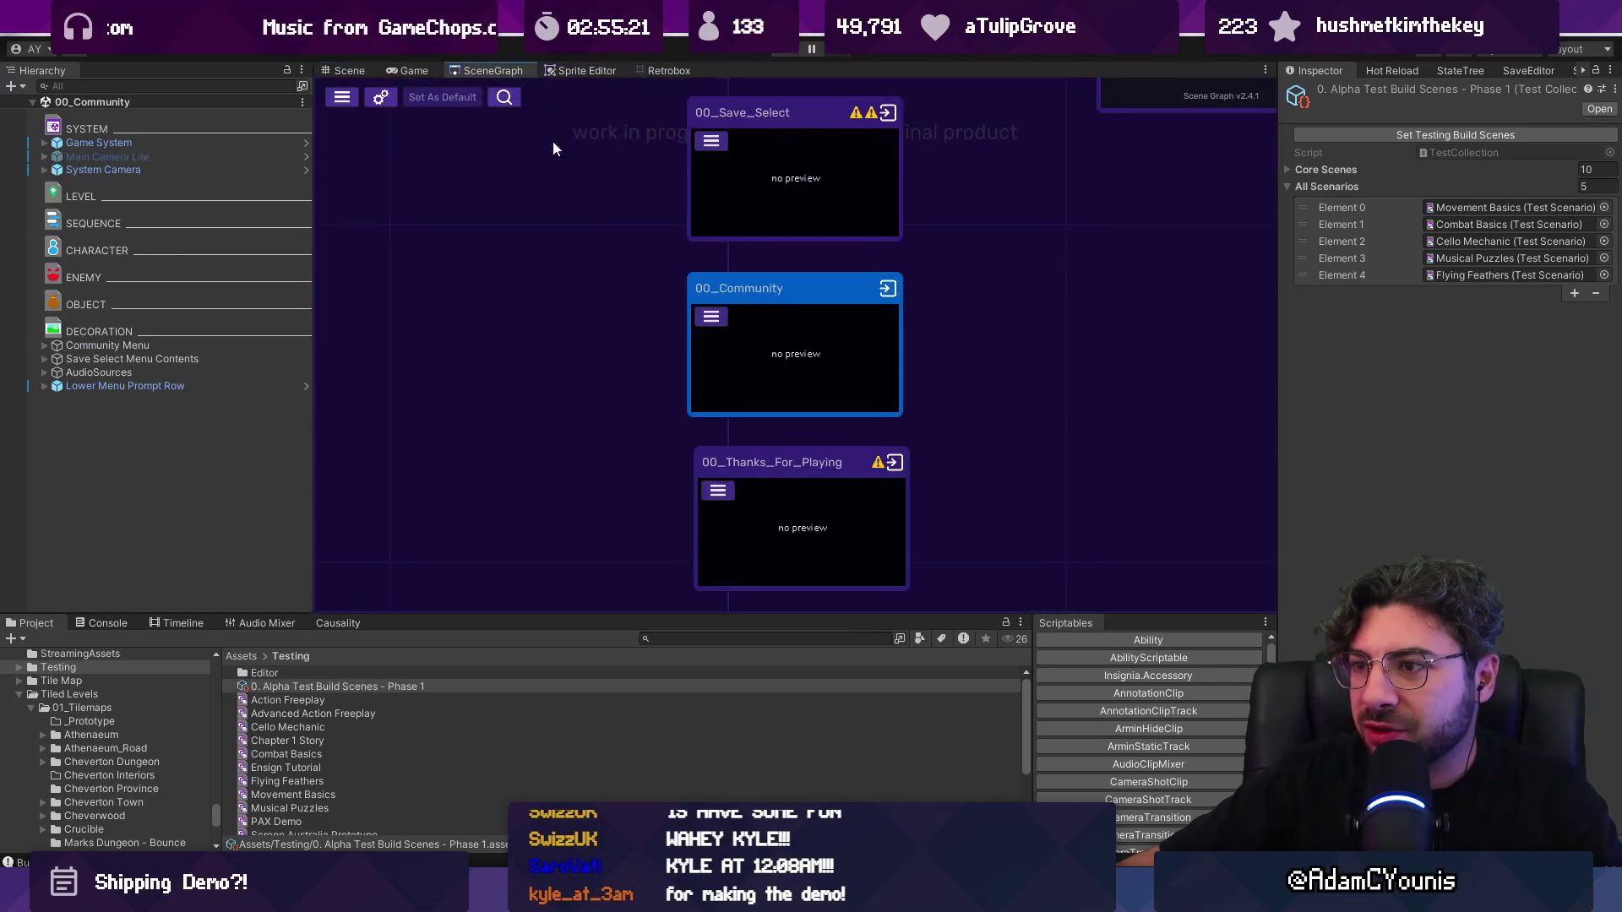
pyautogui.doubleClick(890, 473)
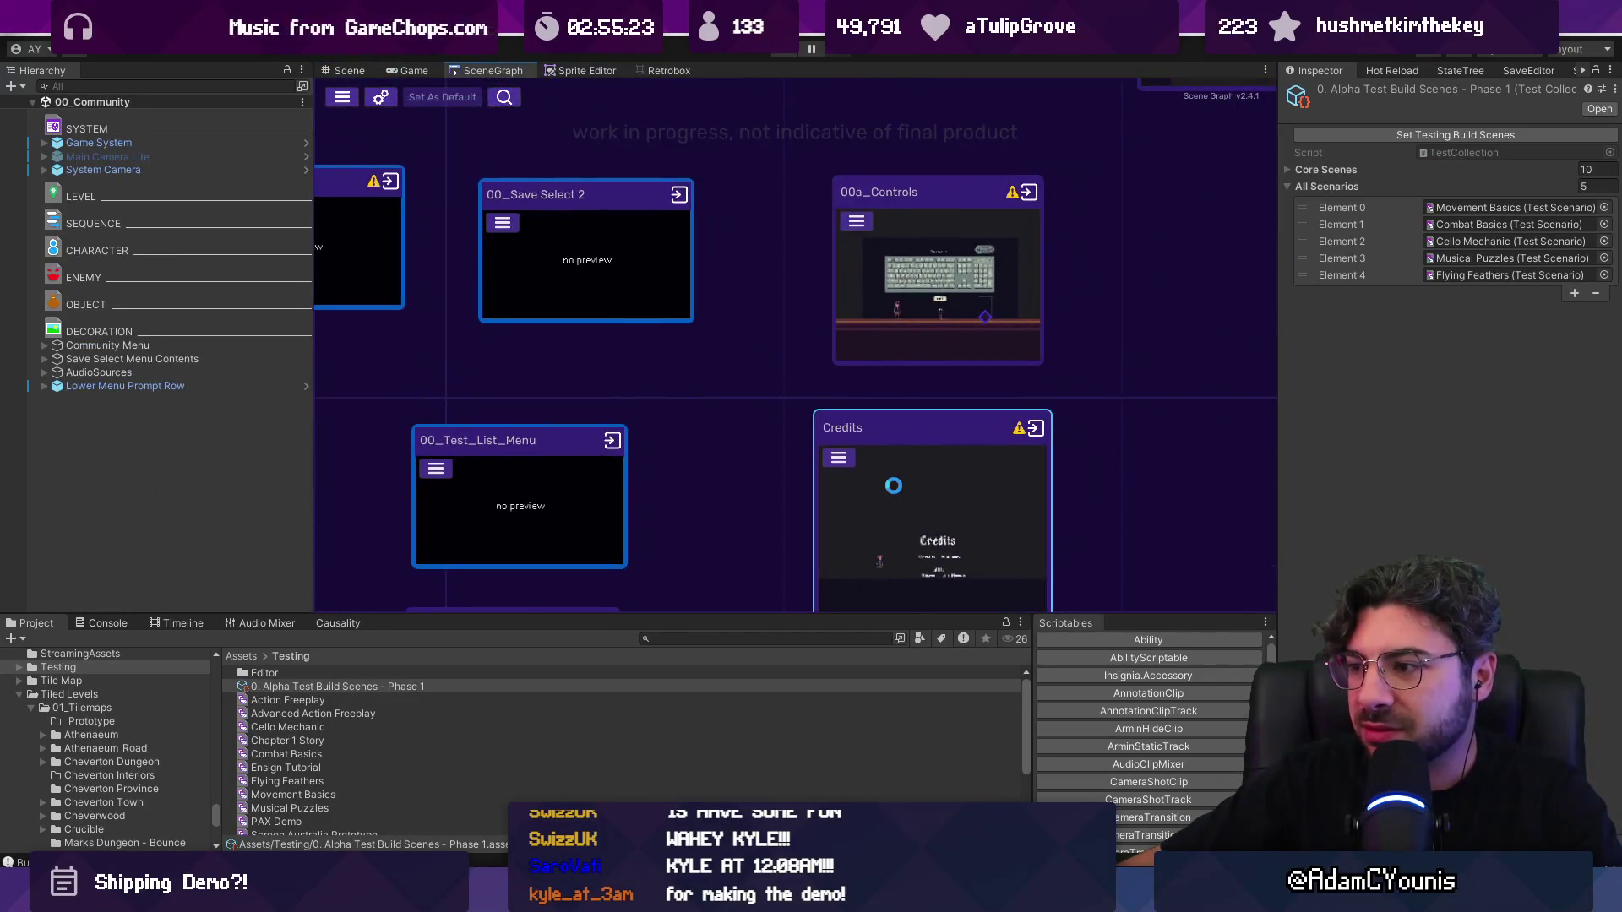
pyautogui.scroll(3, 716, 370)
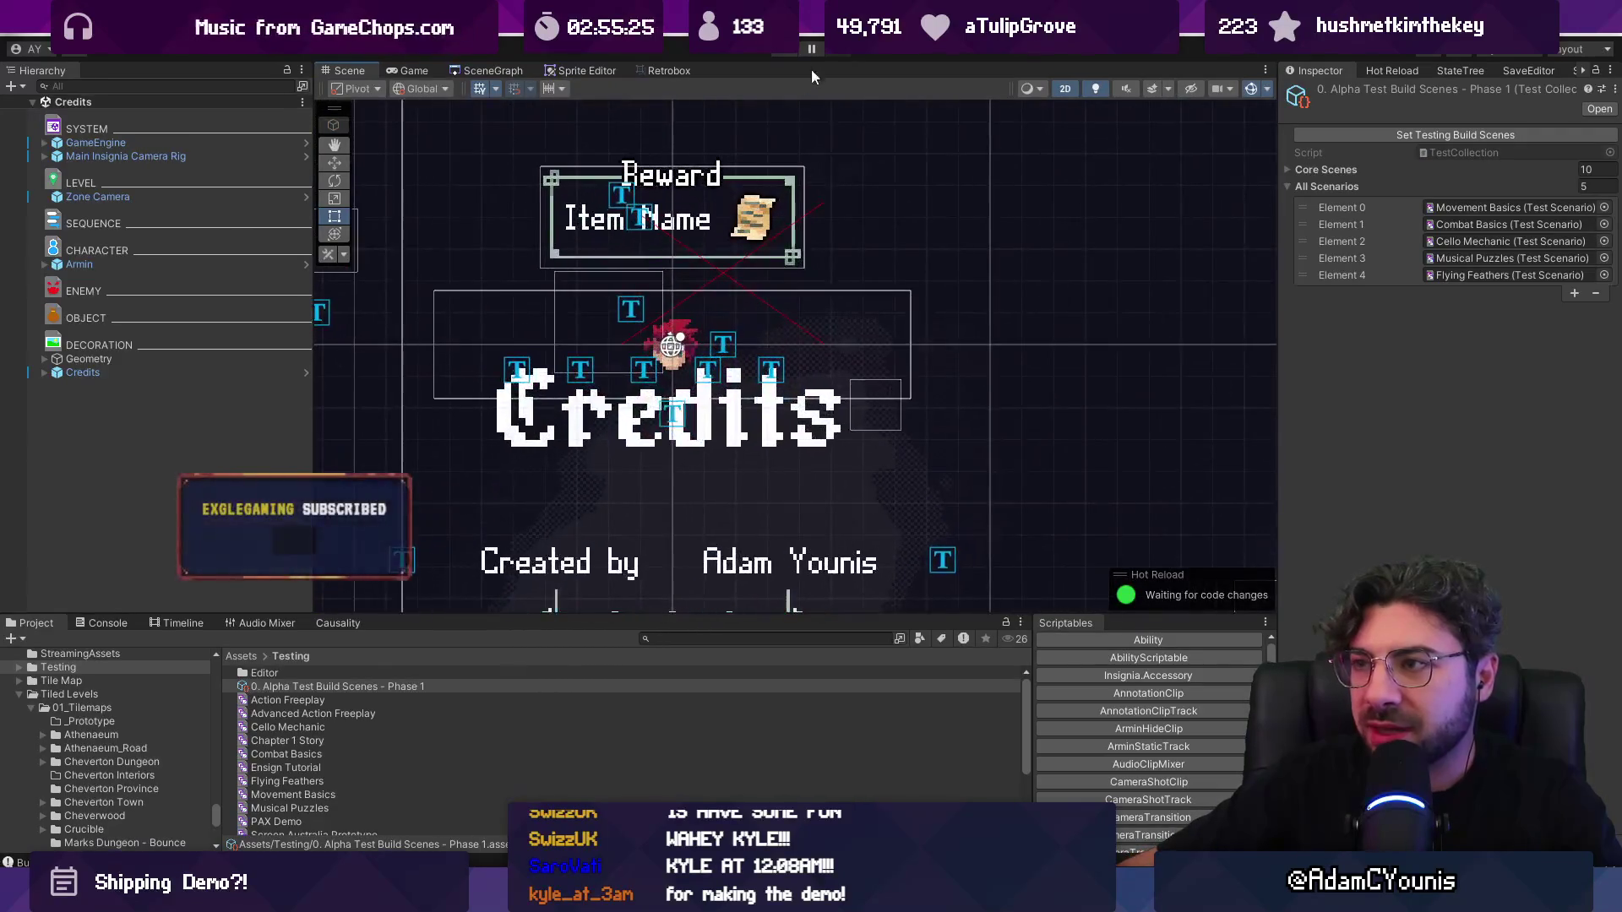
# Step: Run the game from the Credits scene and zoom around the Scene view
pyautogui.click(811, 51)
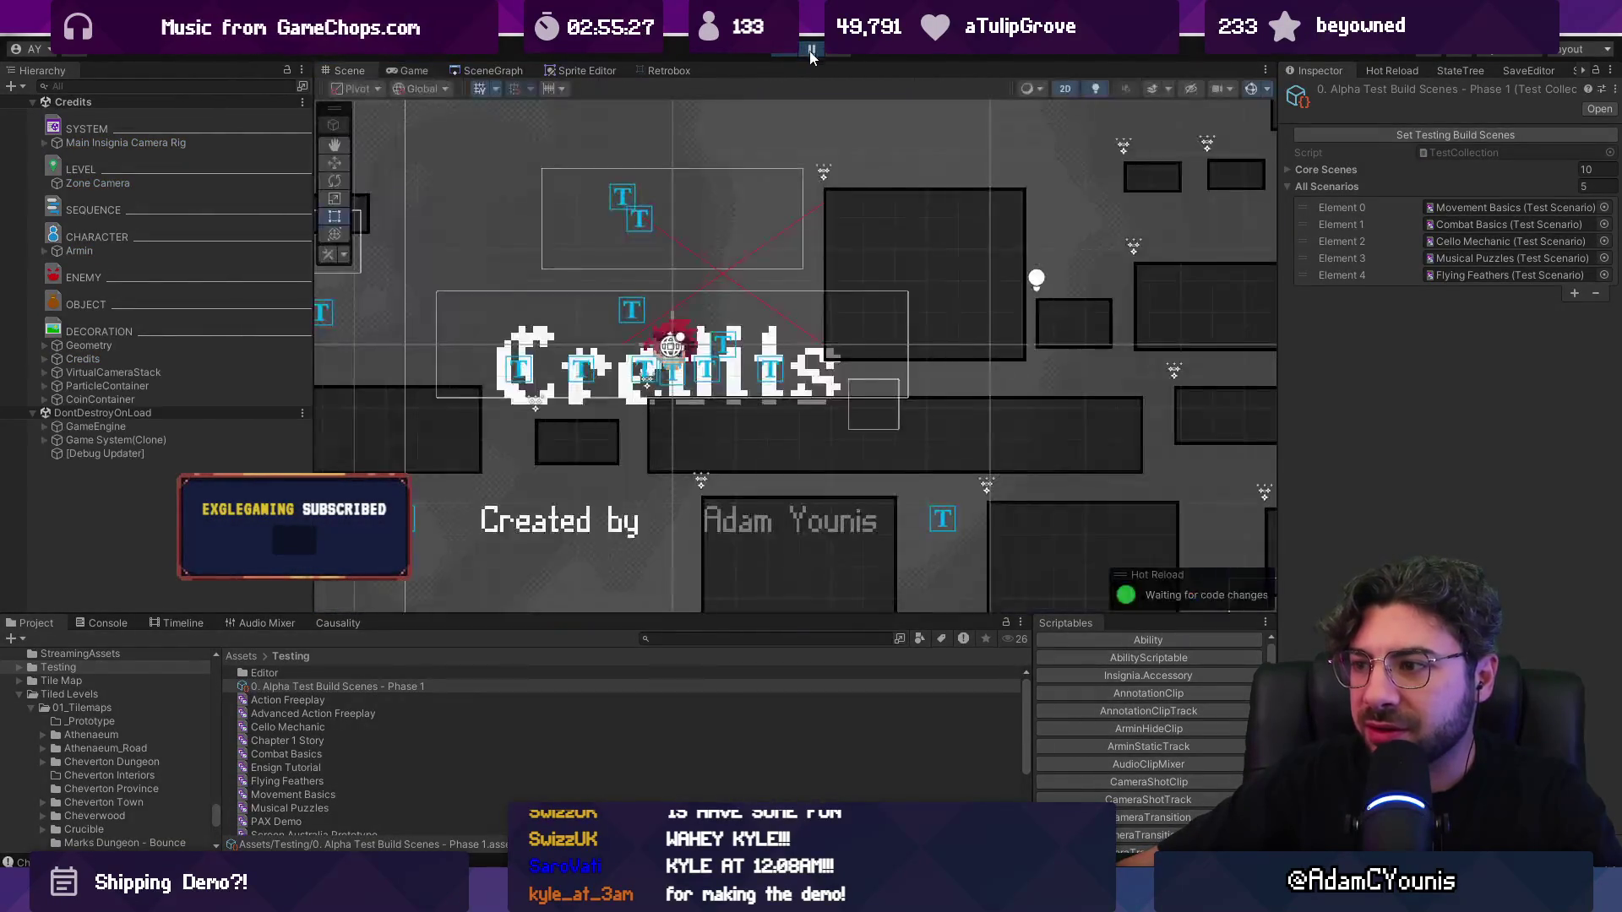
pyautogui.scroll(-2, 783, 289)
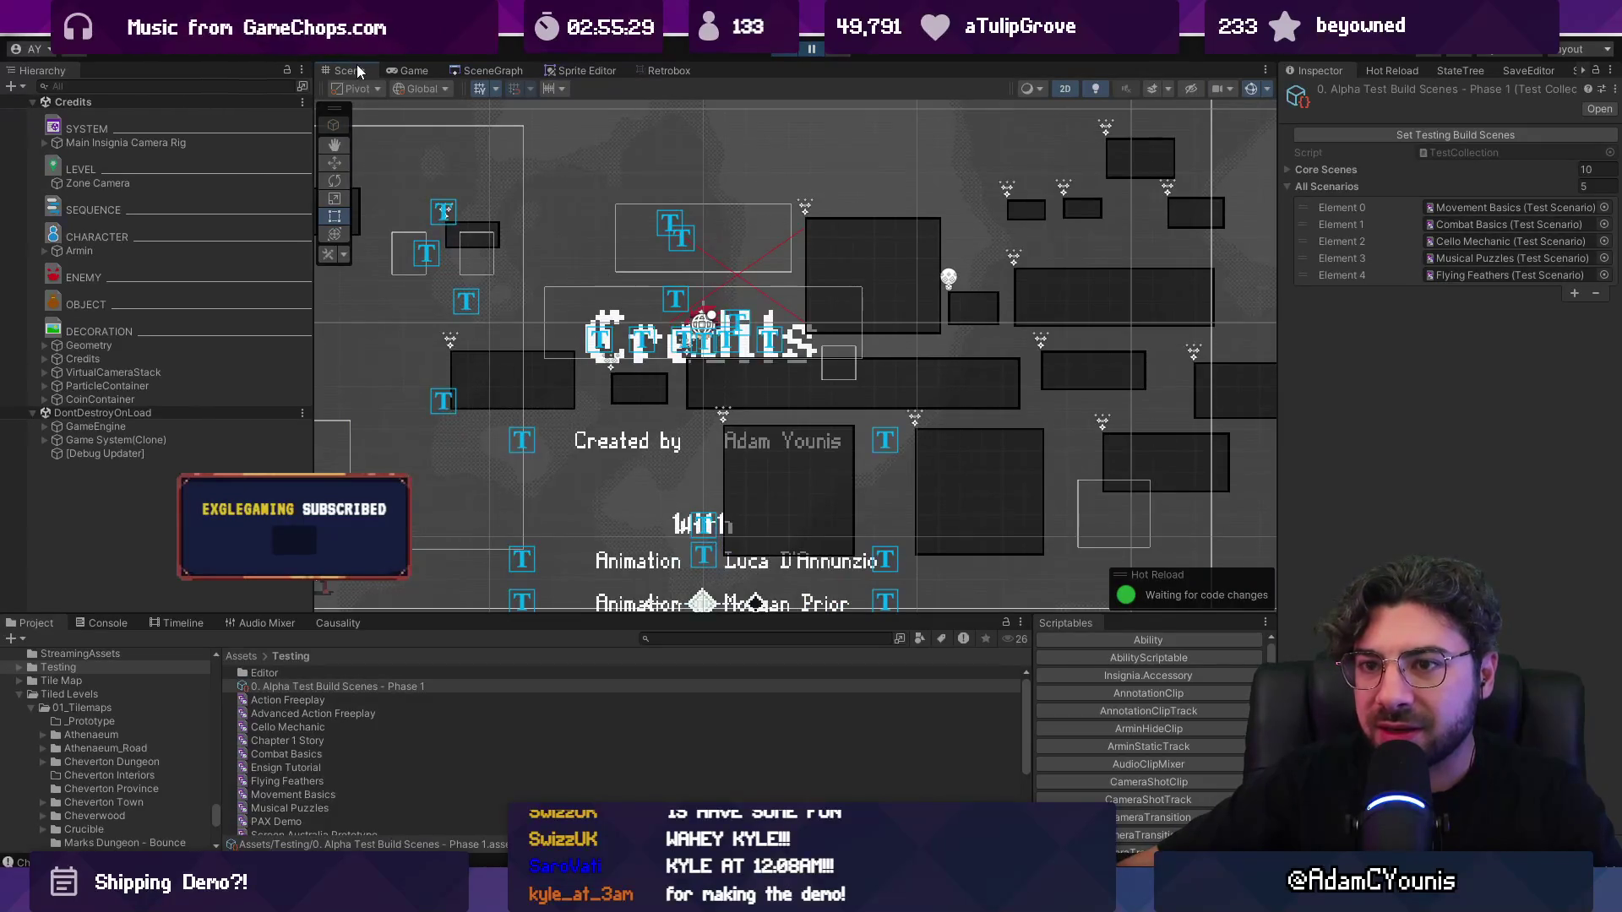
pyautogui.scroll(-2, 512, 291)
pyautogui.scroll(-2, 555, 286)
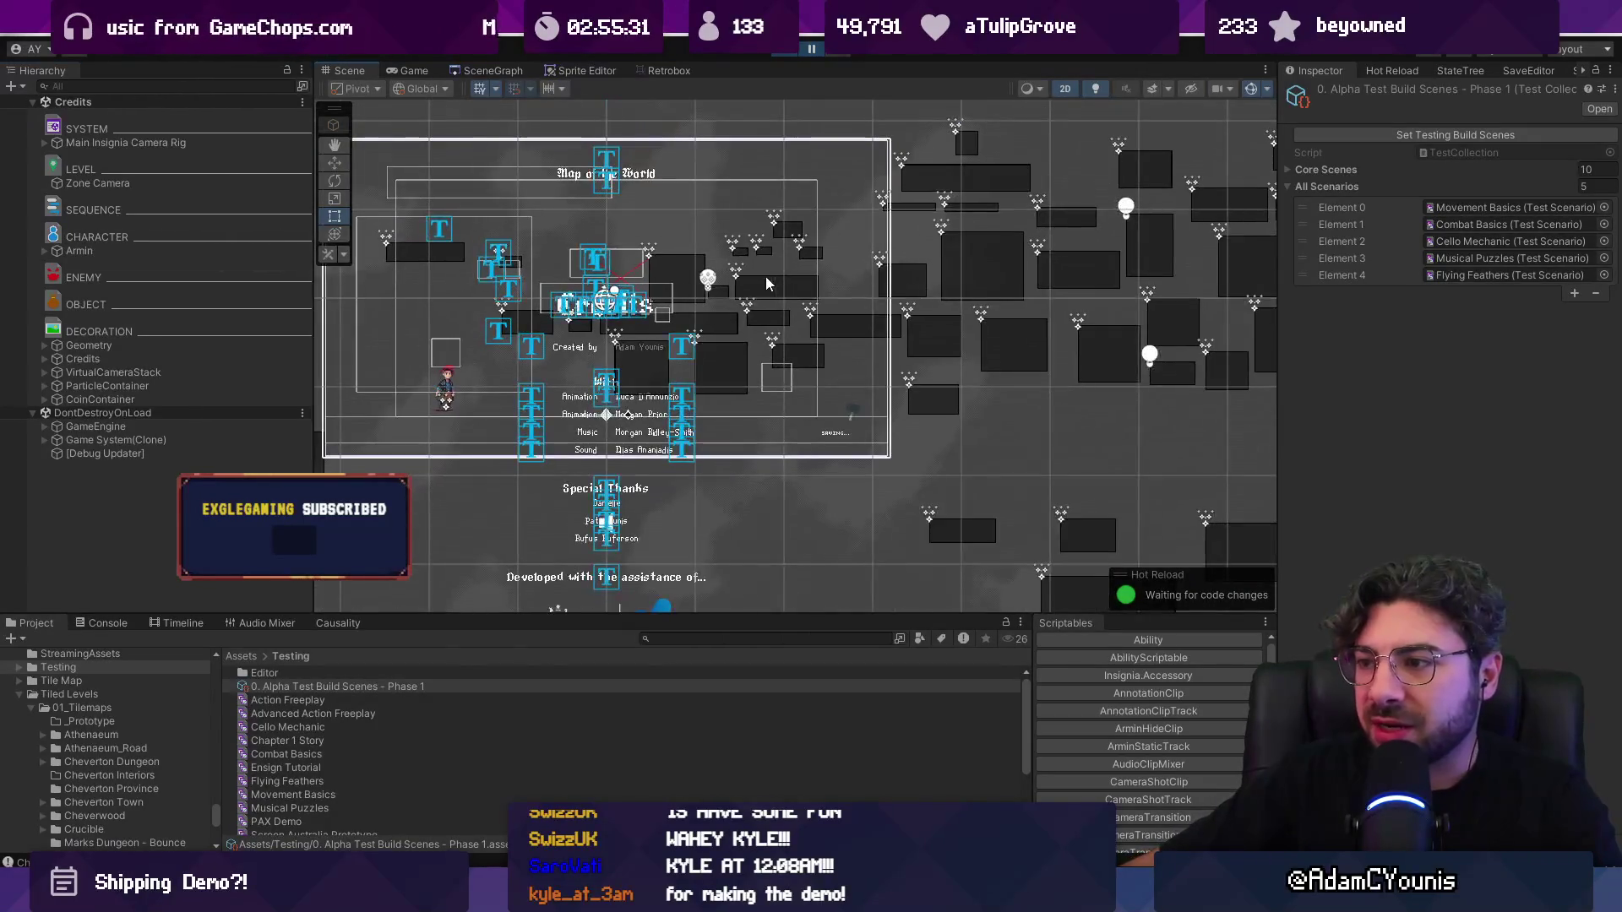
pyautogui.scroll(-3, 742, 294)
pyautogui.scroll(8, 683, 282)
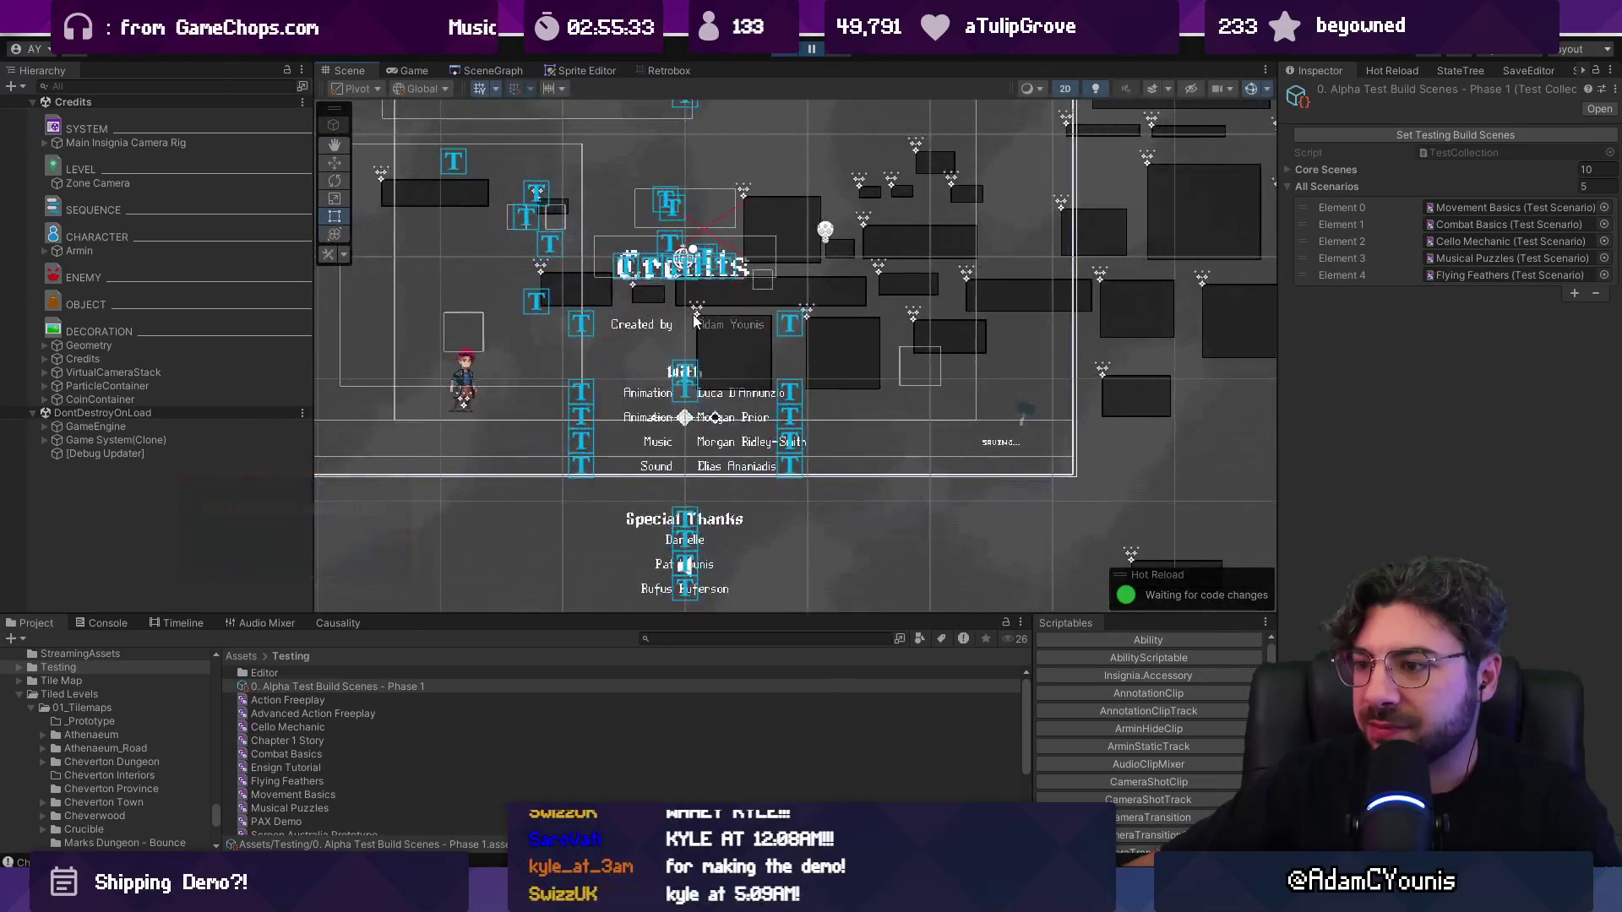
pyautogui.scroll(10, 682, 281)
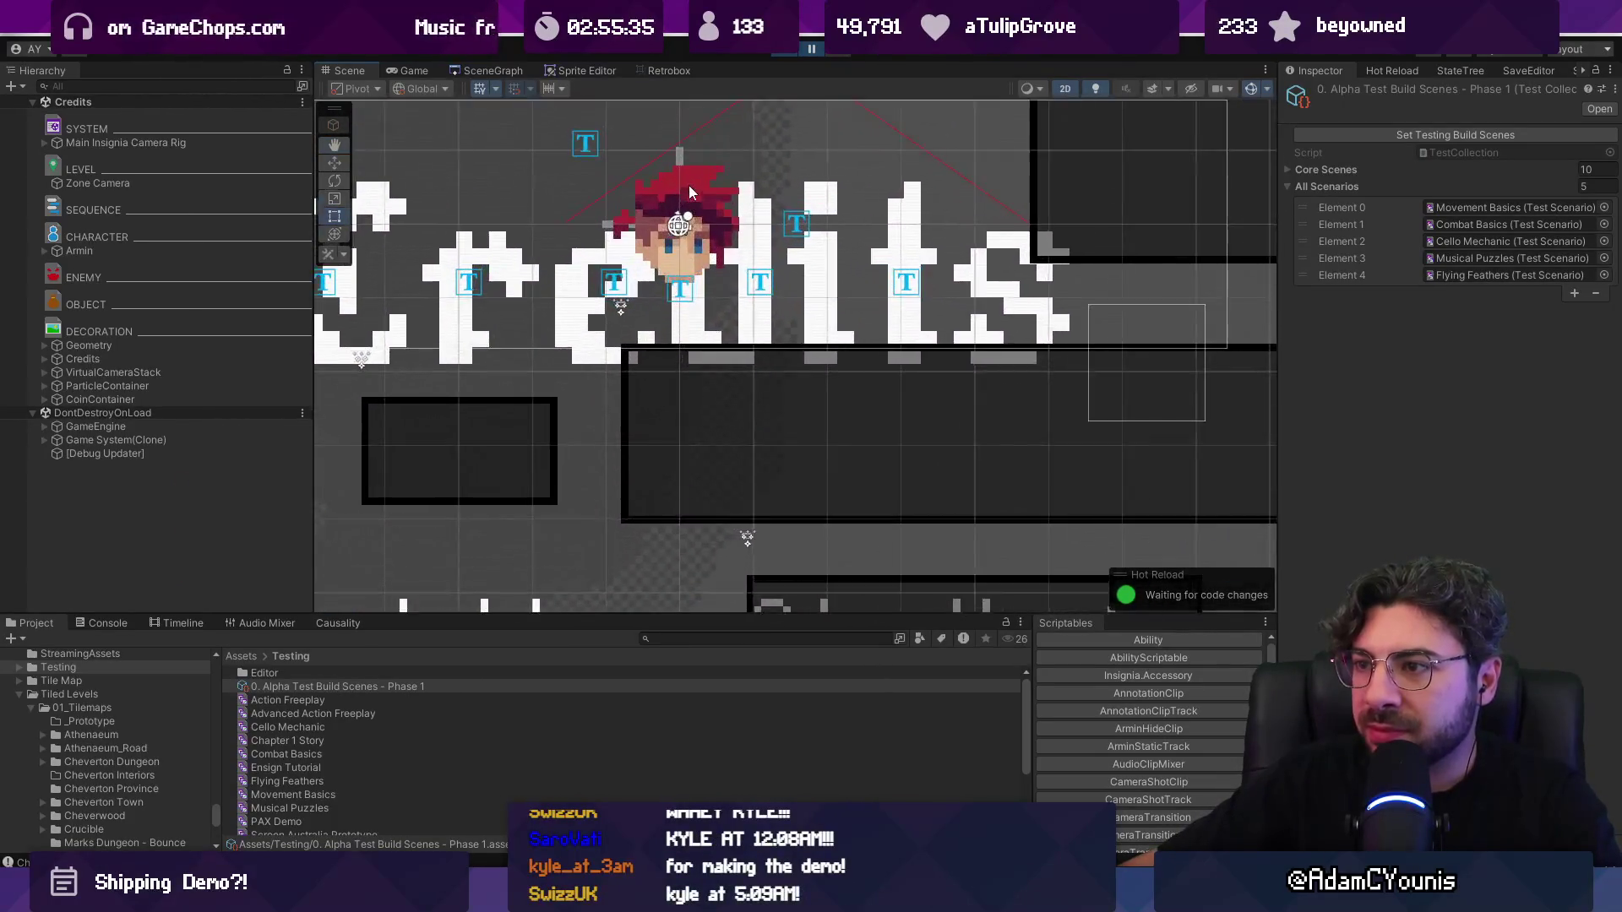
# Step: Inspect the map nodes in 3D, framing the particle system, then return the Scene view to 2D
pyautogui.press('2')
pyautogui.press('w')
pyautogui.moveTo(636, 241)
pyautogui.mouseDown()
pyautogui.moveTo(937, 336)
pyautogui.moveTo(879, 341)
pyautogui.moveTo(1013, 315)
pyautogui.moveTo(778, 358)
pyautogui.moveTo(1122, 286)
pyautogui.moveTo(1060, 258)
pyautogui.mouseUp()
pyautogui.click(929, 283)
pyautogui.press('f')
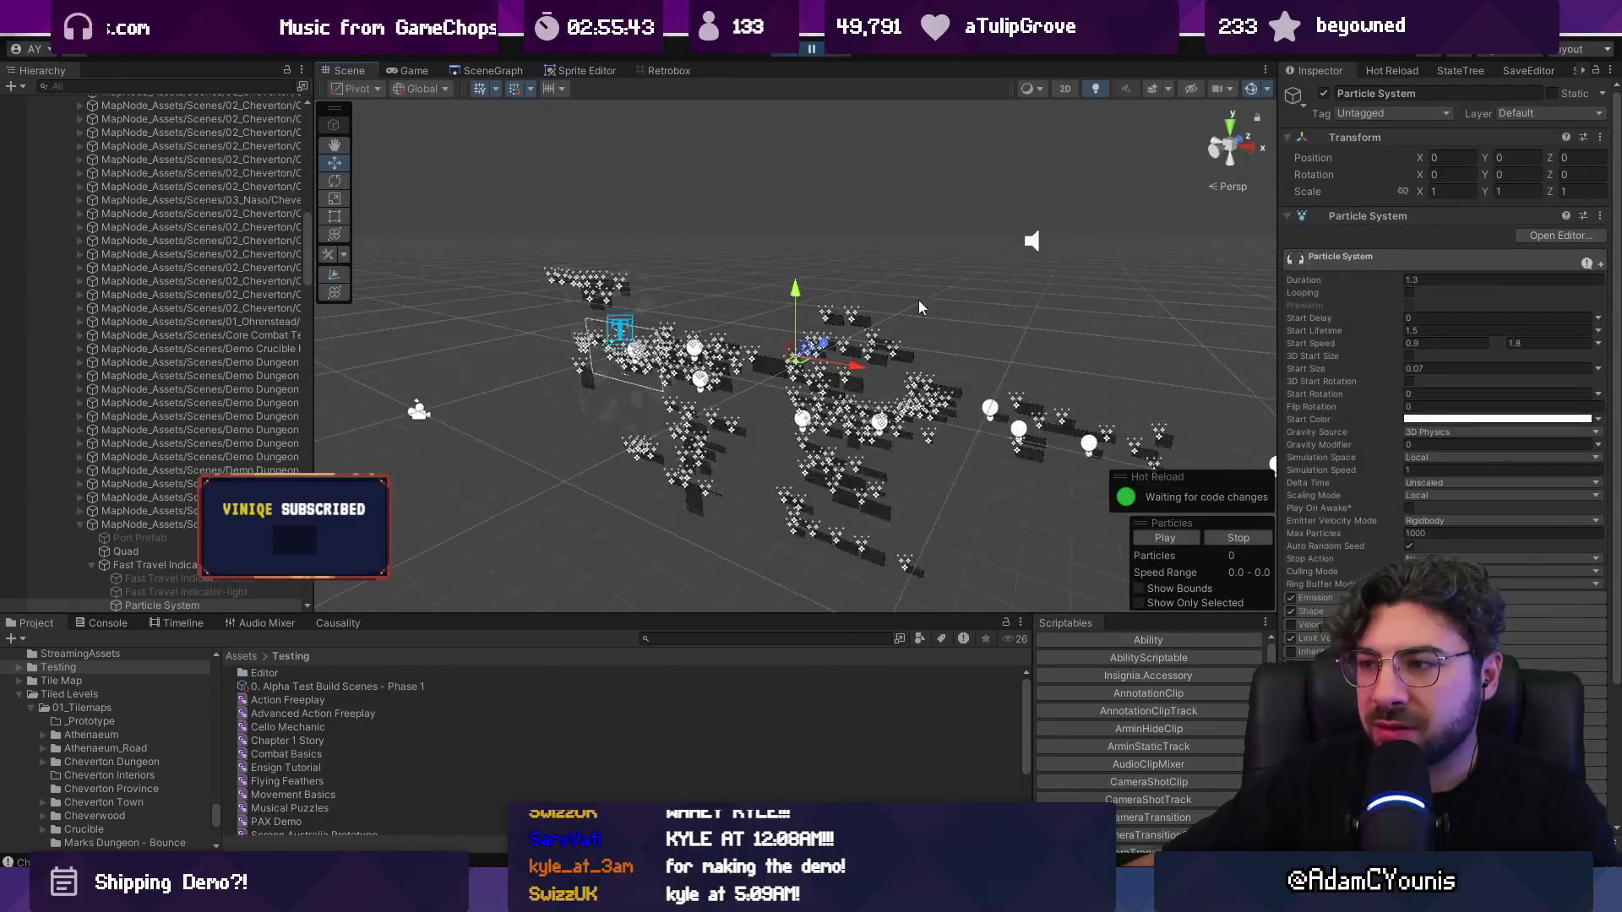
pyautogui.moveTo(691, 402)
pyautogui.mouseDown()
pyautogui.moveTo(736, 363)
pyautogui.moveTo(767, 408)
pyautogui.moveTo(818, 403)
pyautogui.moveTo(782, 382)
pyautogui.moveTo(817, 273)
pyautogui.mouseUp()
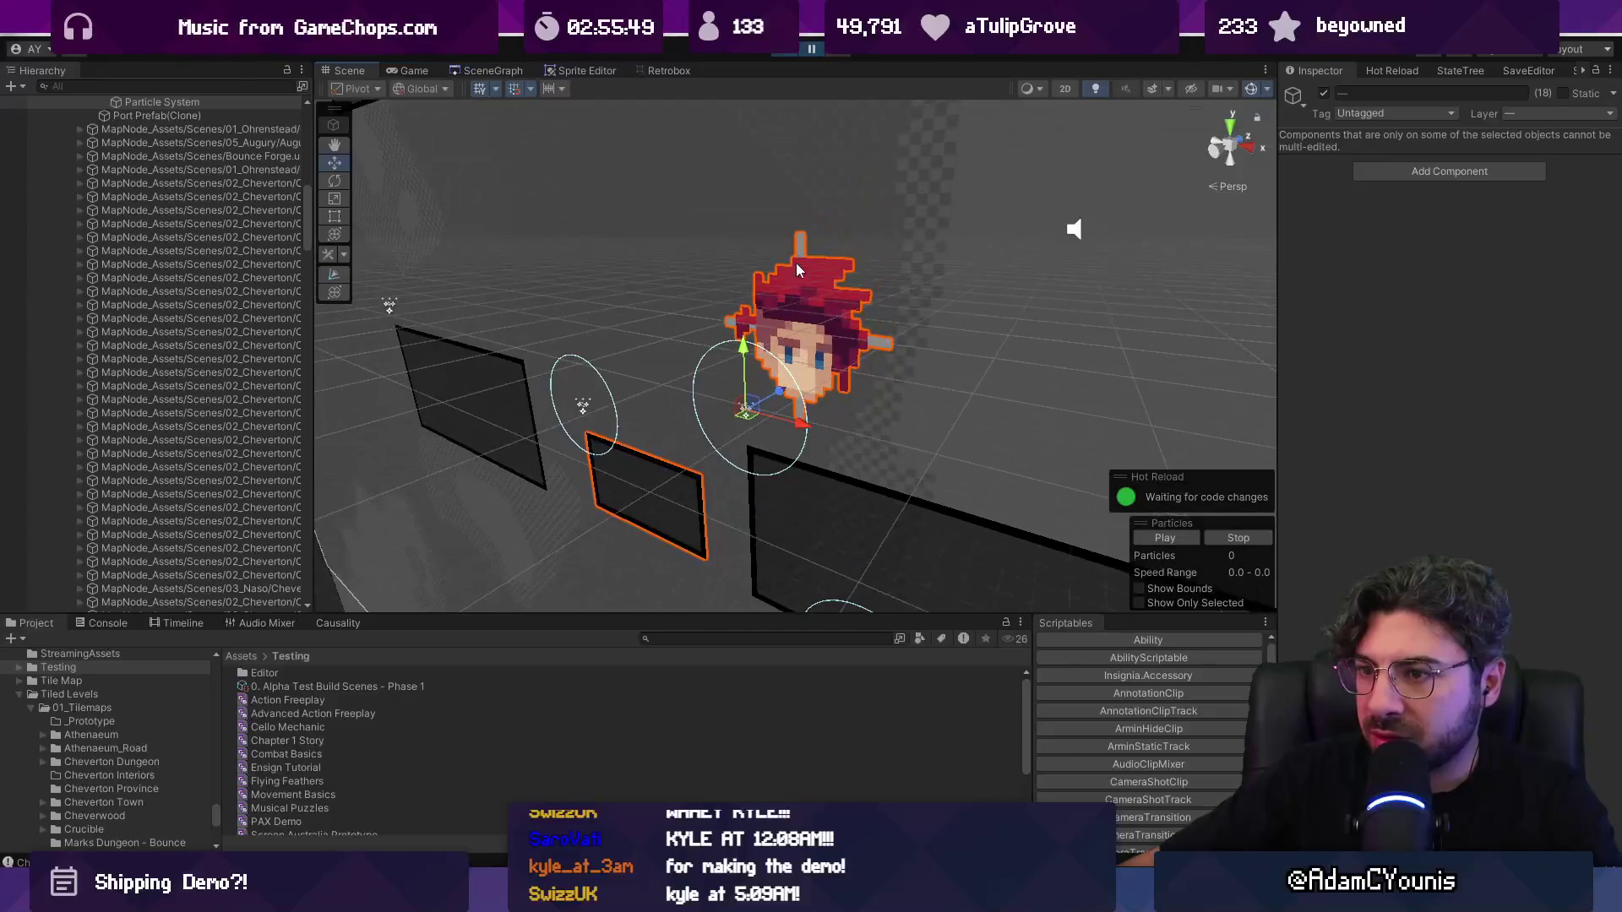
pyautogui.click(804, 240)
pyautogui.press('2')
pyautogui.press('t')
pyautogui.scroll(-3, 894, 312)
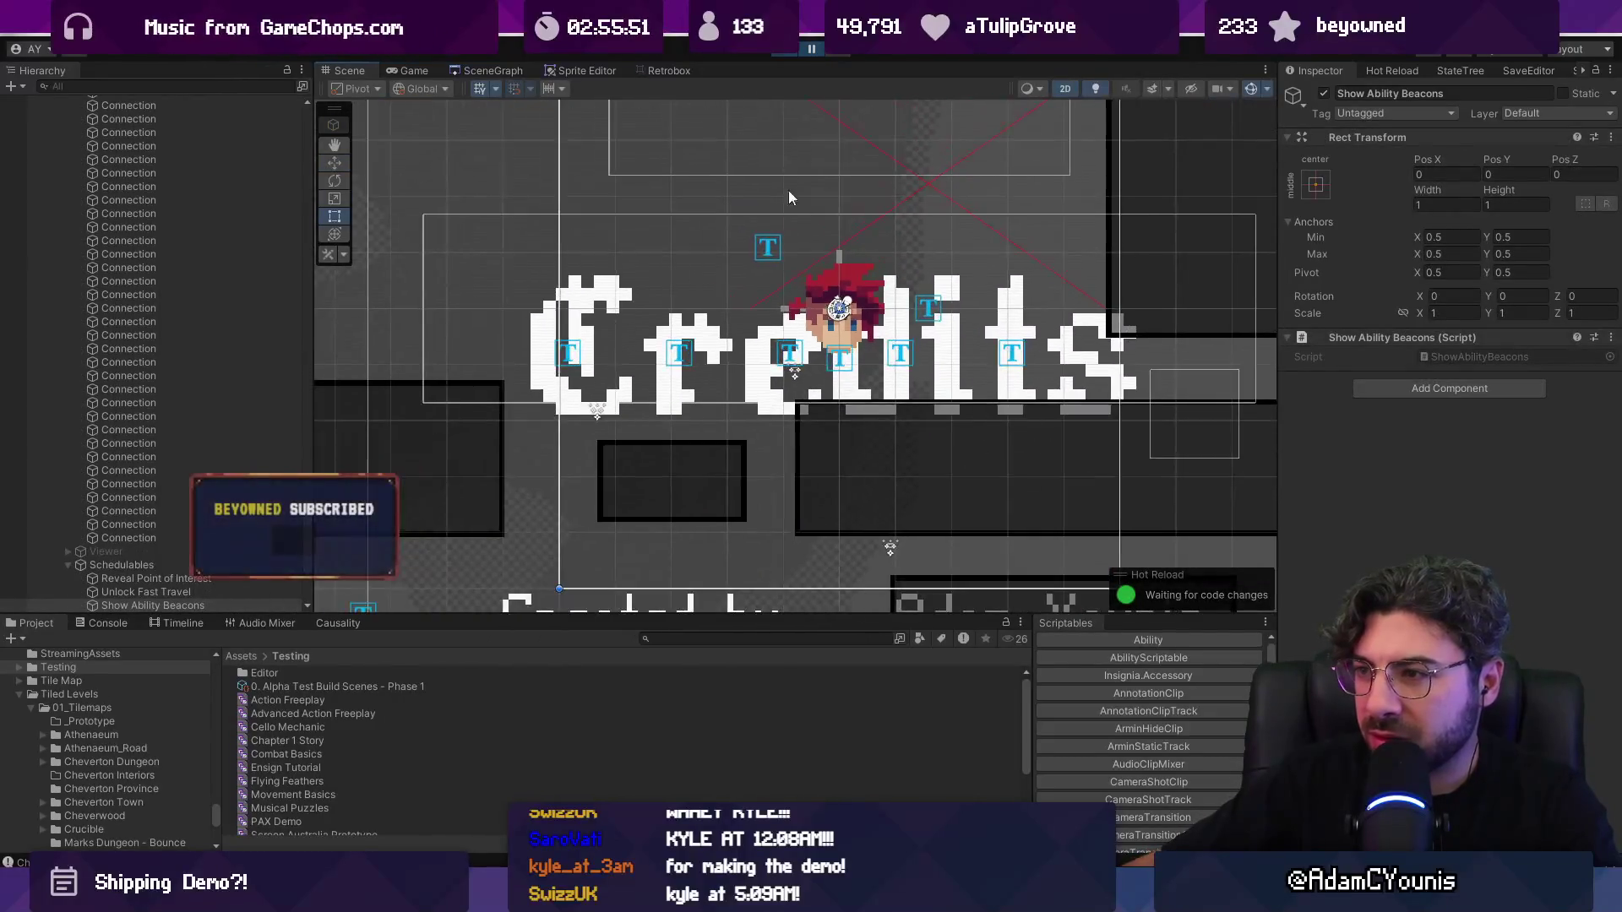
# Step: Return to the Scene view and select WorldGraph by searching the Hierarchy for 'worldgraph'
pyautogui.click(808, 52)
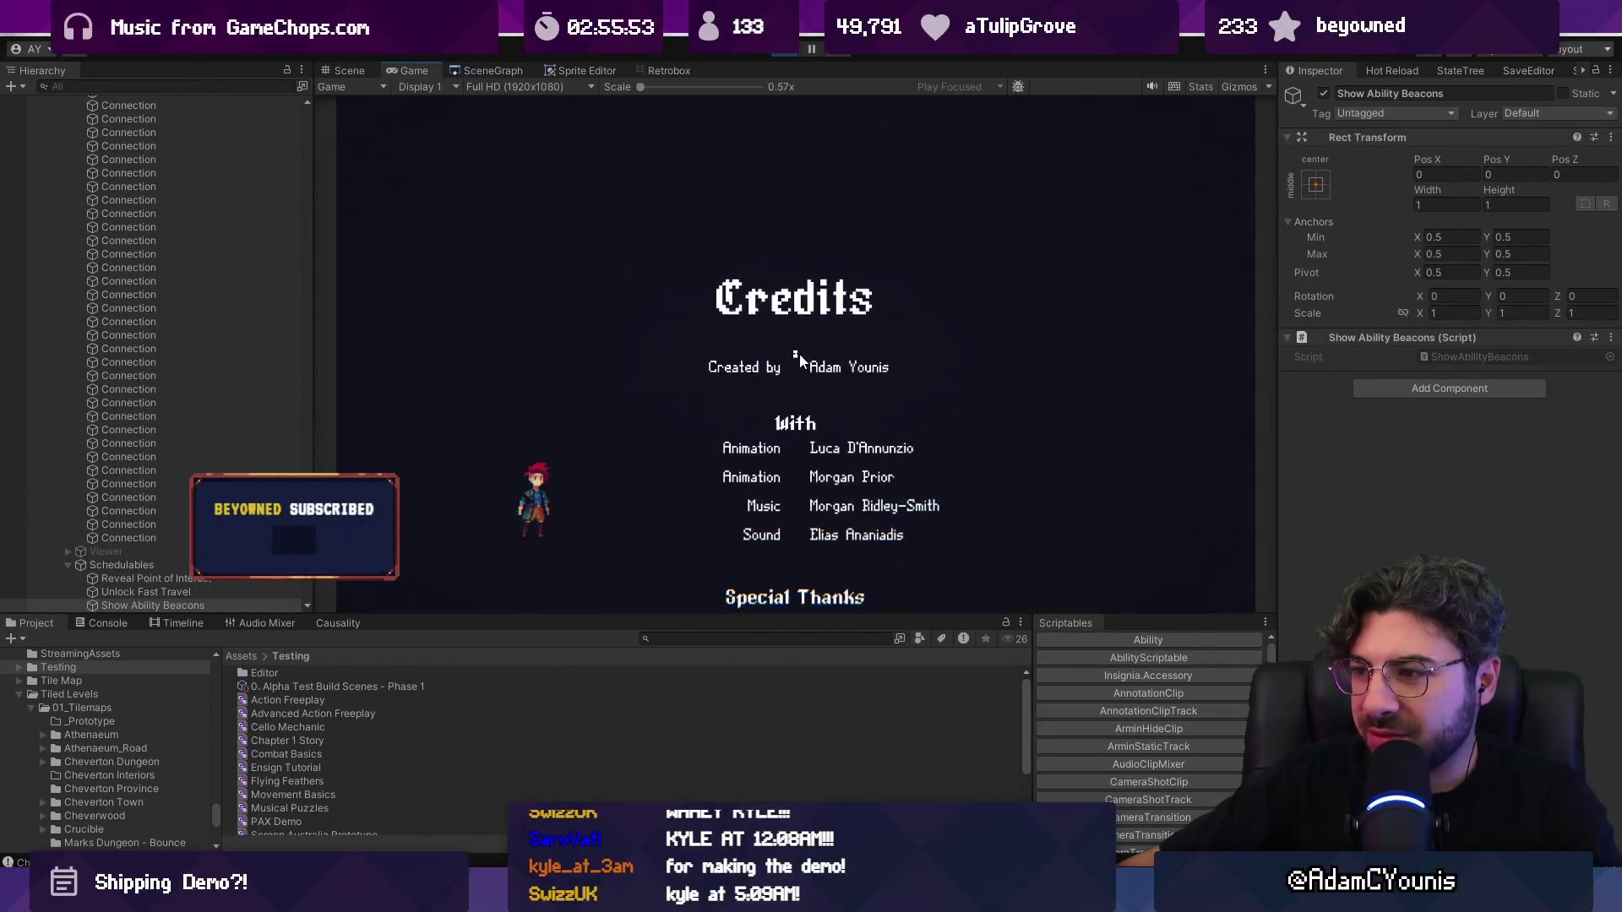
pyautogui.click(349, 71)
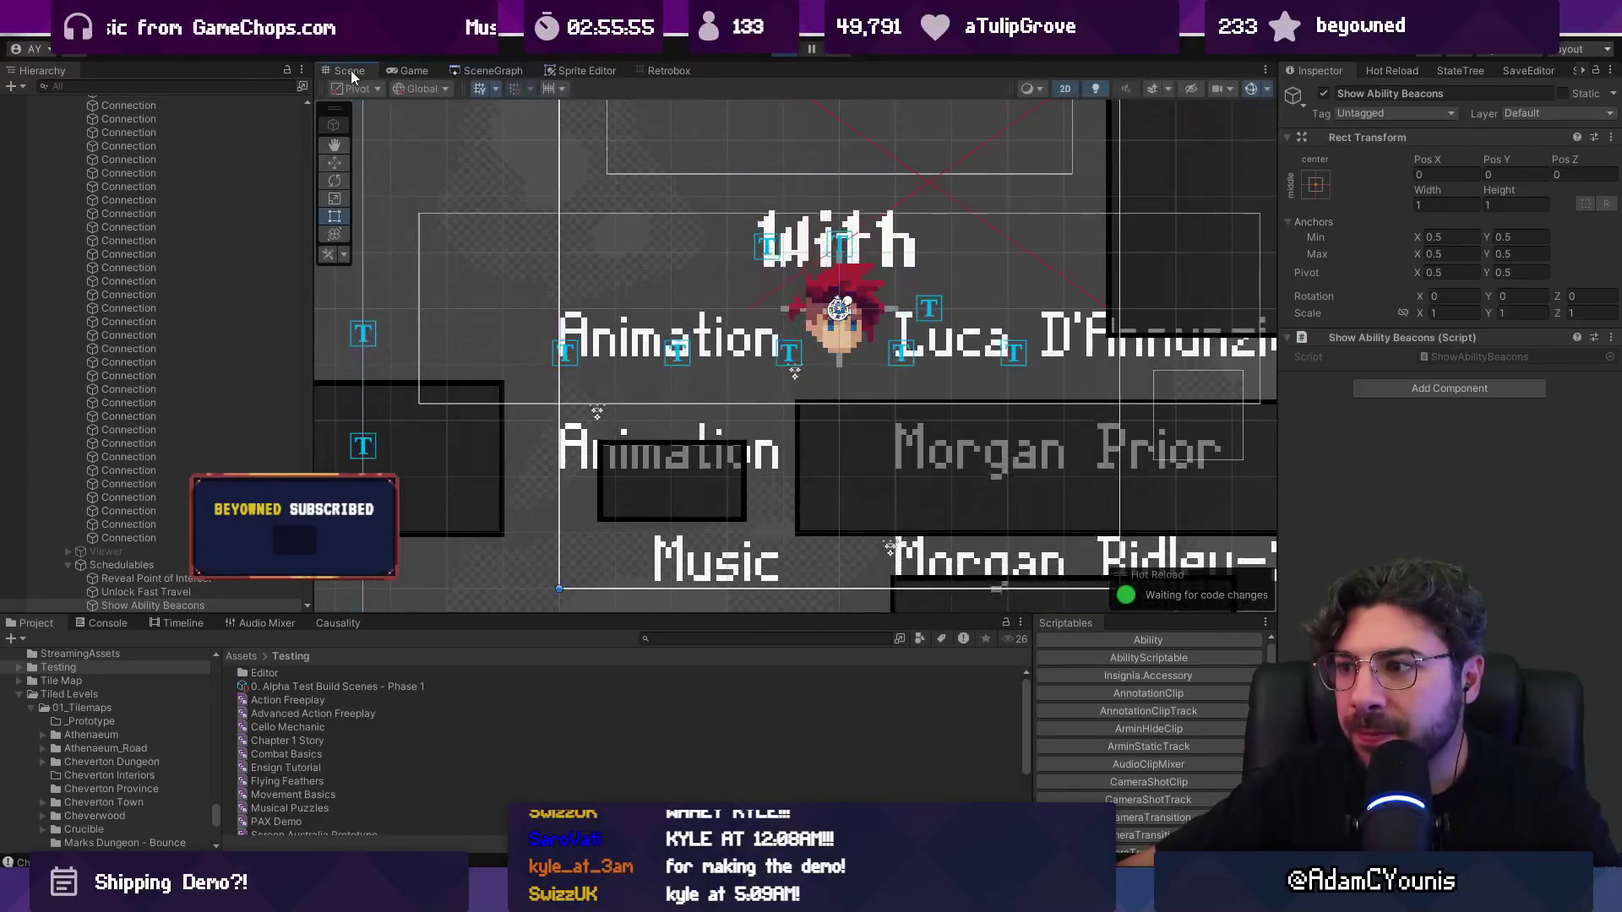
pyautogui.write('wall')
pyautogui.click(168, 86)
pyautogui.write('worldgraph')
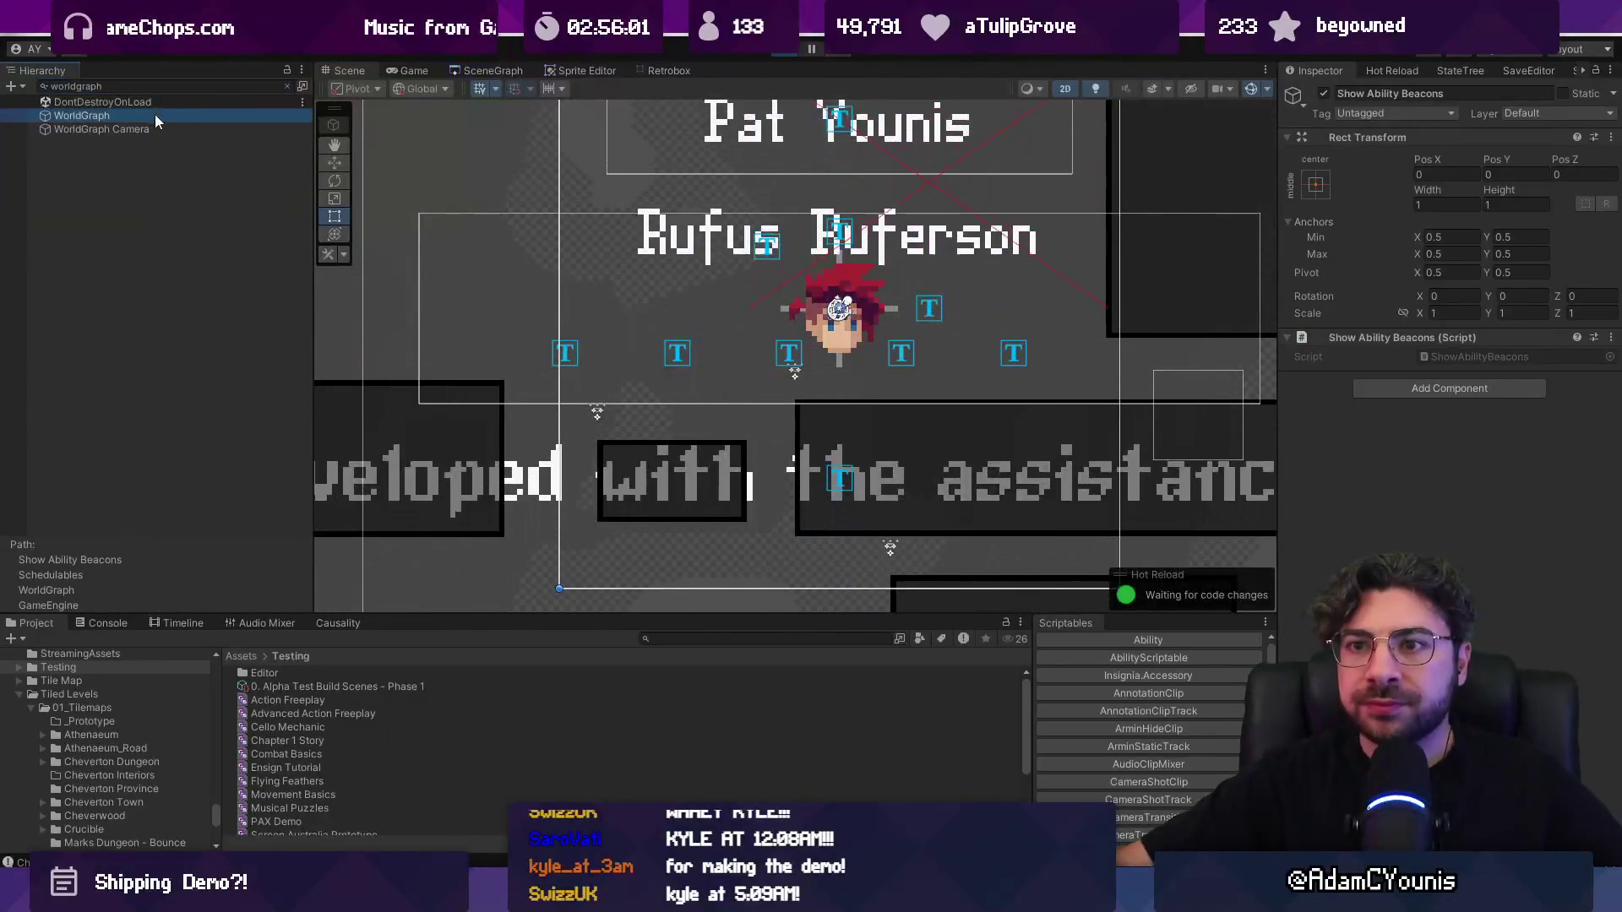
pyautogui.click(155, 115)
pyautogui.click(288, 86)
pyautogui.scroll(-4, 179, 410)
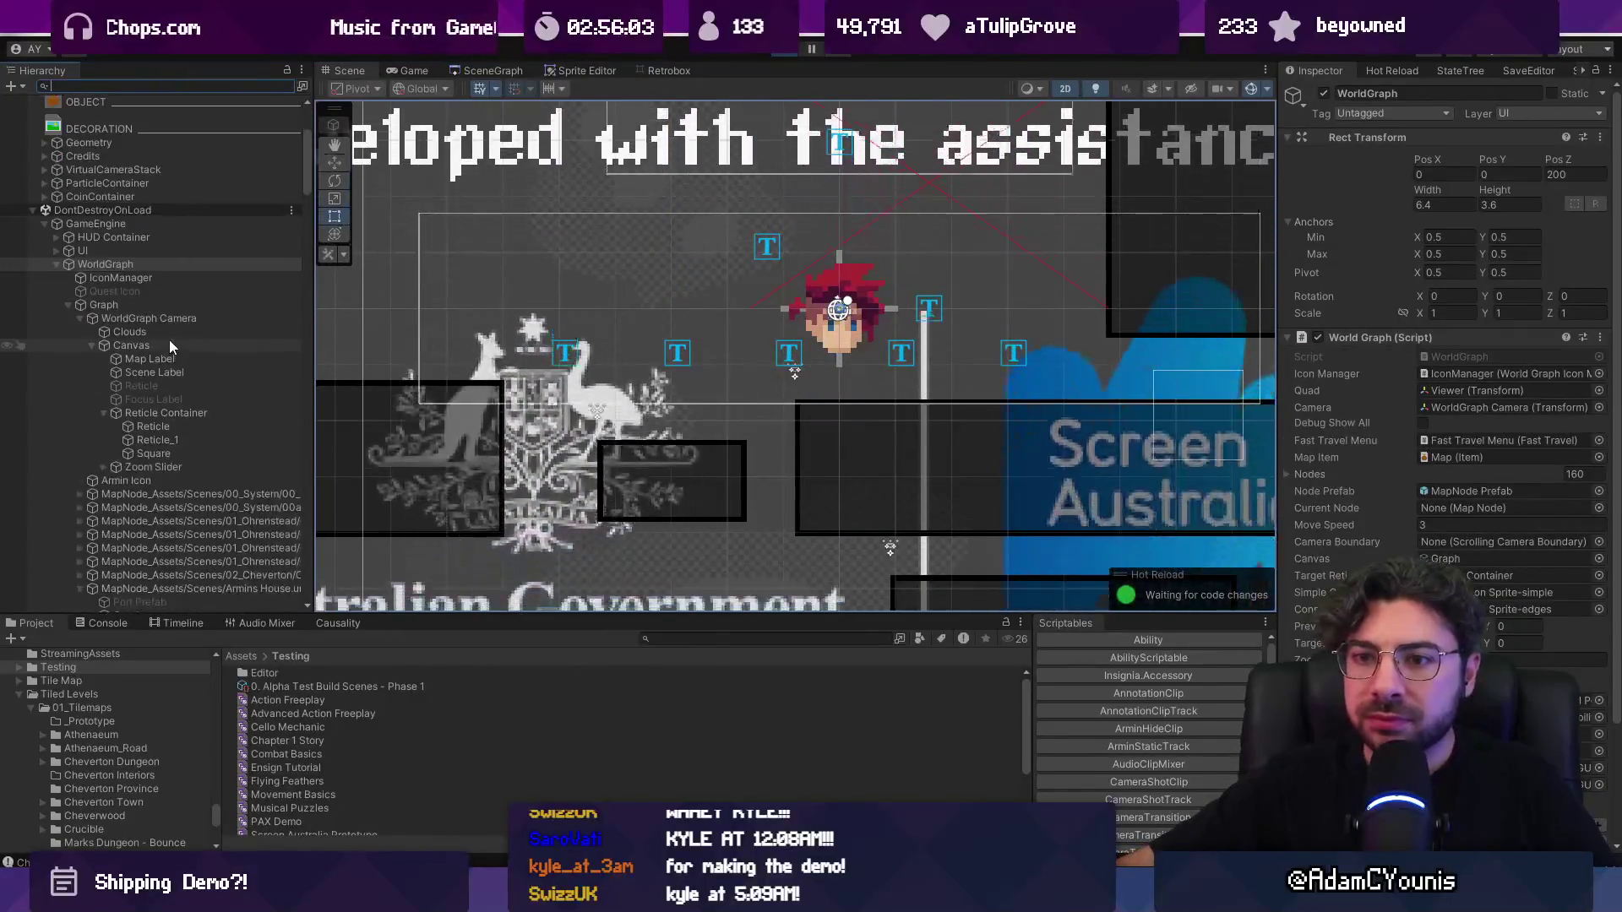
pyautogui.click(82, 317)
pyautogui.scroll(-6, 556, 331)
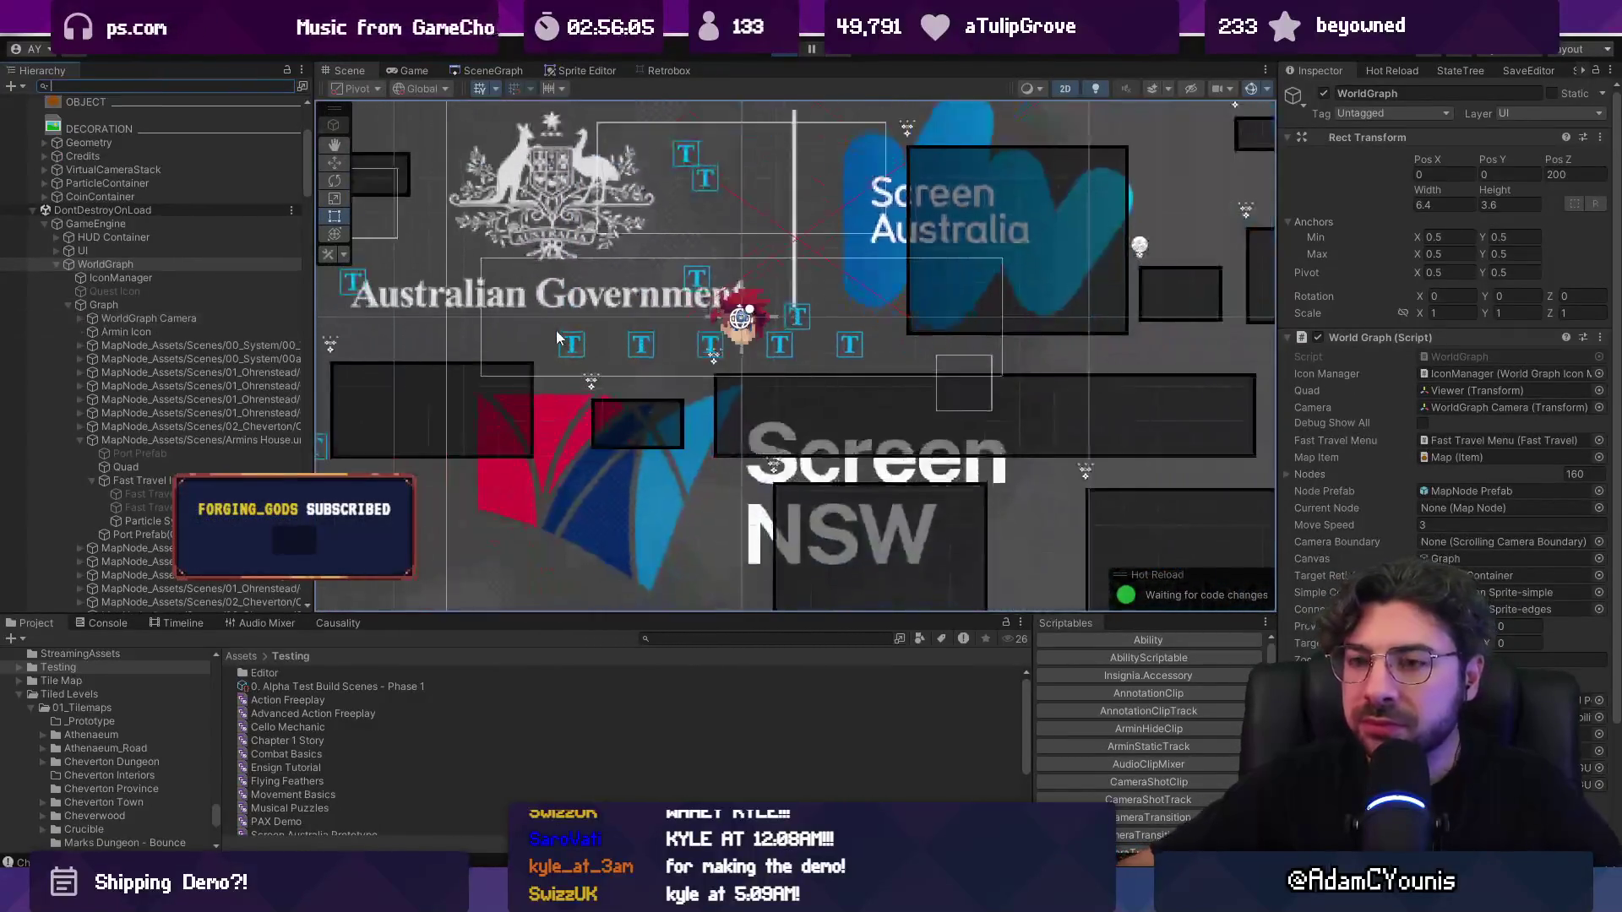
# Step: Pause the running game and check the Game view output, briefly toggling gizmos
pyautogui.click(399, 73)
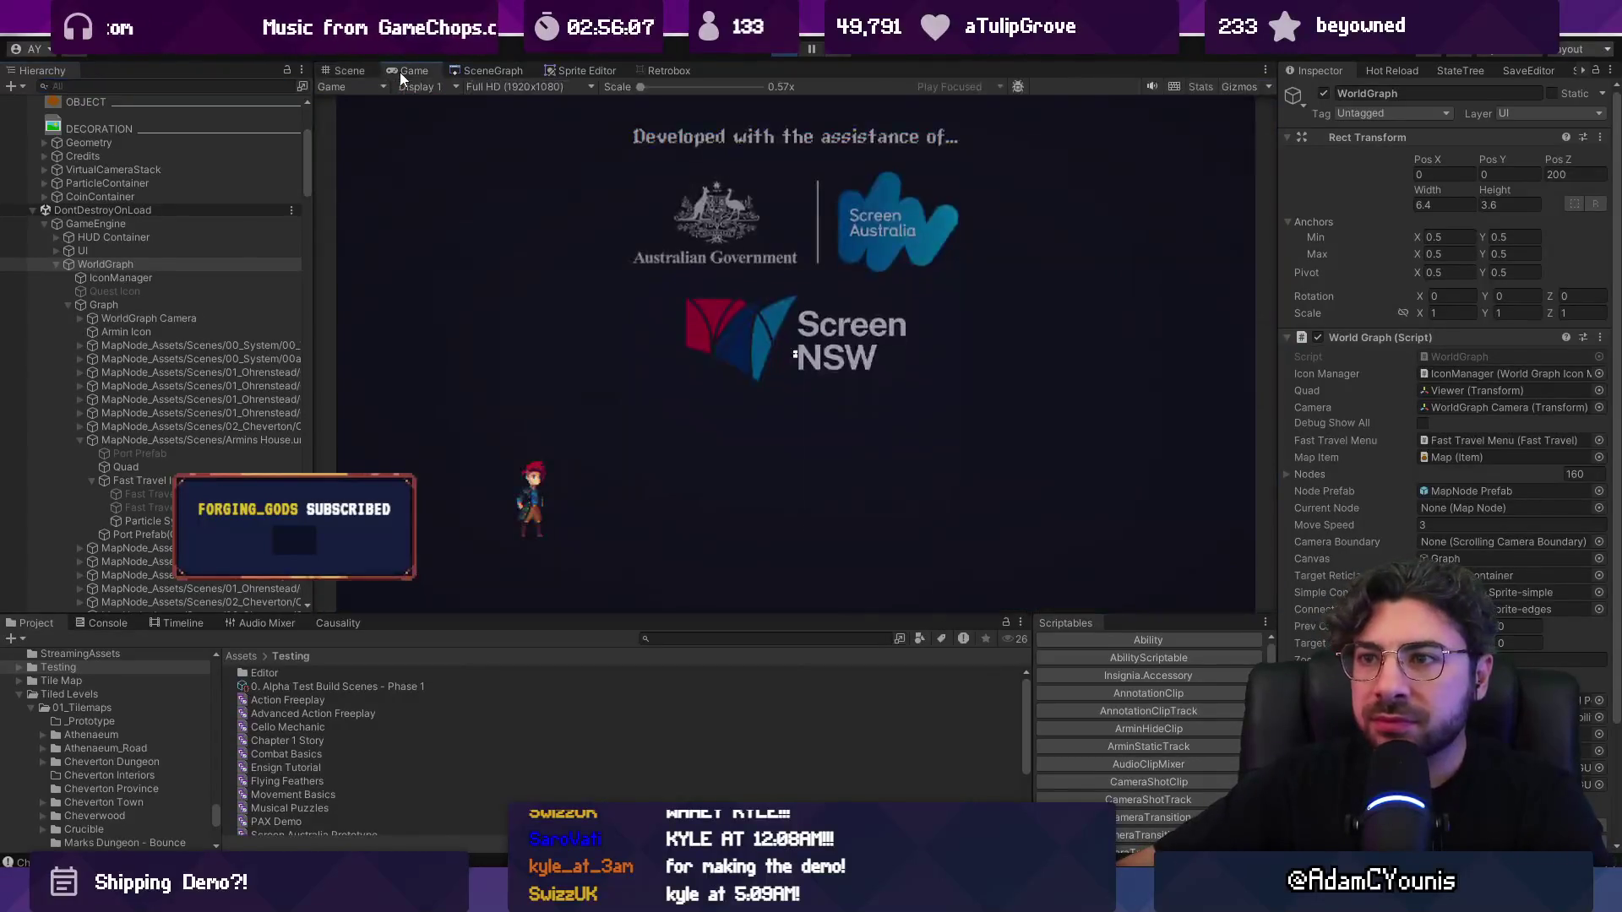
pyautogui.click(804, 51)
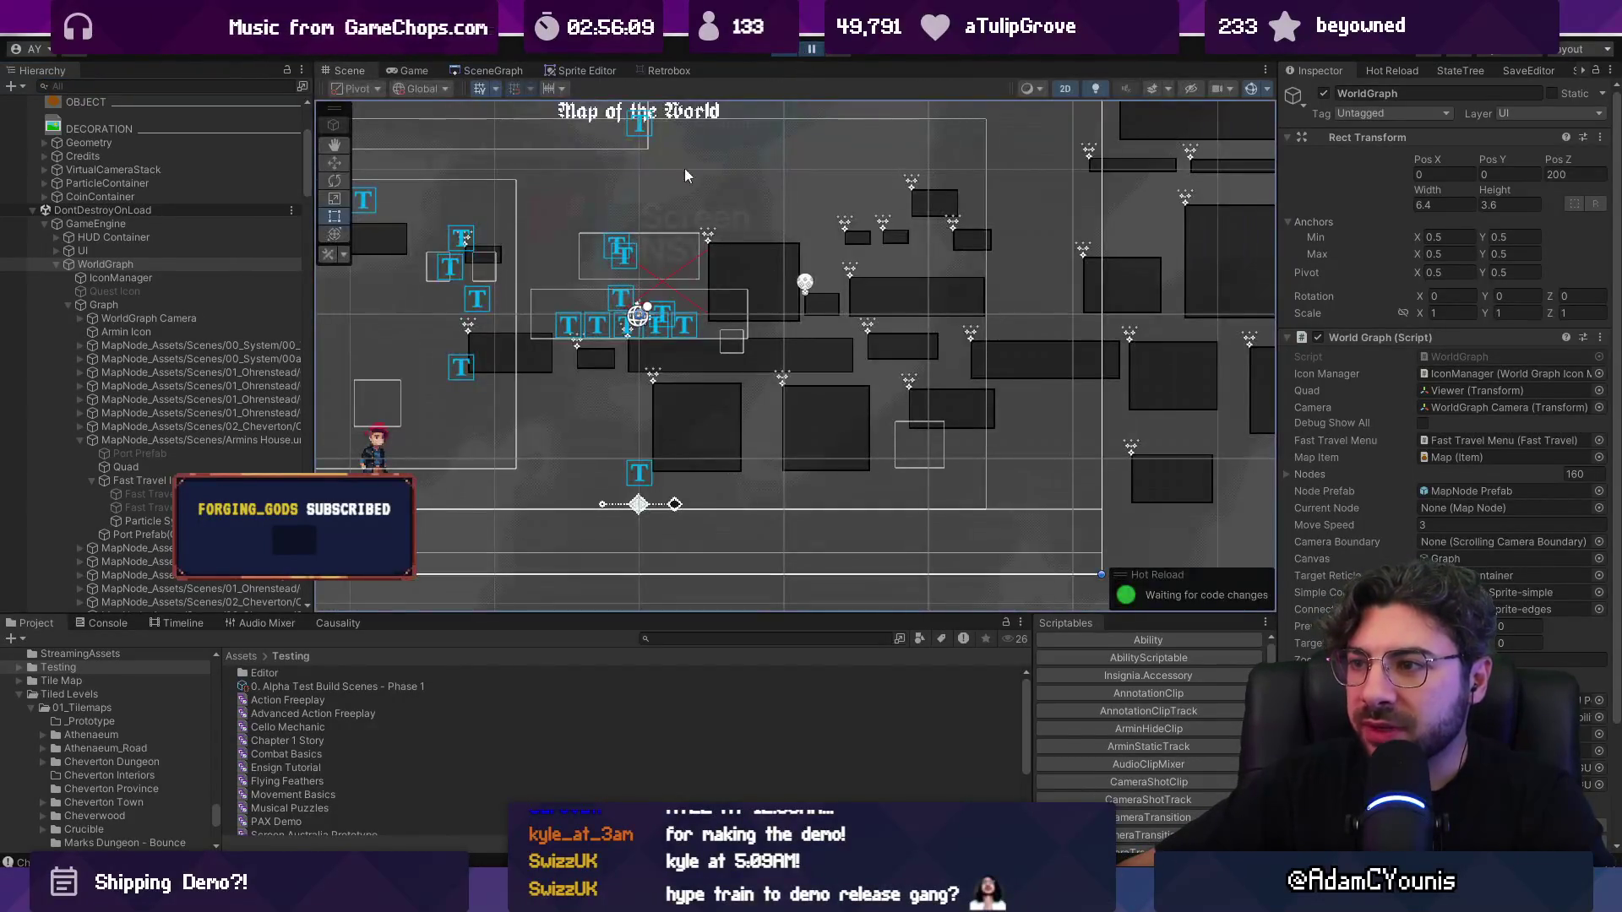
pyautogui.scroll(5, 650, 307)
pyautogui.scroll(-5, 629, 321)
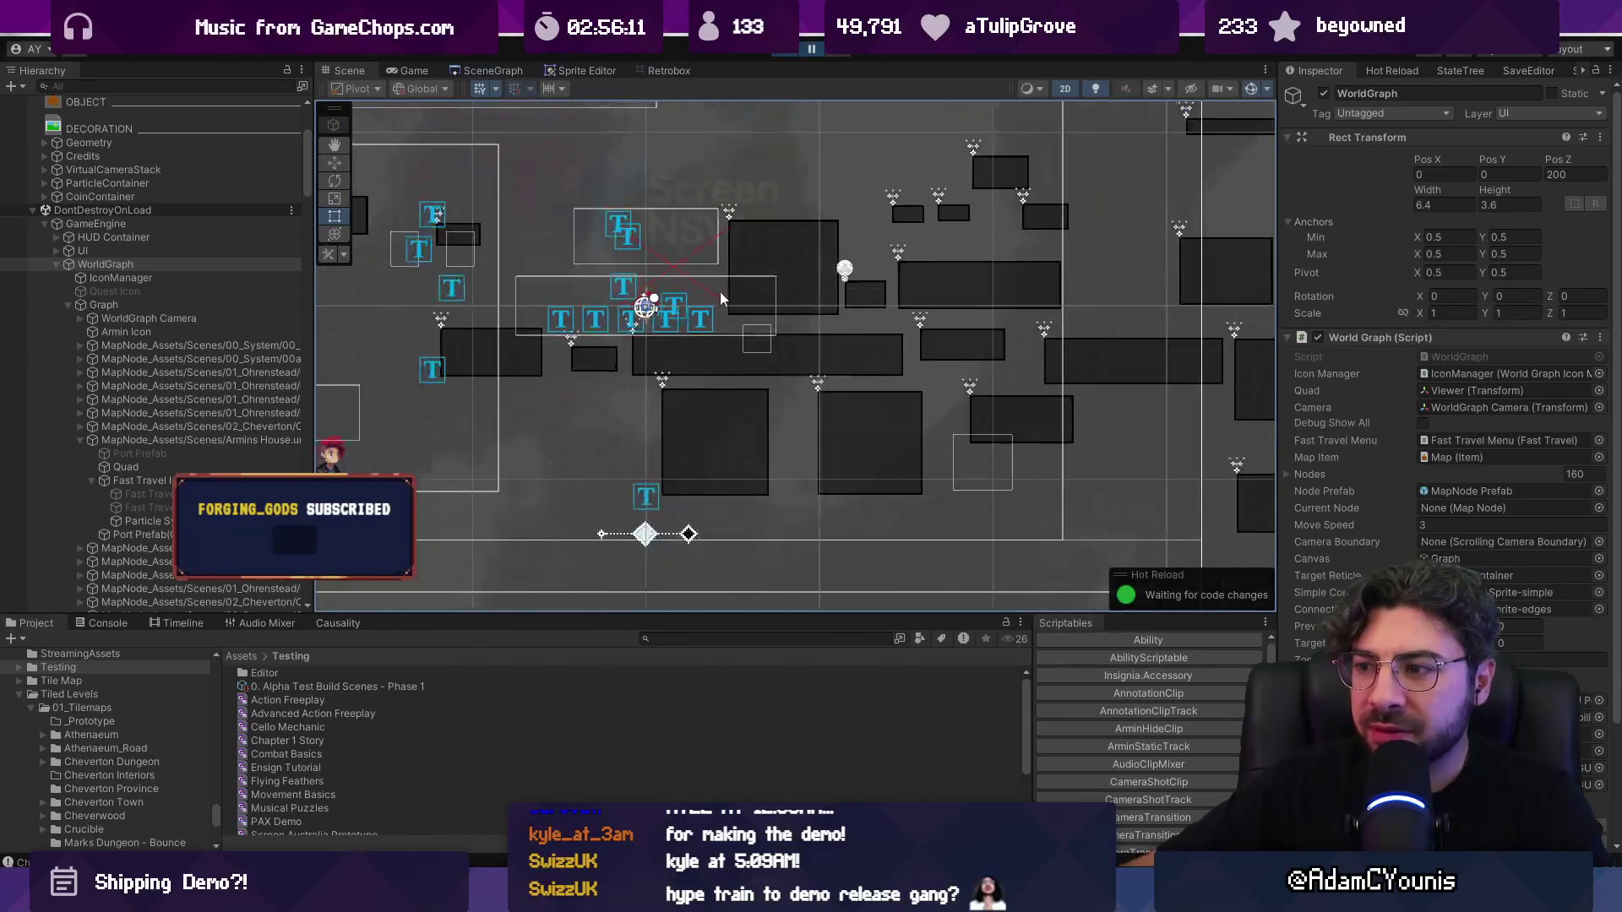
pyautogui.scroll(5, 591, 322)
pyautogui.scroll(-5, 613, 336)
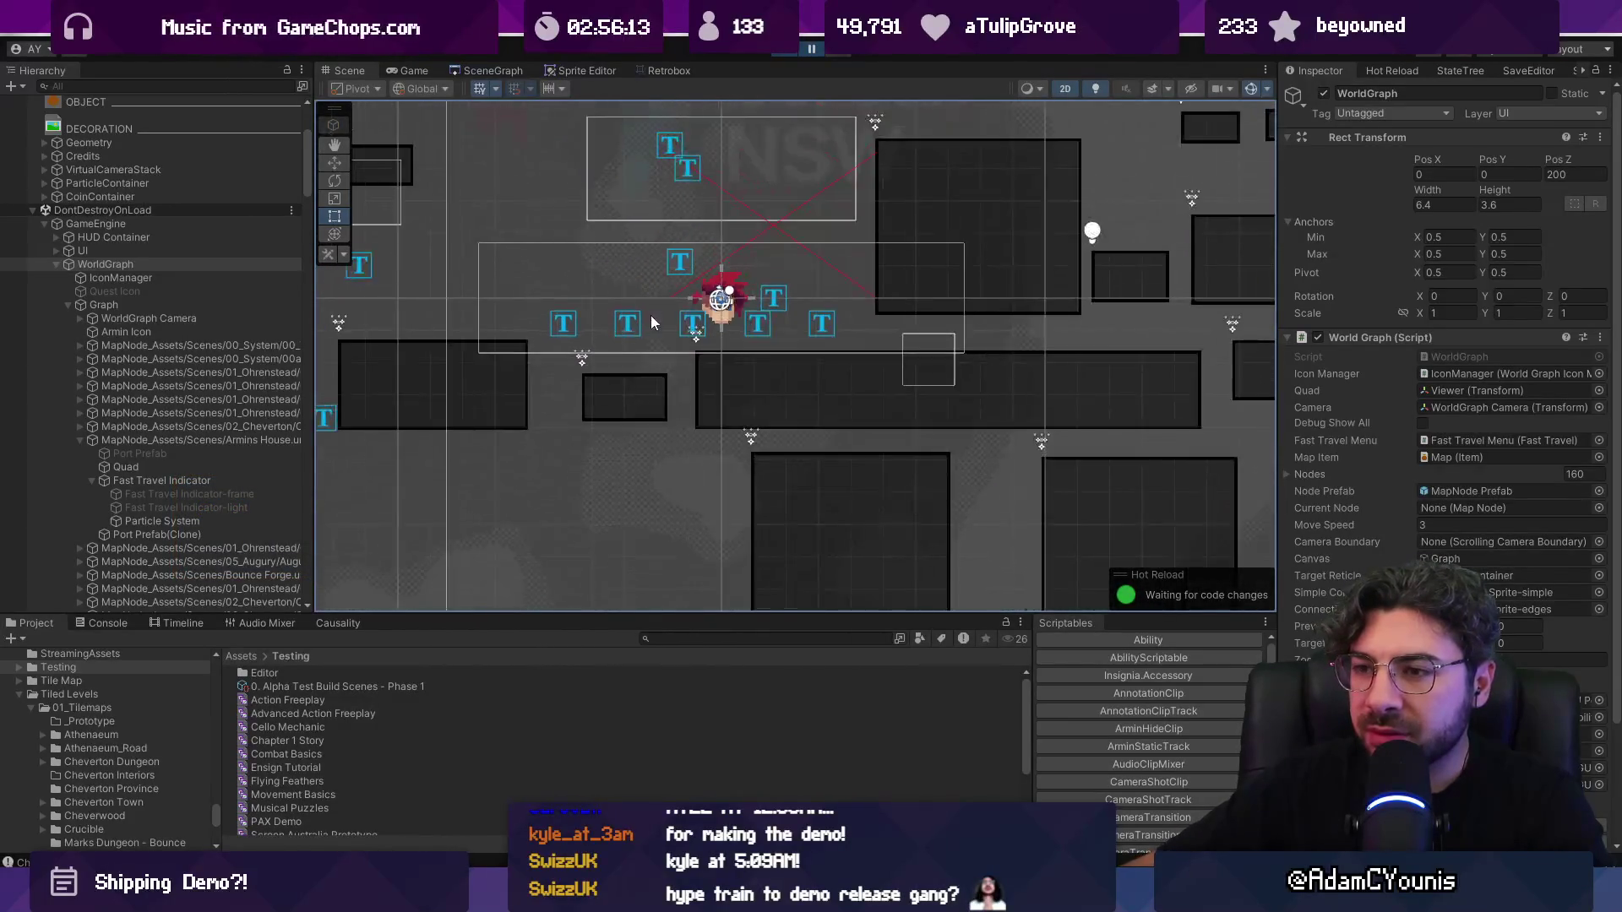
pyautogui.click(418, 72)
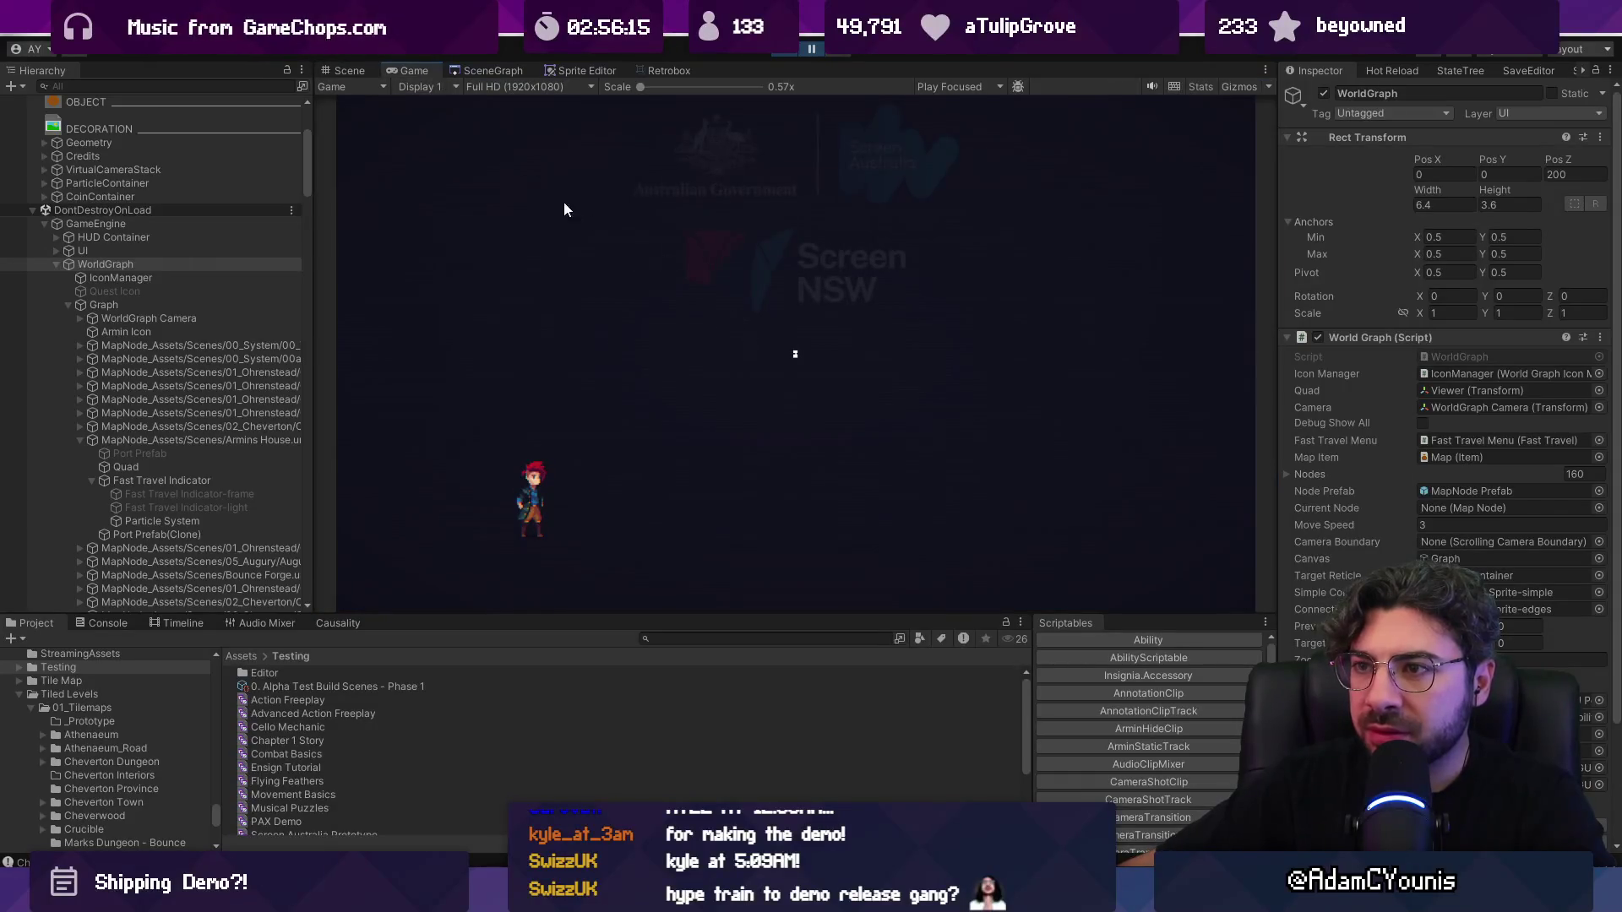
pyautogui.click(1225, 85)
pyautogui.click(1228, 85)
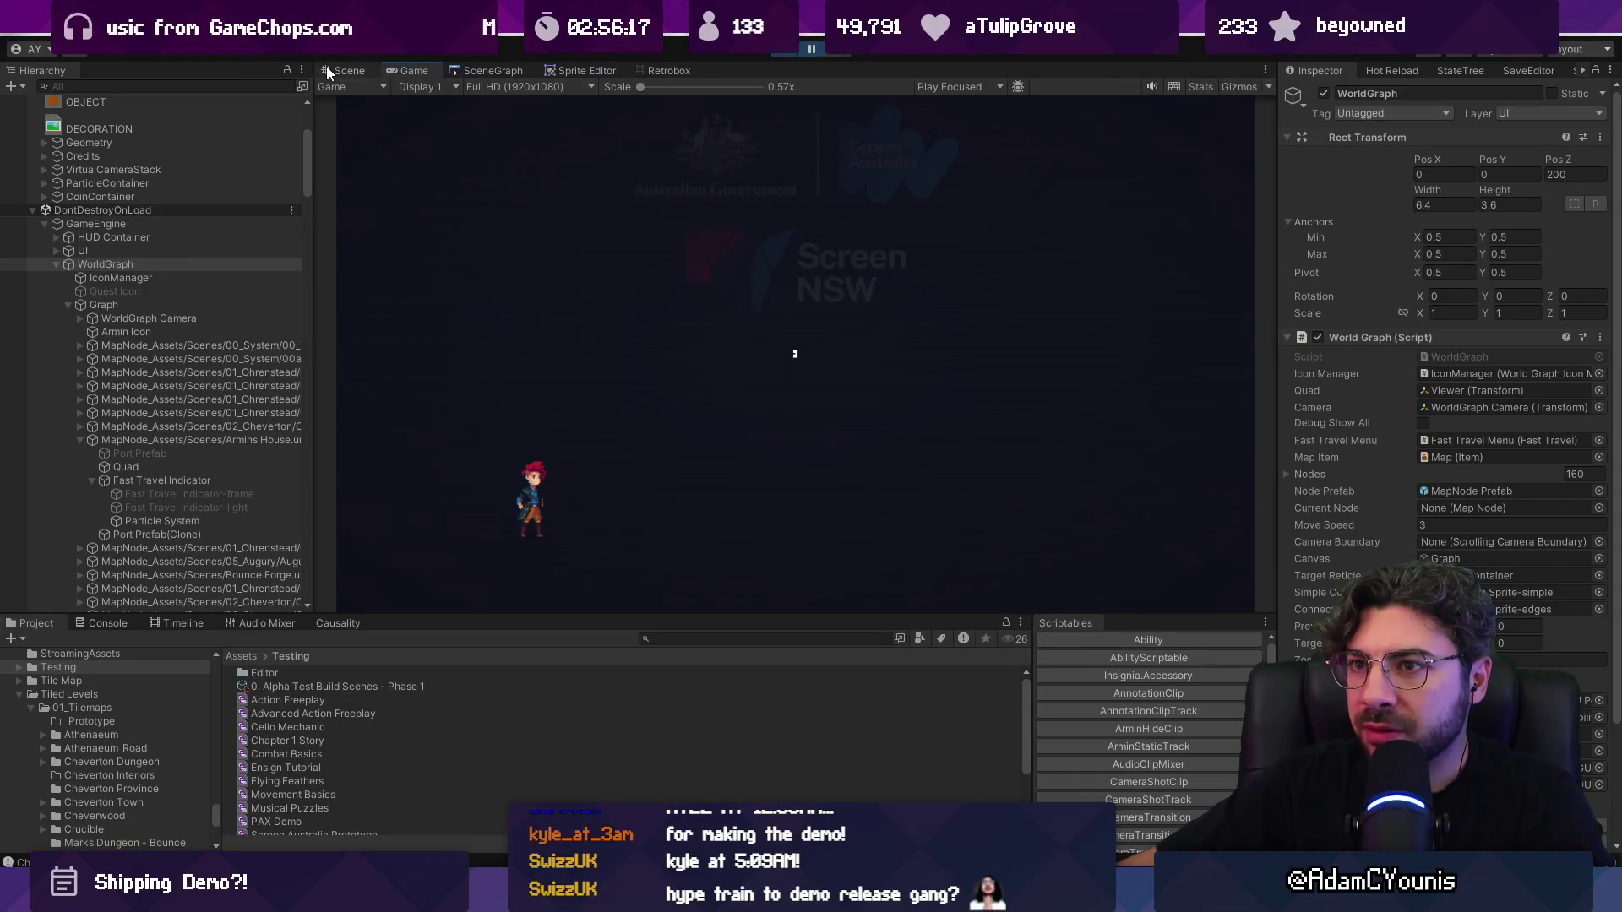
pyautogui.click(329, 73)
# Step: Select the Graph object under WorldGraph and switch it on
pyautogui.scroll(2, 696, 323)
pyautogui.scroll(10, 773, 349)
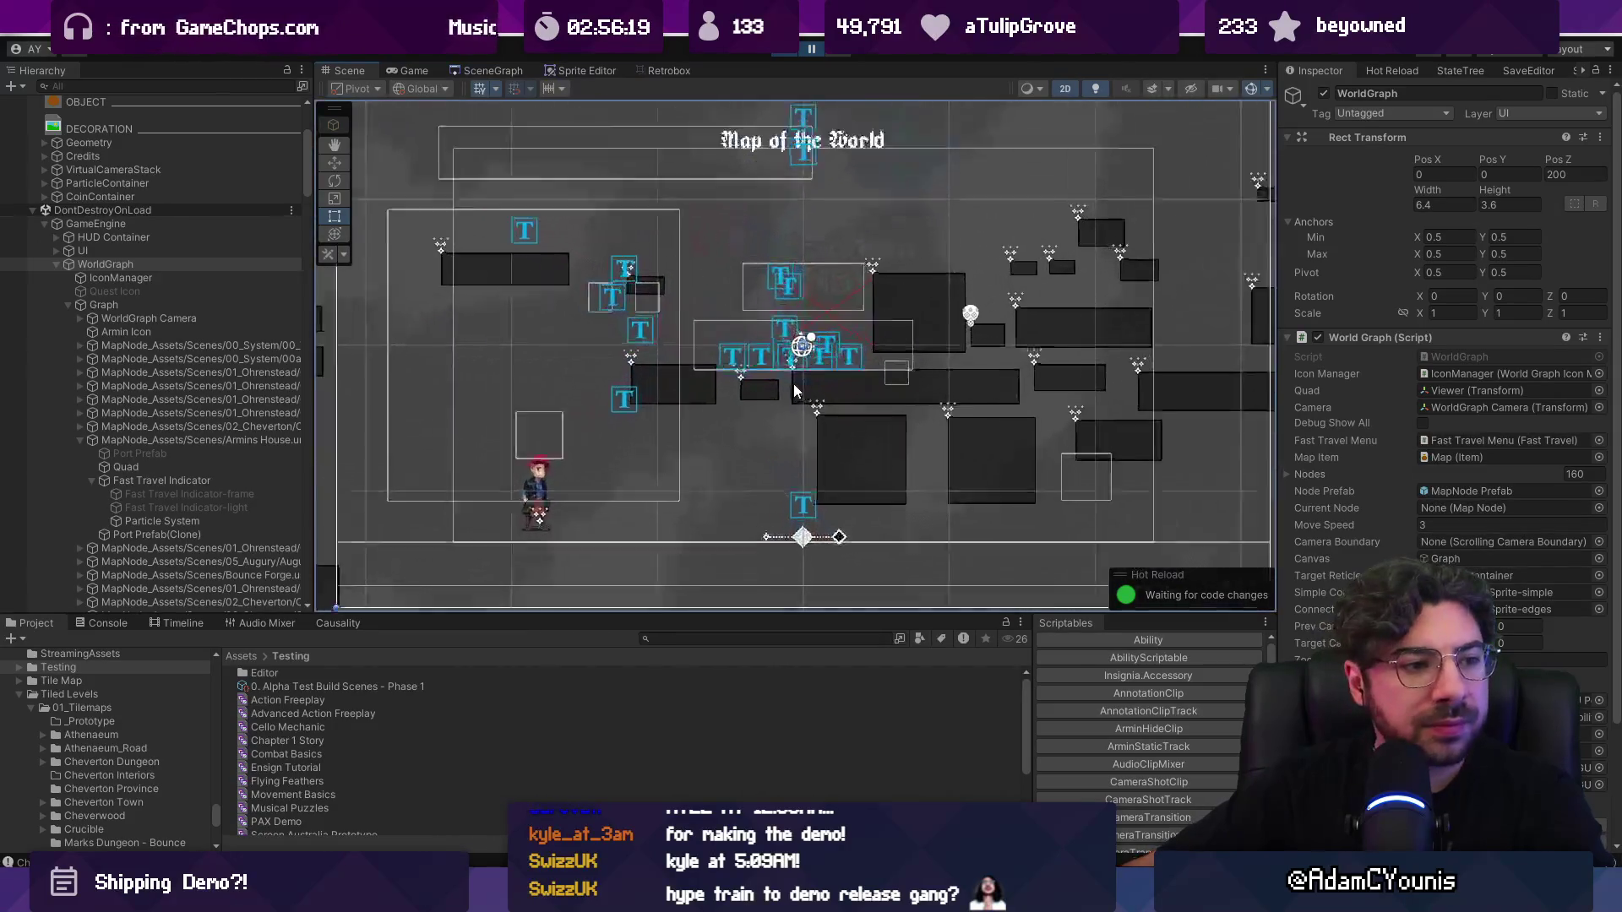
pyautogui.scroll(8, 819, 312)
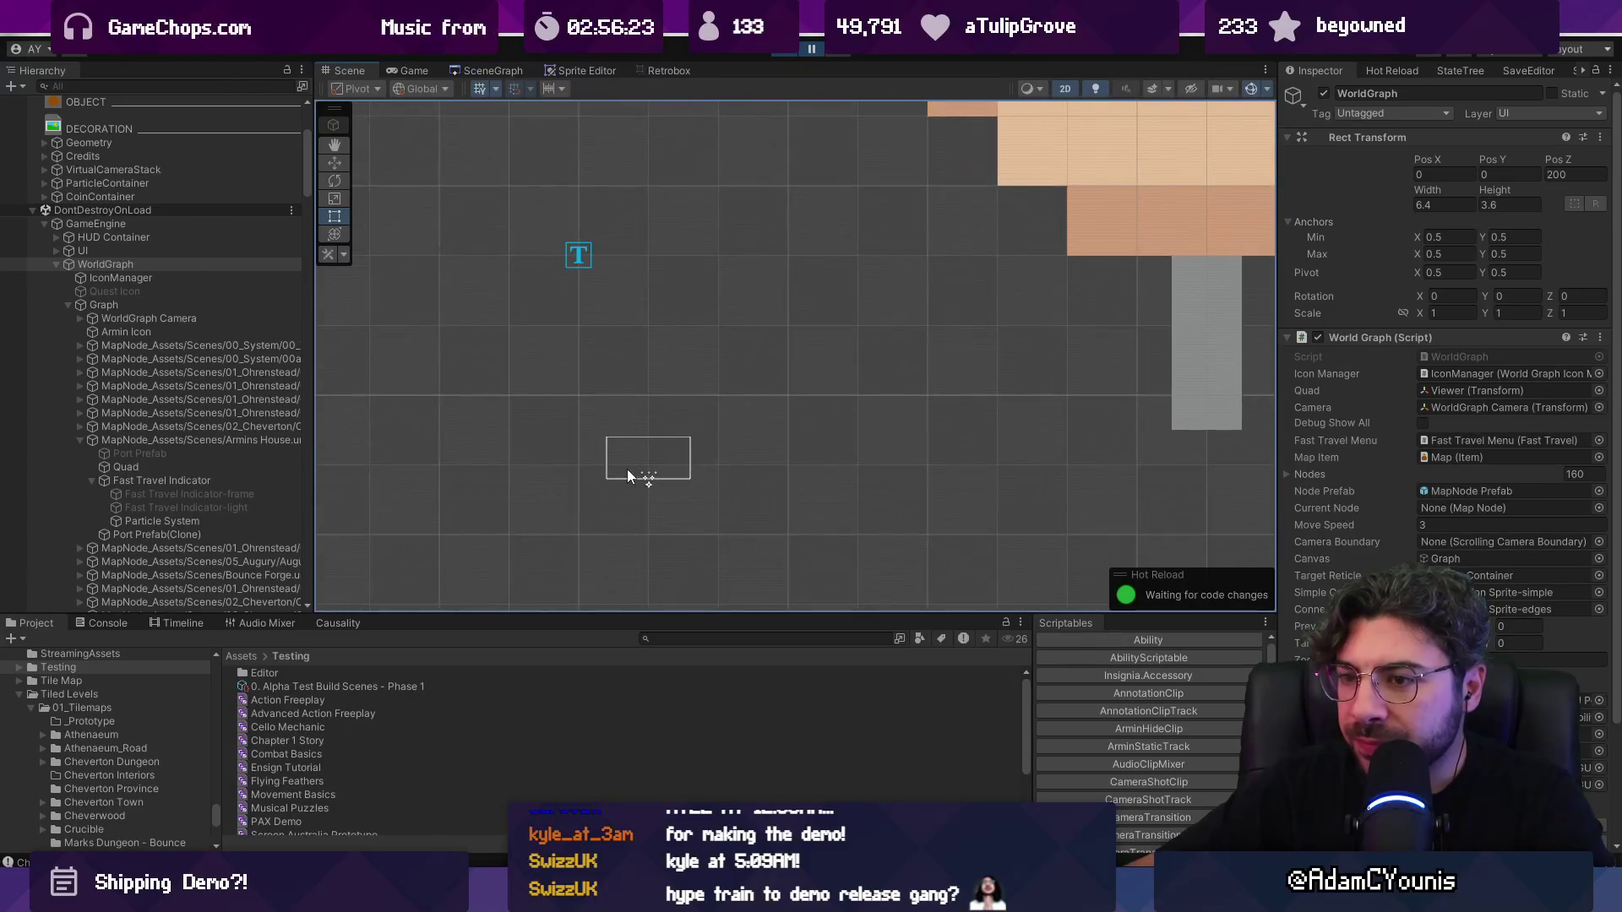
pyautogui.click(154, 302)
pyautogui.click(153, 277)
pyautogui.click(159, 304)
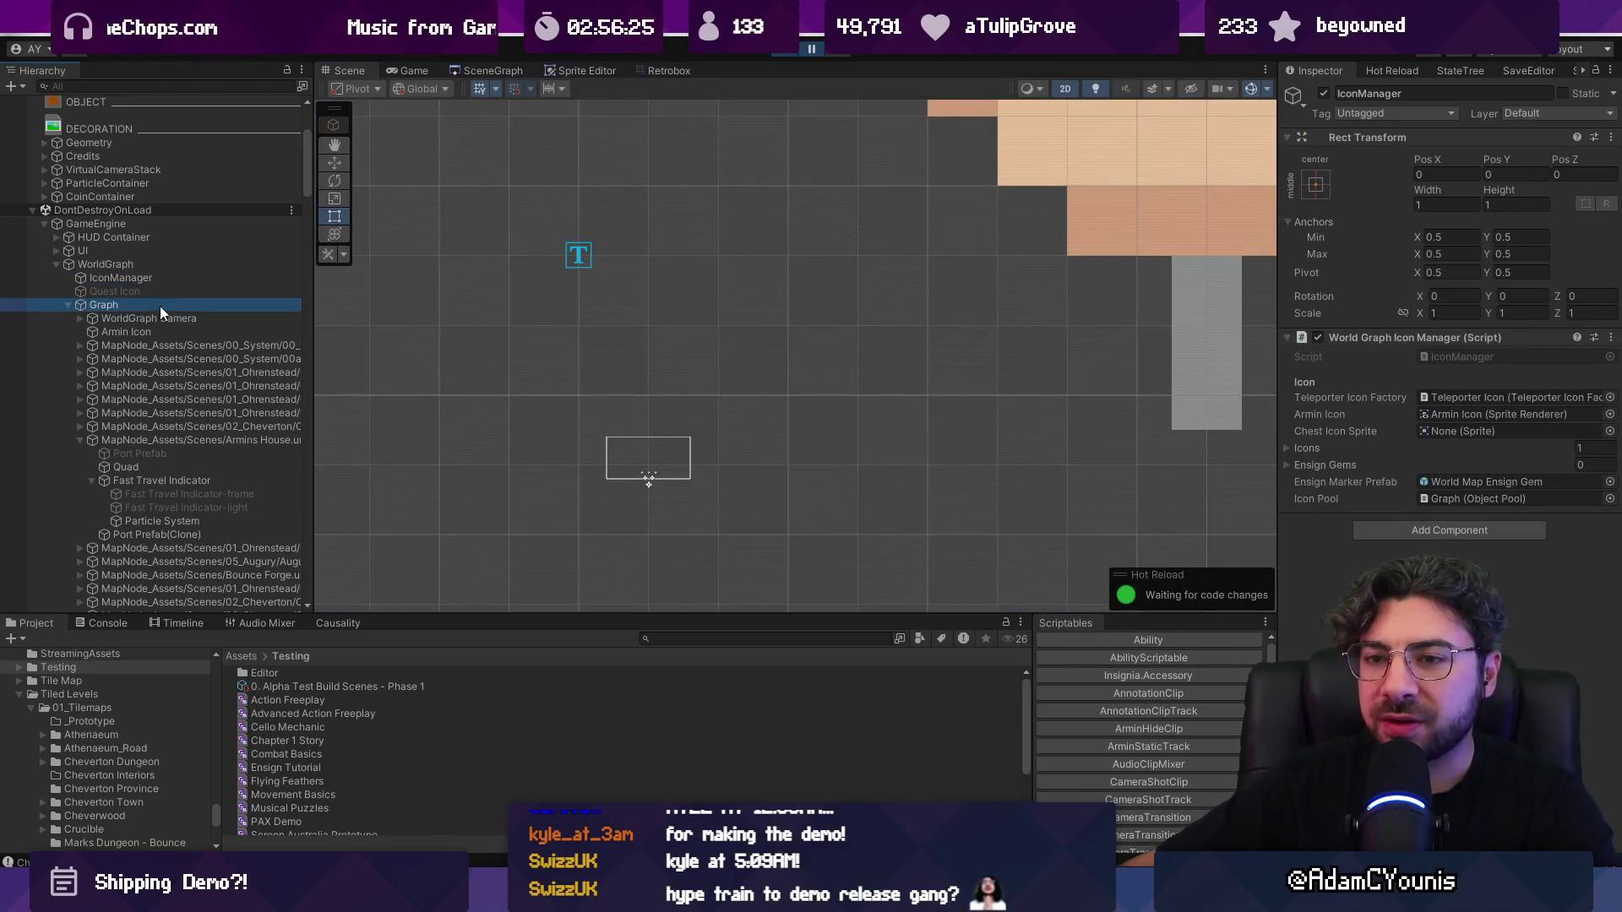
pyautogui.click(399, 70)
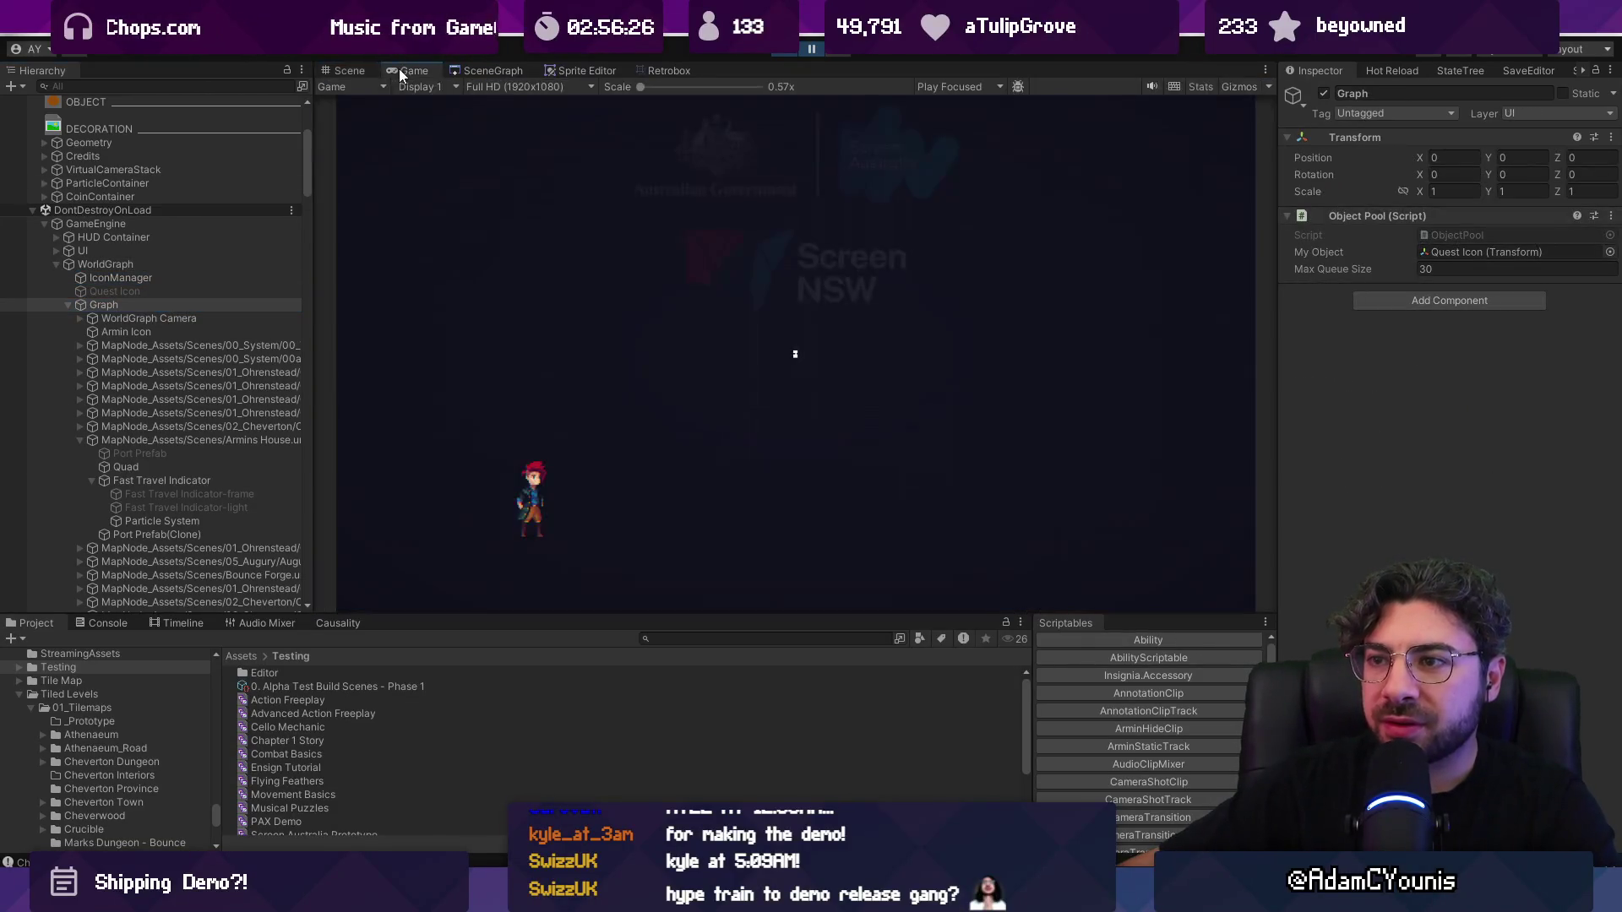
pyautogui.click(1323, 94)
# Step: Inspect the WorldGraph Camera, the Armin Icon sprite and the Connection objects
pyautogui.click(211, 318)
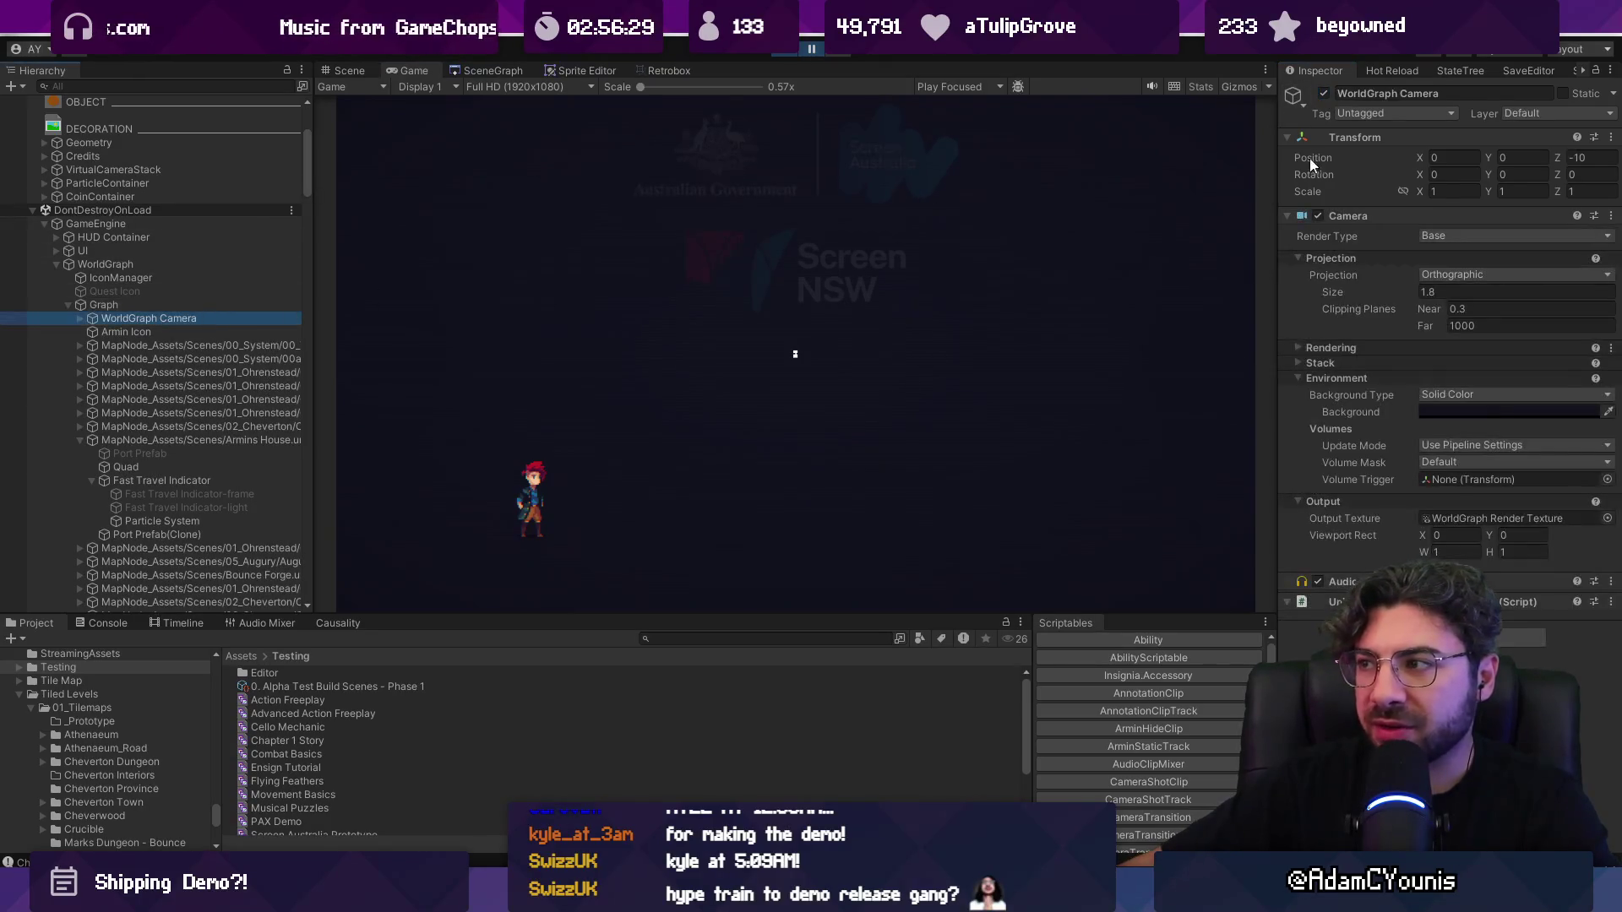
pyautogui.click(194, 331)
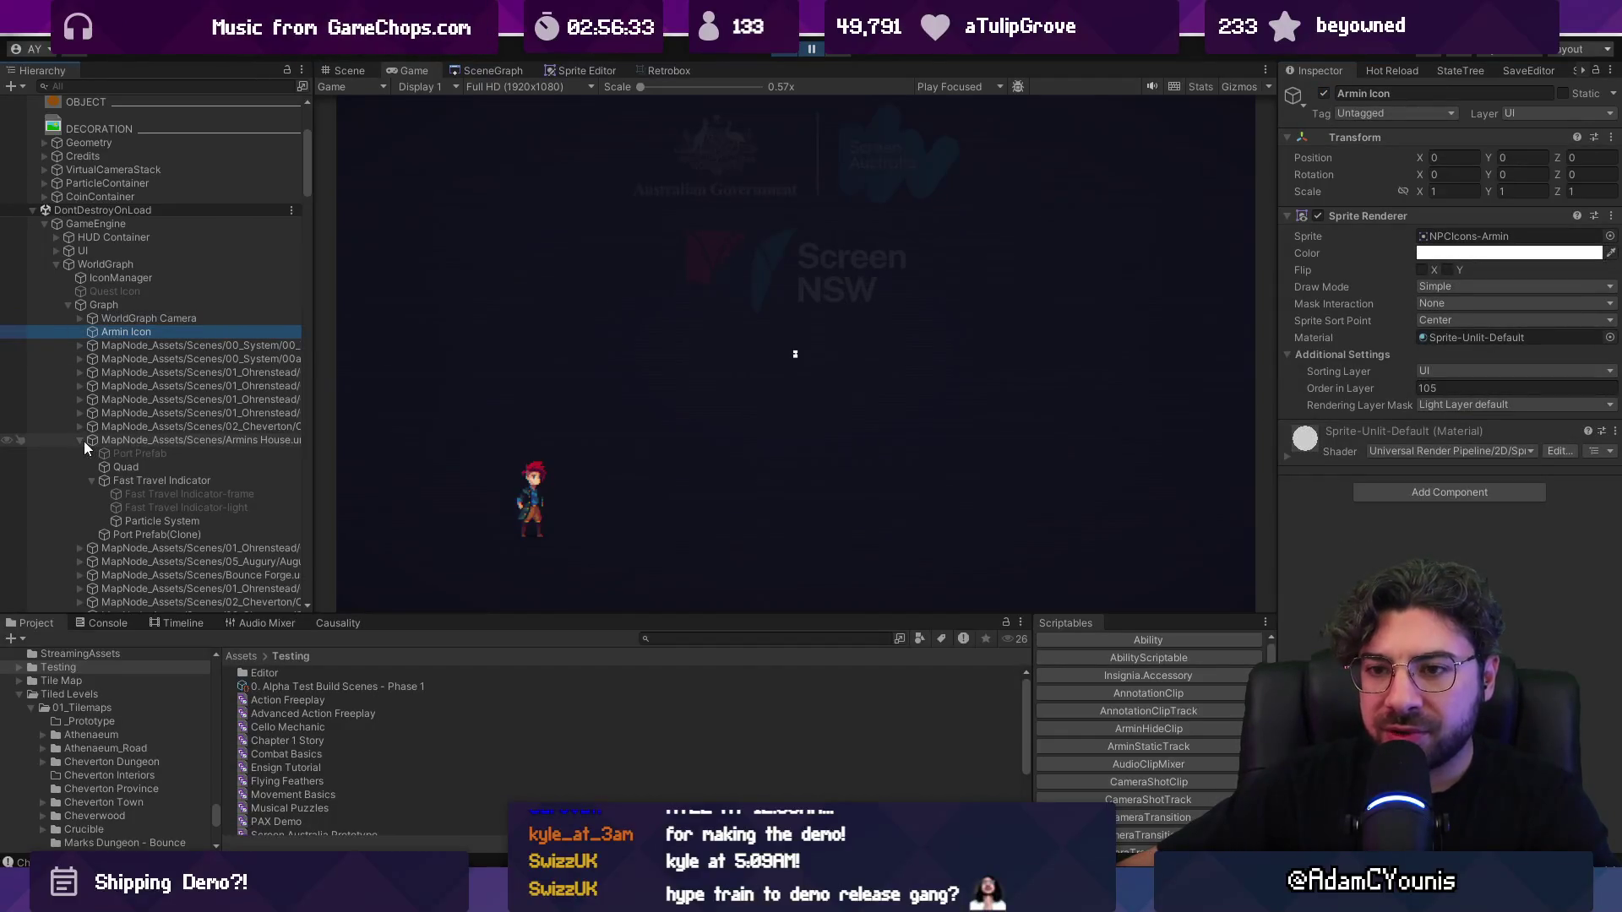
pyautogui.scroll(-15, 90, 440)
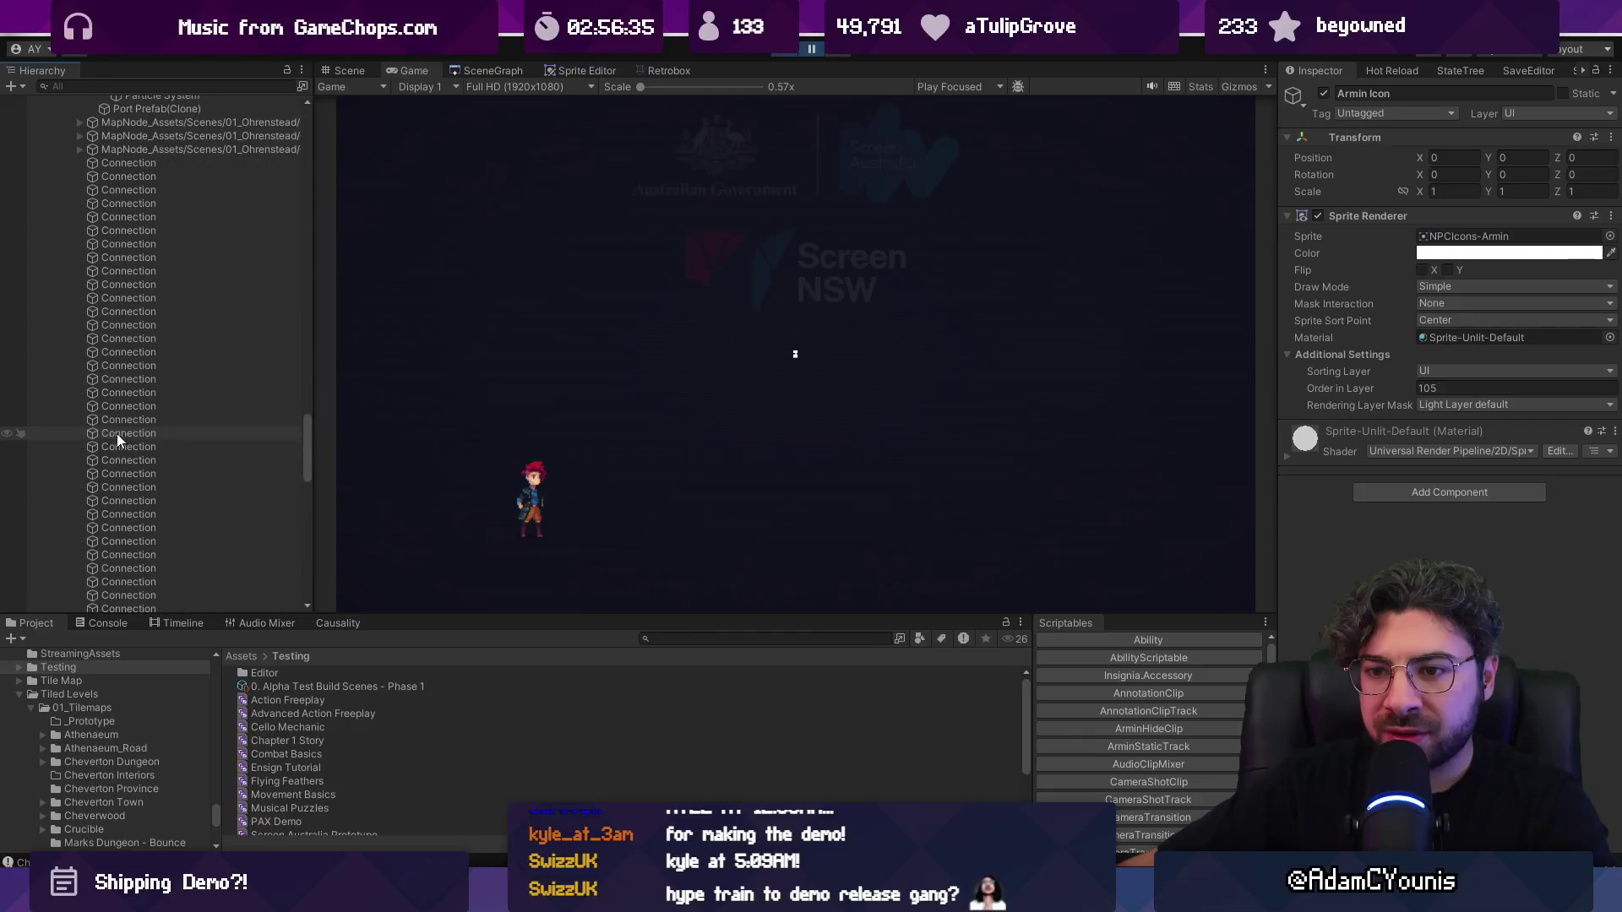
pyautogui.click(154, 272)
pyautogui.scroll(-3, 179, 500)
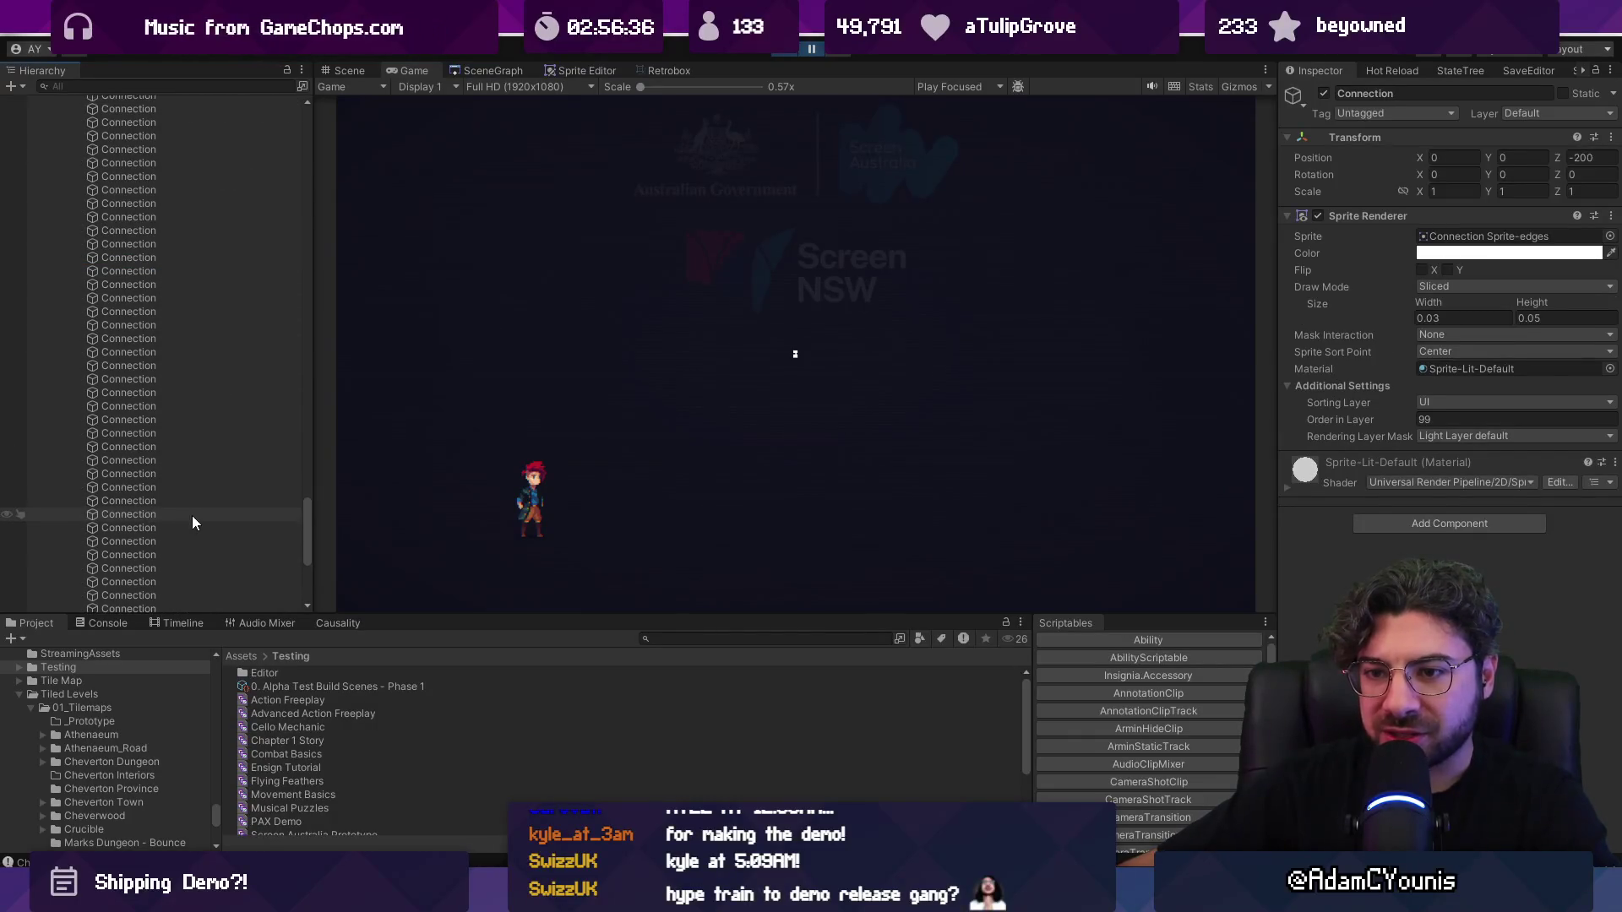
pyautogui.scroll(-5, 191, 515)
pyautogui.keyDown('shift'); pyautogui.click(180, 294); pyautogui.keyUp('shift')
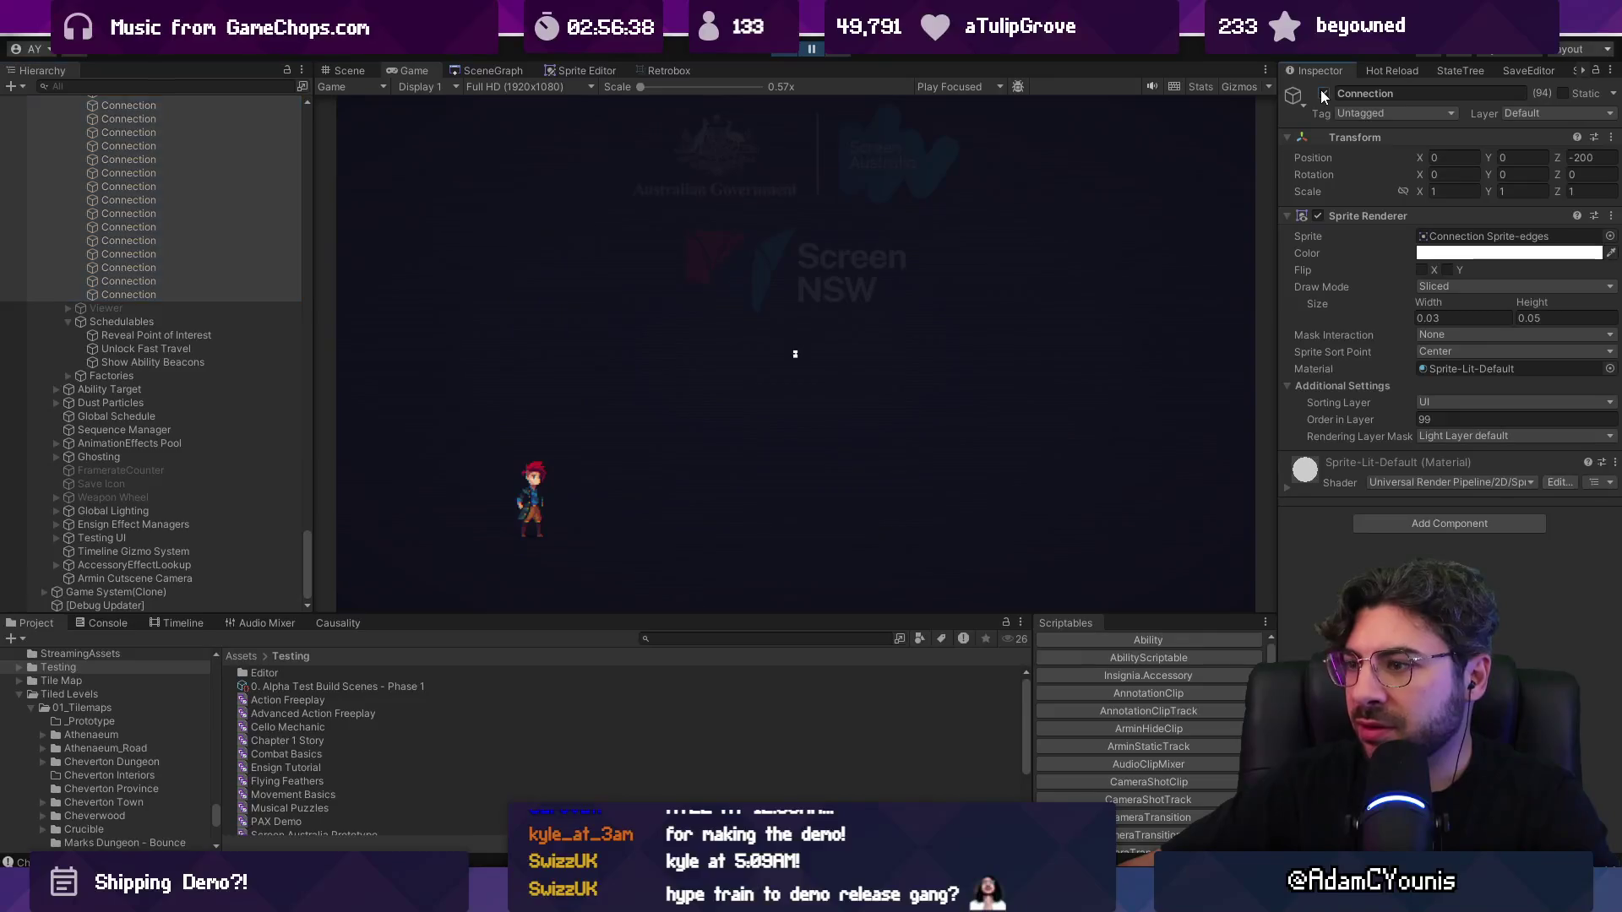
pyautogui.scroll(10, 185, 279)
pyautogui.moveTo(305, 483)
pyautogui.mouseDown()
pyautogui.moveTo(312, 114)
pyautogui.moveTo(316, 140)
pyautogui.mouseUp()
# Step: Stop the game and deactivate WorldGraph in the Inspector
pyautogui.click(128, 219)
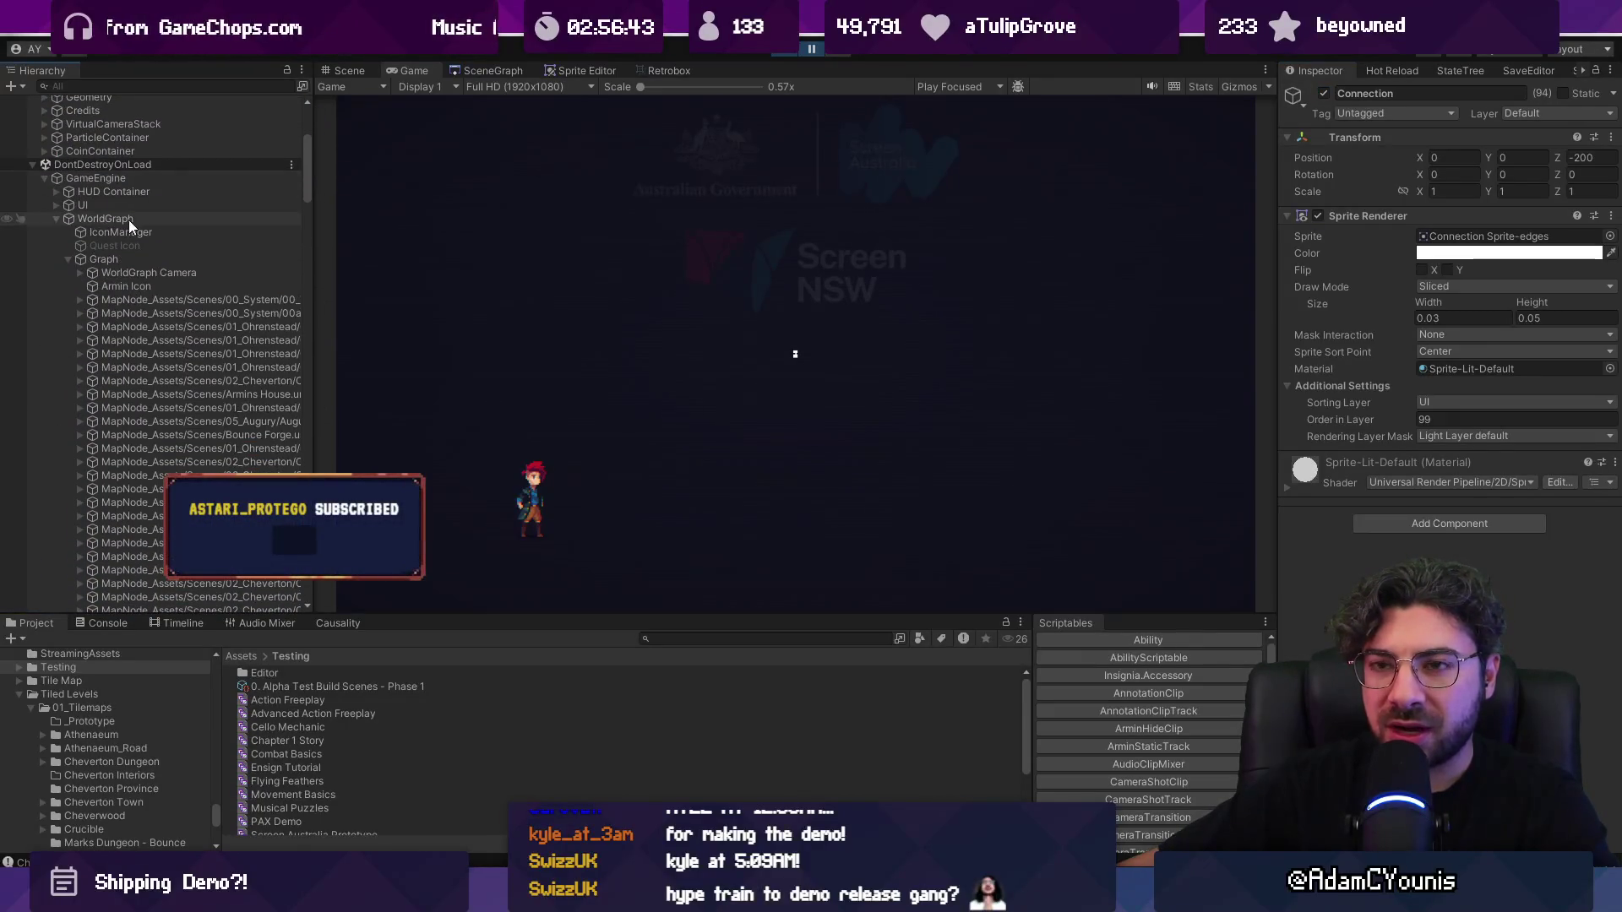
pyautogui.click(1322, 95)
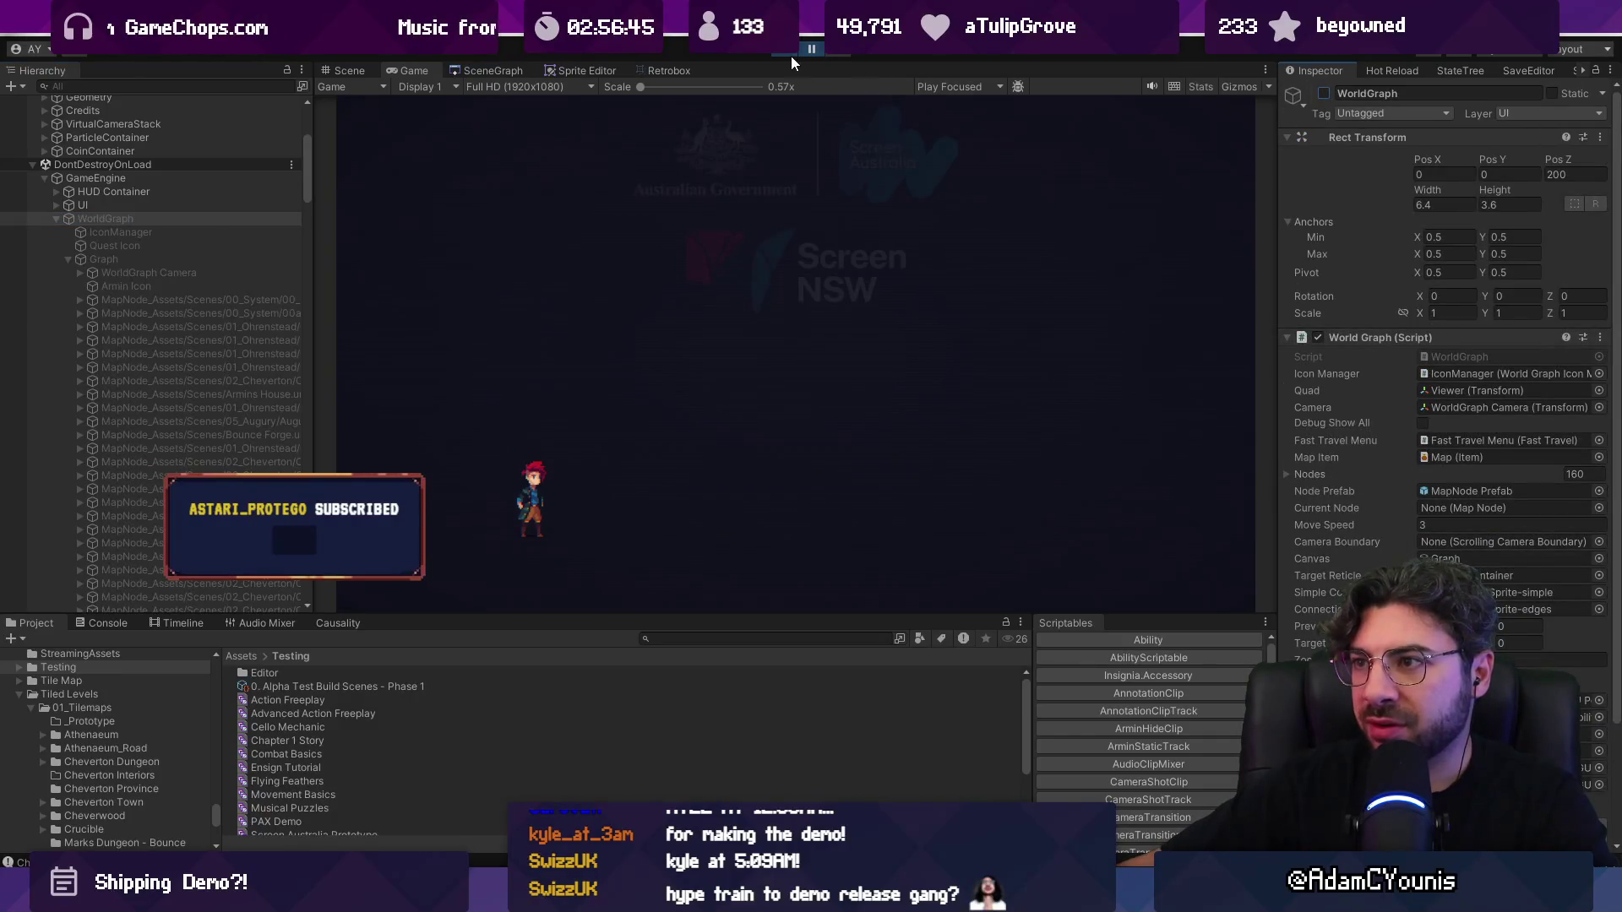
pyautogui.click(788, 49)
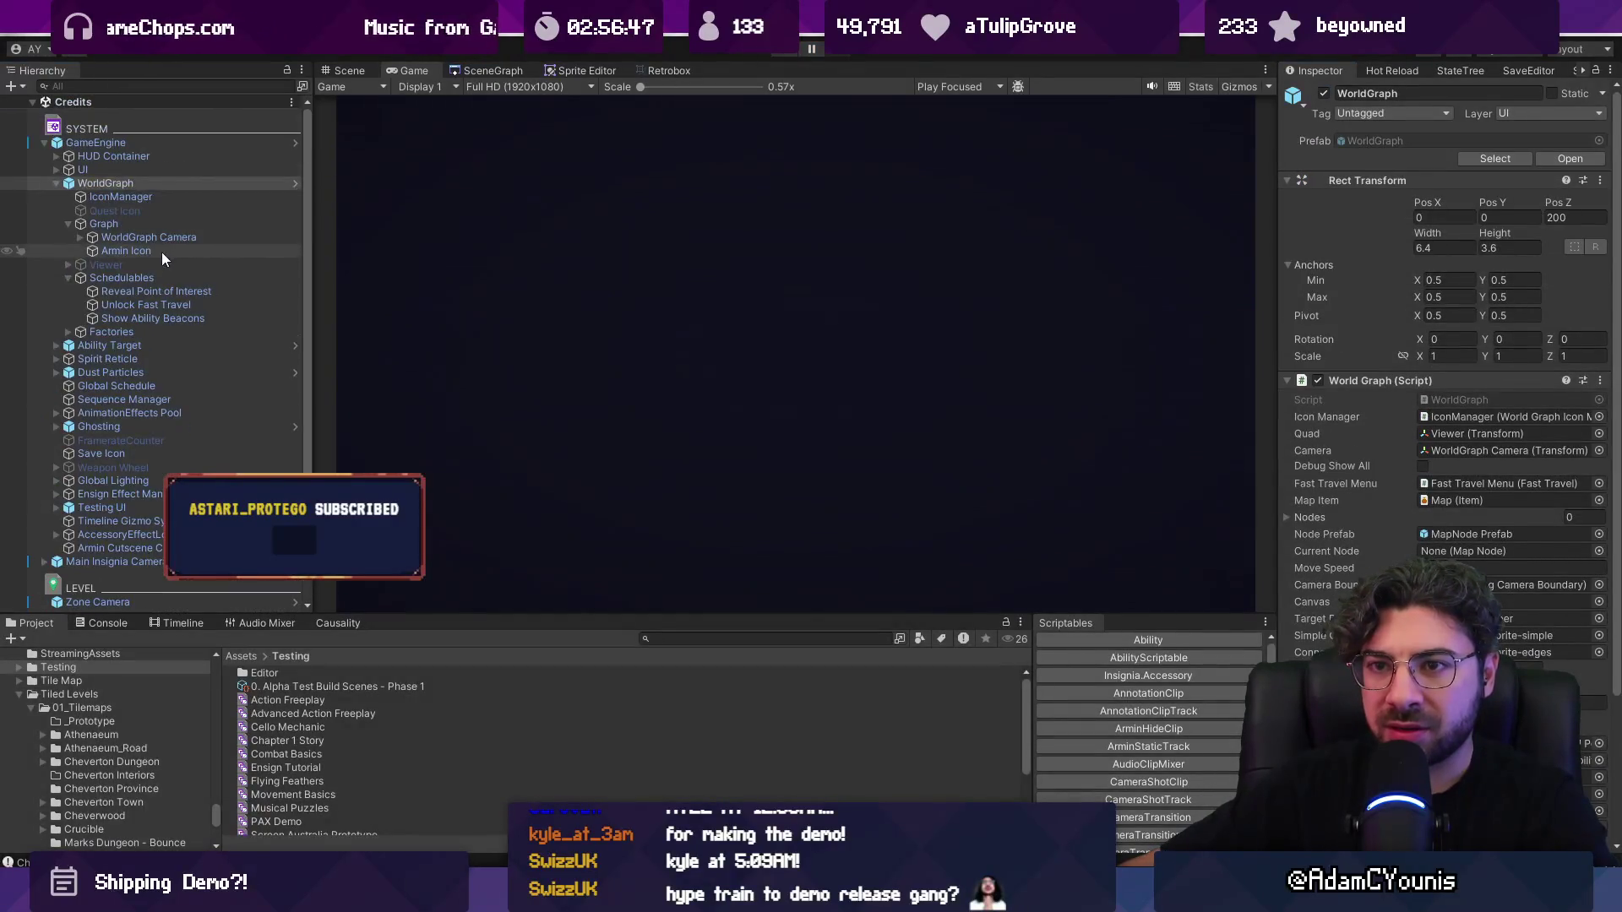
pyautogui.click(1324, 94)
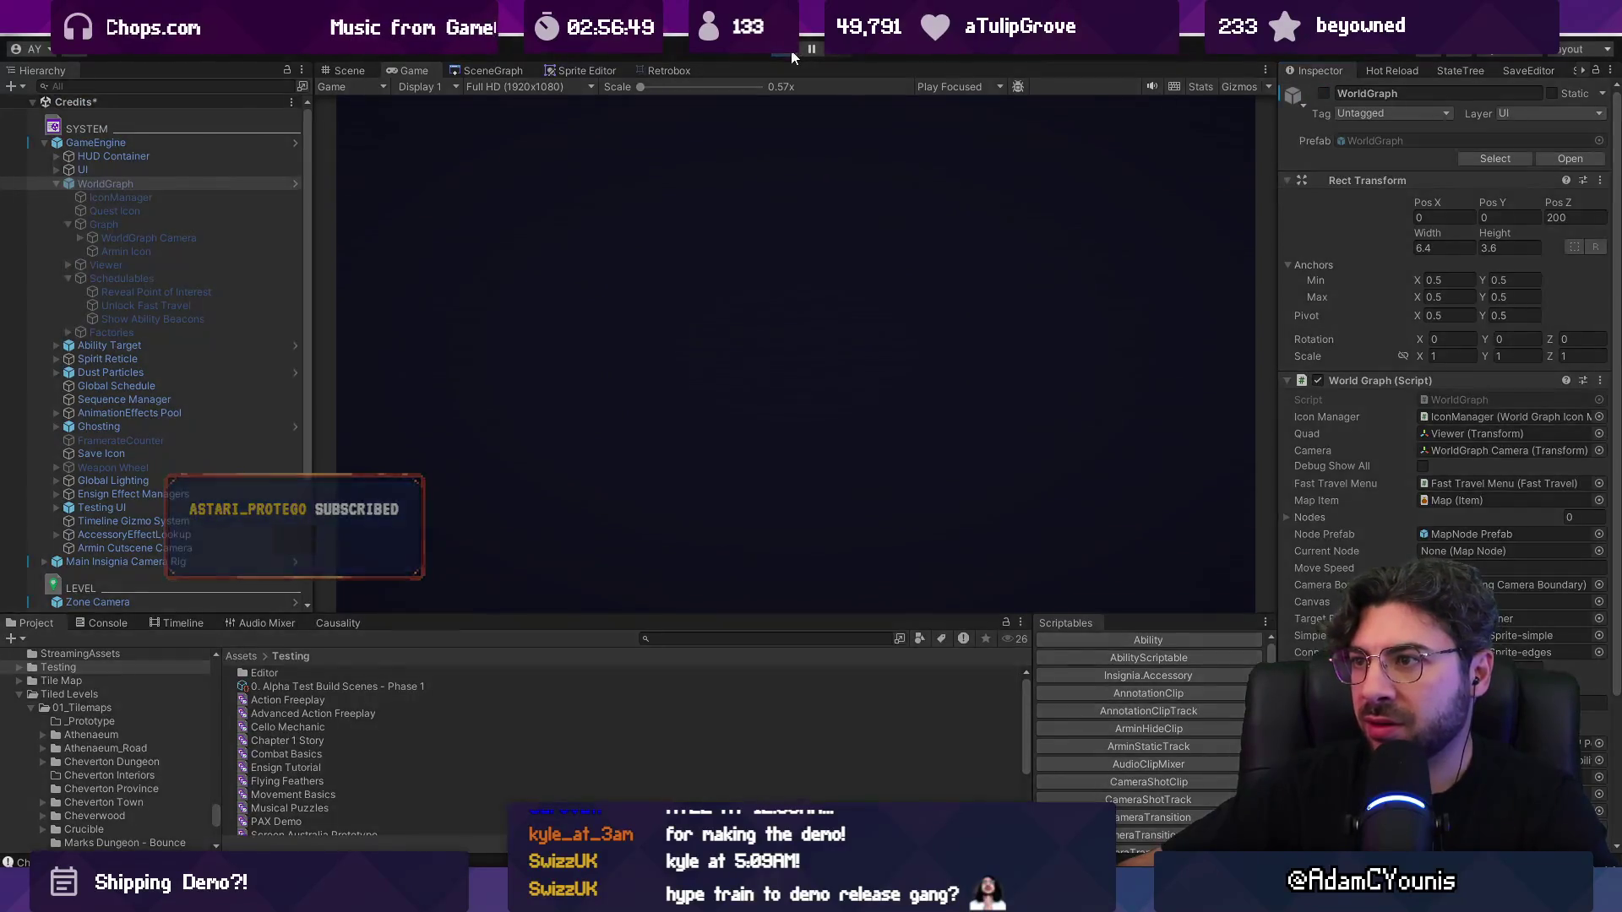
# Step: Play the Credits scene, show the Console, open and close the journal, then quit to the title
pyautogui.click(789, 50)
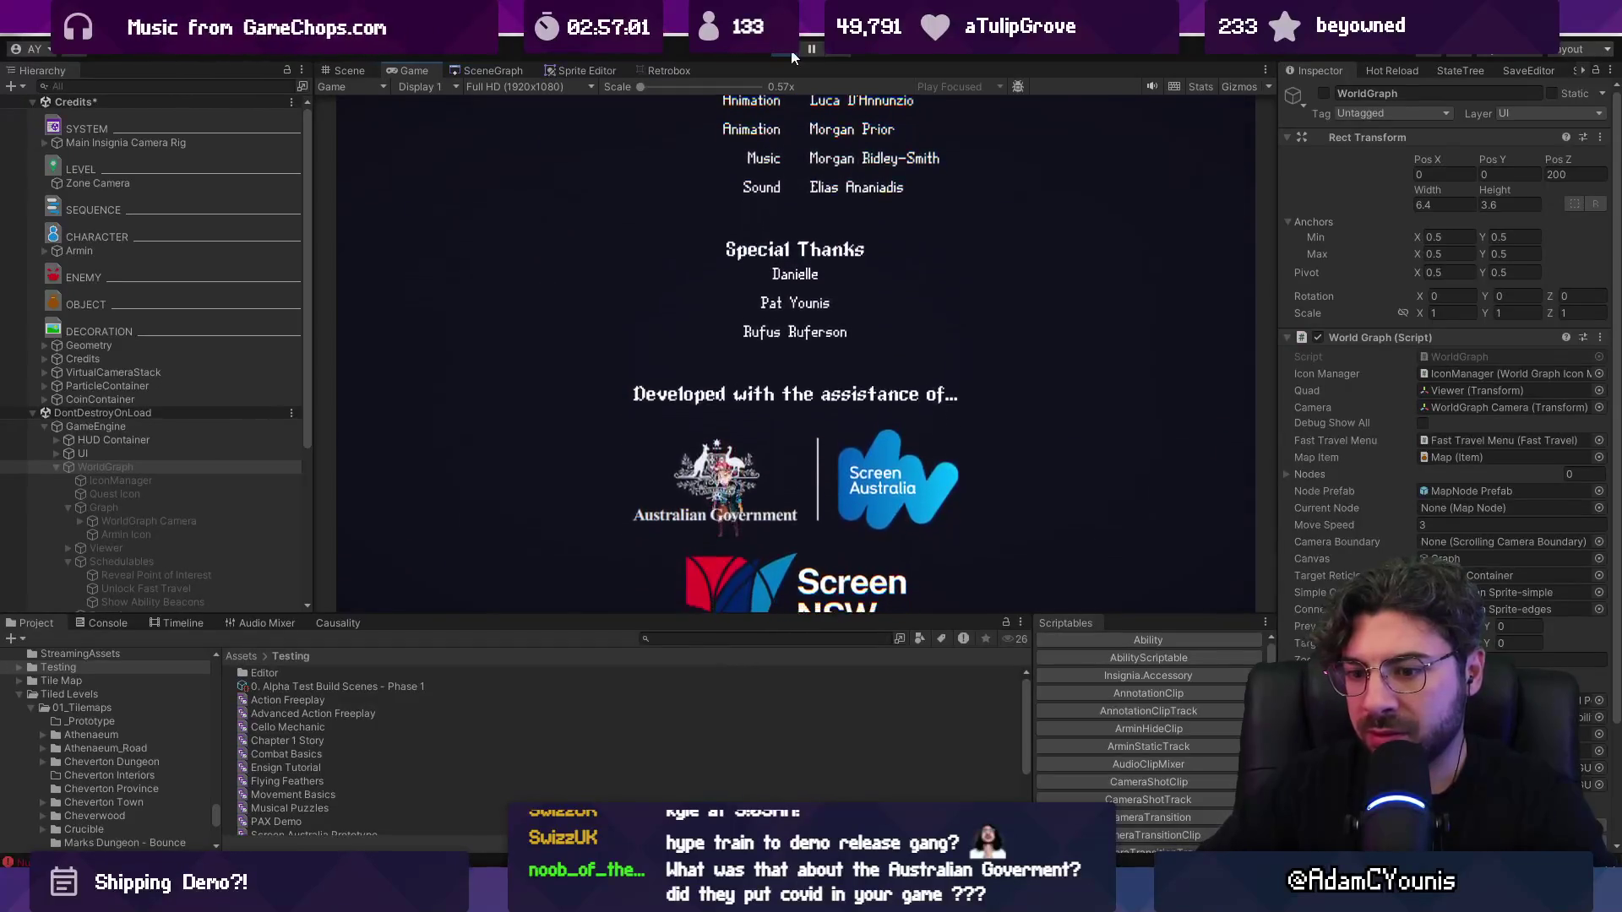
pyautogui.click(112, 624)
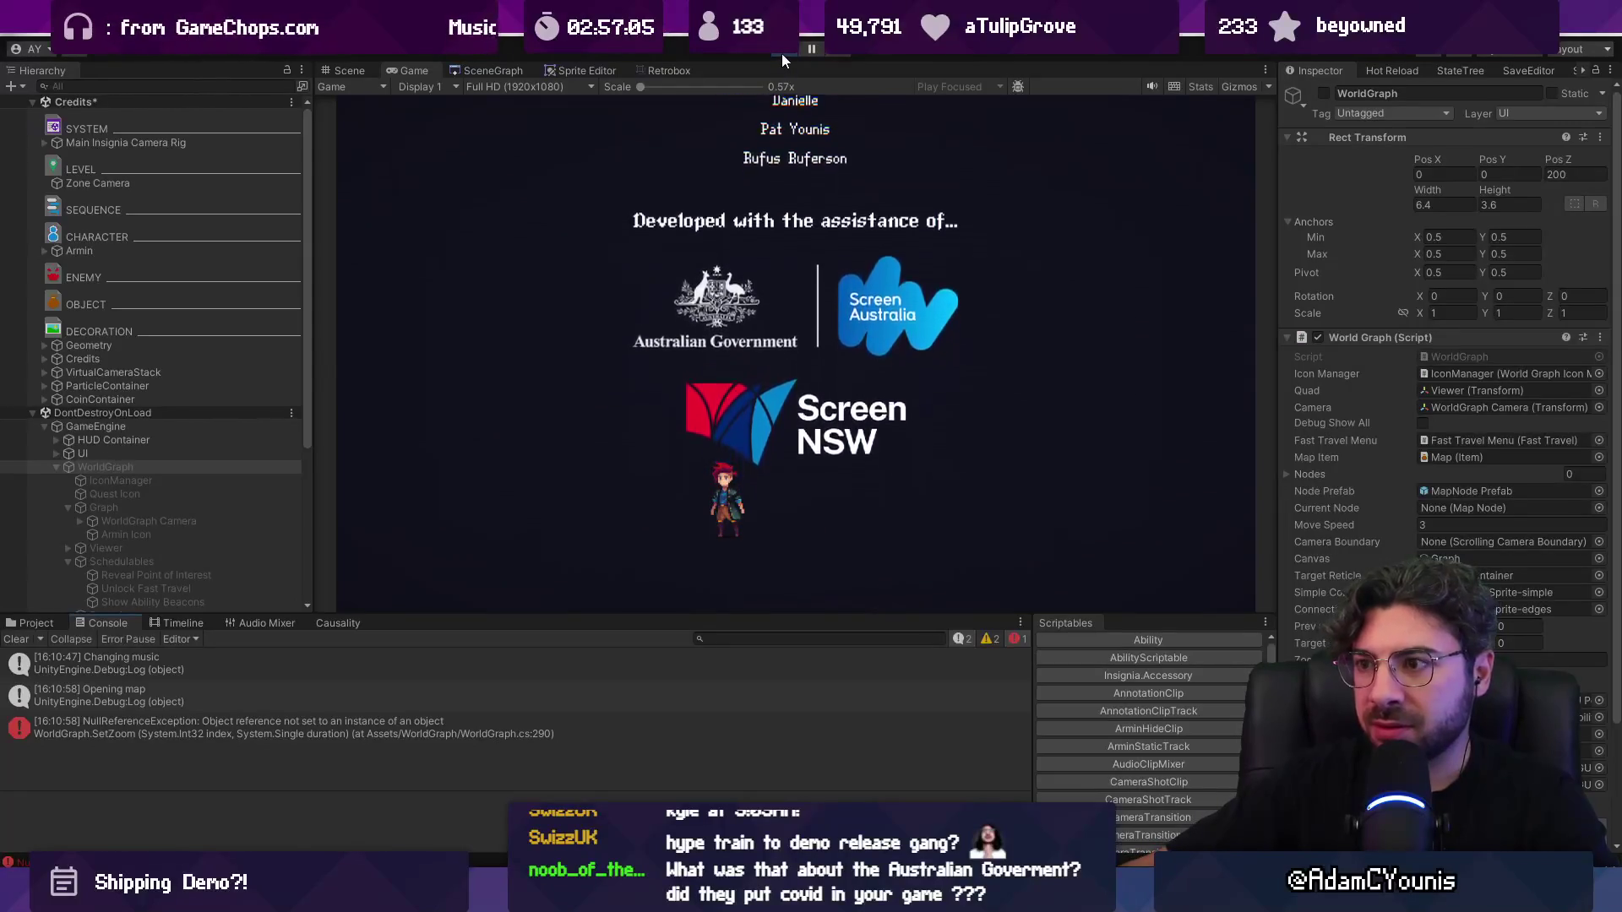
pyautogui.press('Escape')
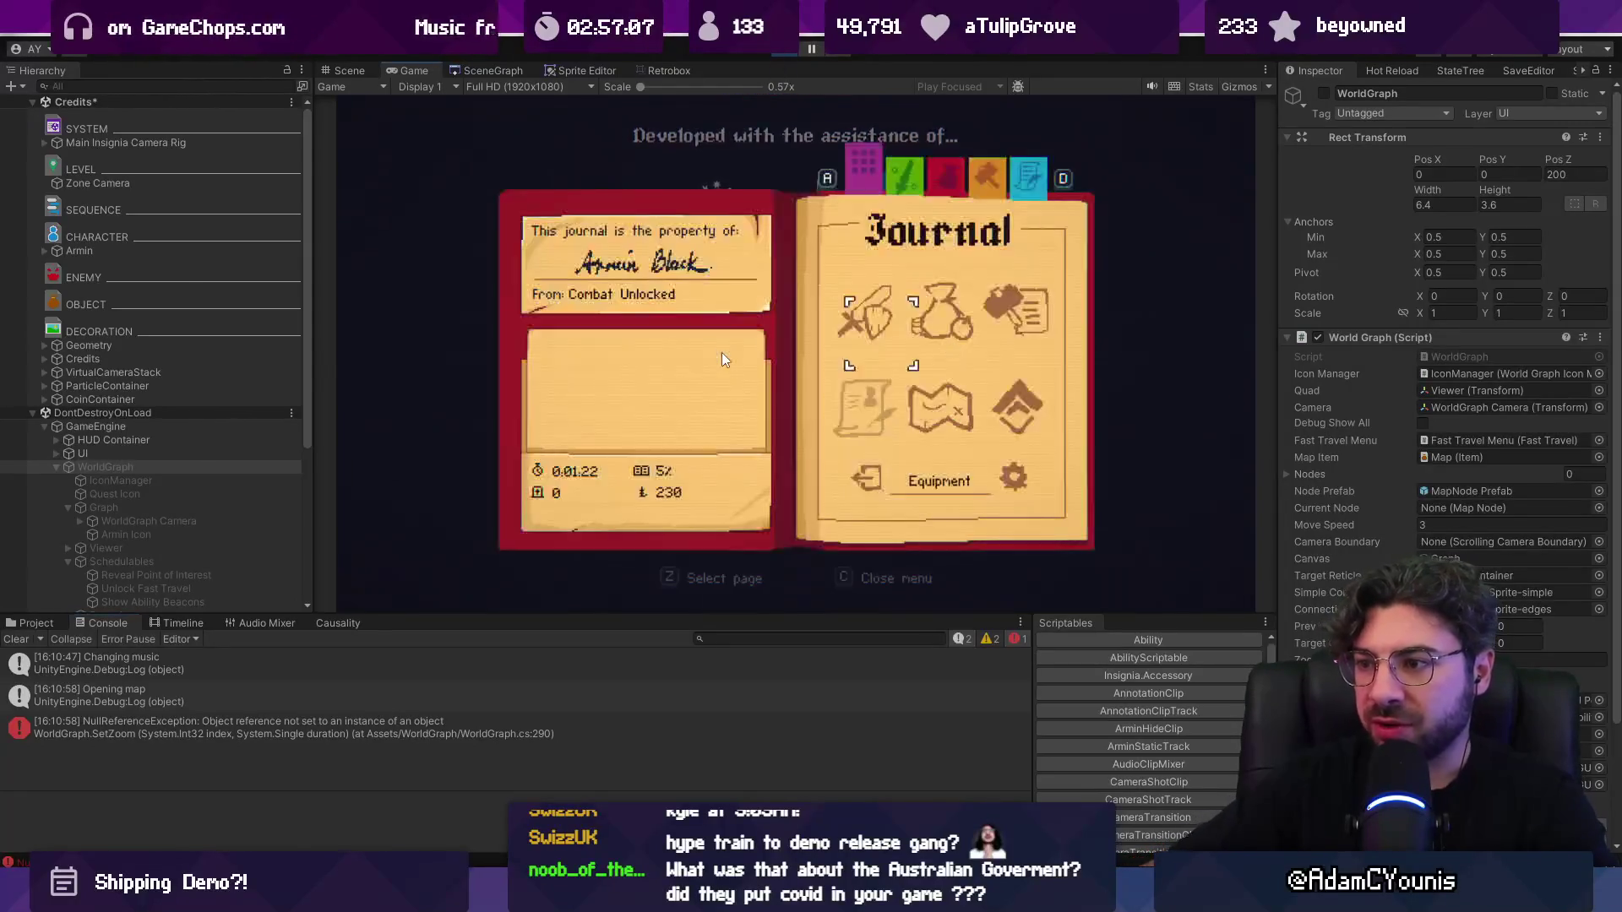
pyautogui.press('Escape')
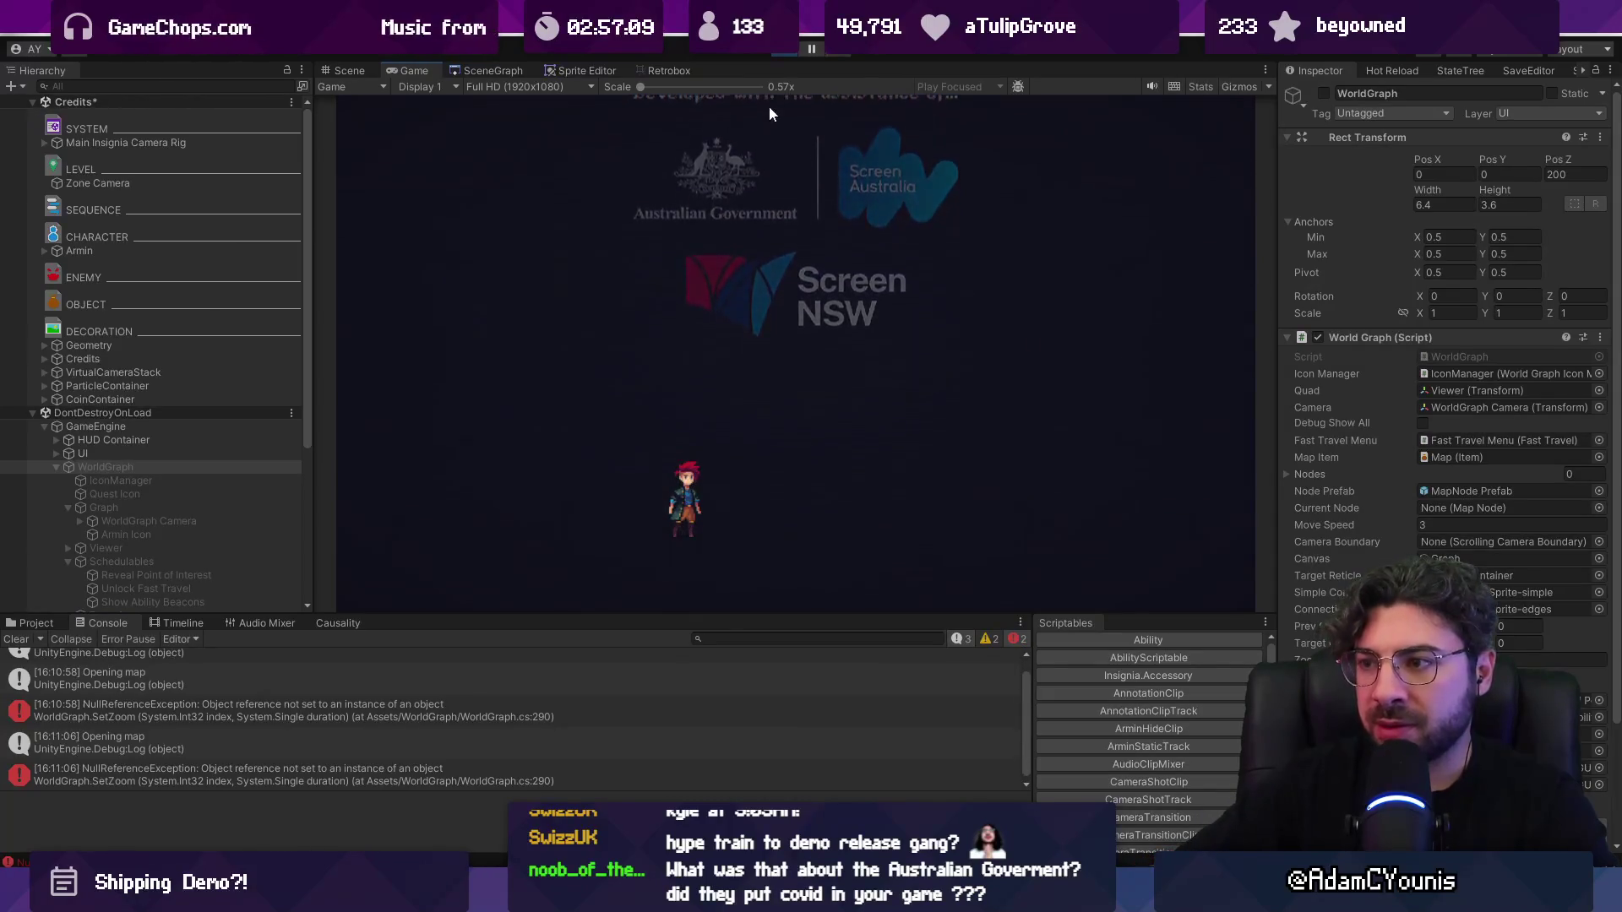
pyautogui.press('z')
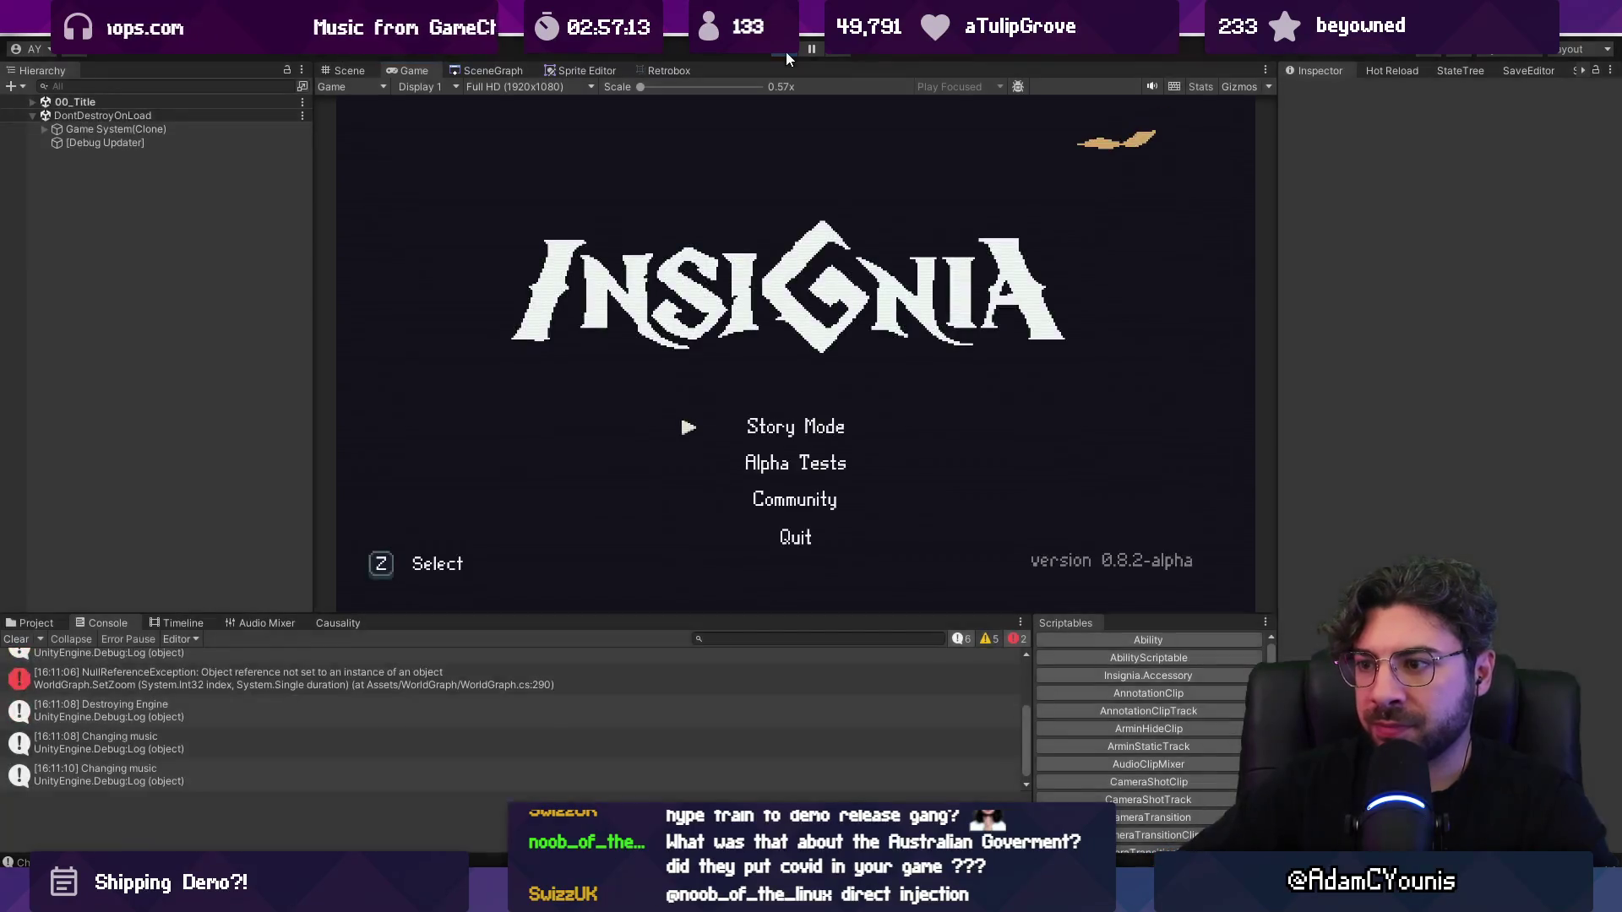
# Step: Save the scene with Ctrl+S and switch to Fork
pyautogui.moveTo(723, 895)
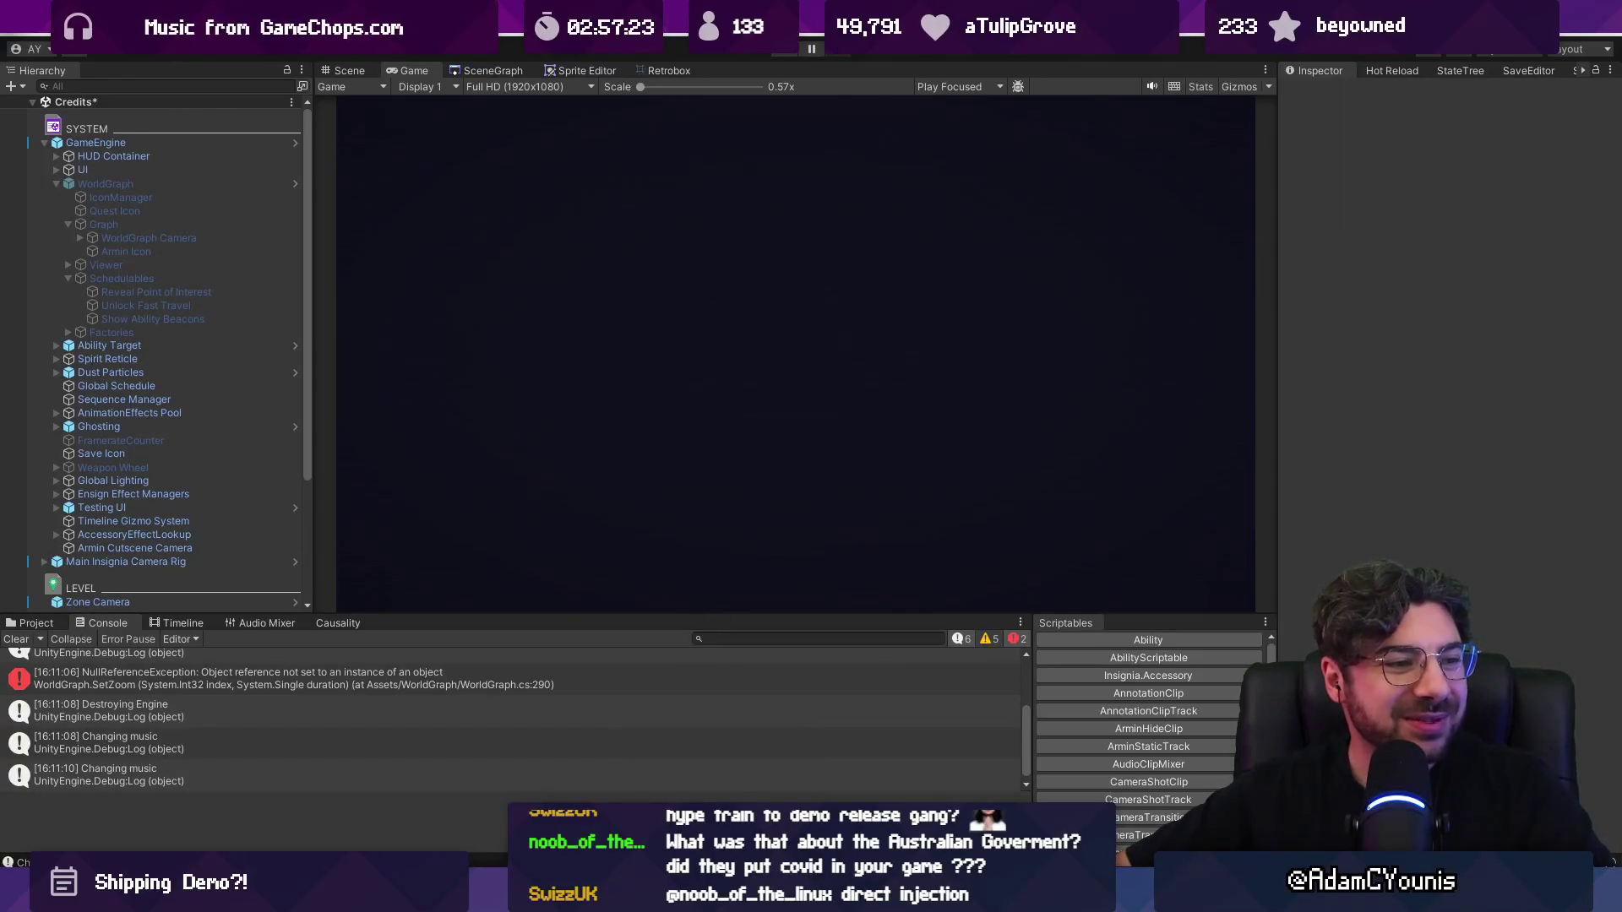
pyautogui.hotkey('ctrl', 's')
pyautogui.moveTo(831, 897)
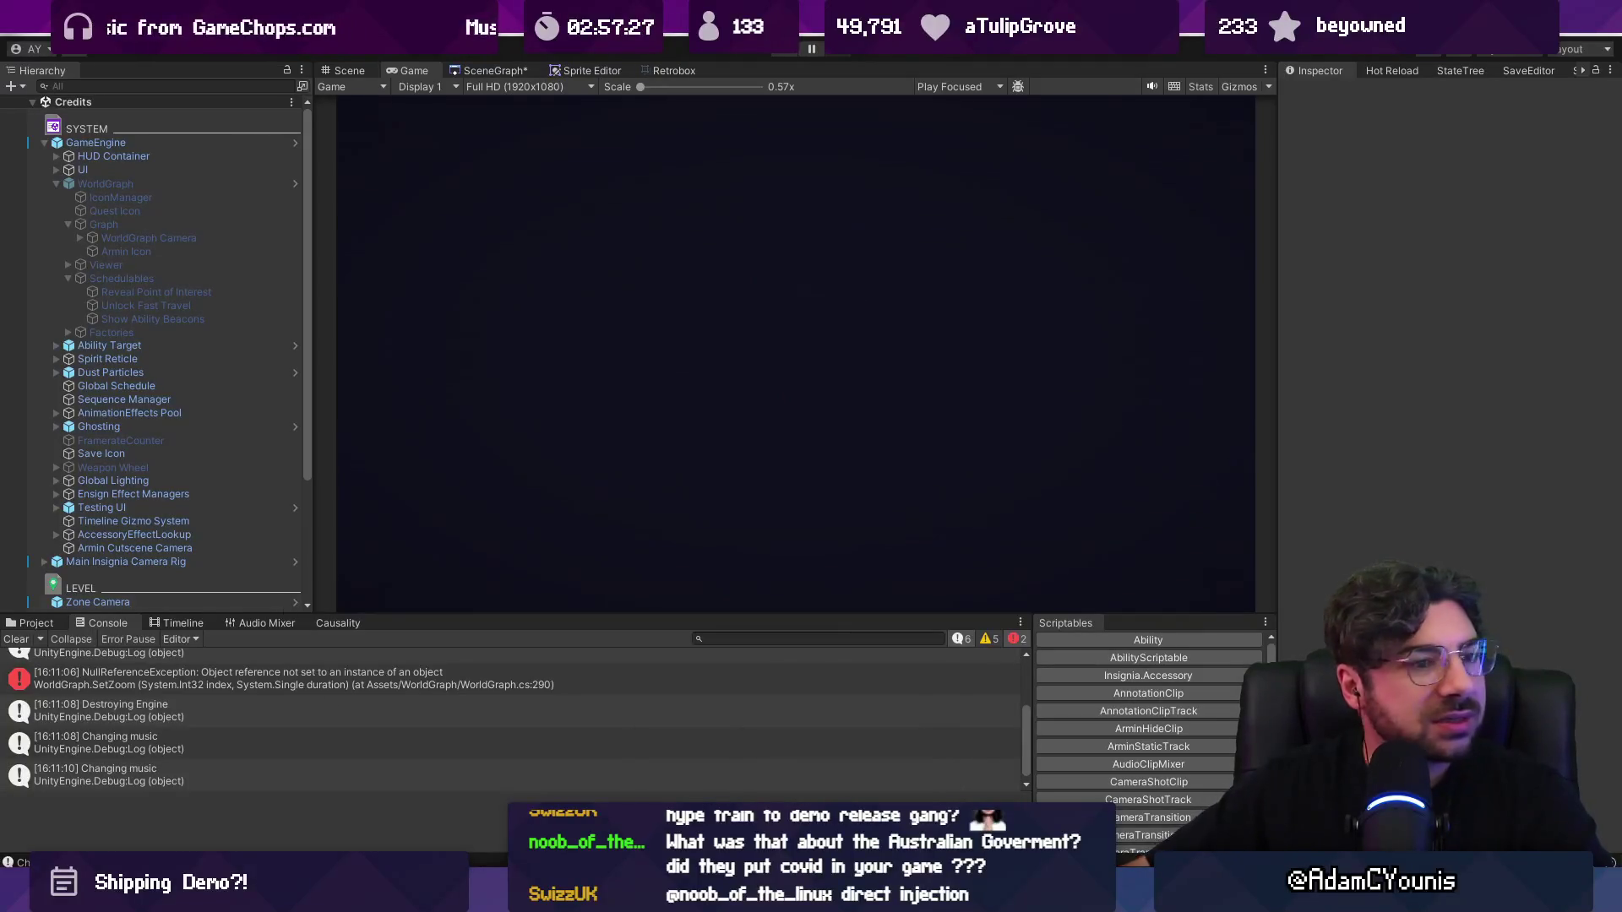
pyautogui.hotkey('alt', 'Tab')
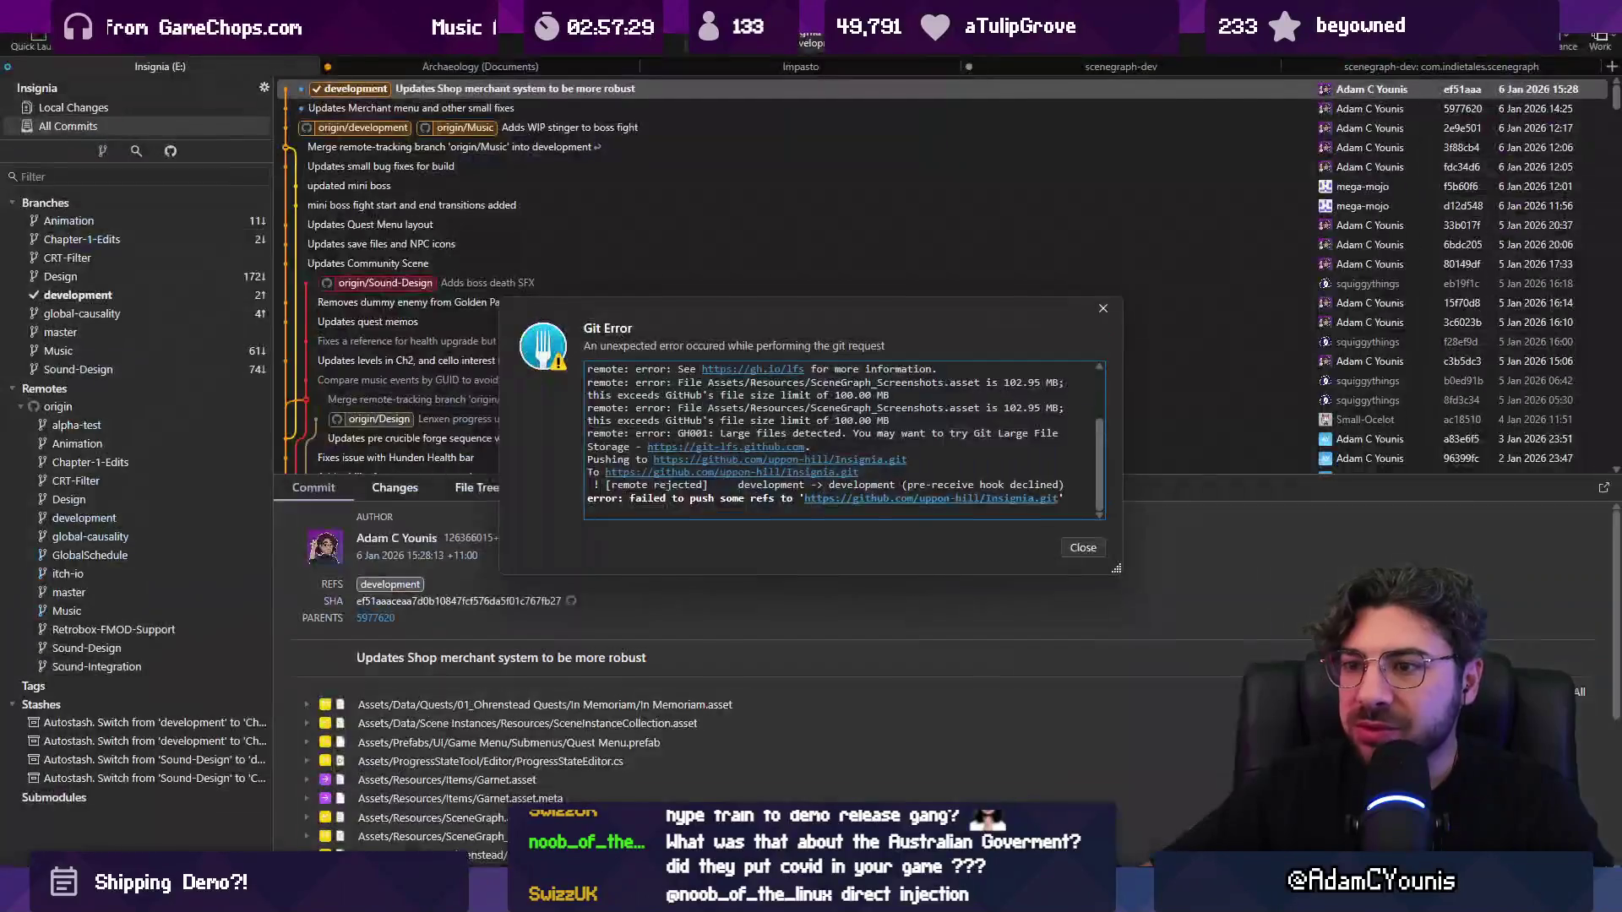
# Step: Dismiss the failed push error and fetch from origin
pyautogui.click(1103, 309)
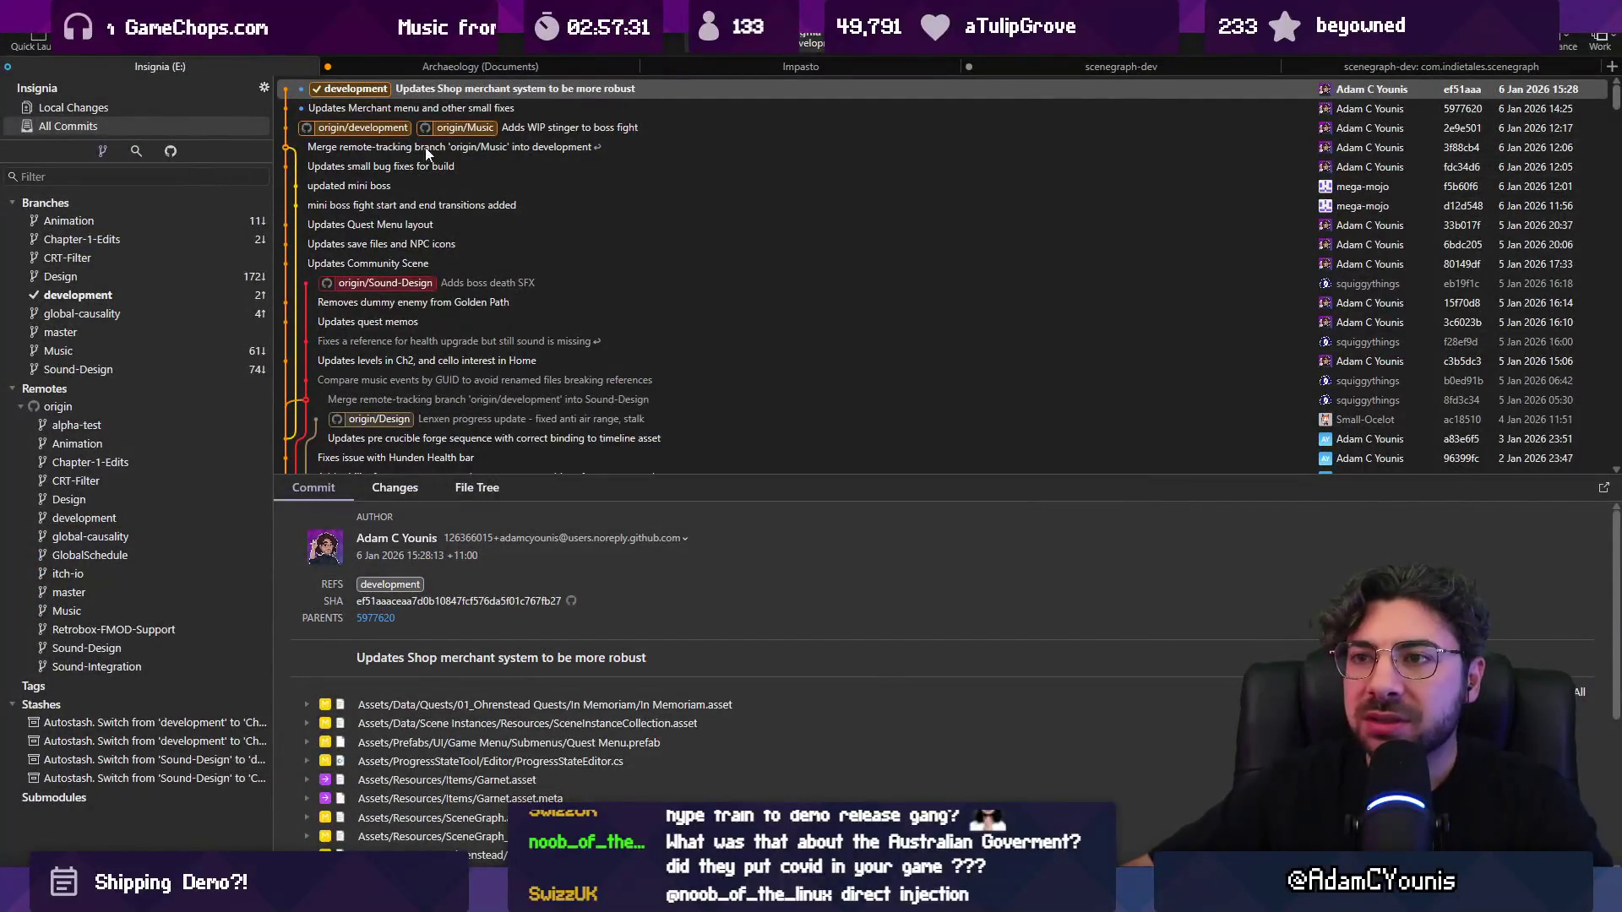
pyautogui.click(84, 36)
pyautogui.click(929, 469)
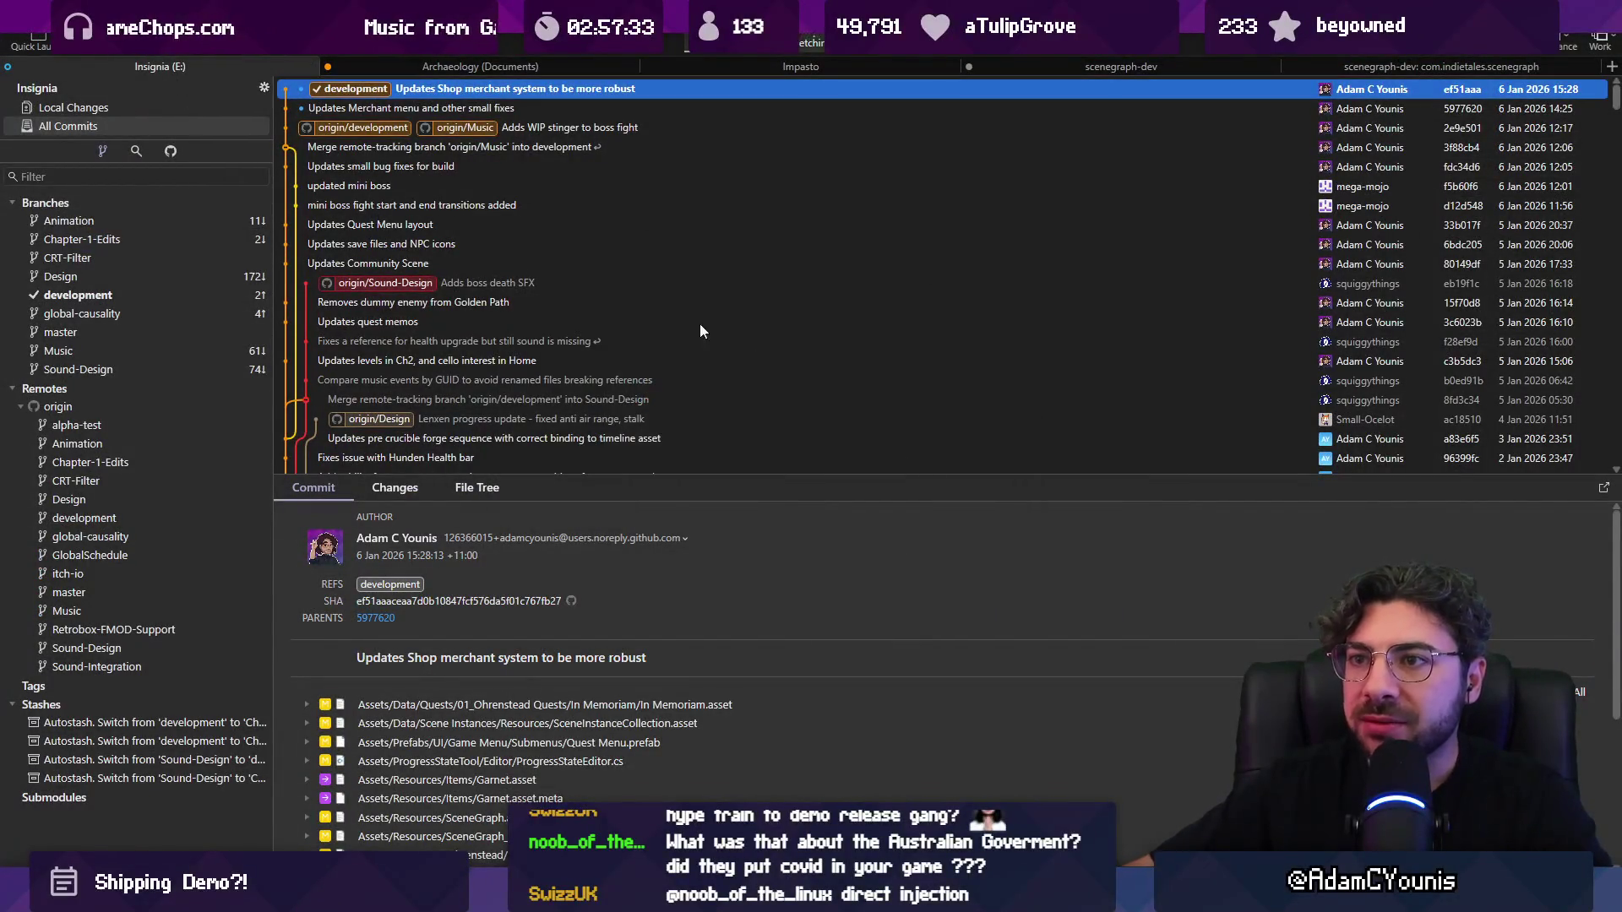
# Step: Merge the origin/Sound-Design 'Adds boss death SFX' commit into development, then view local changes
pyautogui.click(535, 285)
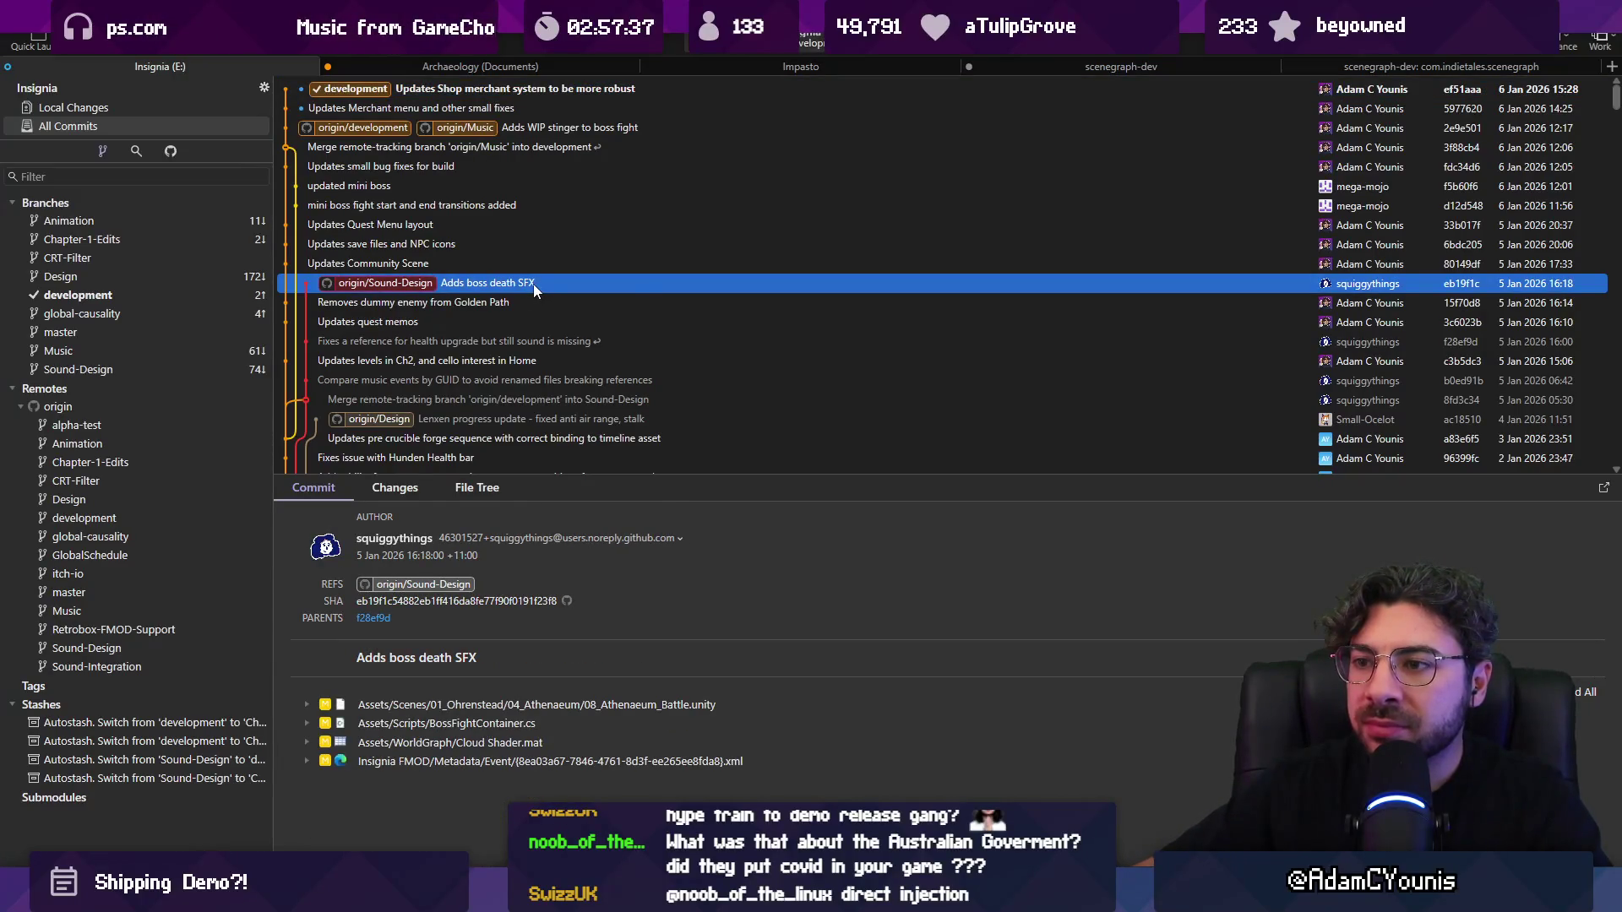
pyautogui.rightClick(535, 283)
pyautogui.click(611, 359)
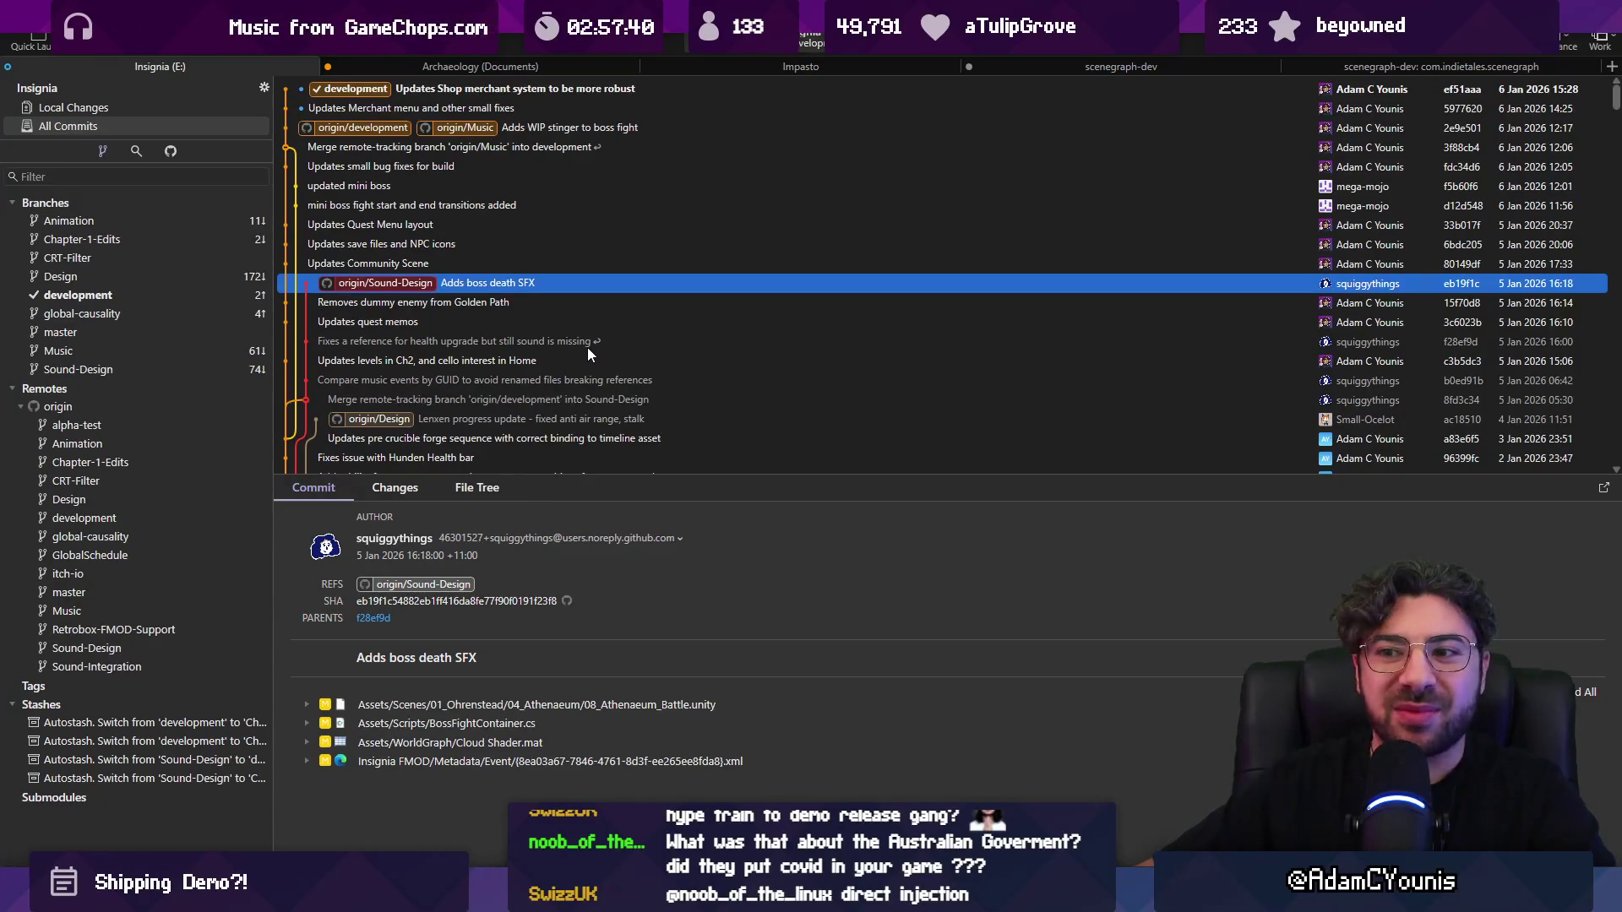
pyautogui.click(934, 492)
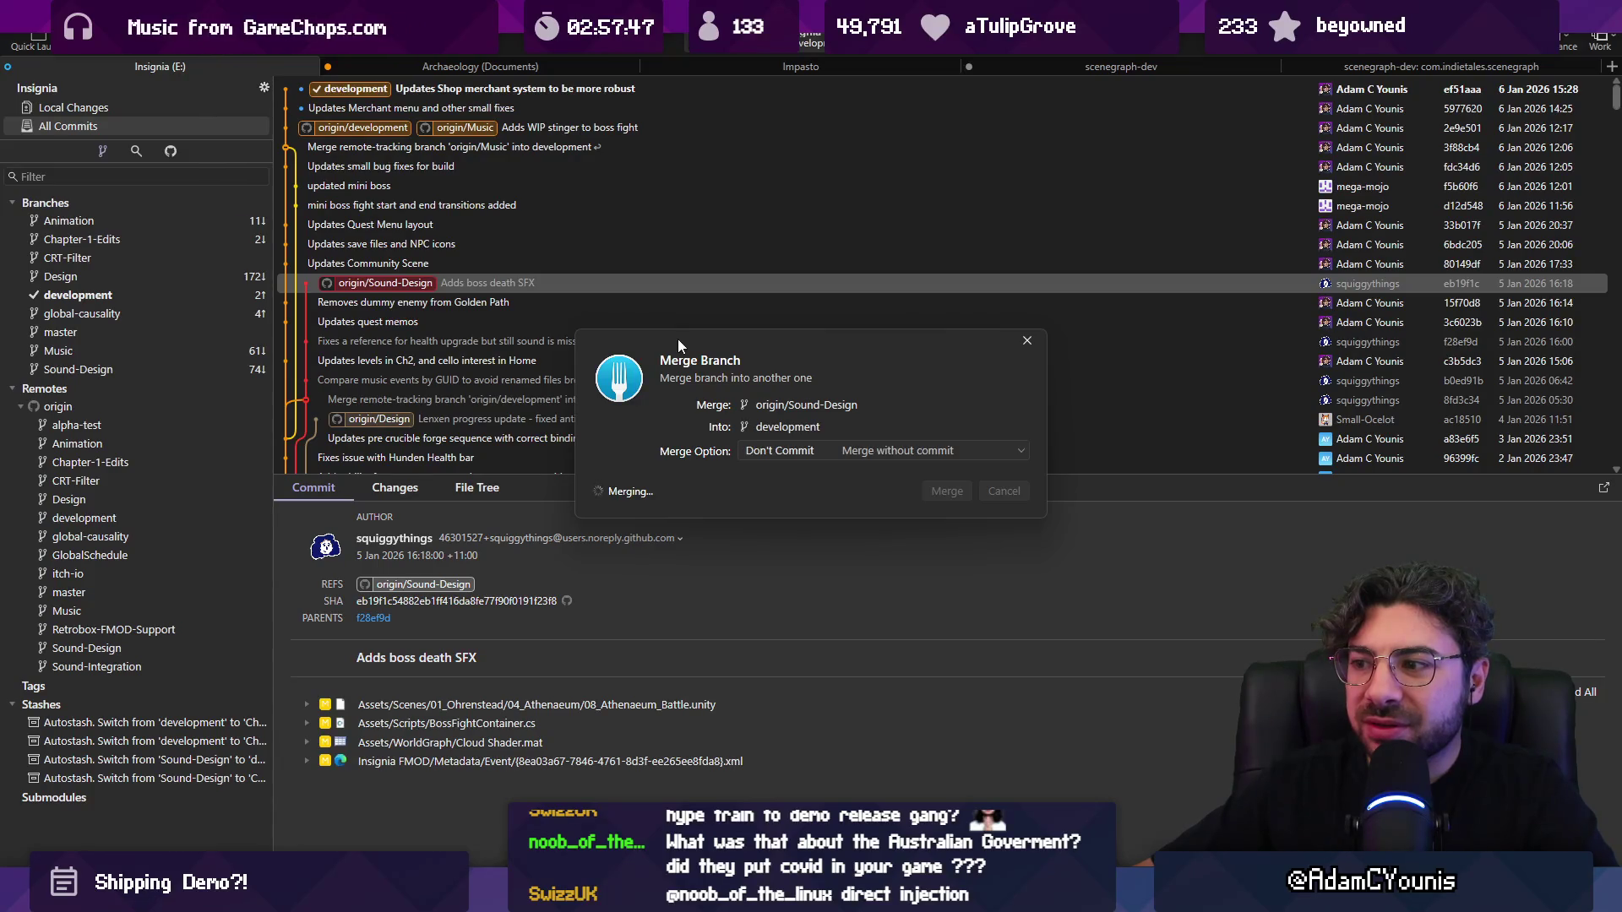
pyautogui.click(1074, 547)
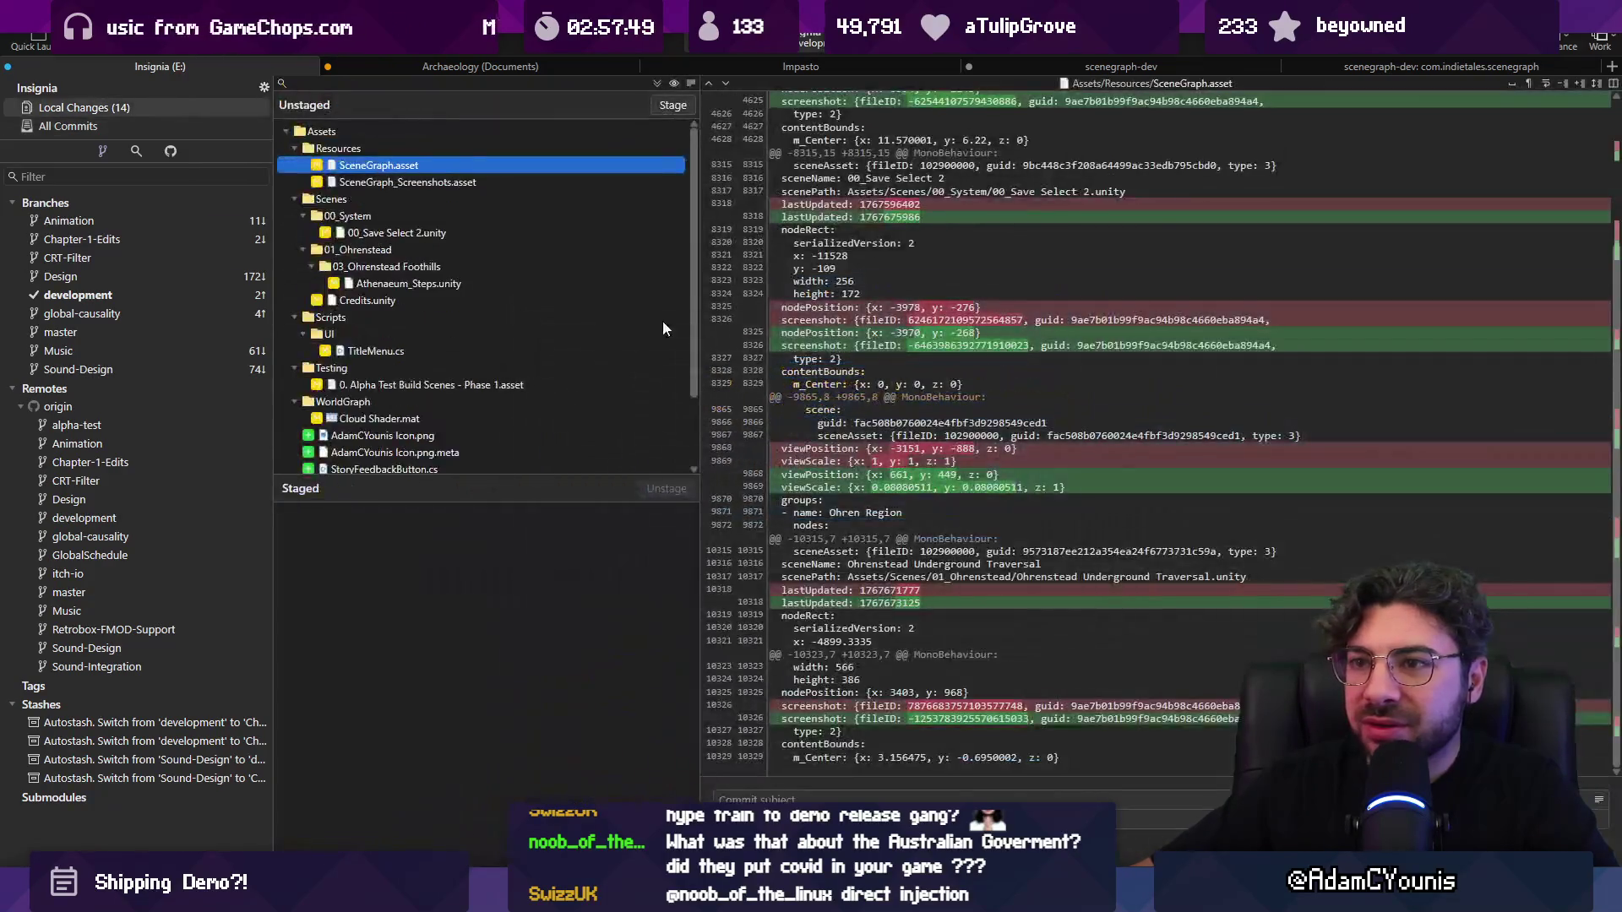
# Step: Select SceneGraph_Screenshots.asset, 00_Save Select 2.unity, Athenaeum_Steps.unity, Credits.unity and TitleMenu.cs in Local Changes
pyautogui.keyDown('shift'); pyautogui.click(424, 183); pyautogui.keyUp('shift')
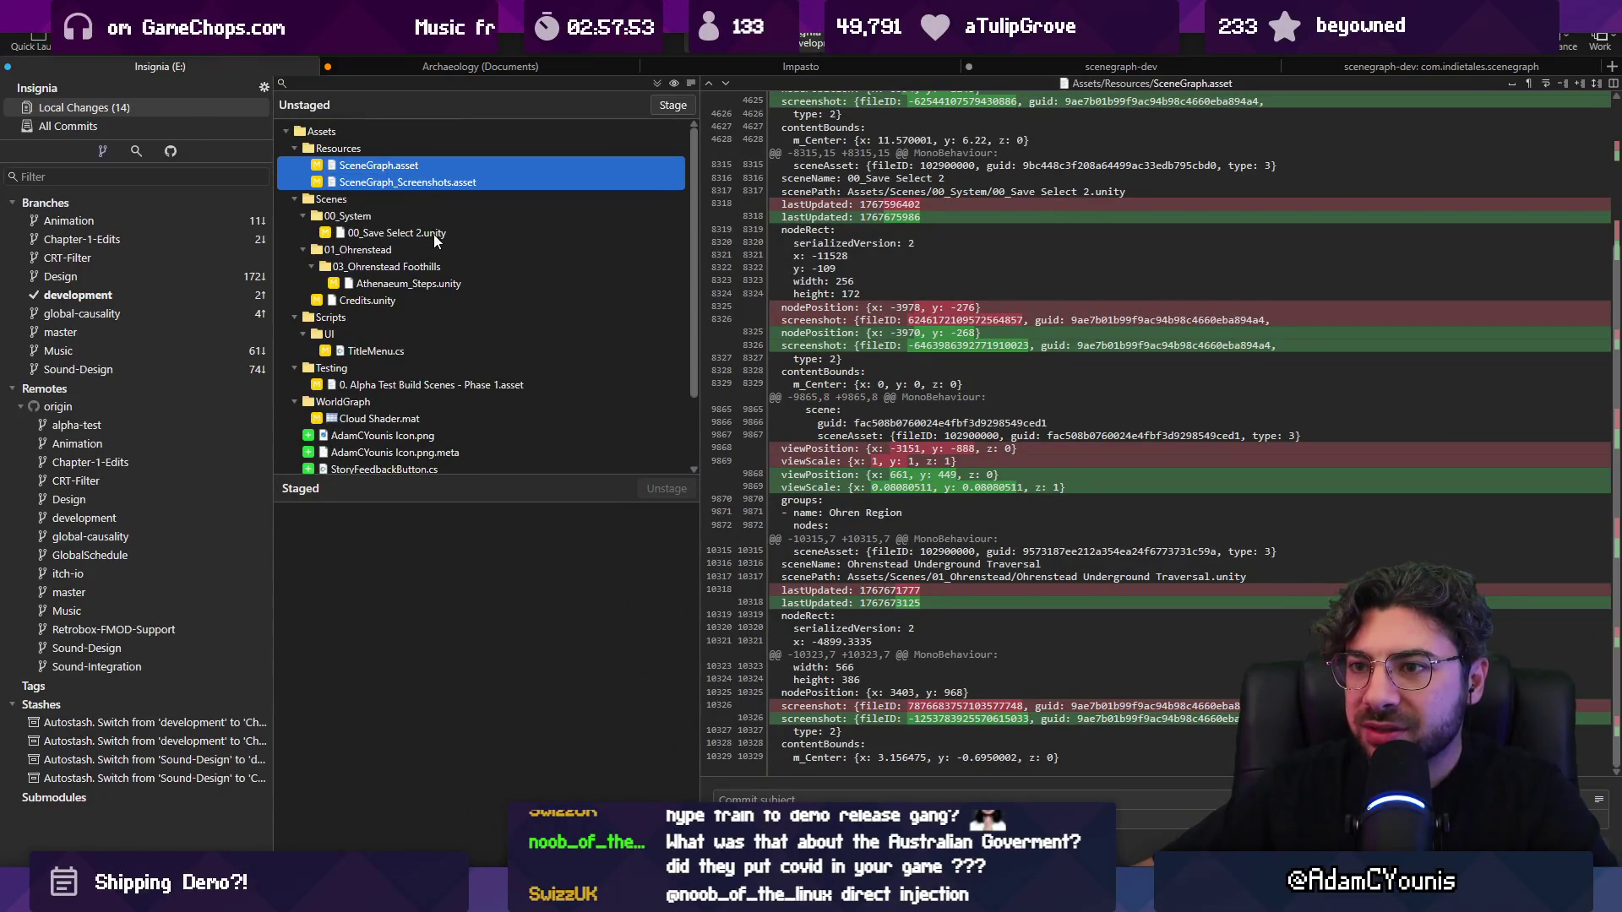
pyautogui.keyDown('ctrl'); pyautogui.click(433, 234); pyautogui.keyUp('ctrl')
pyautogui.keyDown('ctrl'); pyautogui.click(437, 285); pyautogui.keyUp('ctrl')
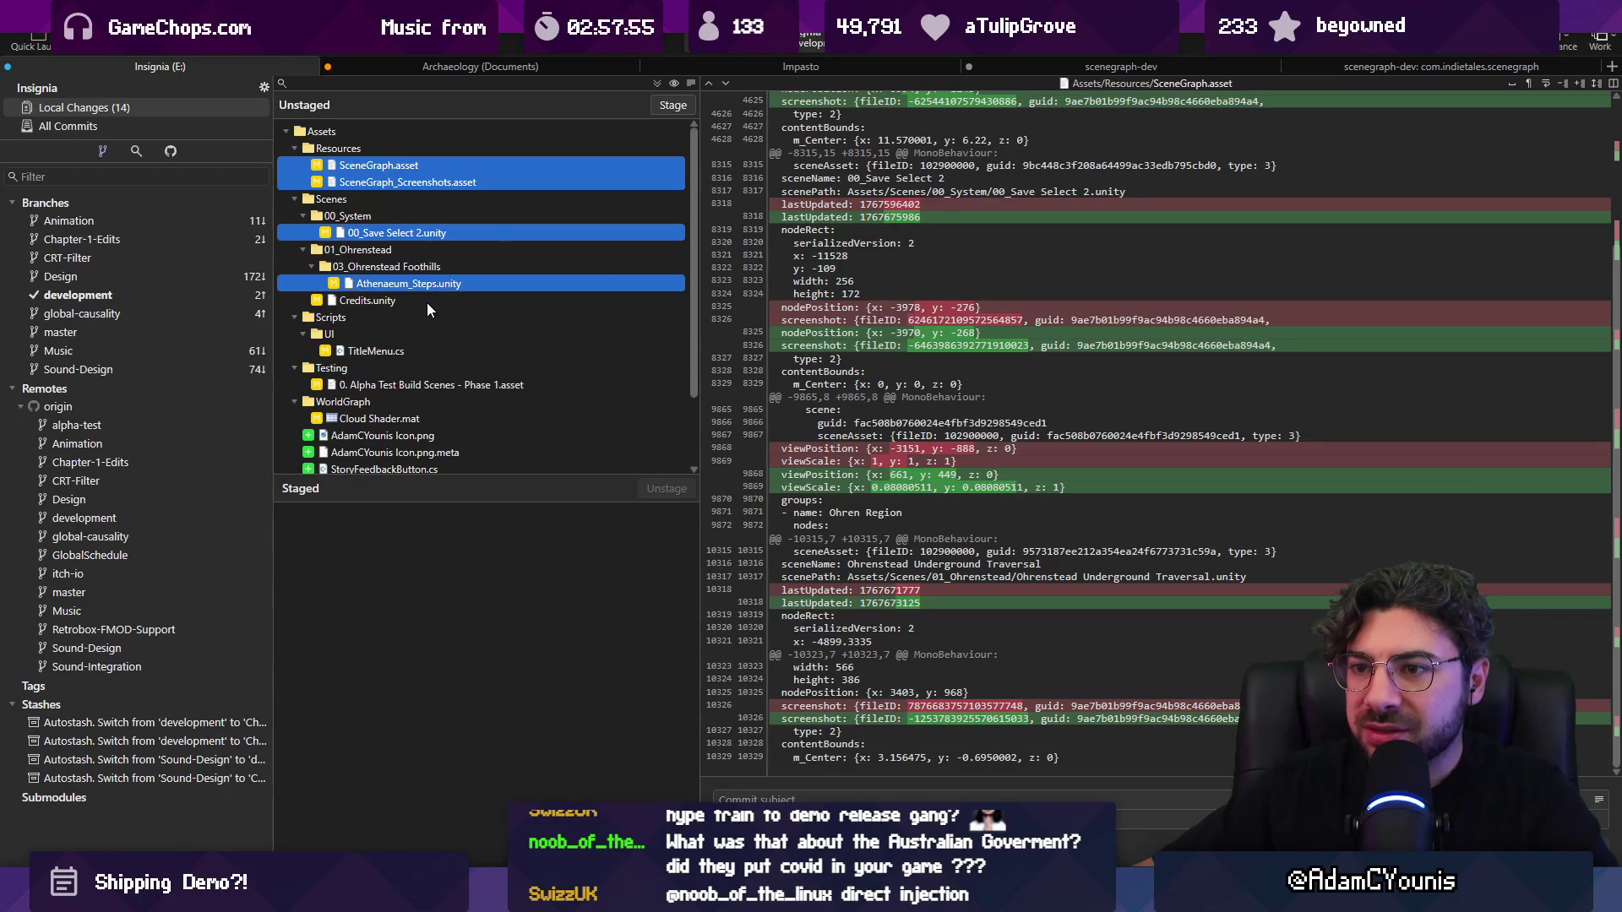
pyautogui.keyDown('ctrl'); pyautogui.click(427, 302); pyautogui.keyUp('ctrl')
pyautogui.keyDown('ctrl'); pyautogui.click(410, 350); pyautogui.keyUp('ctrl')
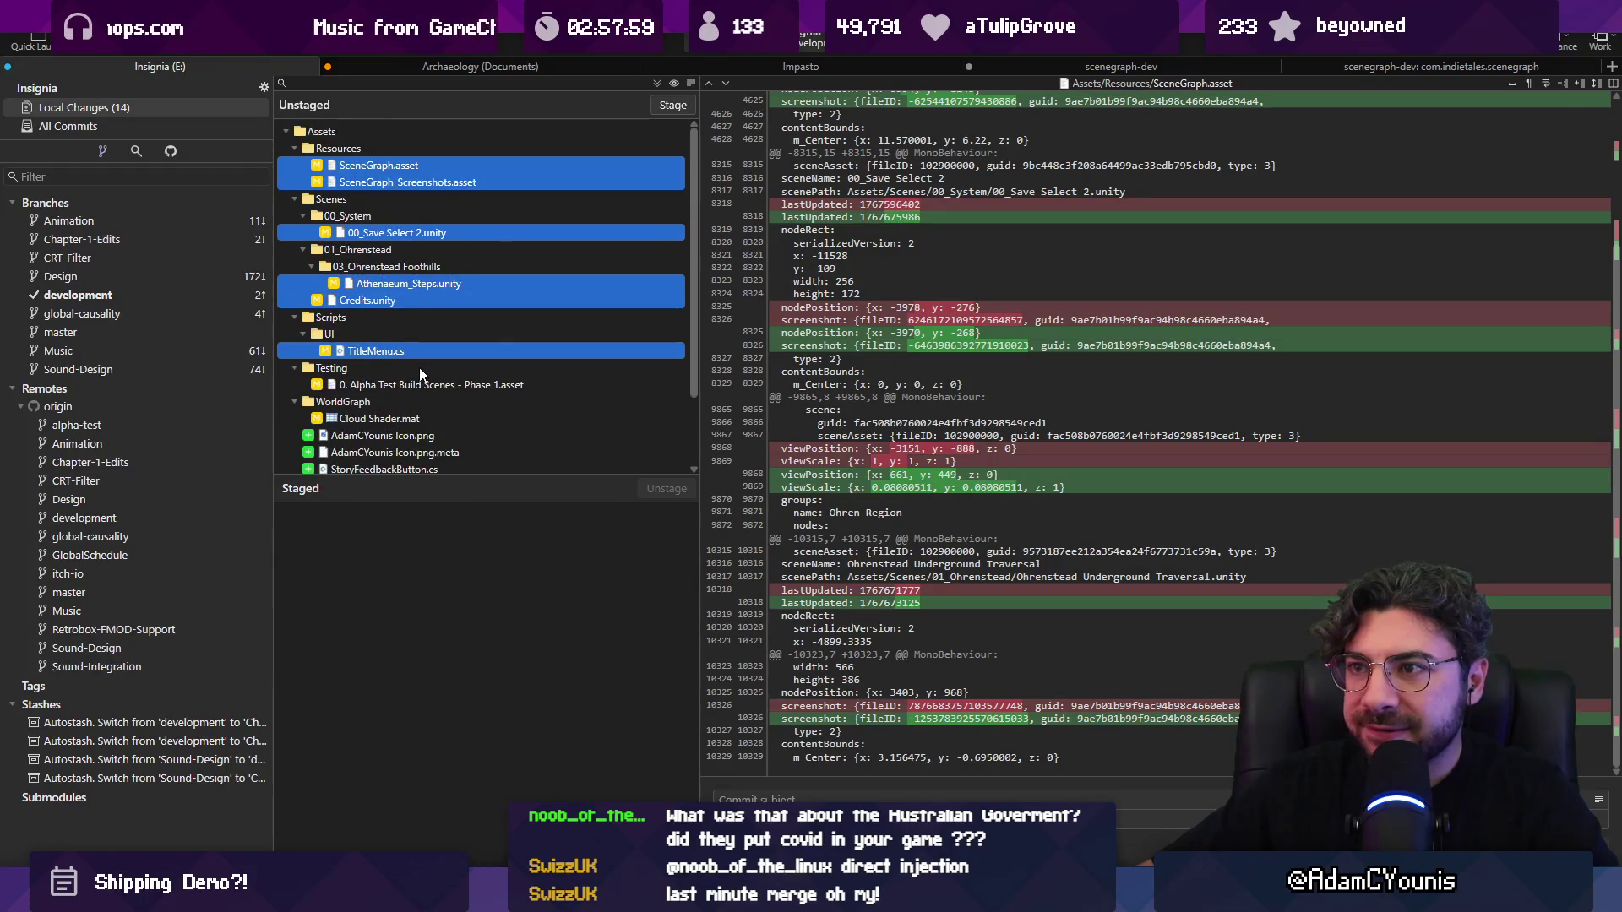
pyautogui.click(199, 126)
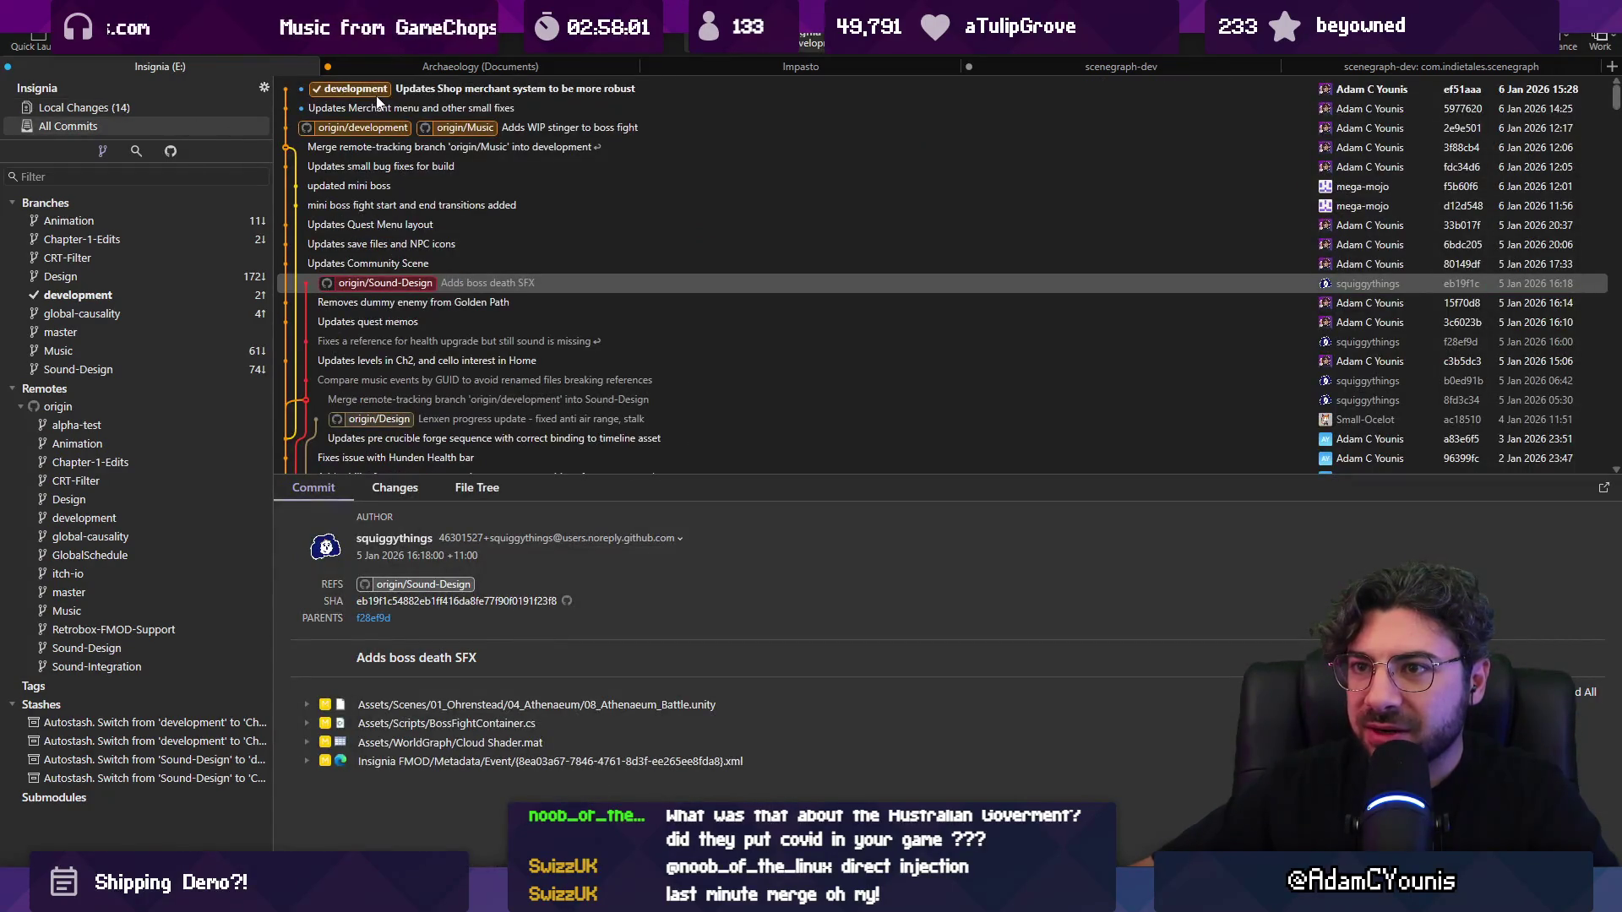
pyautogui.click(208, 110)
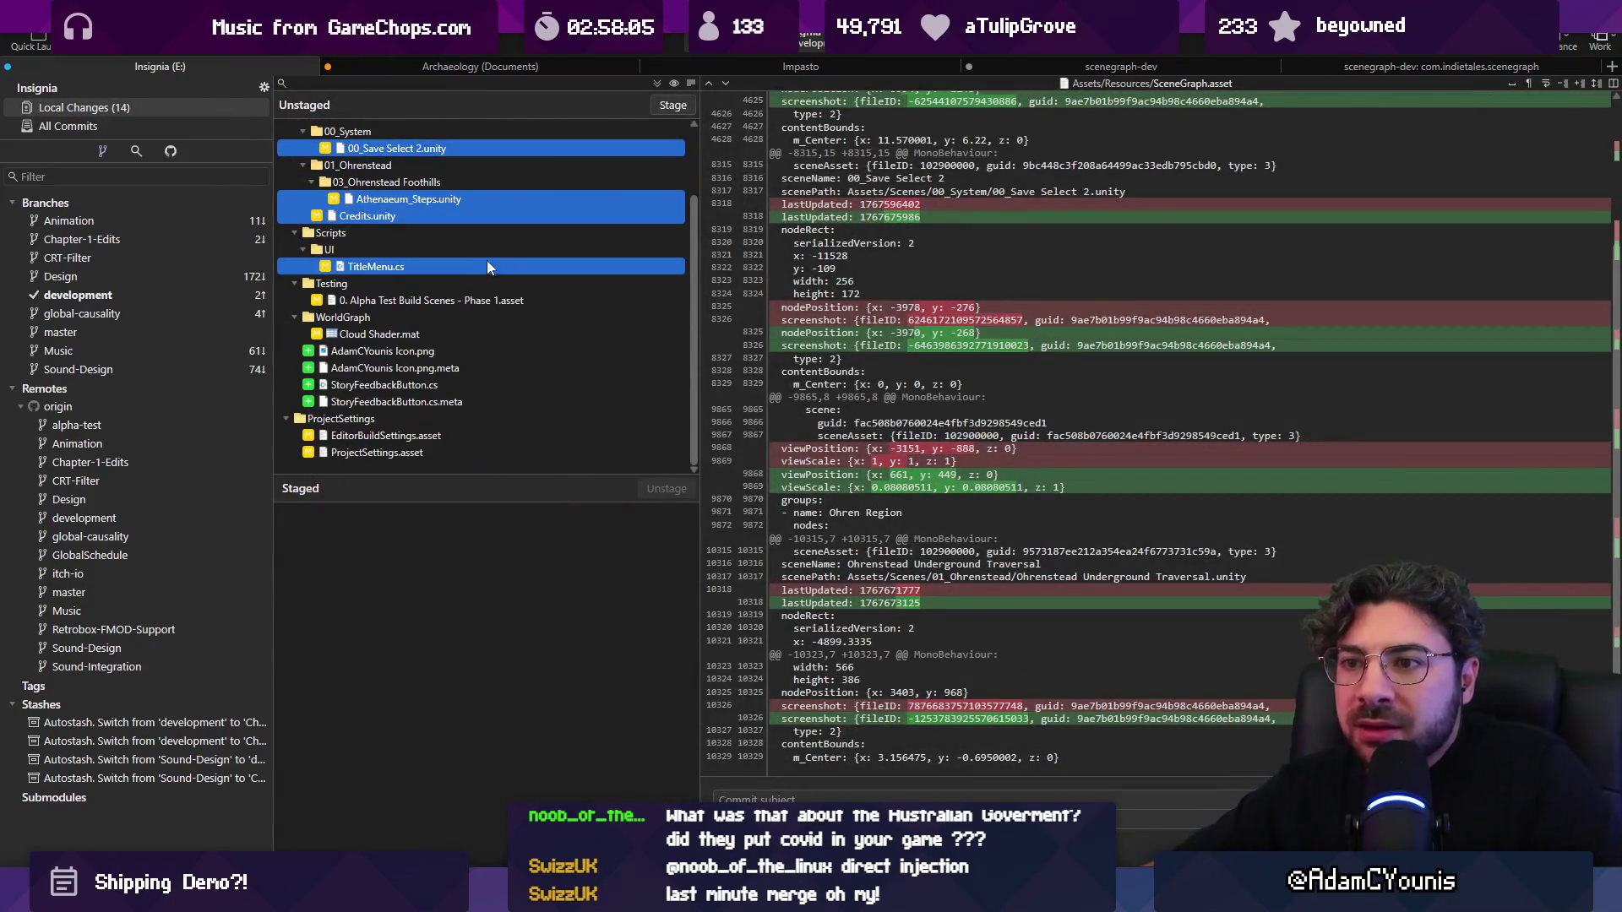
pyautogui.click(480, 264)
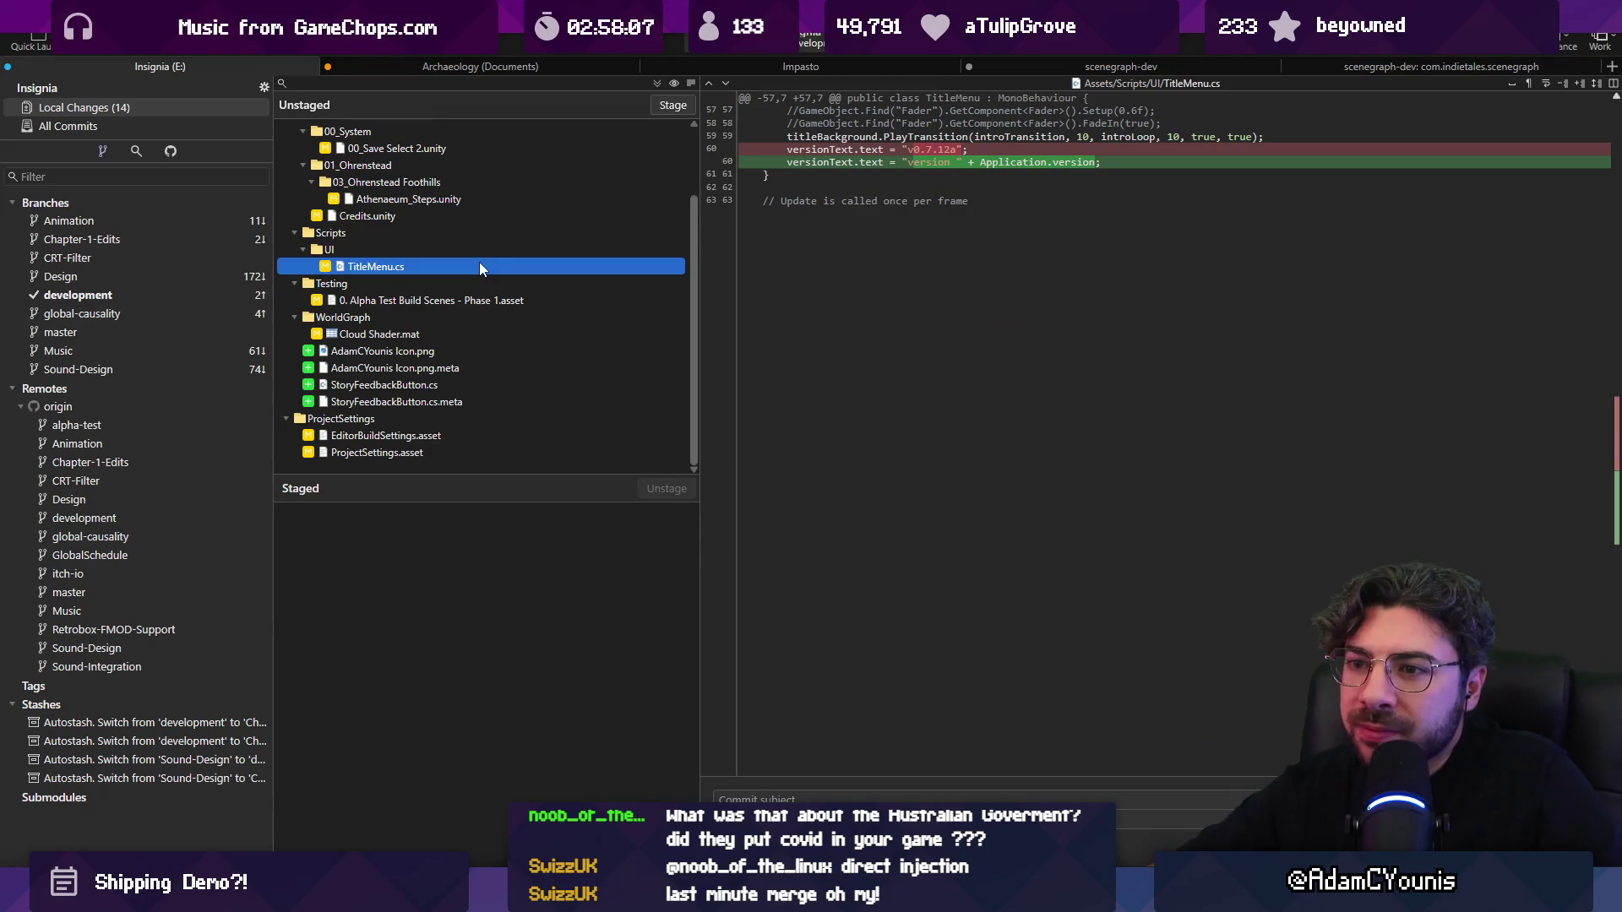
# Step: Stage the changes and commit them as 'Adds feedback form tweaks to save select screen'
pyautogui.click(661, 105)
pyautogui.write('Adds feedback form tweaks to save select screen')
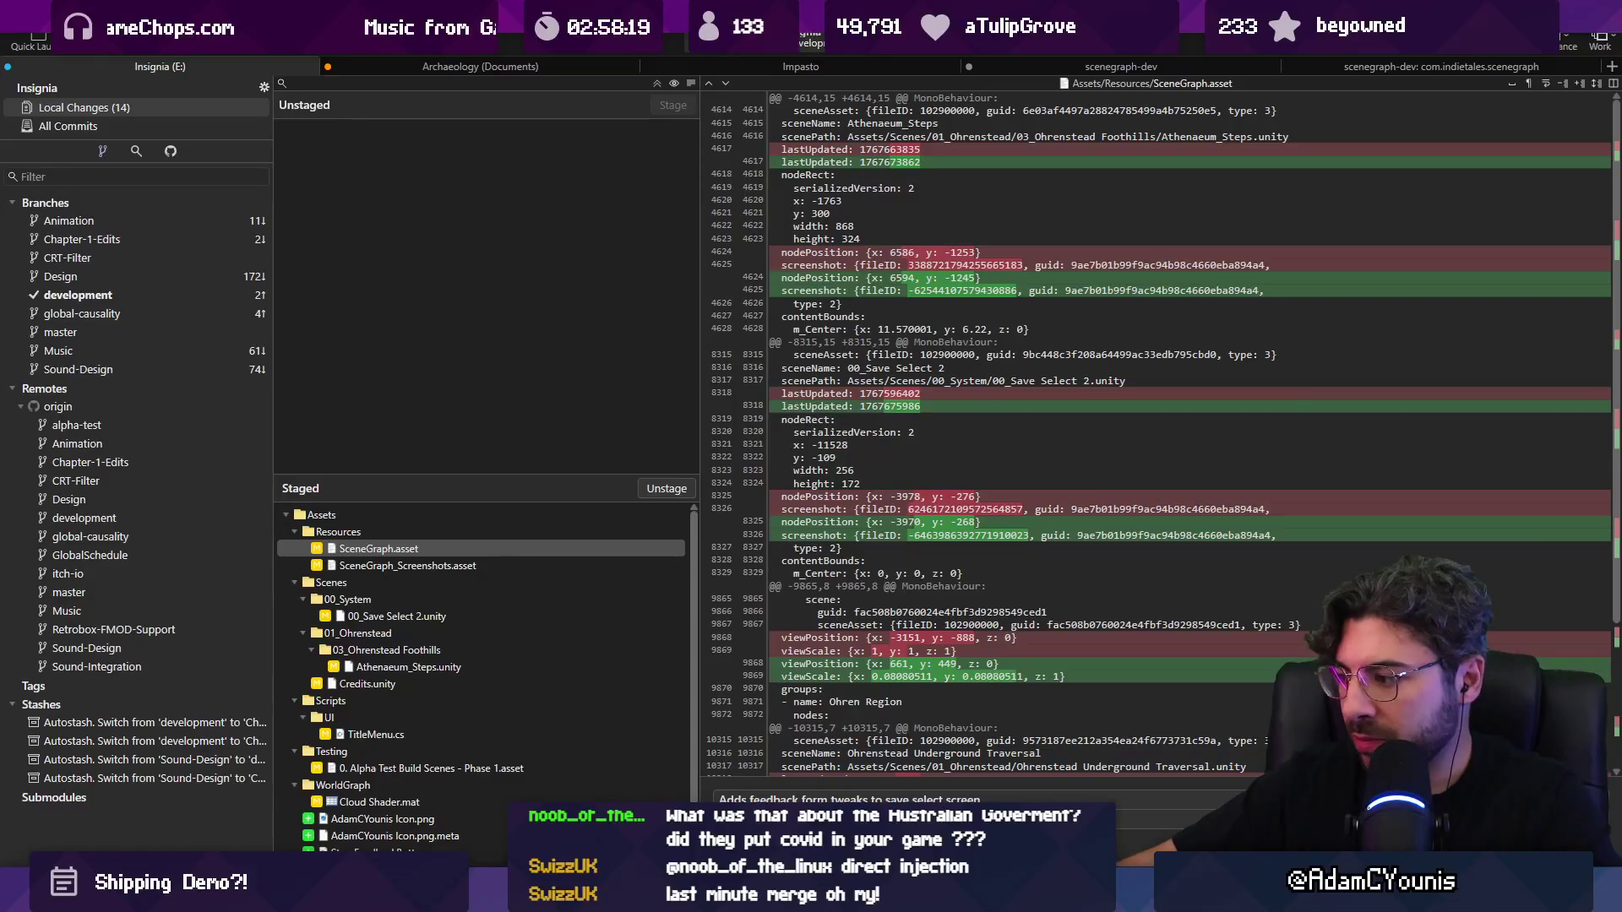
pyautogui.hotkey('ctrl', 'Return')
pyautogui.click(97, 126)
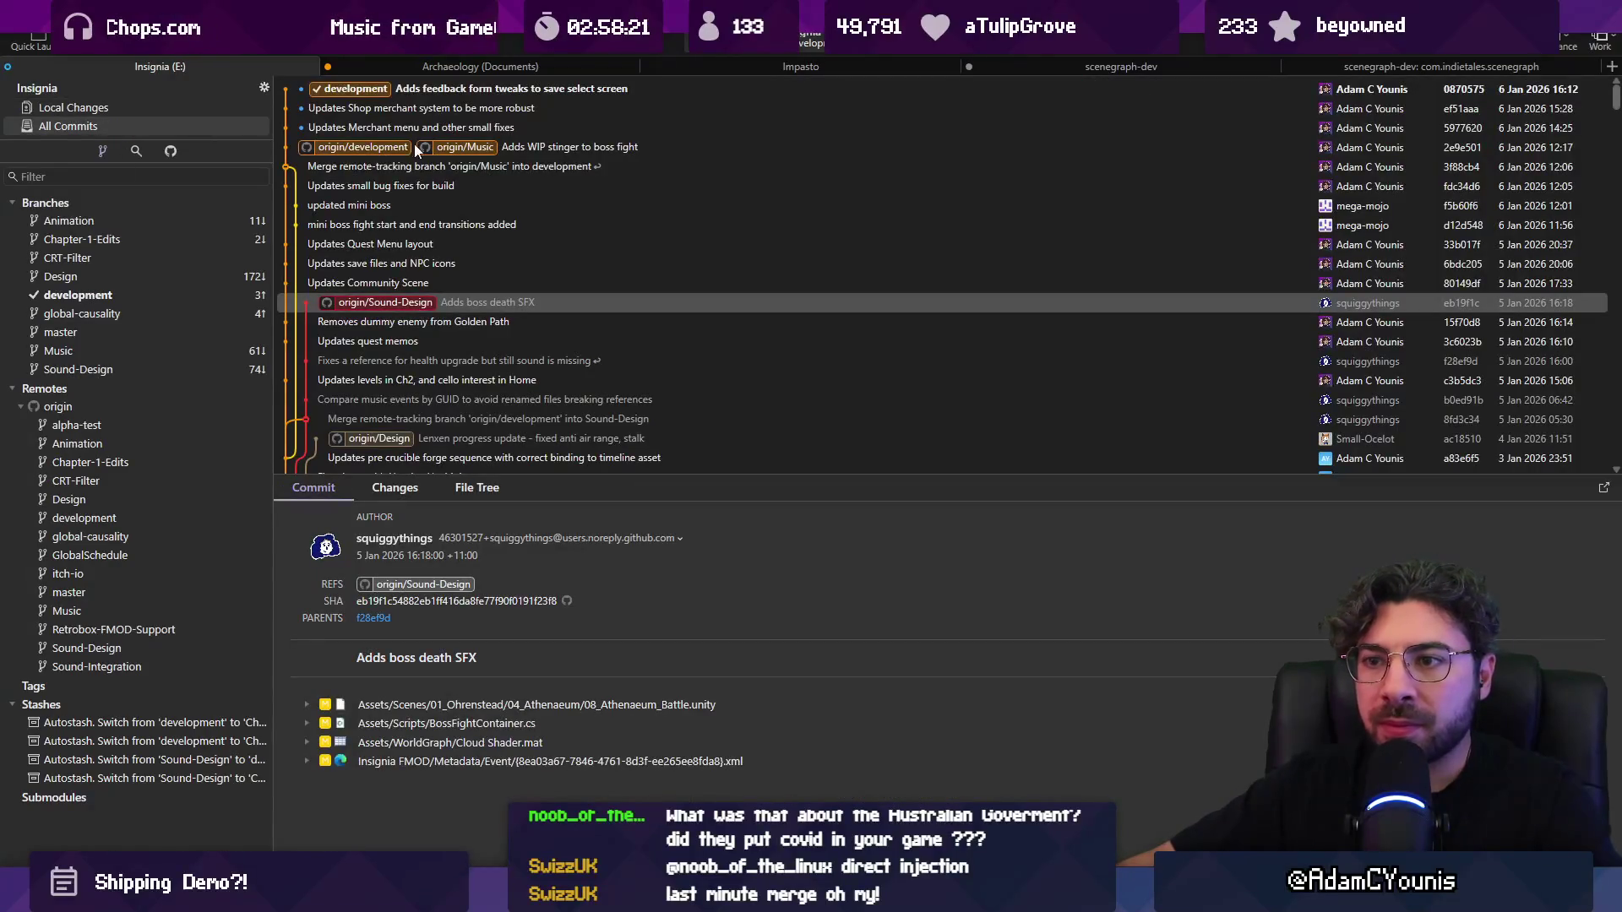
# Step: Merge origin/Sound-Design into development and dismiss the conflict report
pyautogui.rightClick(401, 300)
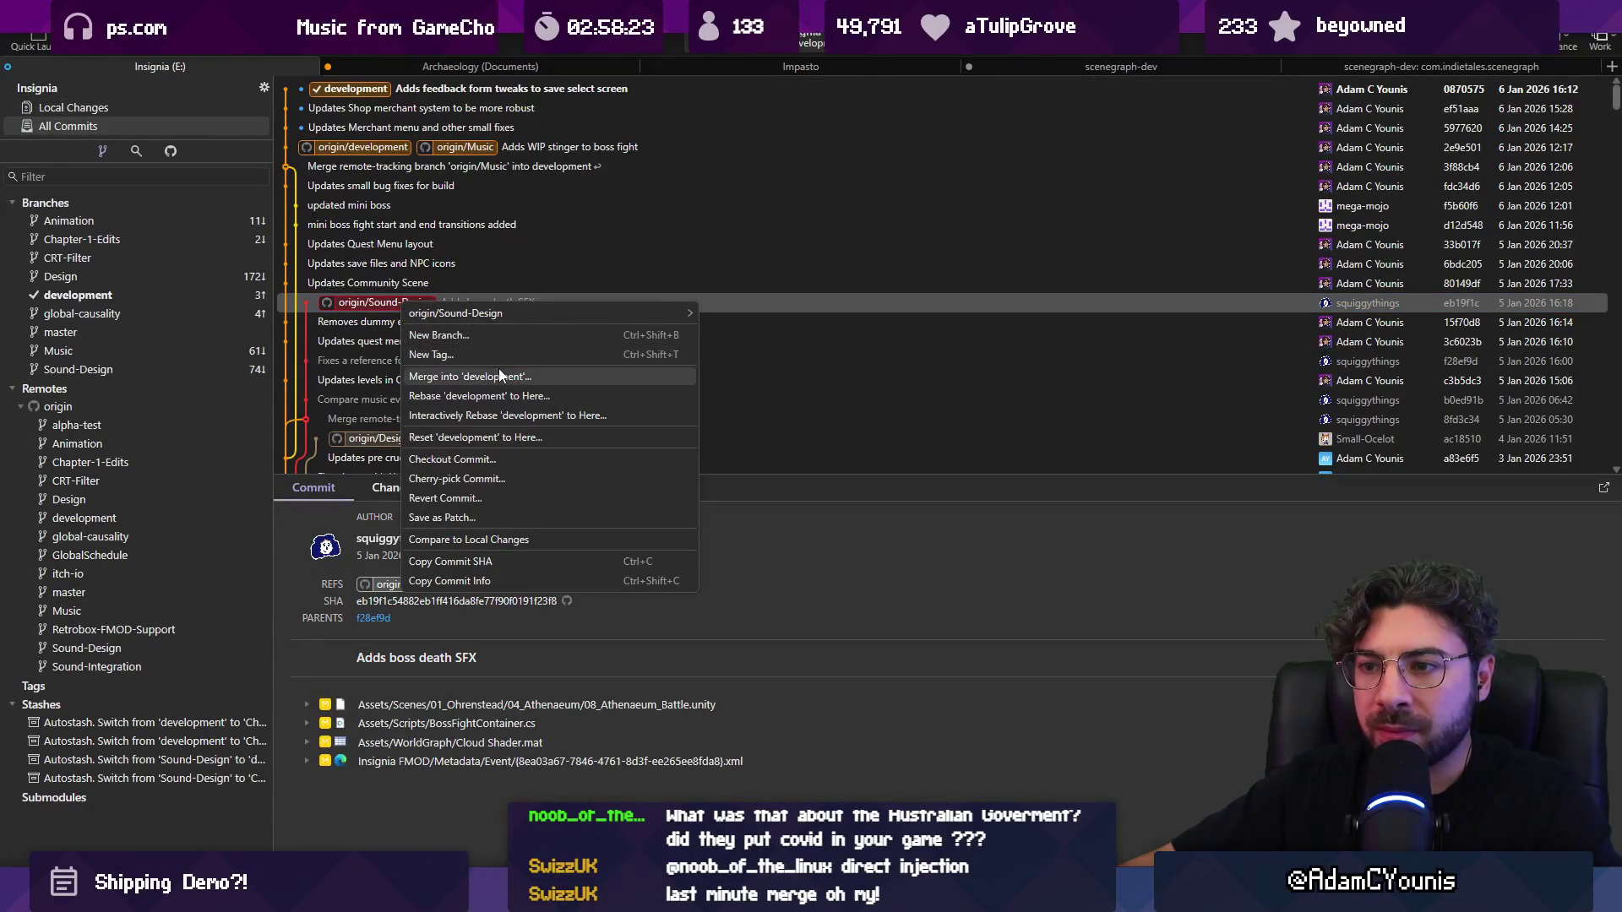
pyautogui.click(620, 370)
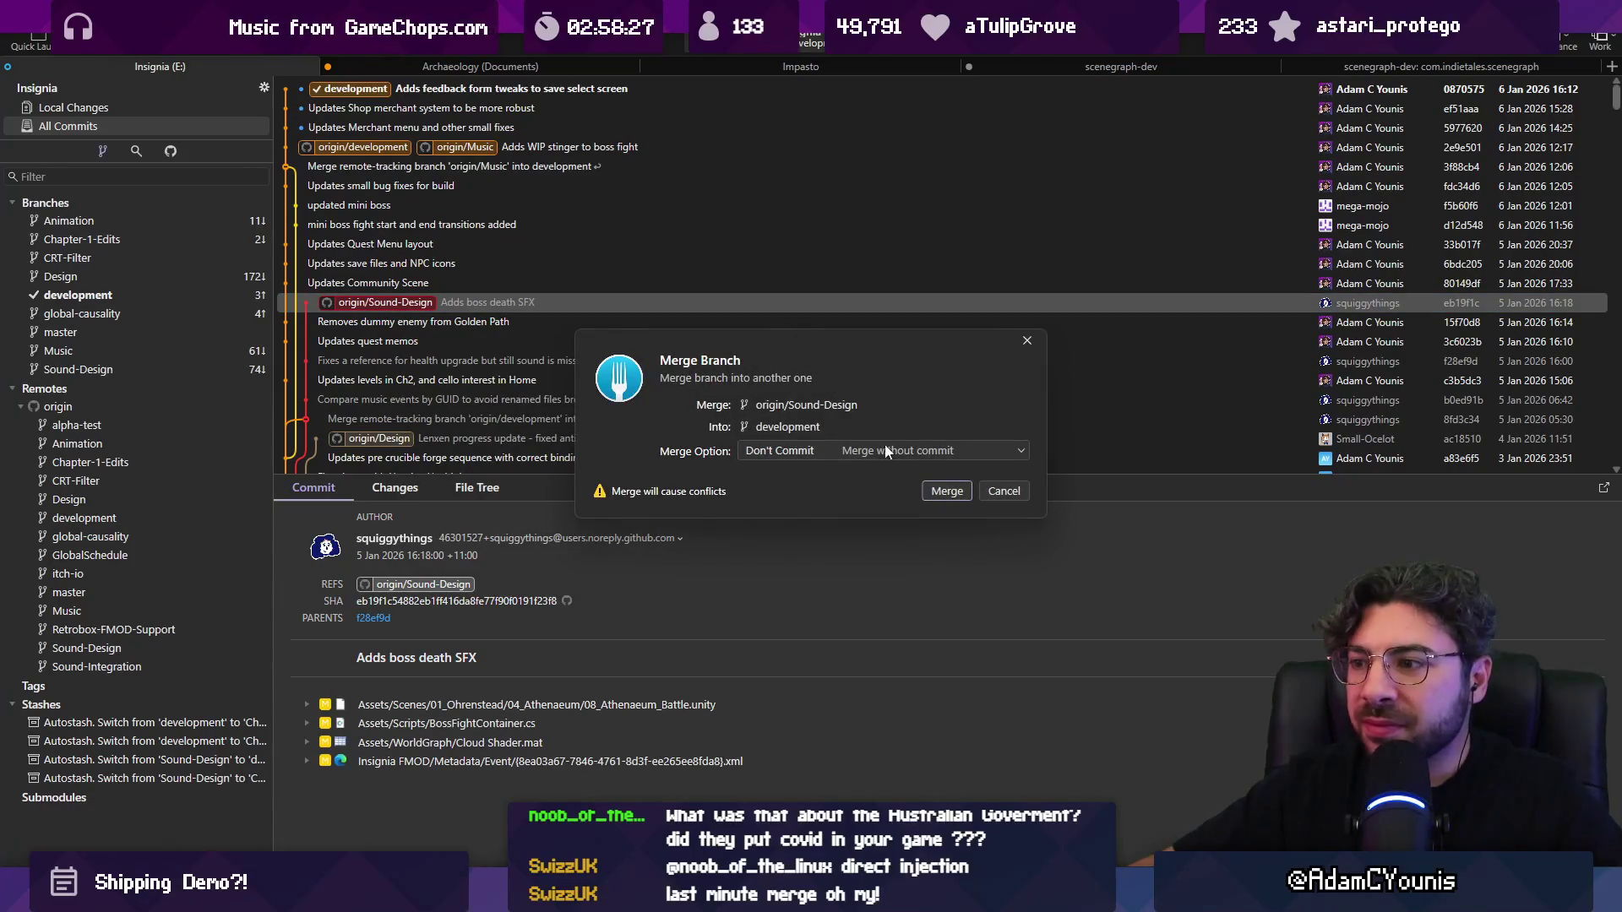
pyautogui.click(946, 493)
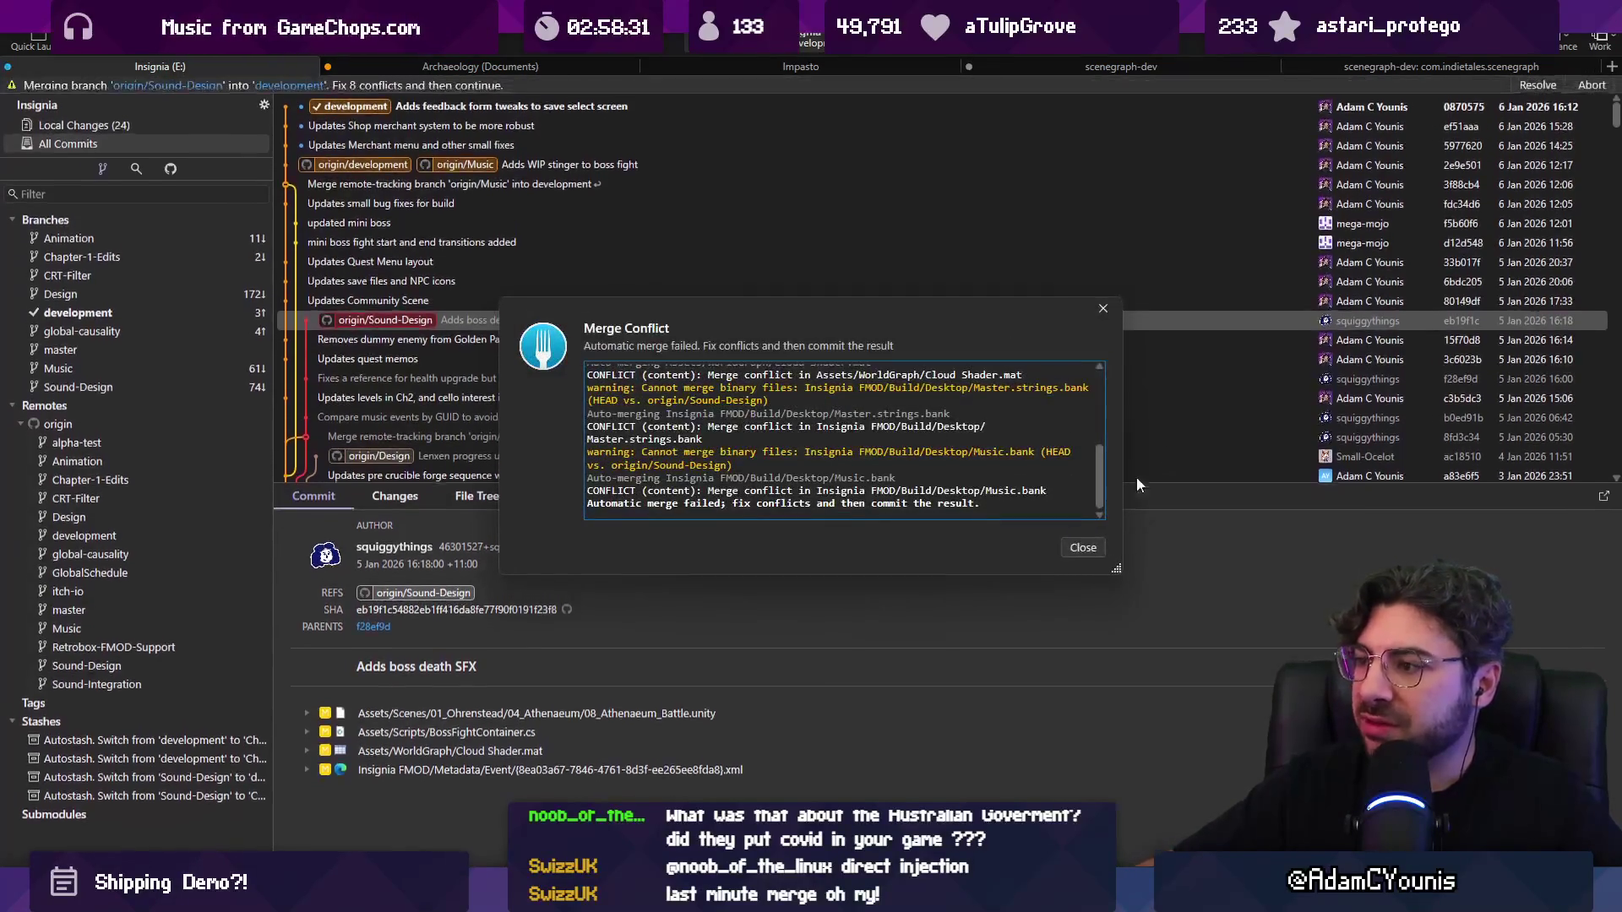
pyautogui.press('Escape')
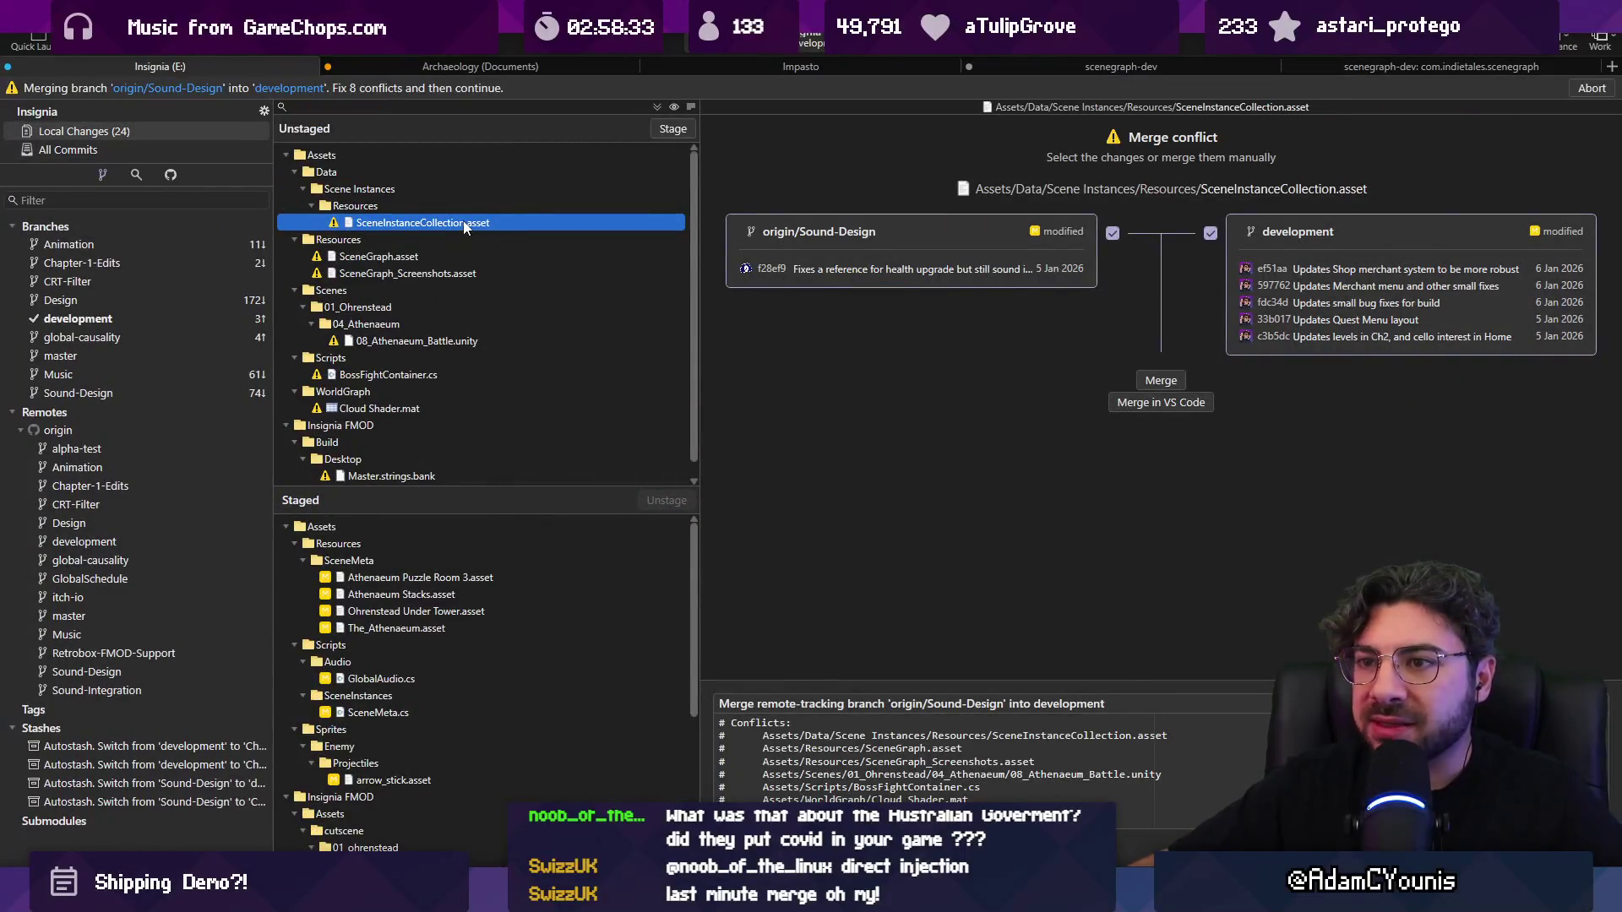
# Step: Review the conflict in BossFightContainer.cs, then choose Abort on the merge
pyautogui.scroll(-1, 463, 224)
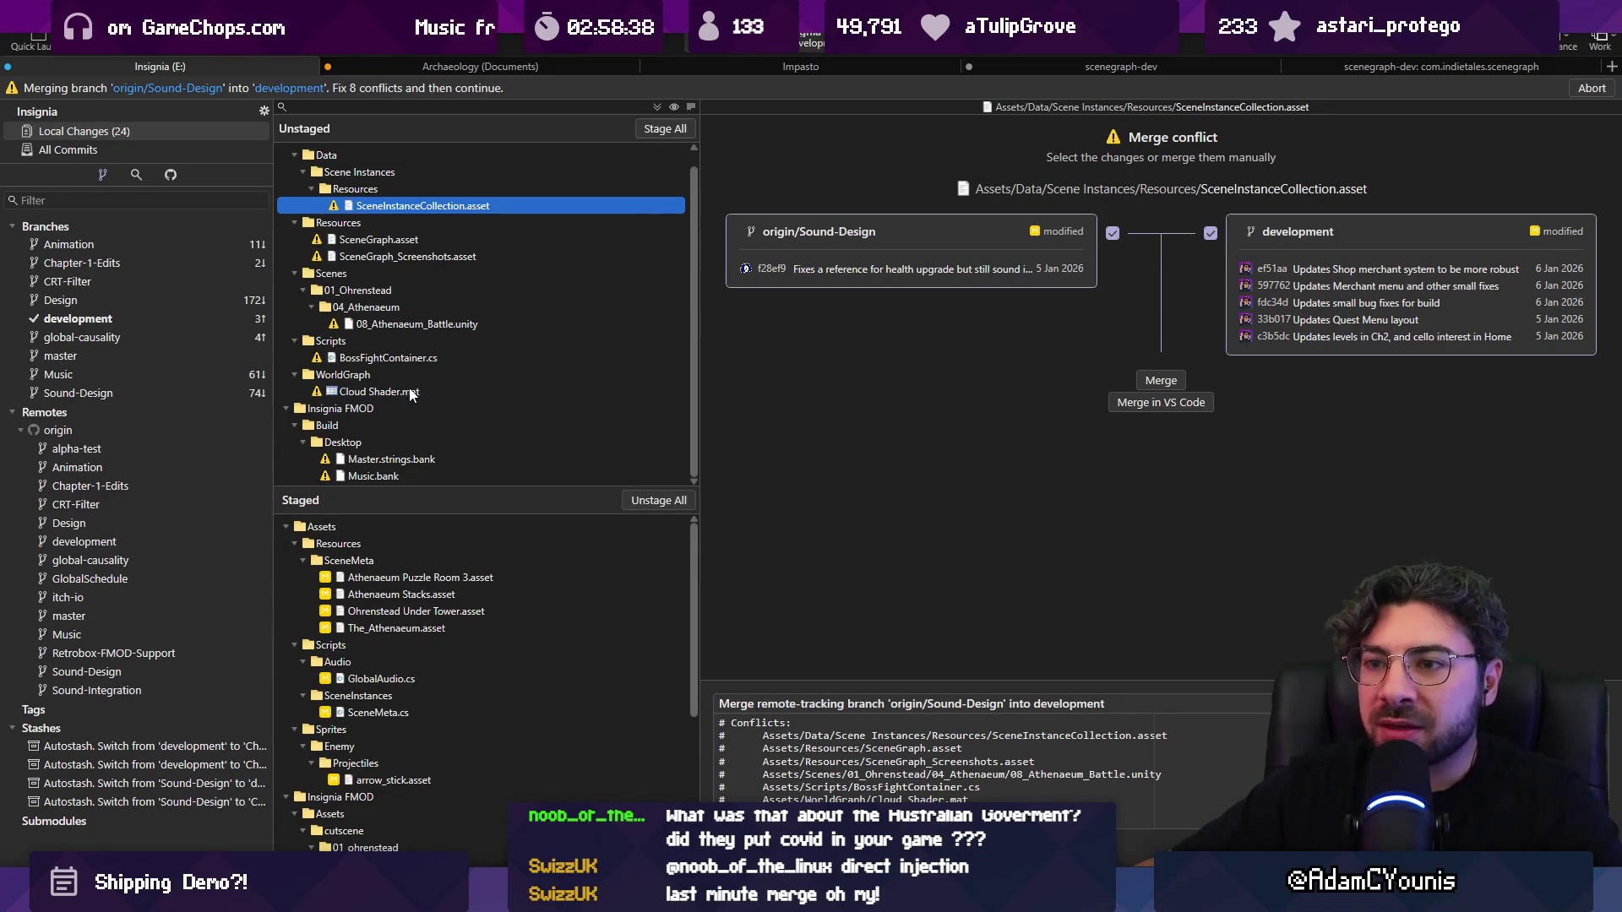
pyautogui.click(410, 359)
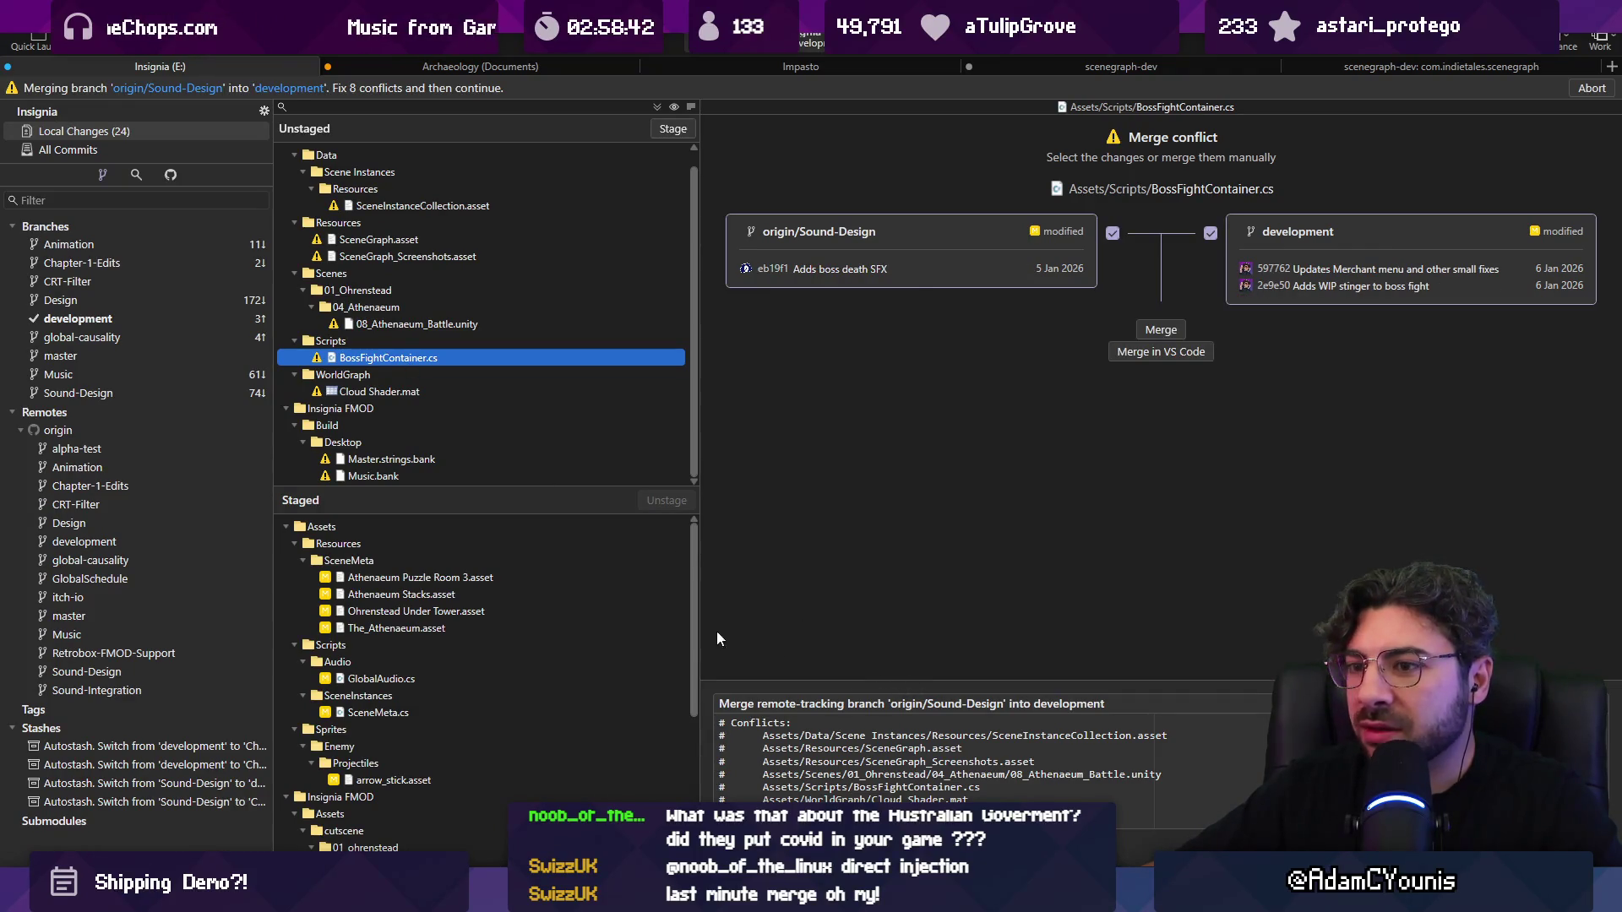
pyautogui.scroll(-1, 996, 742)
pyautogui.scroll(1, 995, 743)
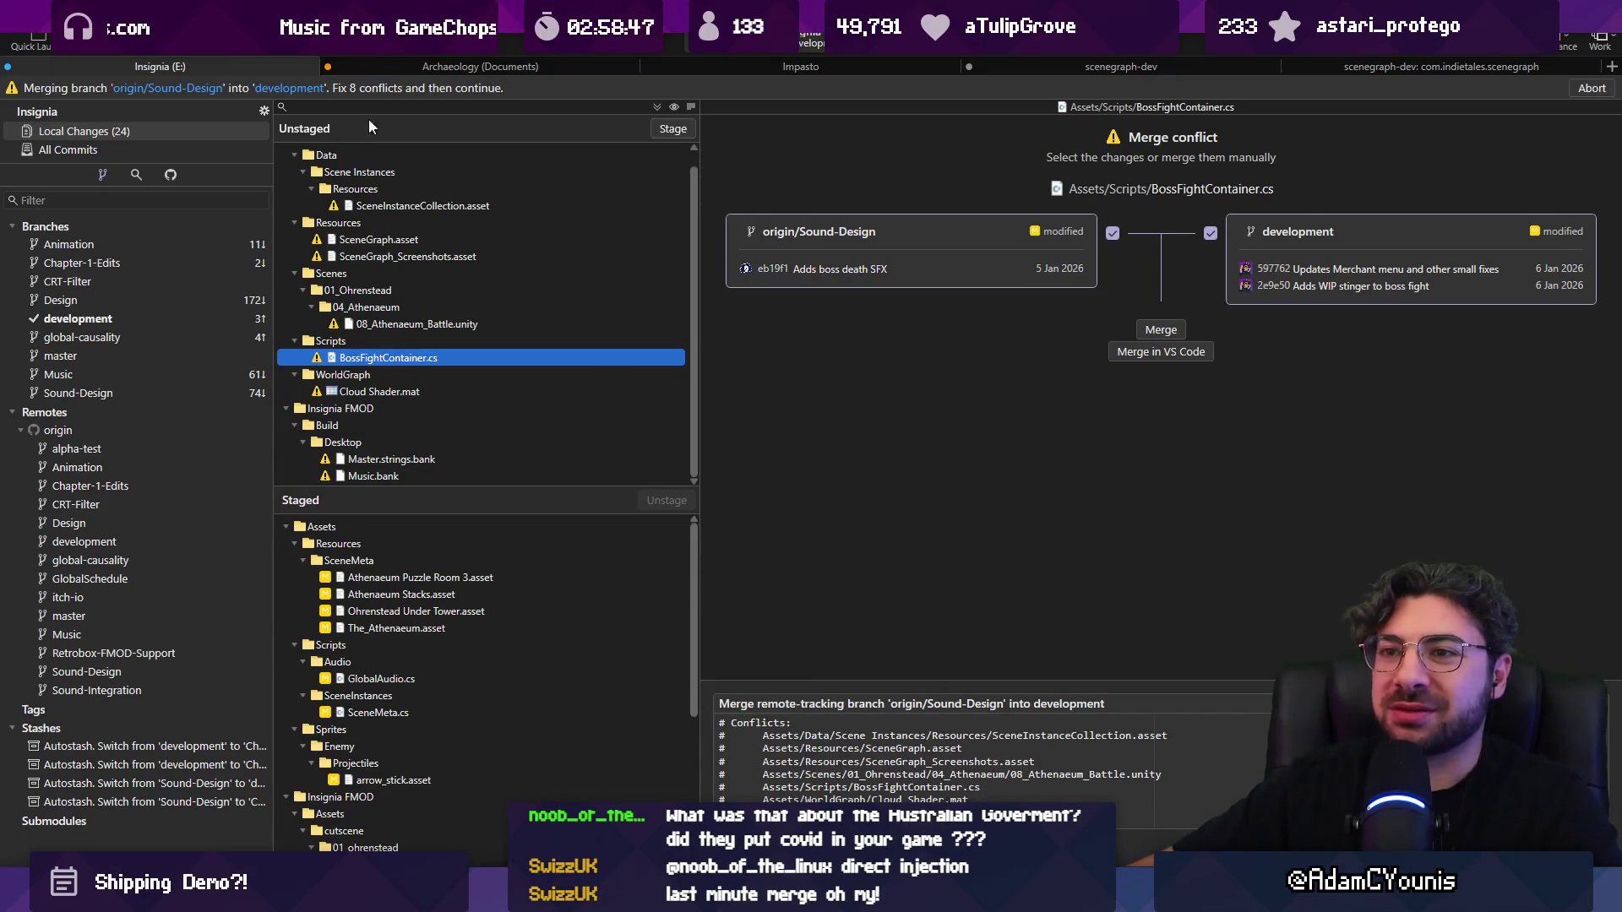
pyautogui.click(1591, 88)
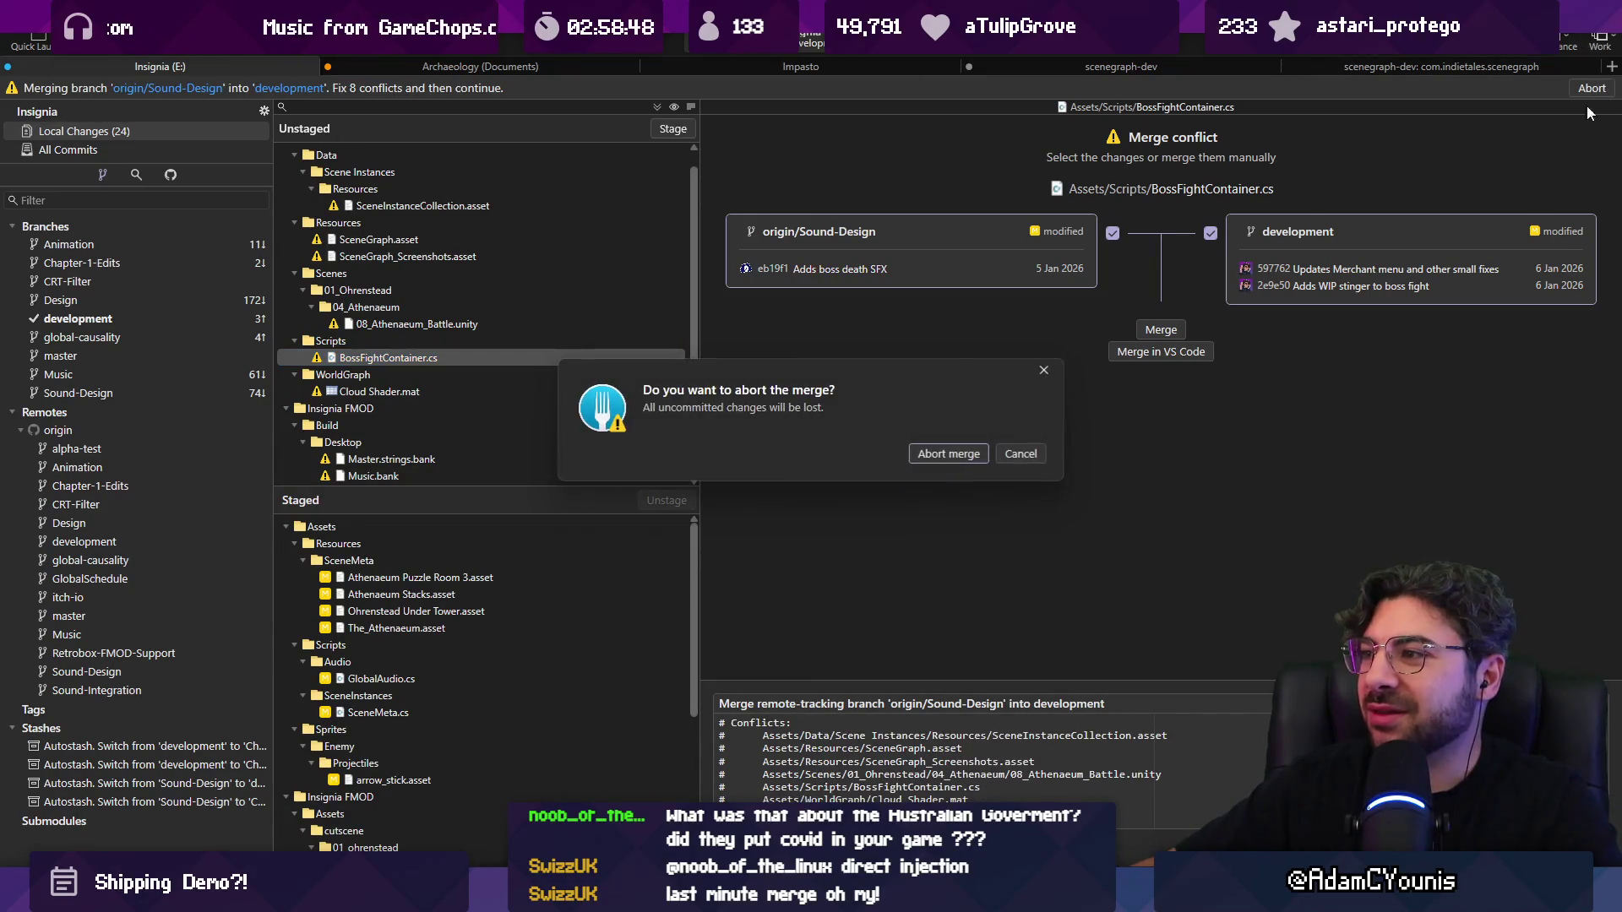
# Step: Confirm aborting the merge and select the latest development commit in the history
pyautogui.click(956, 452)
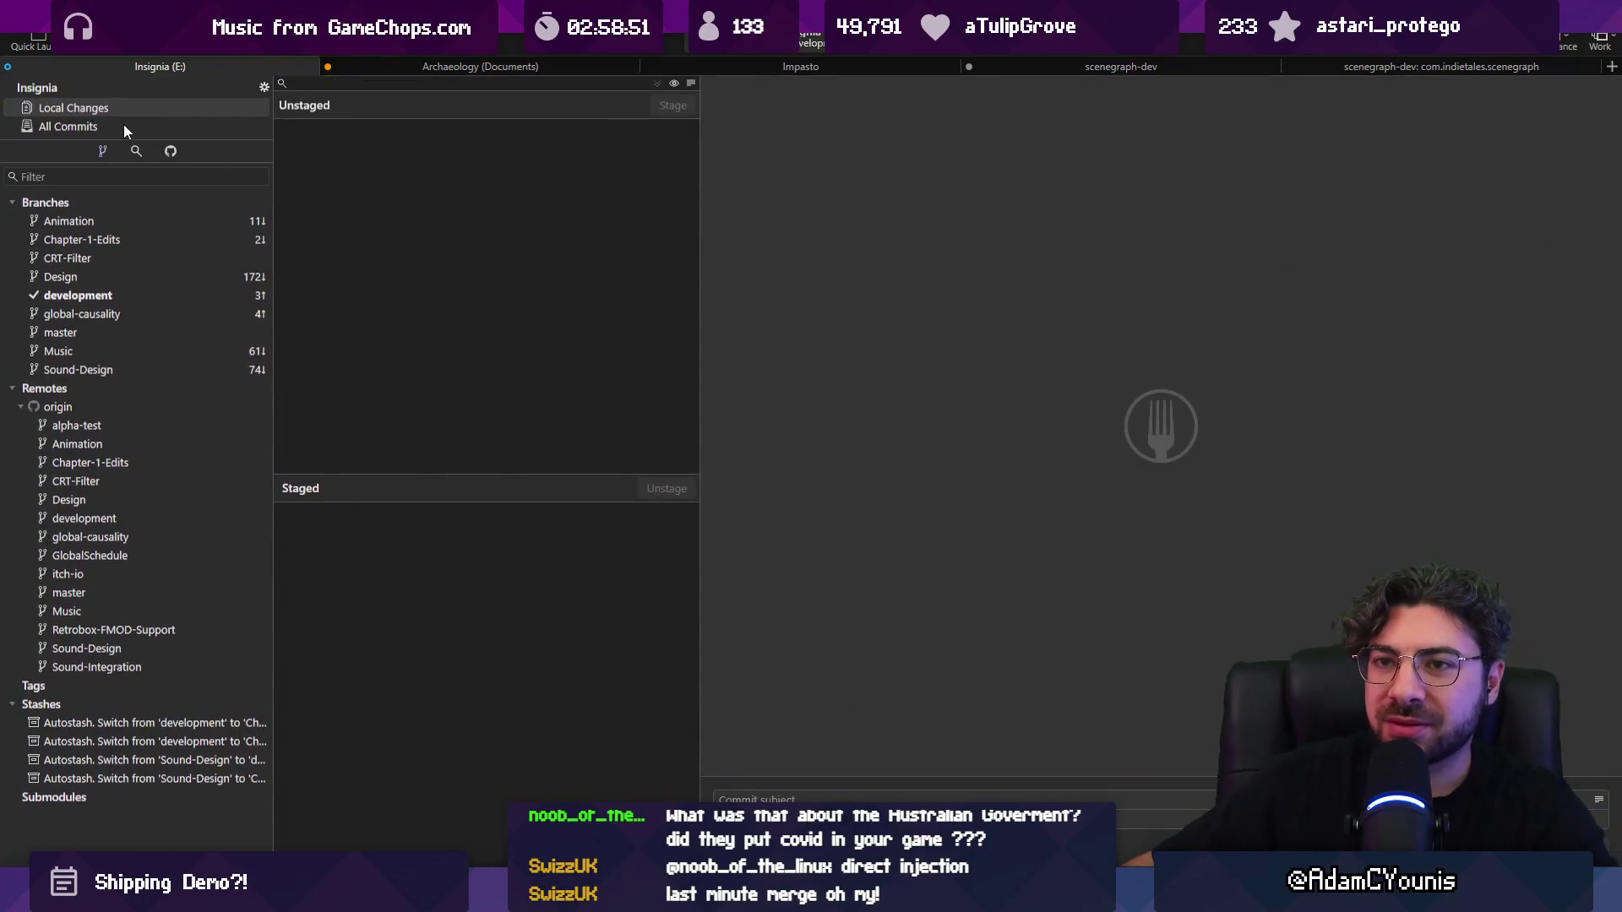
pyautogui.click(123, 126)
pyautogui.click(134, 109)
pyautogui.click(191, 129)
pyautogui.click(381, 89)
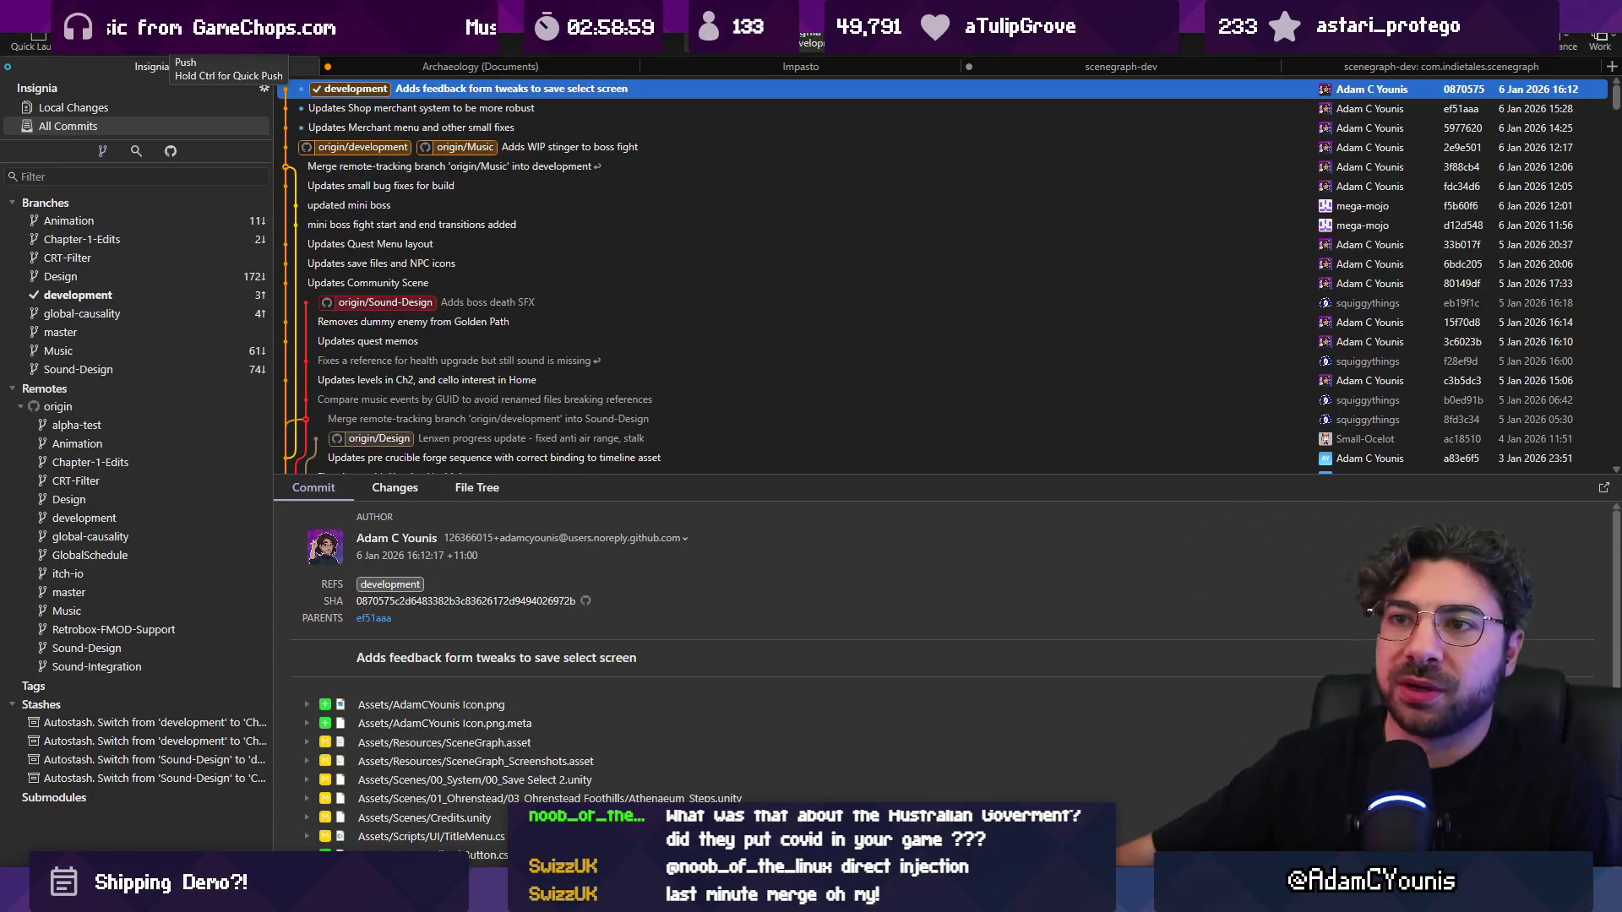
# Step: Push development to origin, read the 100 MB rejection, then clear Unity's console errors
pyautogui.click(169, 34)
pyautogui.click(919, 494)
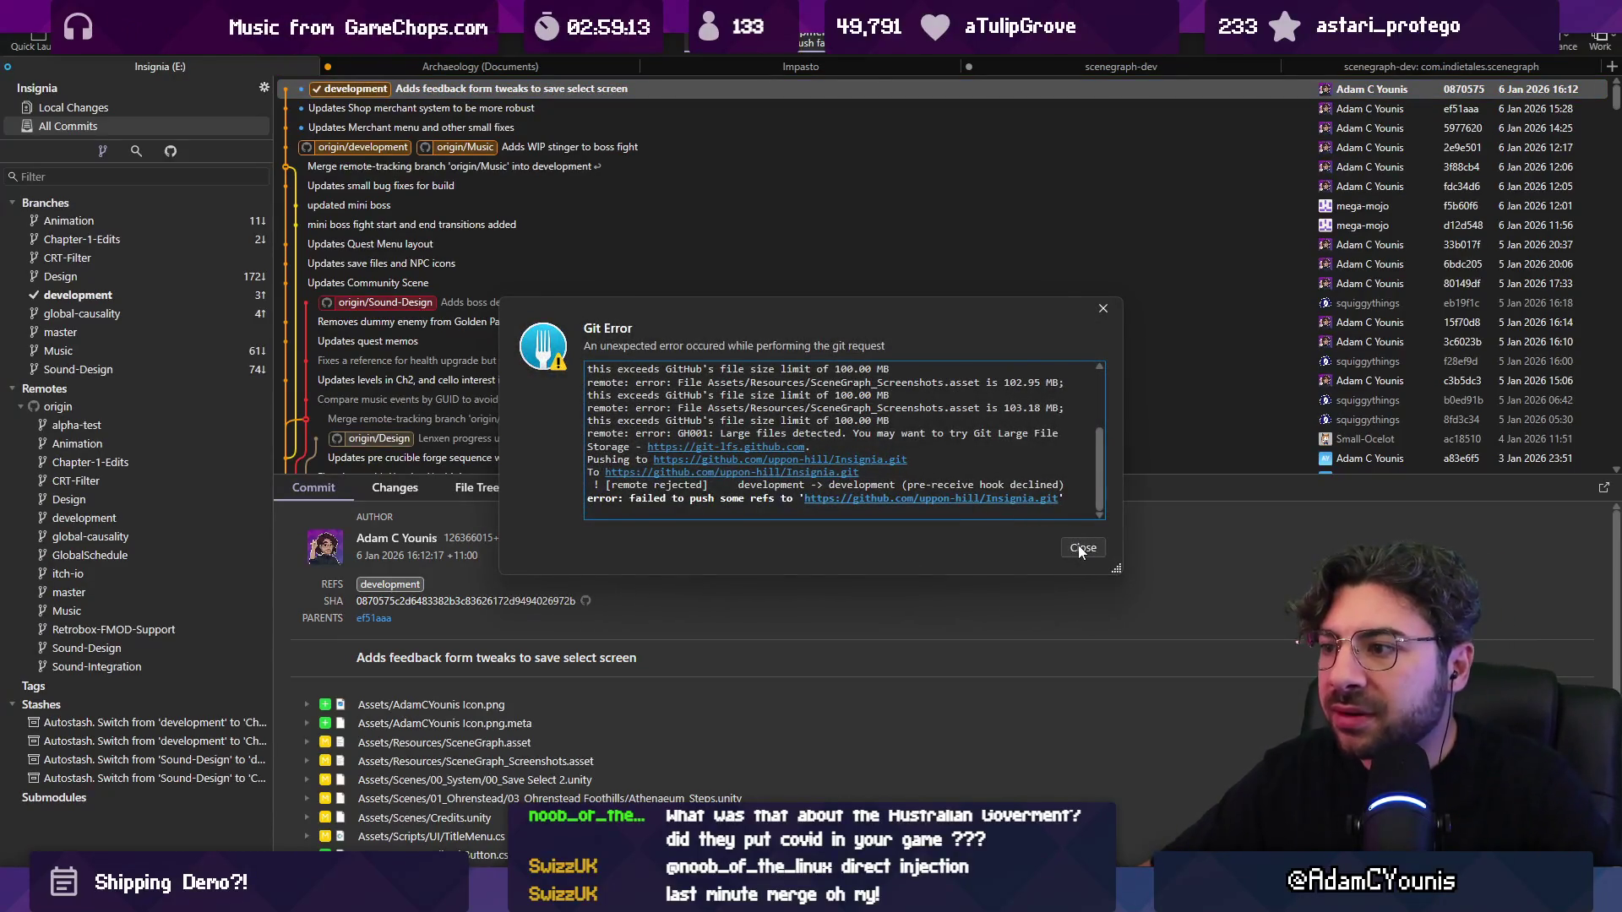
pyautogui.scroll(5, 718, 397)
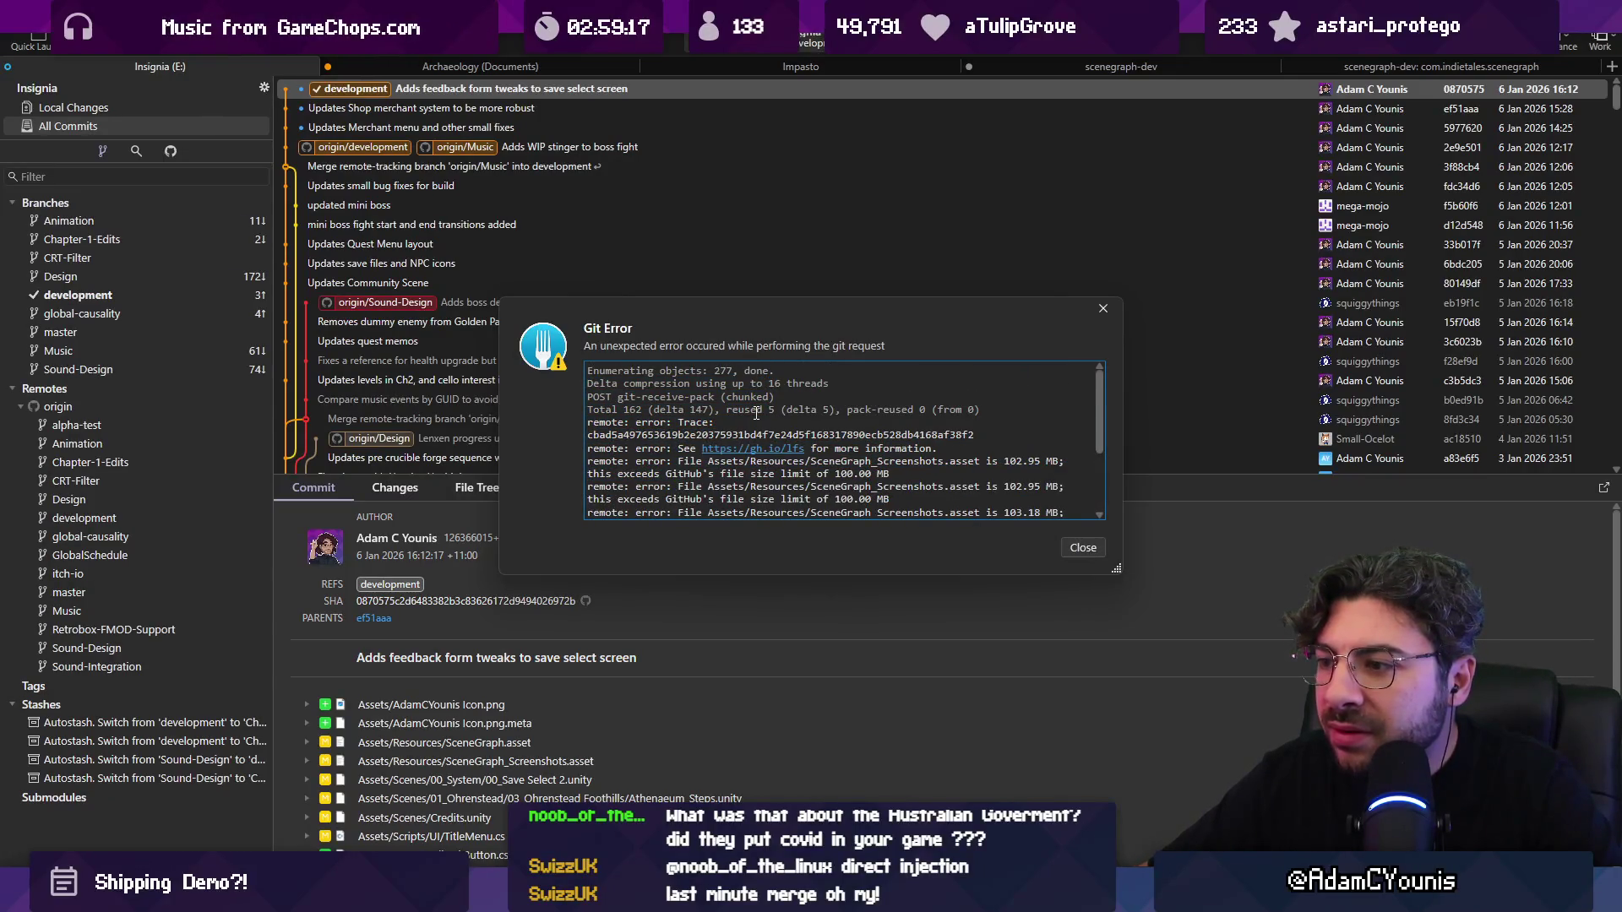
pyautogui.moveTo(1115, 568)
pyautogui.mouseDown()
pyautogui.moveTo(1170, 769)
pyautogui.moveTo(1116, 741)
pyautogui.mouseUp()
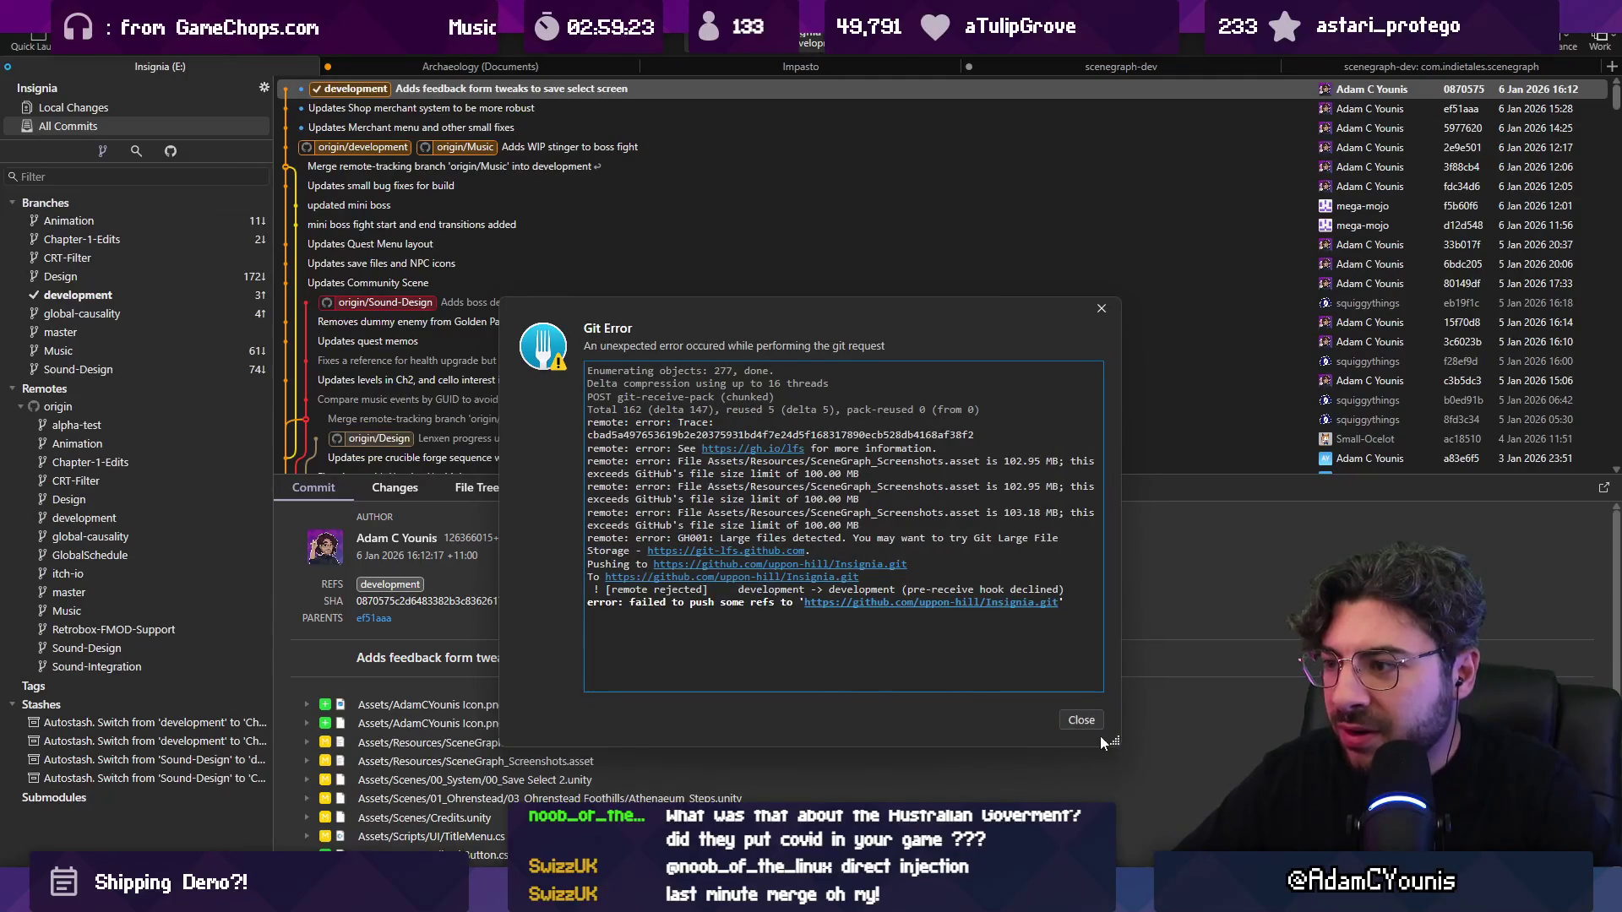
pyautogui.click(1079, 720)
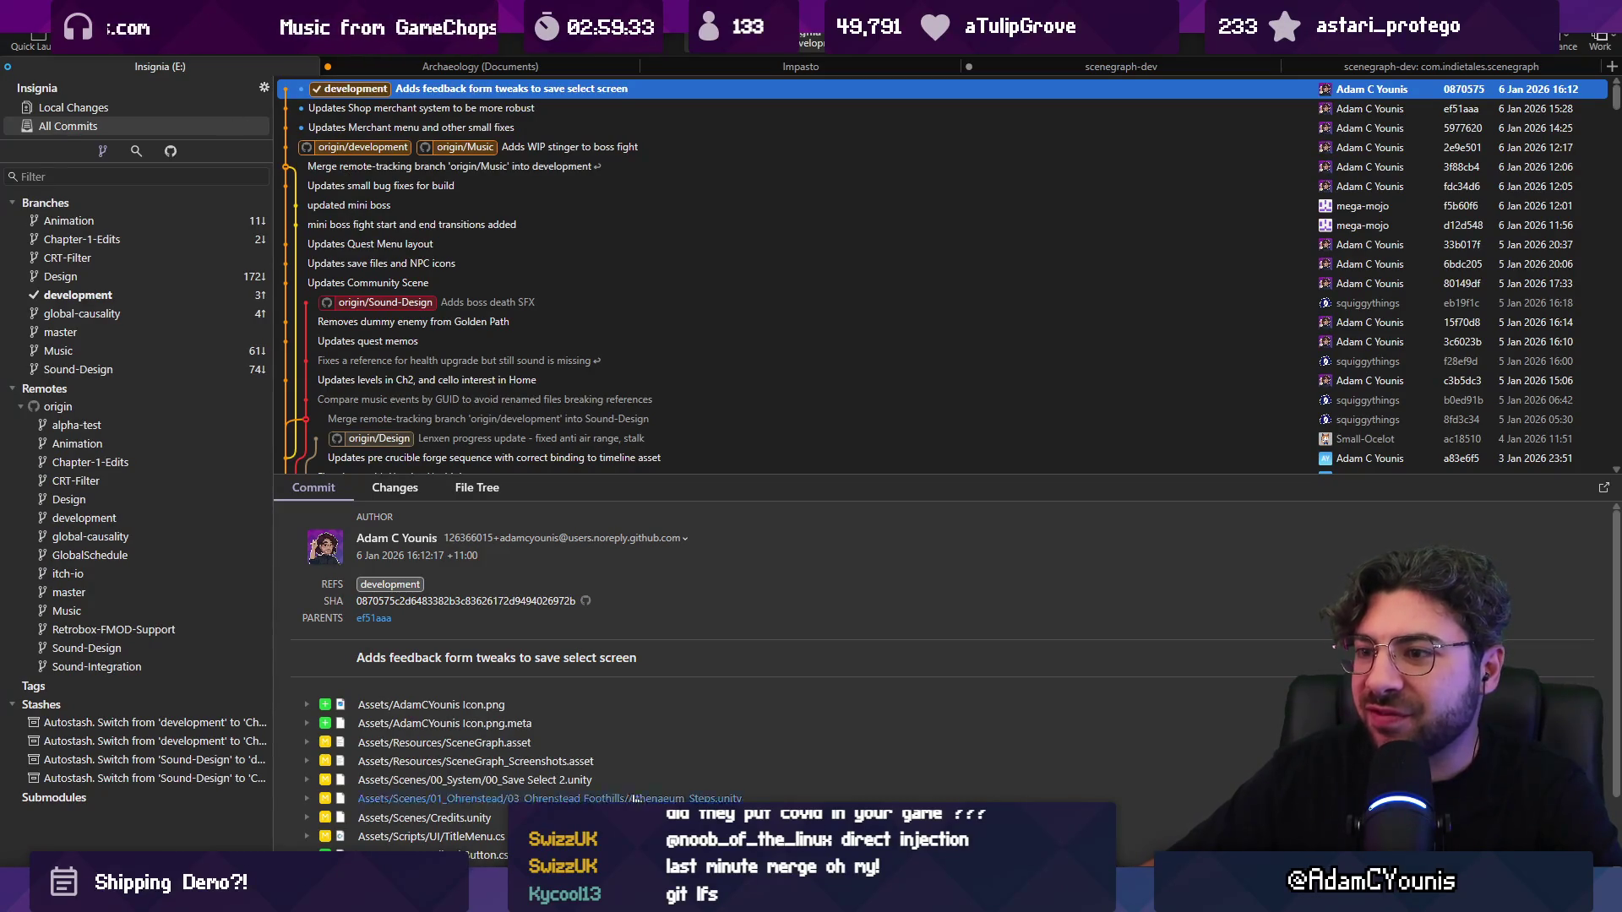
pyautogui.hotkey('alt', 'Tab')
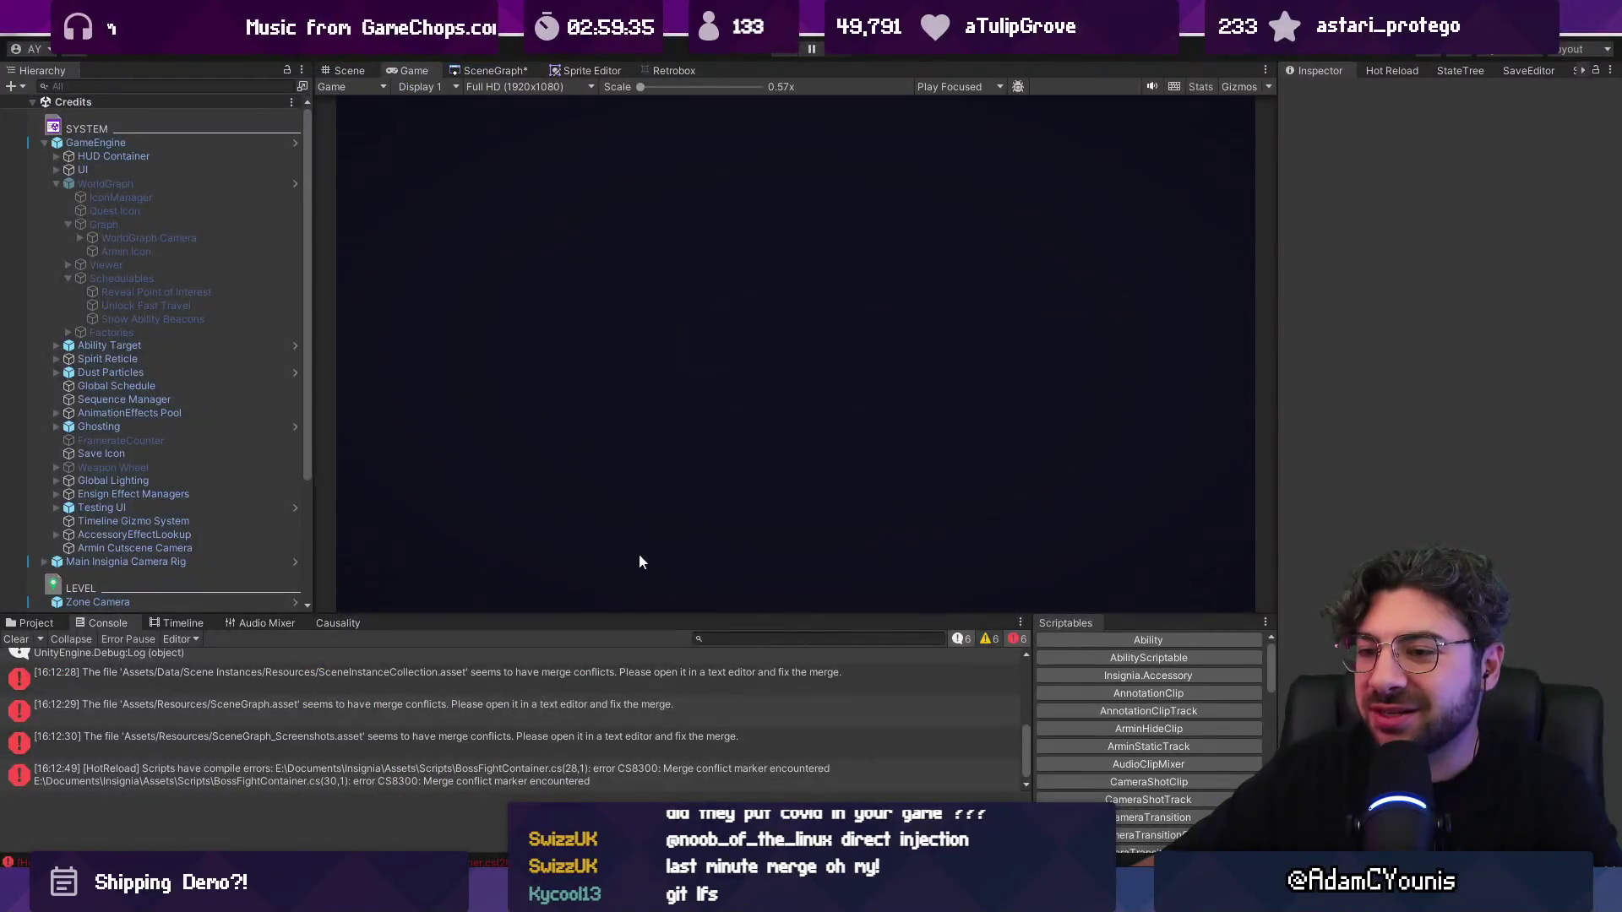
pyautogui.click(25, 639)
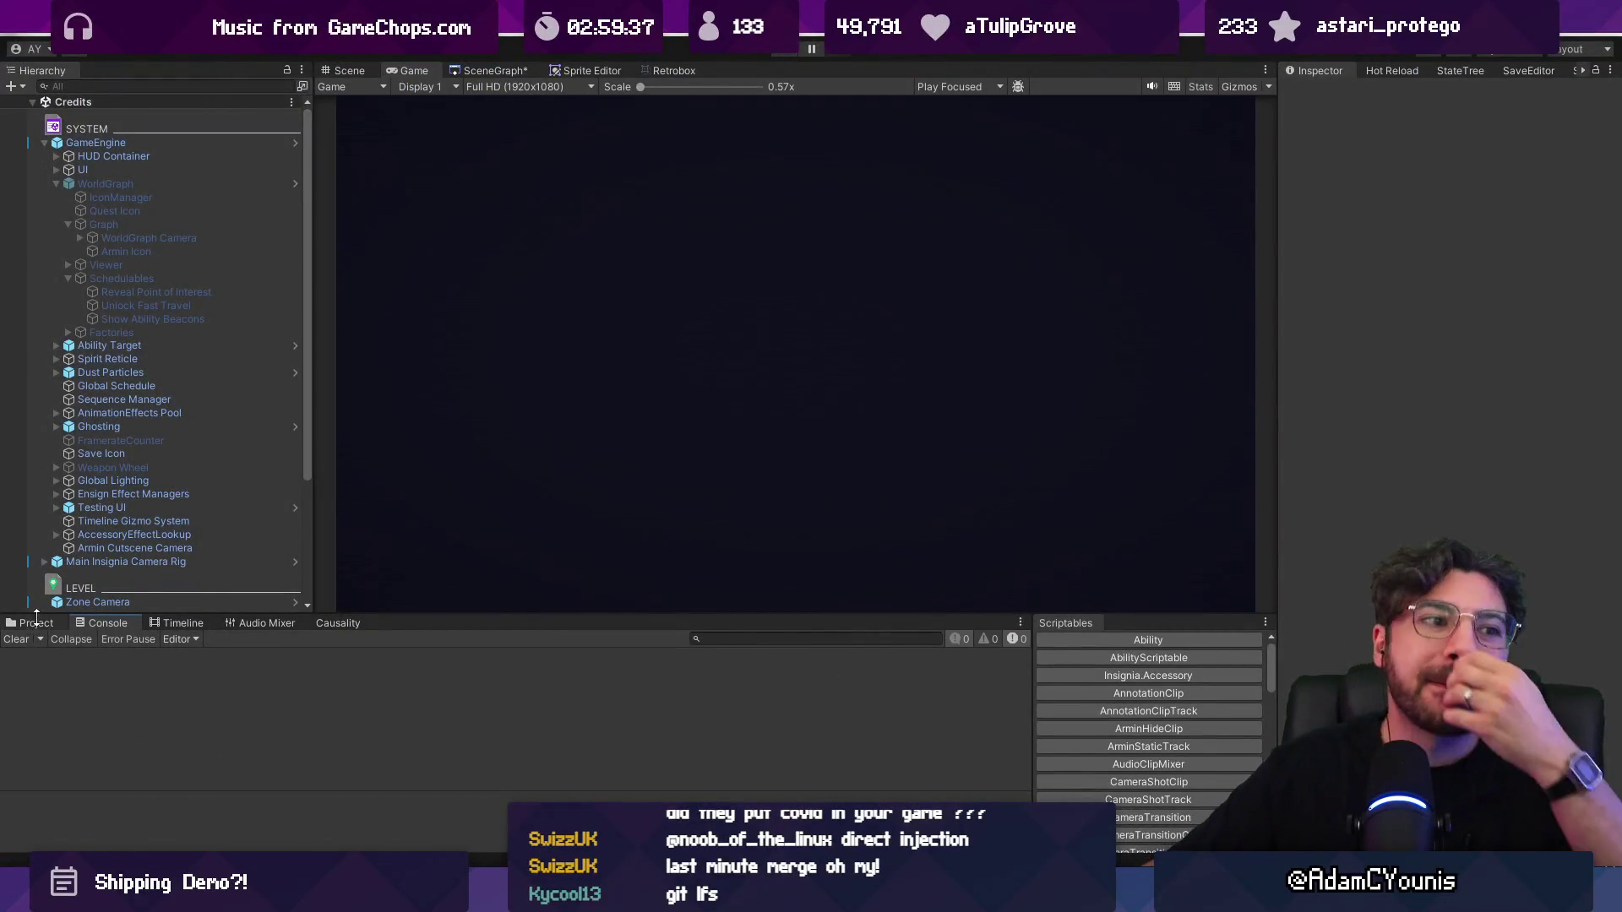
# Step: Open the Indie Tales Scene Graph settings and confirm compression is still RGBA32, then go to VS Code
pyautogui.click(497, 71)
pyautogui.scroll(-8, 910, 348)
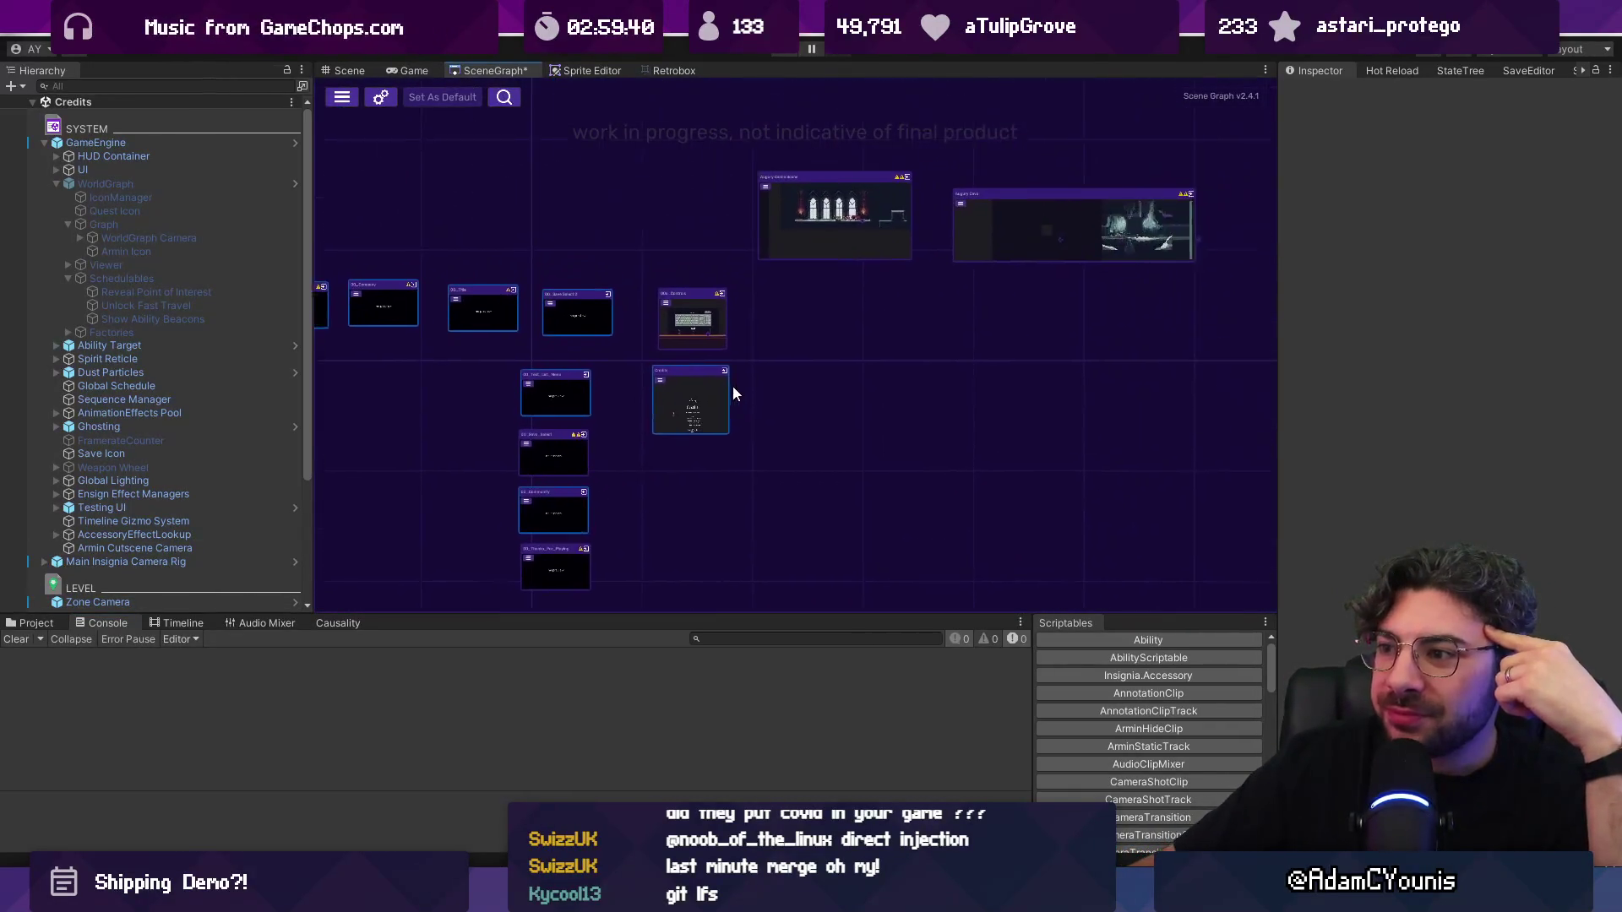
pyautogui.click(387, 95)
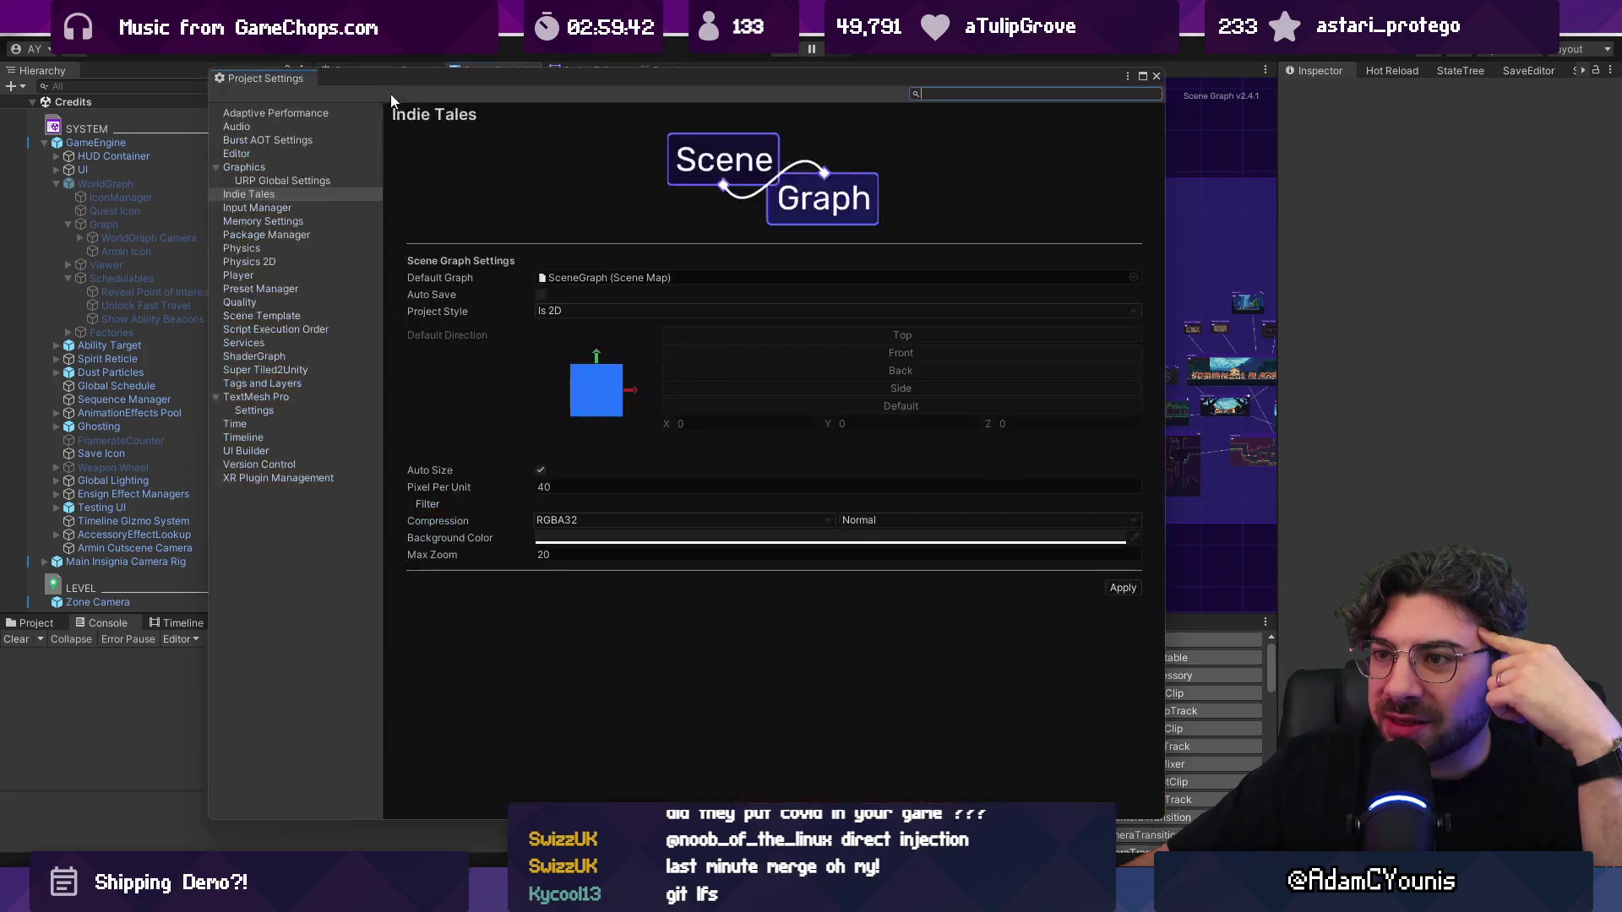
pyautogui.click(540, 522)
pyautogui.click(494, 520)
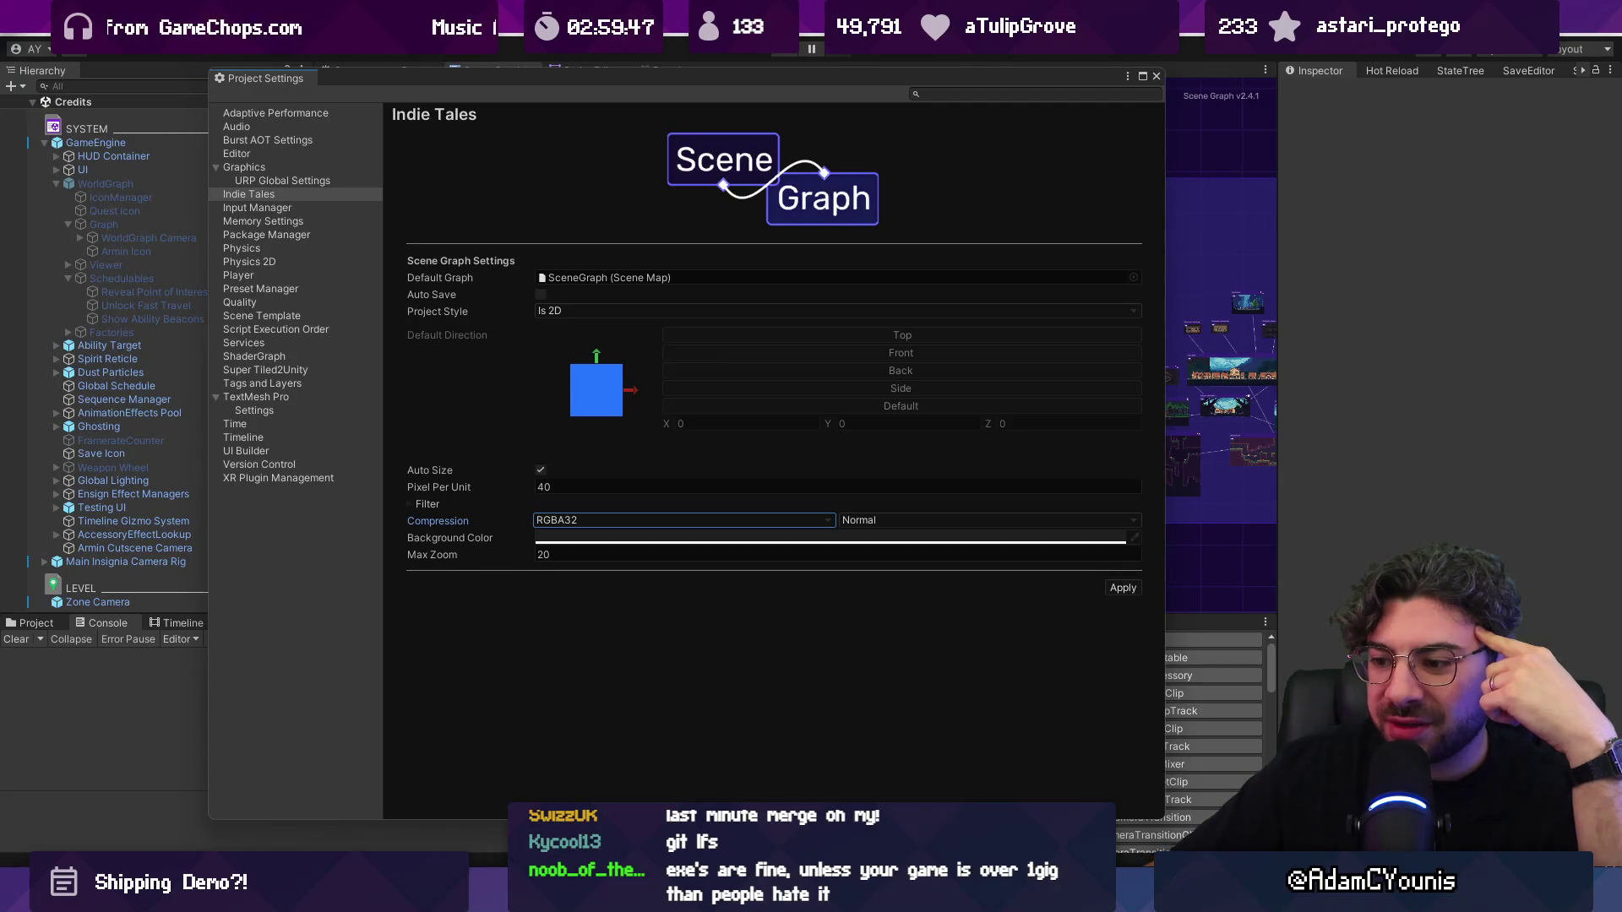
pyautogui.hotkey('alt', 'Tab')
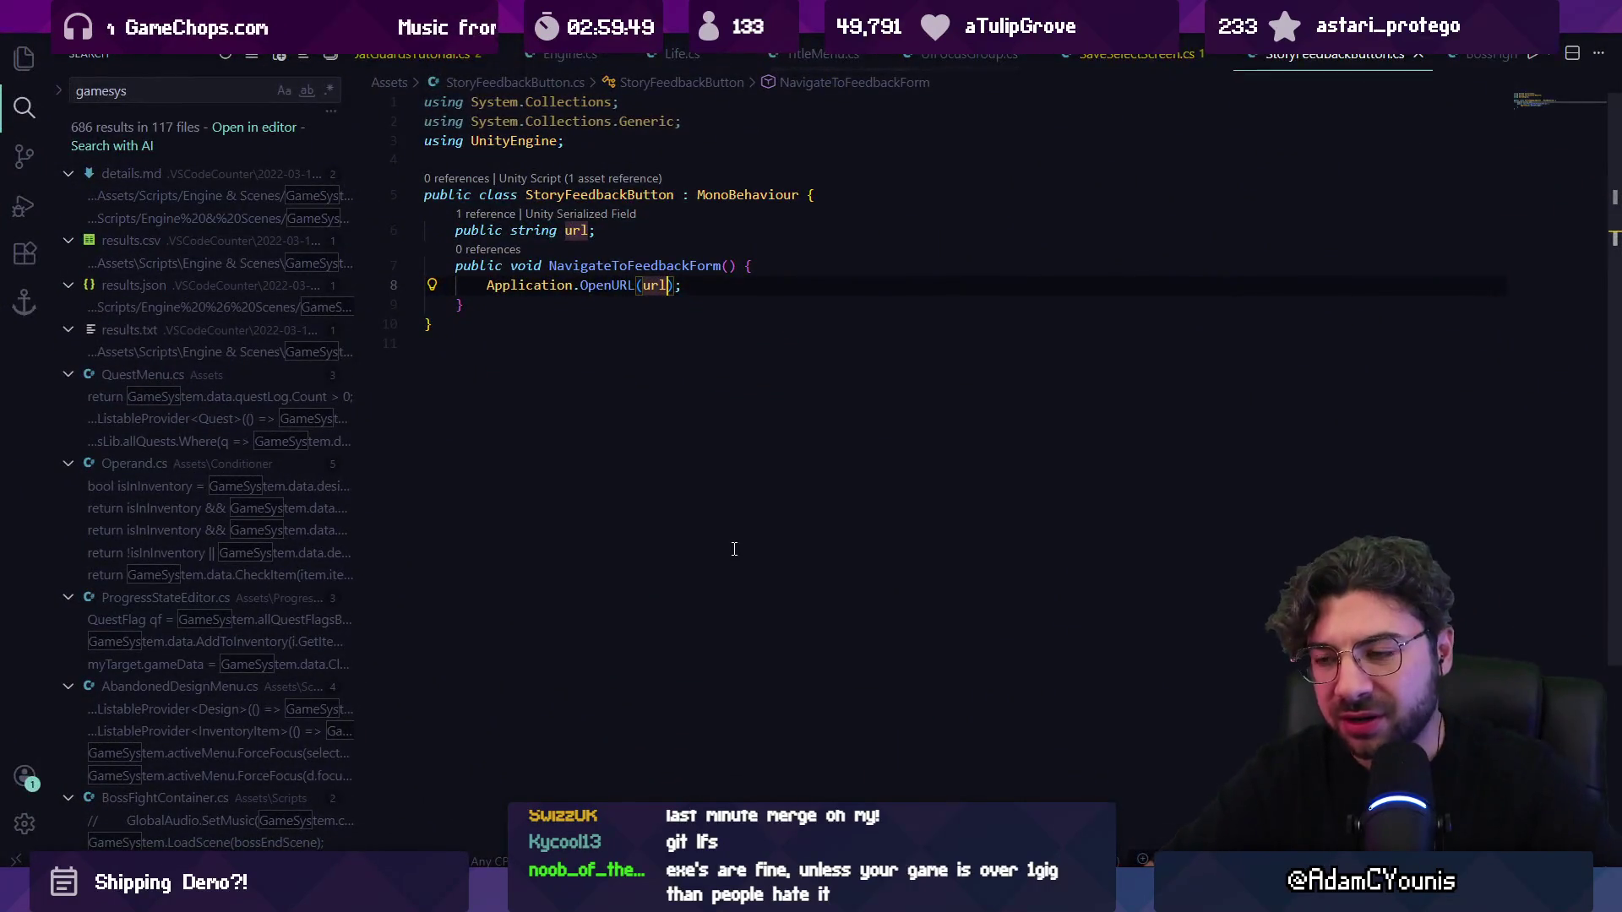
# Step: Ask Copilot in a new chat which Texture2D compression suits Windows; it recommends BC7
pyautogui.hotkey('ctrl', 'alt', 'i')
pyautogui.write('what is')
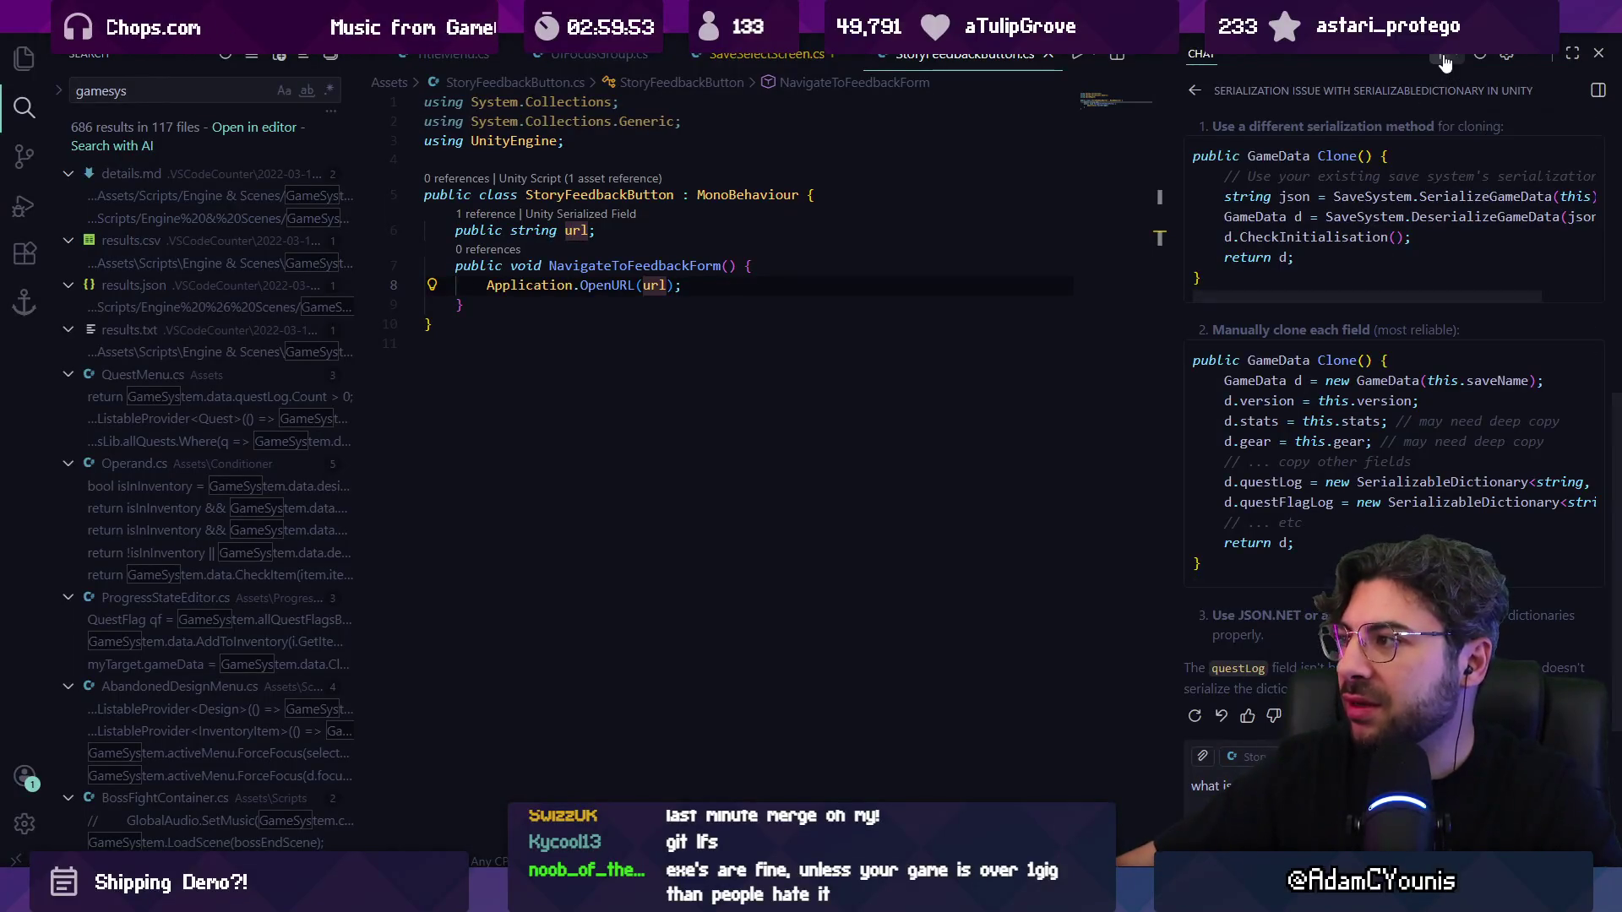
pyautogui.hotkey('ctrl', 'l')
pyautogui.write('what')
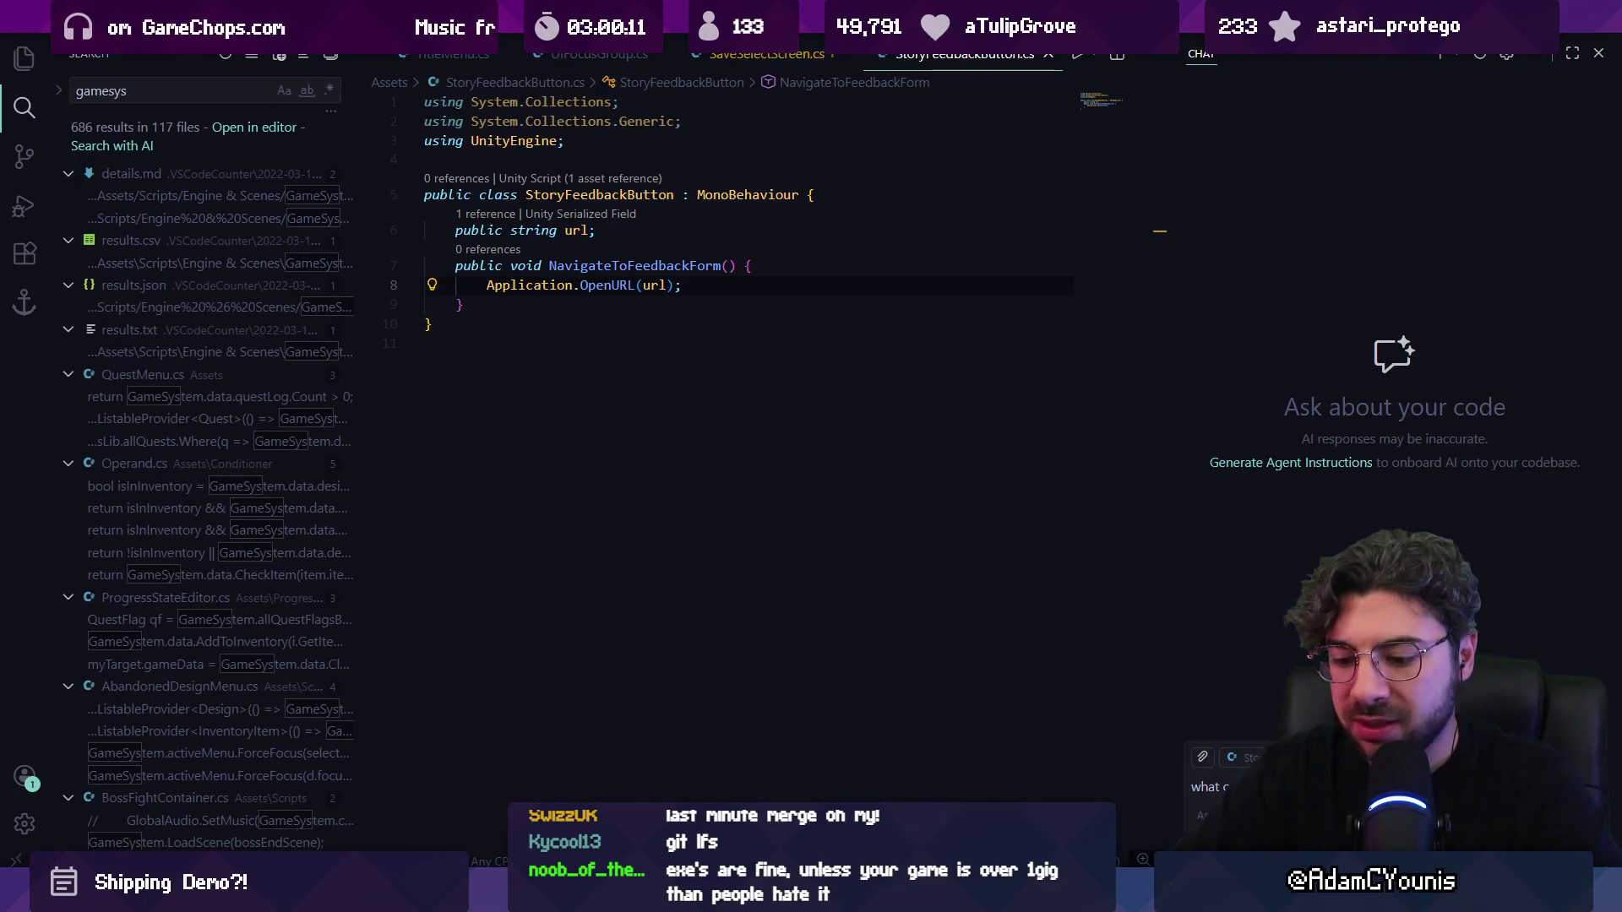
pyautogui.write('window')
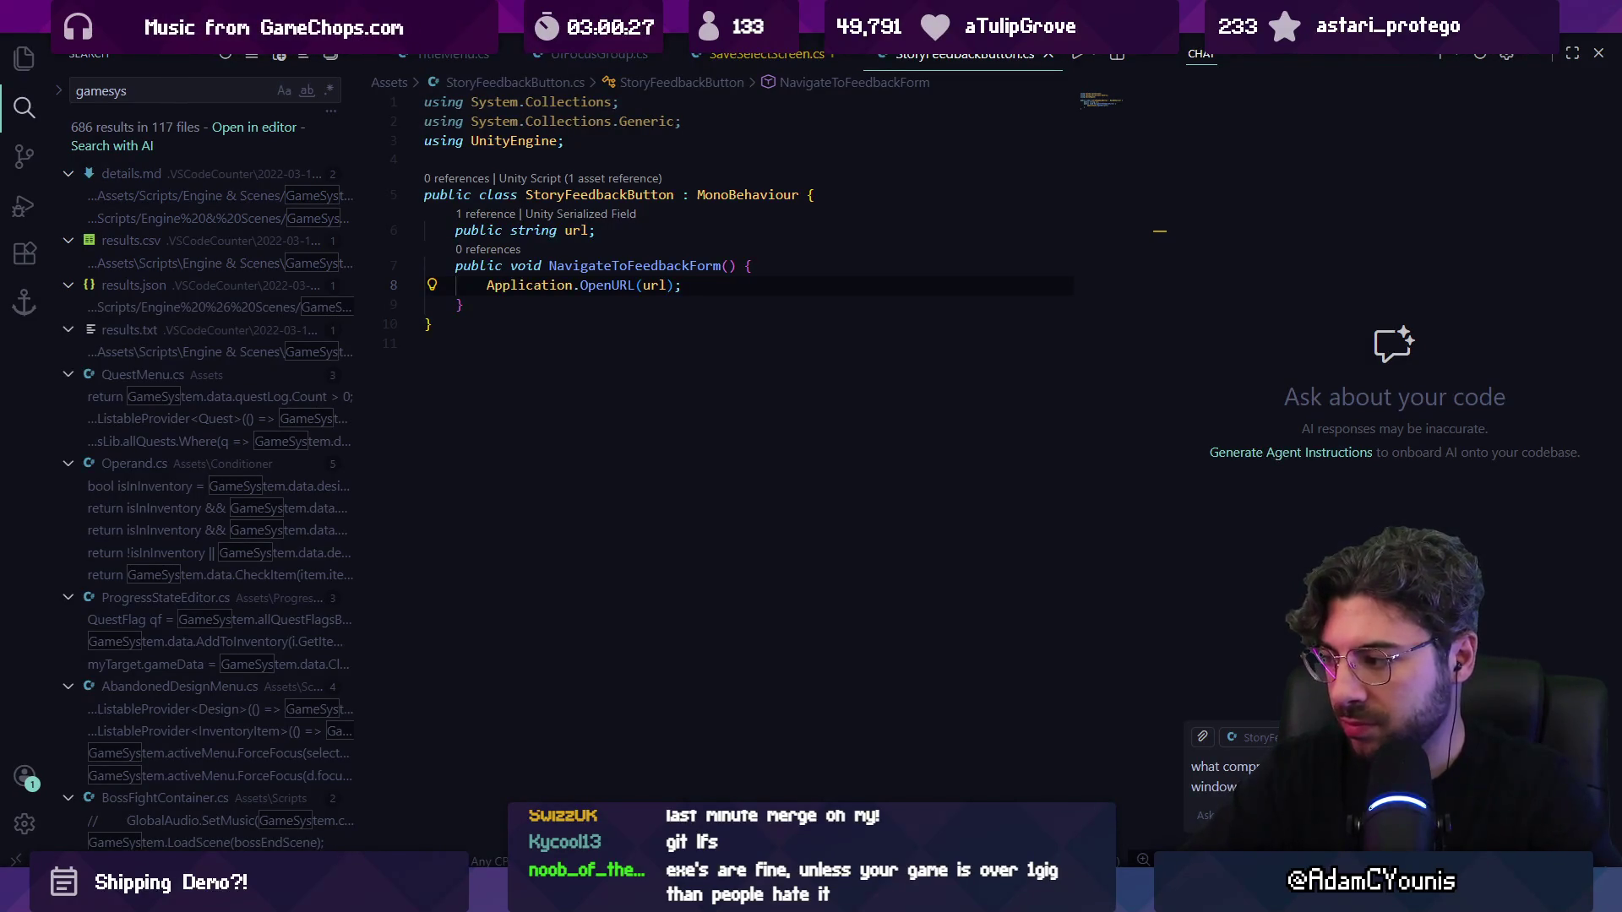
pyautogui.press('Return')
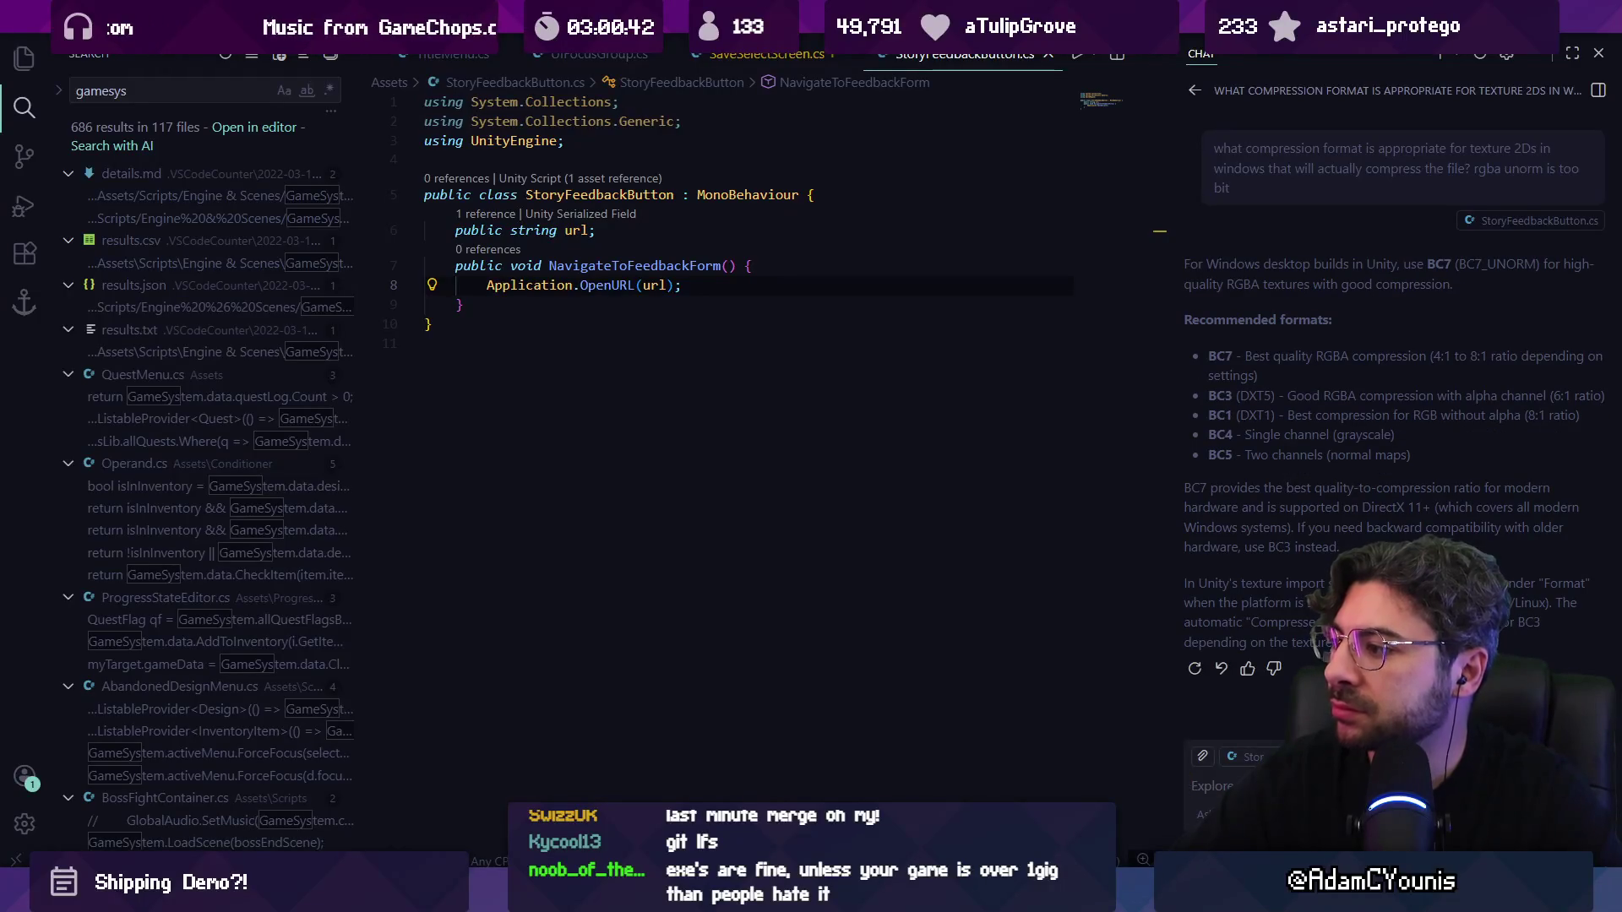
pyautogui.hotkey('alt', 'Tab')
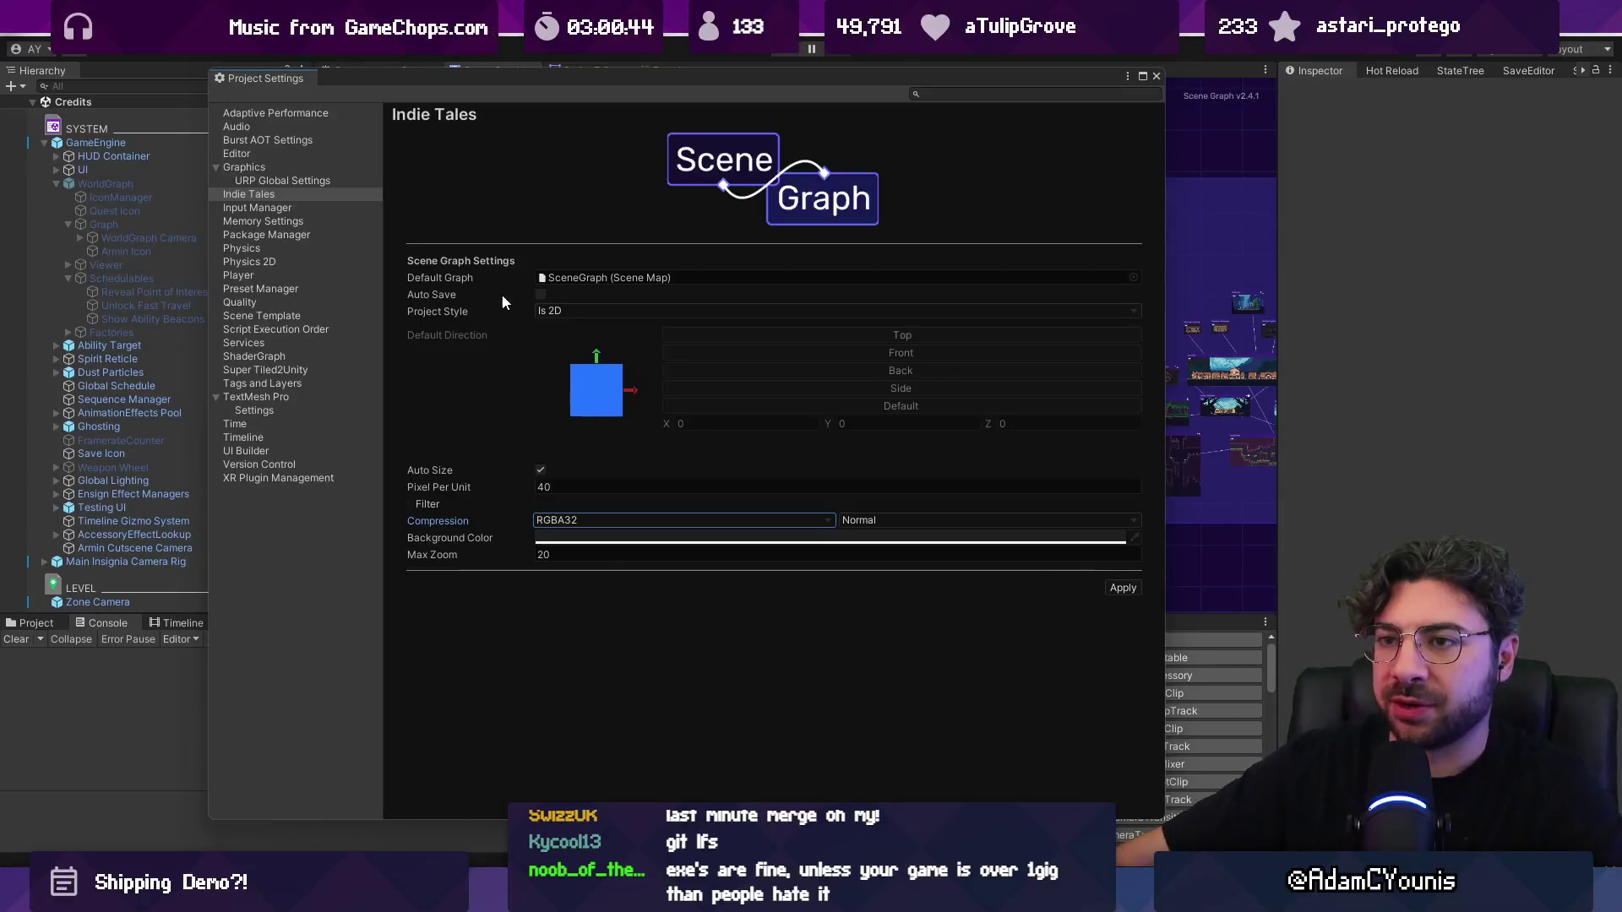
# Step: Close the Project Settings window and switch to Fork
pyautogui.click(1156, 76)
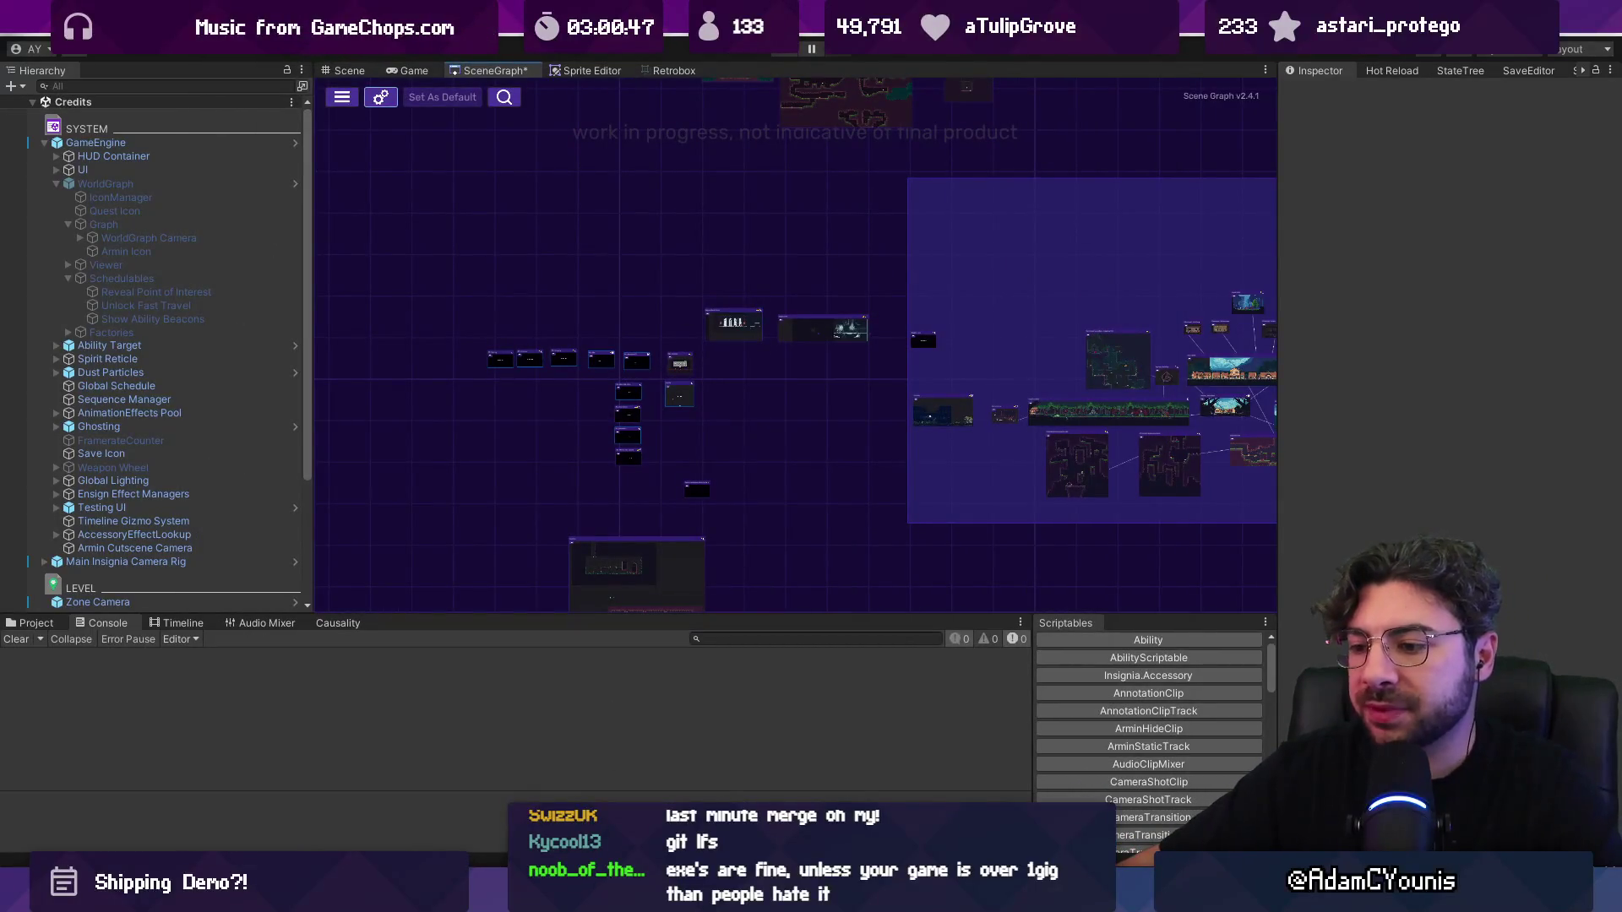
pyautogui.moveTo(574, 887)
pyautogui.moveTo(729, 781)
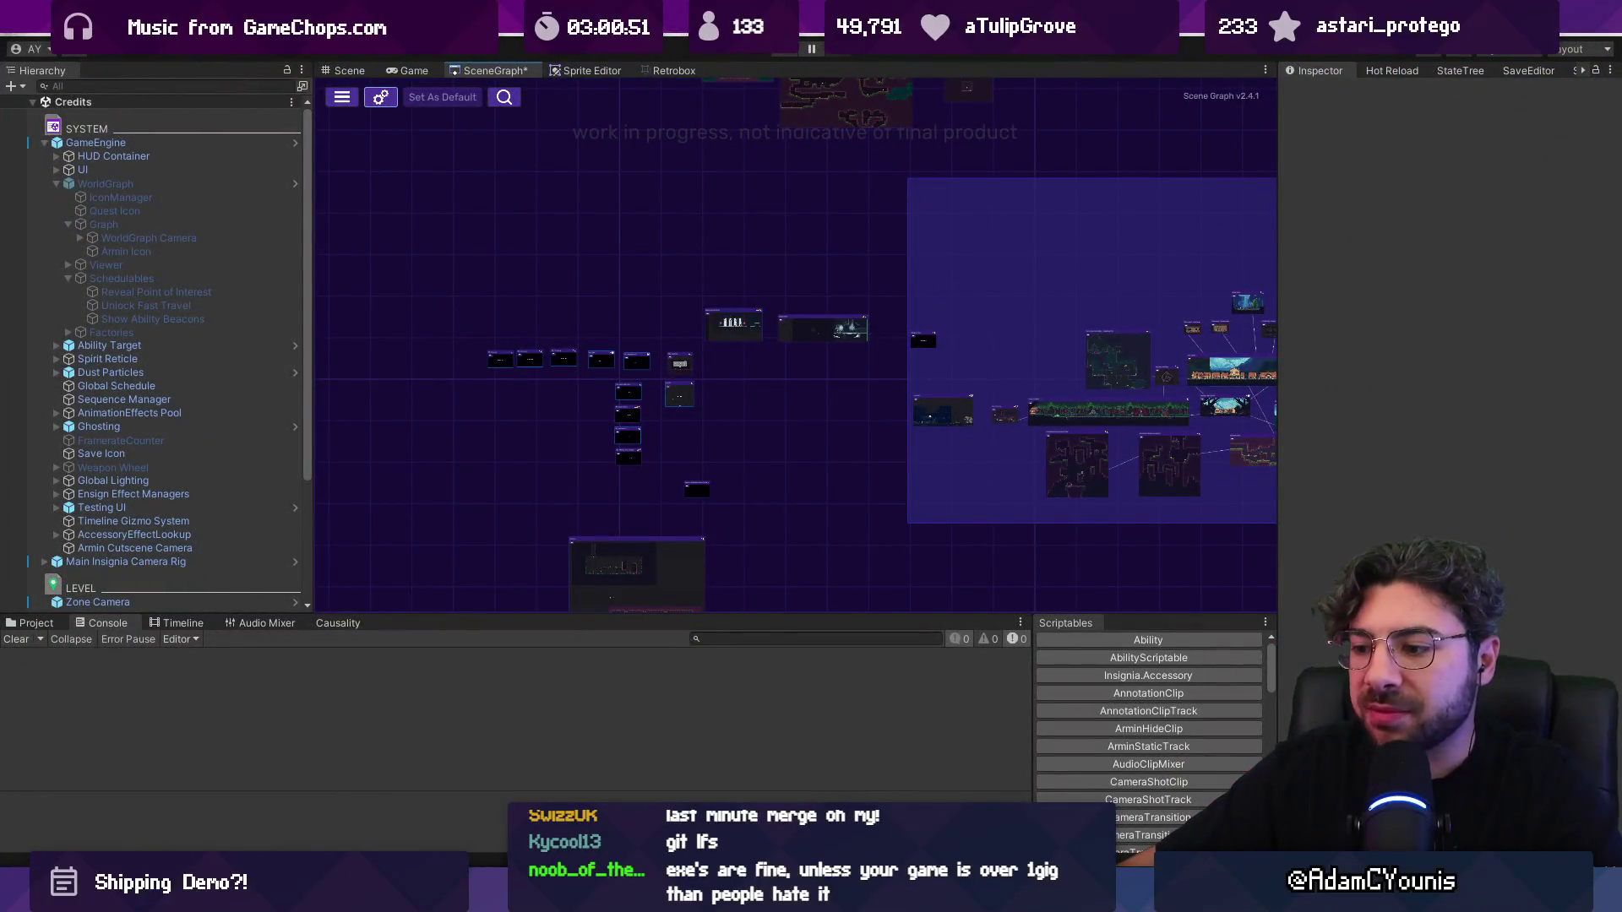
pyautogui.hotkey('alt', 'Tab')
pyautogui.hotkey('alt', 'Tab')
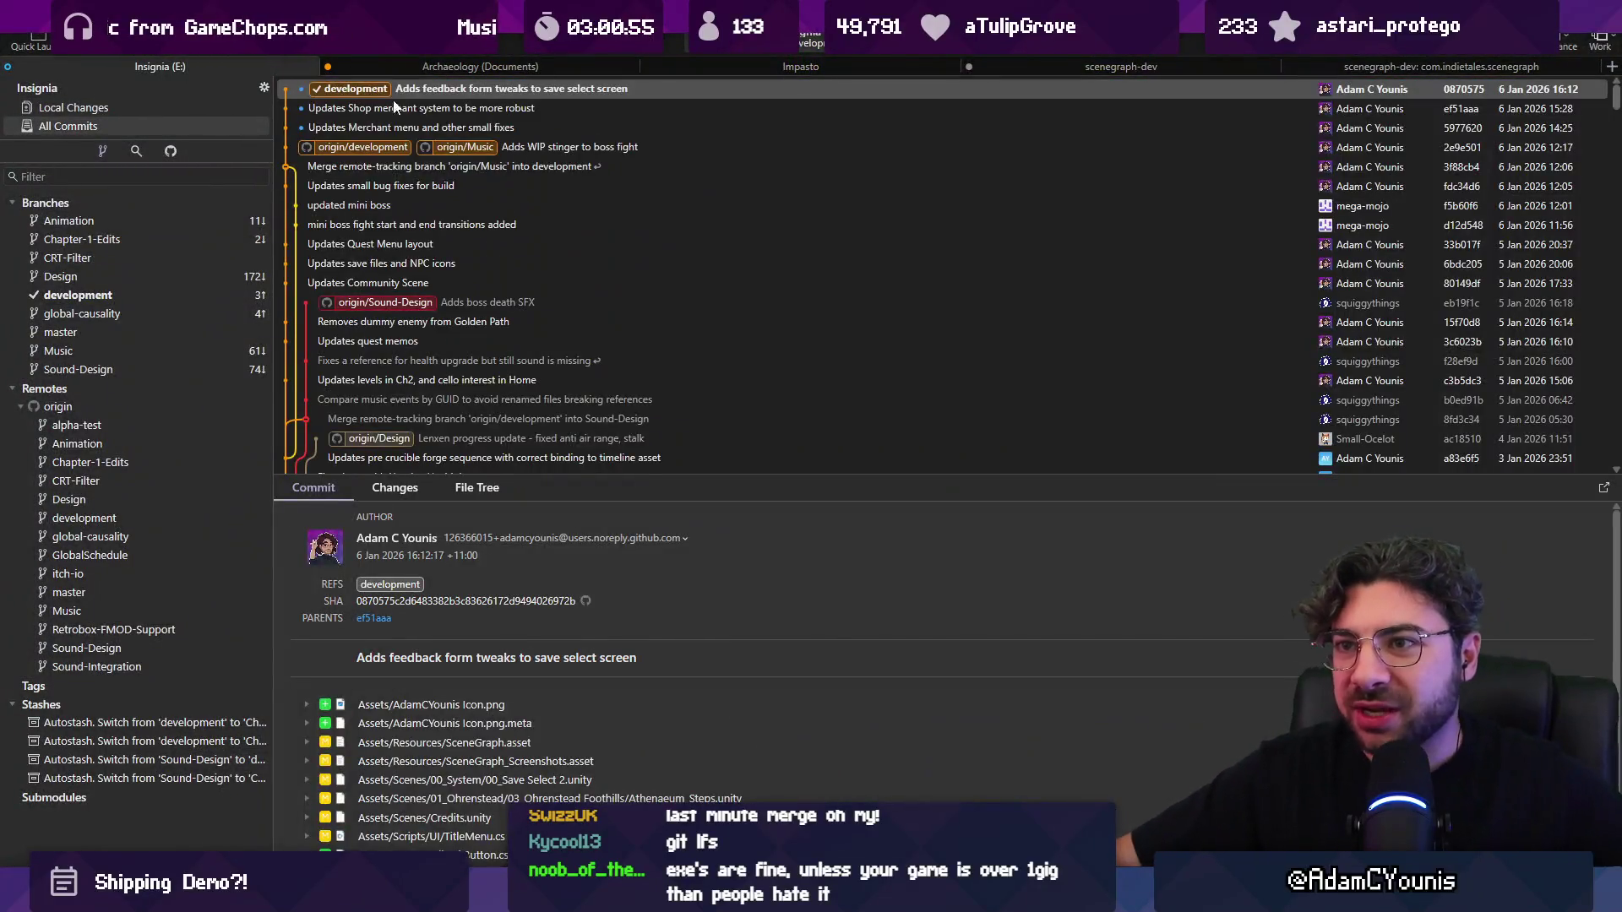
# Step: Push development again, dismiss the oversized-asset rejection, and return to Unity
pyautogui.click(408, 95)
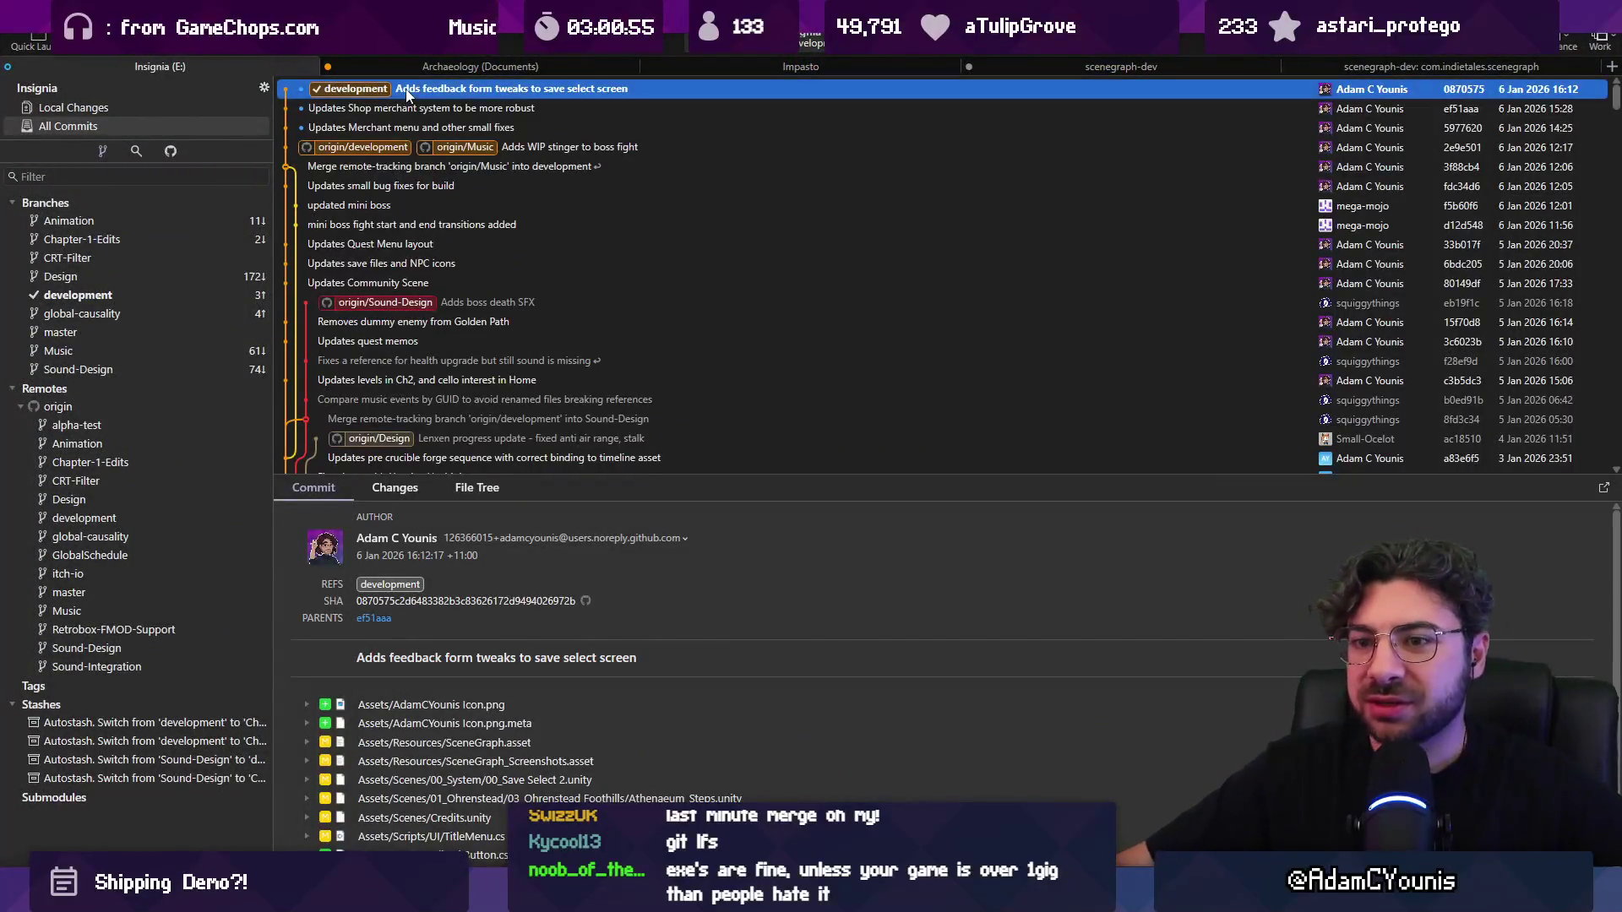
pyautogui.moveTo(612, 497)
pyautogui.mouseDown()
pyautogui.moveTo(612, 210)
pyautogui.moveTo(612, 547)
pyautogui.mouseUp()
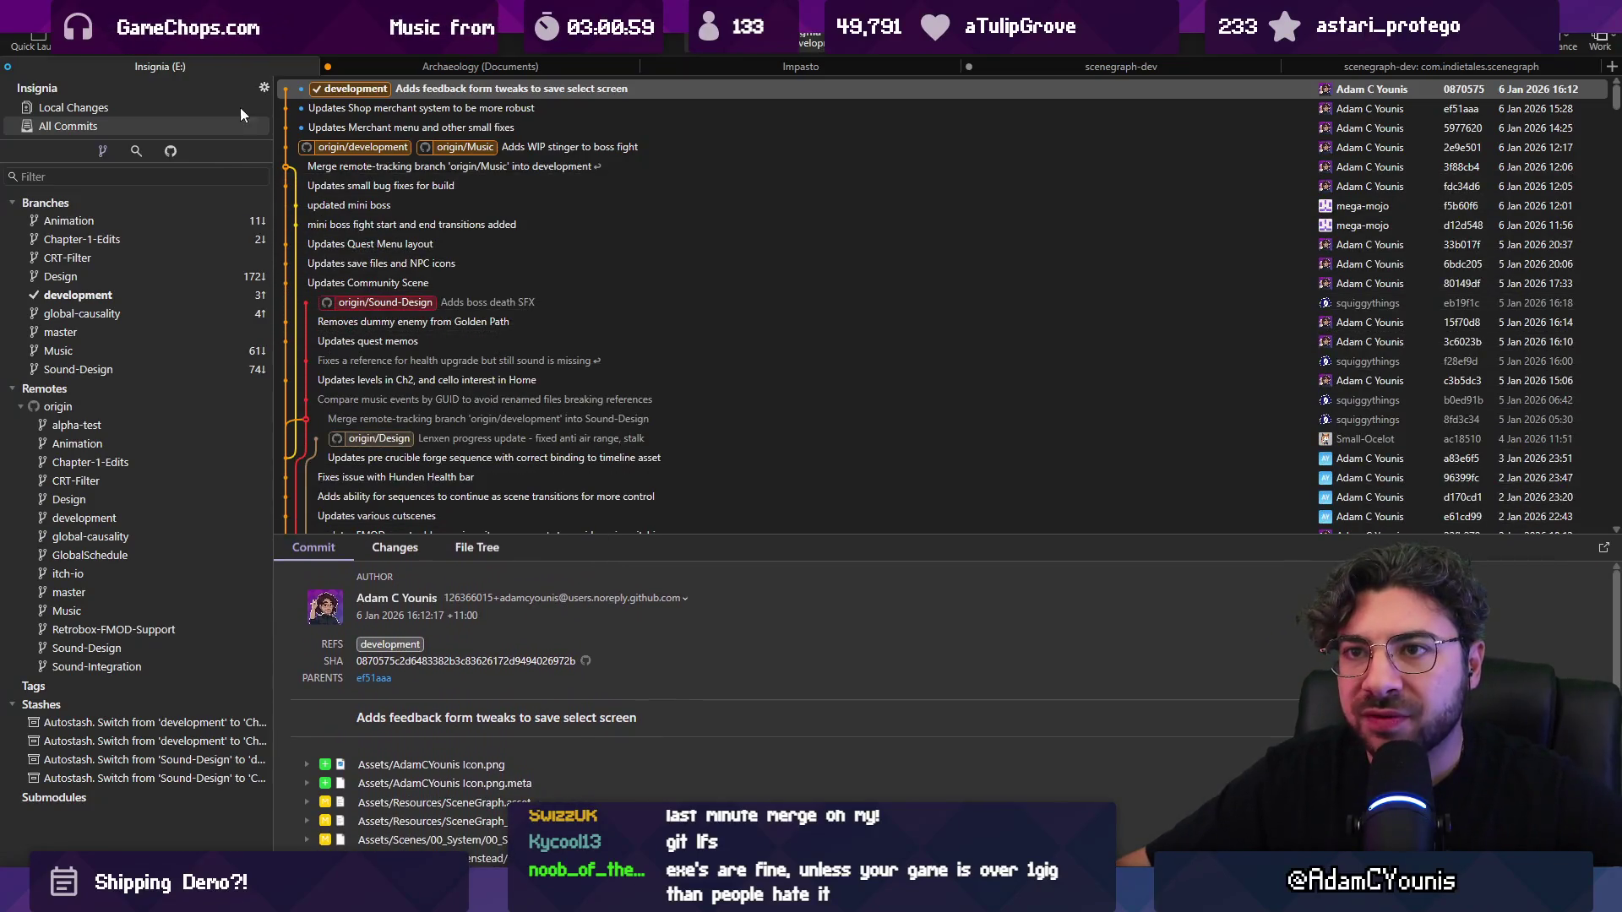
pyautogui.click(181, 53)
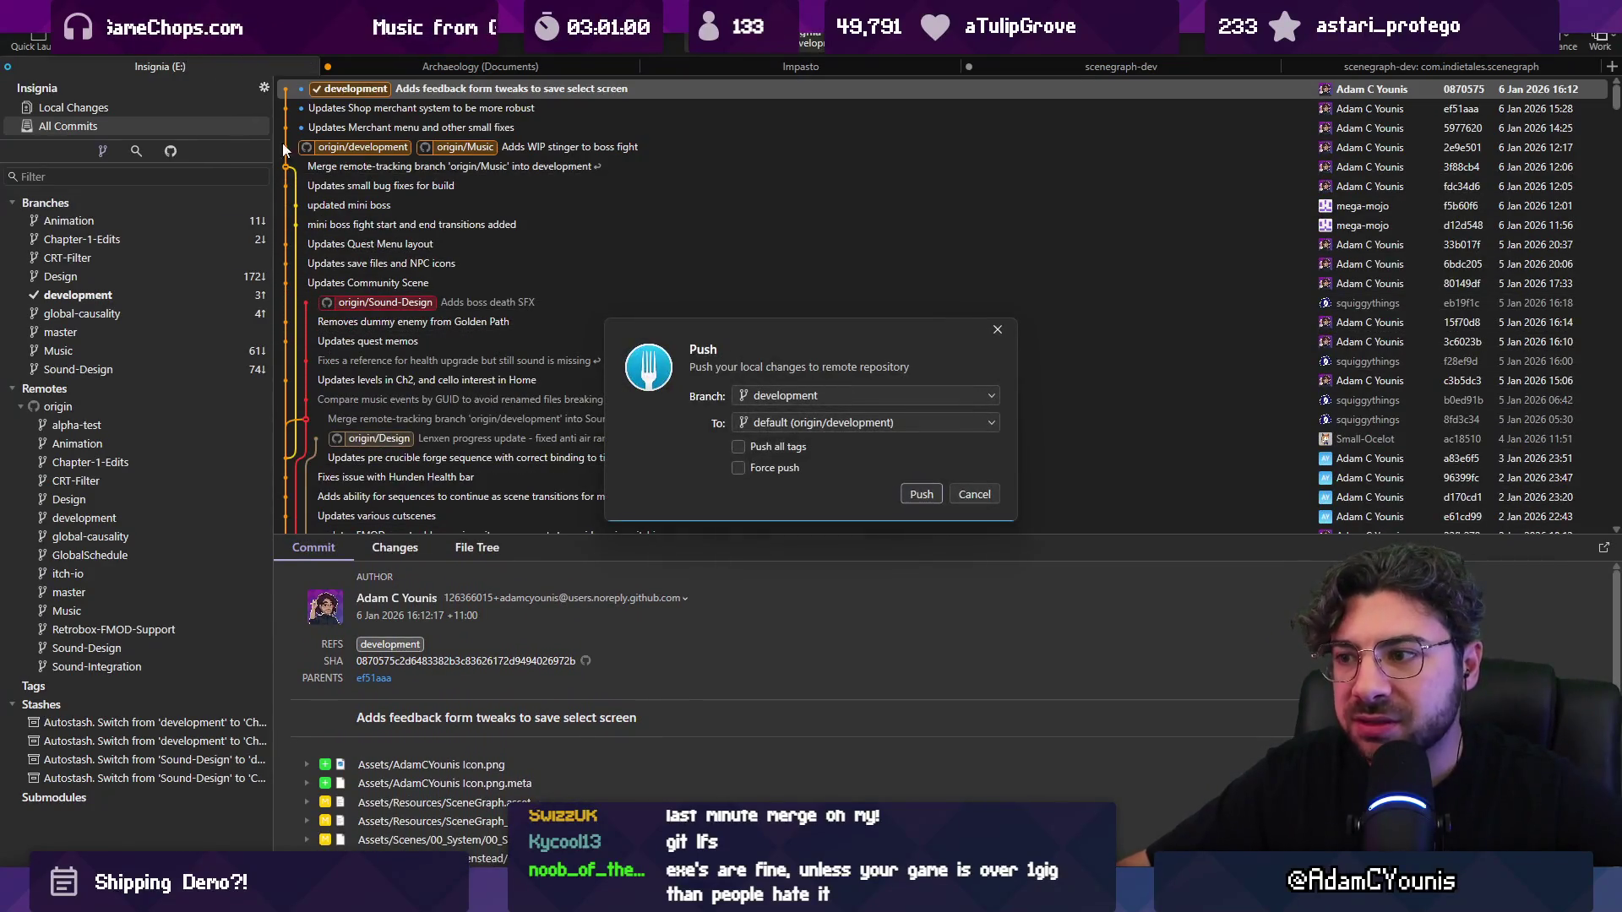
pyautogui.click(920, 497)
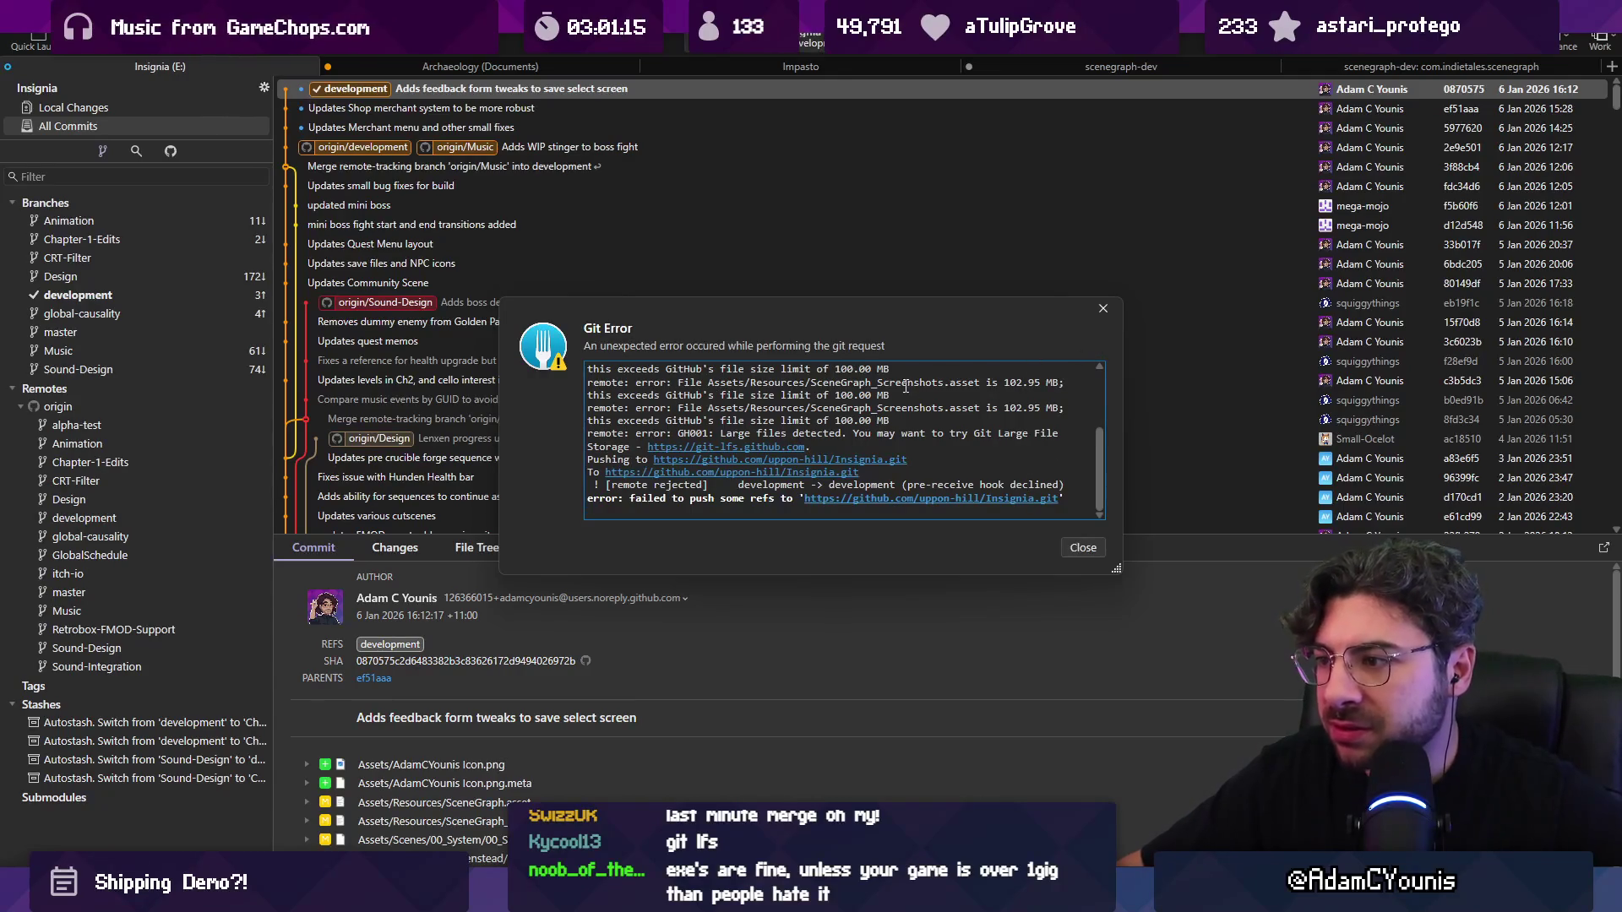
pyautogui.click(1100, 311)
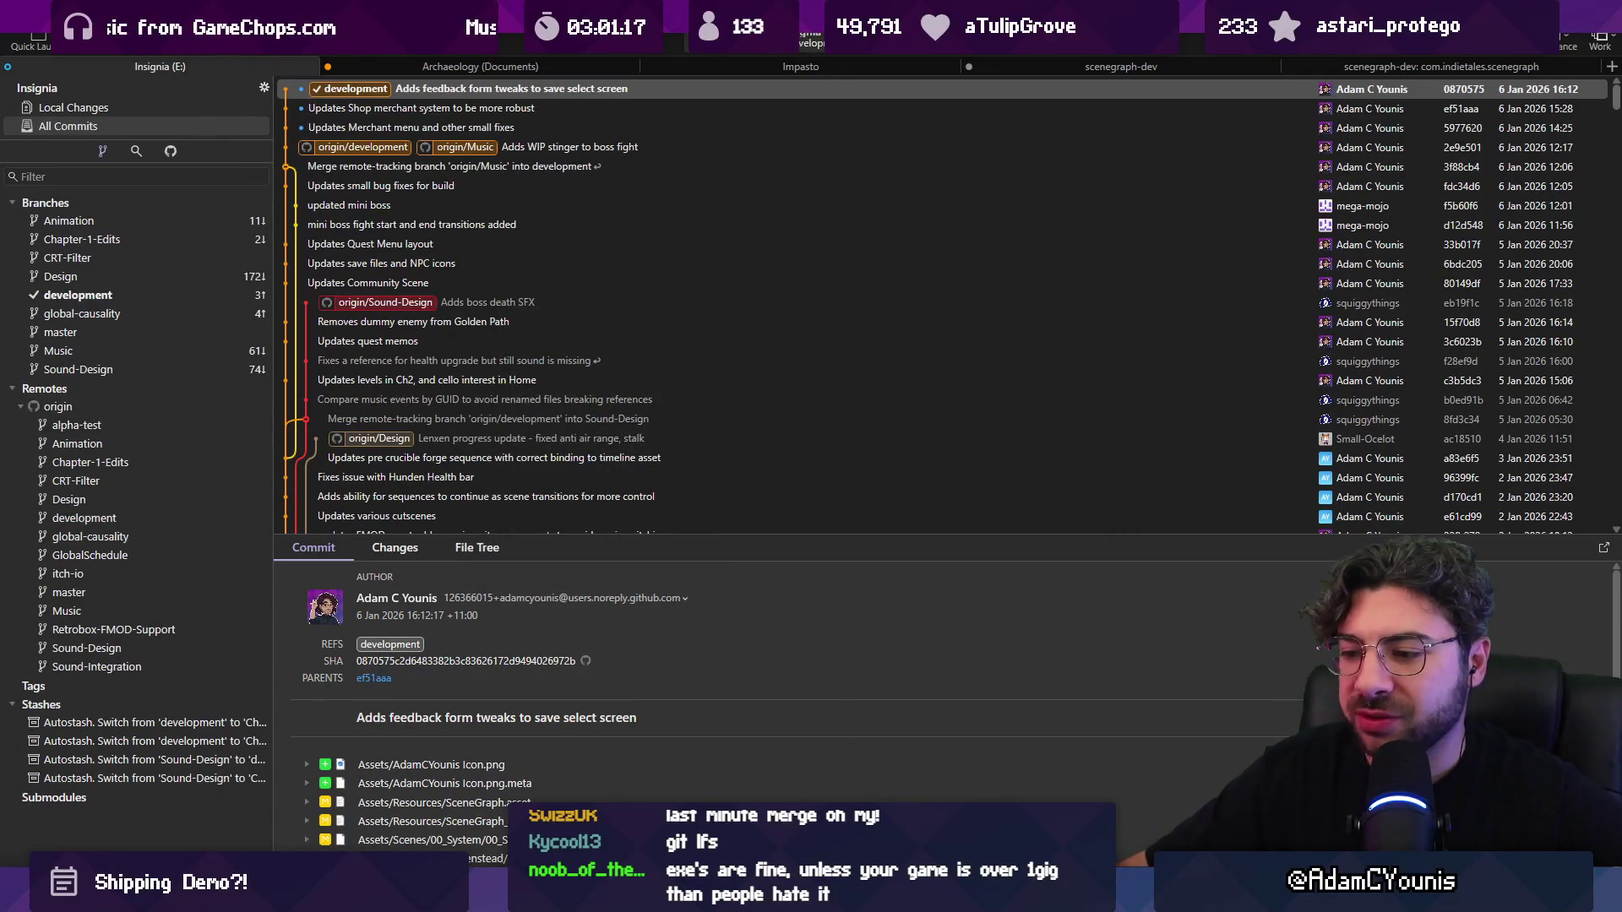
pyautogui.hotkey('alt', 'Tab')
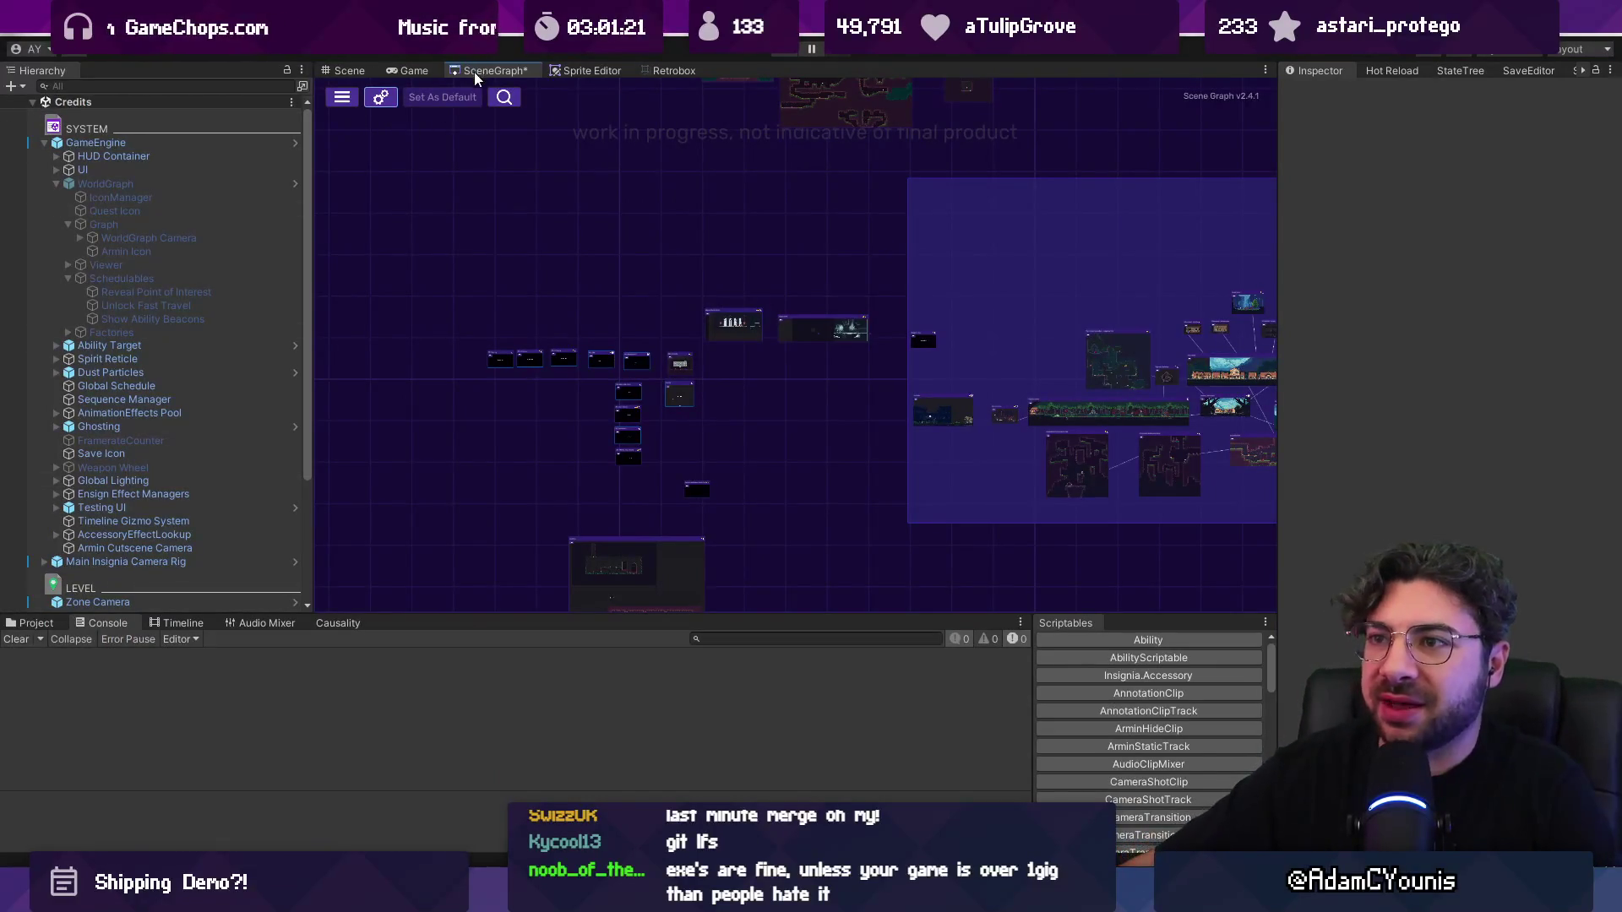
# Step: Switch the Scene Graph screenshot compression in Project Settings from RGBA32 to BC5
pyautogui.click(378, 101)
pyautogui.click(621, 520)
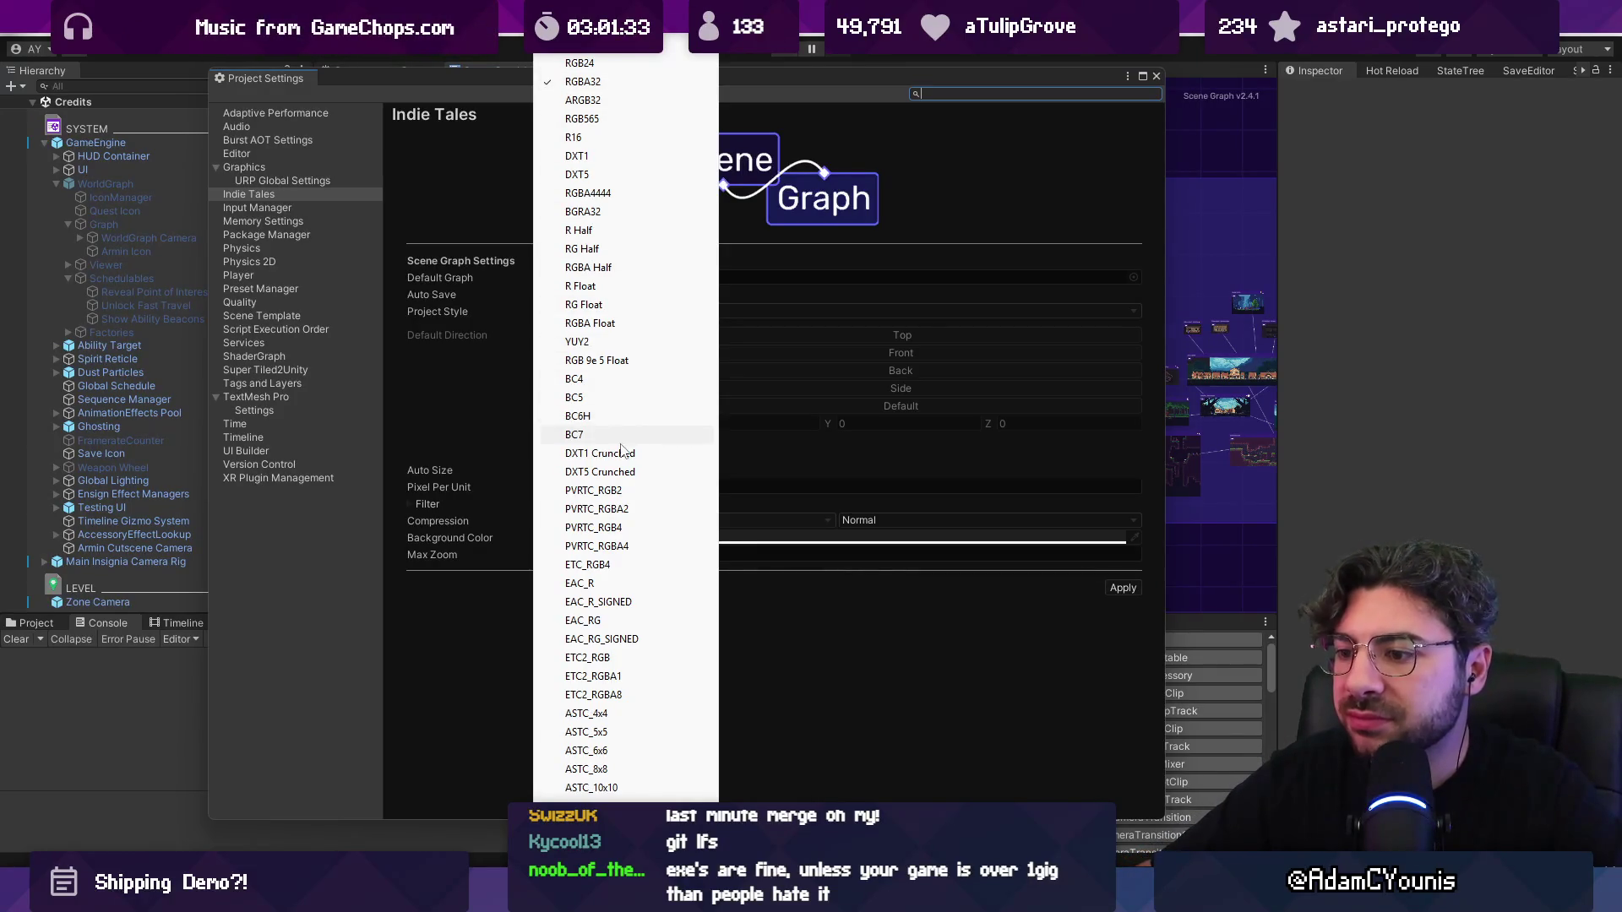
pyautogui.scroll(-3, 625, 425)
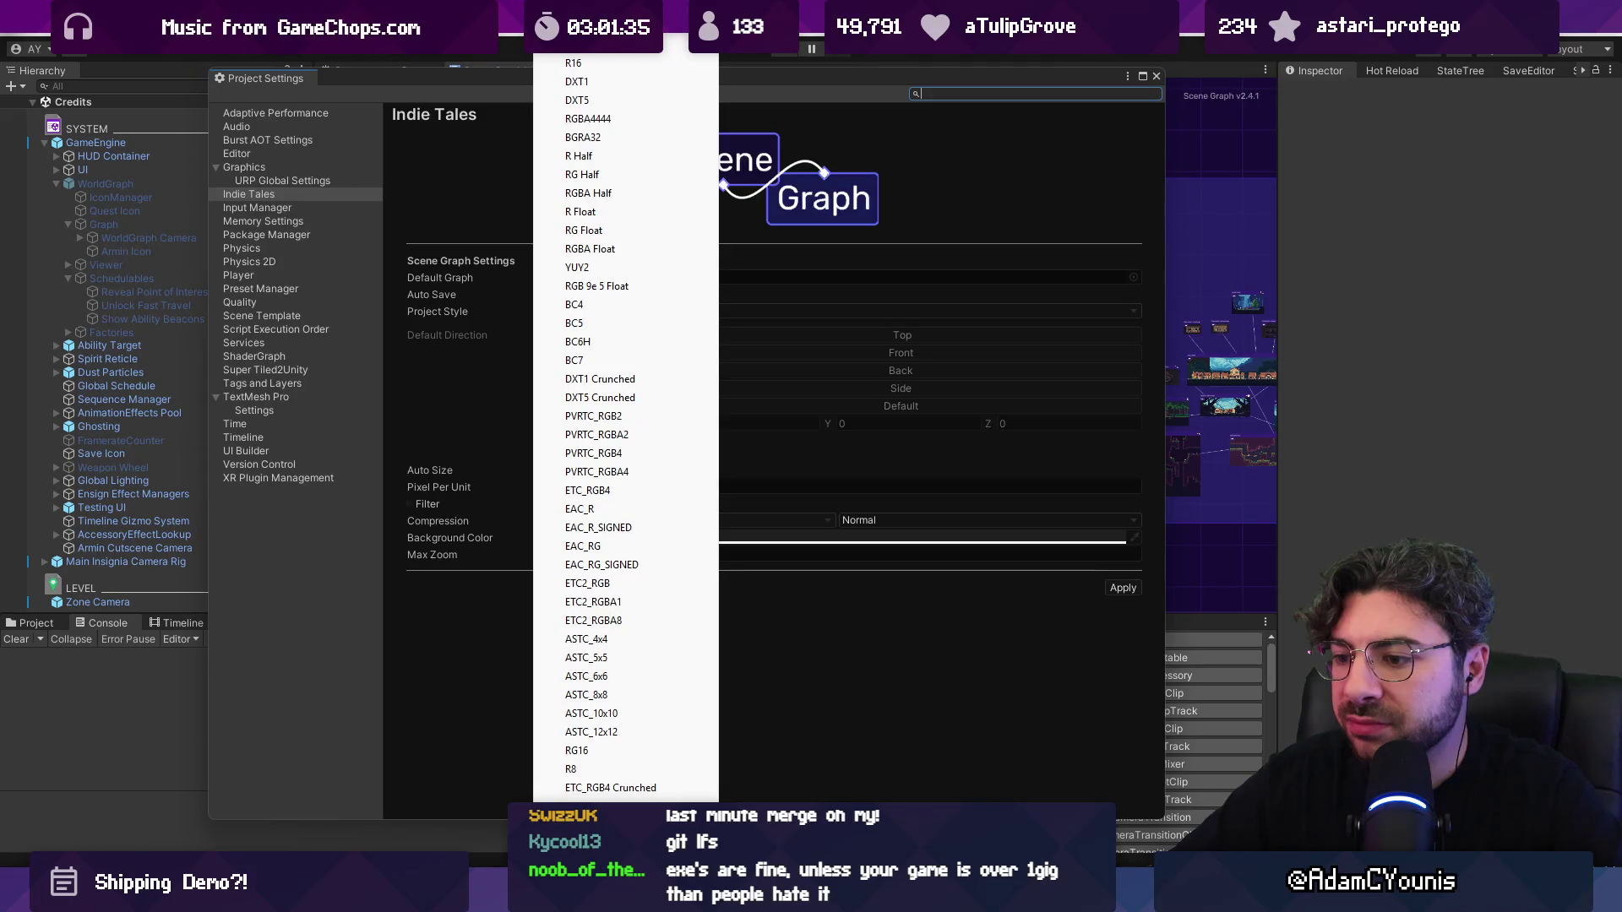
pyautogui.scroll(-4, 625, 426)
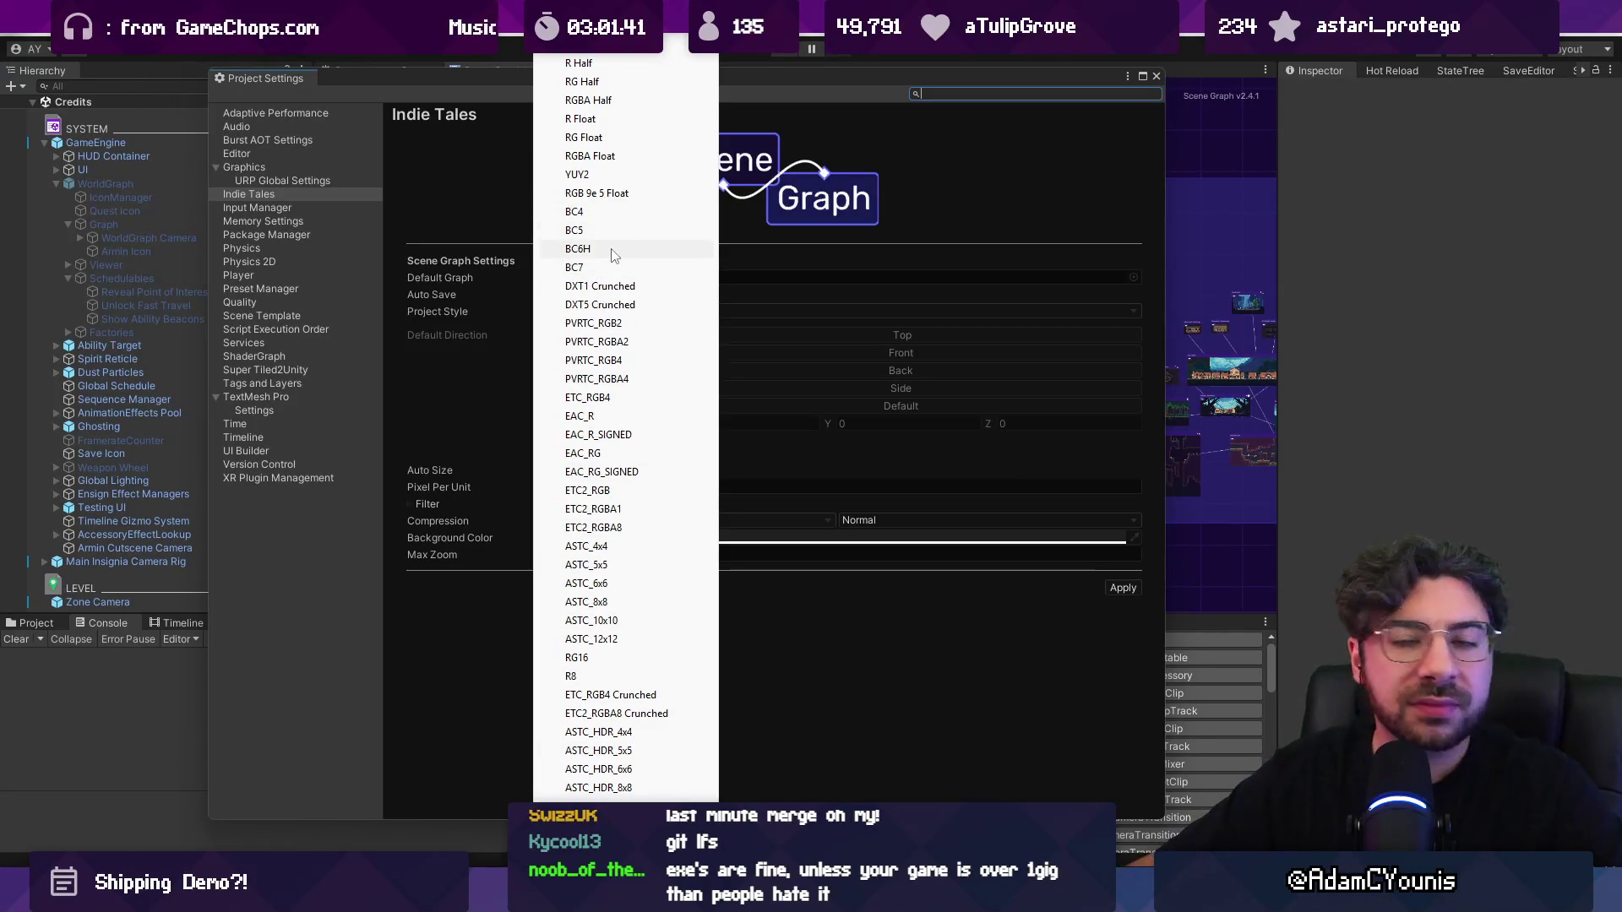
pyautogui.scroll(6, 625, 422)
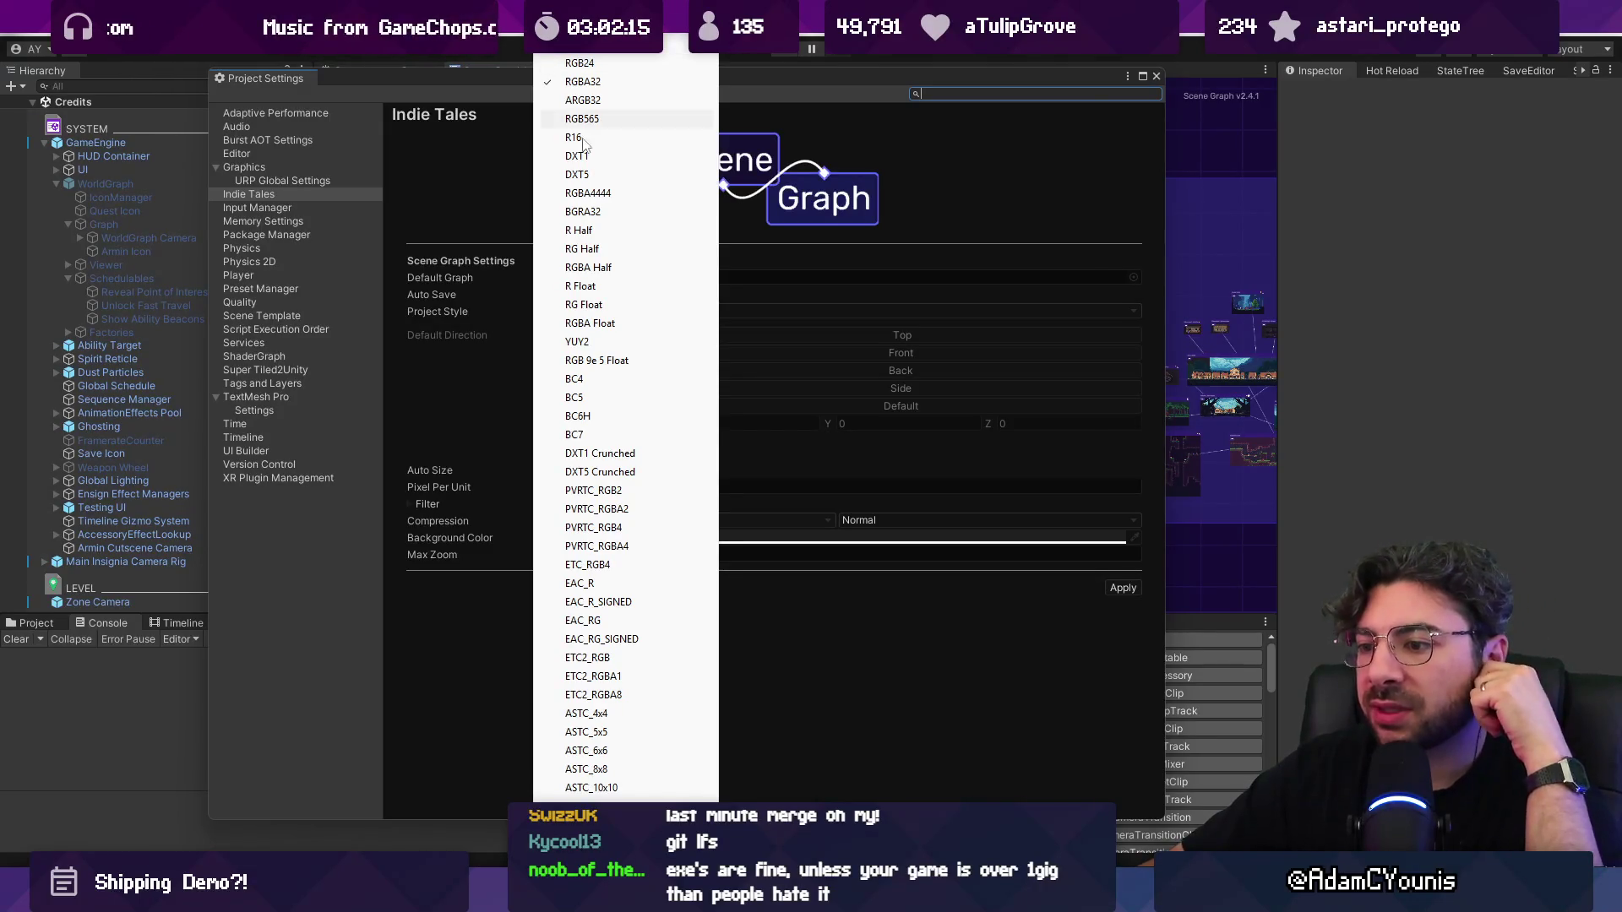
pyautogui.scroll(-3, 625, 422)
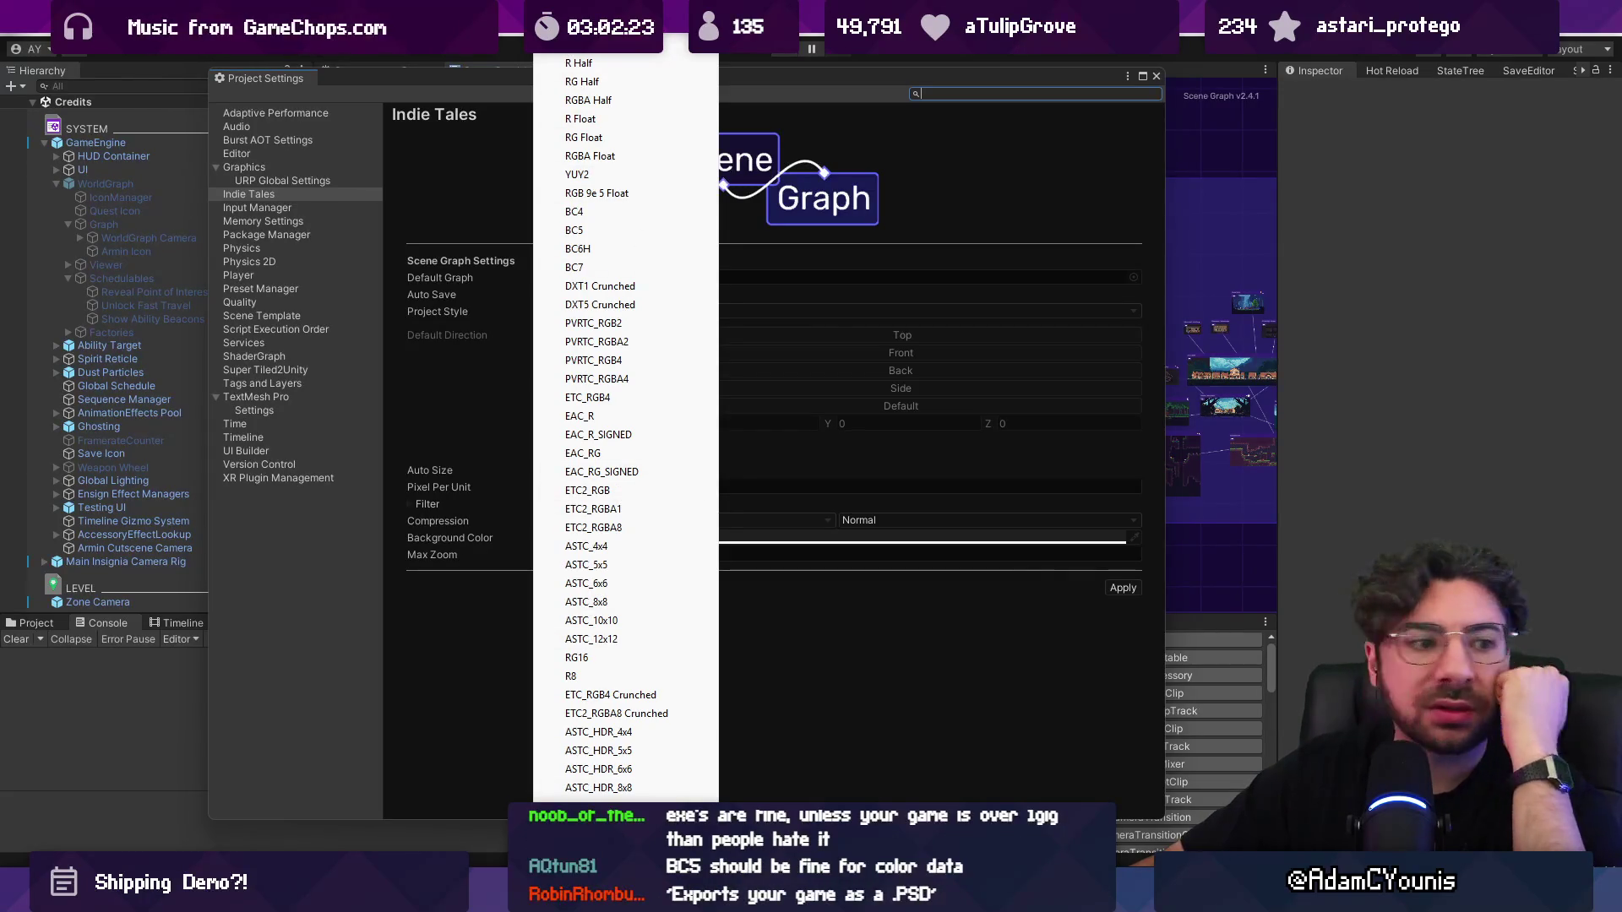
pyautogui.scroll(3, 625, 422)
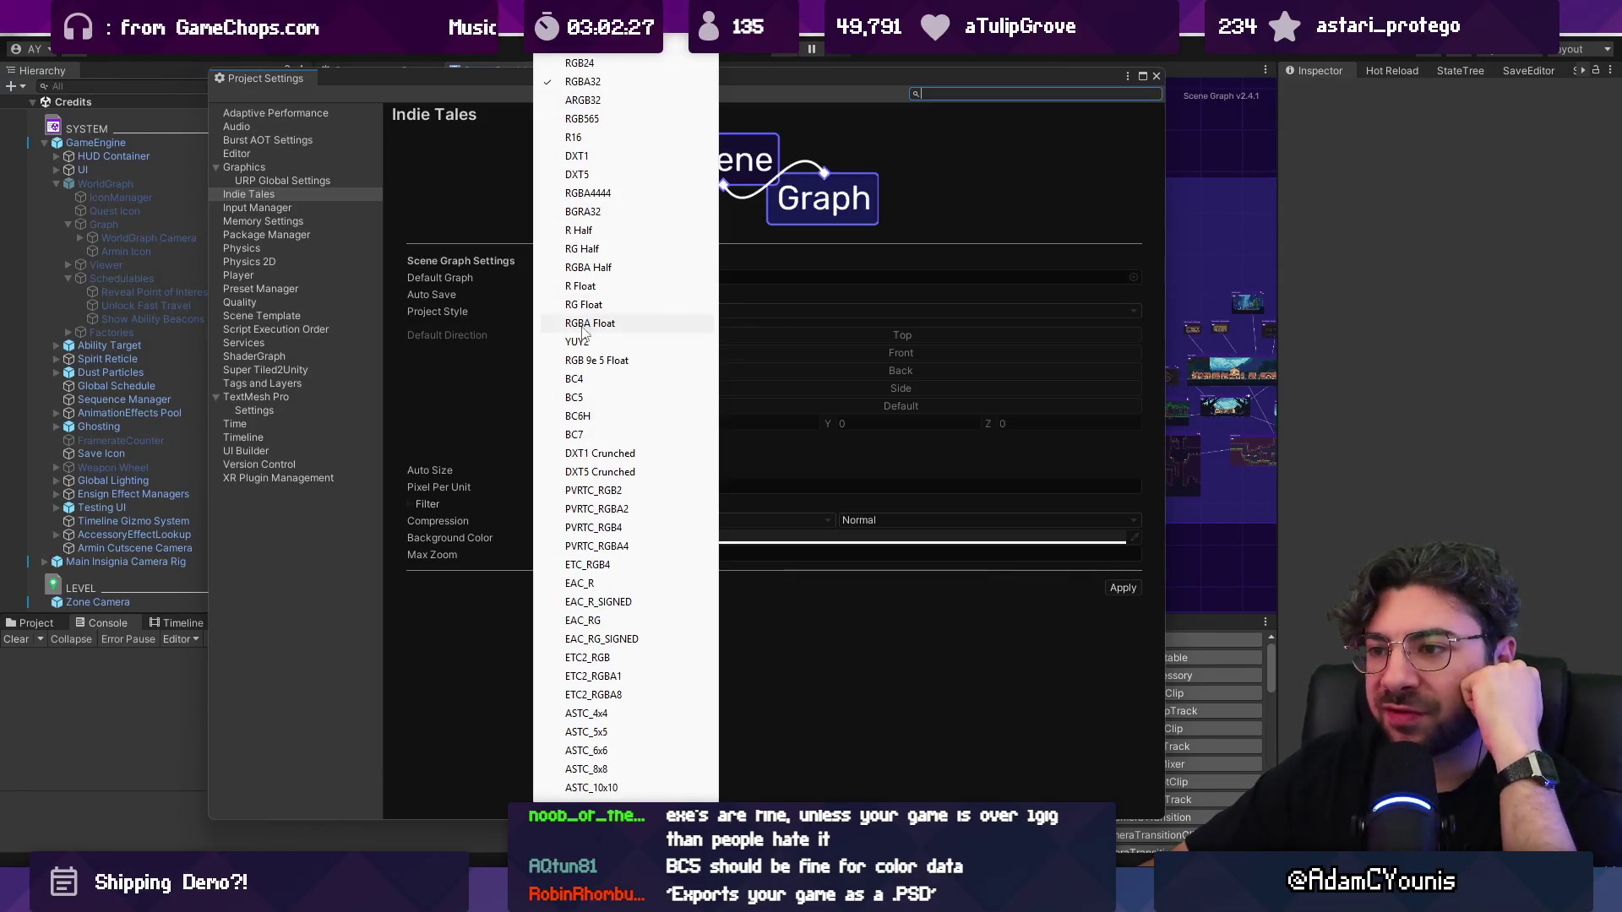
pyautogui.click(602, 399)
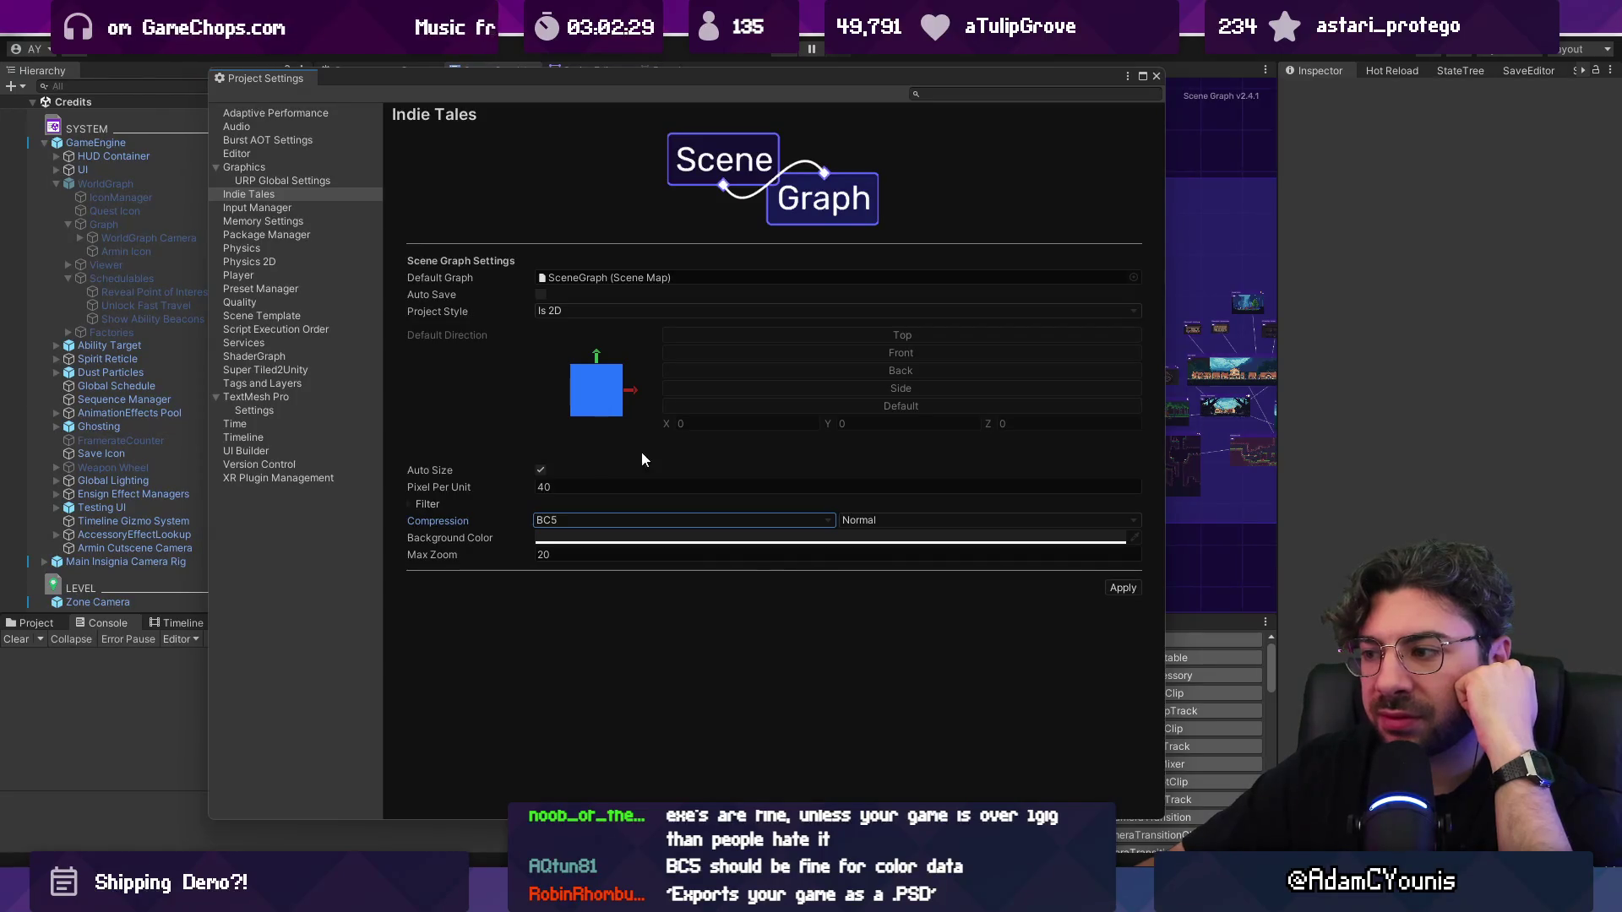
# Step: Apply the BC5 compression with Normal quality and close Project Settings
pyautogui.click(1005, 520)
pyautogui.click(1132, 591)
pyautogui.click(1133, 590)
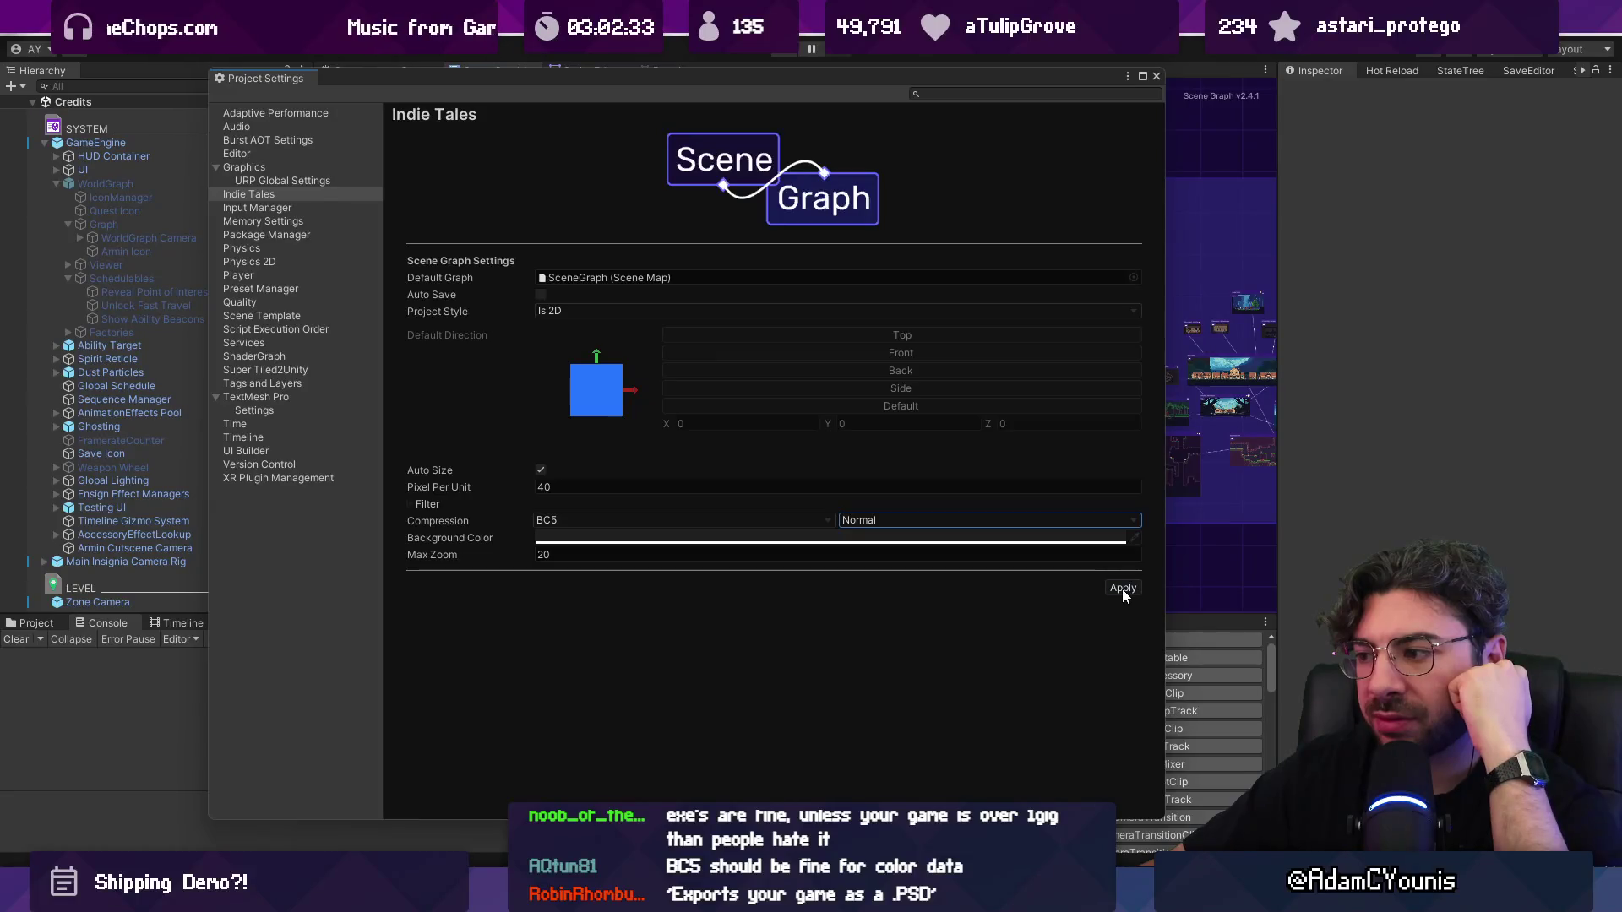
pyautogui.click(1156, 76)
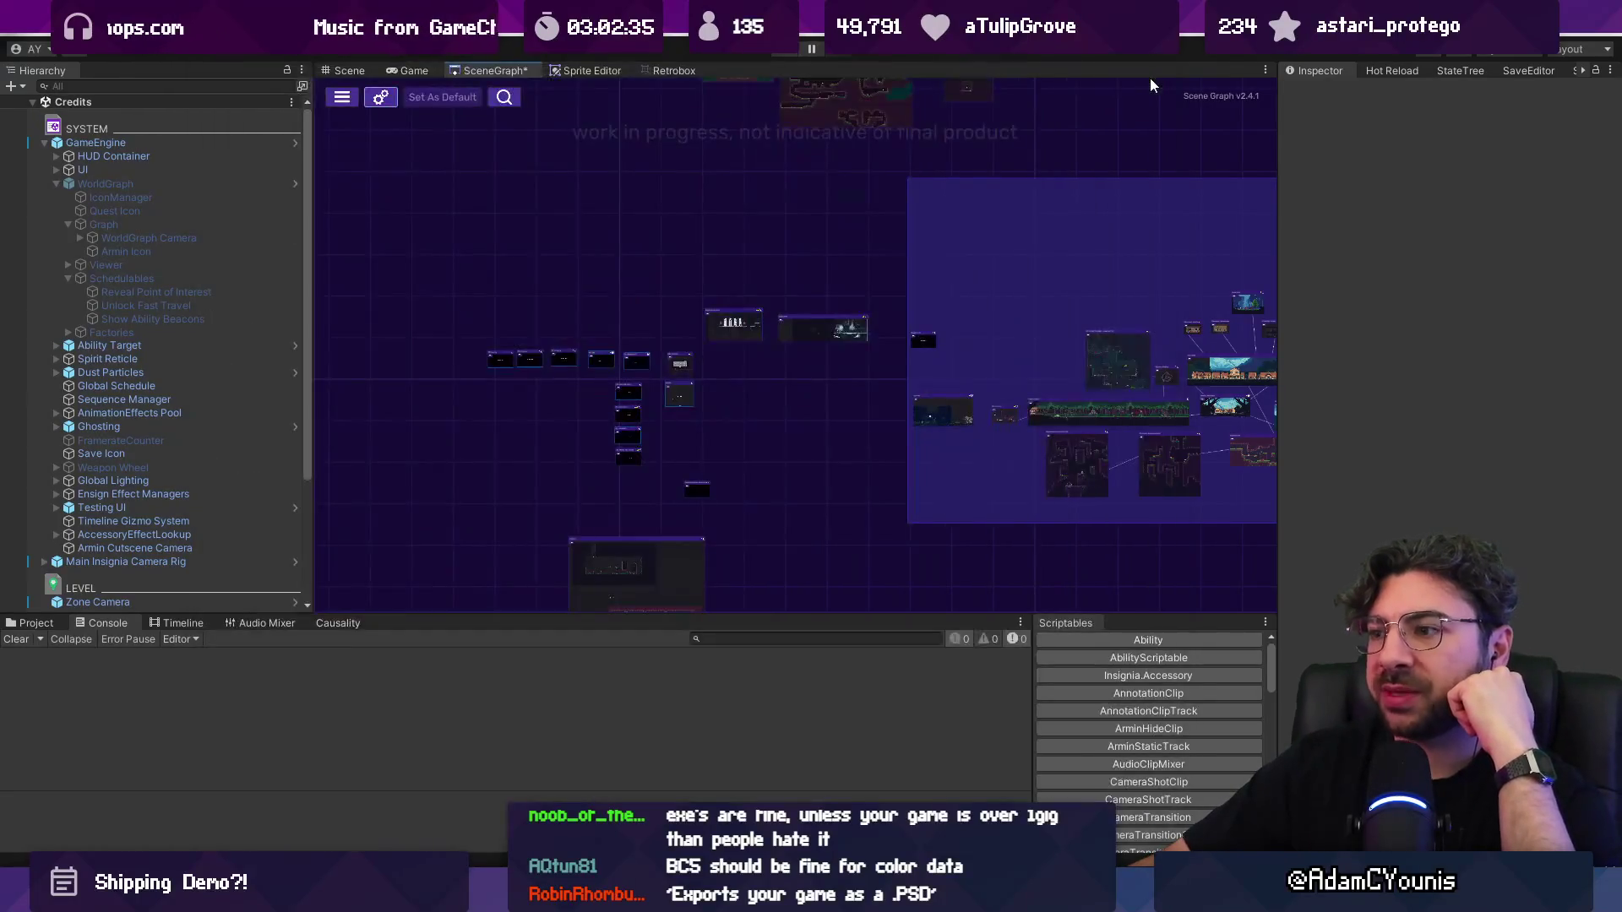
# Step: Pan the SceneGraph map, reposition a room node, and bring up the SceneGraph tab's options
pyautogui.scroll(4, 1121, 379)
pyautogui.scroll(-5, 684, 326)
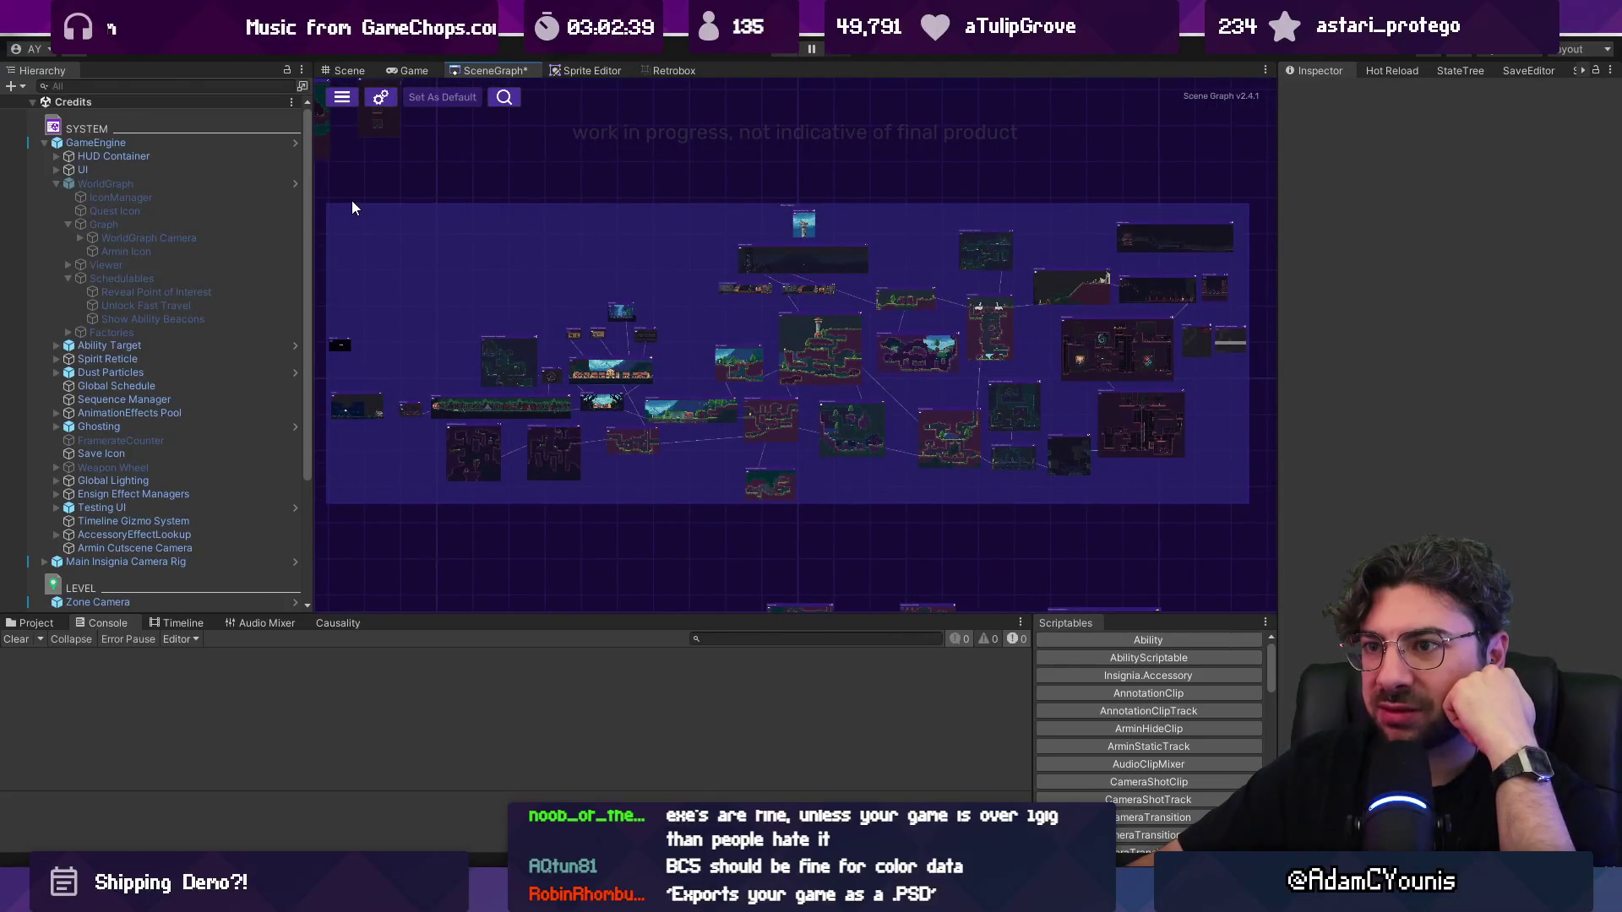
pyautogui.moveTo(341, 206)
pyautogui.mouseDown()
pyautogui.moveTo(446, 202)
pyautogui.moveTo(624, 272)
pyautogui.moveTo(479, 190)
pyautogui.moveTo(426, 187)
pyautogui.moveTo(447, 193)
pyautogui.mouseUp()
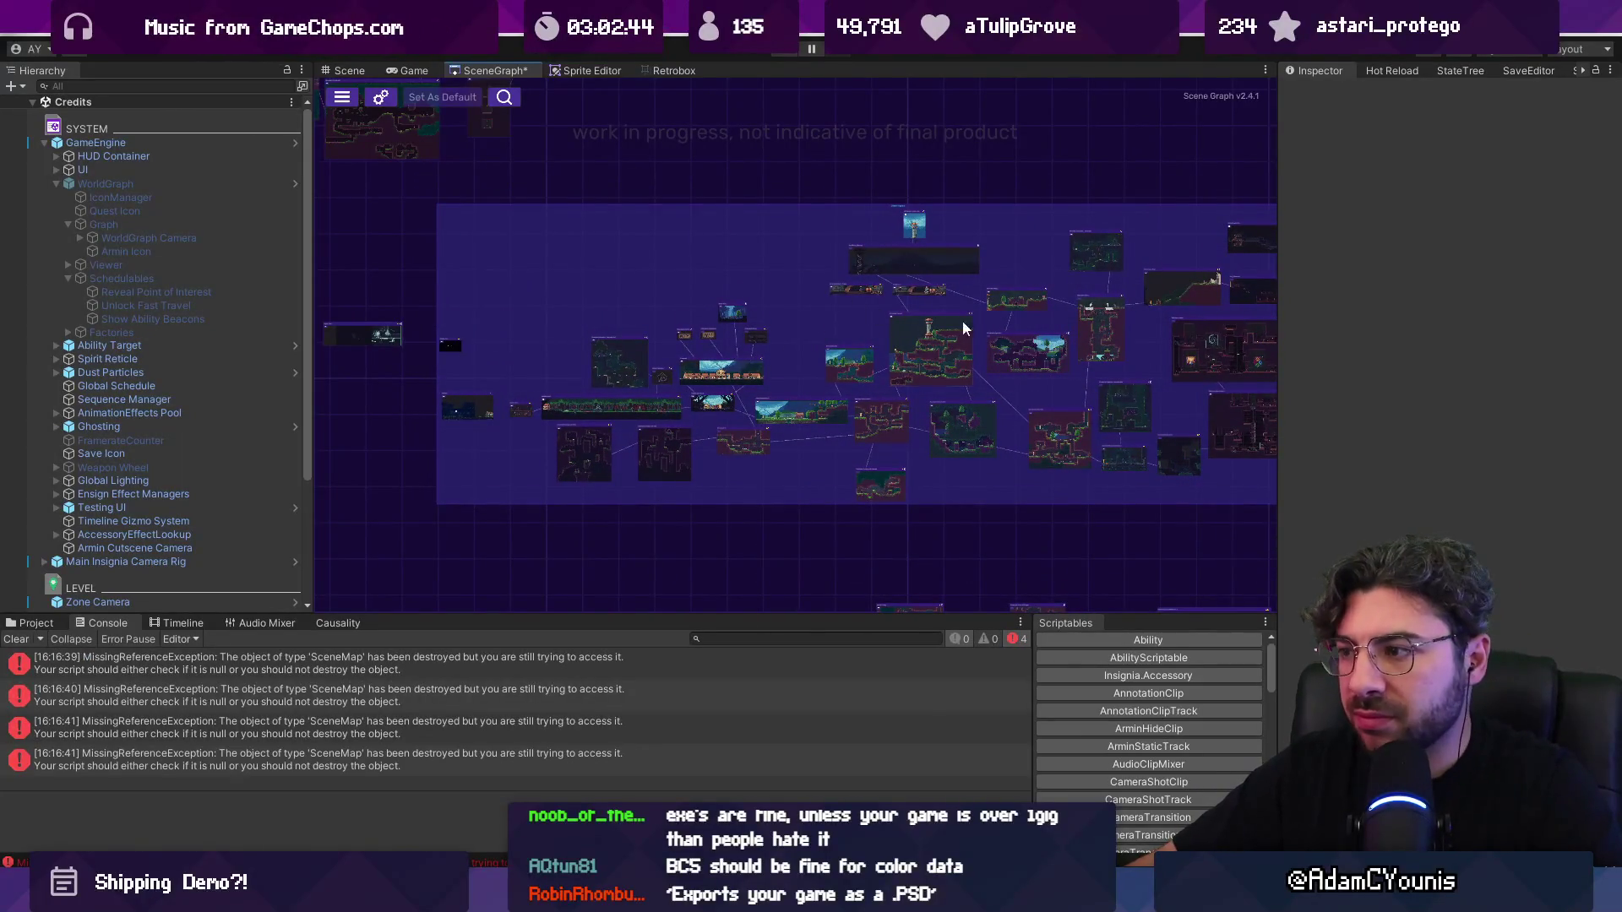
pyautogui.moveTo(1084, 413); pyautogui.dragTo(1022, 346)
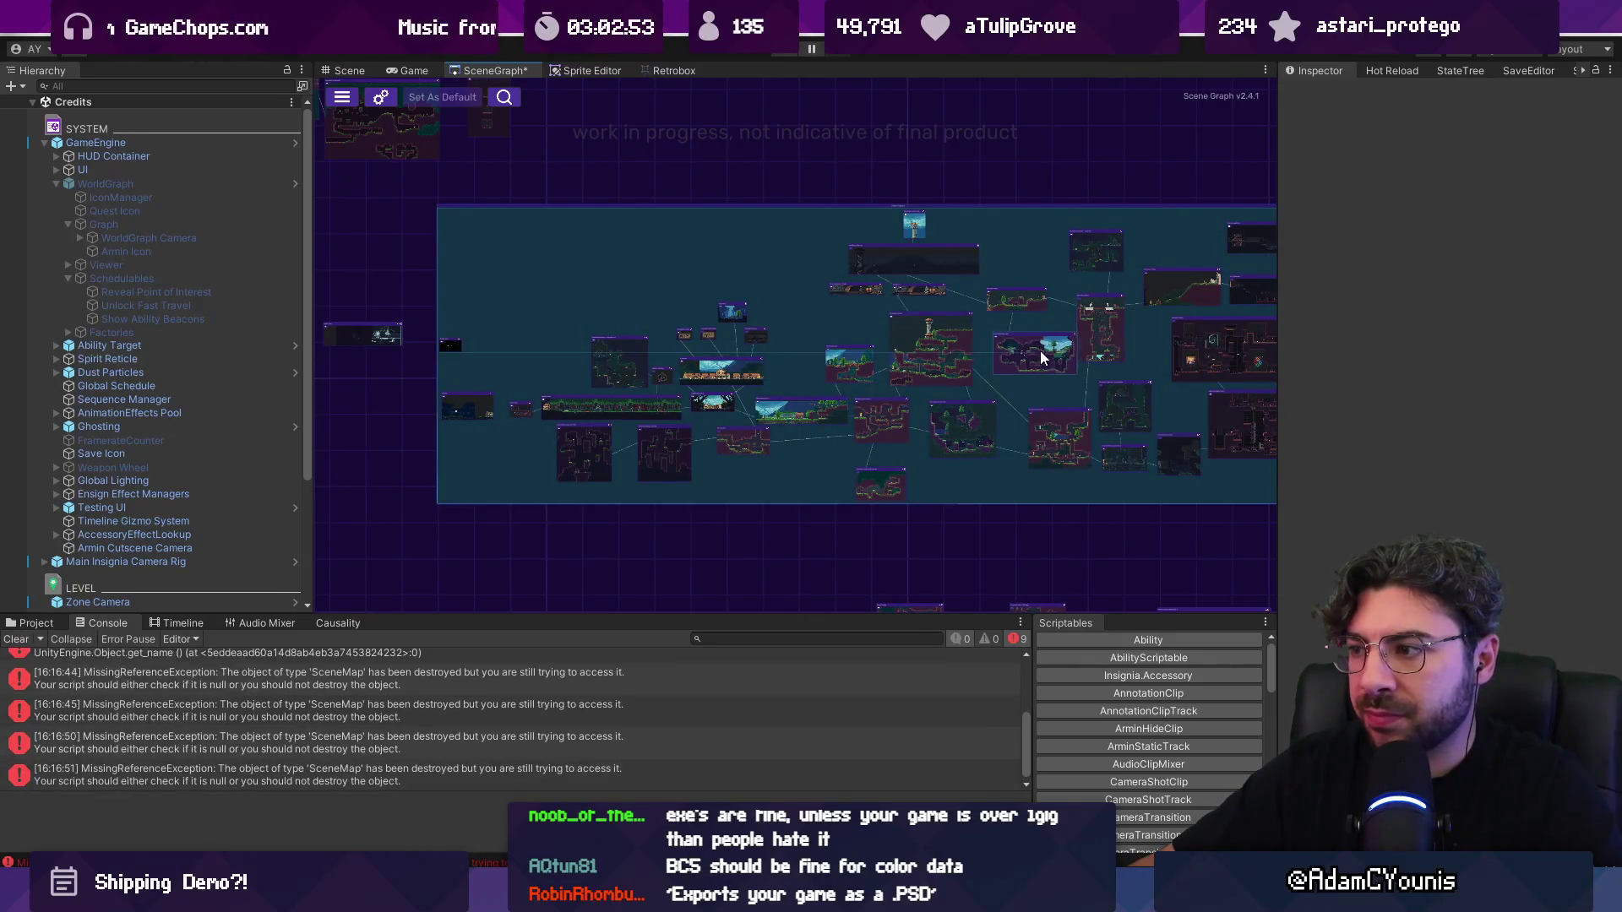
pyautogui.rightClick(500, 71)
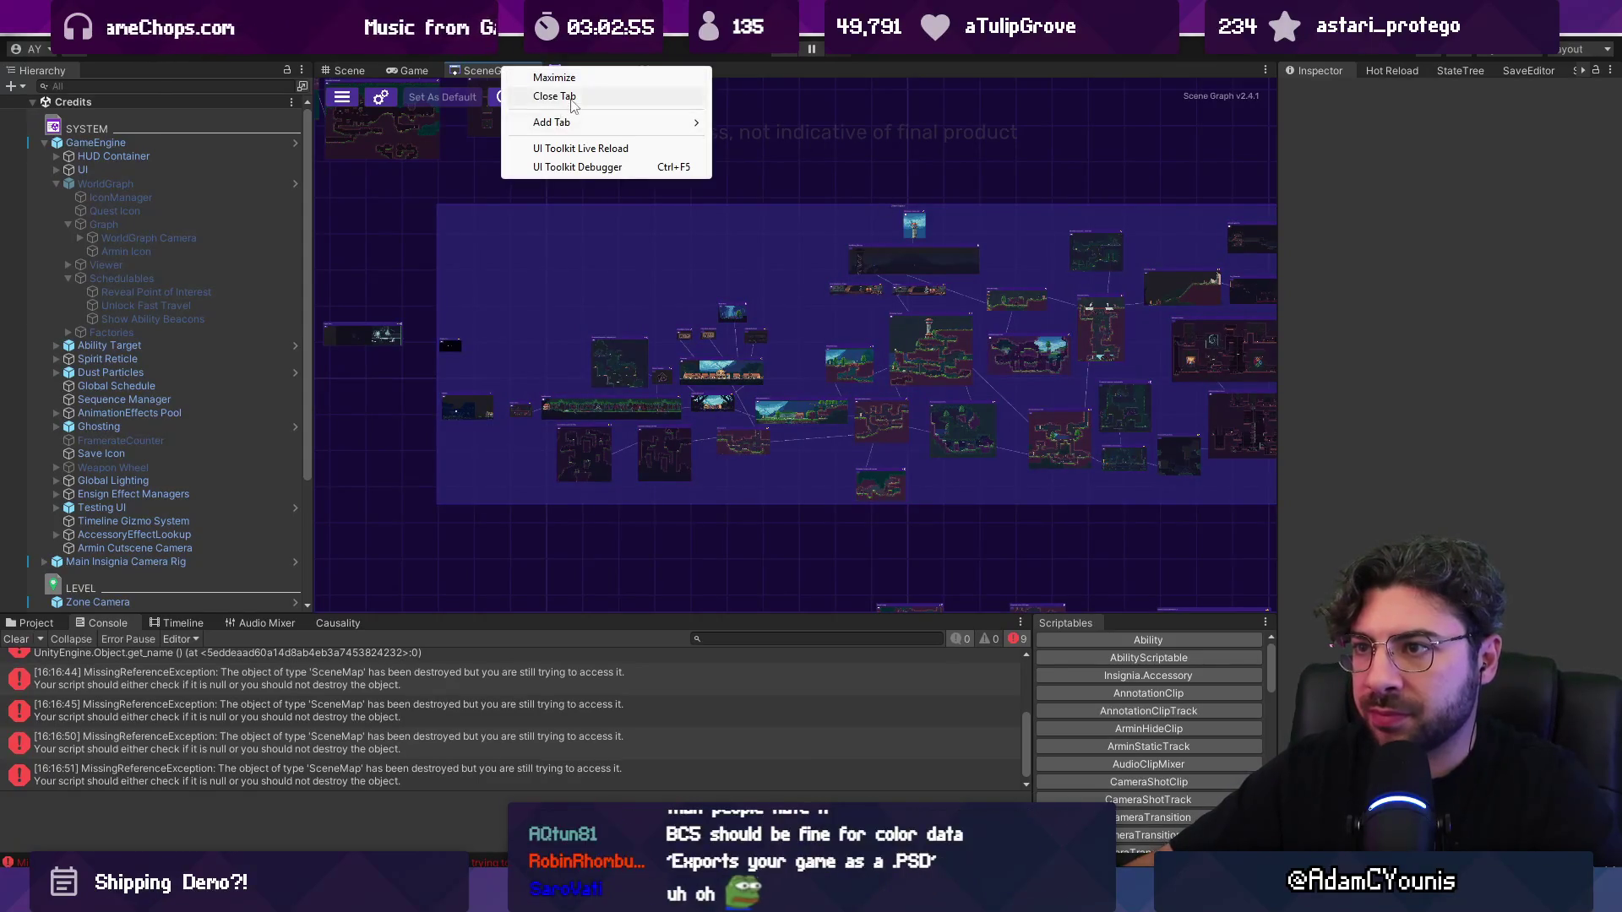
# Step: Close the SceneGraph tab and reopen it docked via Window > Indie Tales > Maps > SceneGraph
pyautogui.click(549, 95)
pyautogui.click(600, 44)
pyautogui.moveTo(686, 163)
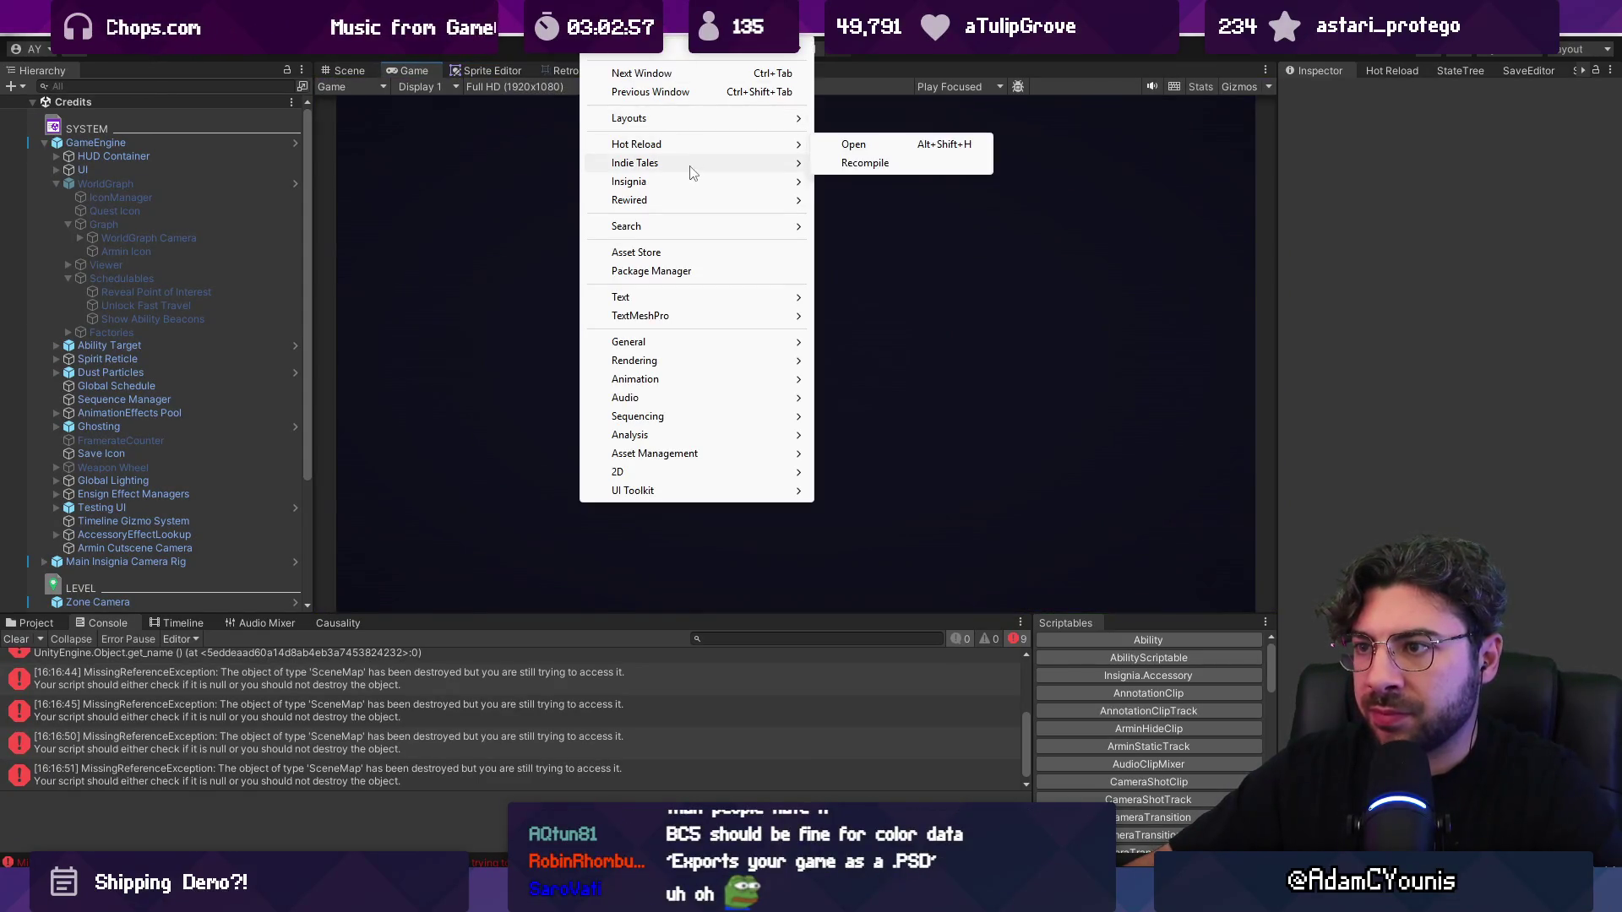
pyautogui.click(854, 164)
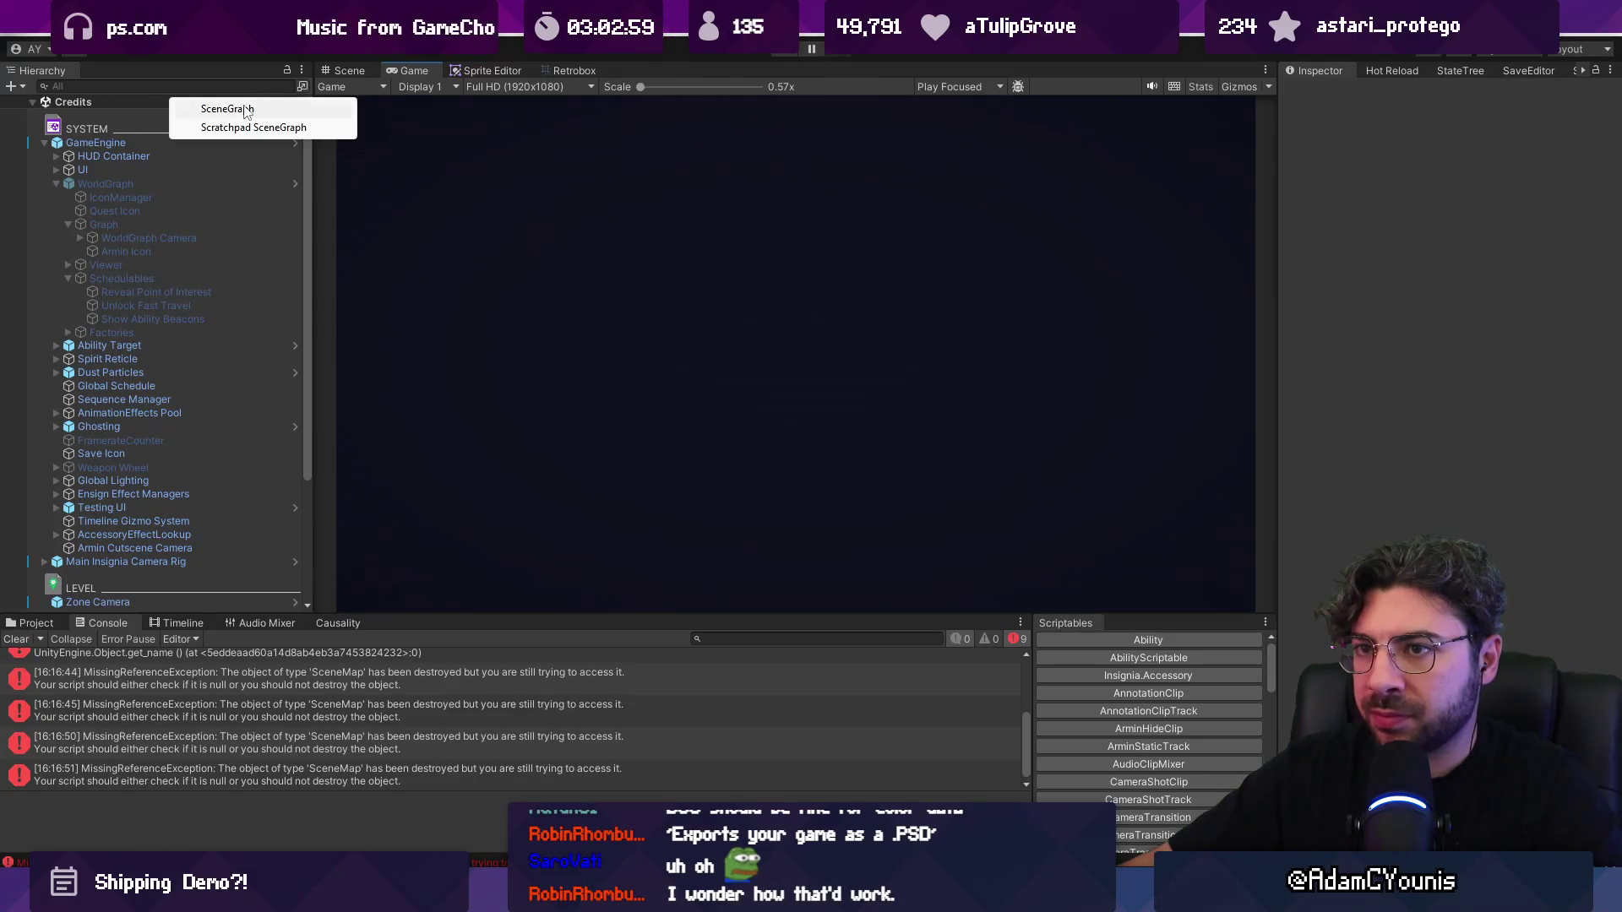
pyautogui.moveTo(521, 83); pyautogui.dragTo(524, 100)
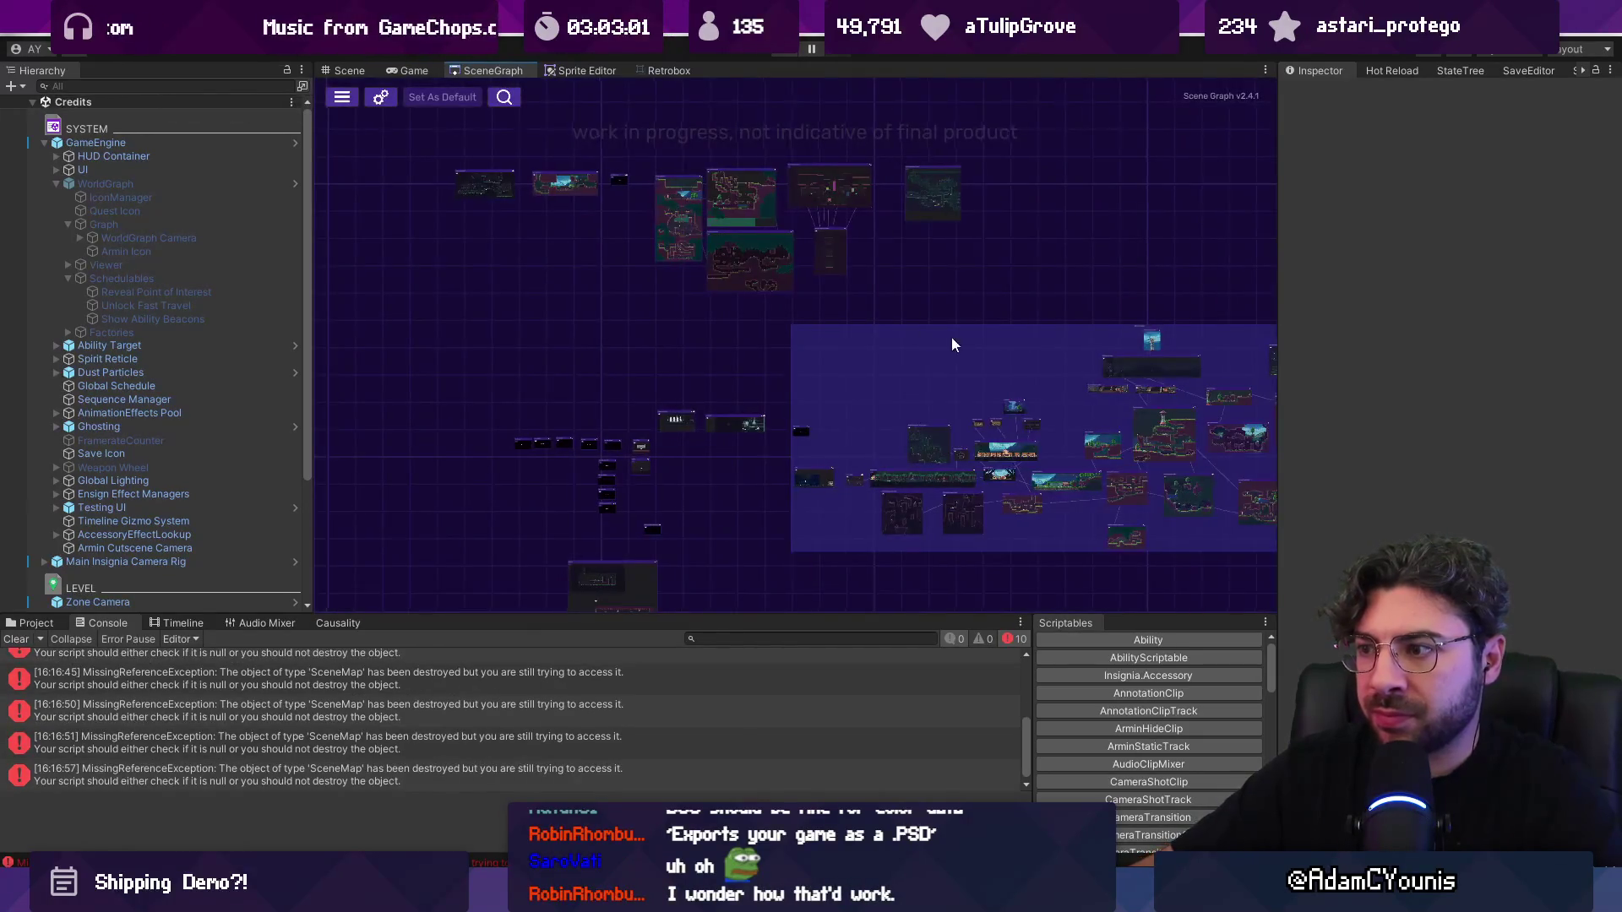
# Step: Nudge the map area group slightly left and reload the externally changed Credits scene
pyautogui.click(803, 228)
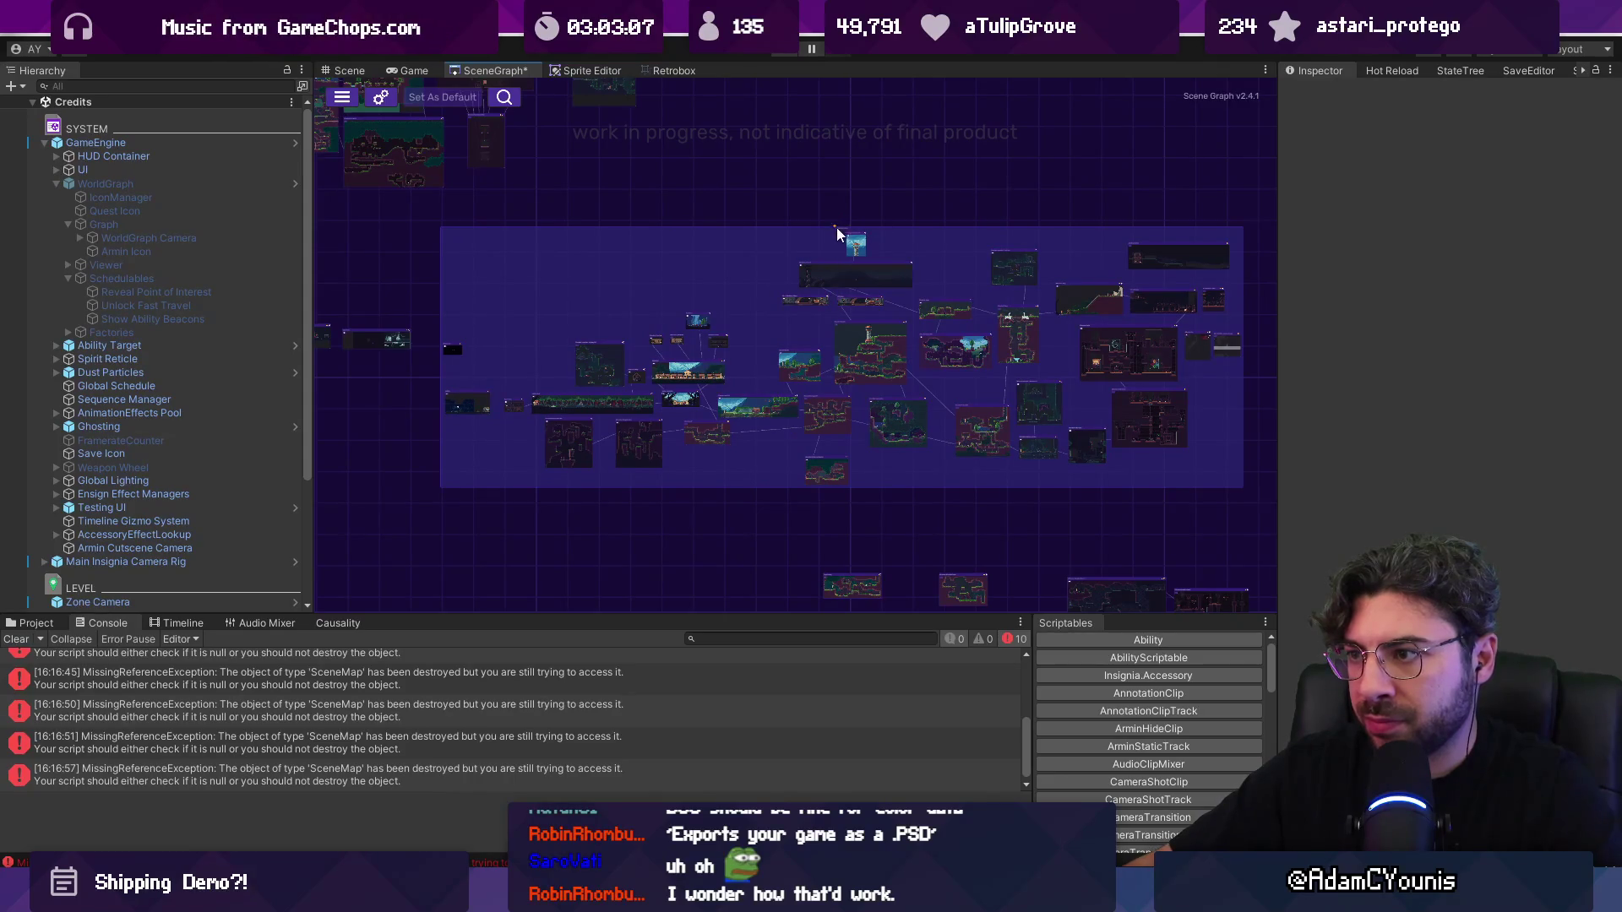
pyautogui.moveTo(836, 227); pyautogui.dragTo(832, 229)
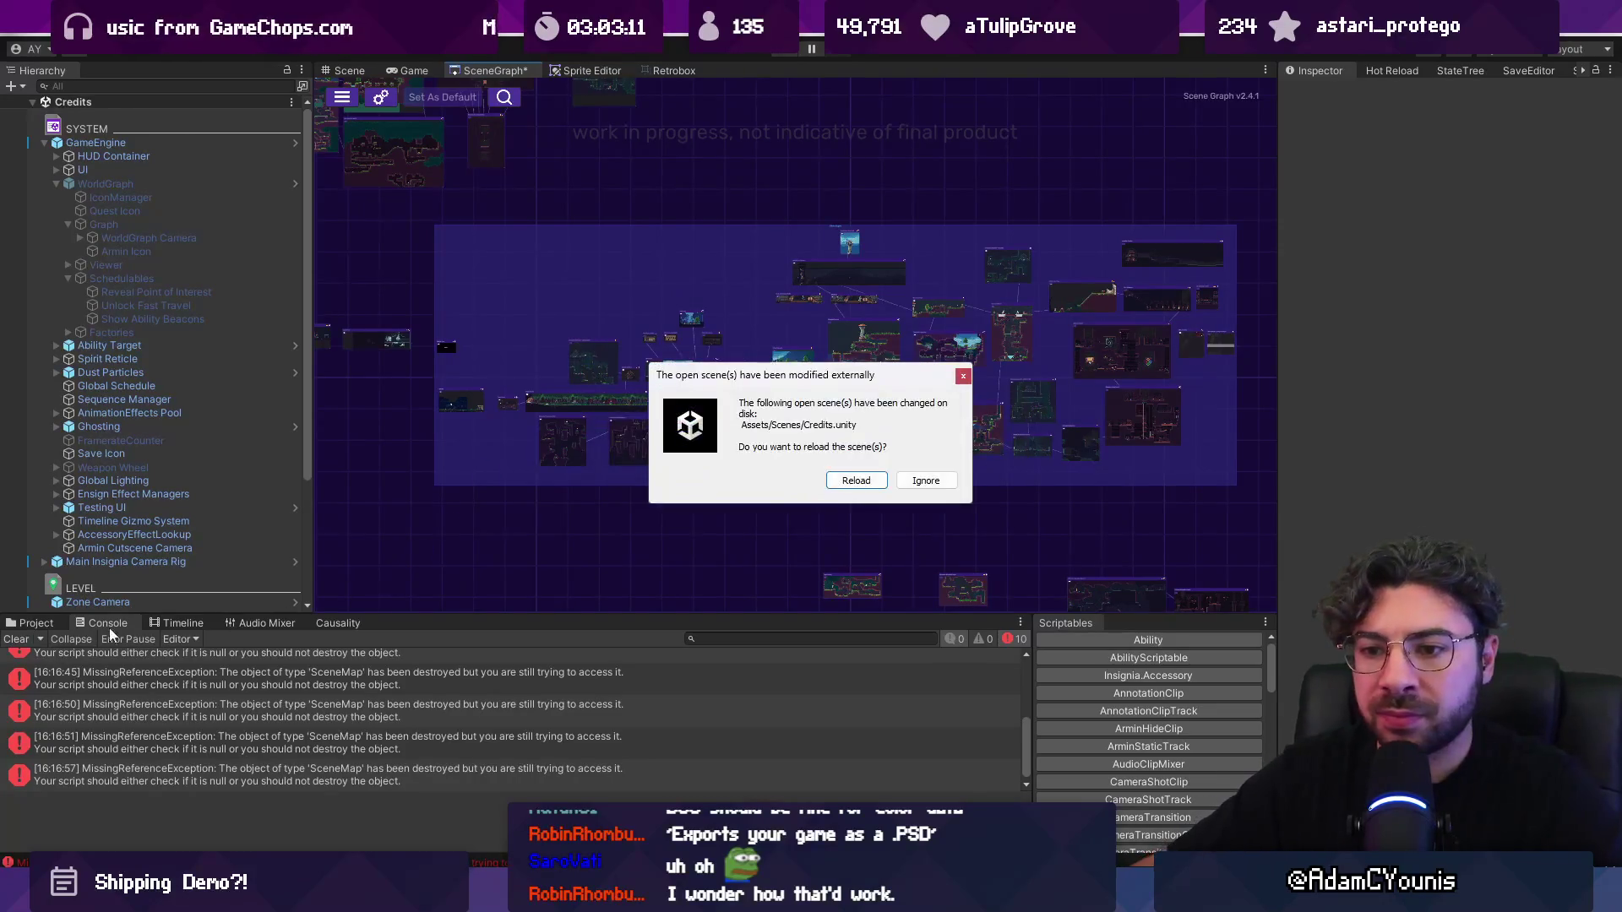
pyautogui.click(851, 481)
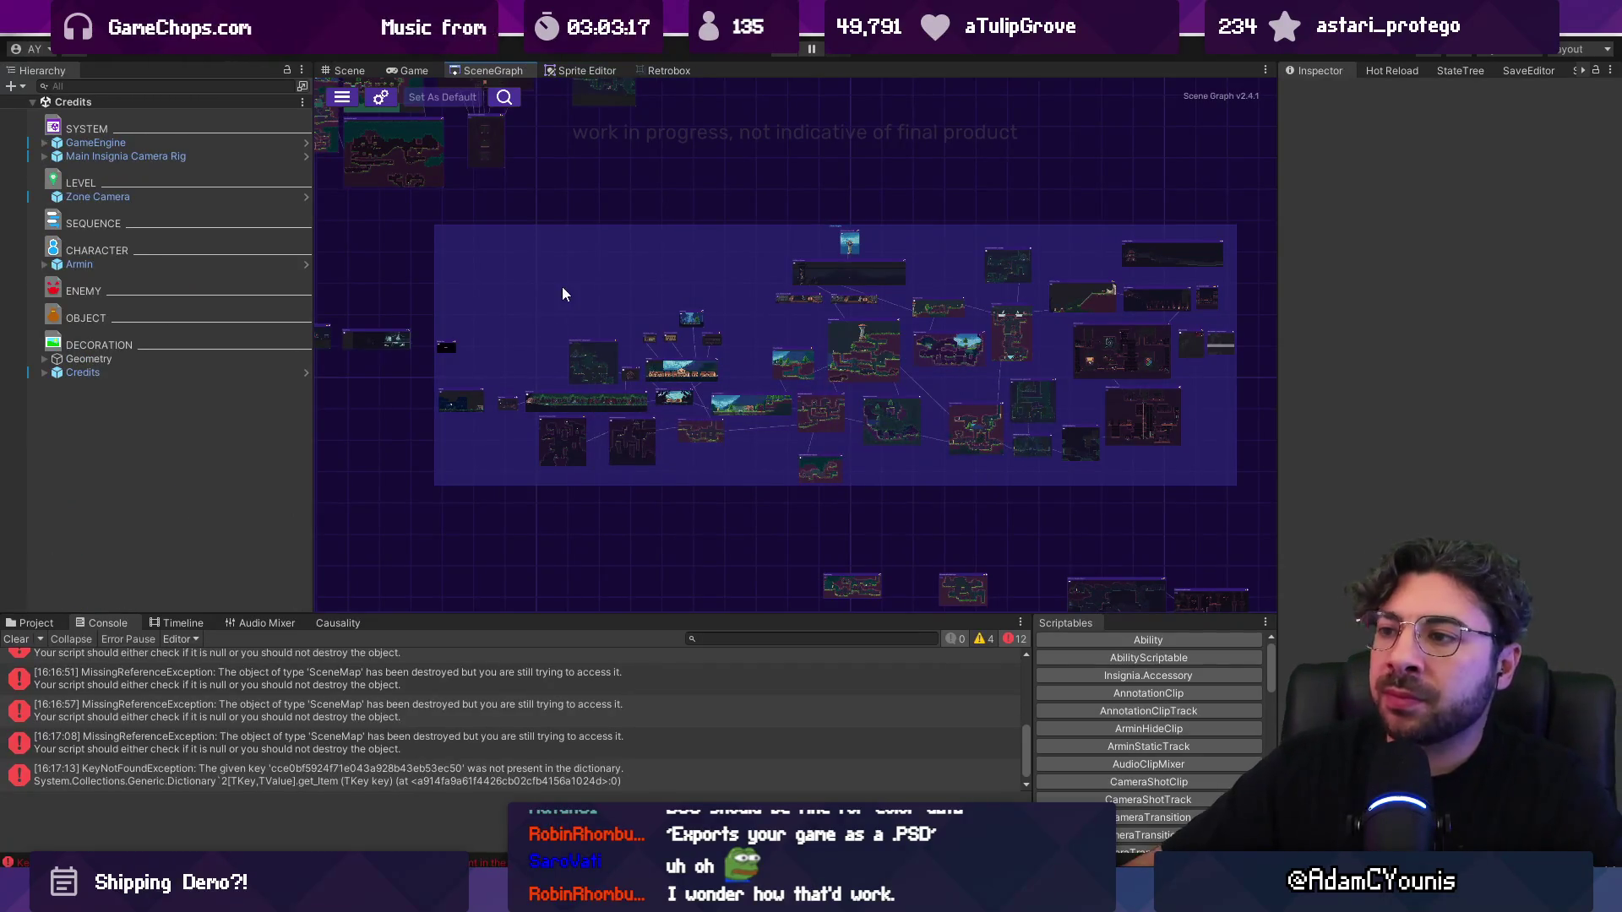
# Step: Reset the screenshots of the Armins House and Neighbourhood nodes
pyautogui.scroll(5, 507, 388)
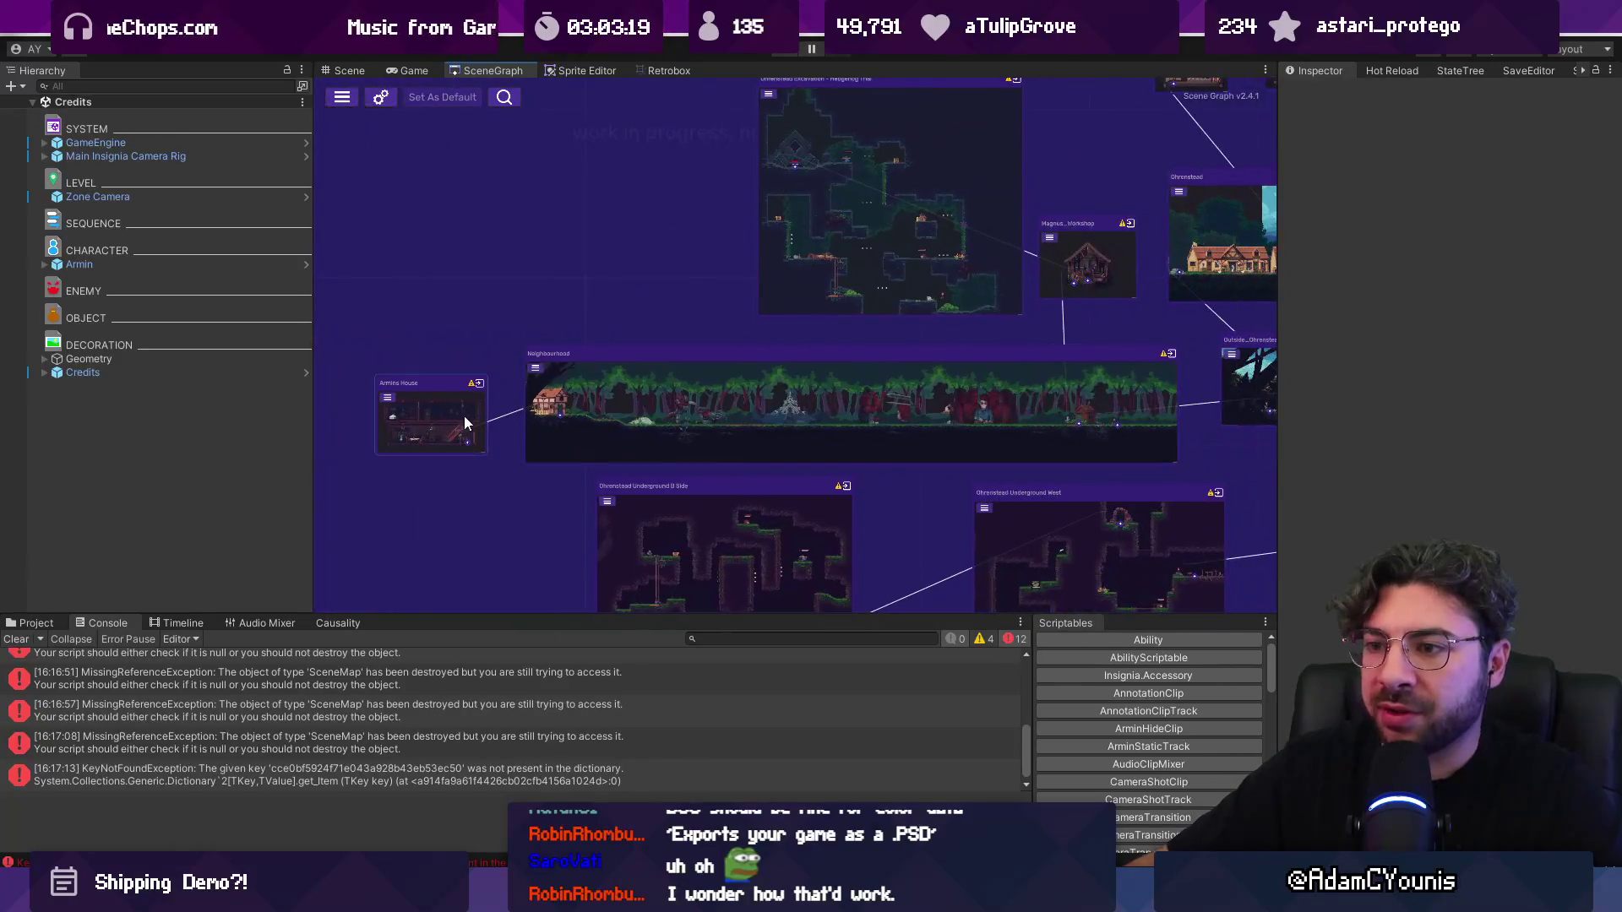
pyautogui.rightClick(463, 417)
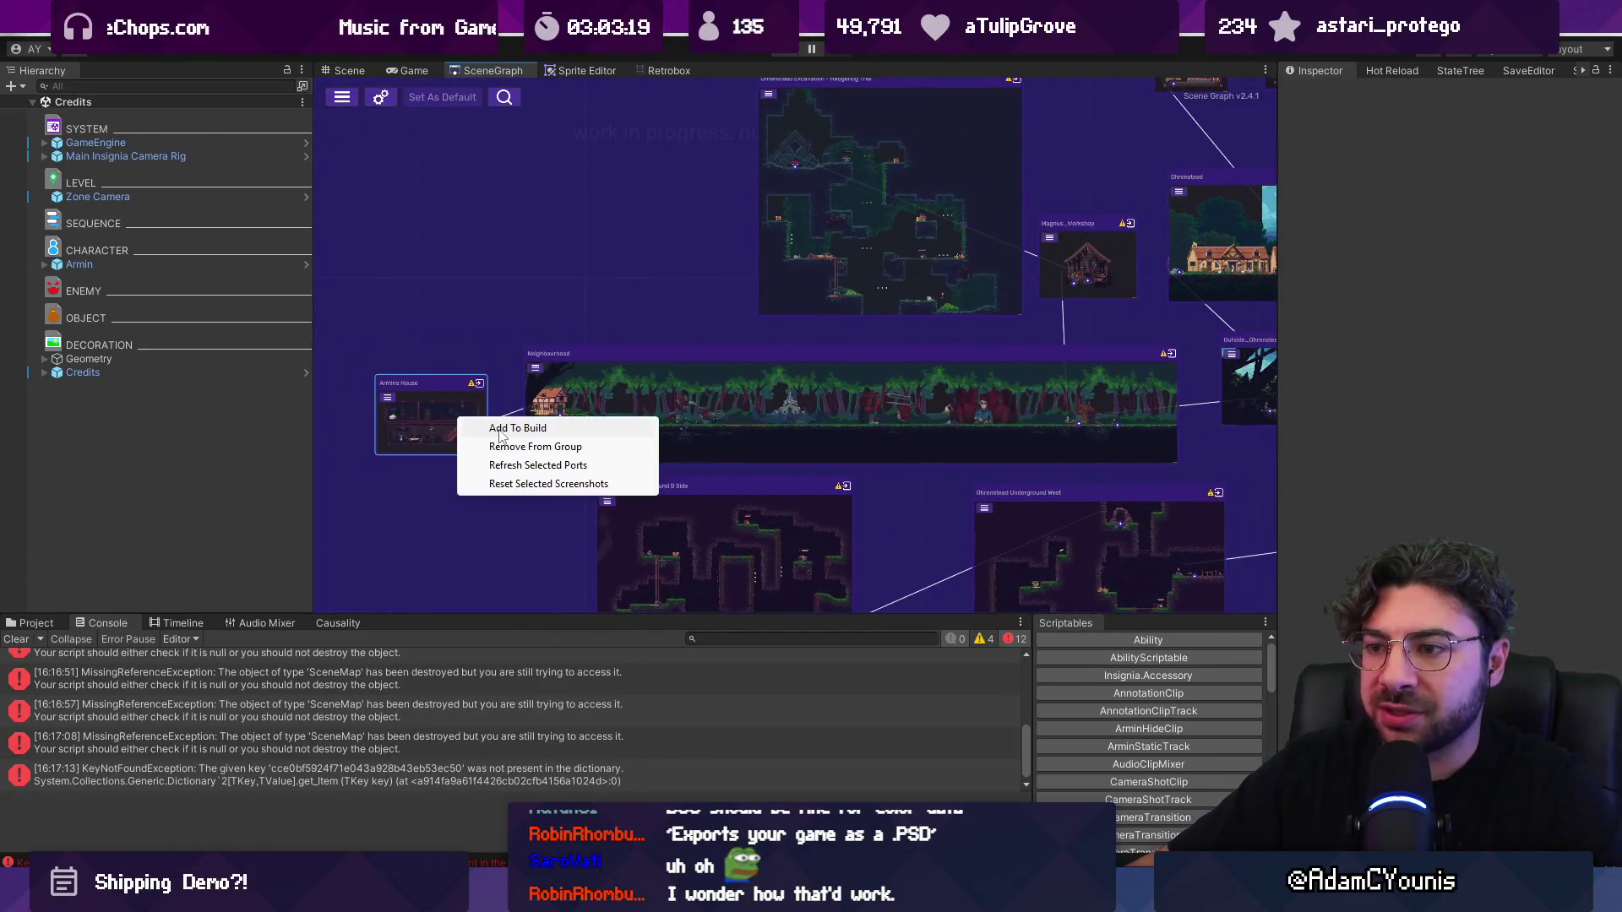
pyautogui.click(549, 484)
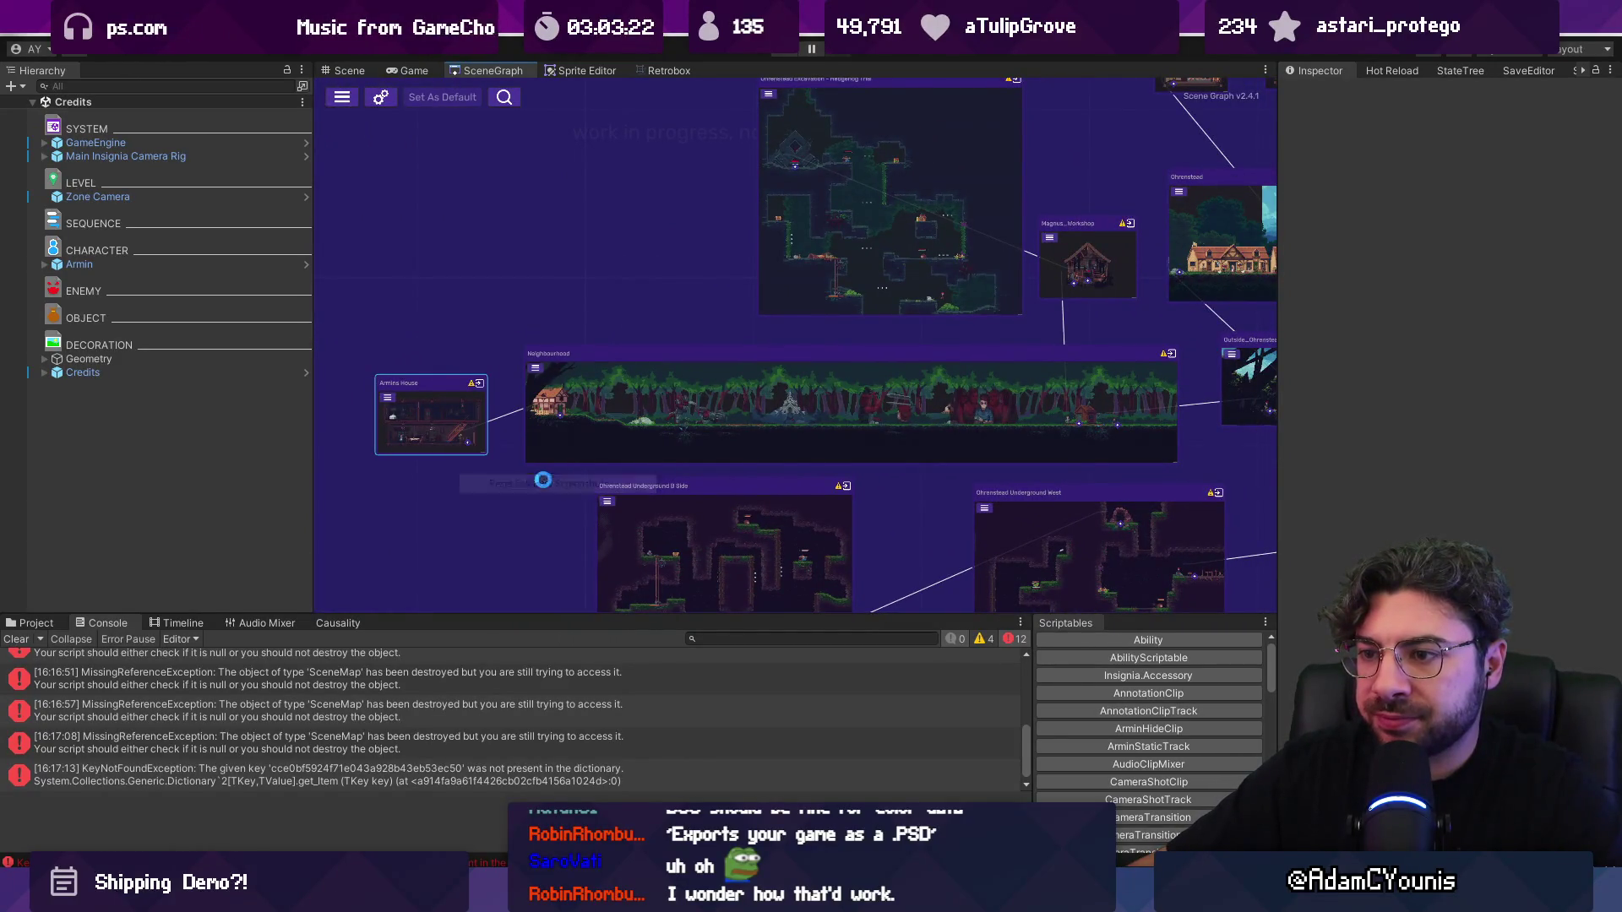
pyautogui.rightClick(589, 393)
pyautogui.click(618, 463)
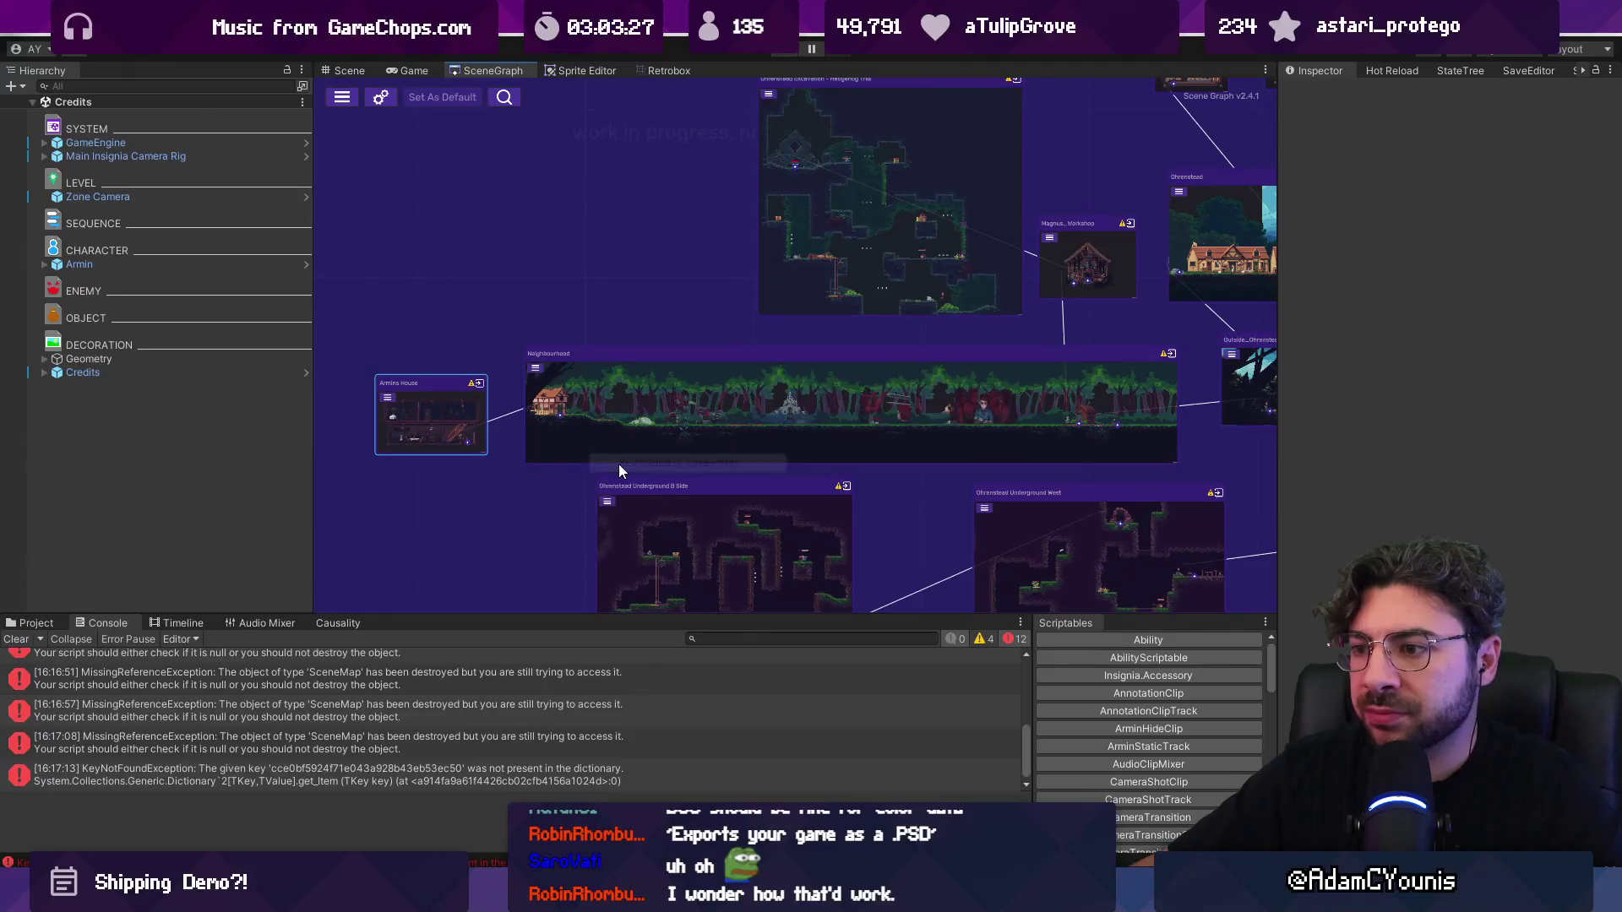
# Step: Glance at the Project browser, then clear all Console messages
pyautogui.click(39, 623)
pyautogui.scroll(5, 383, 419)
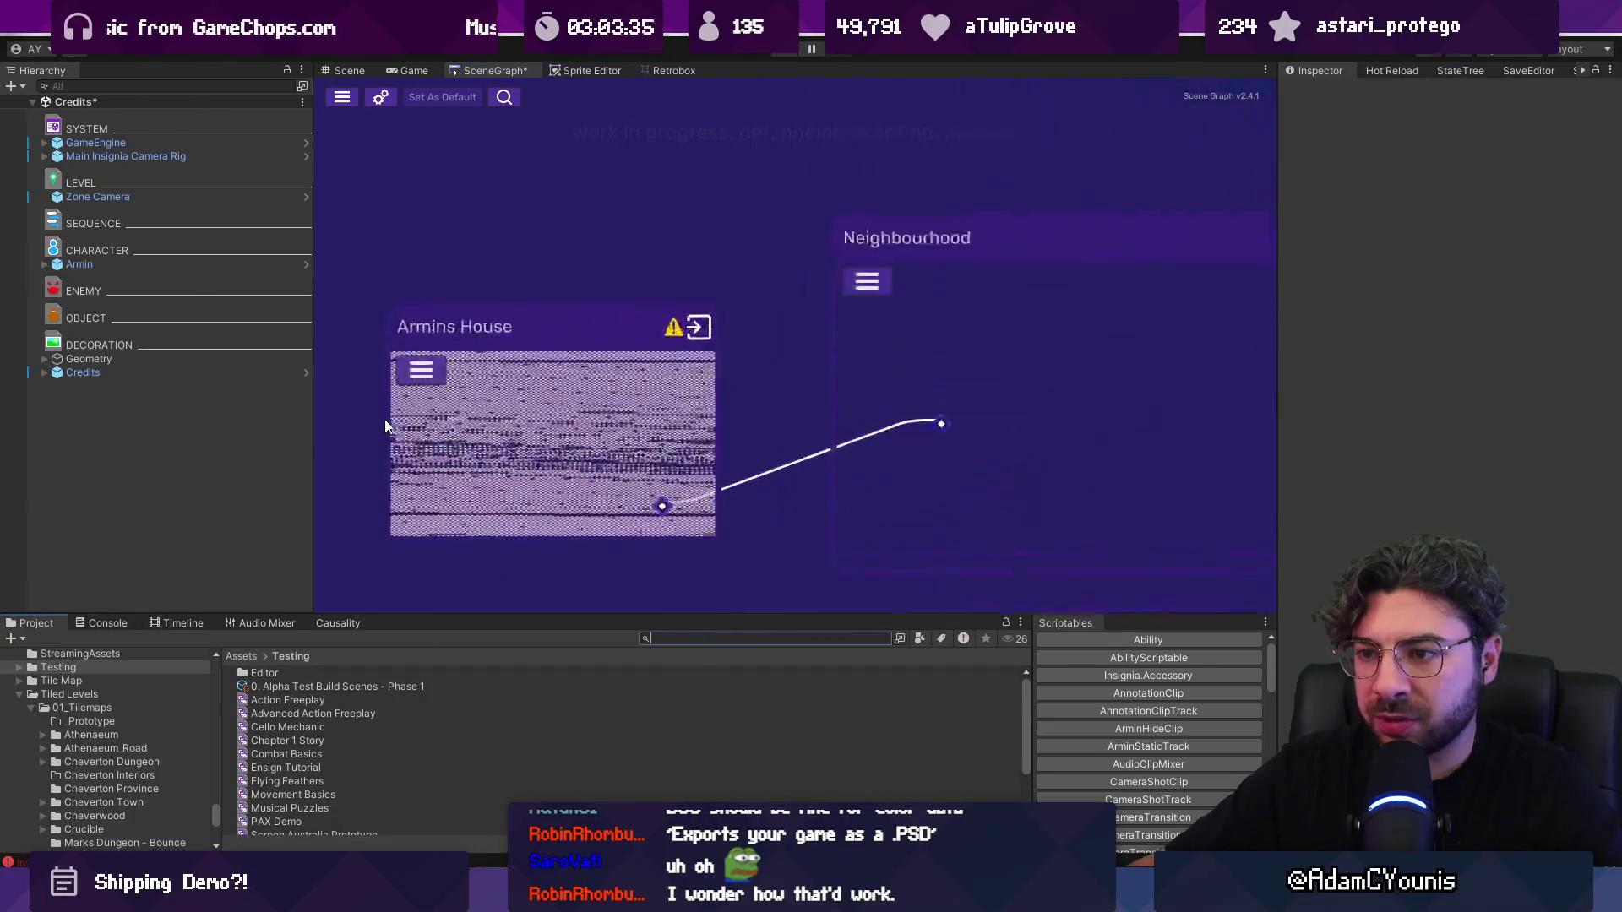
pyautogui.scroll(-3, 455, 444)
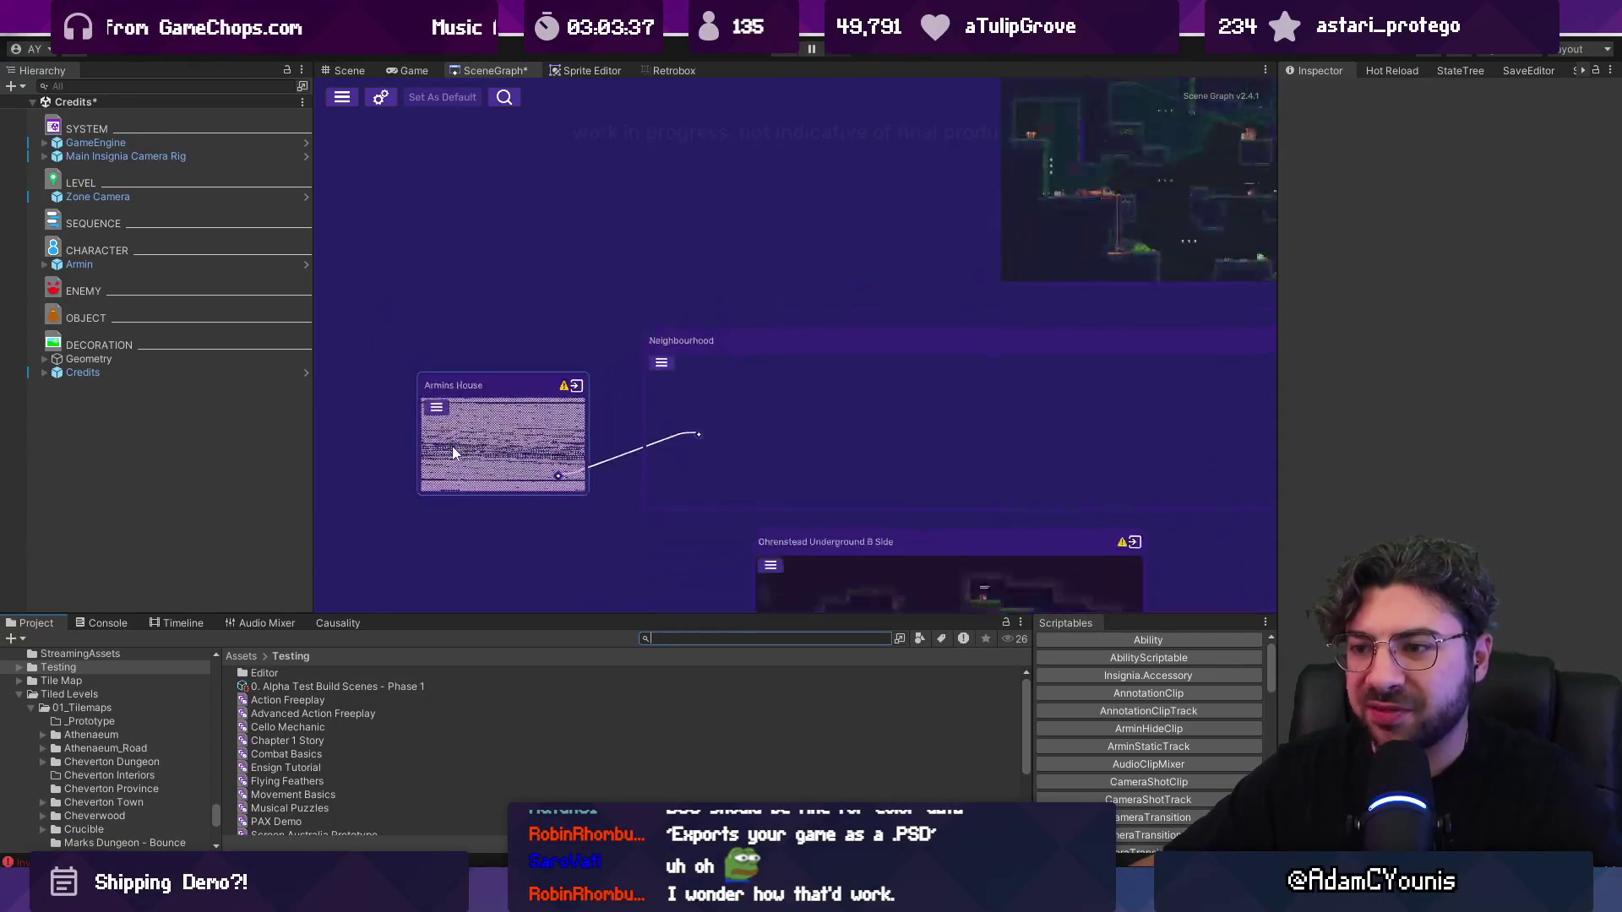
pyautogui.click(107, 623)
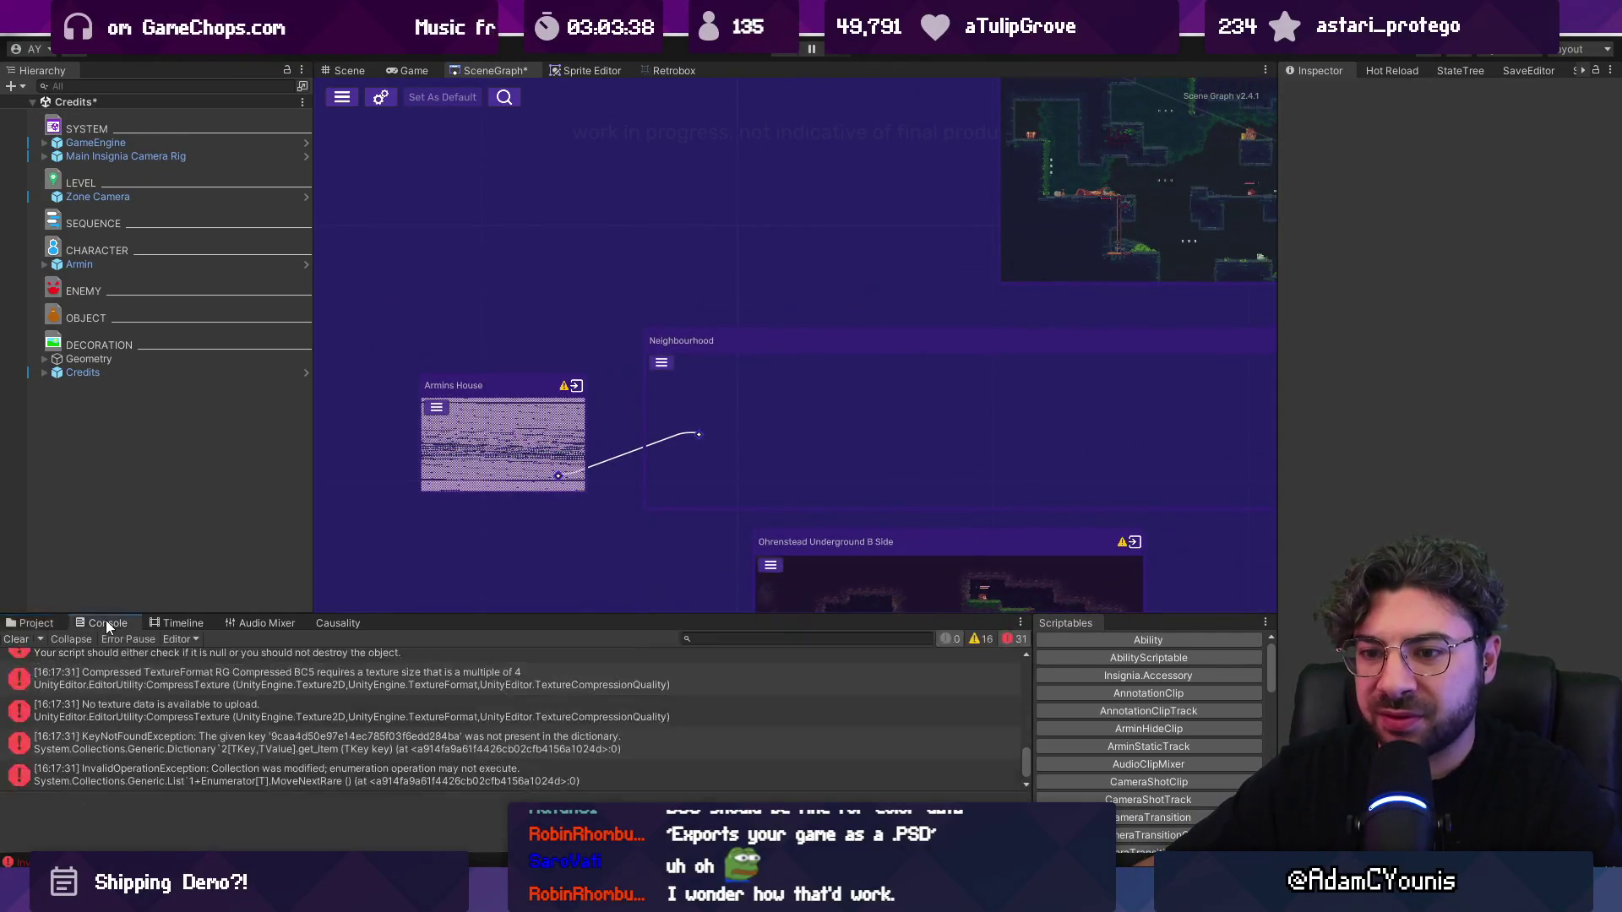
pyautogui.click(10, 639)
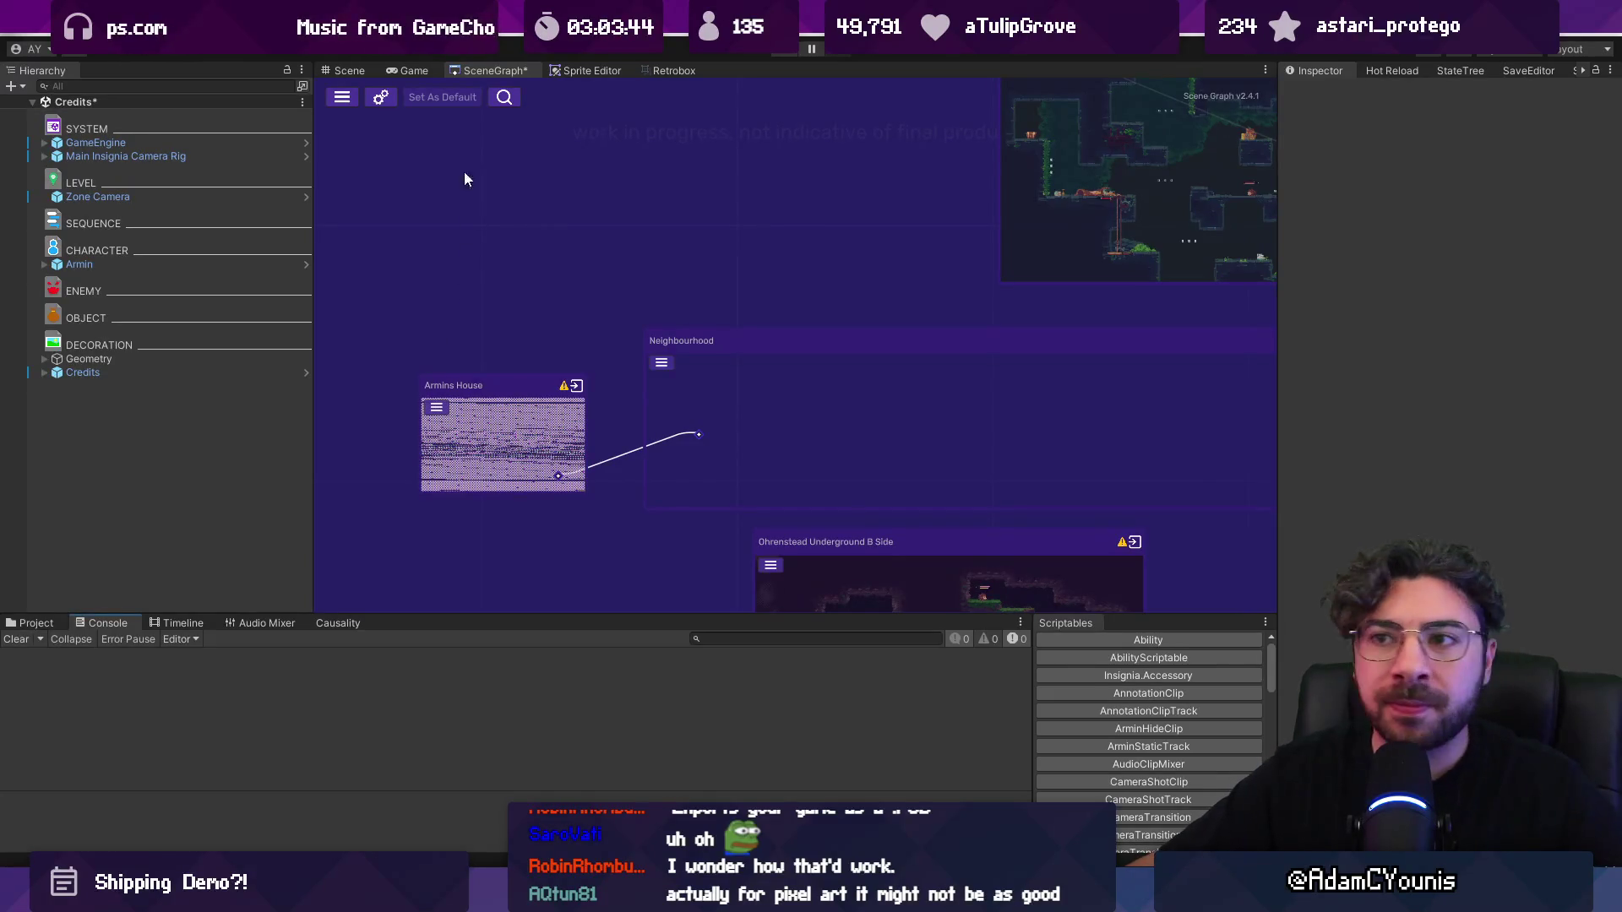
# Step: In Scene Graph project settings, set screenshot compression to PVRTC_RGB4
pyautogui.click(380, 98)
pyautogui.click(571, 518)
pyautogui.click(573, 522)
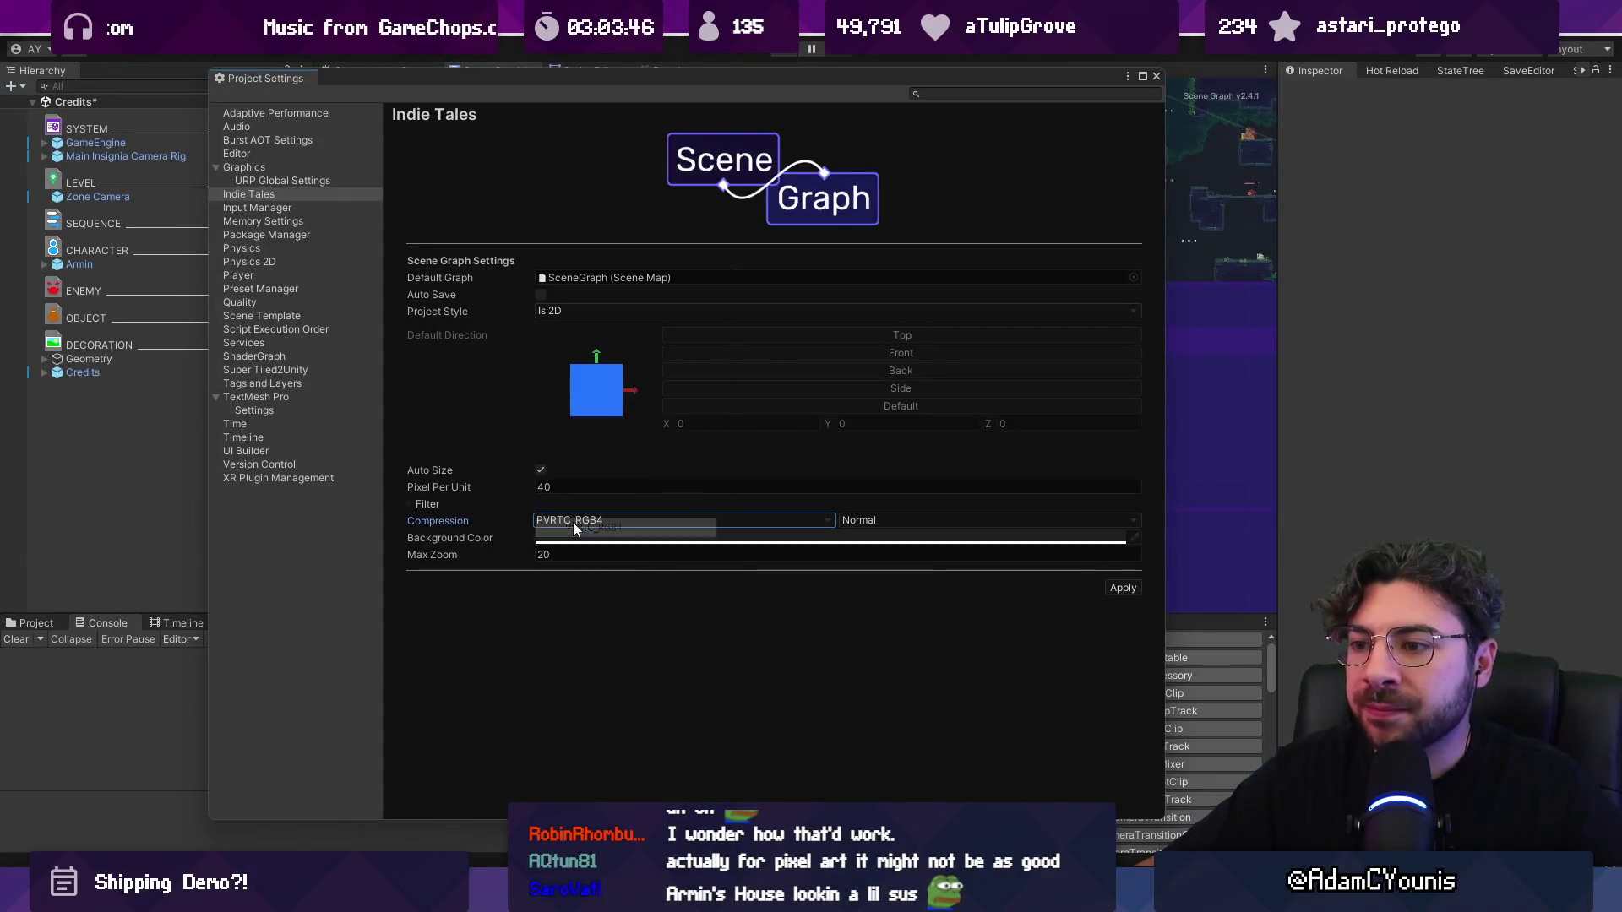
# Step: Set Scene Graph compression to RGBA Float, apply it, and close Project Settings
pyautogui.click(576, 518)
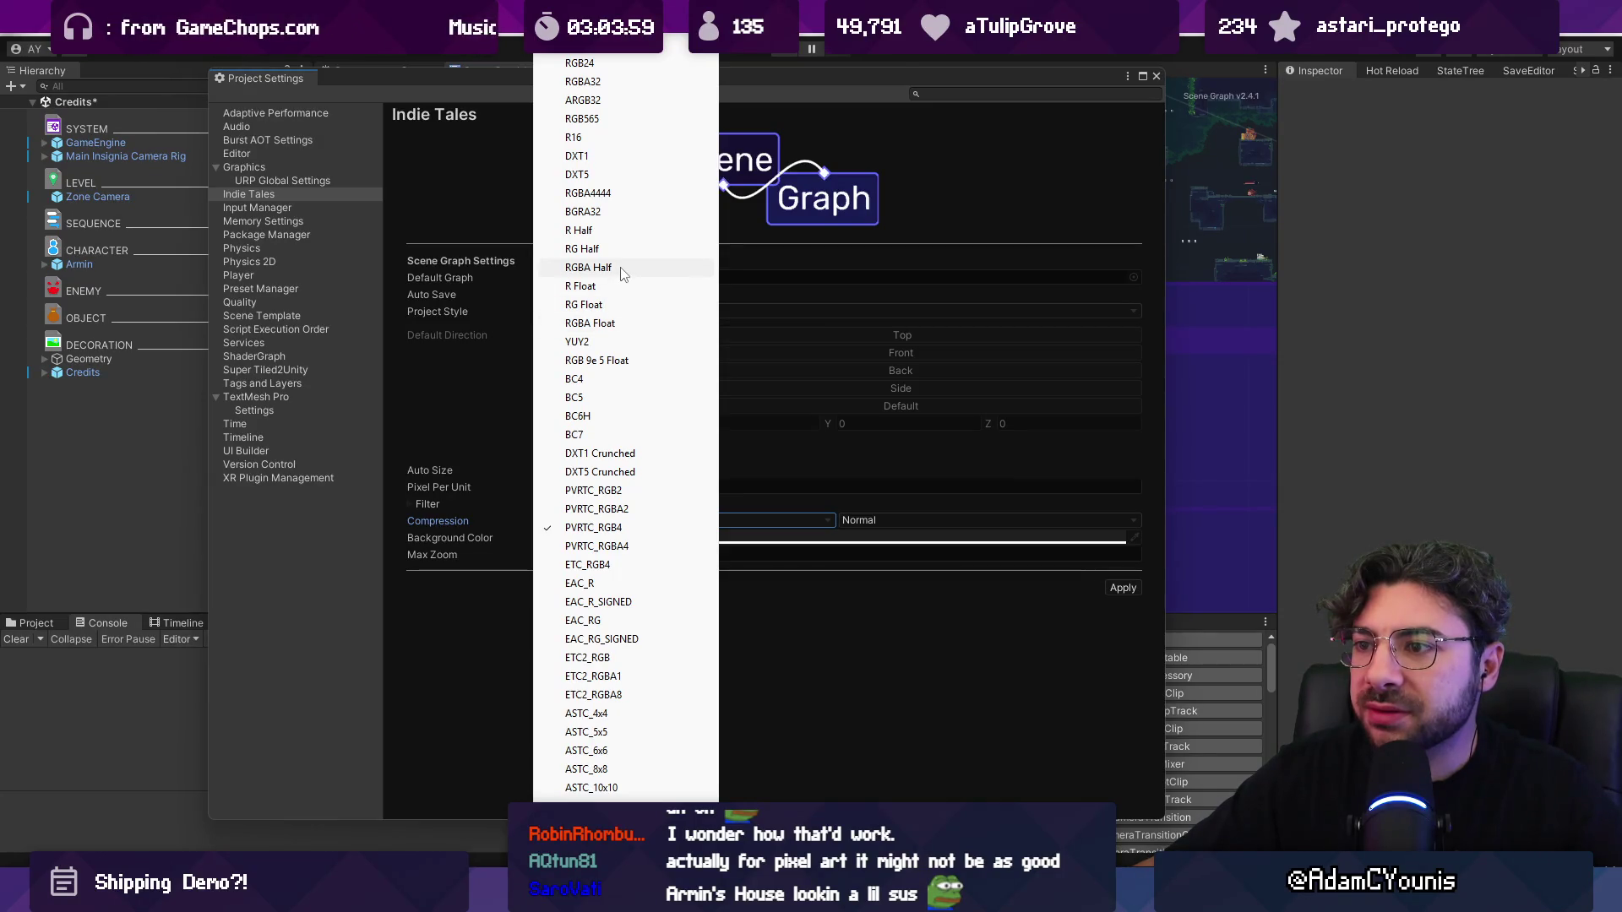
pyautogui.click(610, 324)
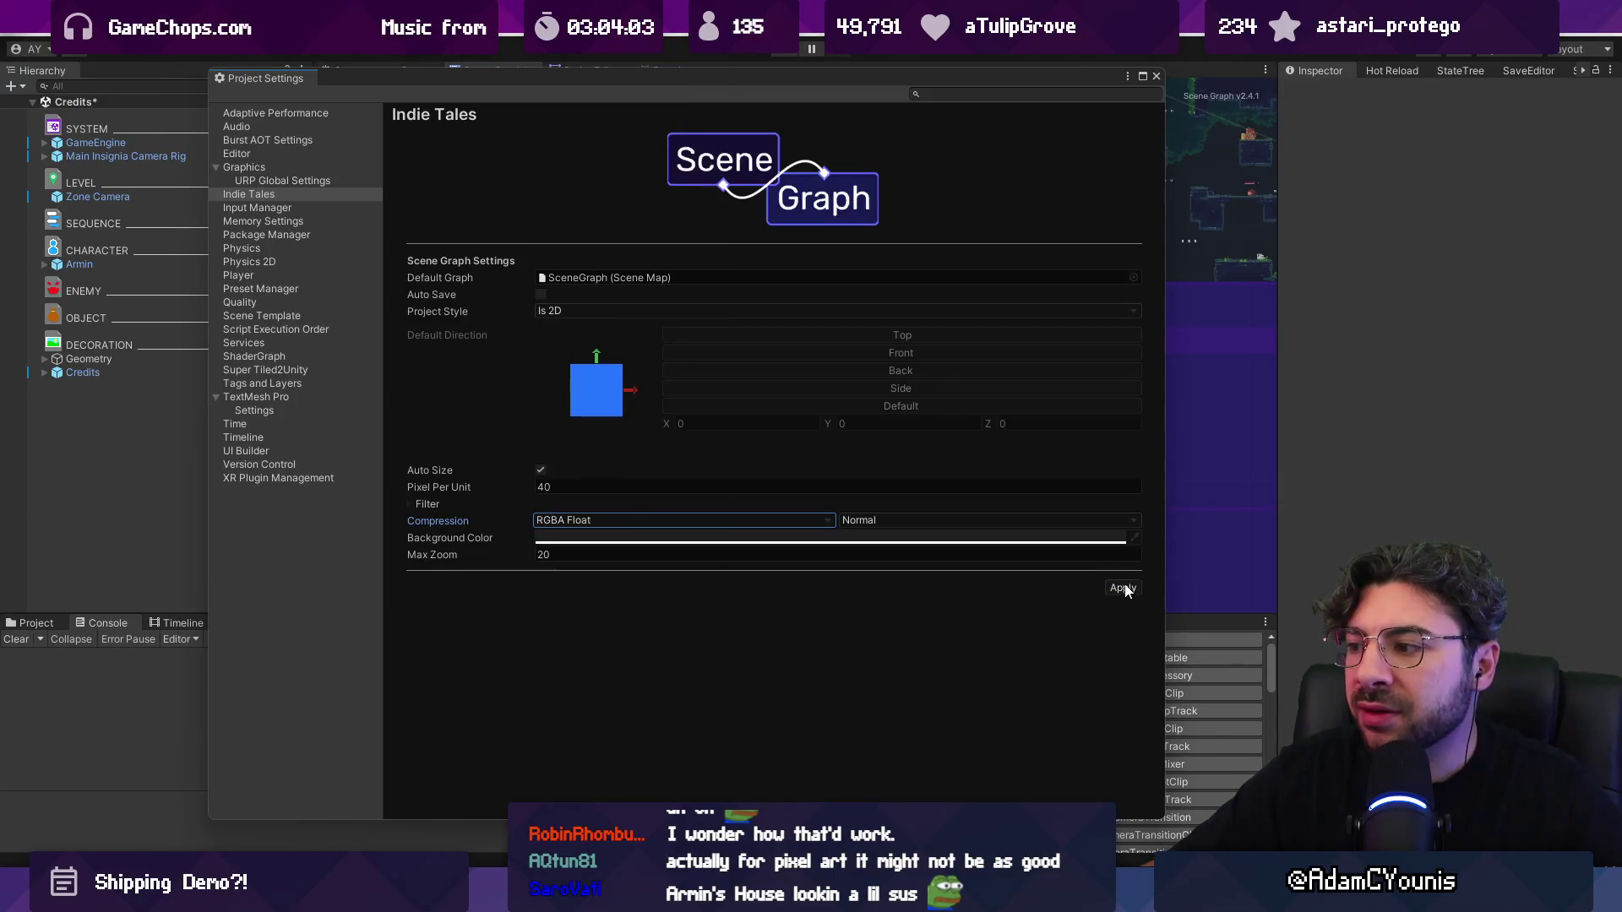
pyautogui.click(1156, 75)
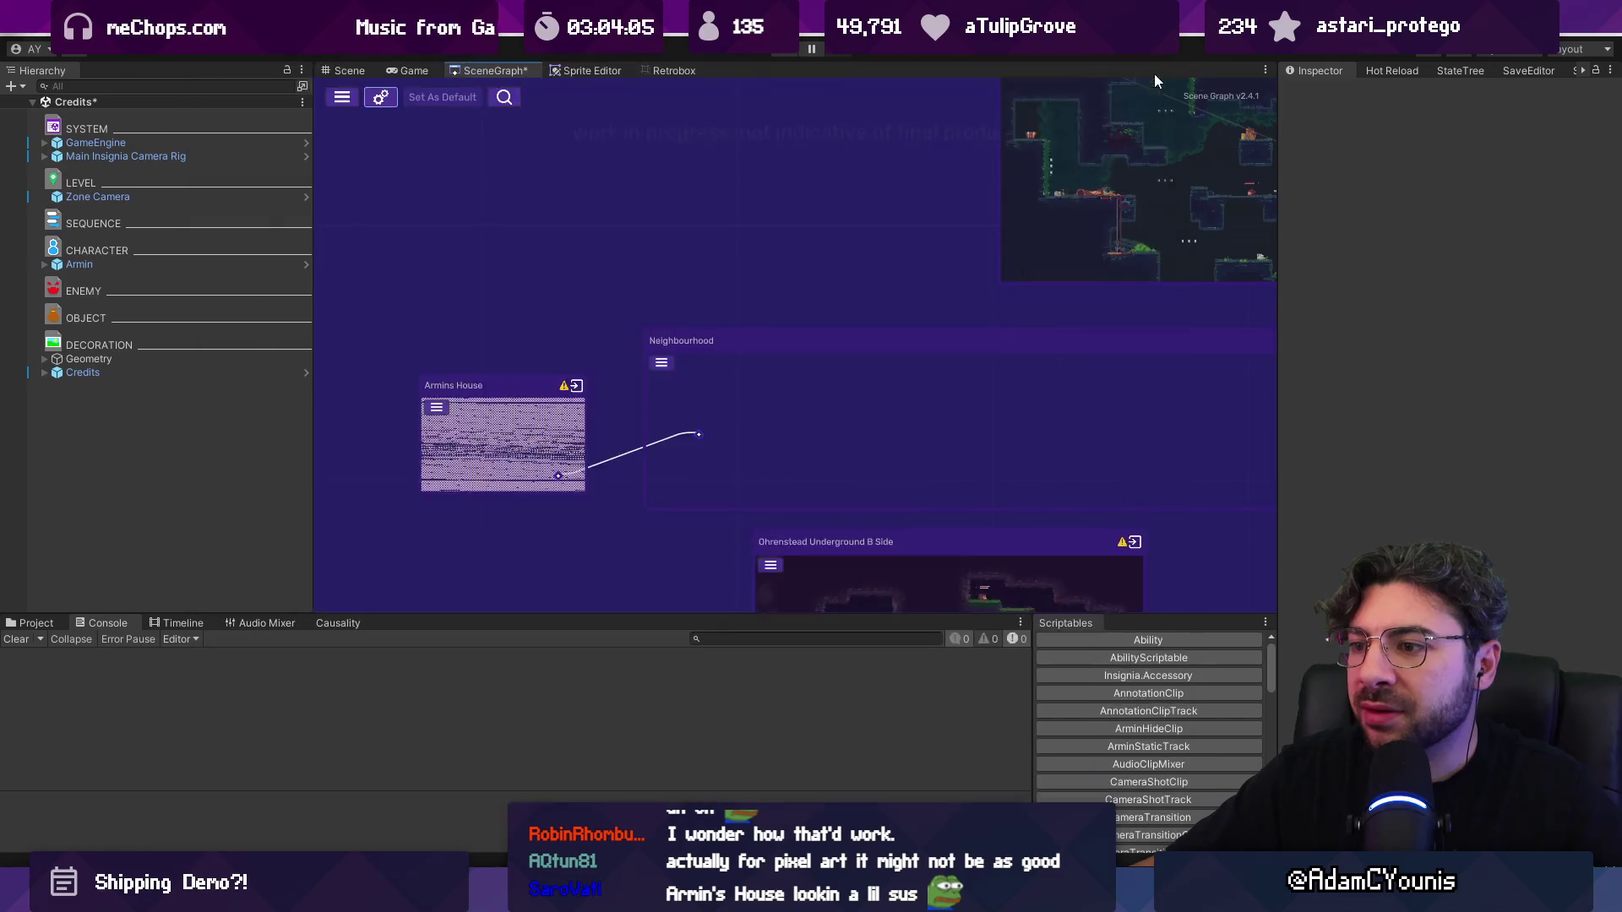
# Step: Reset the Armins House and Neighbourhood screenshots so both re-capture under RGBA Float
pyautogui.rightClick(526, 416)
pyautogui.click(587, 483)
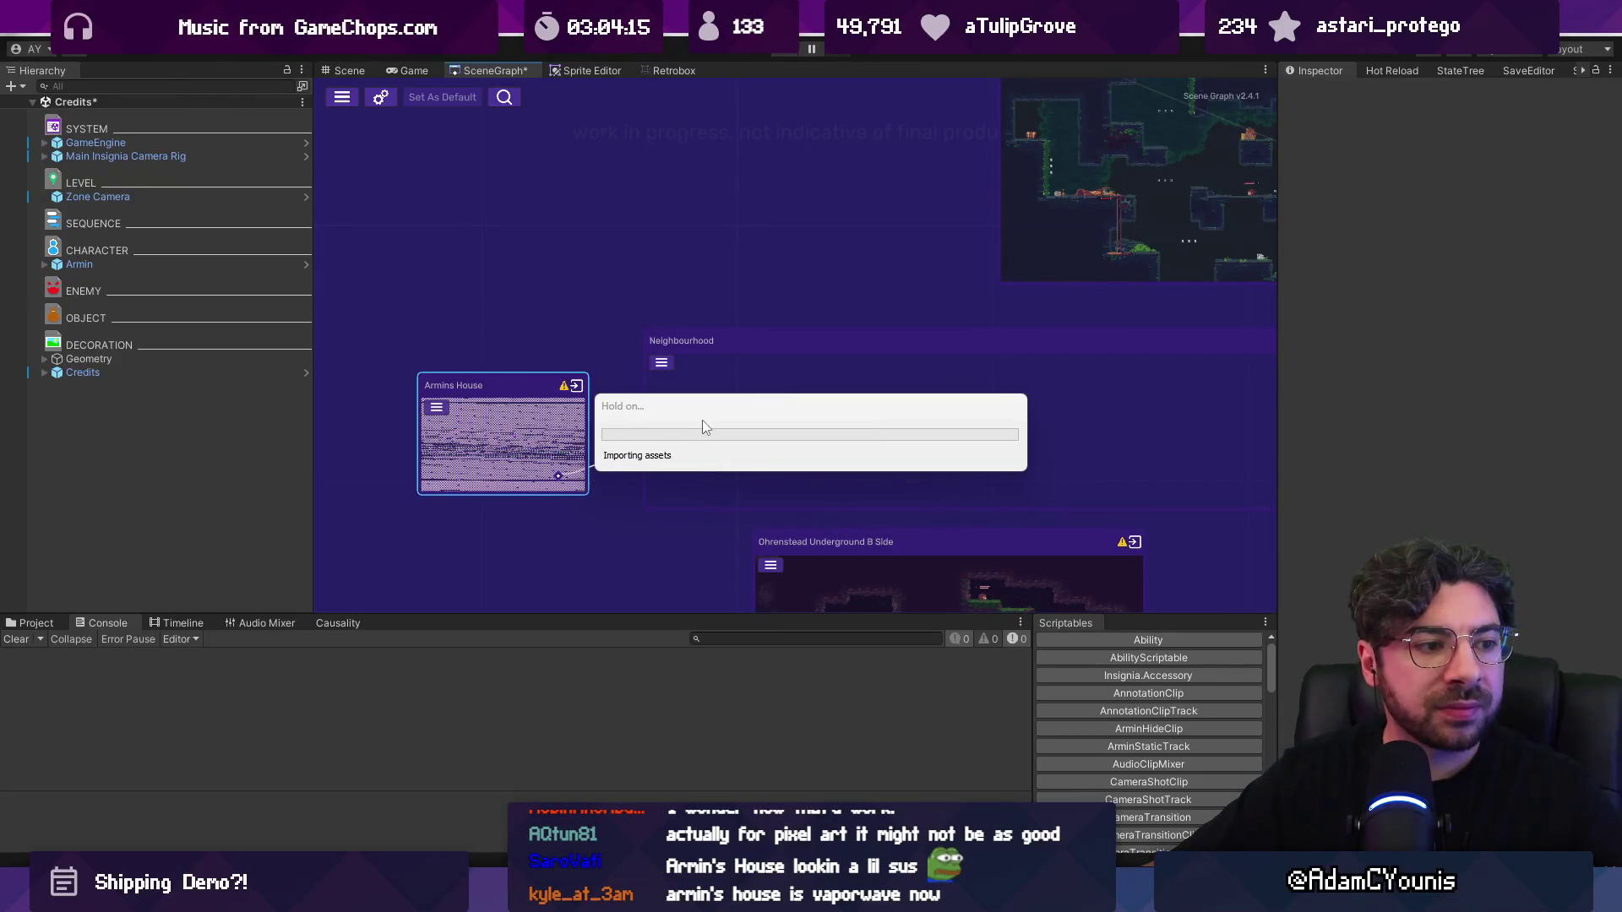
pyautogui.rightClick(701, 420)
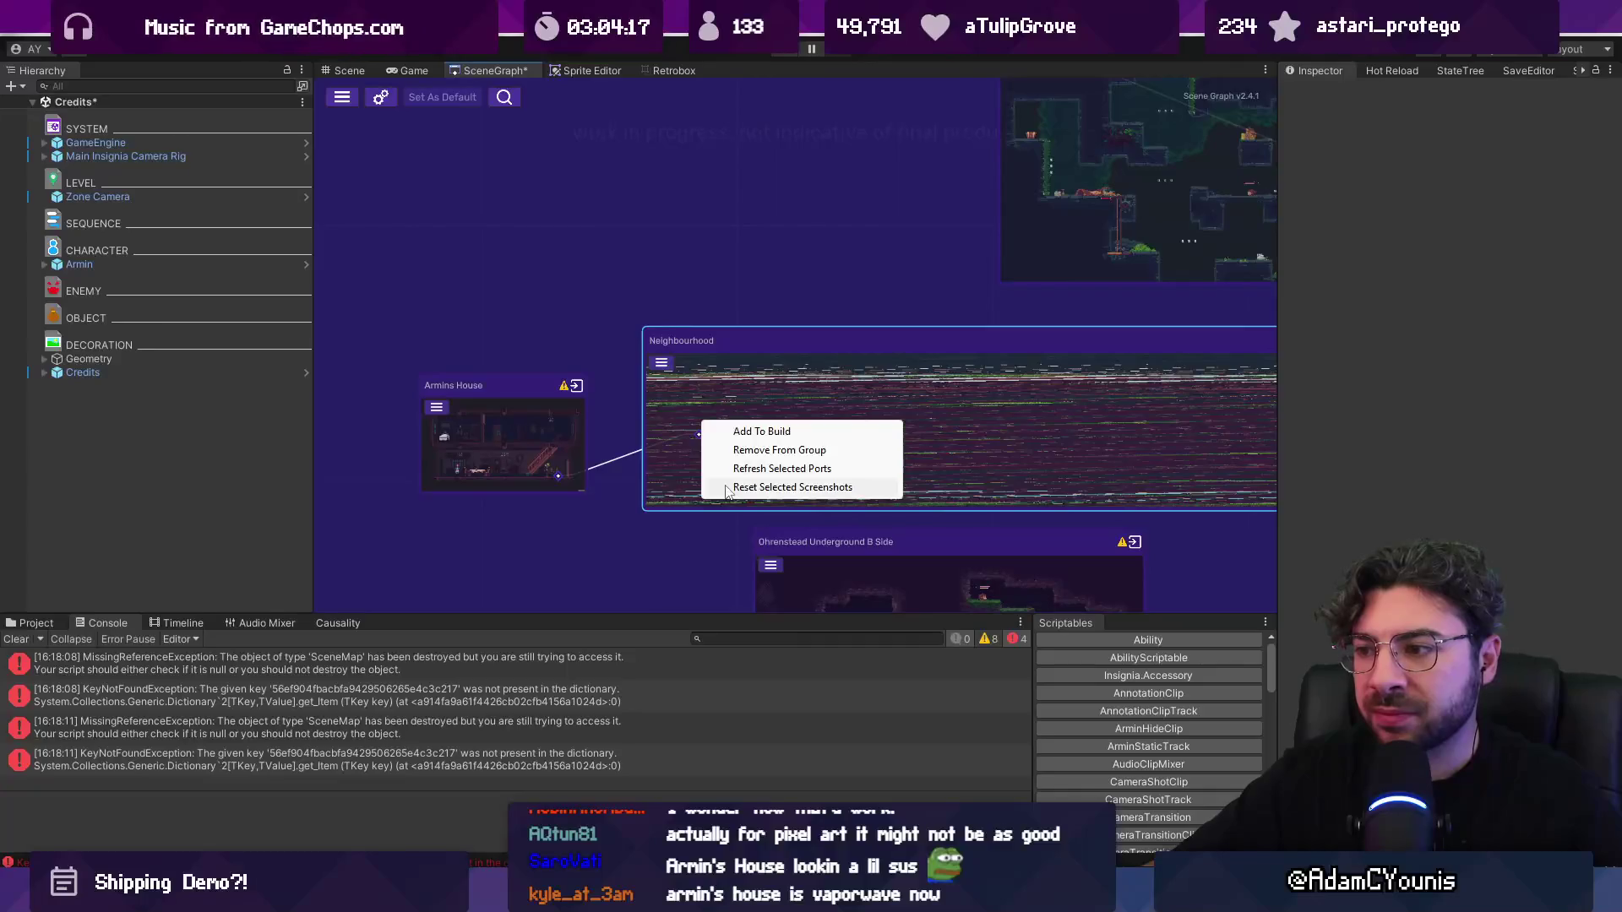
pyautogui.click(712, 487)
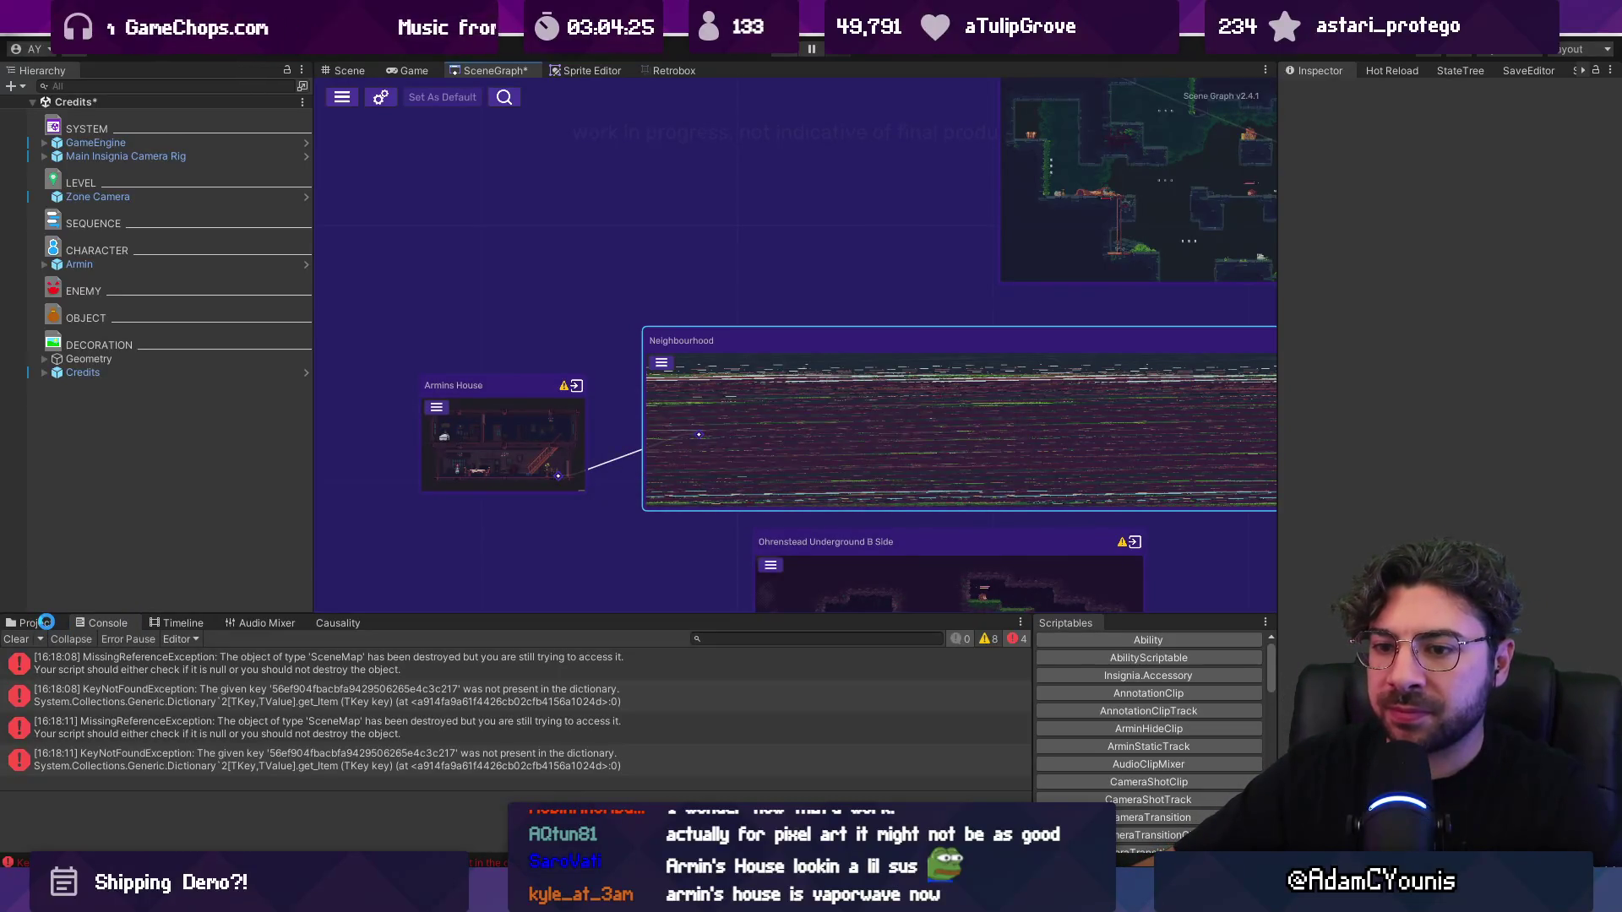
pyautogui.click(45, 623)
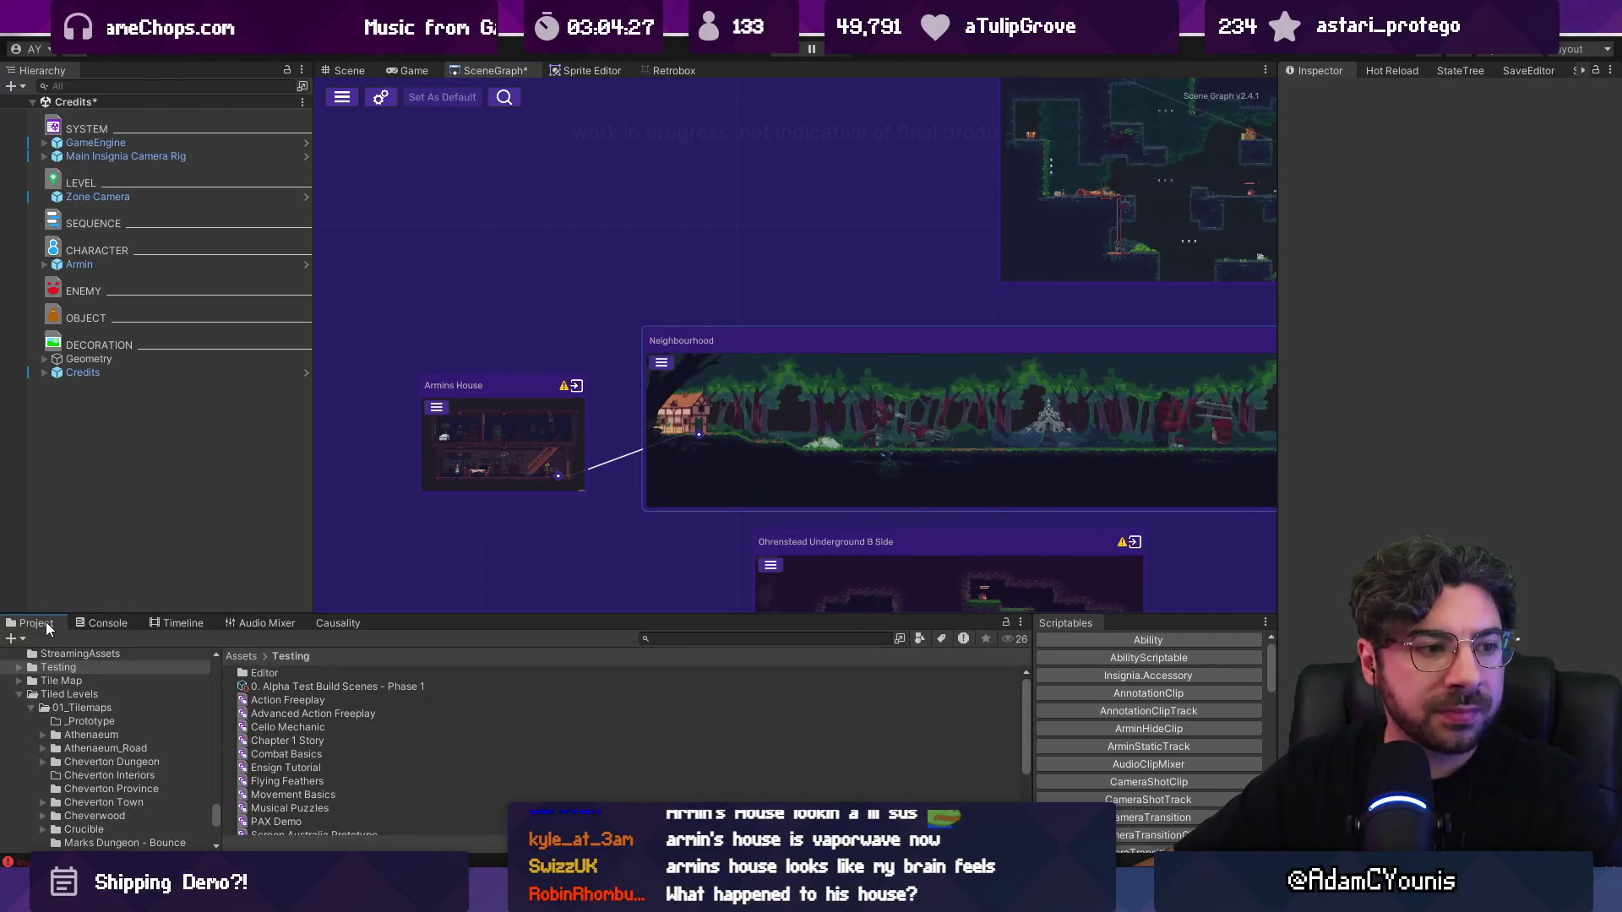
# Step: Search the Project panel for 'snapshot house' and inspect the Armins House snapshot texture settings
pyautogui.click(743, 638)
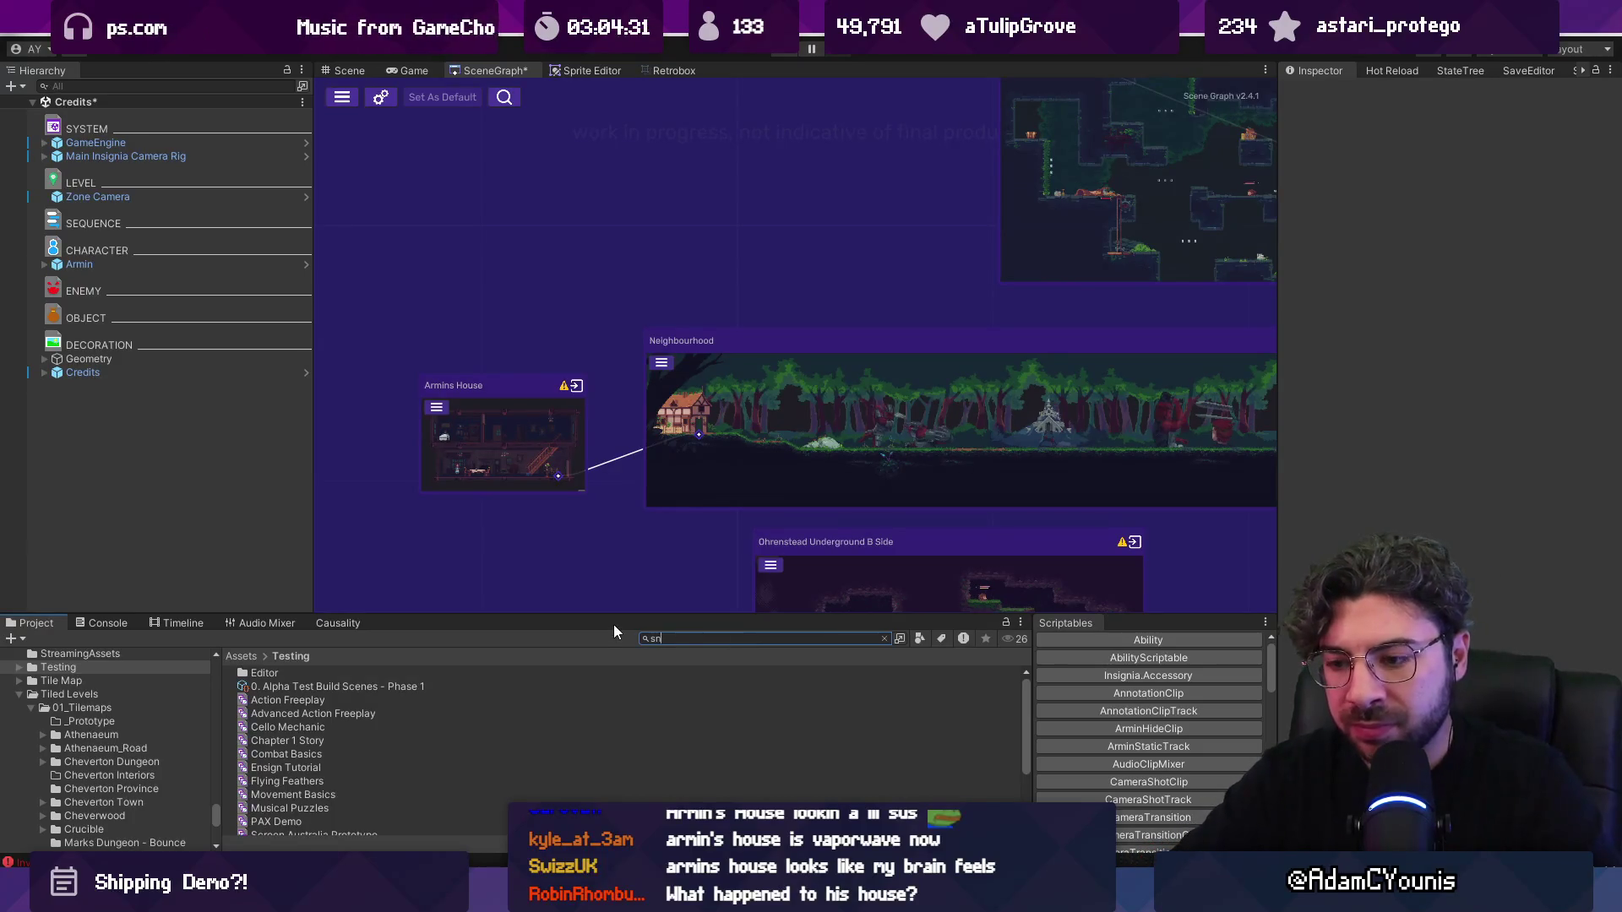
pyautogui.write('snapshot hgou')
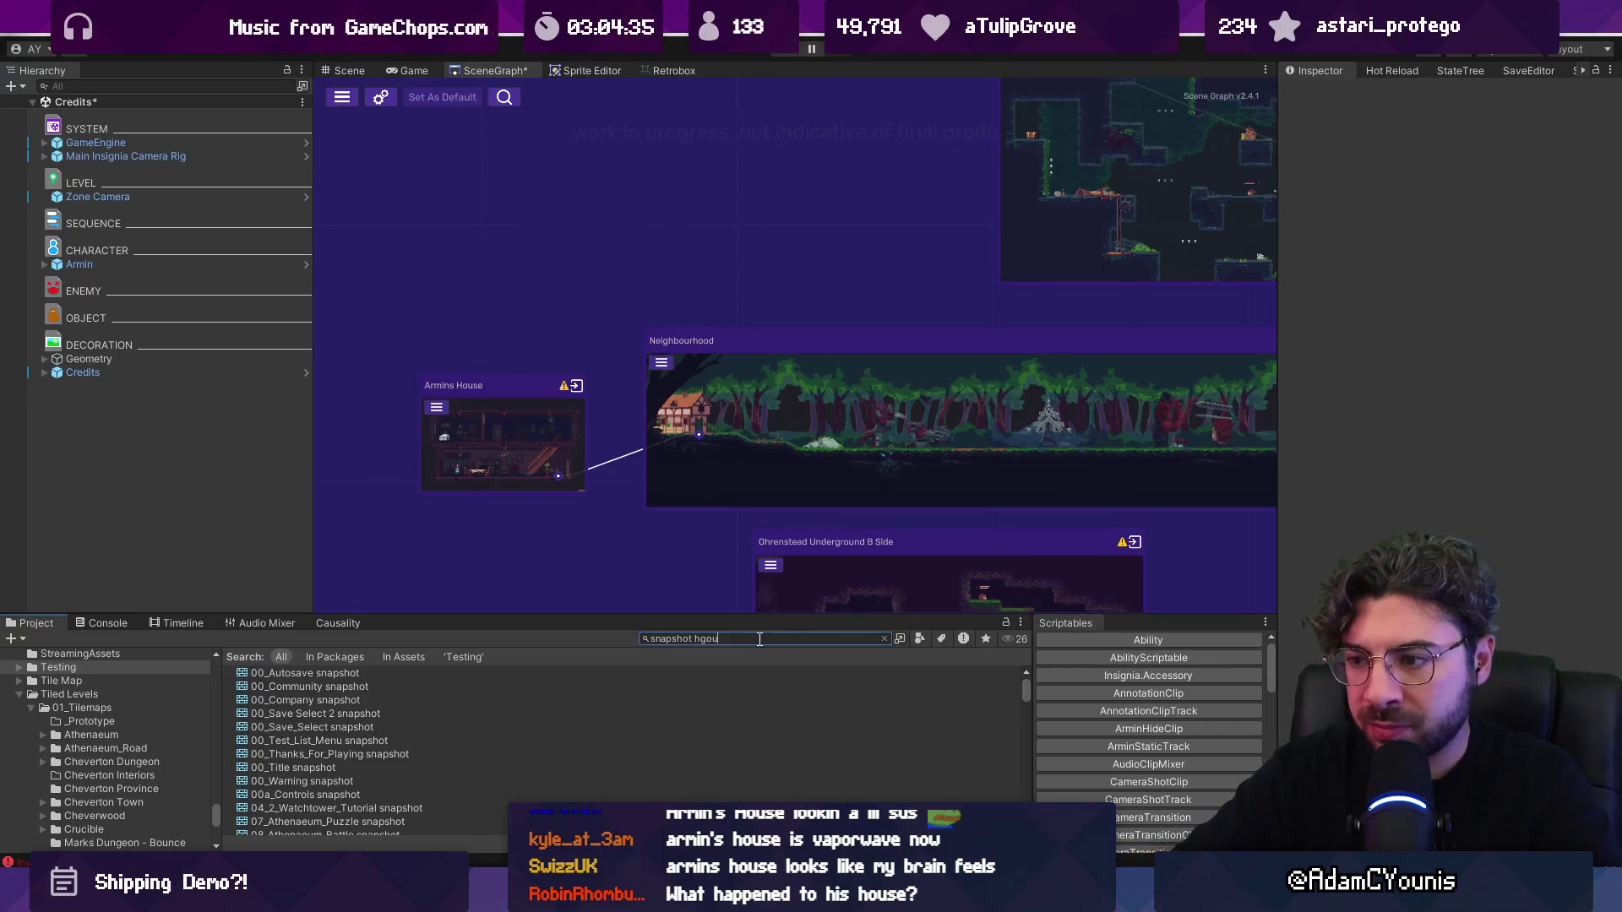
pyautogui.press('BackSpace')
pyautogui.press('BackSpace')
pyautogui.press('BackSpace')
pyautogui.write('ouse')
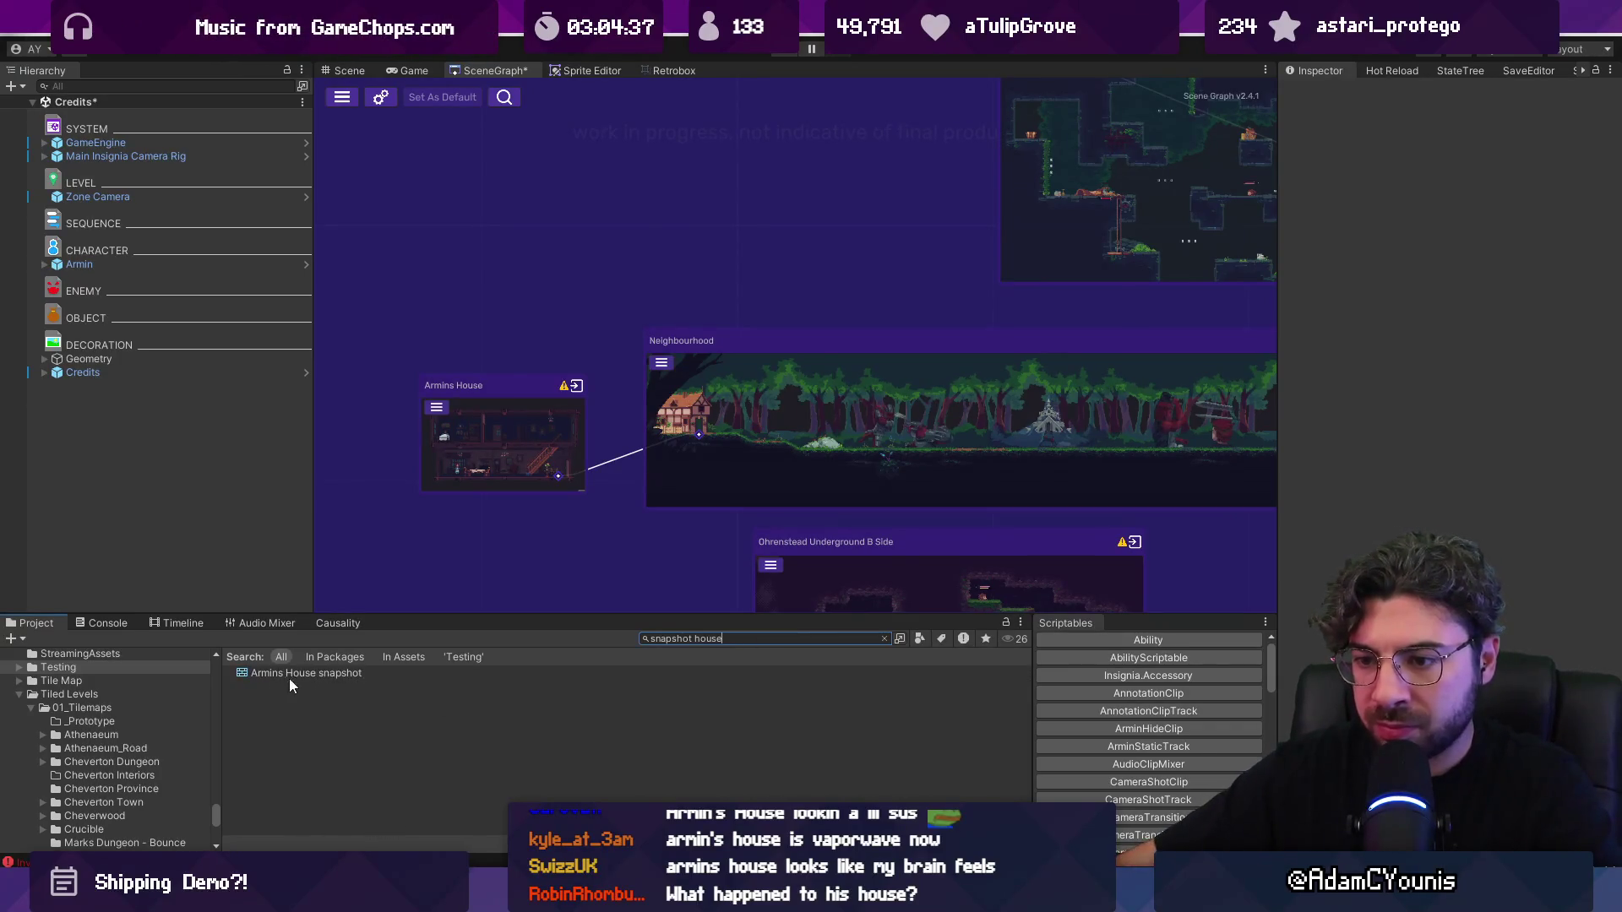
pyautogui.click(290, 677)
pyautogui.click(1318, 70)
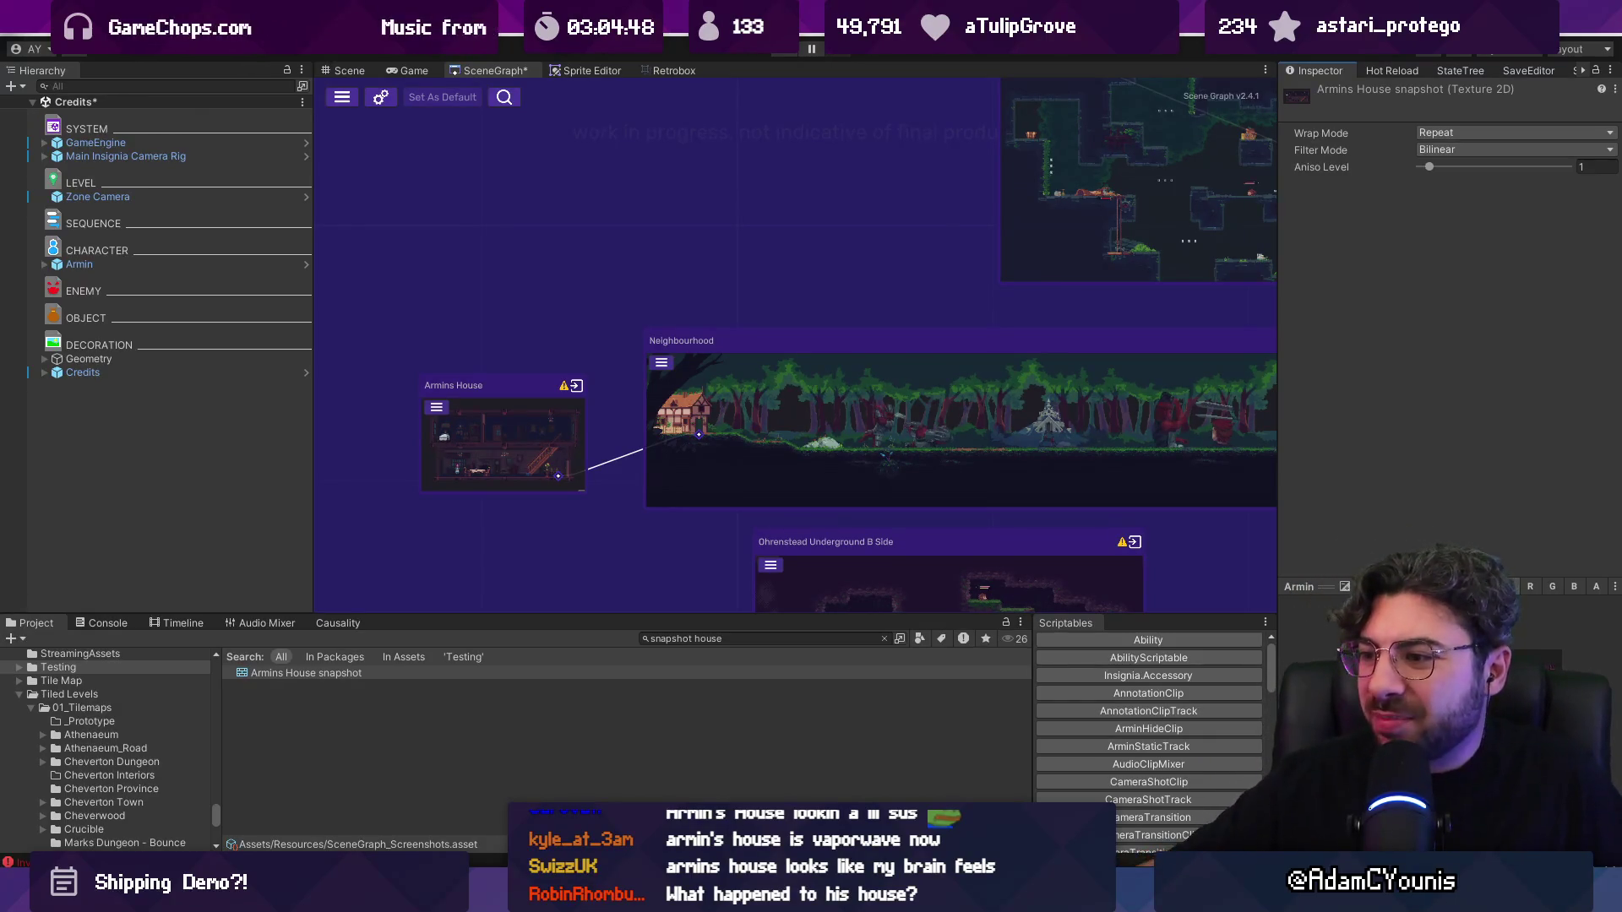
pyautogui.scroll(3, 441, 473)
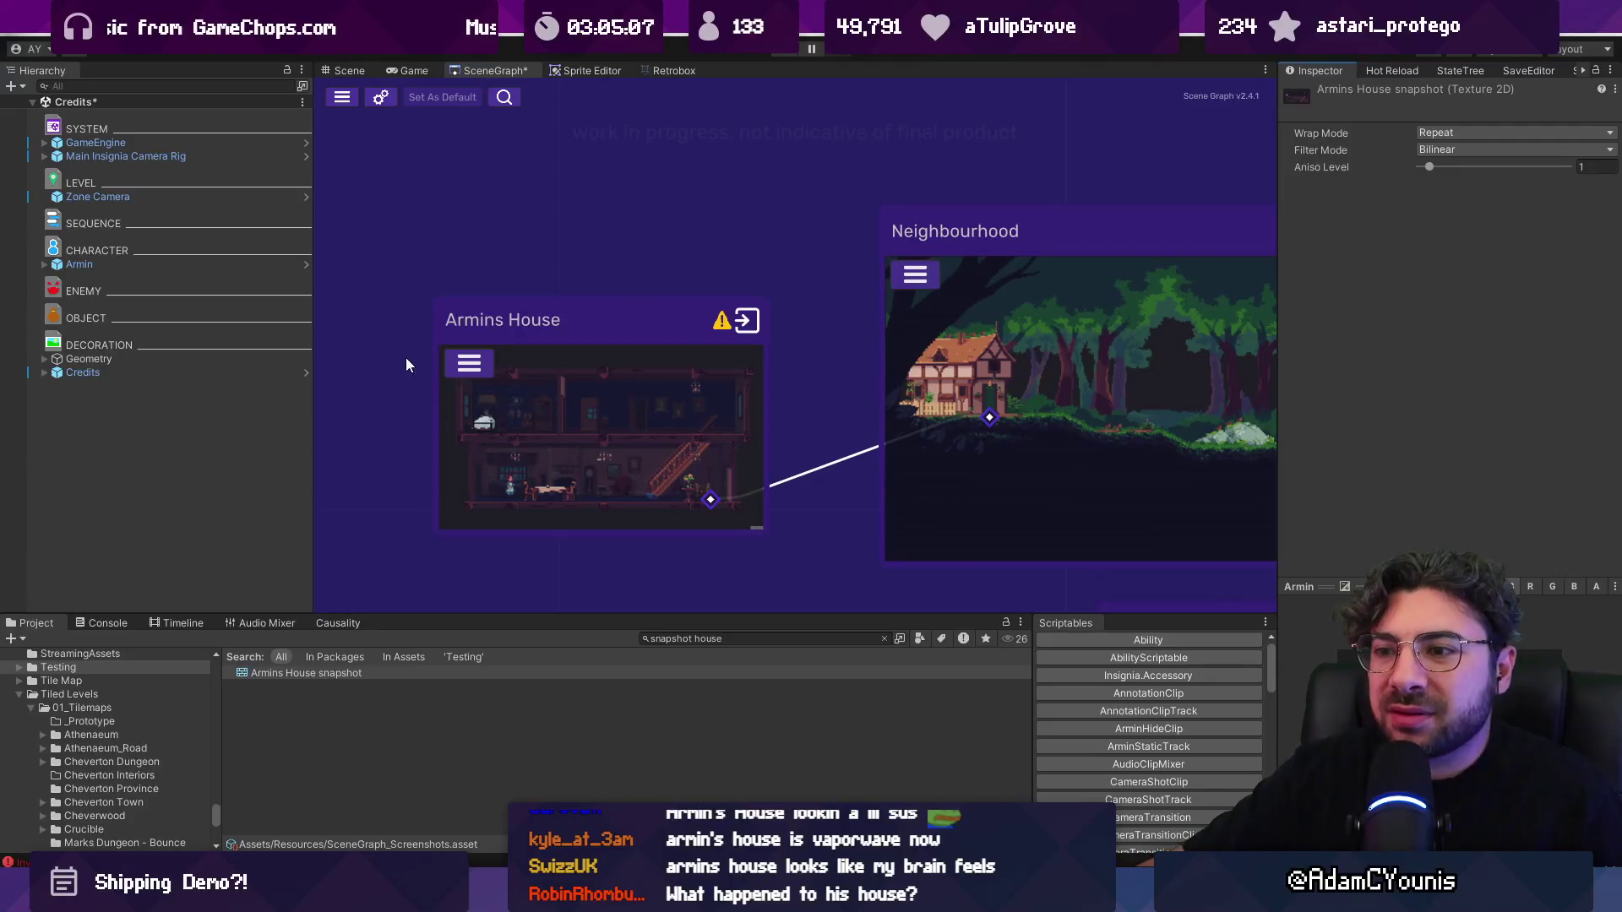
pyautogui.click(401, 99)
# Step: Set Scene Graph screenshot compression to RGBA Half and close Project Settings
pyautogui.click(591, 521)
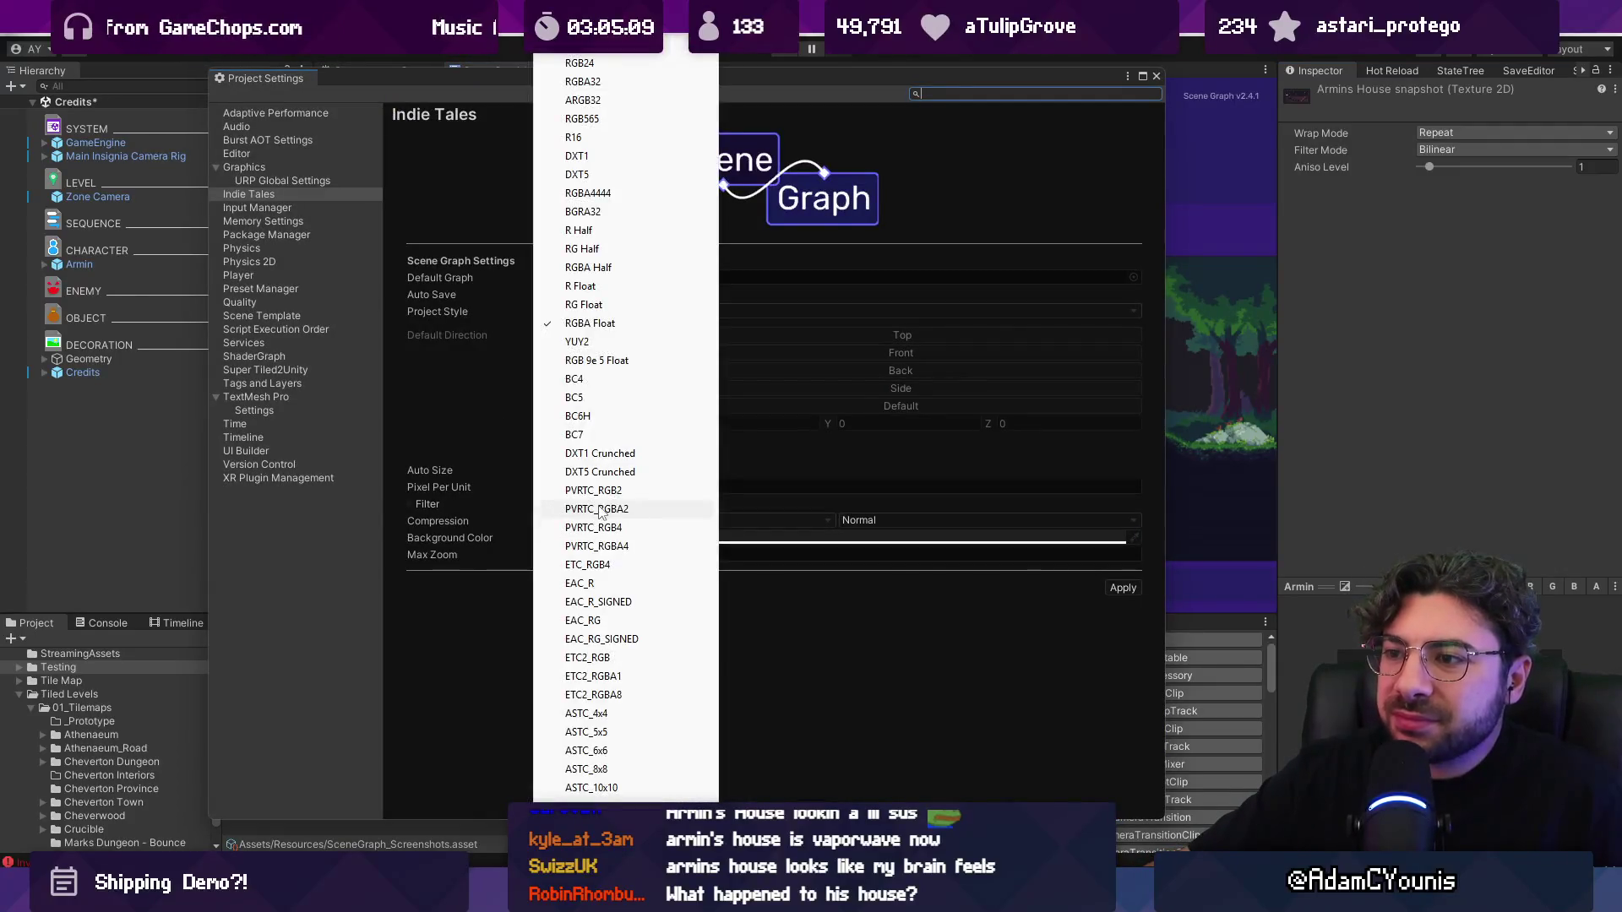
pyautogui.click(650, 268)
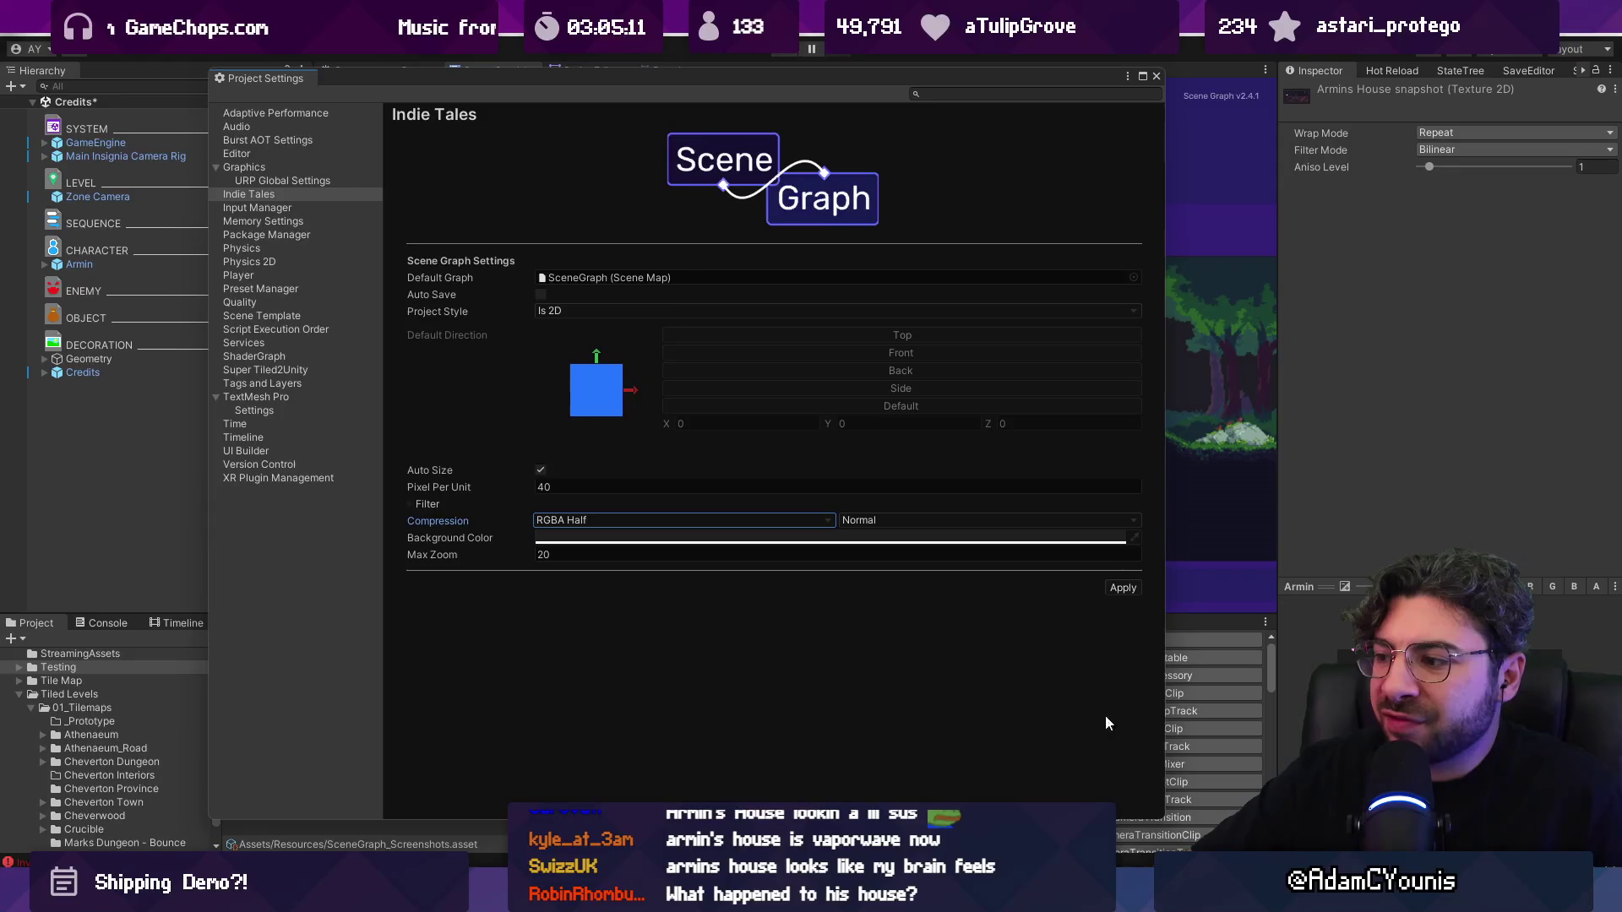
pyautogui.click(1157, 76)
# Step: Regenerate the Armins House screenshot and check its snapshot texture, then deselect the node
pyautogui.rightClick(651, 407)
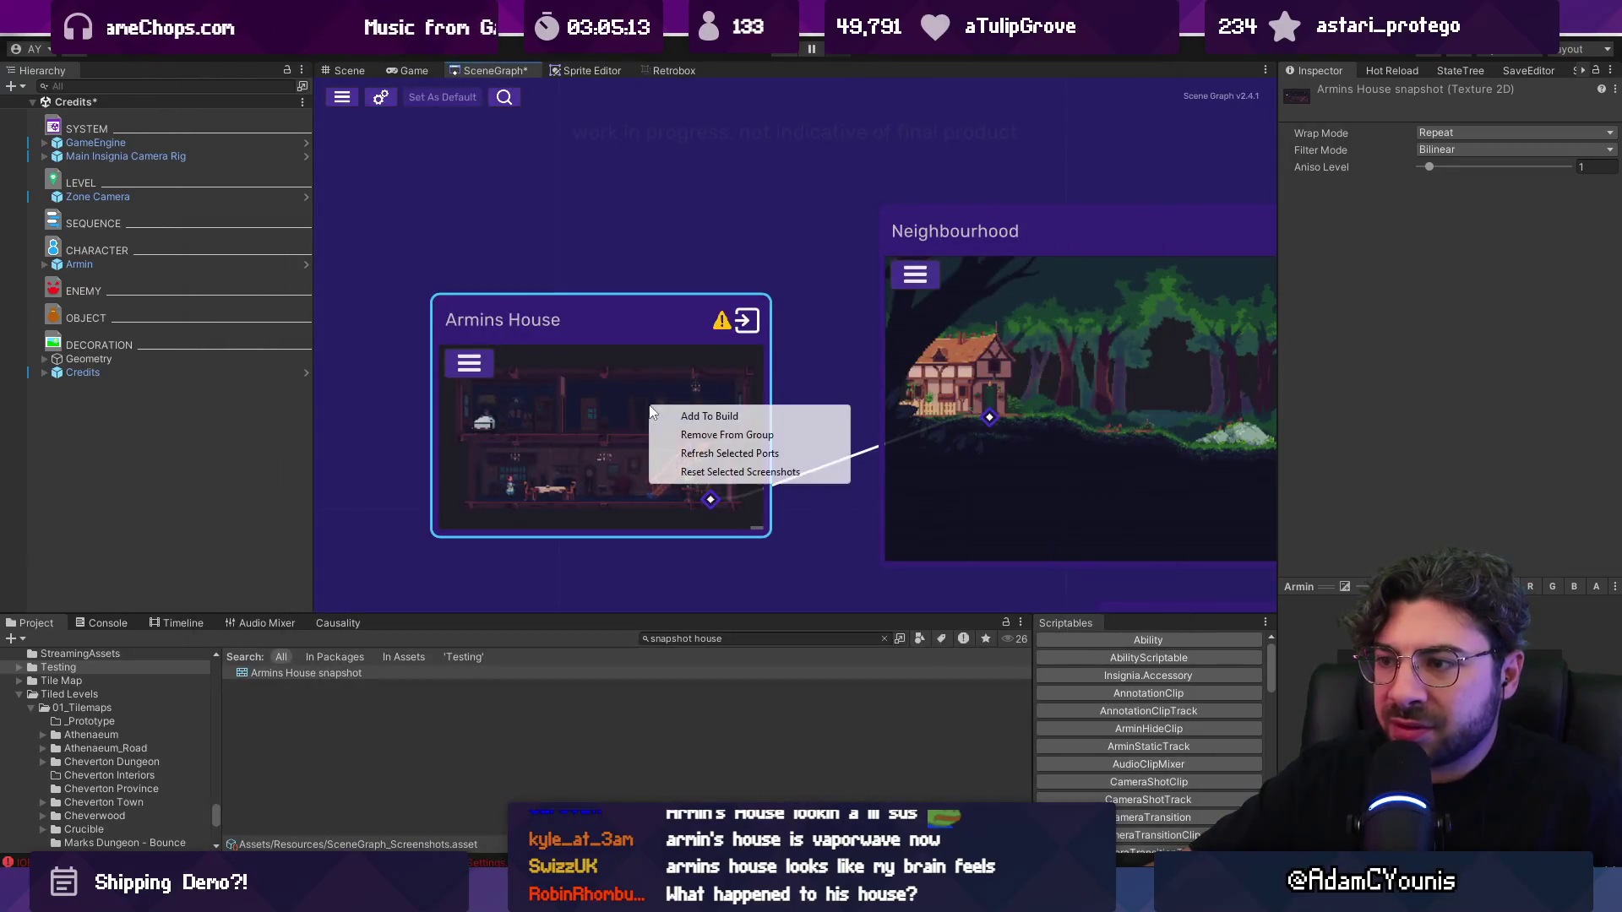
pyautogui.click(696, 478)
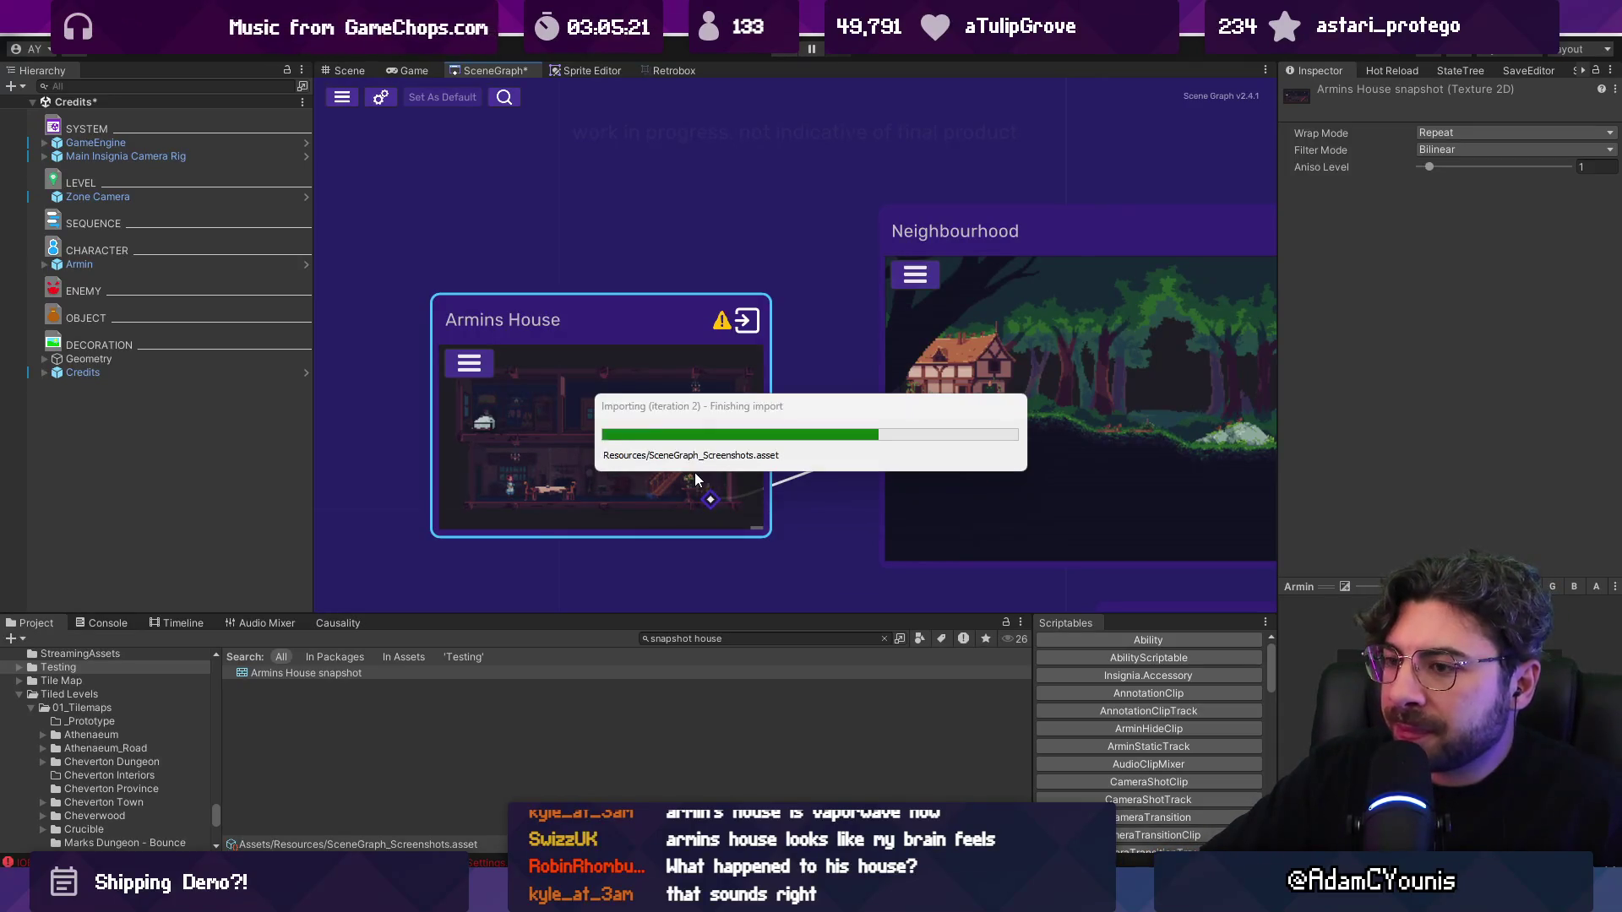
pyautogui.click(343, 672)
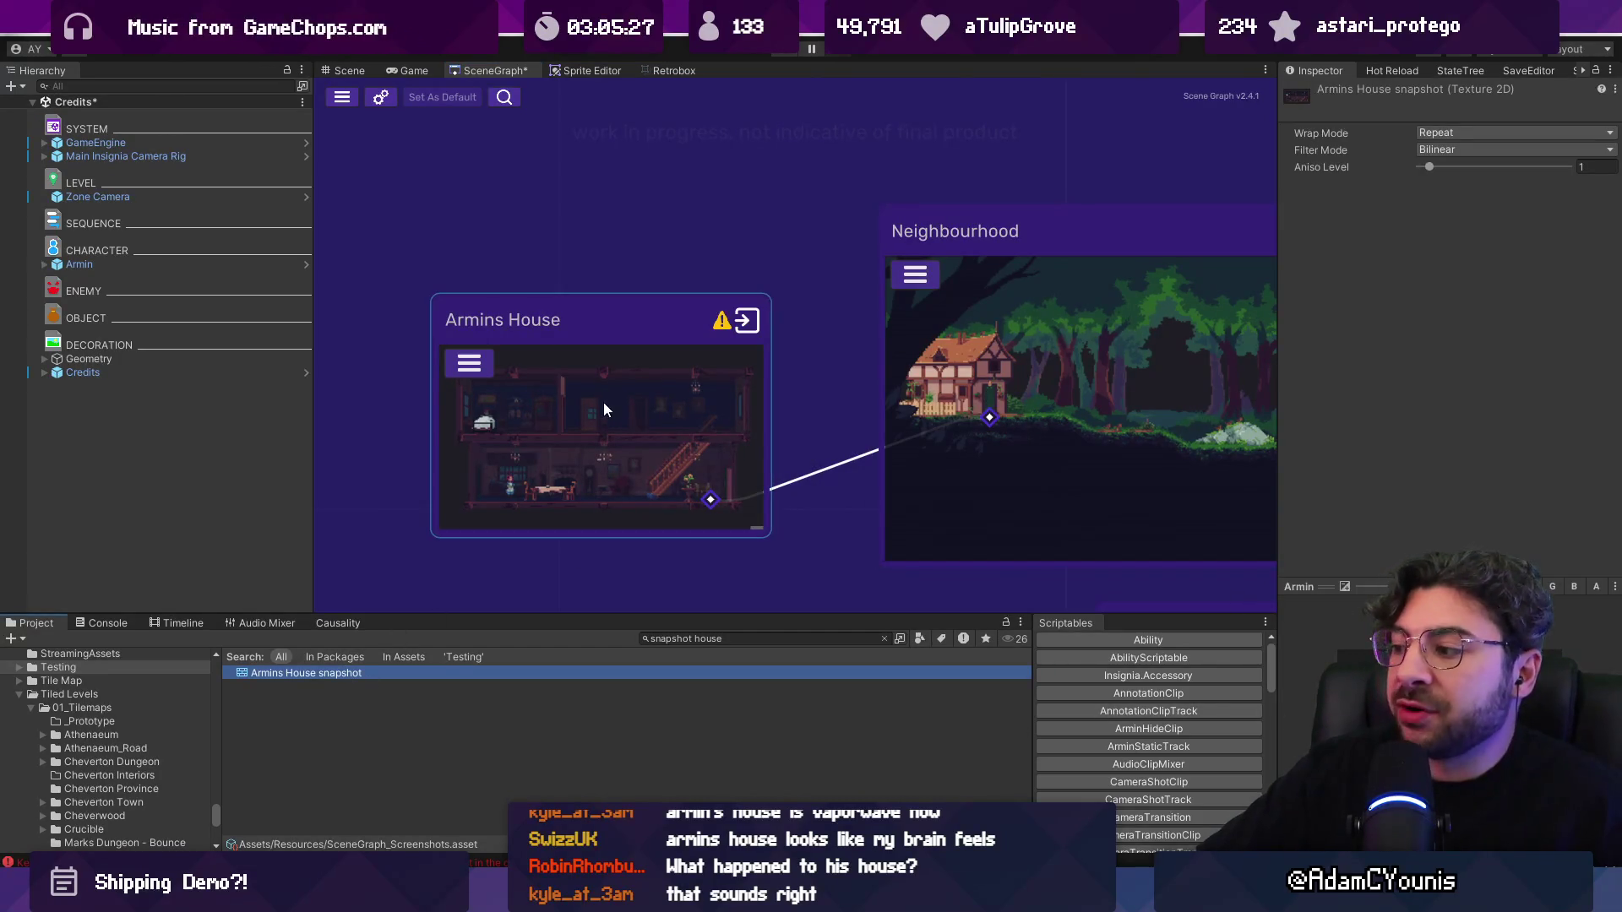
pyautogui.scroll(-1, 570, 403)
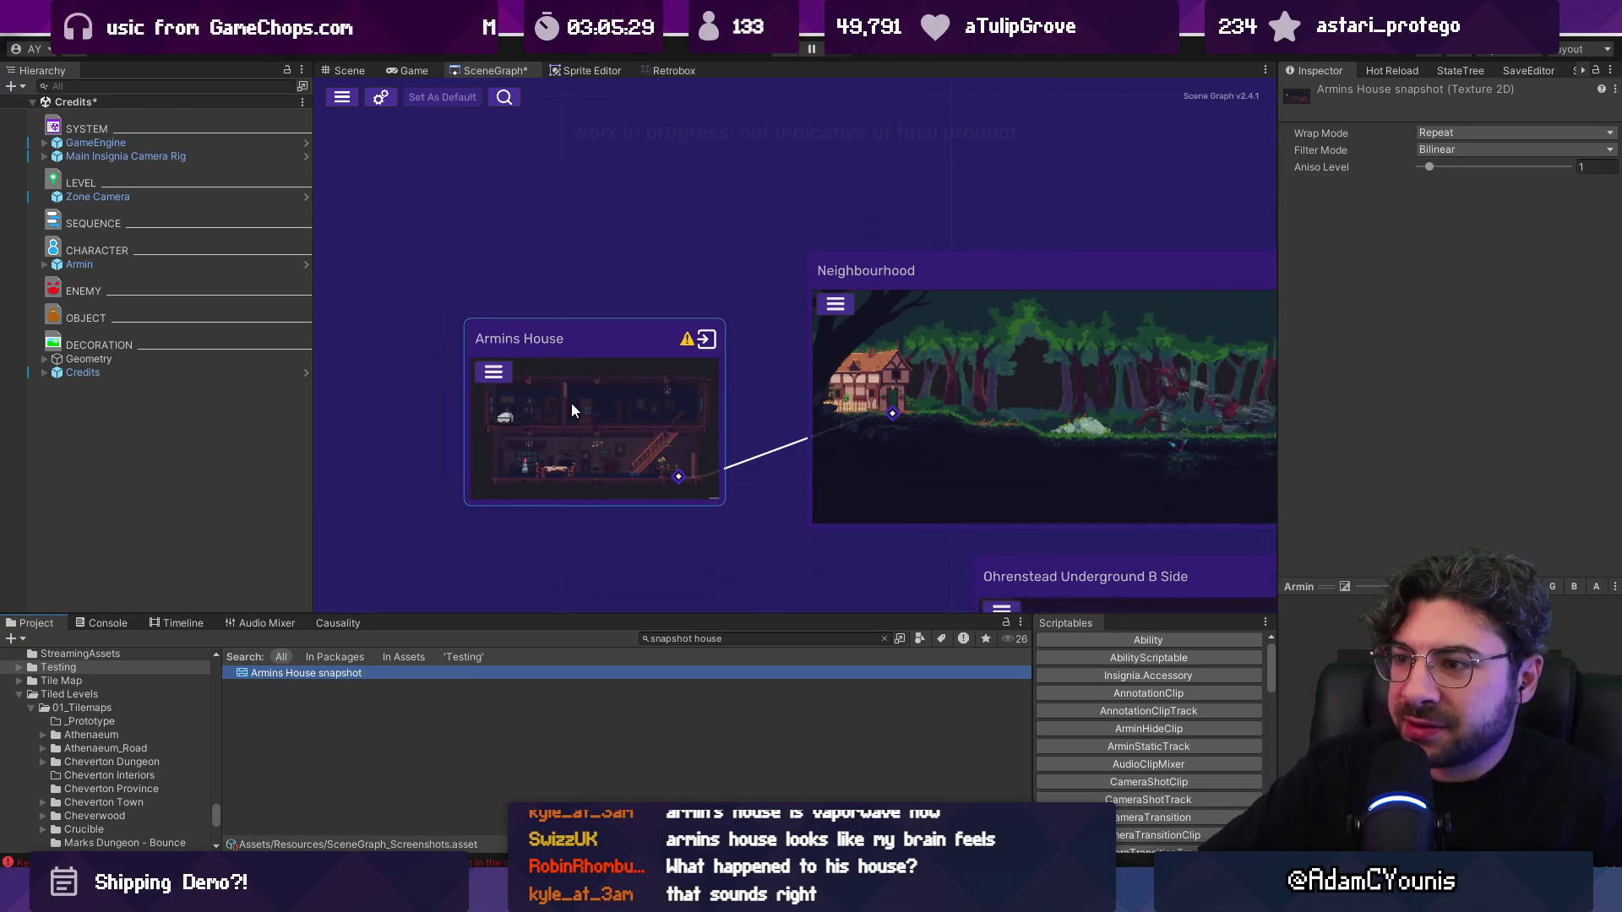
pyautogui.click(780, 93)
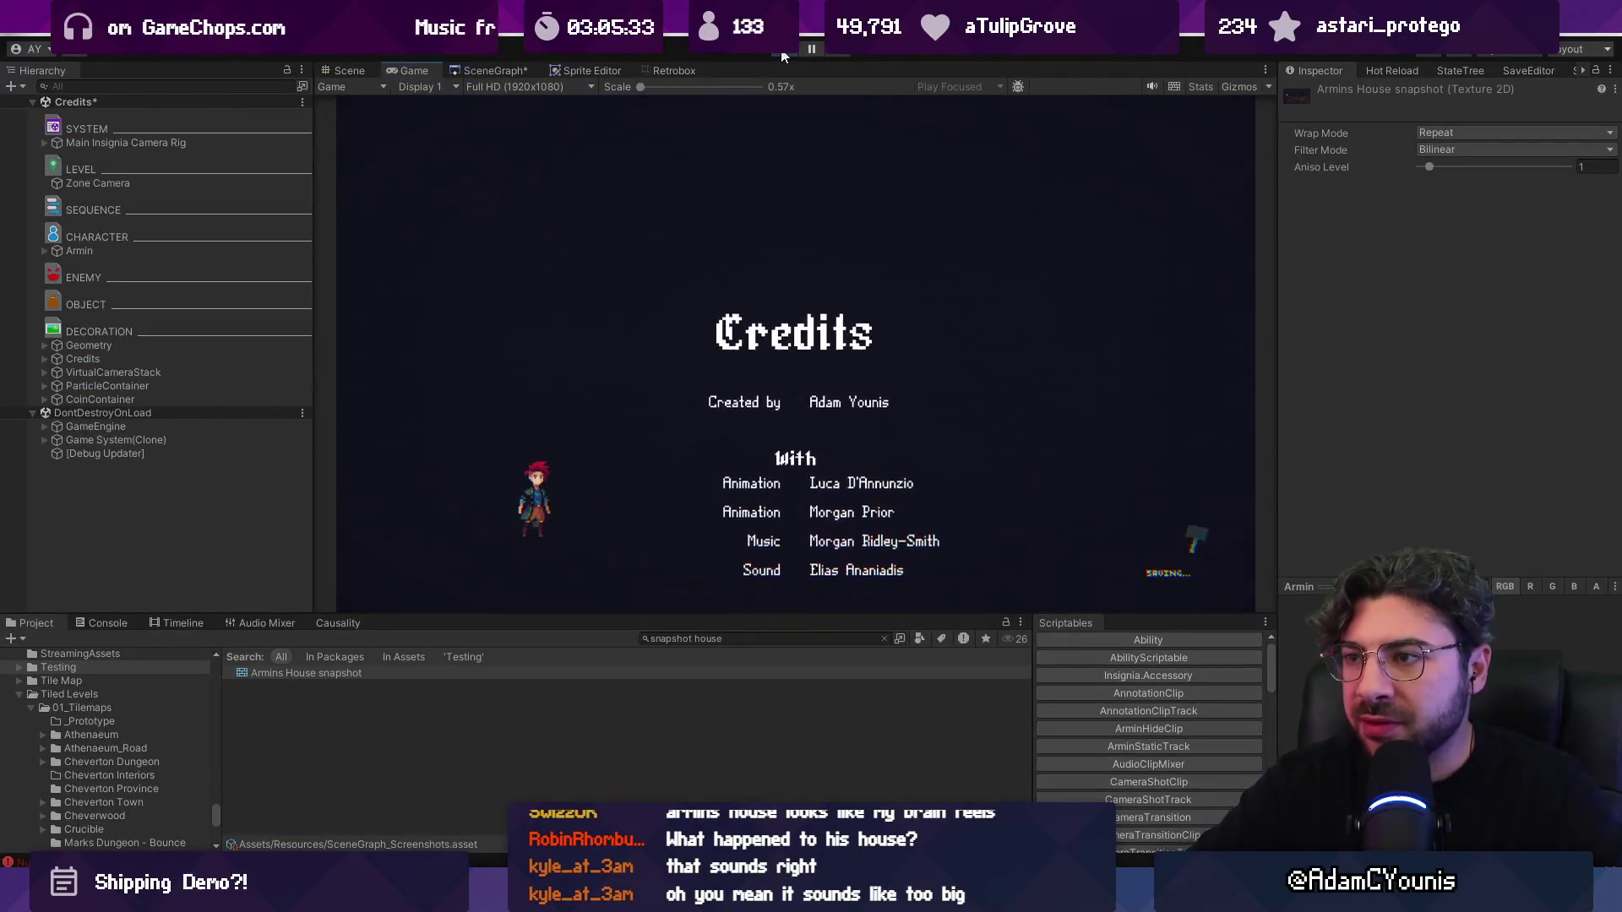
# Step: Stop the running game, open the Armins House scene from its node, and briefly playtest it
pyautogui.click(782, 52)
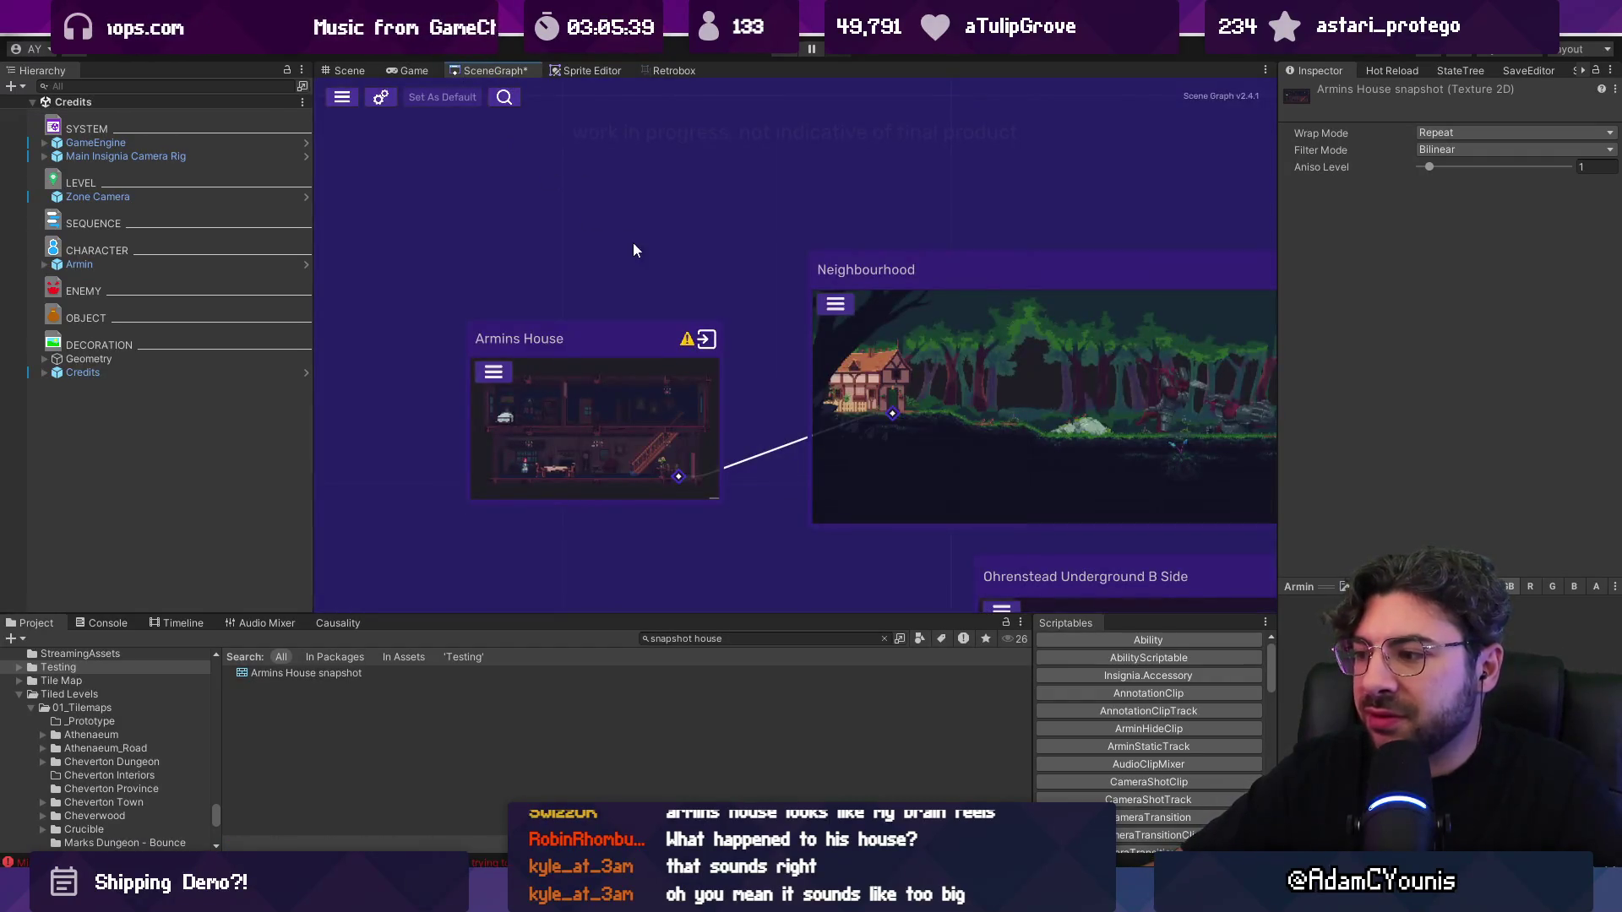
pyautogui.scroll(-3, 633, 250)
pyautogui.doubleClick(604, 336)
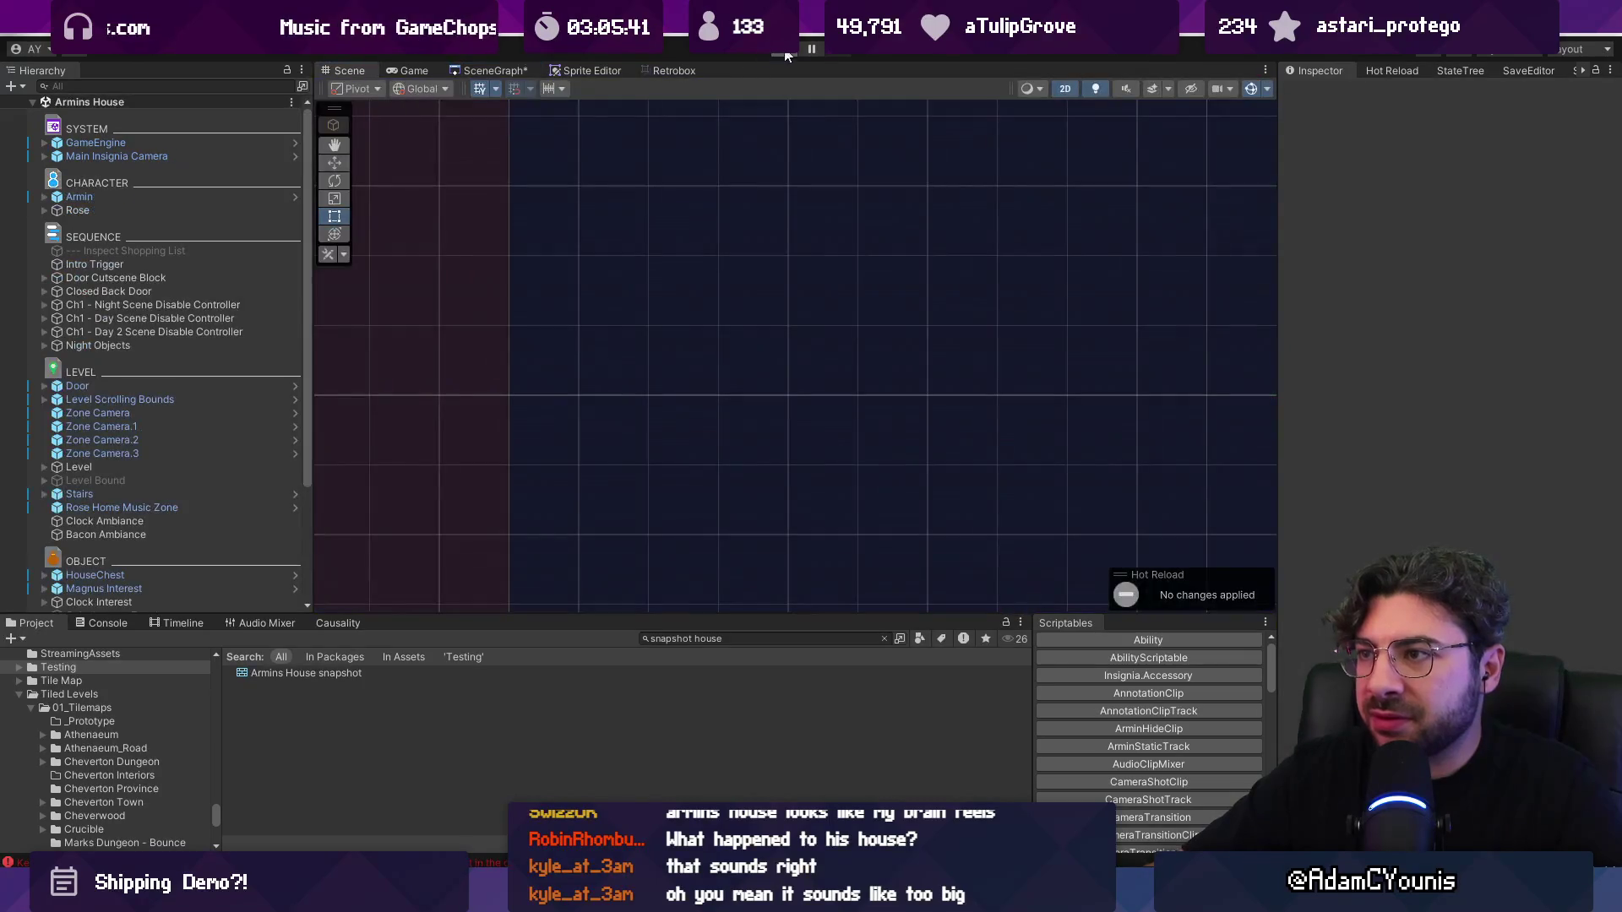
pyautogui.click(784, 51)
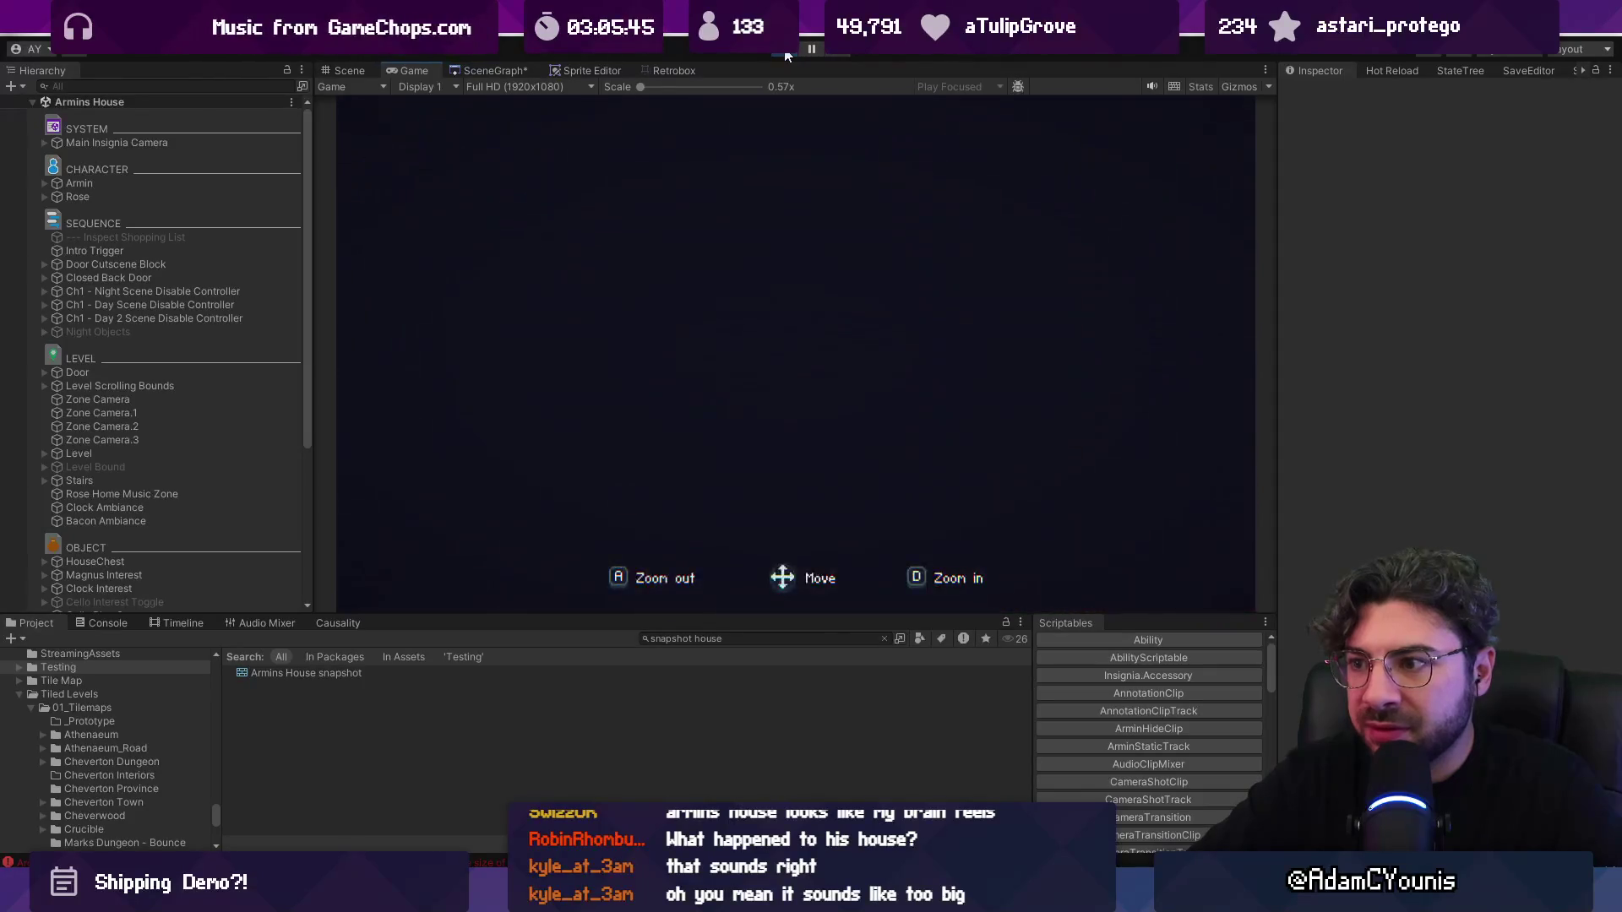
pyautogui.click(785, 51)
# Step: Clear the Console, trigger a Hot Reload recompile, then close the world map and stop play
pyautogui.click(101, 623)
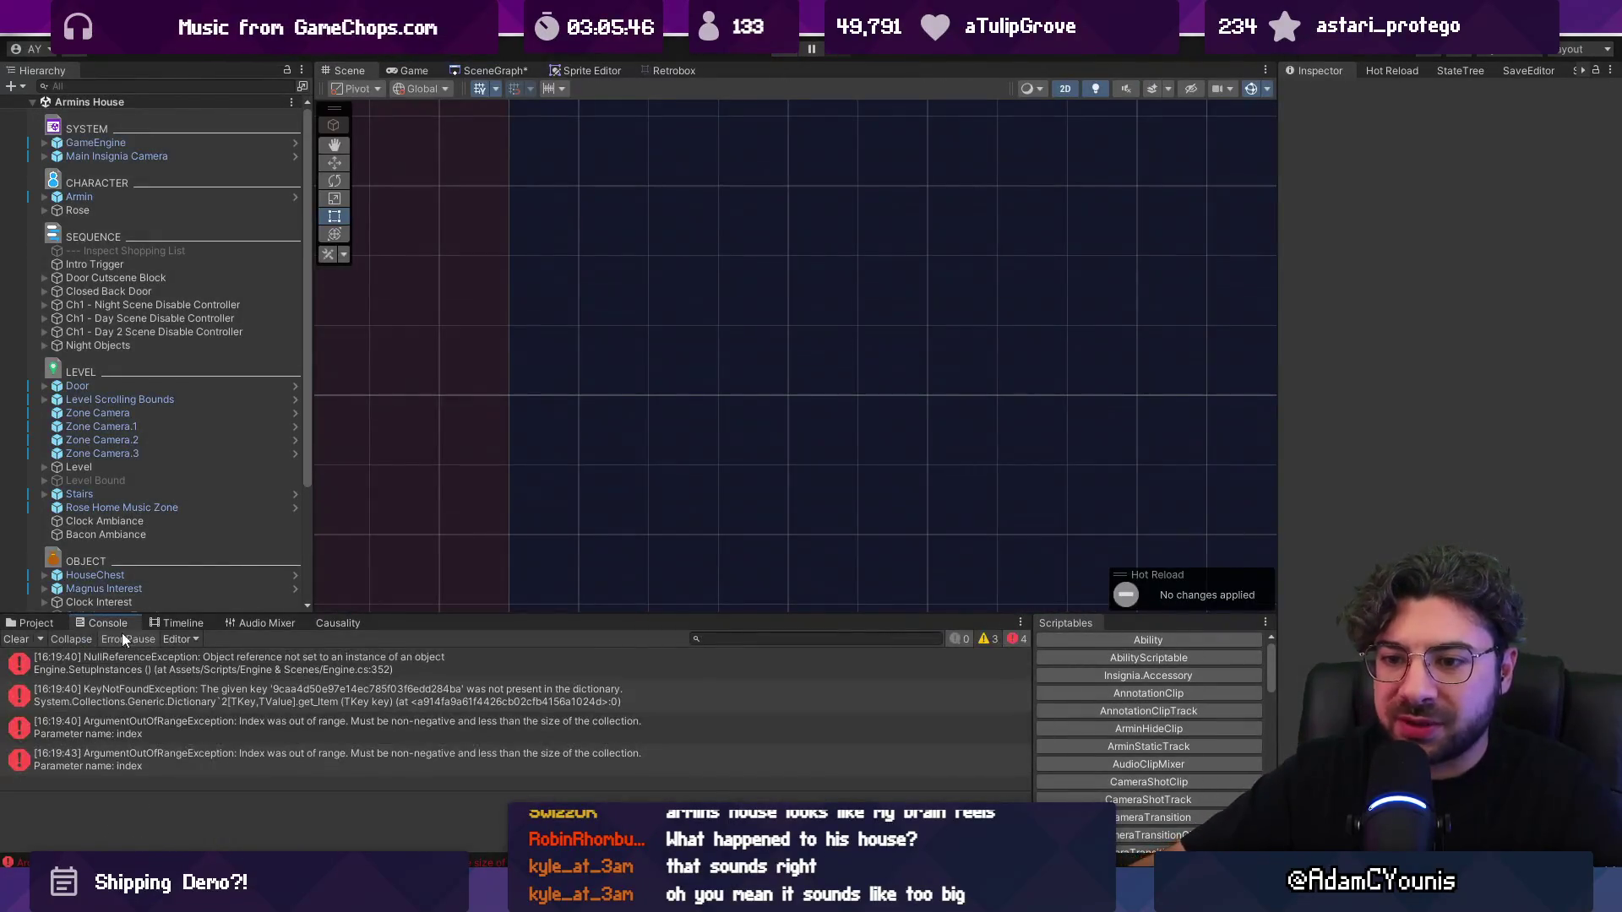
pyautogui.click(33, 639)
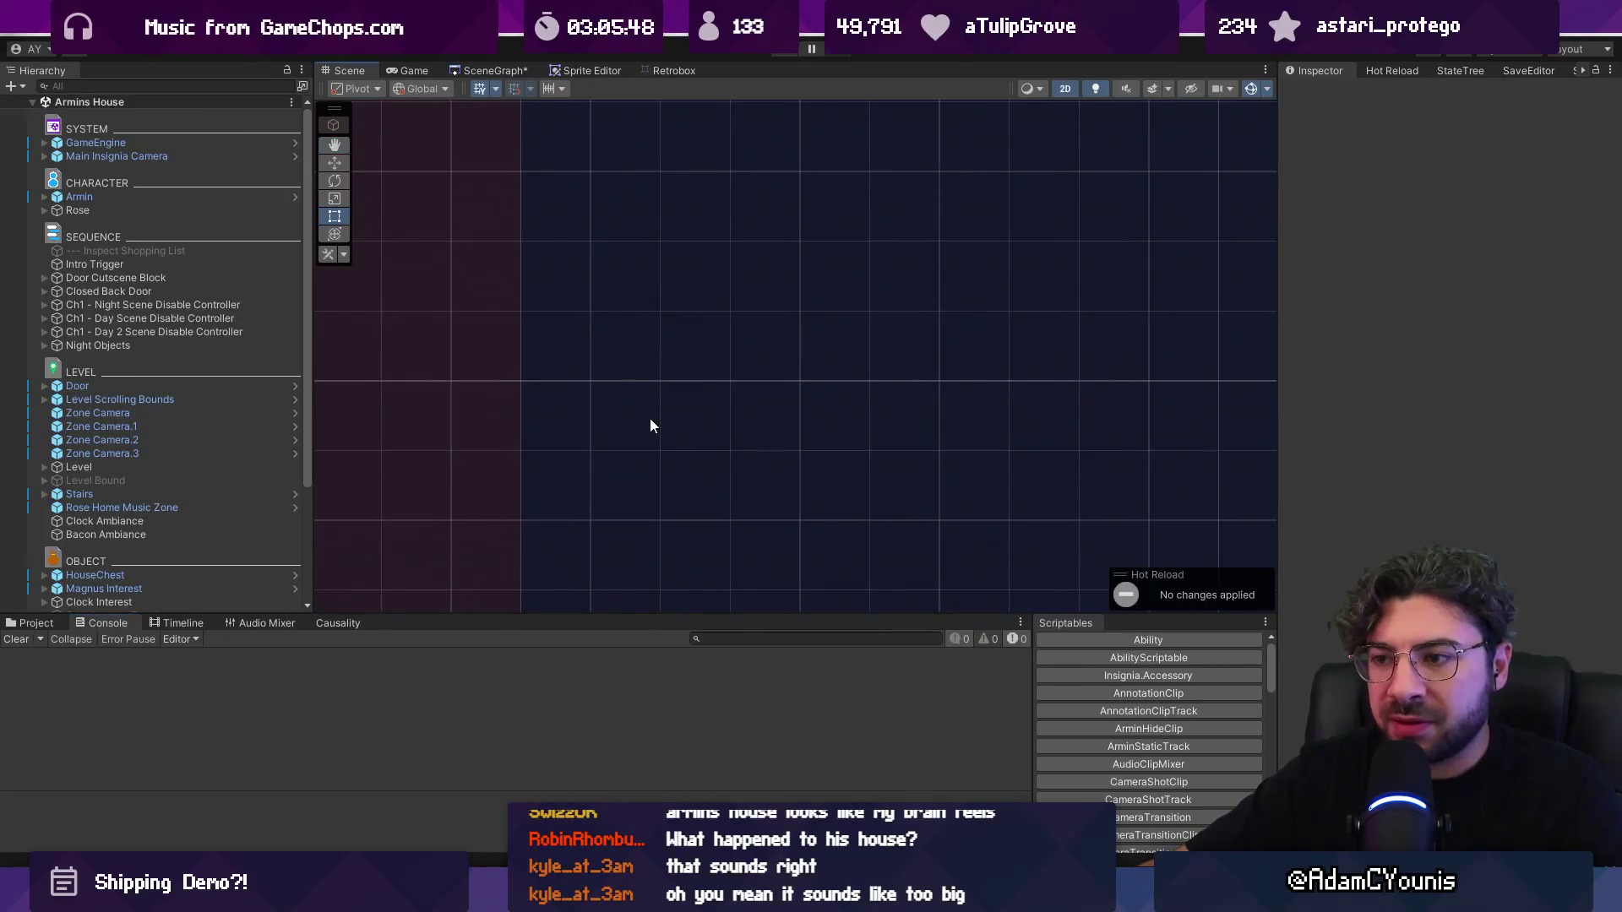
pyautogui.scroll(3, 667, 448)
pyautogui.scroll(-10, 688, 418)
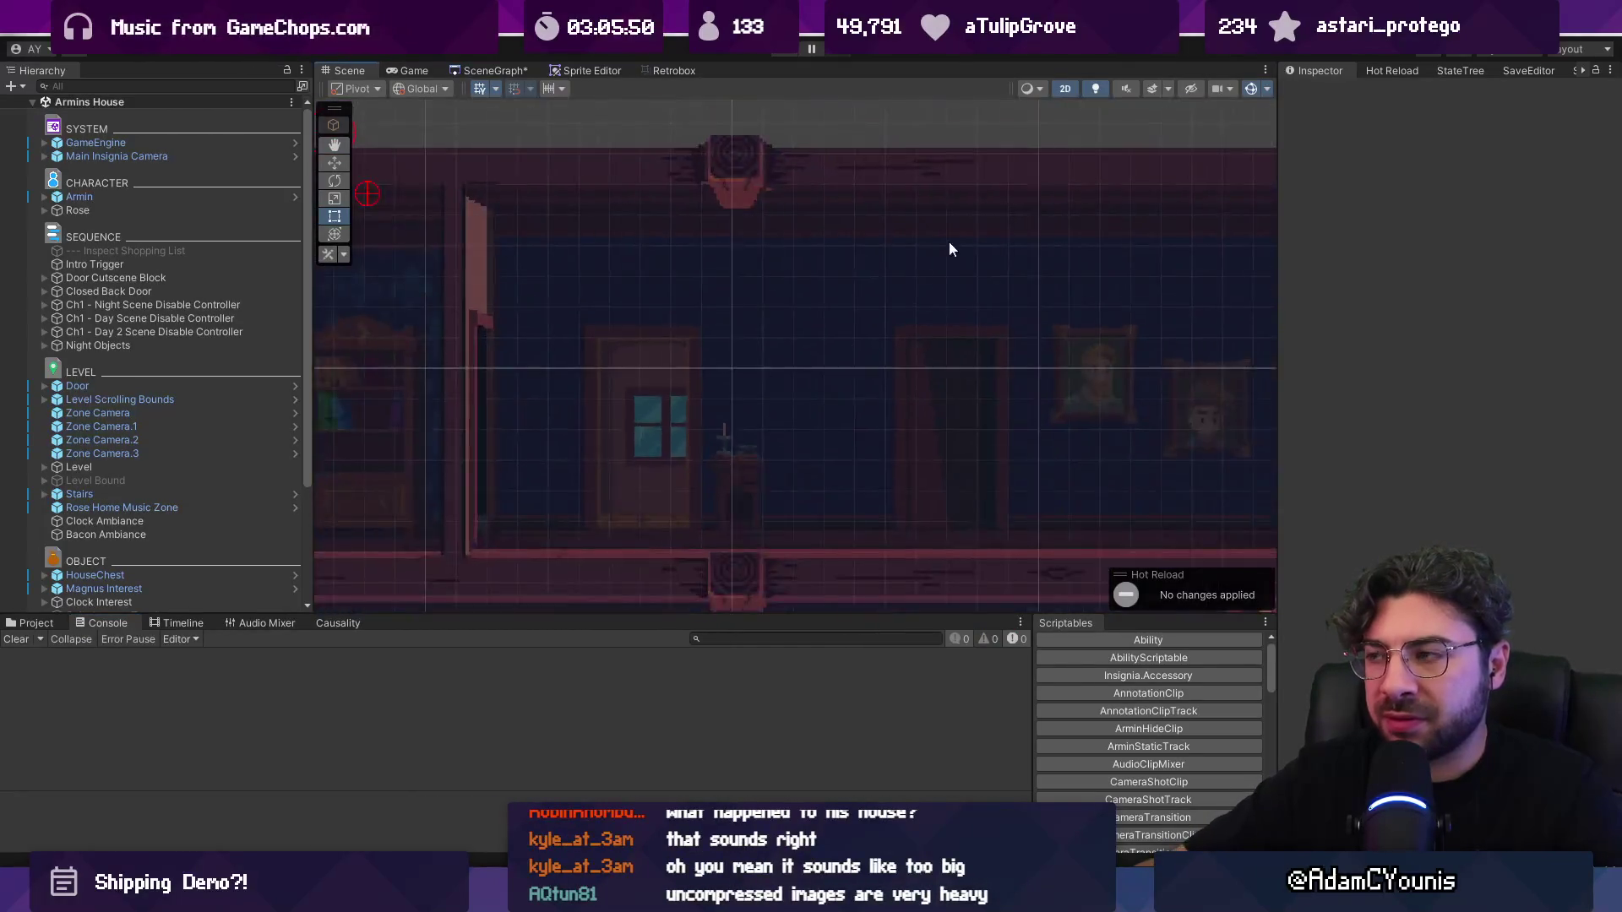
pyautogui.click(1390, 71)
pyautogui.click(1522, 174)
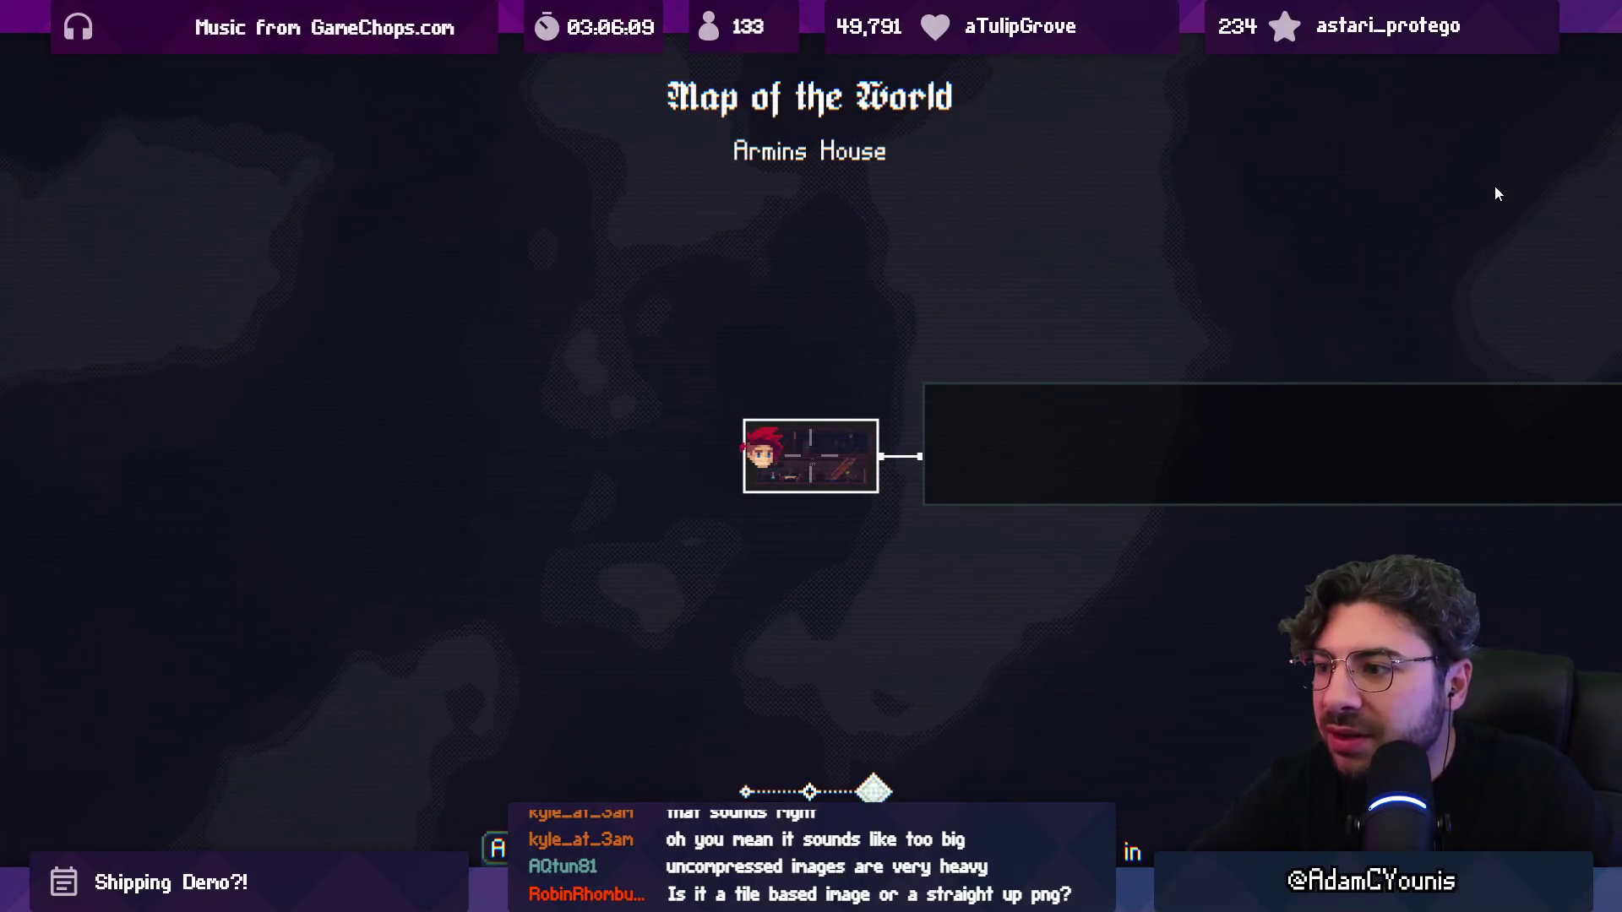
pyautogui.press('Escape')
pyautogui.click(777, 58)
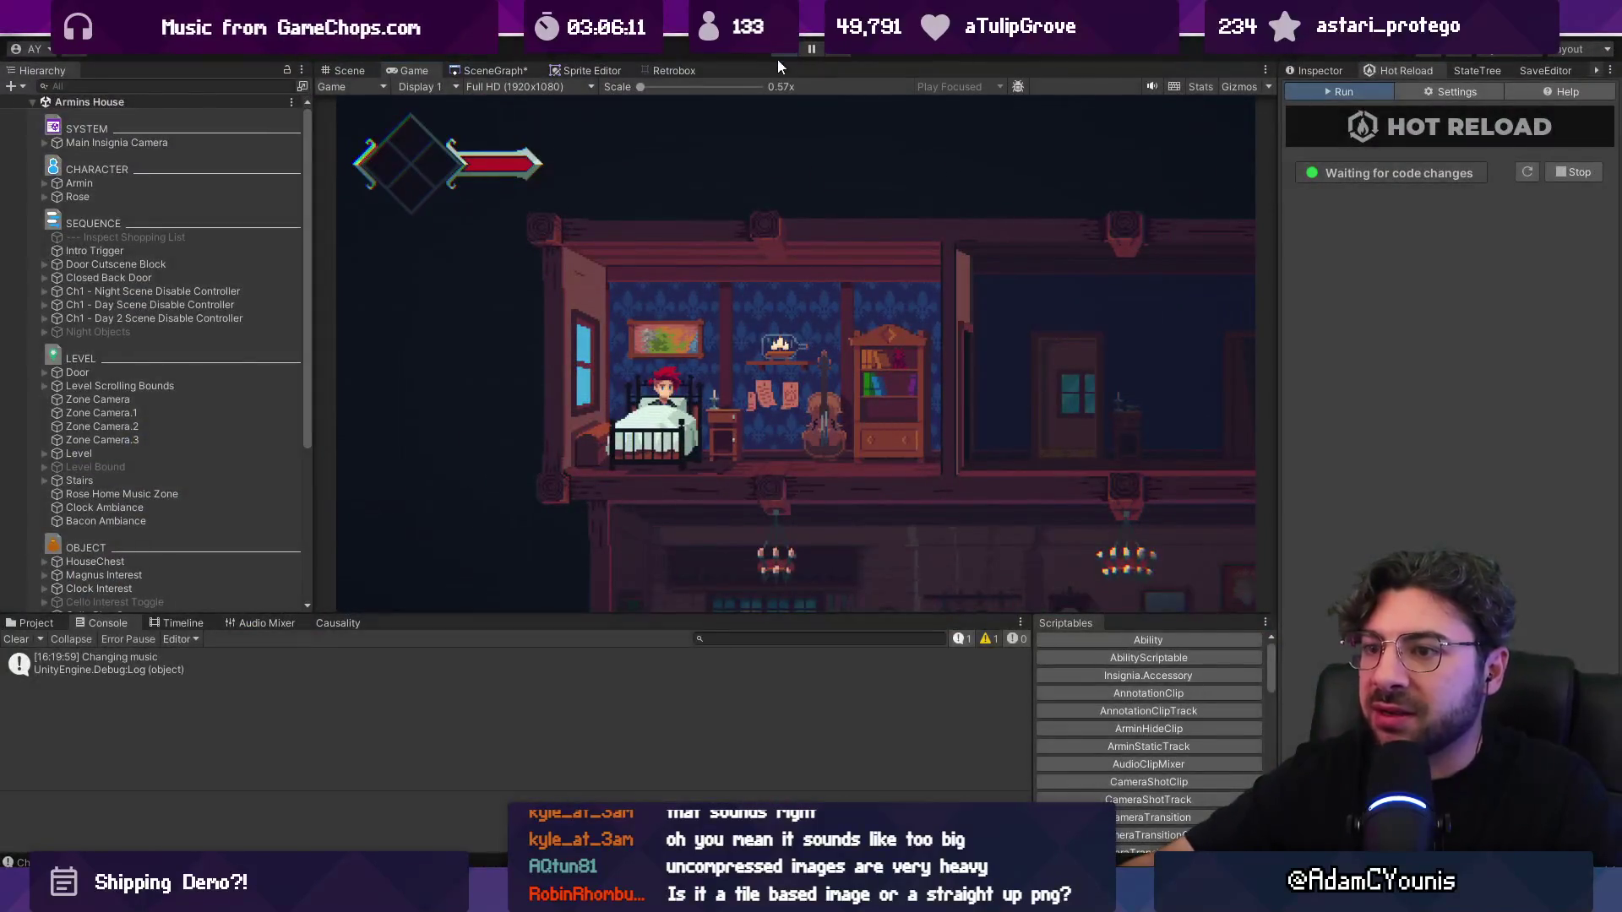
# Step: Look over the SceneGraph map and the Armins House level layout, returning to the graph
pyautogui.click(486, 71)
pyautogui.scroll(-2, 798, 342)
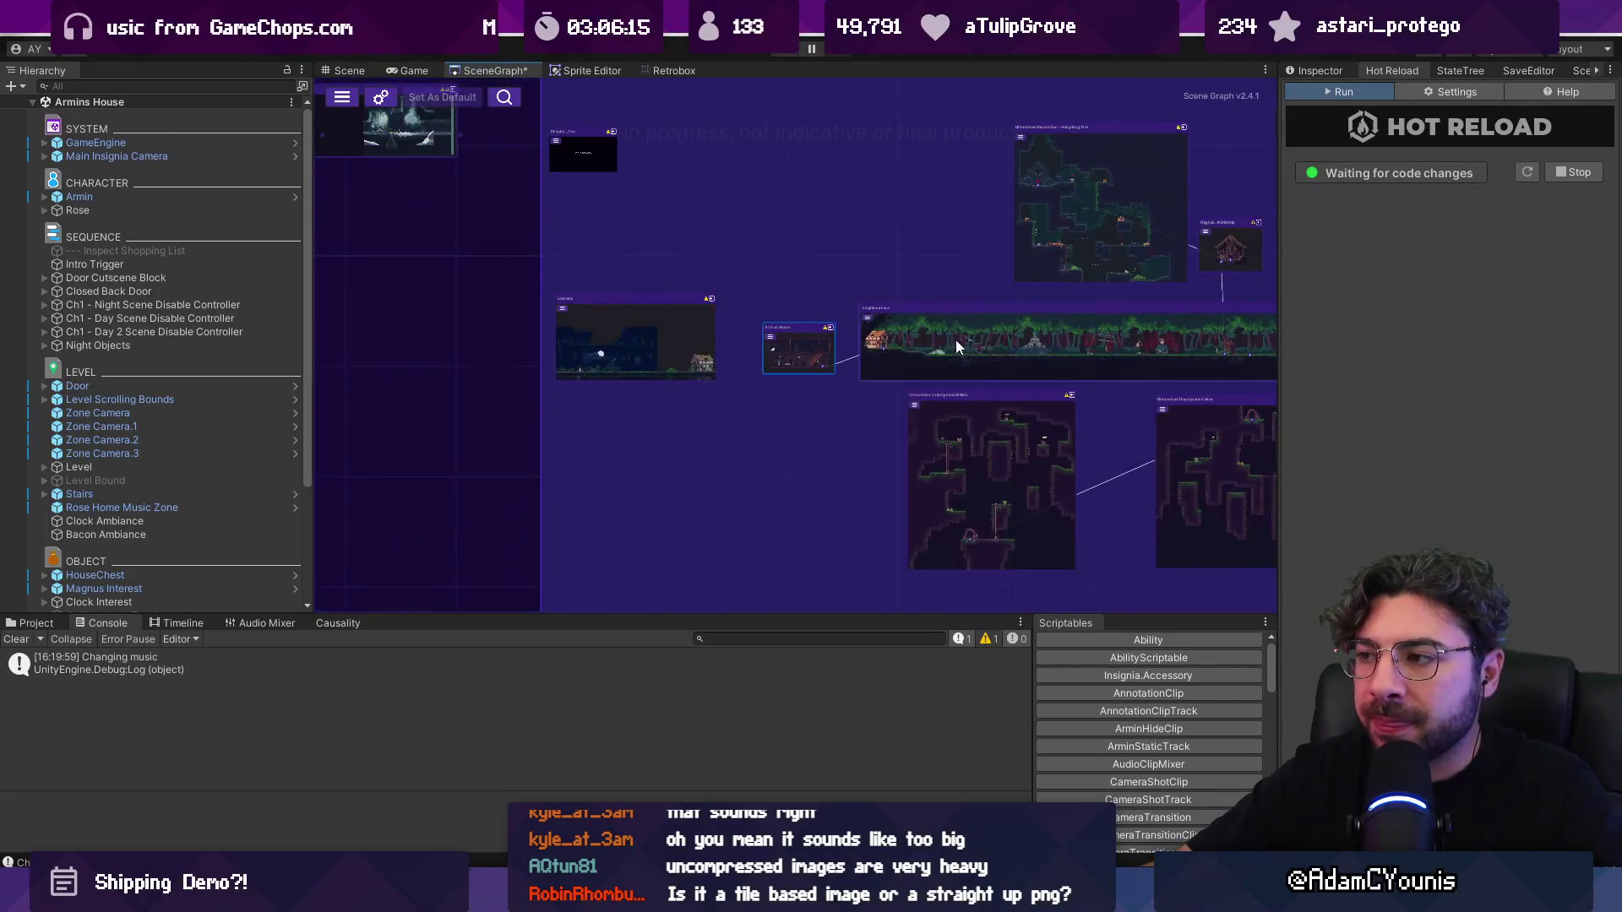
pyautogui.scroll(-2, 631, 394)
pyautogui.scroll(2, 686, 383)
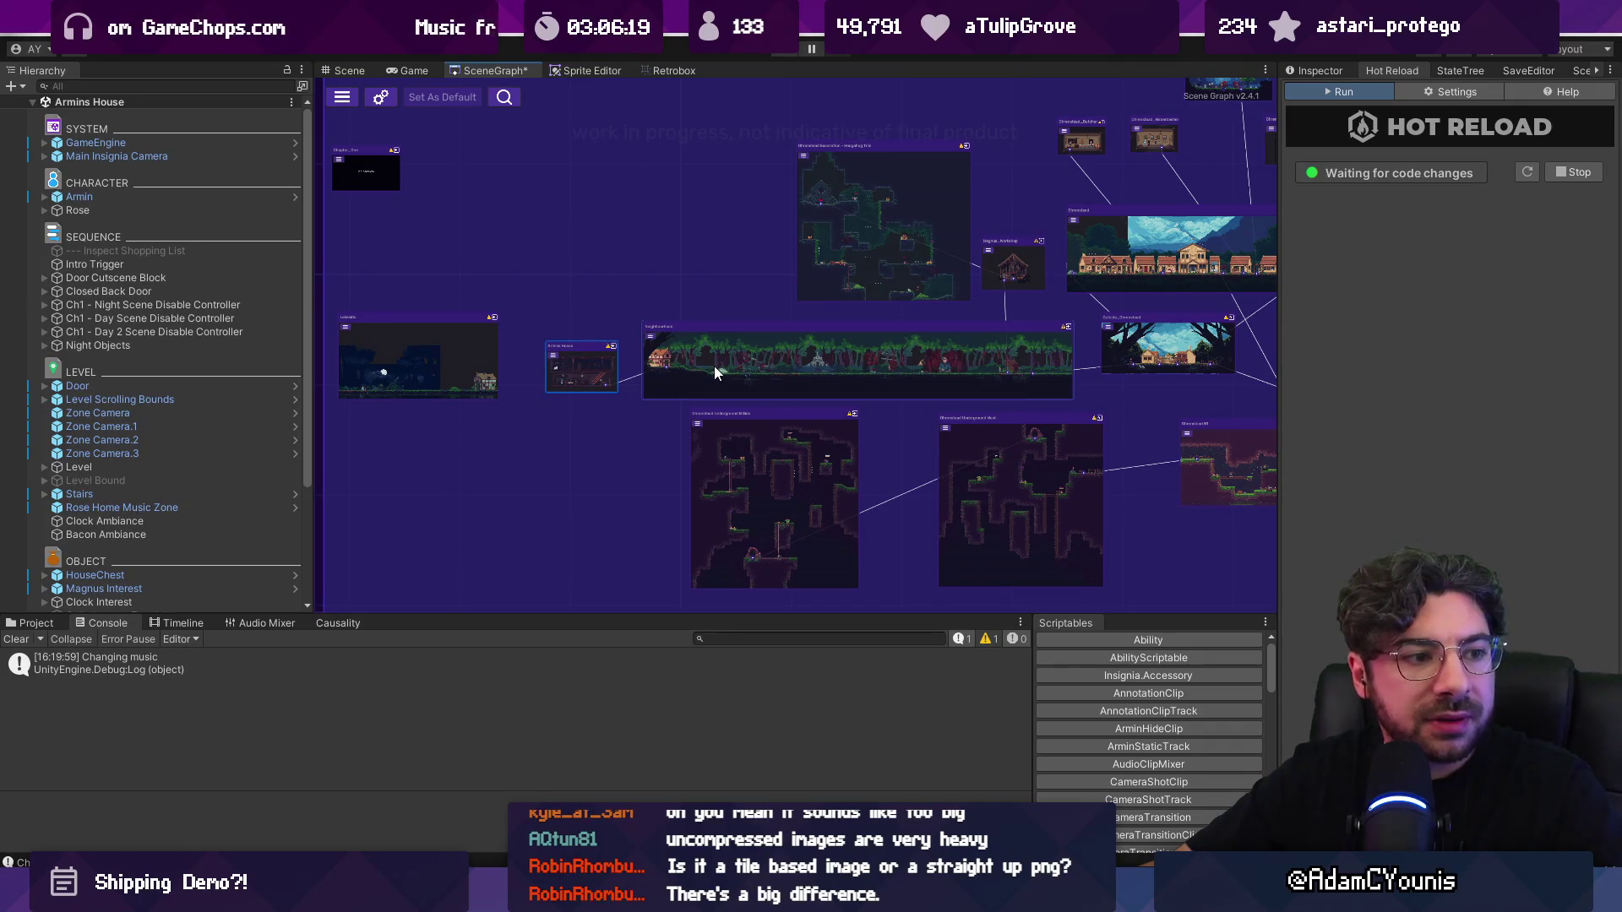
pyautogui.scroll(3, 692, 375)
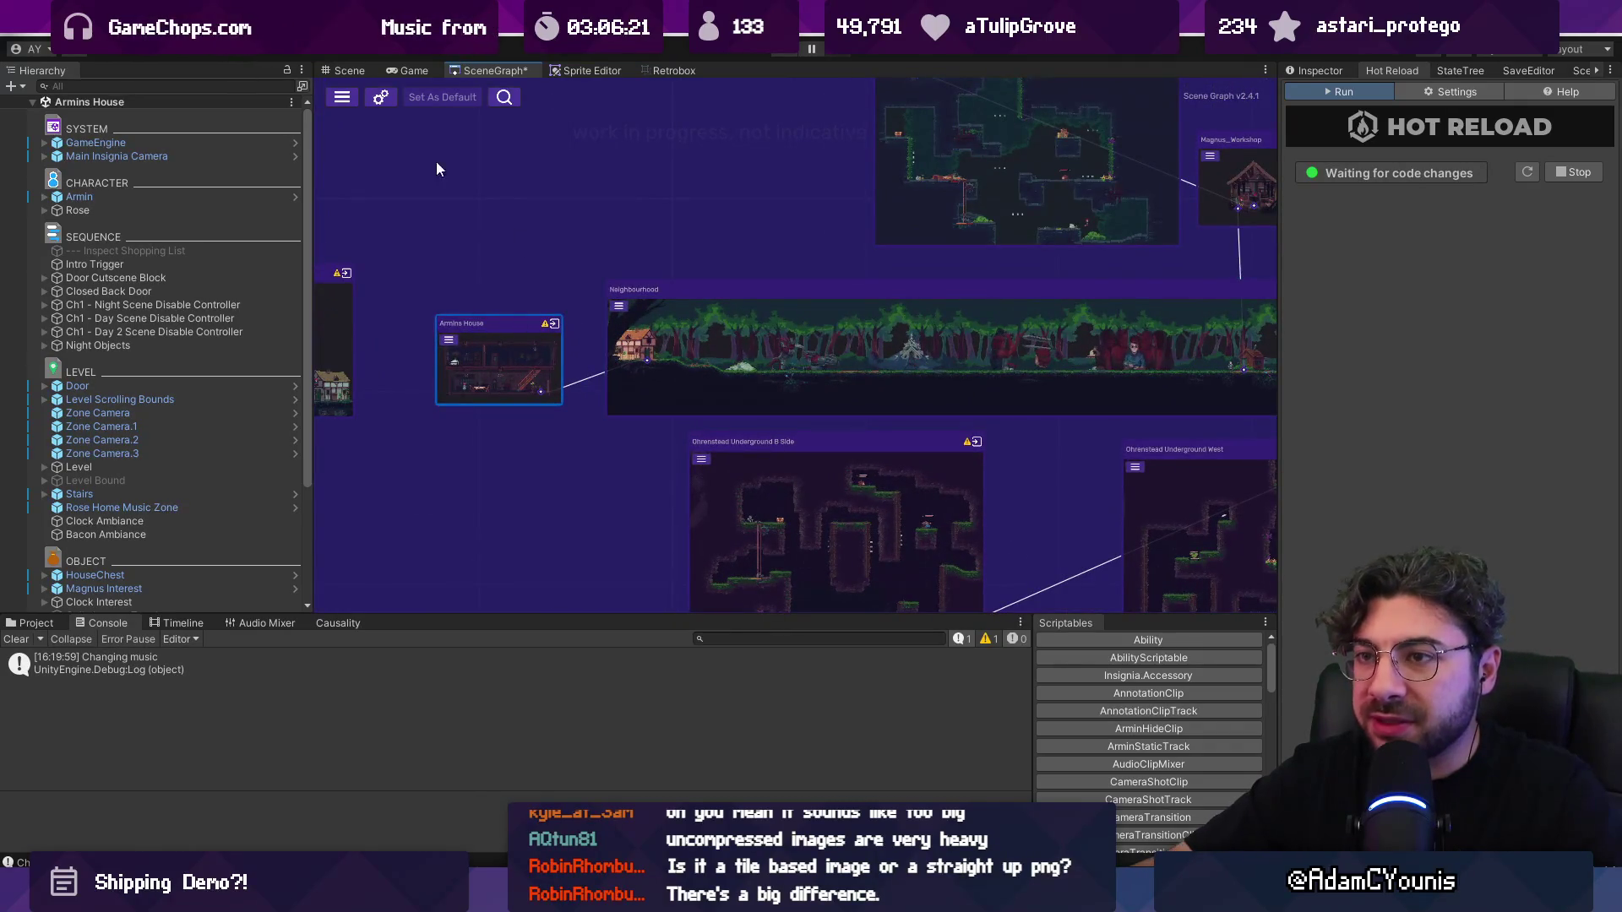
pyautogui.click(346, 69)
pyautogui.scroll(-3, 571, 310)
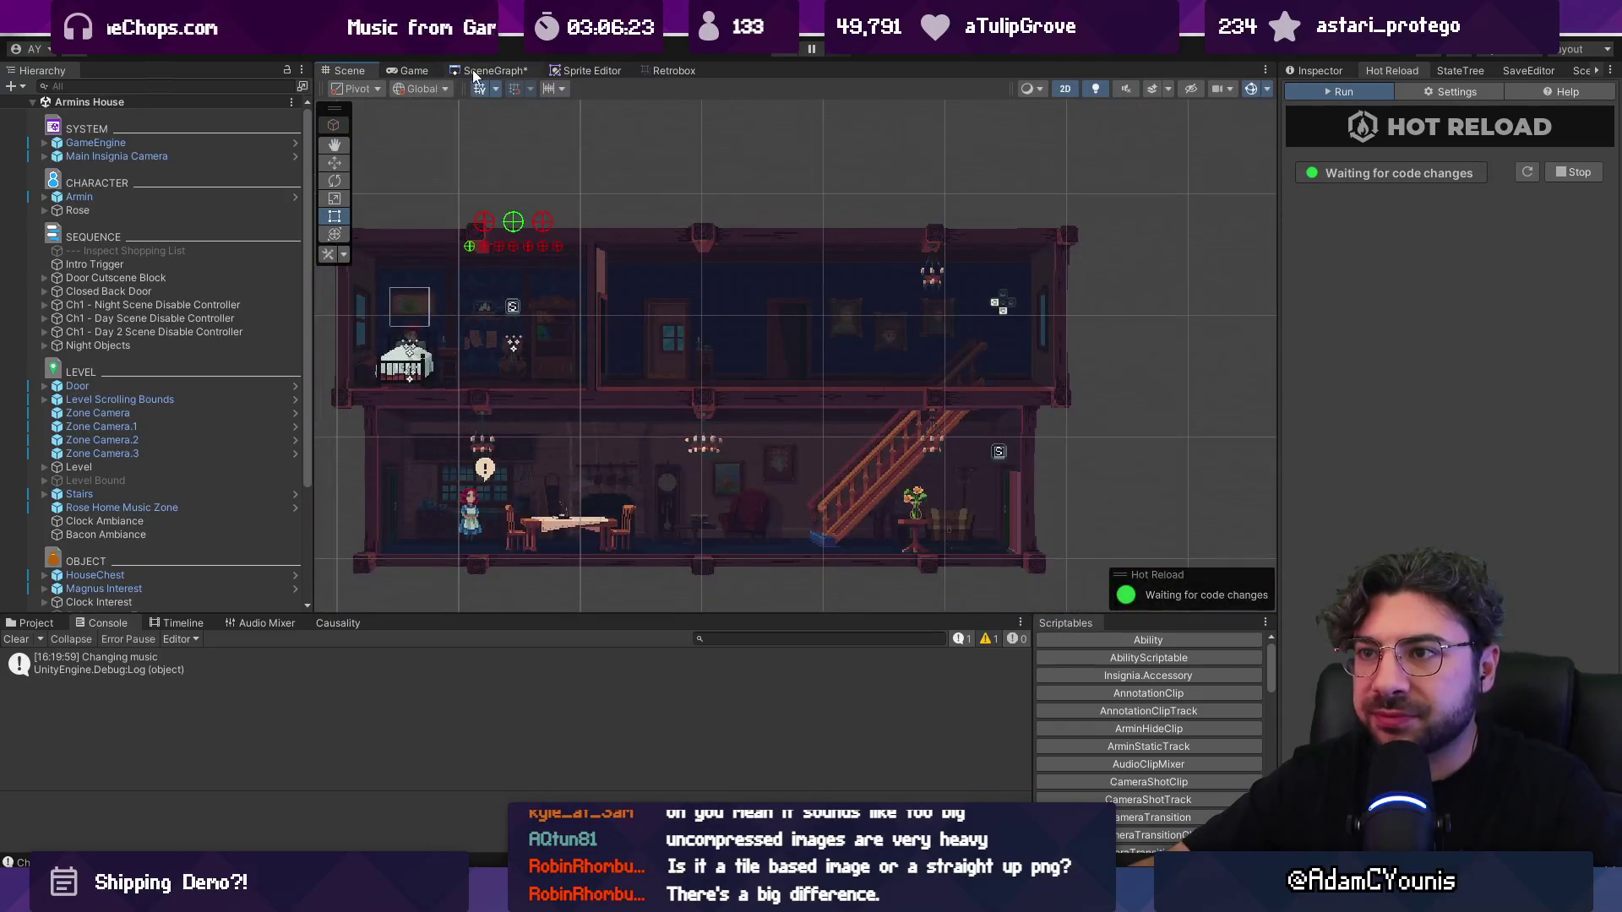
pyautogui.click(474, 71)
pyautogui.scroll(-3, 616, 312)
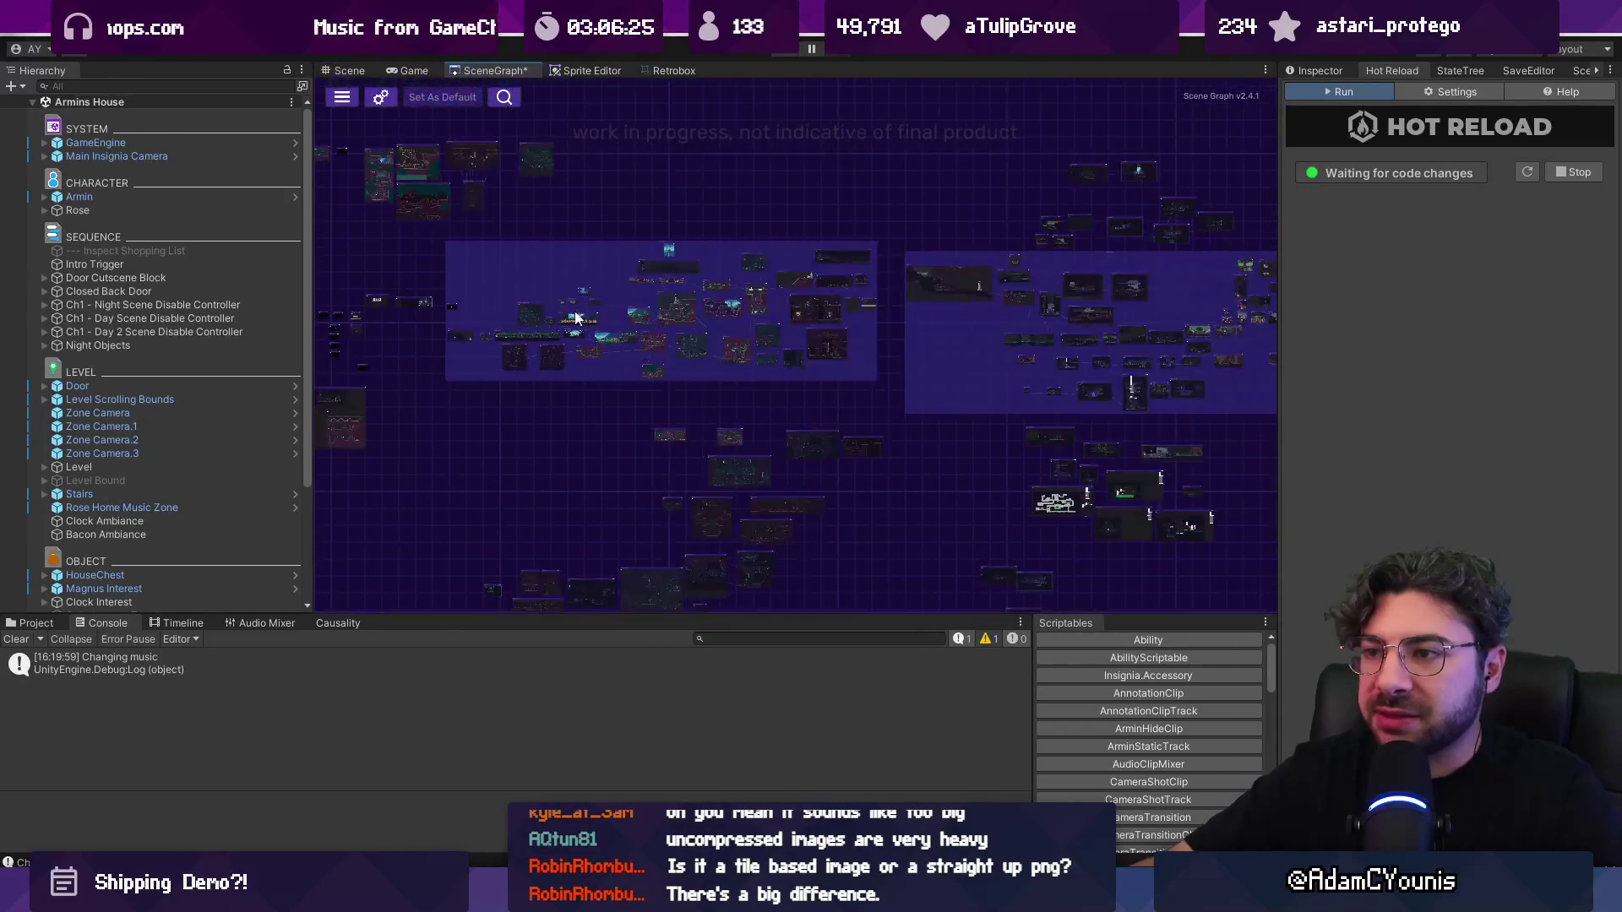
pyautogui.scroll(3, 501, 263)
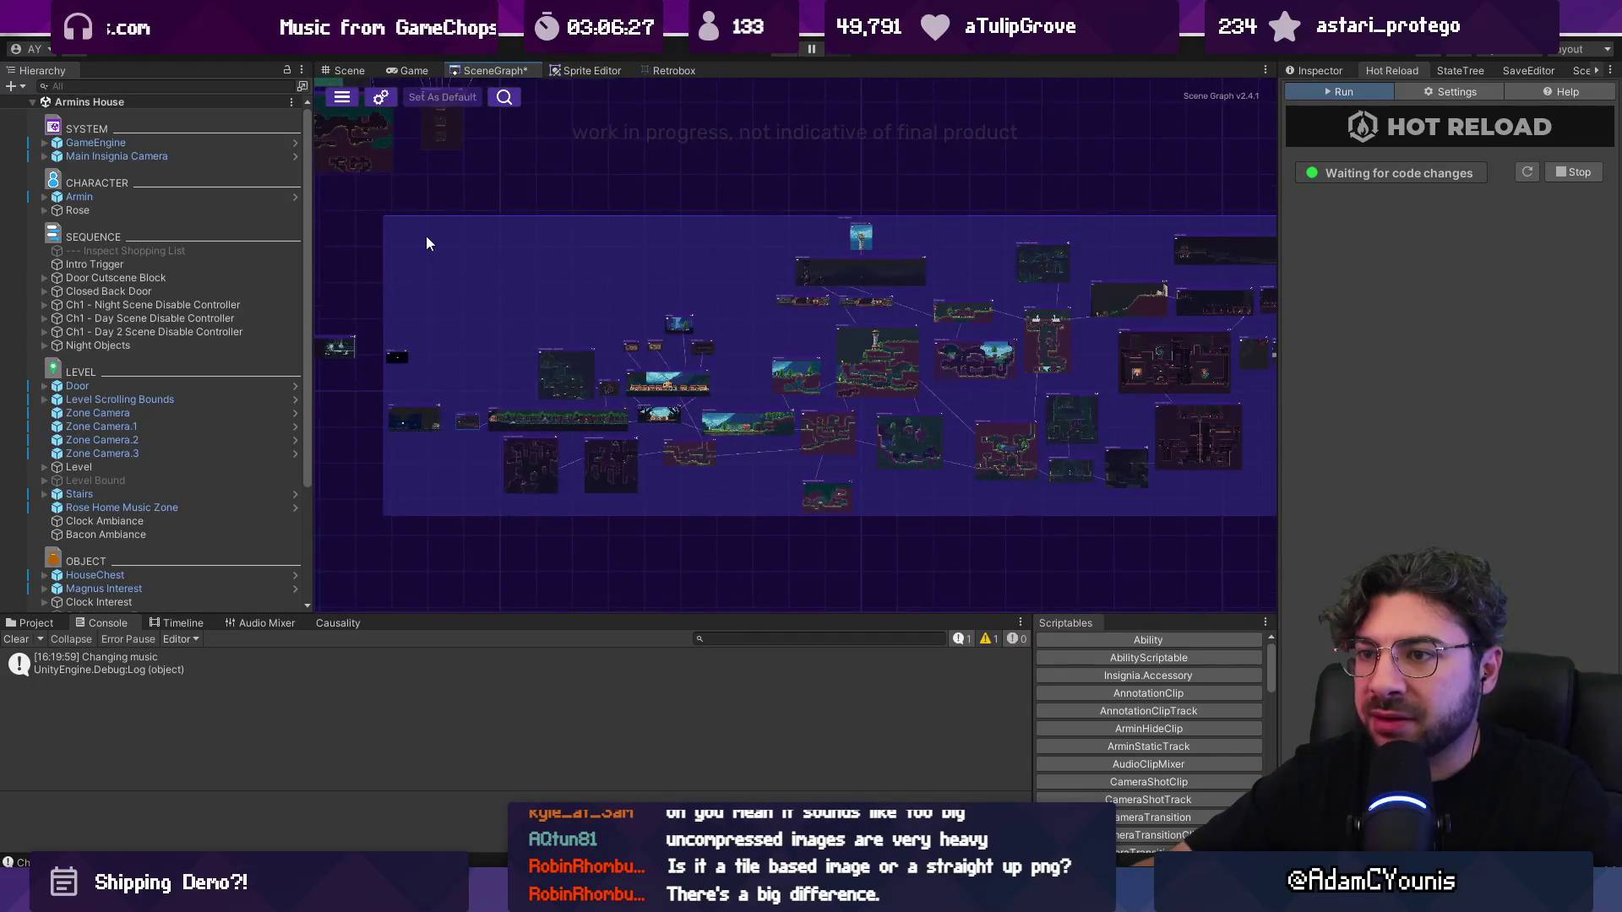
# Step: Box-select the central cluster of level nodes, frame it with F, and reset its screenshots
pyautogui.click(327, 201)
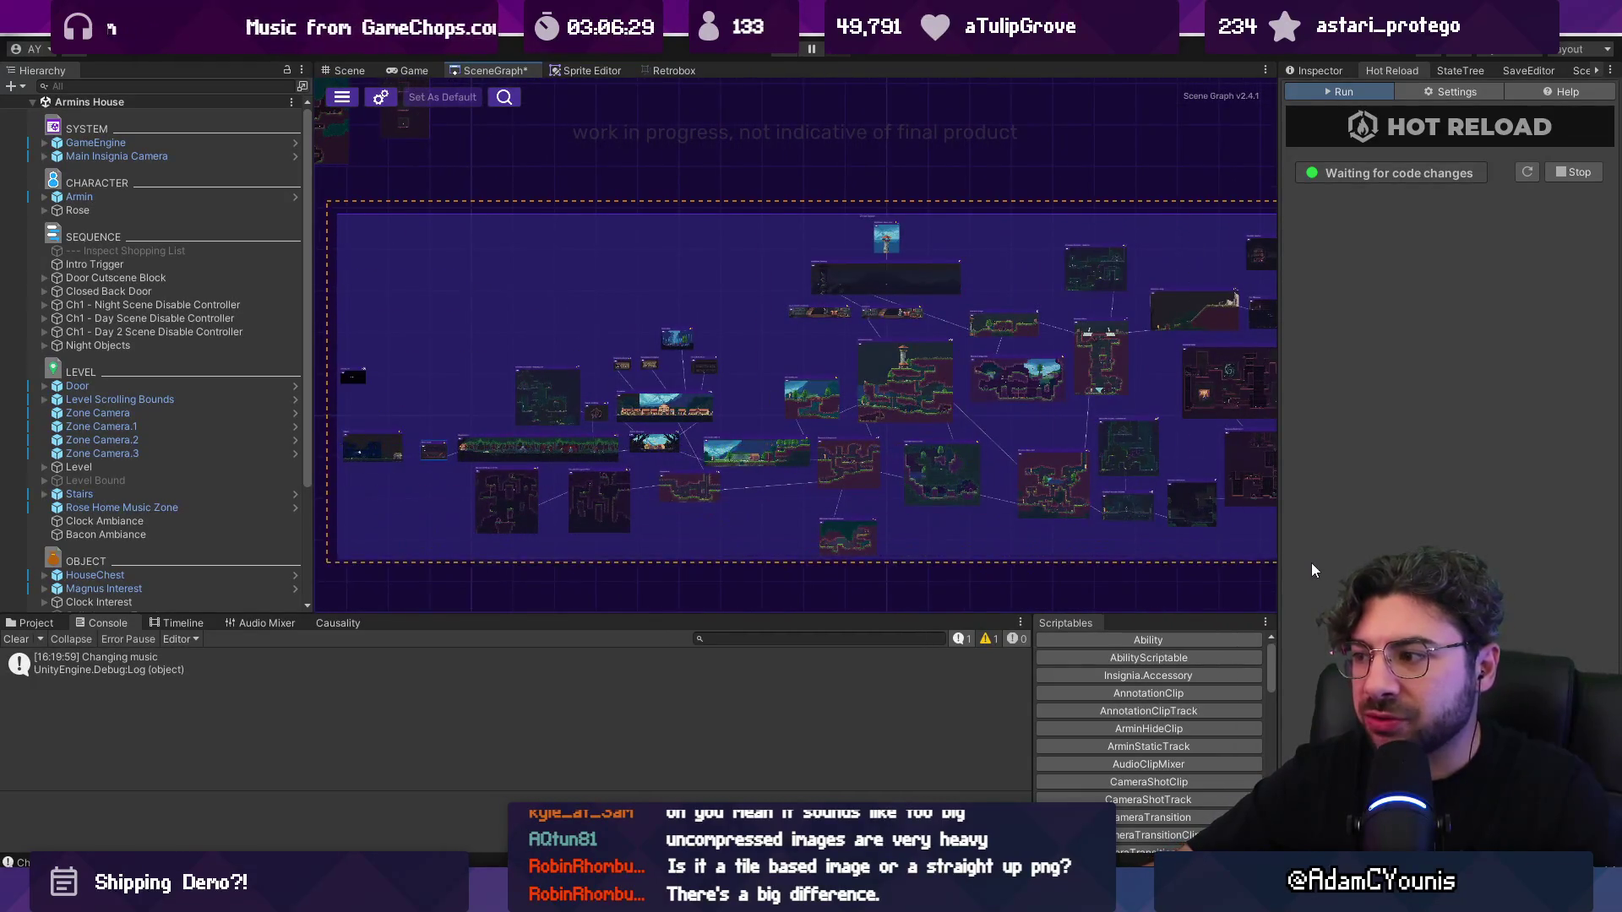
pyautogui.scroll(-3, 704, 458)
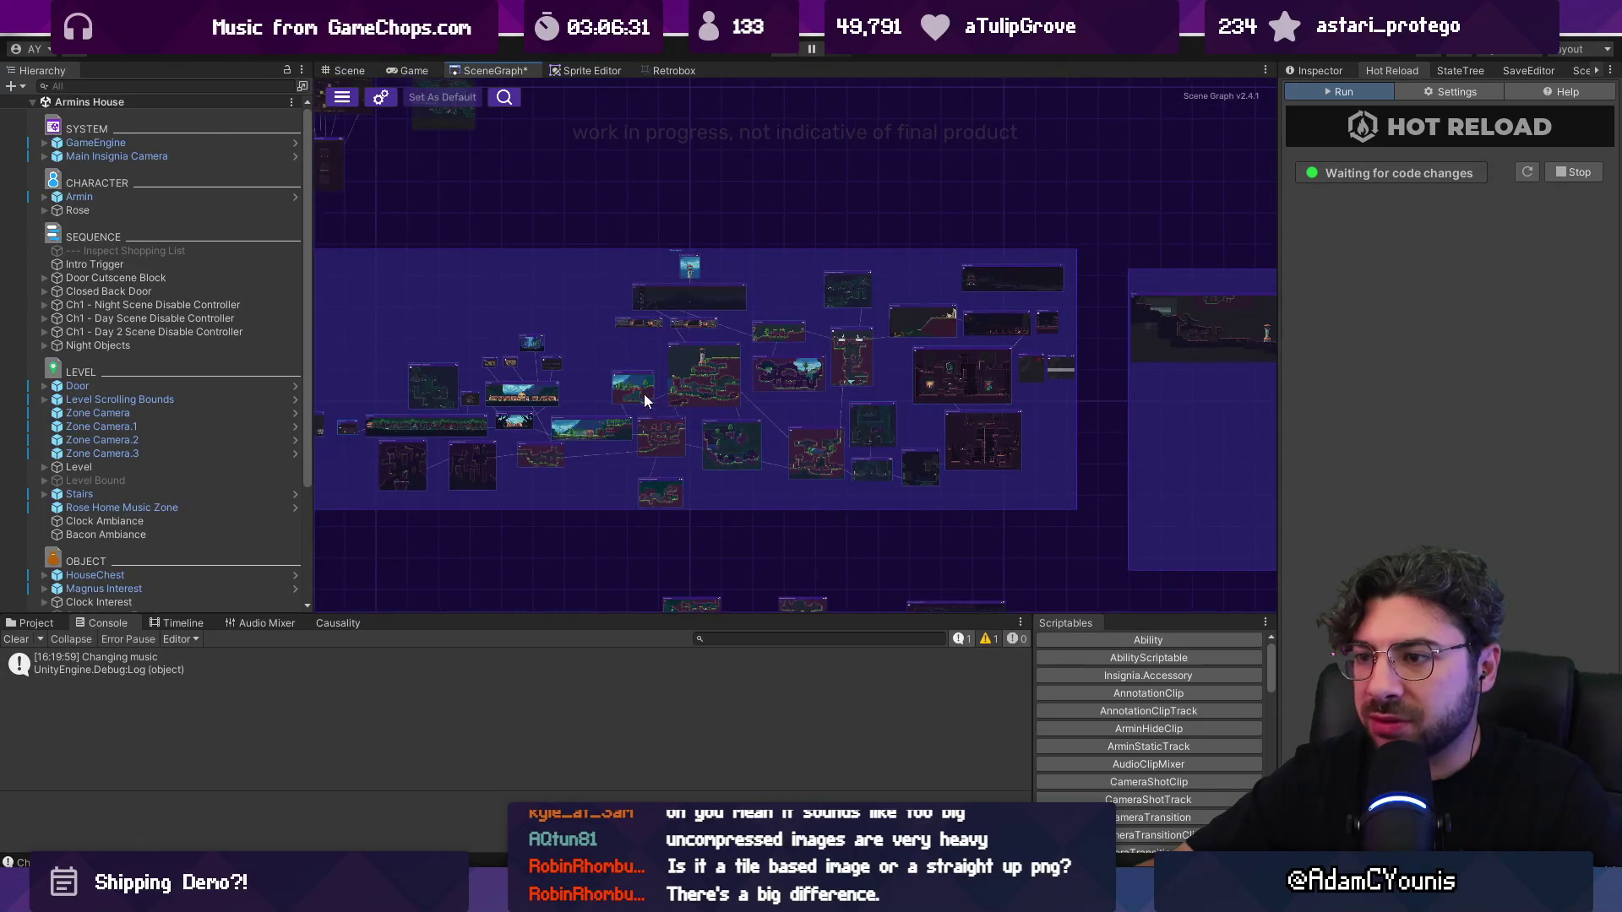
pyautogui.rightClick(642, 392)
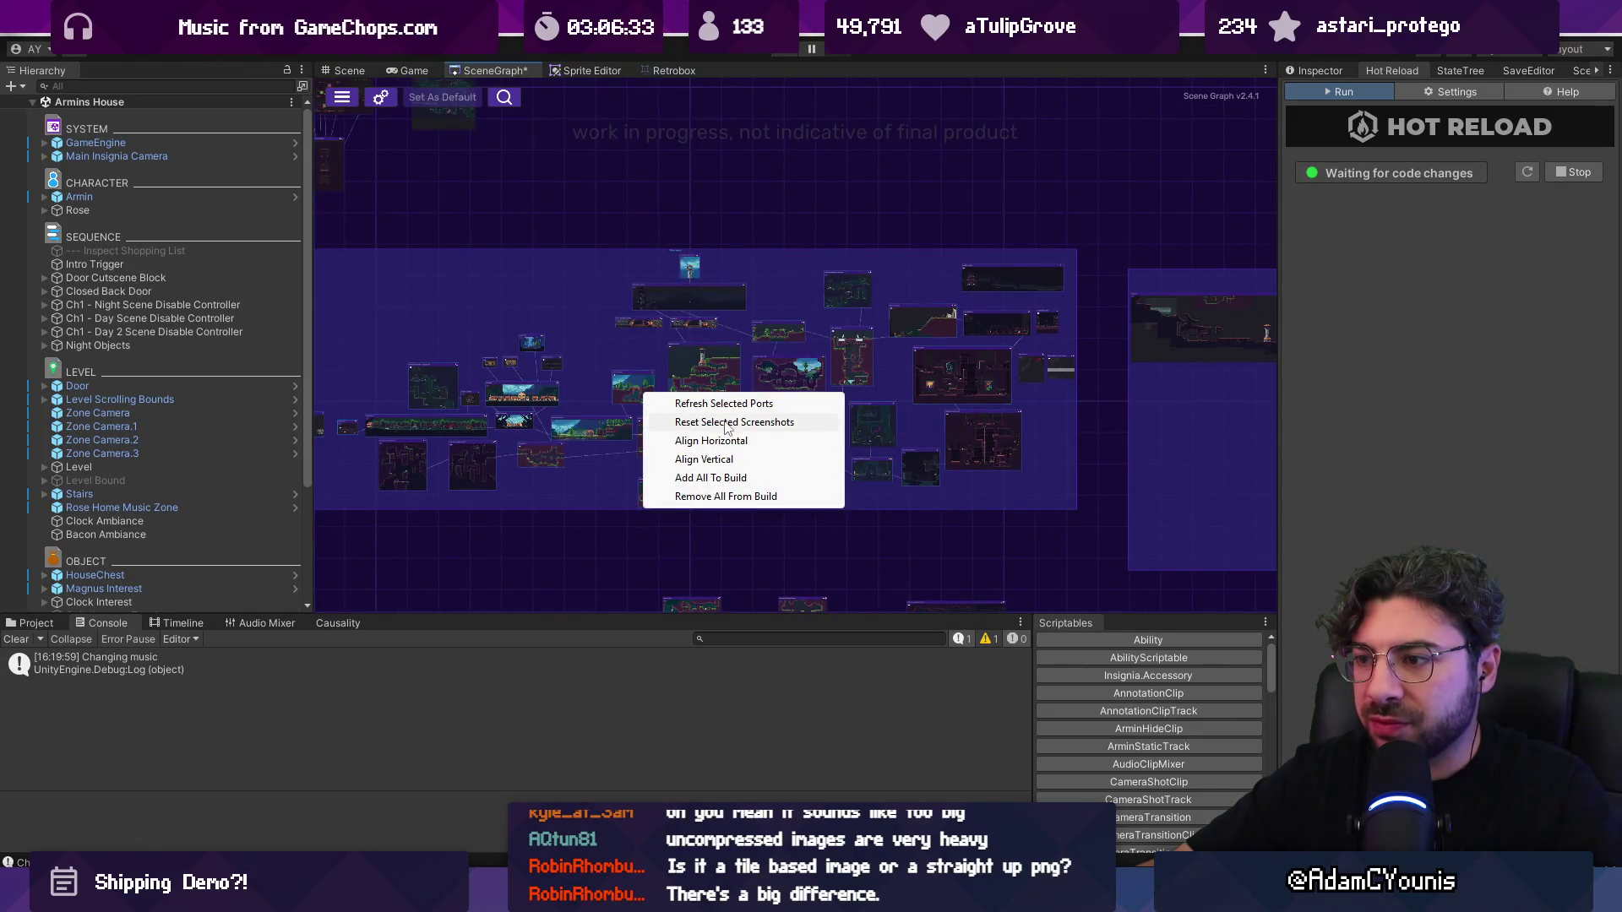
pyautogui.click(733, 200)
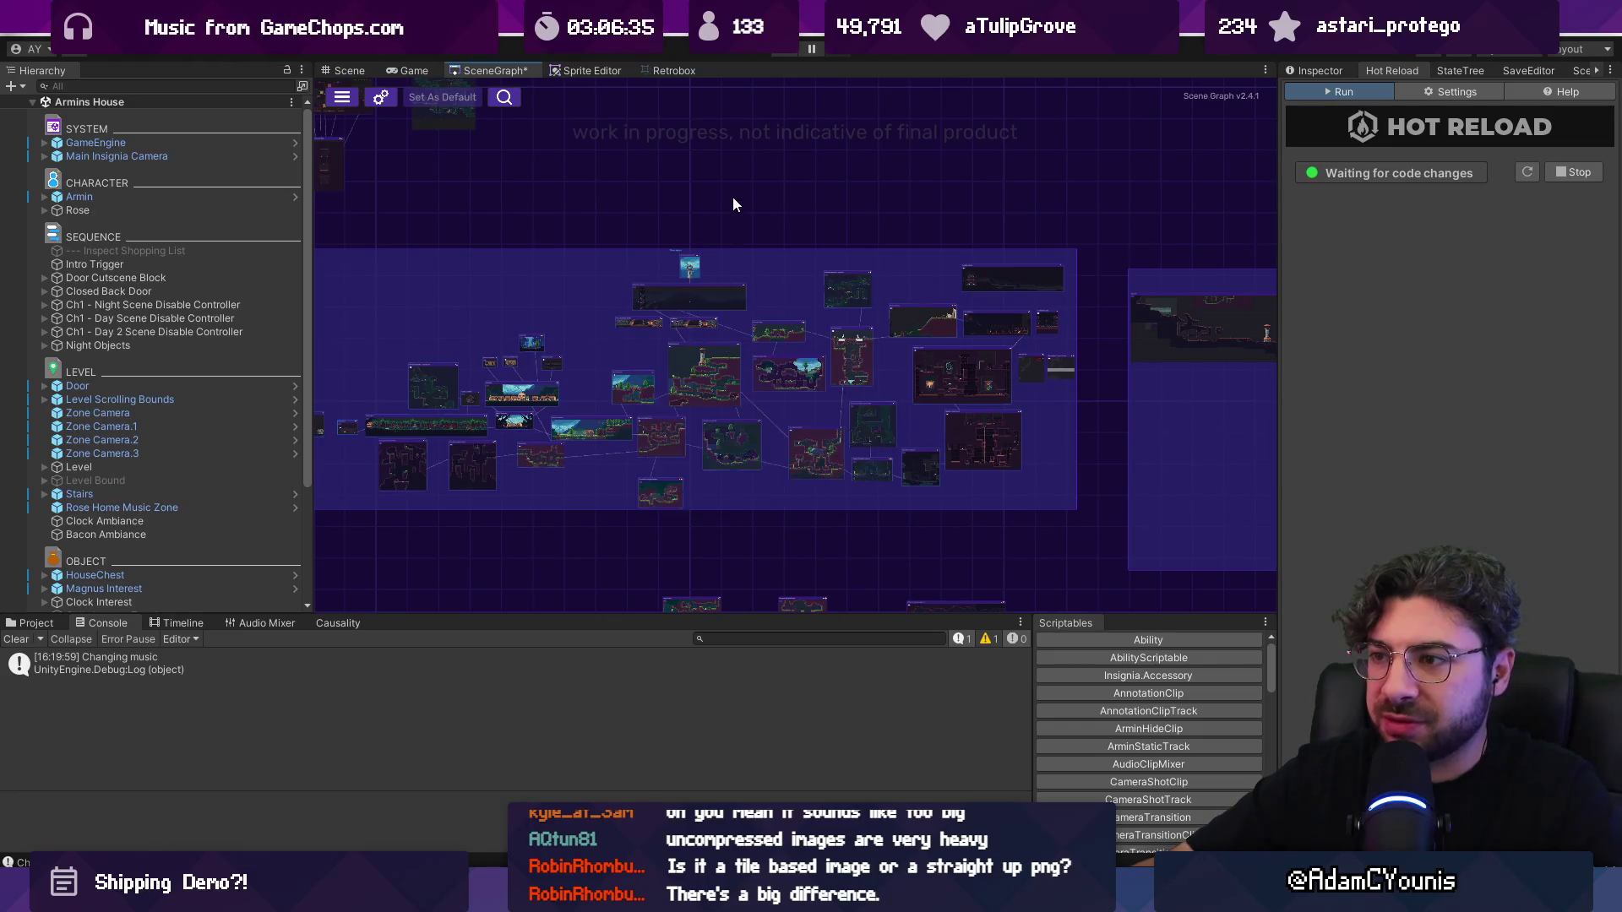
pyautogui.scroll(-3, 933, 240)
pyautogui.moveTo(365, 233); pyautogui.dragTo(1011, 408)
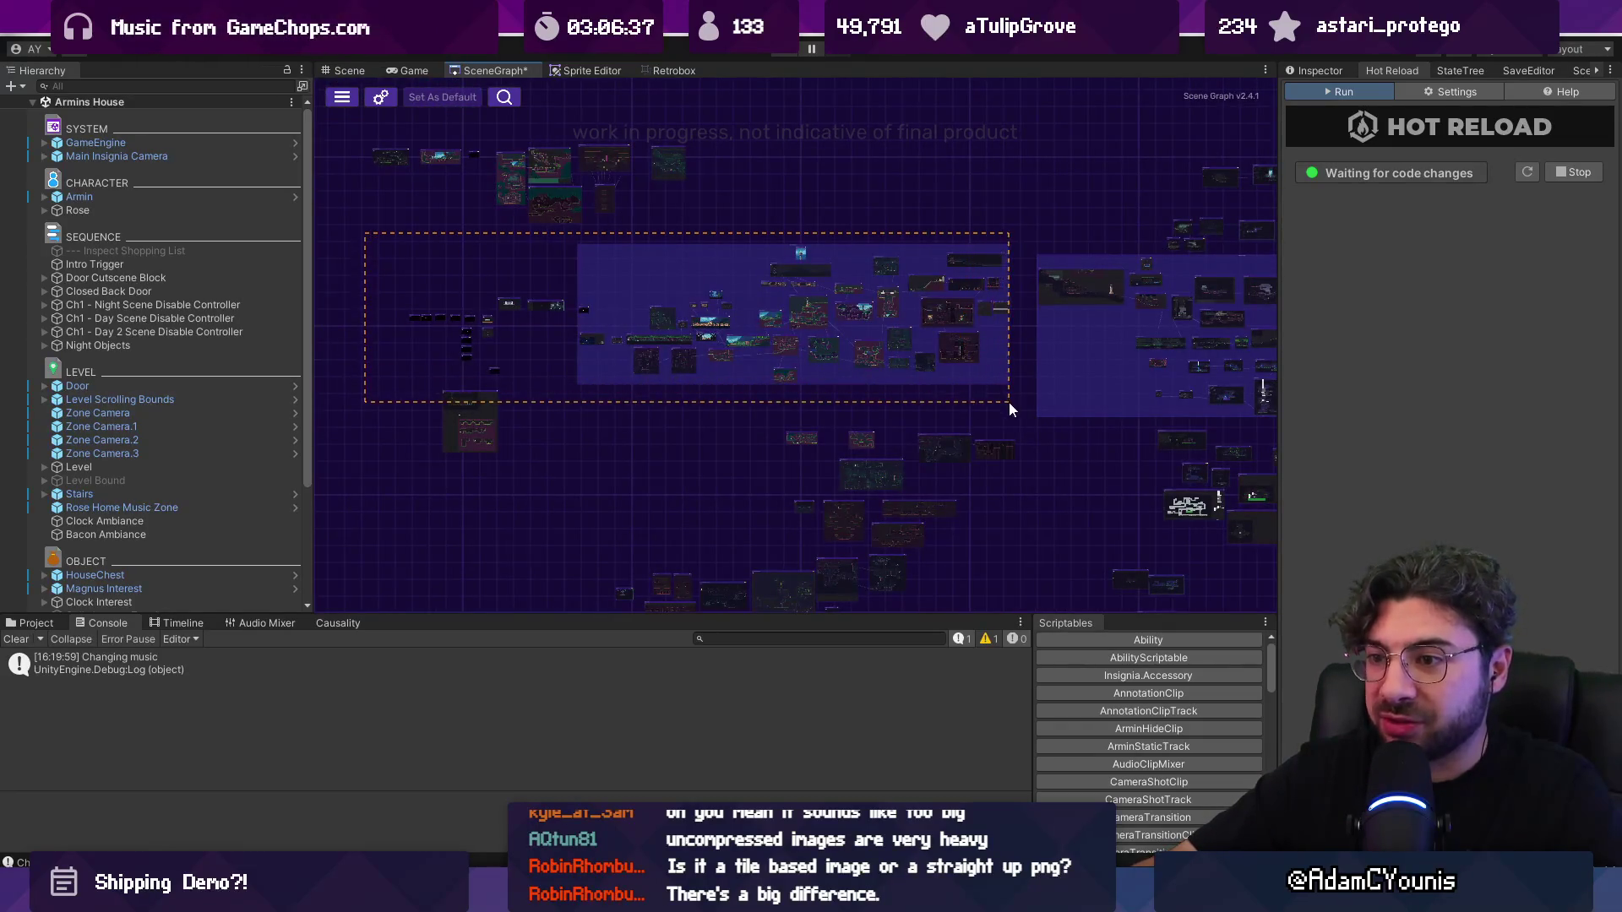
pyautogui.press('f')
pyautogui.rightClick(608, 356)
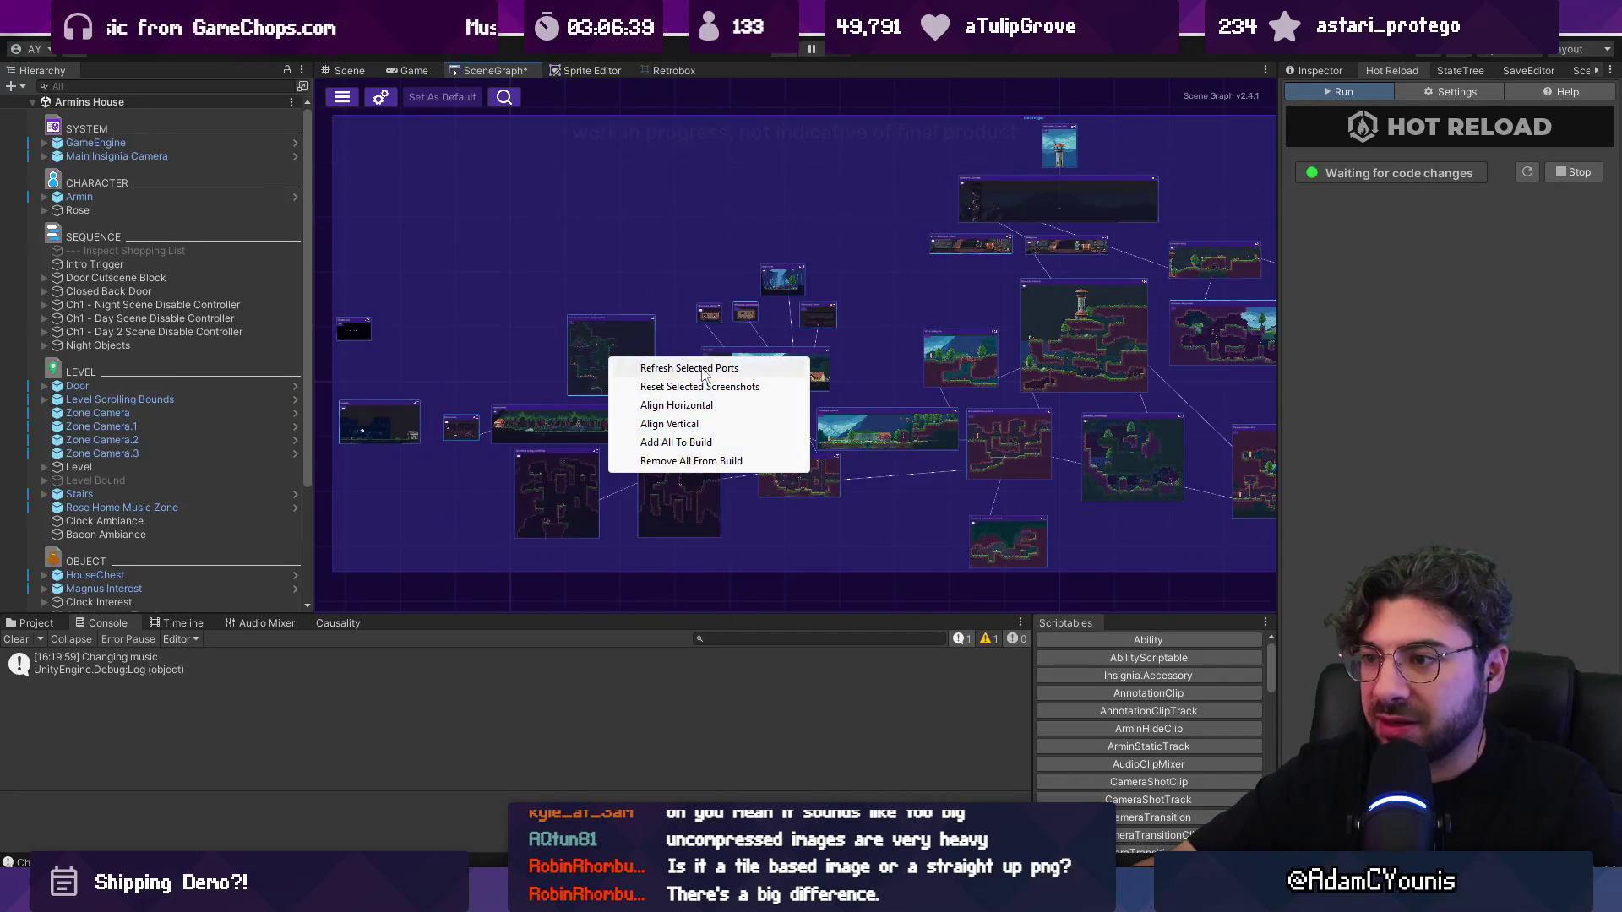
pyautogui.click(723, 388)
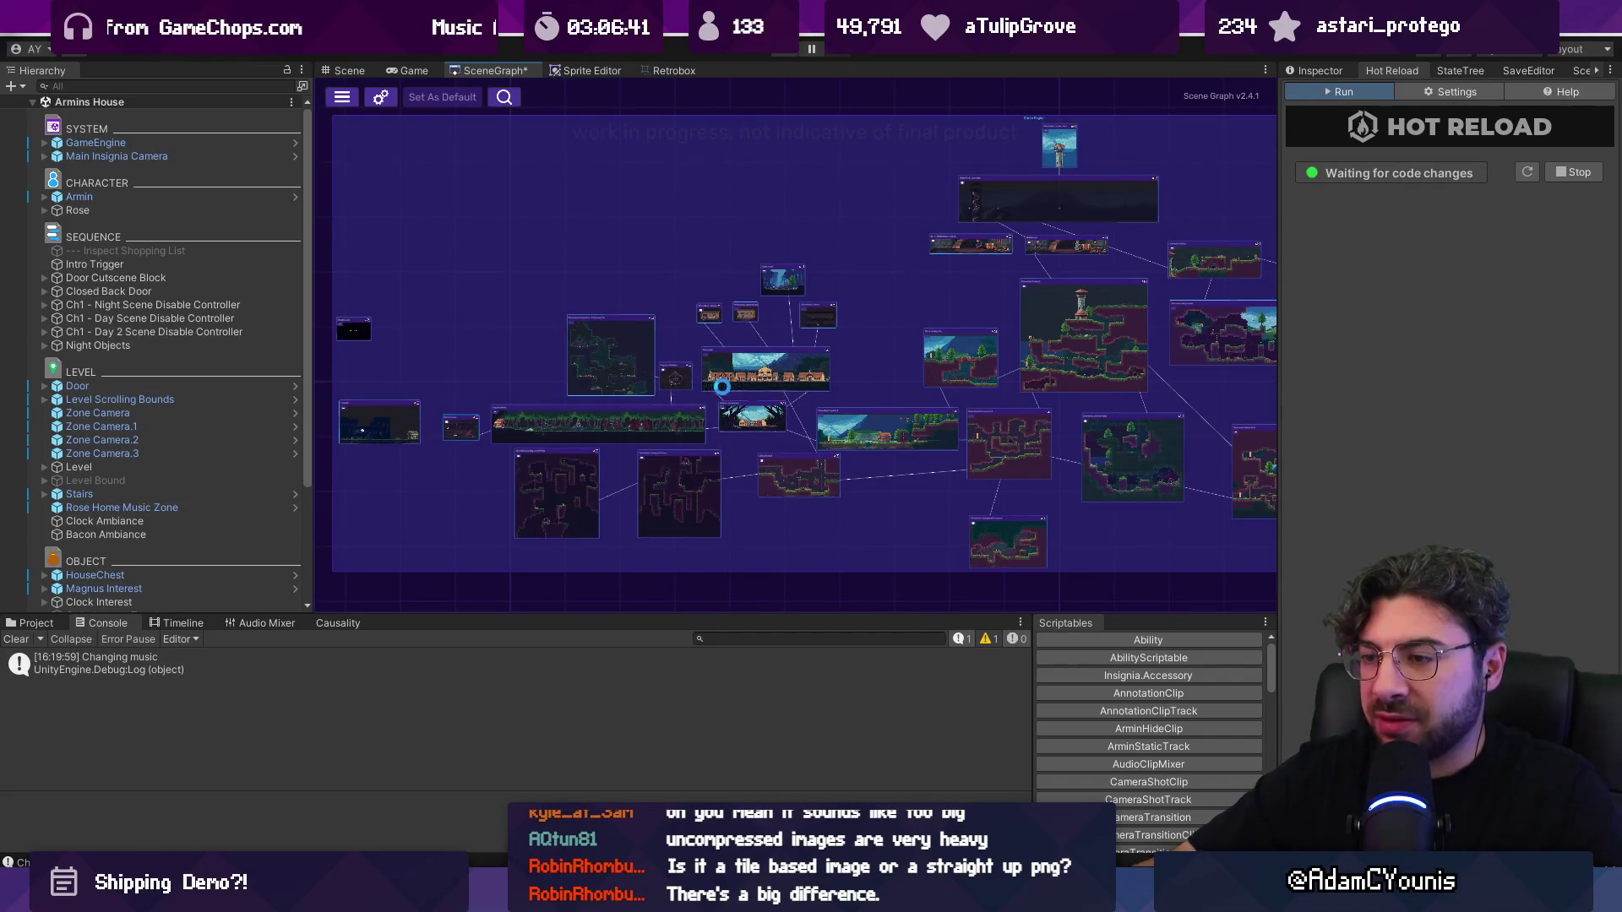
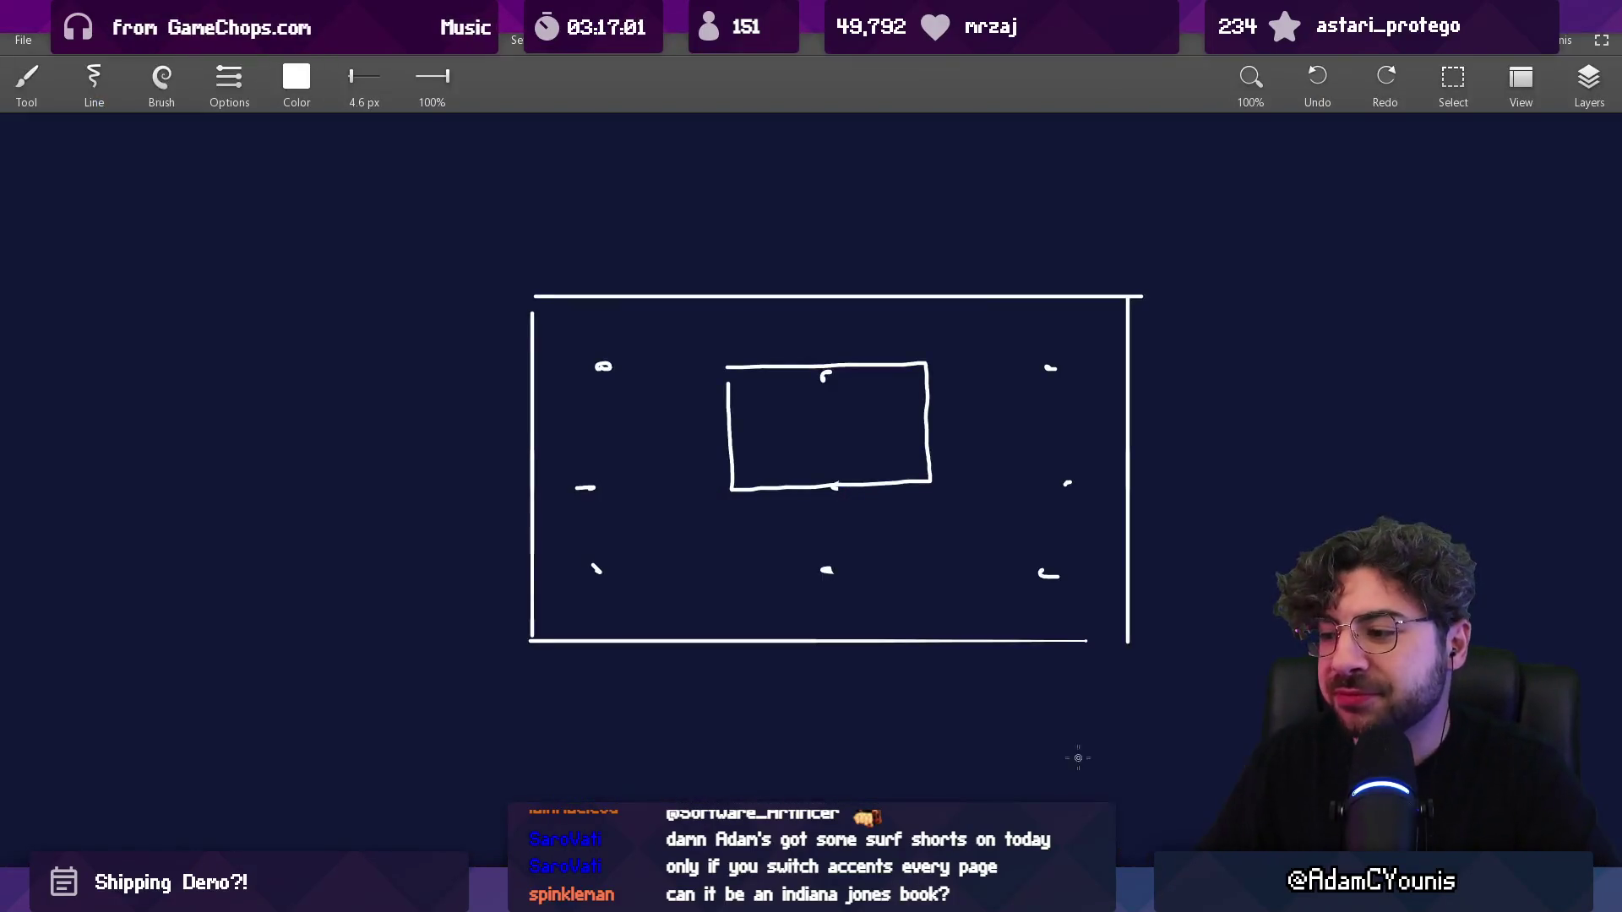
# Step: Clear space on the canvas and draw an egg-shaped outline
pyautogui.moveTo(1587, 443)
pyautogui.mouseDown()
pyautogui.moveTo(1301, 443)
pyautogui.moveTo(560, 494)
pyautogui.mouseUp()
pyautogui.scroll(3, 560, 494)
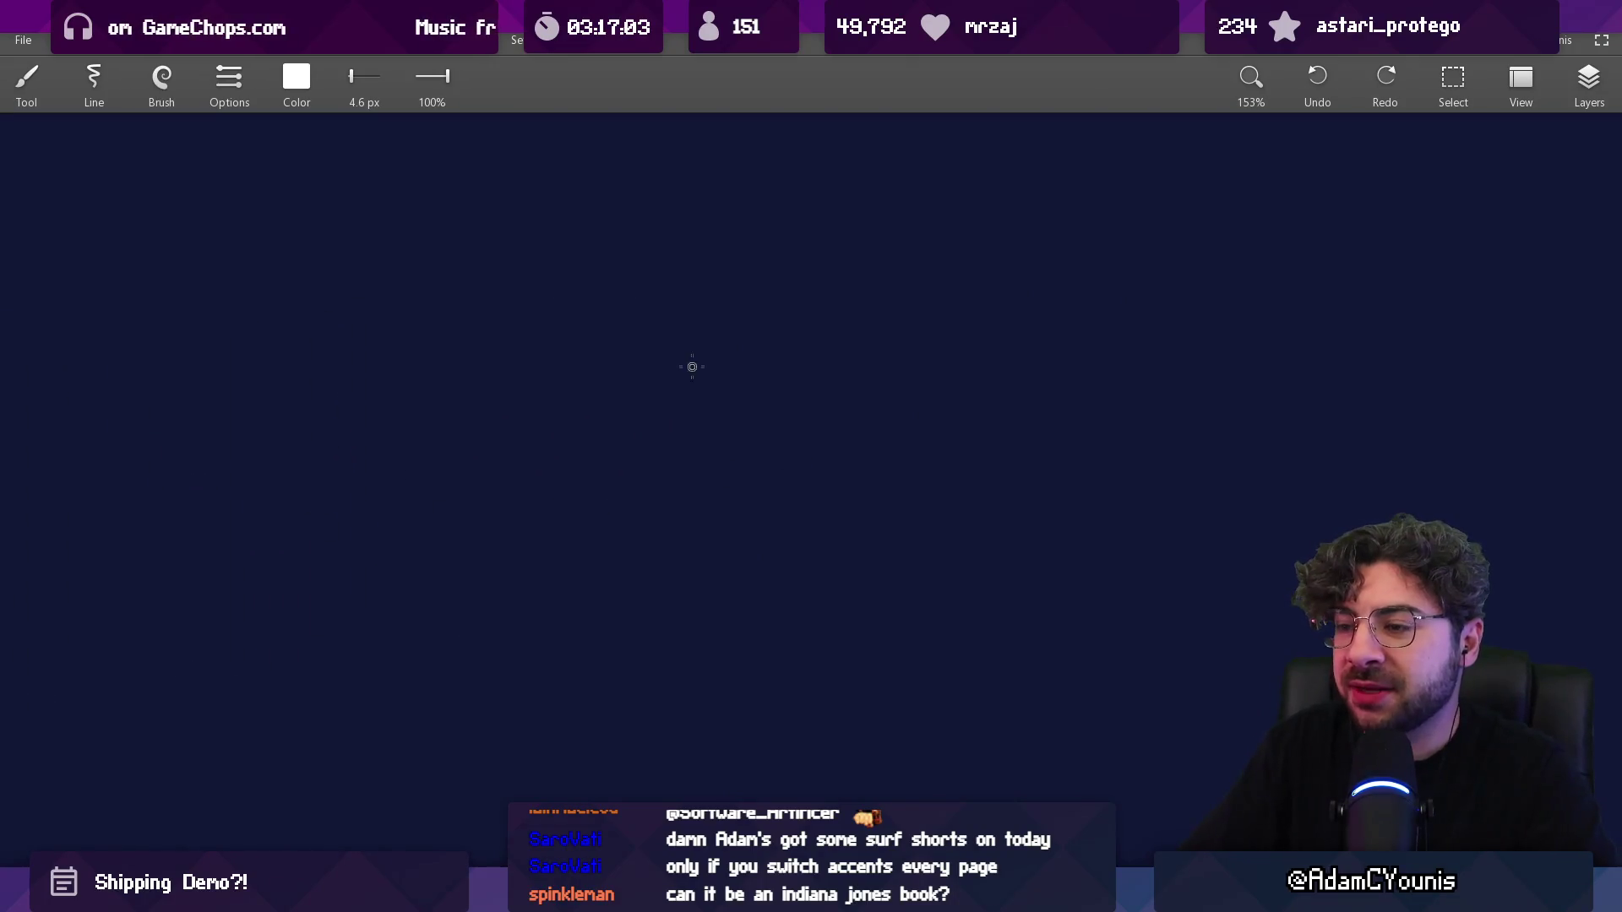
pyautogui.moveTo(717, 234)
pyautogui.mouseDown()
pyautogui.moveTo(533, 464)
pyautogui.moveTo(879, 420)
pyautogui.moveTo(709, 218)
pyautogui.mouseUp()
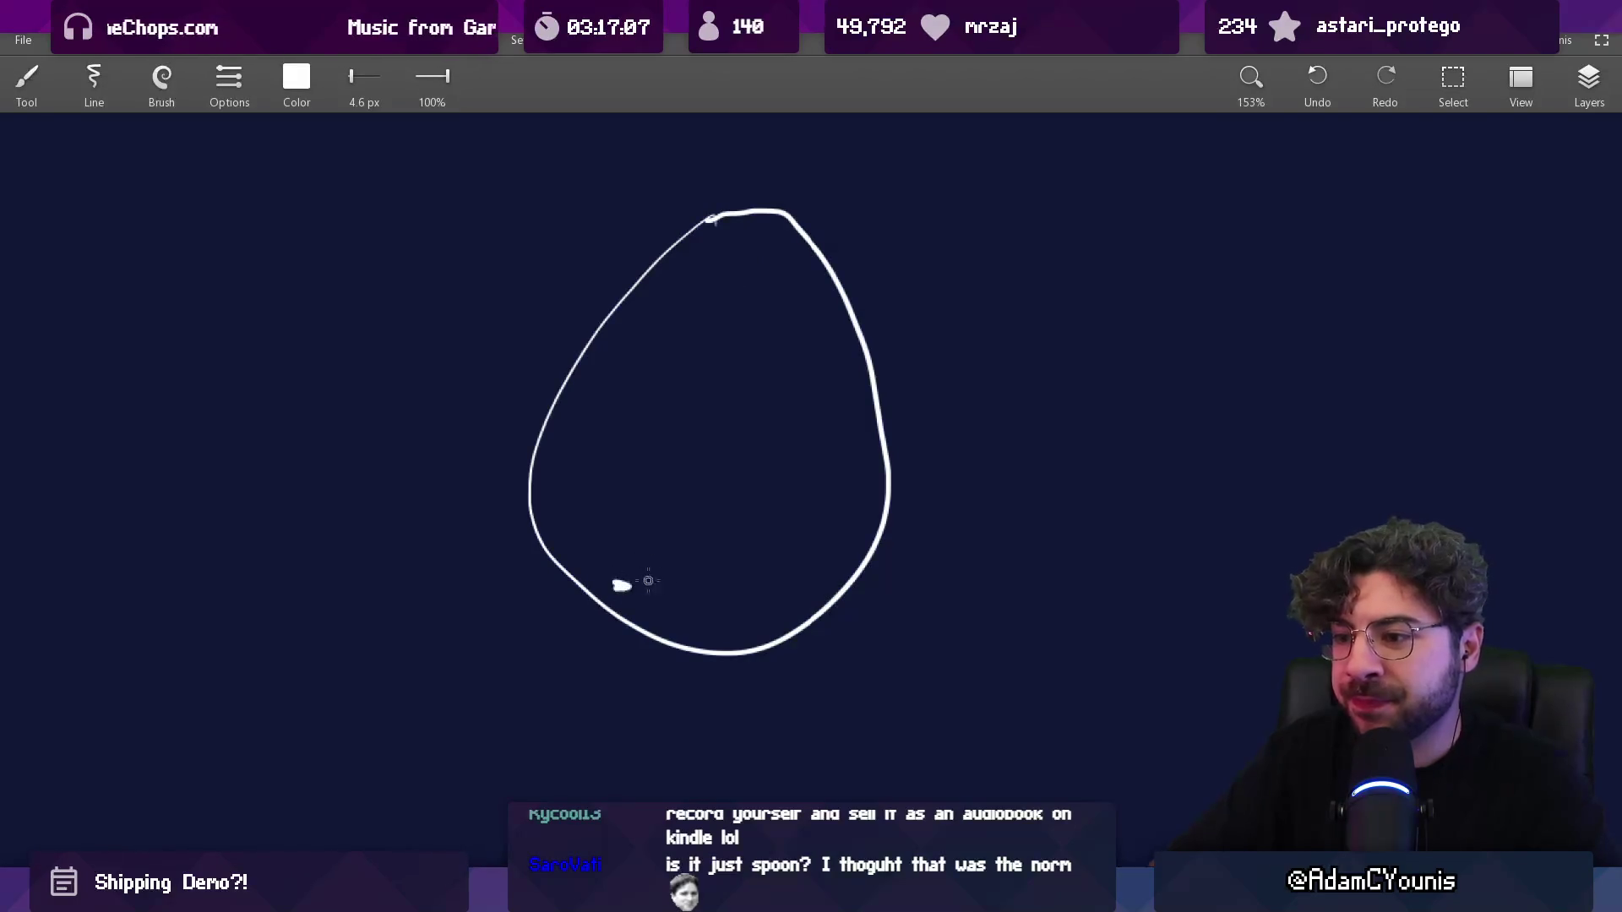
pyautogui.moveTo(739, 438); pyautogui.dragTo(669, 427)
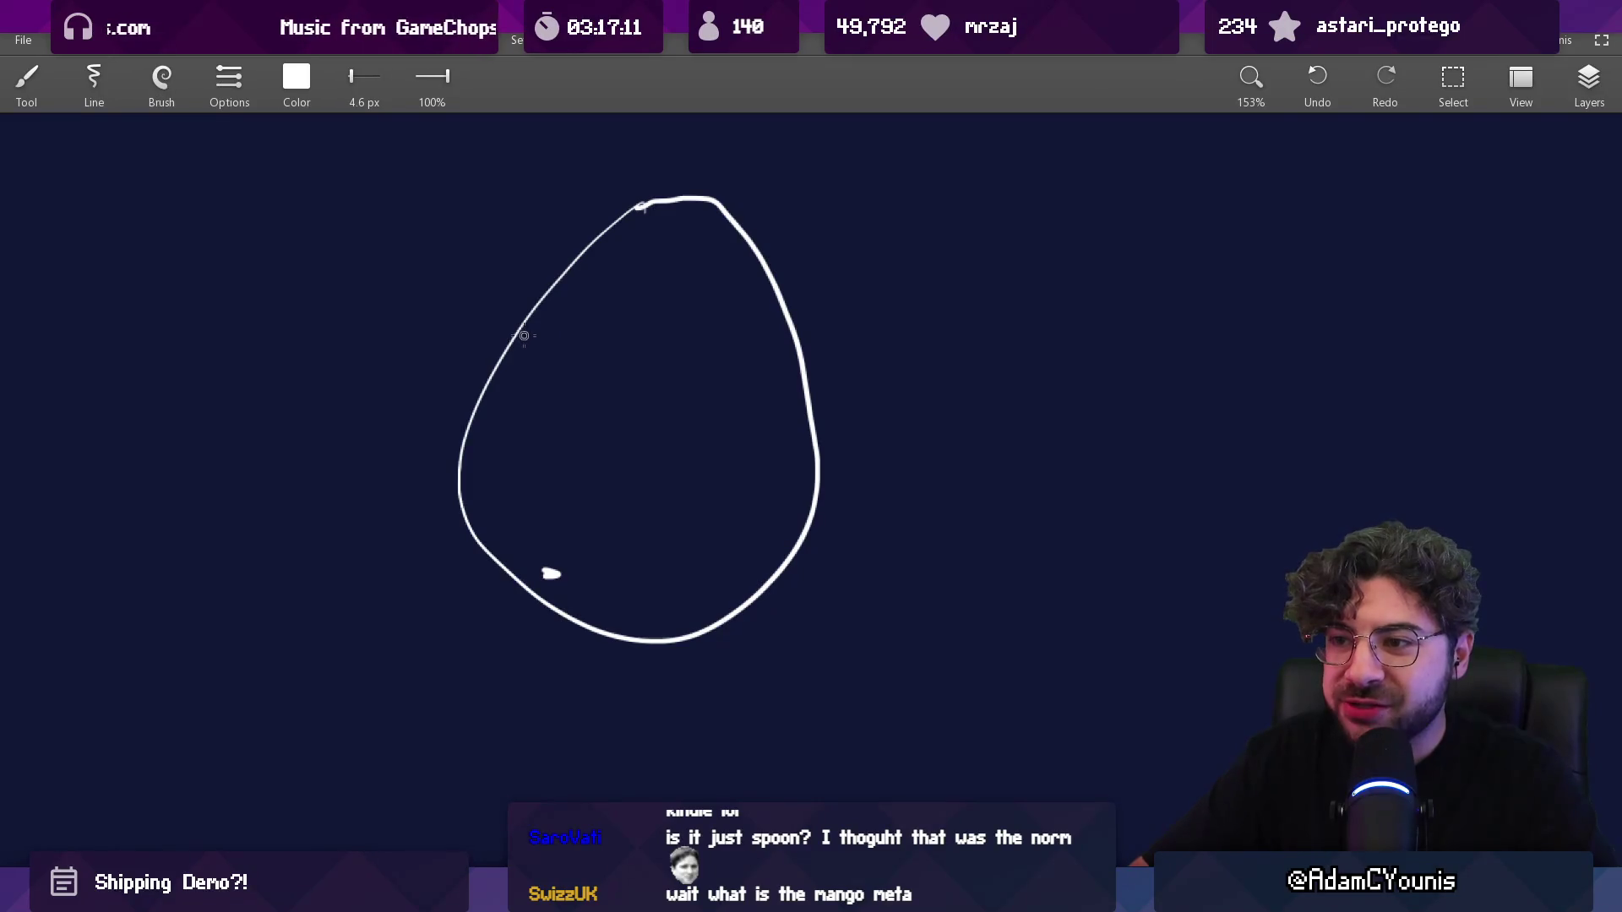
# Step: Draw a curve across the egg's interior, undoing the stray strokes
pyautogui.moveTo(722, 179); pyautogui.dragTo(752, 183)
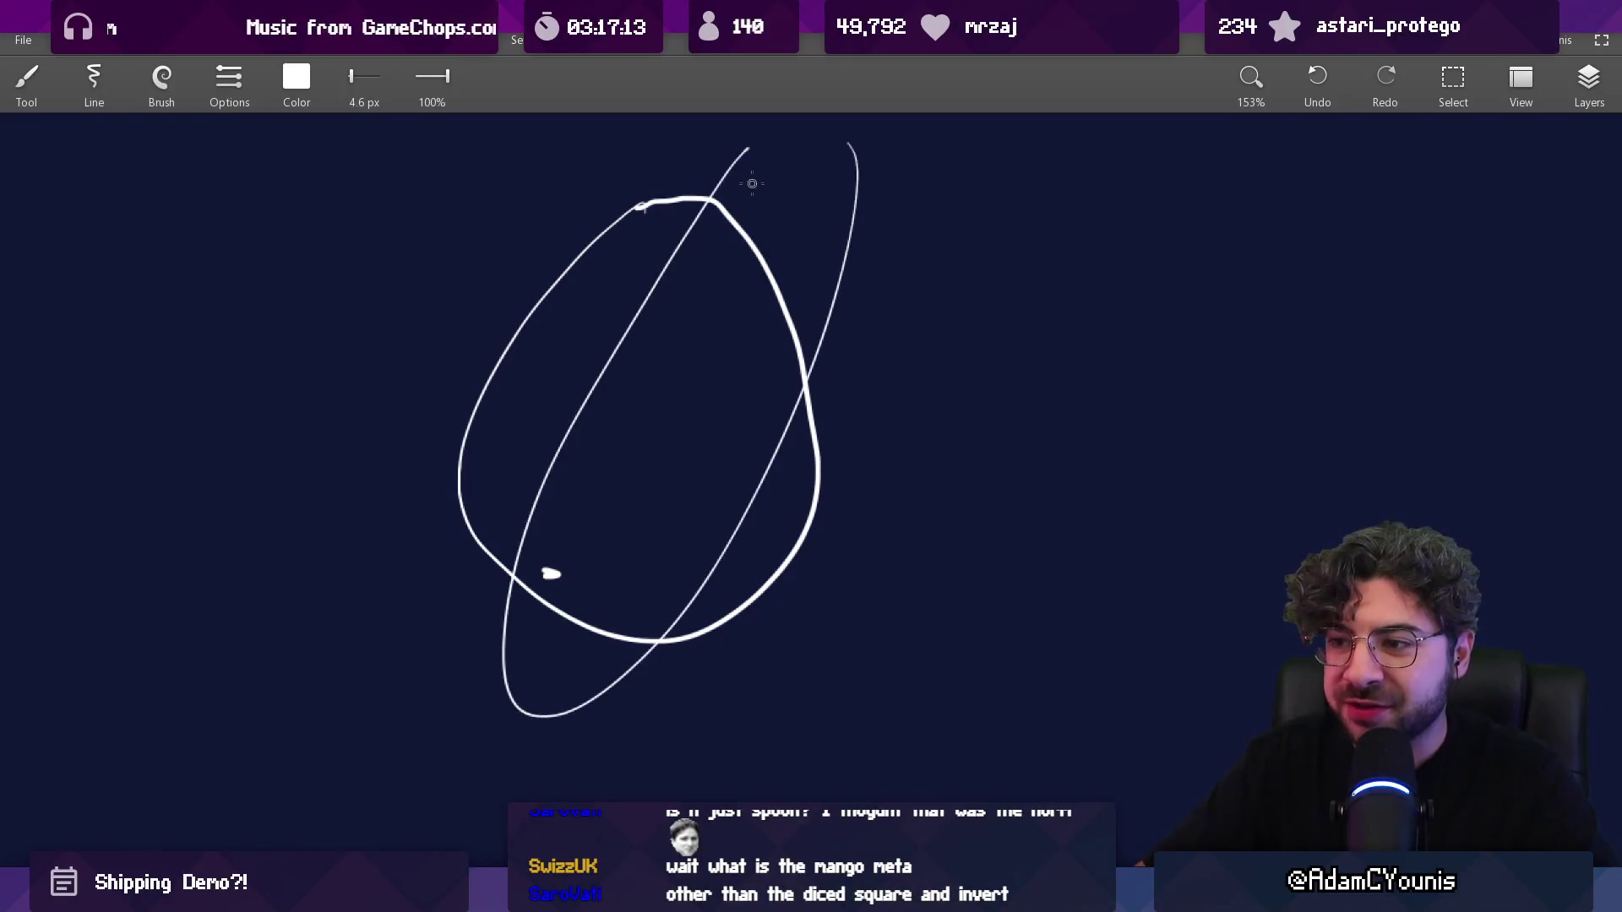
pyautogui.hotkey('ctrl', 'z')
pyautogui.moveTo(526, 335)
pyautogui.mouseDown()
pyautogui.moveTo(745, 479)
pyautogui.moveTo(761, 571)
pyautogui.moveTo(559, 563)
pyautogui.mouseUp()
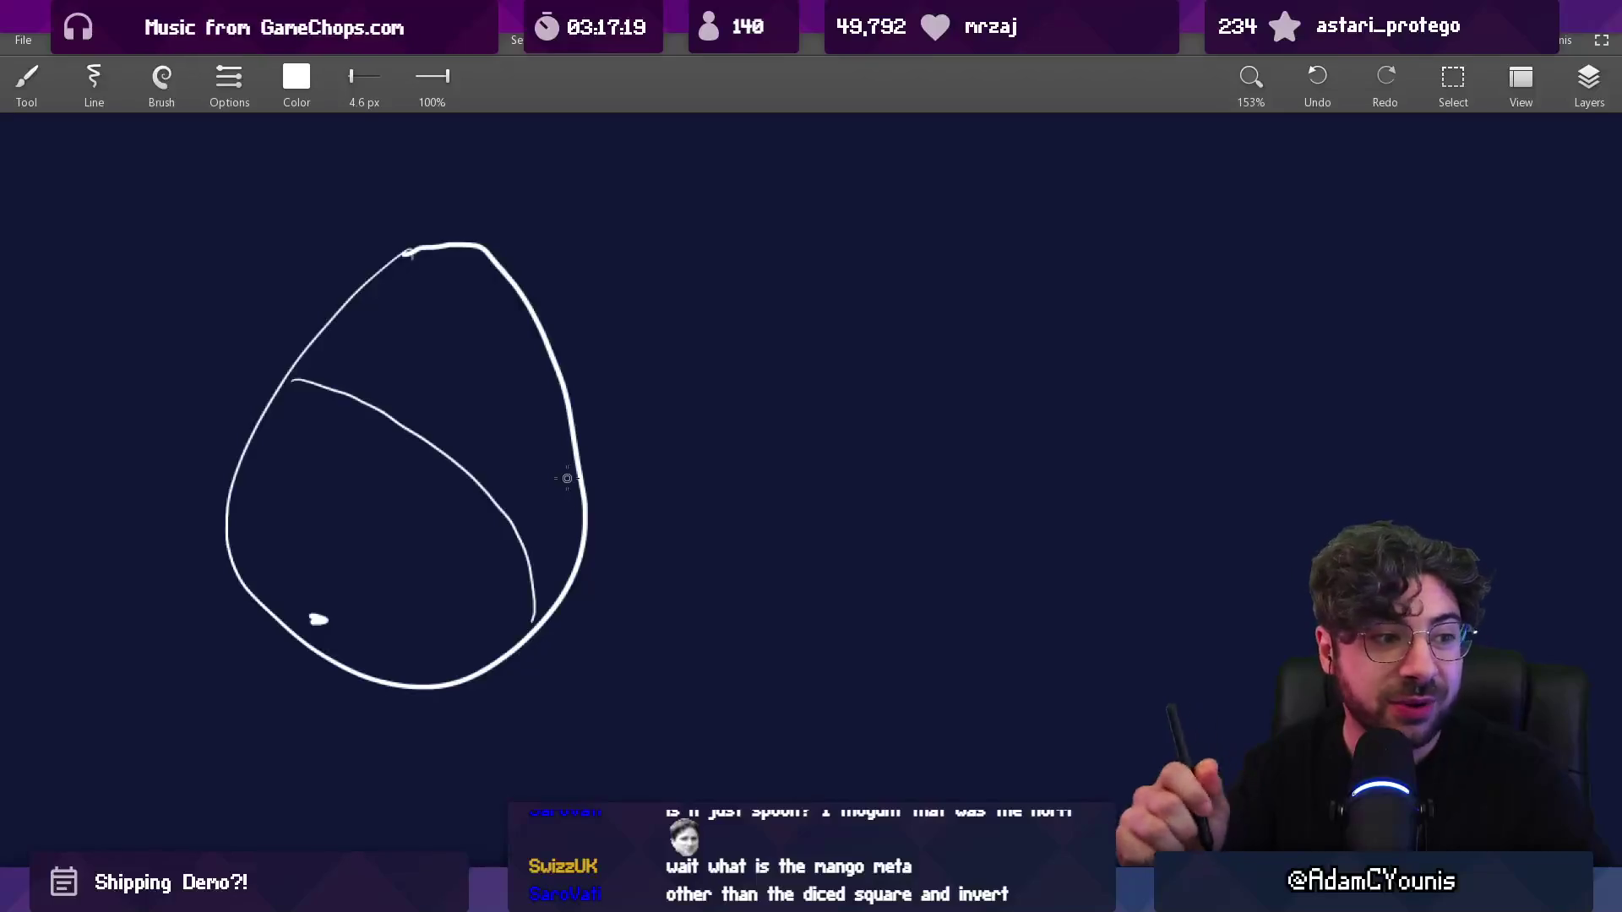
pyautogui.moveTo(633, 462)
pyautogui.mouseDown()
pyautogui.moveTo(709, 402)
pyautogui.moveTo(906, 332)
pyautogui.mouseUp()
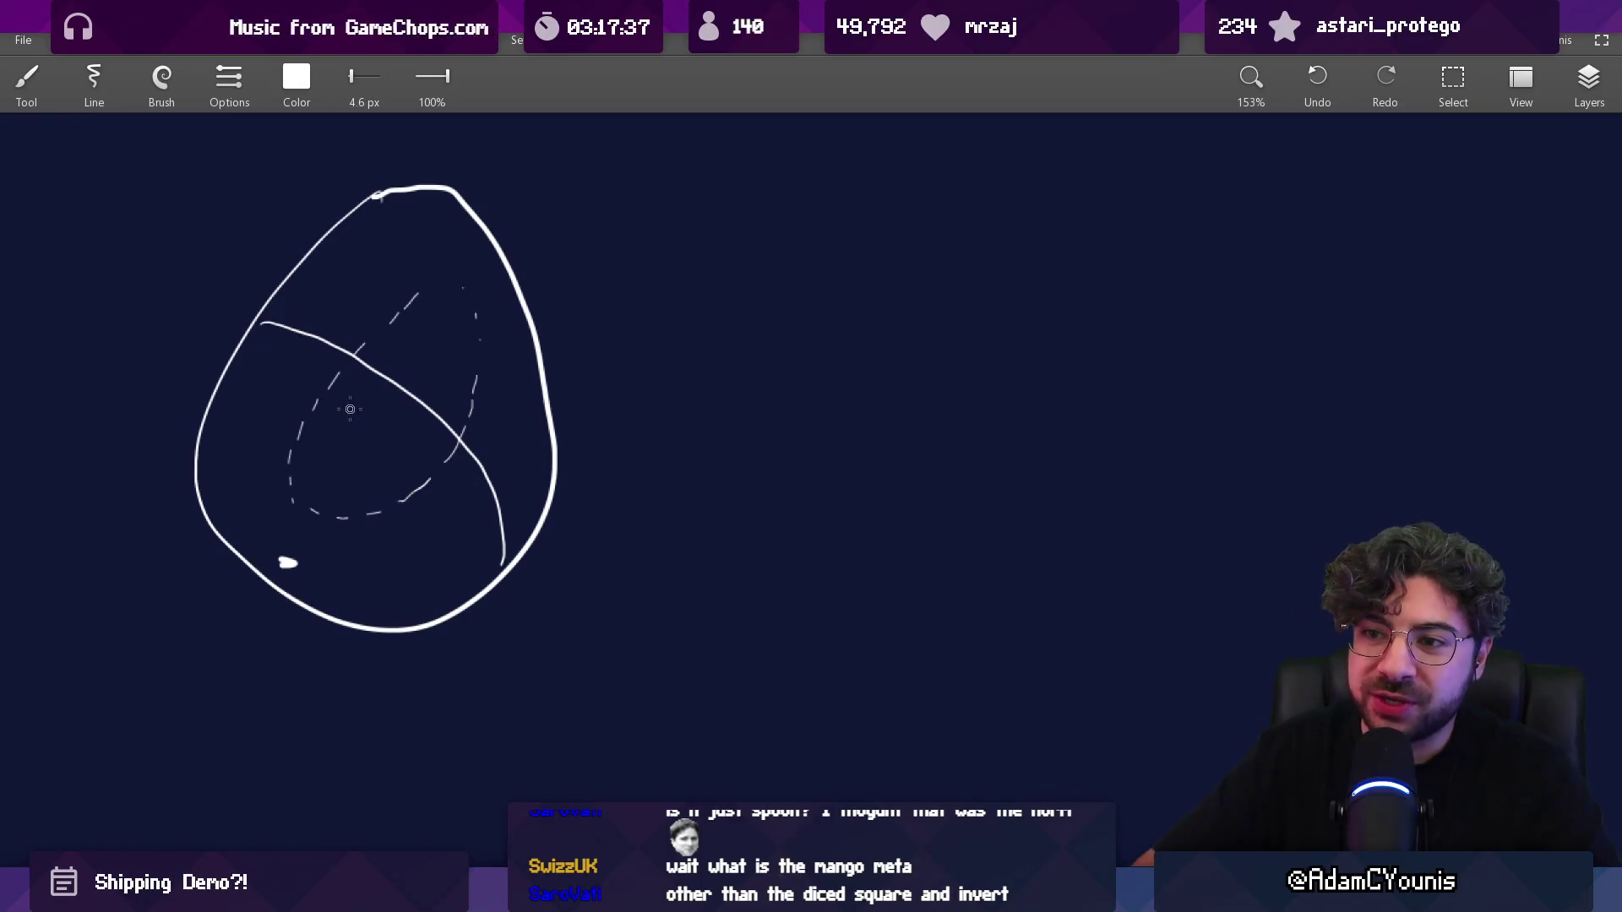
pyautogui.moveTo(263, 504)
pyautogui.mouseDown()
pyautogui.moveTo(485, 253)
pyautogui.moveTo(287, 549)
pyautogui.mouseUp()
pyautogui.hotkey('ctrl', 'z')
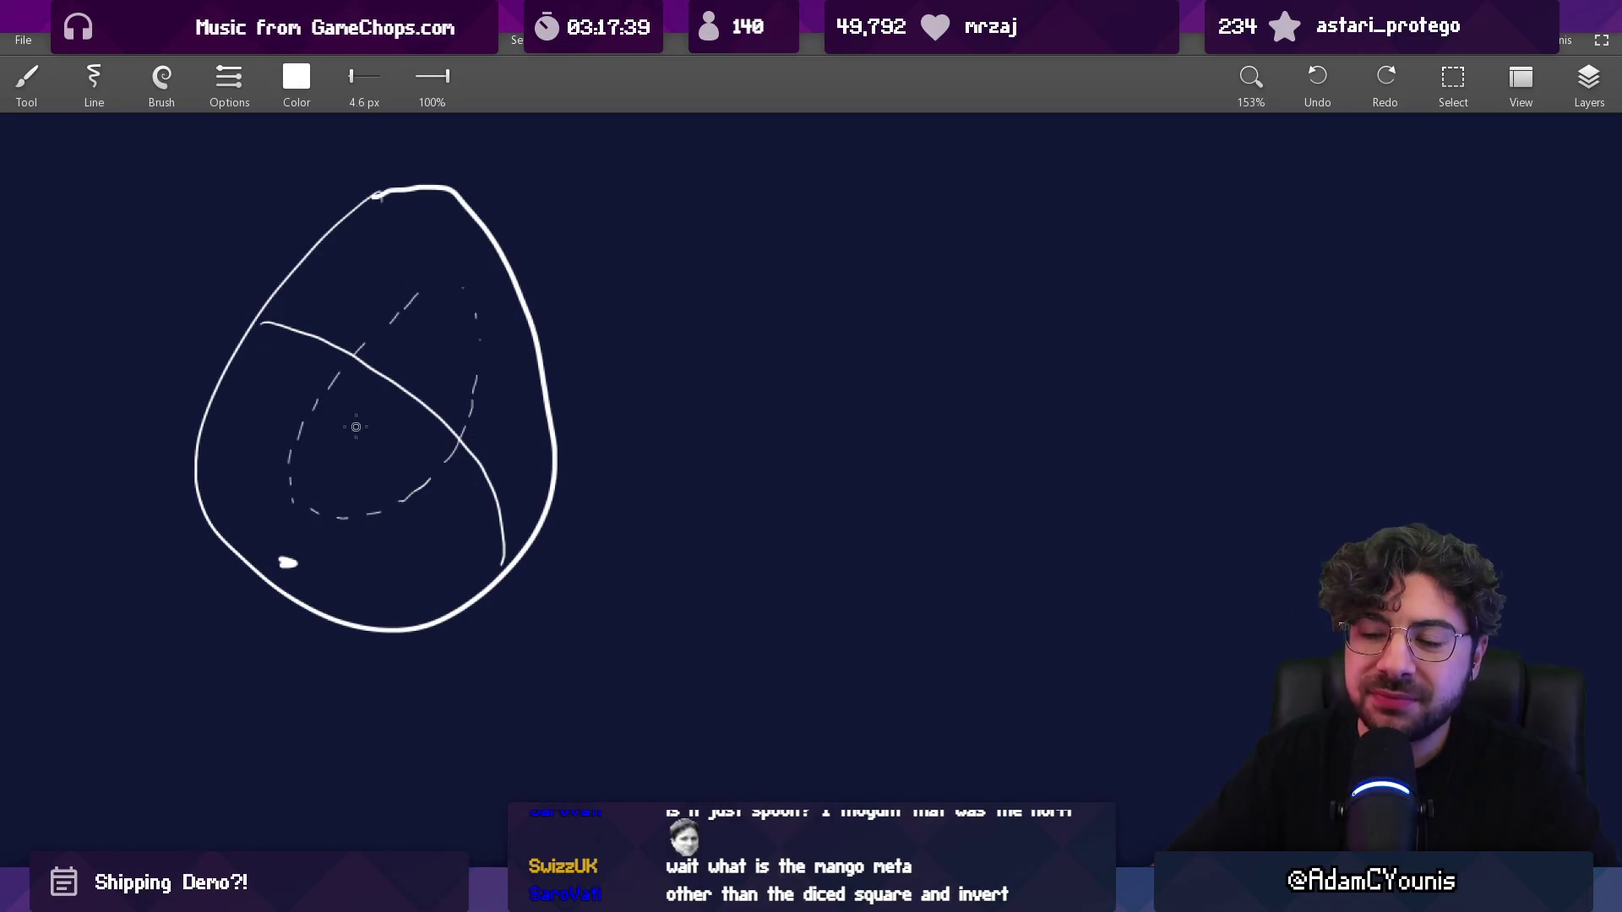
pyautogui.scroll(2, 470, 421)
pyautogui.hscroll(3, 470, 421)
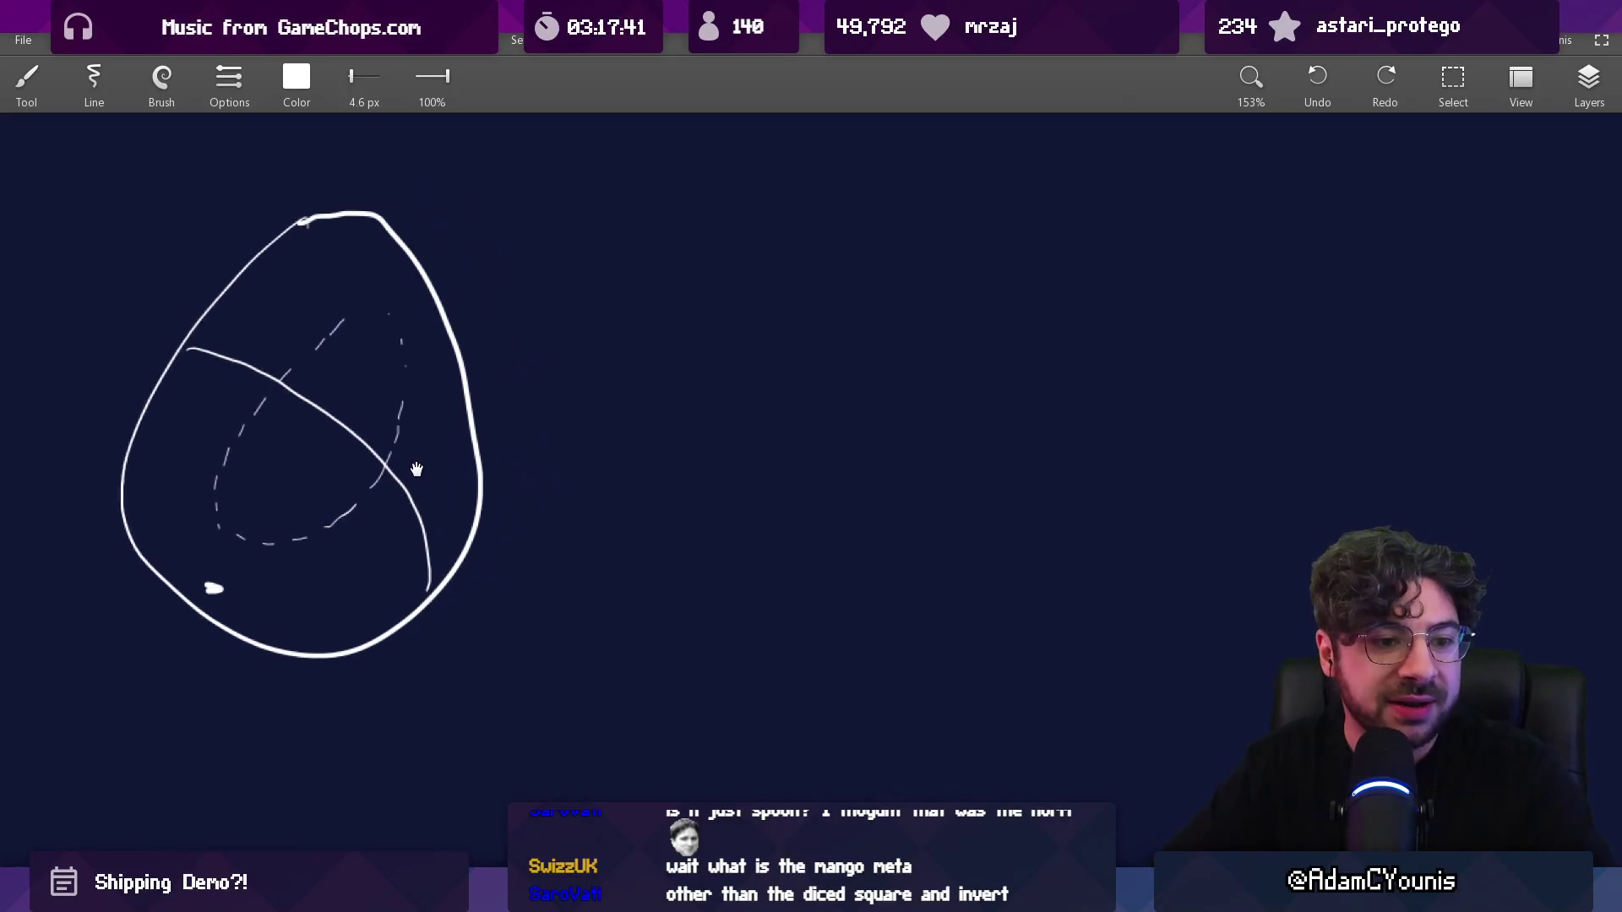
# Step: Add curved arrows at the egg's top-left and lower-right, undoing the misdrawn hooks
pyautogui.moveTo(221, 481); pyautogui.dragTo(253, 279)
pyautogui.hotkey('ctrl', 'z')
pyautogui.hotkey('ctrl', 'z')
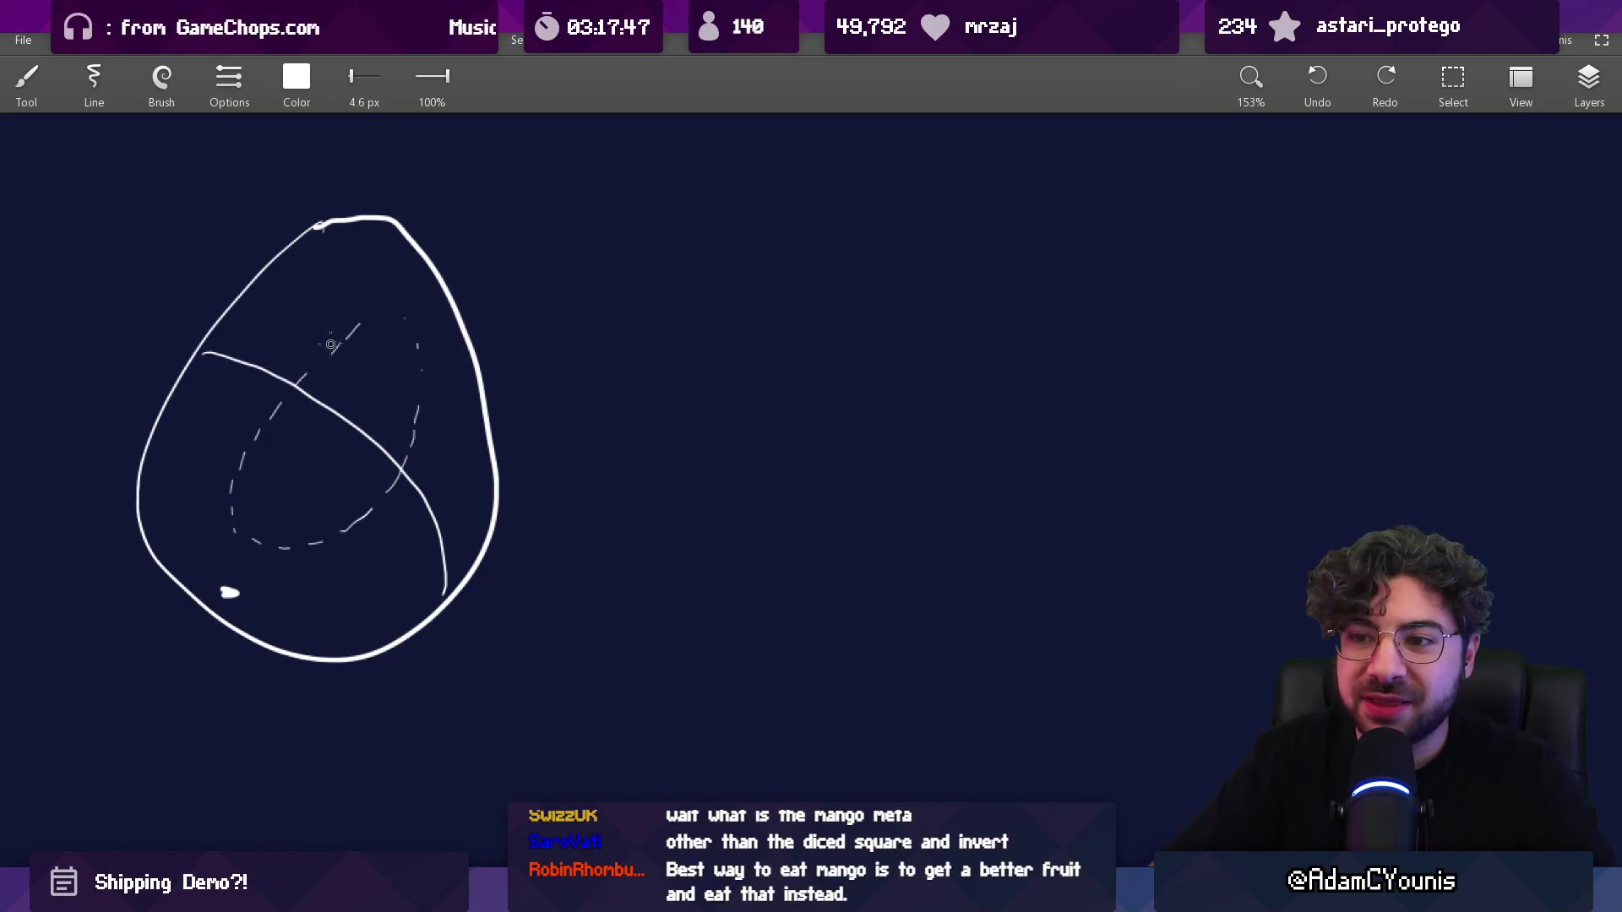
pyautogui.moveTo(201, 273)
pyautogui.mouseDown()
pyautogui.moveTo(262, 317)
pyautogui.moveTo(186, 294)
pyautogui.mouseUp()
pyautogui.moveTo(407, 587); pyautogui.dragTo(410, 700)
pyautogui.moveTo(390, 564)
pyautogui.mouseDown()
pyautogui.moveTo(424, 578)
pyautogui.moveTo(426, 664)
pyautogui.mouseUp()
pyautogui.hotkey('ctrl', 'z')
pyautogui.hotkey('ctrl', 'z')
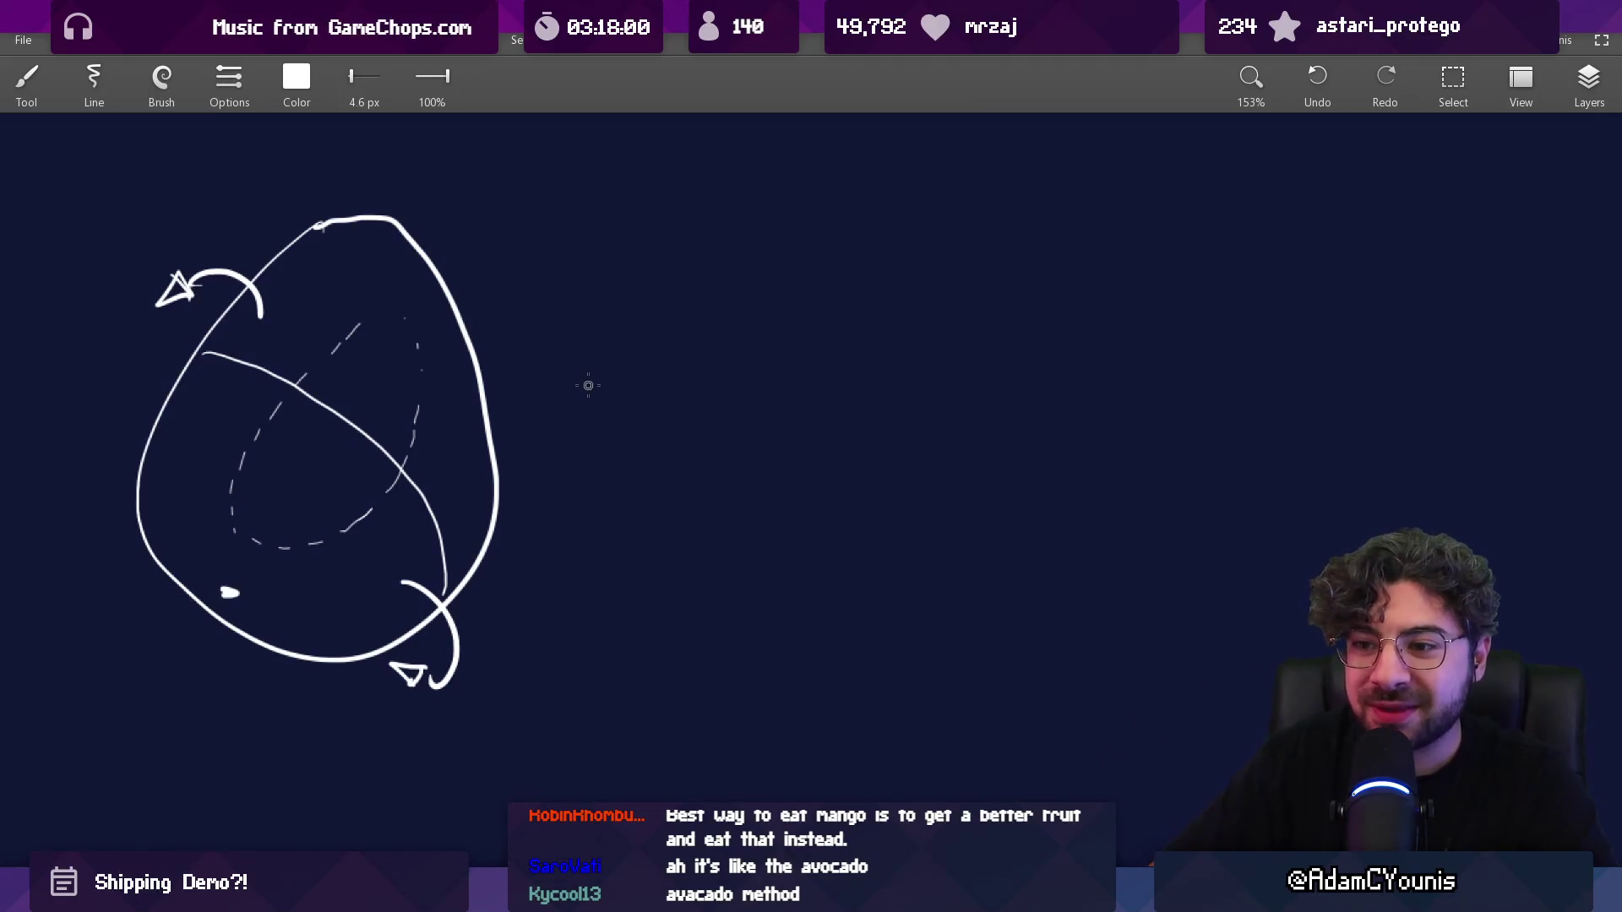
pyautogui.hotkey('ctrl', 'z')
pyautogui.hotkey('ctrl', 'z')
pyautogui.moveTo(360, 490)
pyautogui.mouseDown()
pyautogui.moveTo(409, 550)
pyautogui.moveTo(417, 656)
pyautogui.mouseUp()
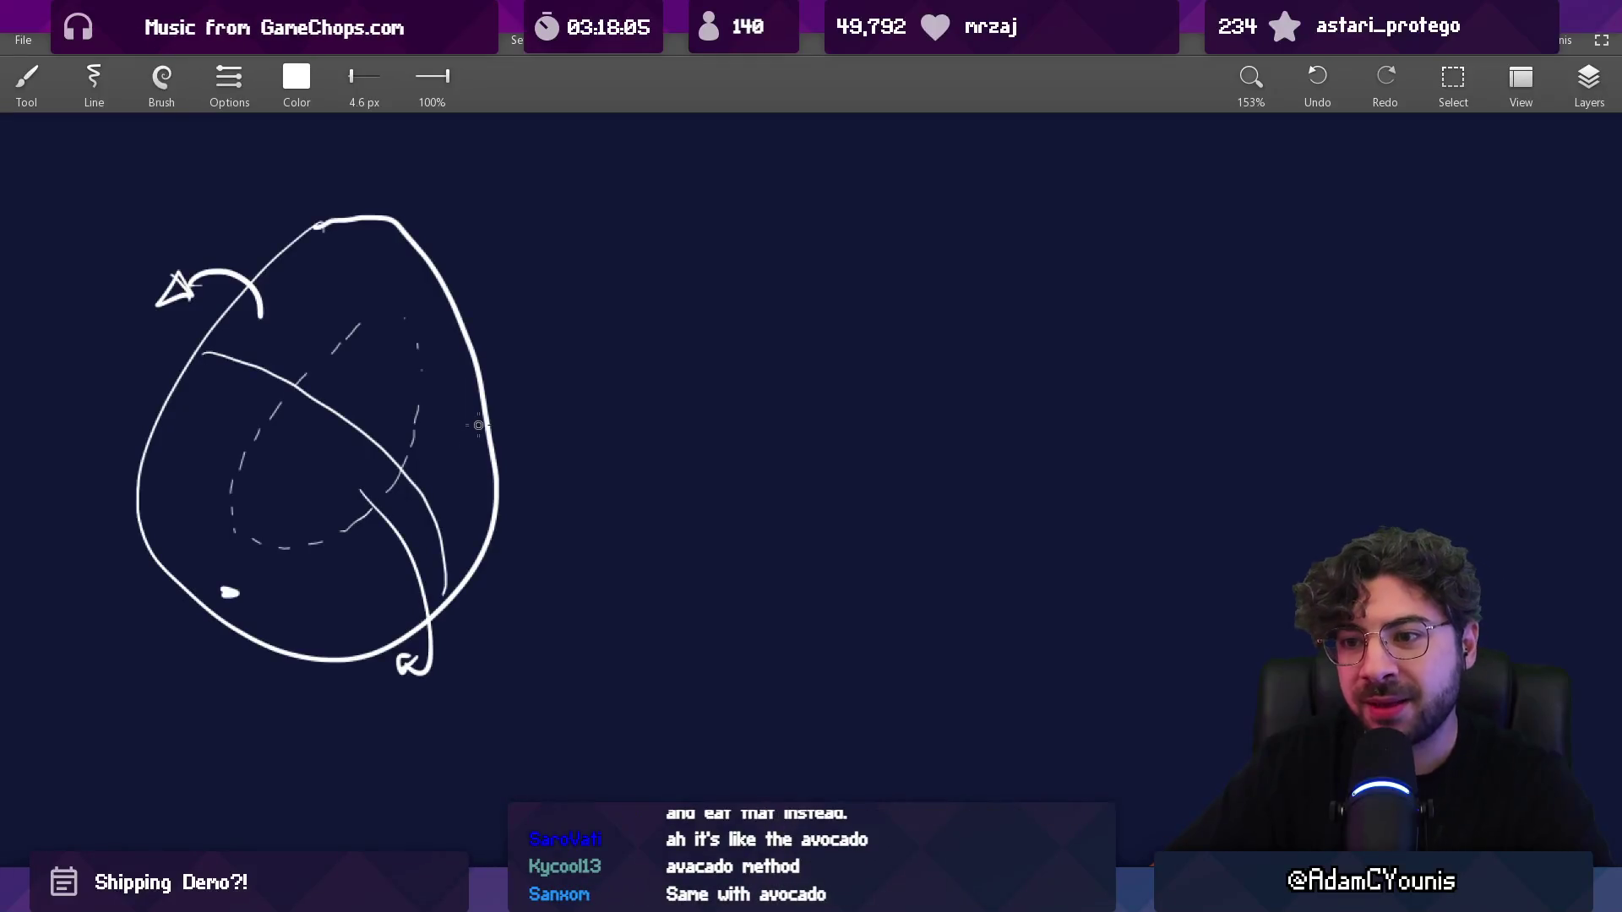
# Step: Sketch a second egg to the right: an ellipse with an inner line and a dome over it
pyautogui.hscroll(5, 623, 514)
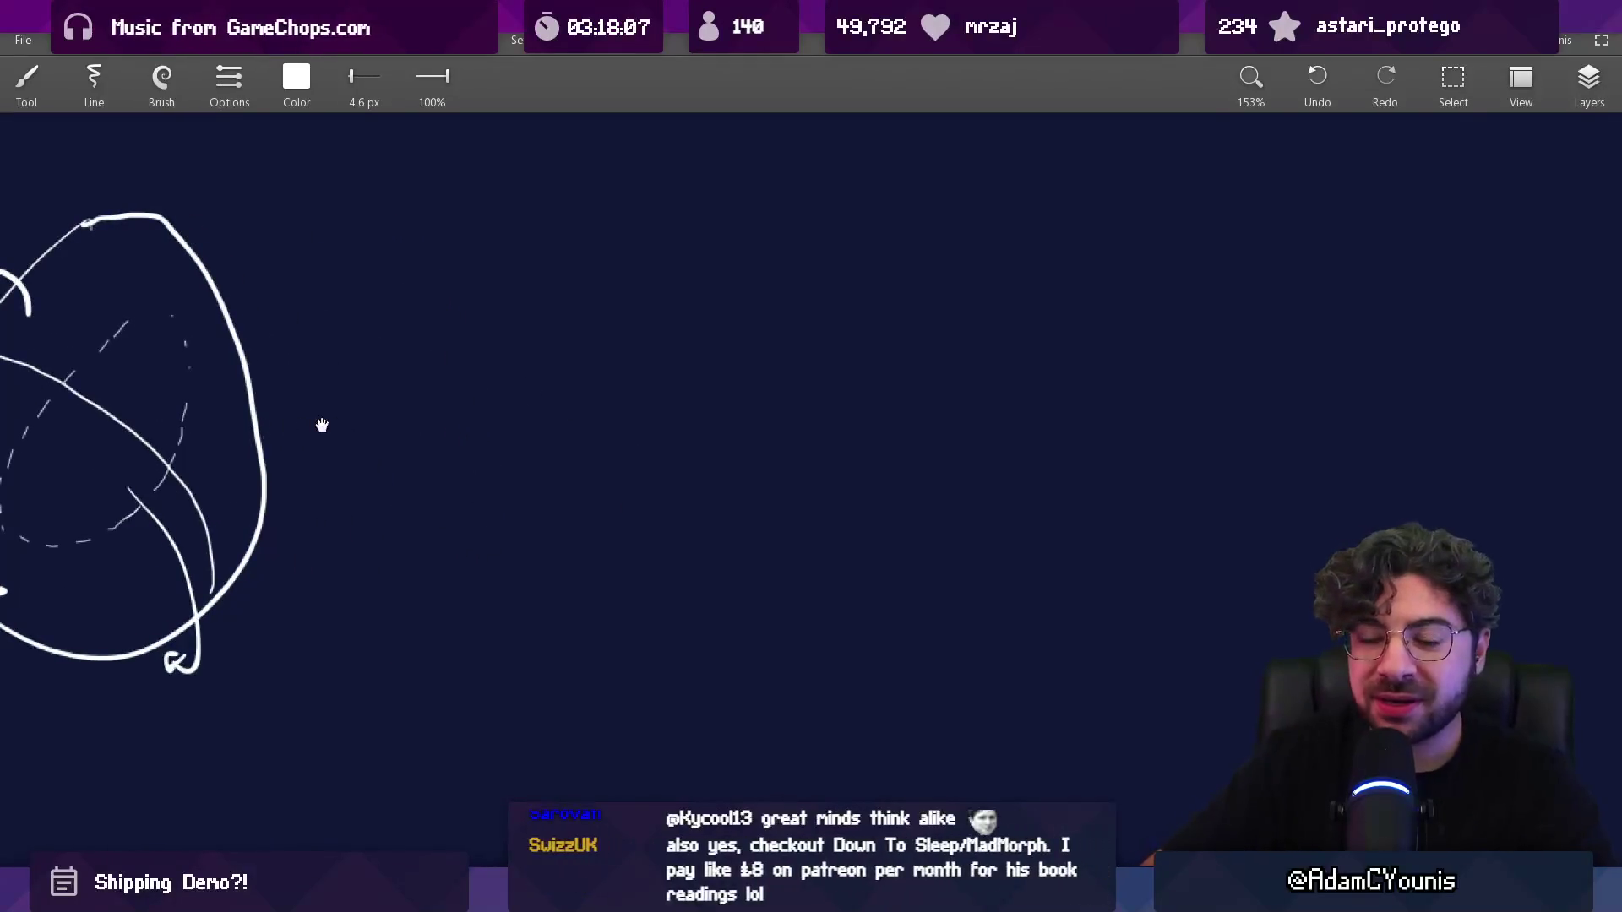
pyautogui.hscroll(-5, 322, 423)
pyautogui.hscroll(4, 703, 411)
pyautogui.moveTo(694, 342)
pyautogui.mouseDown()
pyautogui.moveTo(724, 339)
pyautogui.moveTo(709, 357)
pyautogui.mouseUp()
pyautogui.moveTo(771, 410); pyautogui.dragTo(850, 449)
pyautogui.moveTo(672, 369)
pyautogui.mouseDown()
pyautogui.moveTo(1009, 405)
pyautogui.moveTo(967, 494)
pyautogui.mouseUp()
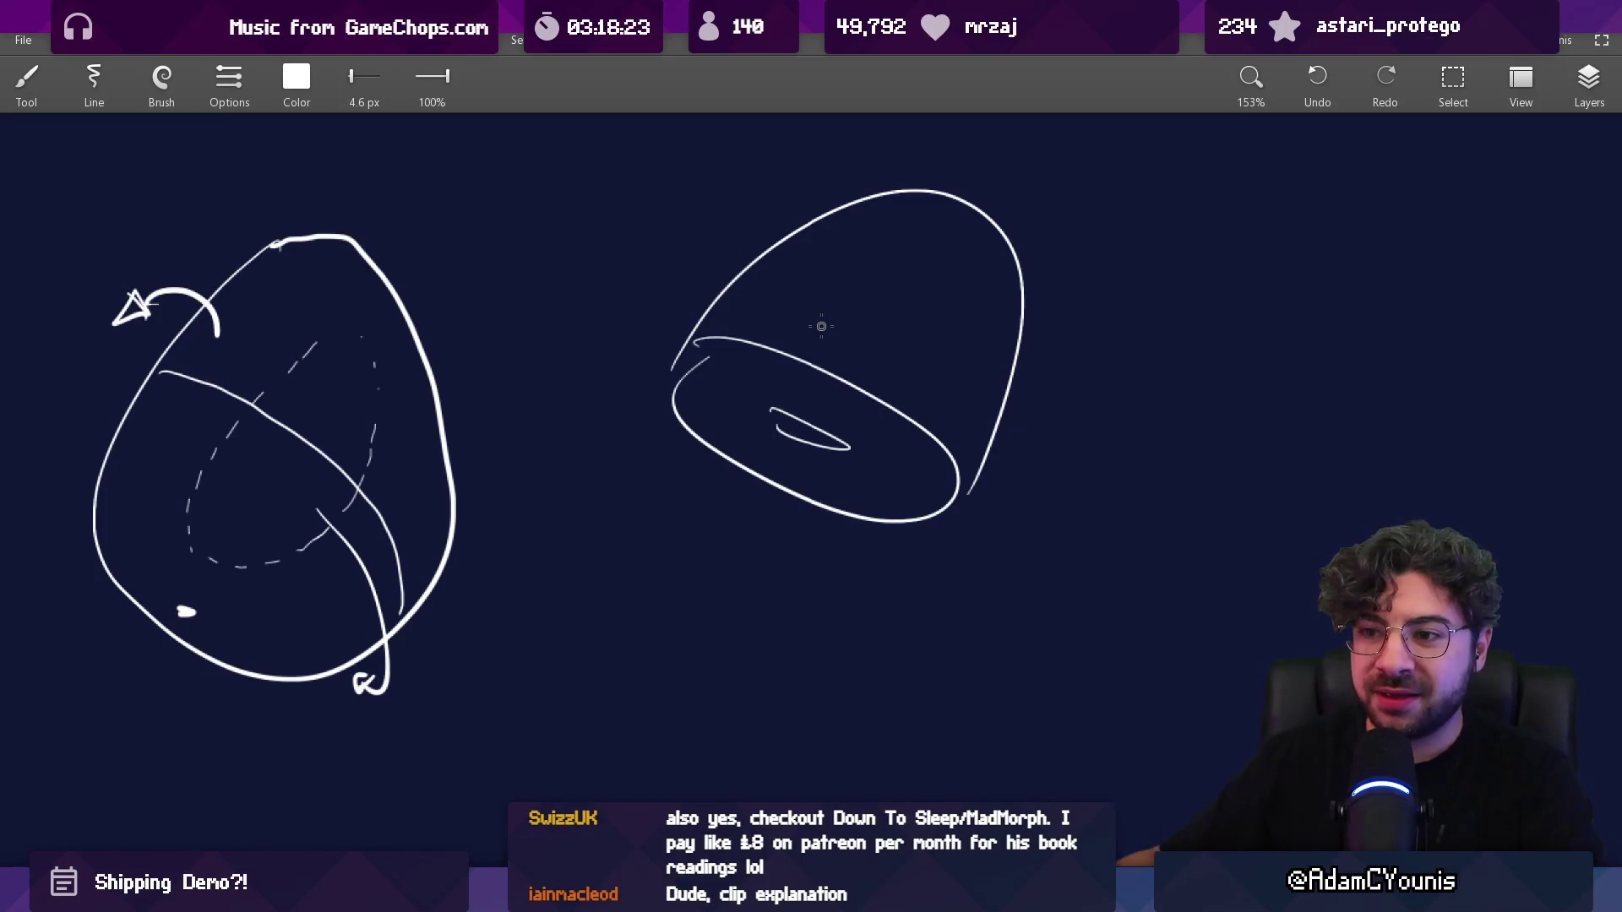
# Step: Draw a third egg shape at lower centre, below and between the first two
pyautogui.scroll(-3, 740, 378)
pyautogui.moveTo(688, 362); pyautogui.dragTo(597, 406)
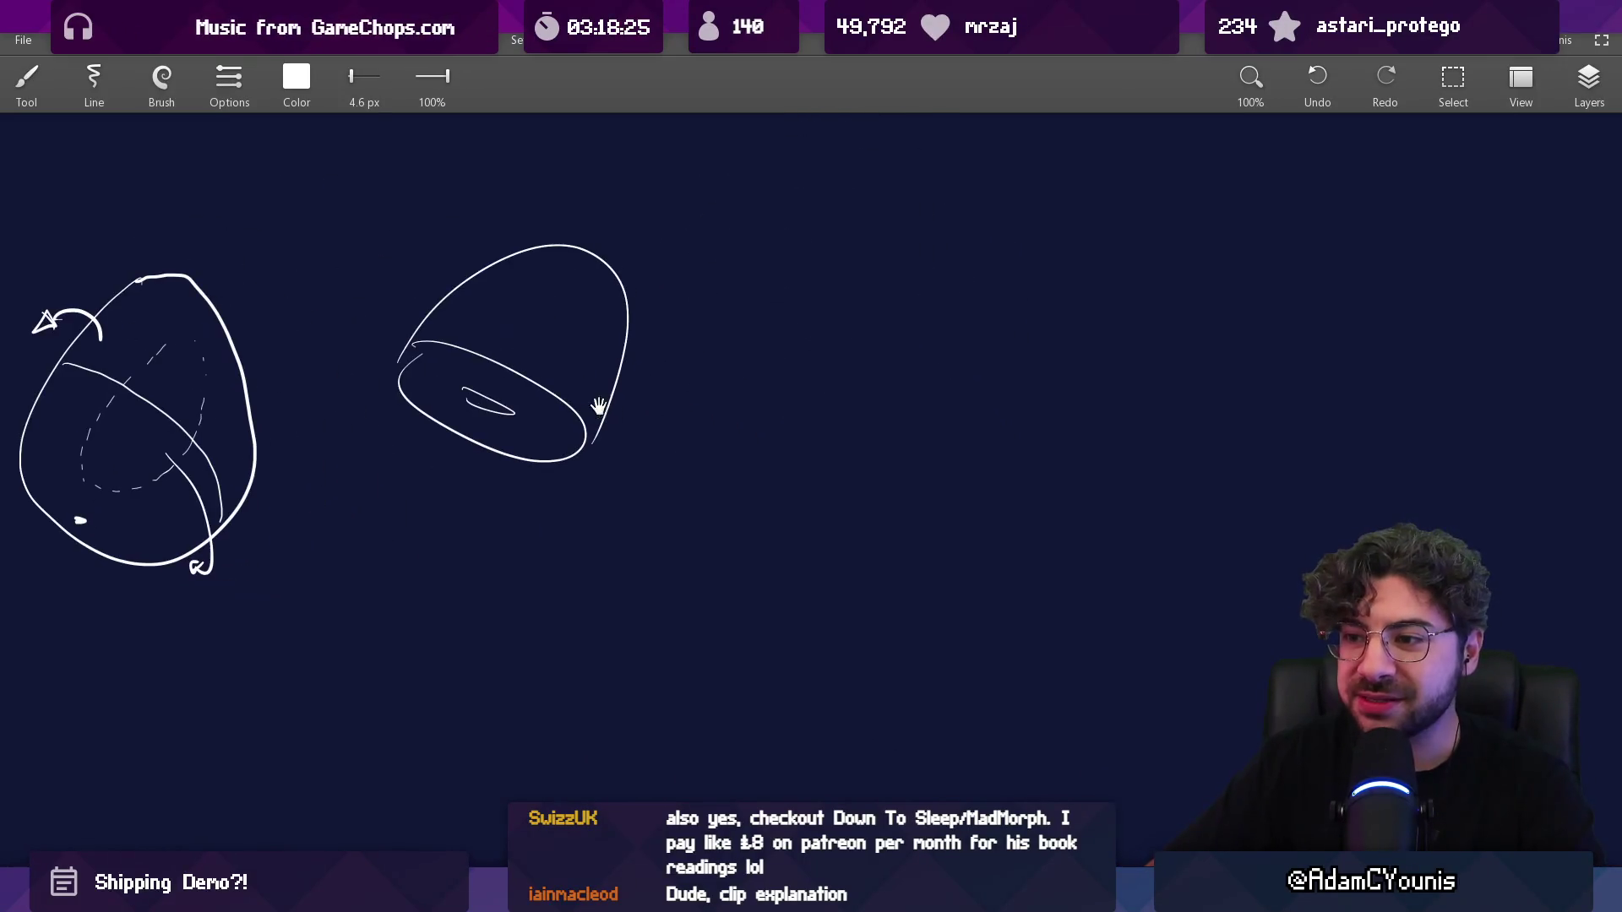
pyautogui.moveTo(729, 477)
pyautogui.mouseDown()
pyautogui.moveTo(915, 558)
pyautogui.moveTo(706, 536)
pyautogui.moveTo(858, 713)
pyautogui.mouseUp()
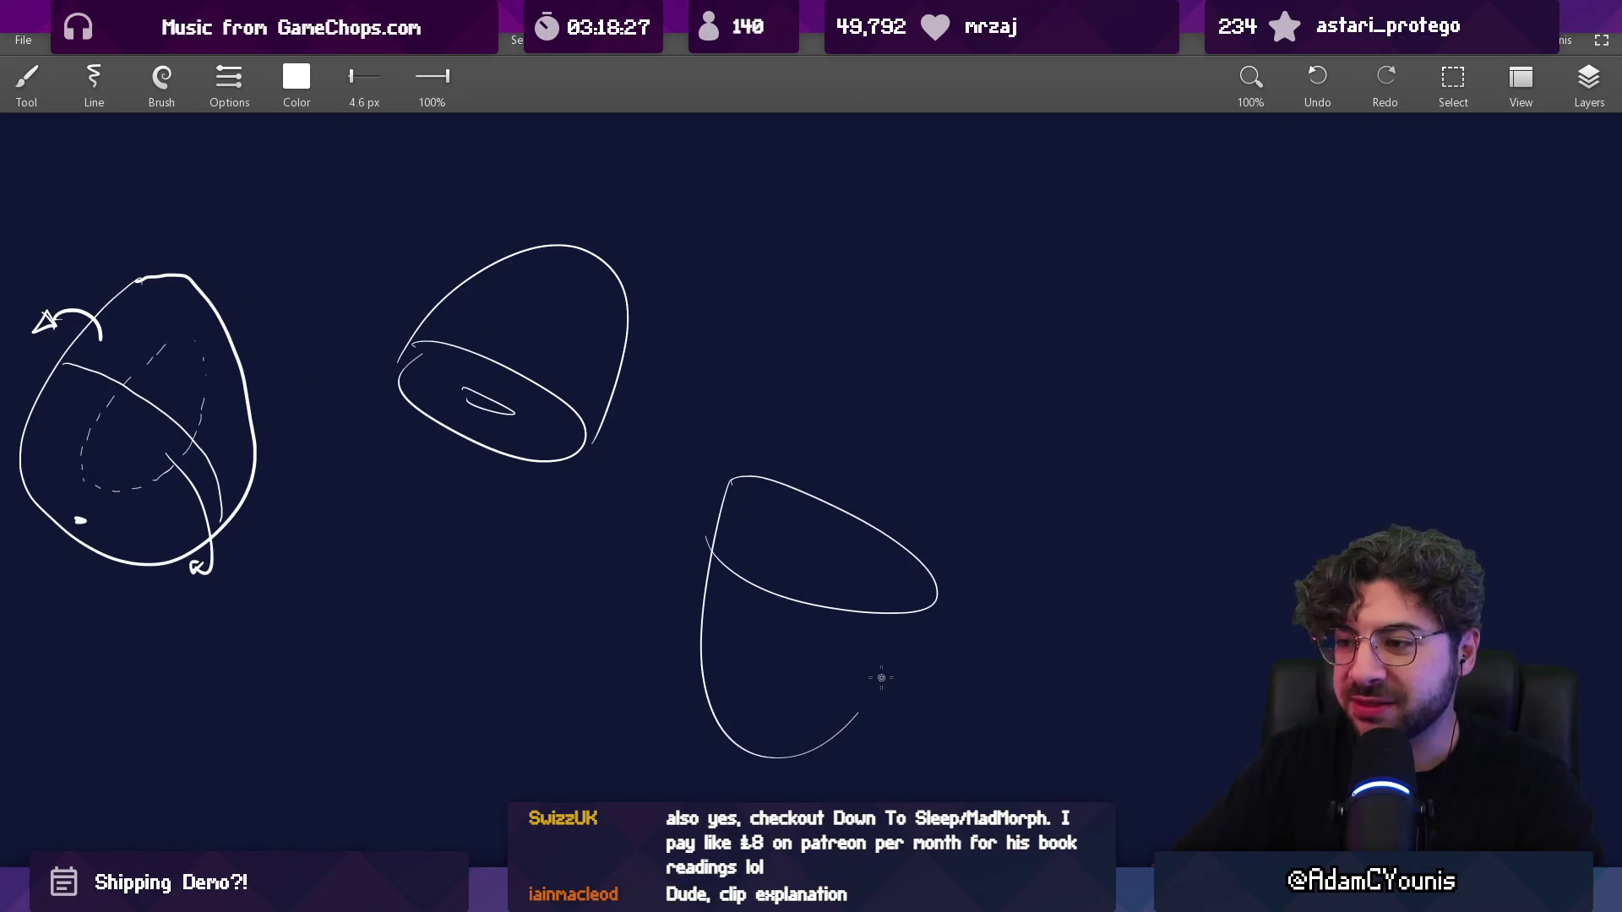
pyautogui.moveTo(782, 535)
pyautogui.mouseDown()
pyautogui.moveTo(865, 498)
pyautogui.moveTo(837, 557)
pyautogui.moveTo(847, 522)
pyautogui.mouseUp()
pyautogui.hotkey('ctrl', 'z')
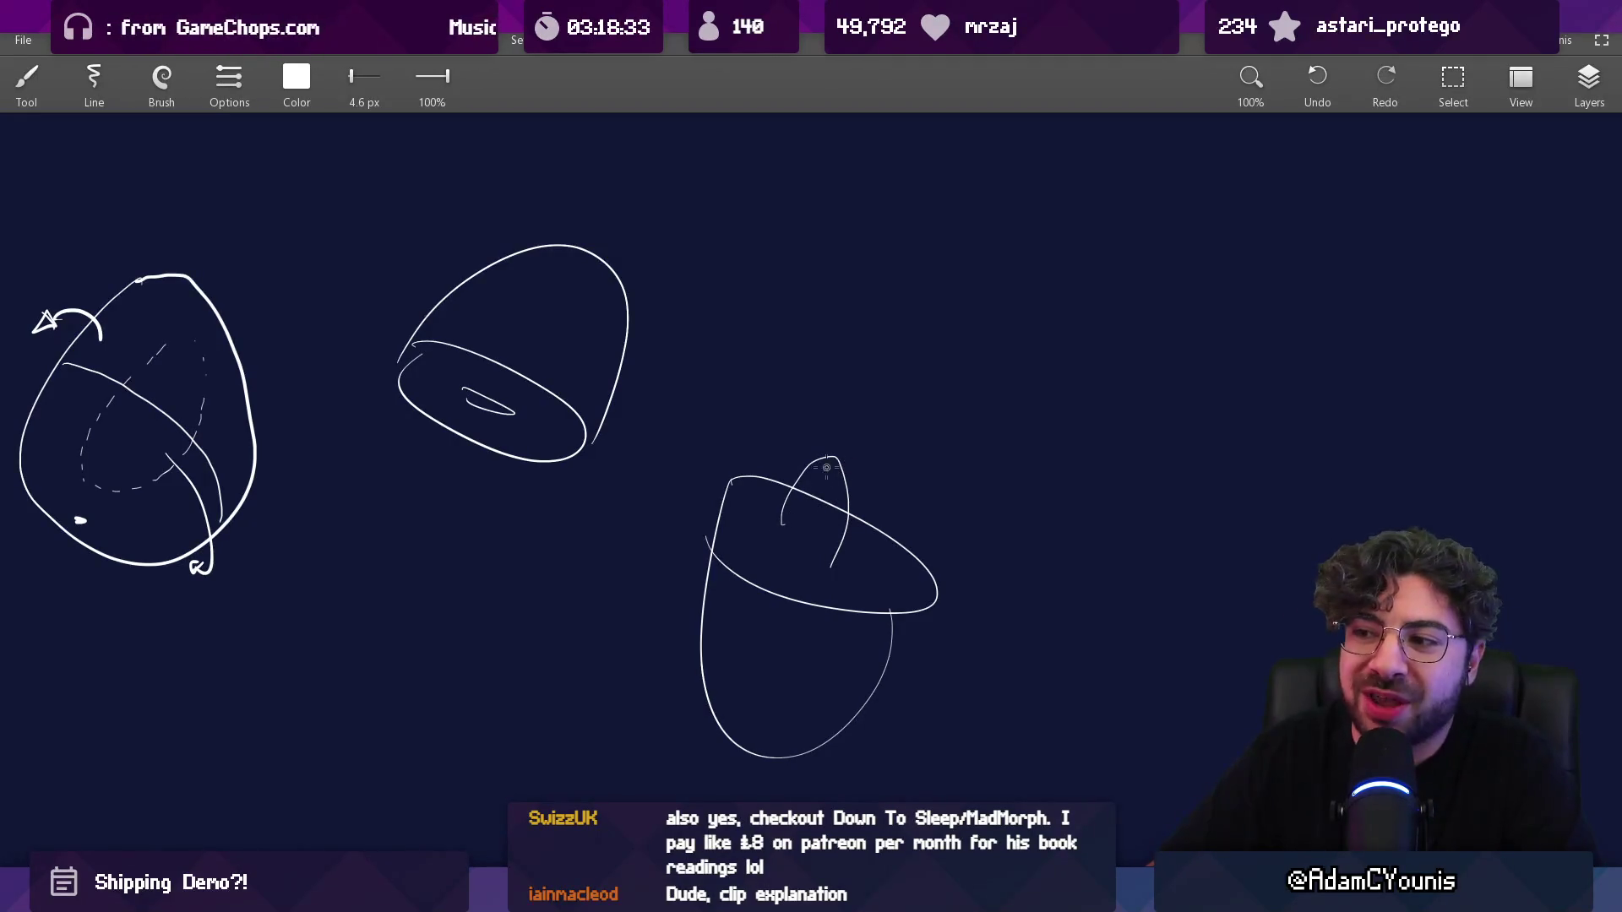
# Step: Undo the extra curved strokes drawn over and under the lower egg
pyautogui.moveTo(785, 447); pyautogui.dragTo(870, 510)
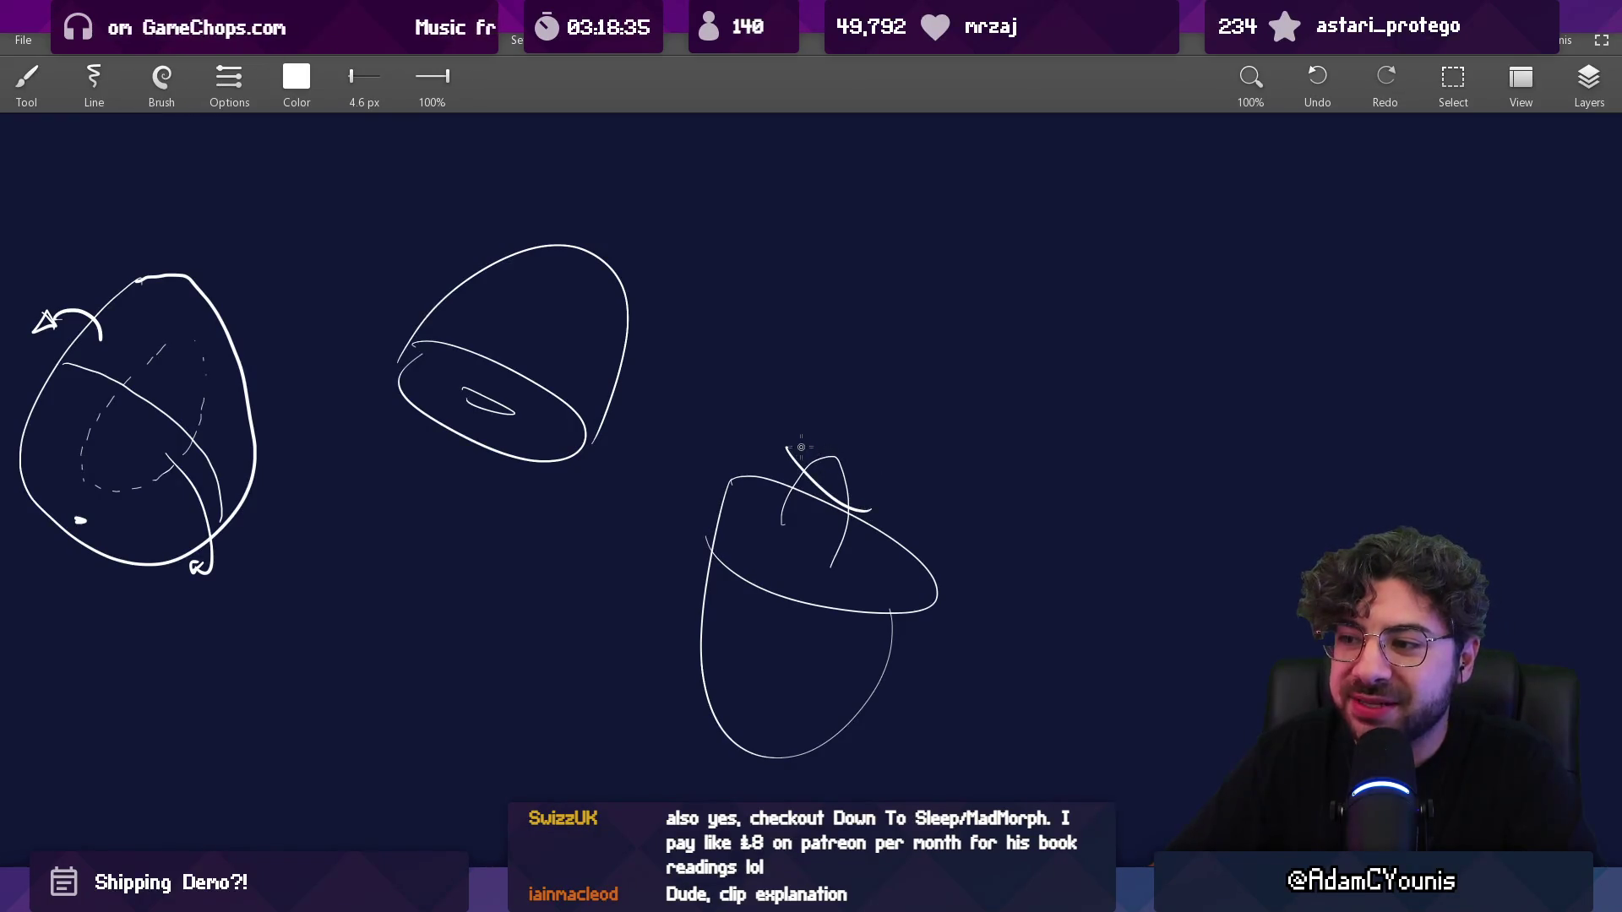
pyautogui.hotkey('ctrl', 'z')
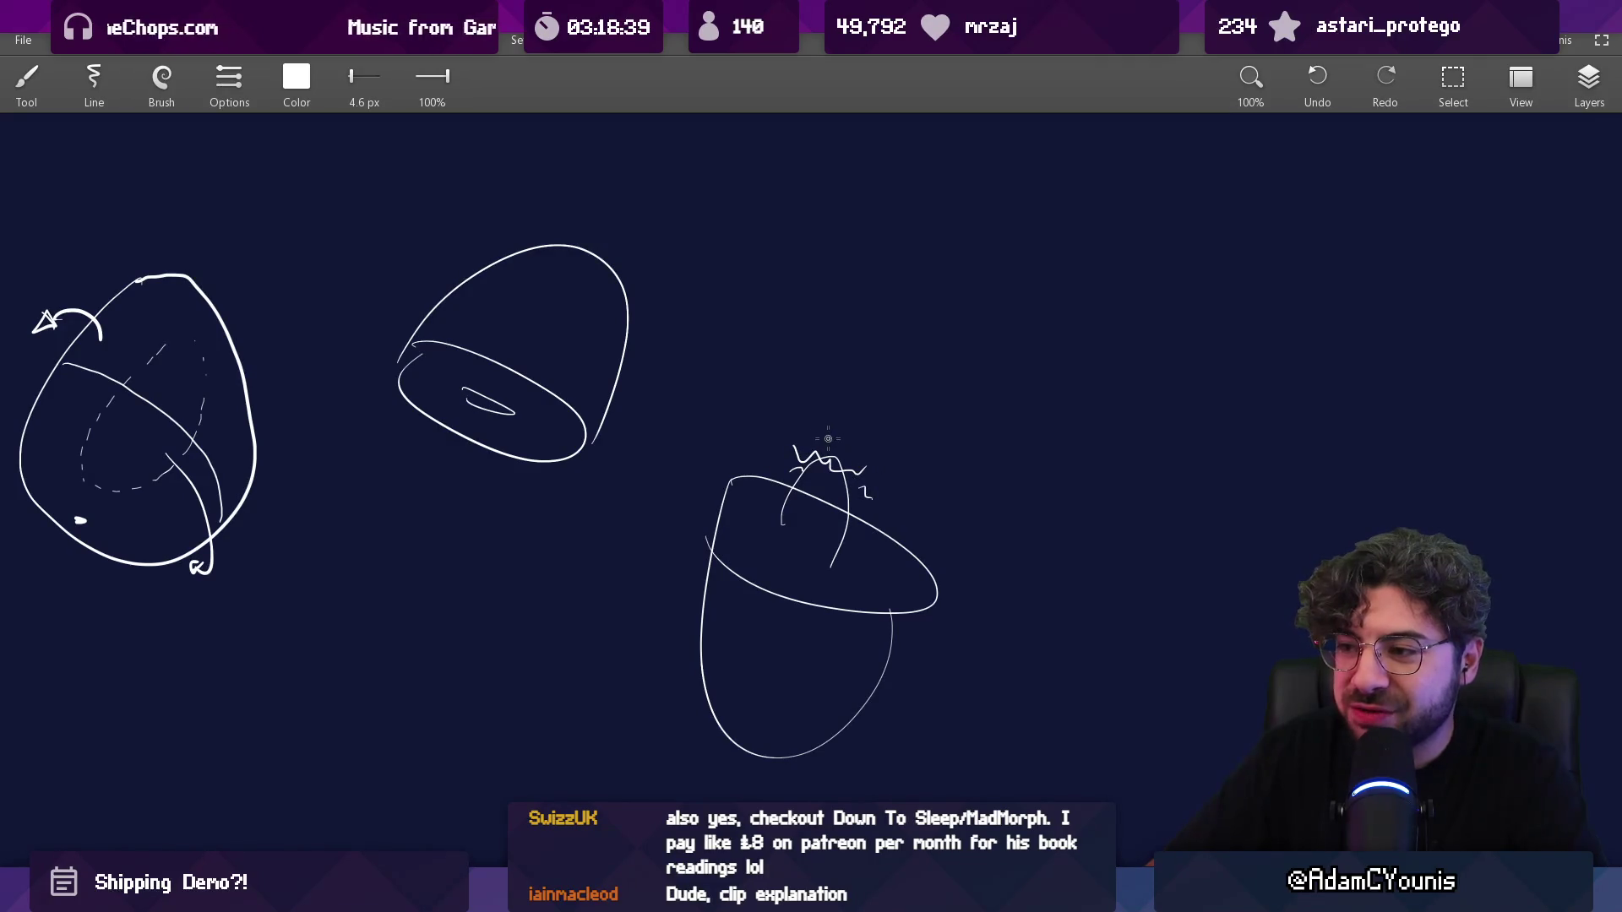
pyautogui.moveTo(672, 558); pyautogui.dragTo(966, 646)
pyautogui.hotkey('ctrl', 'z')
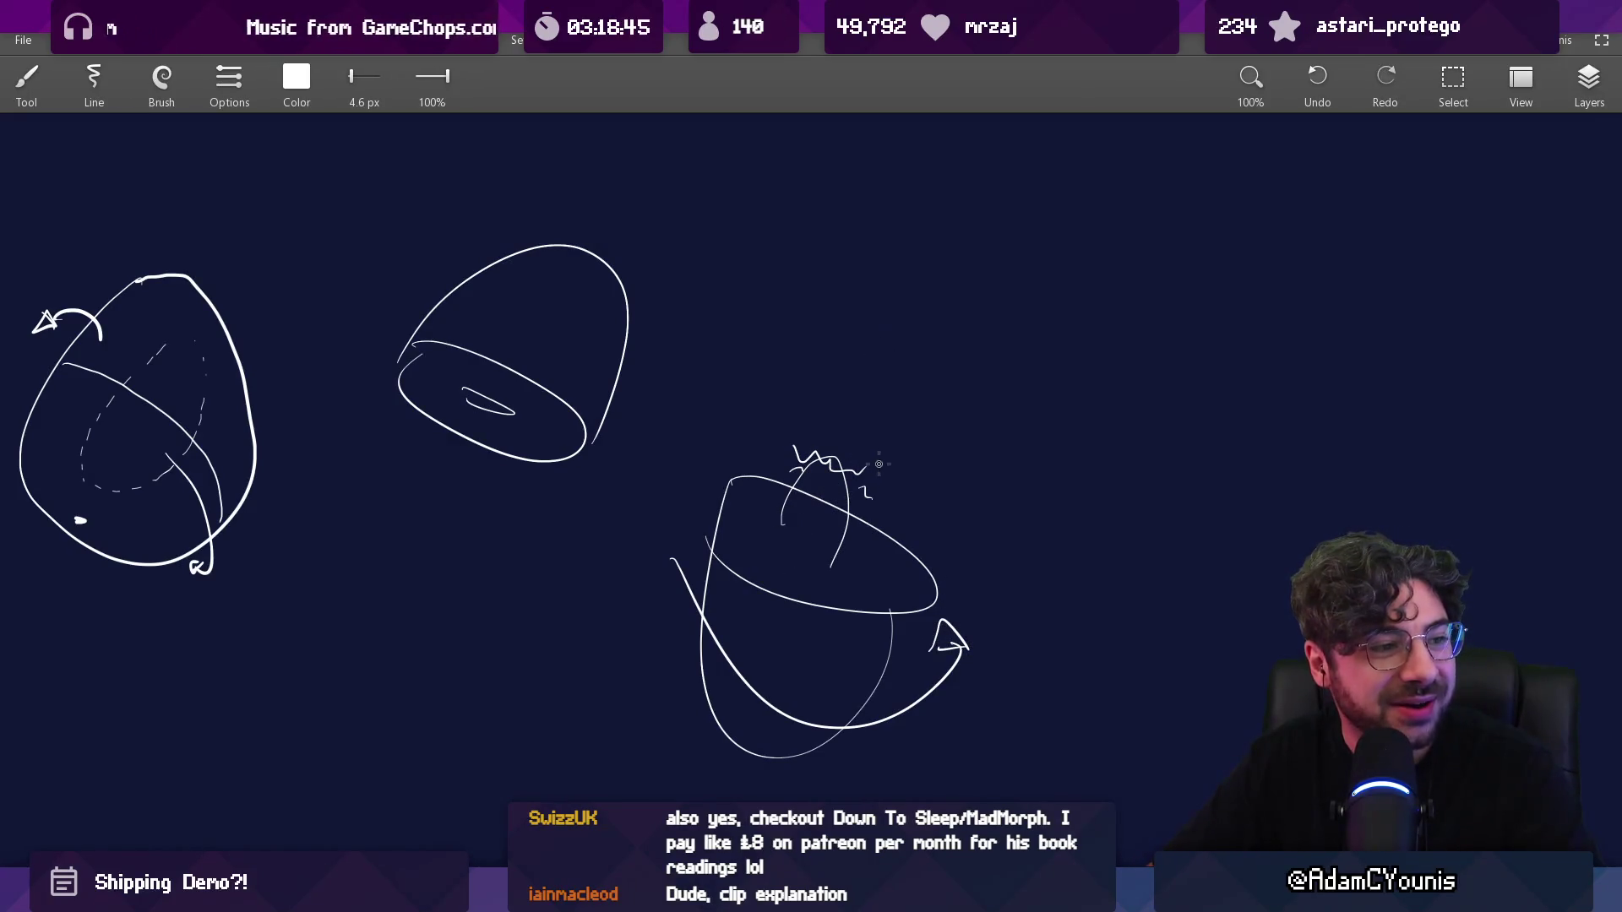
pyautogui.hotkey('ctrl', 'z')
pyautogui.hotkey('ctrl', 'z')
pyautogui.hotkey('ctrl', 'z')
pyautogui.hotkey('ctrl', 'z')
pyautogui.hotkey('ctrl', 'z')
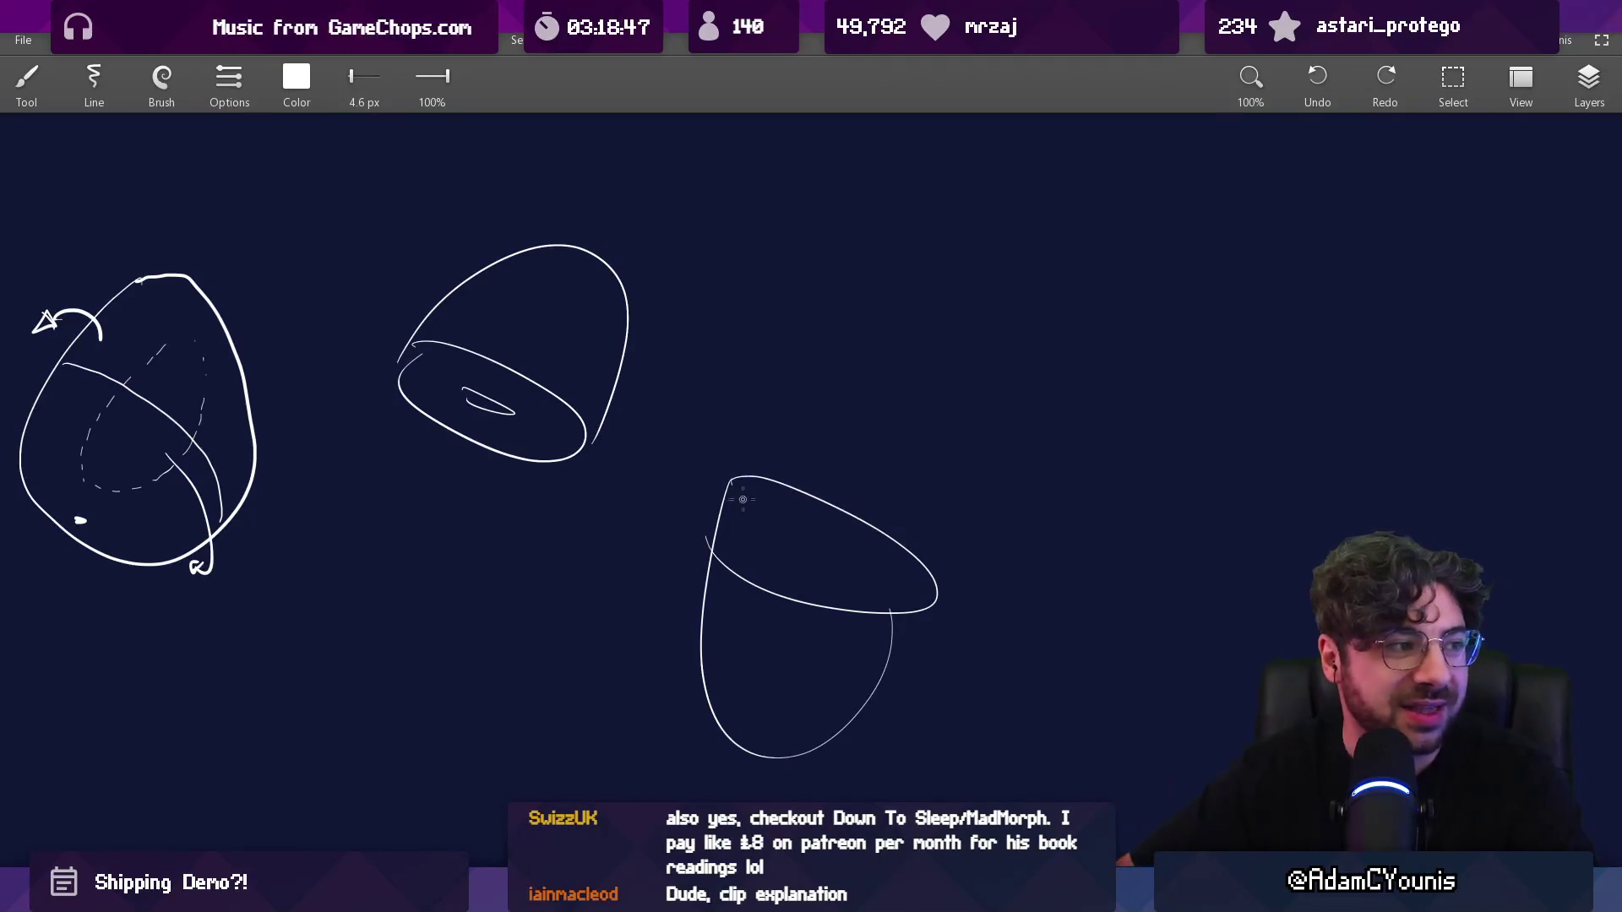
pyautogui.scroll(-2, 760, 444)
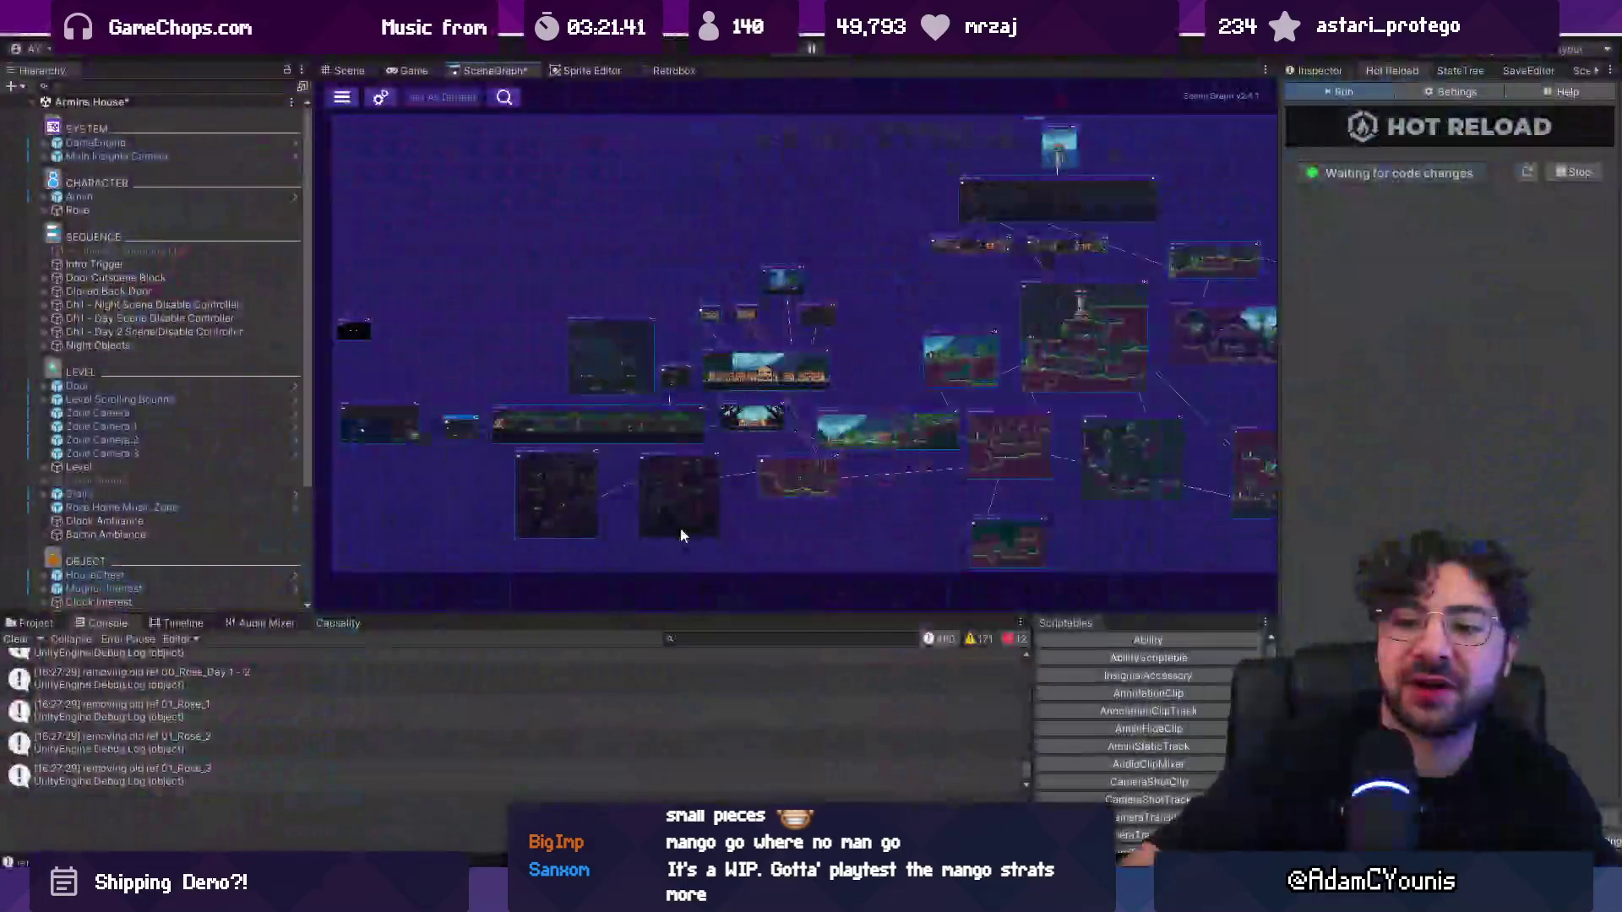
# Step: Select the SceneGraph_Screenshots asset in the Resources folder and view it in the Inspector
pyautogui.click(32, 623)
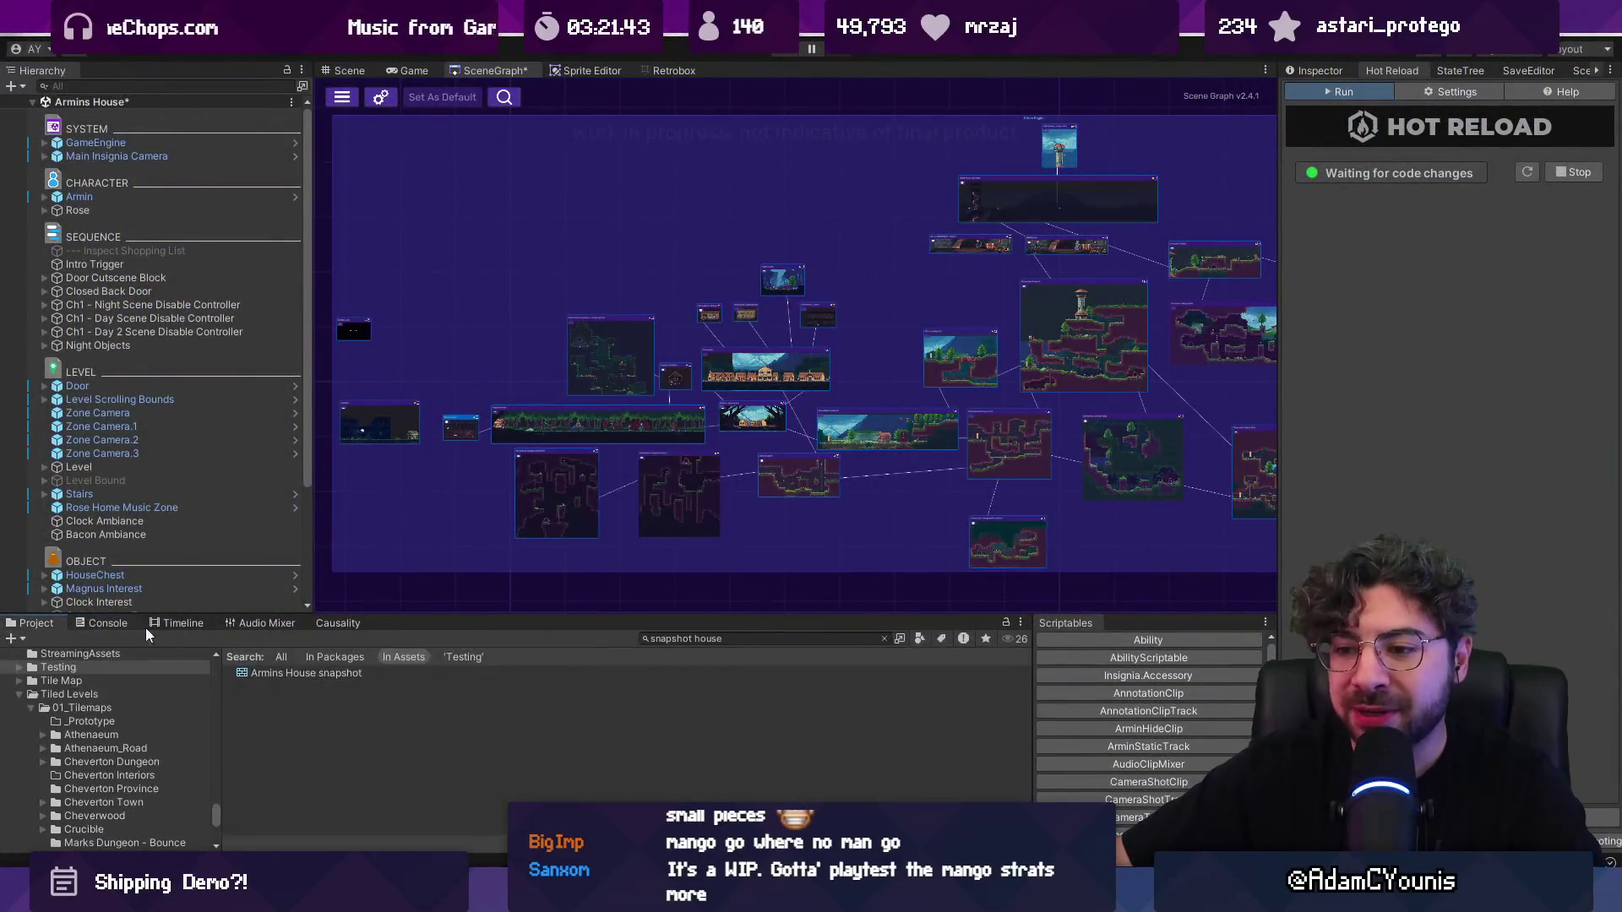
pyautogui.click(312, 672)
pyautogui.click(884, 638)
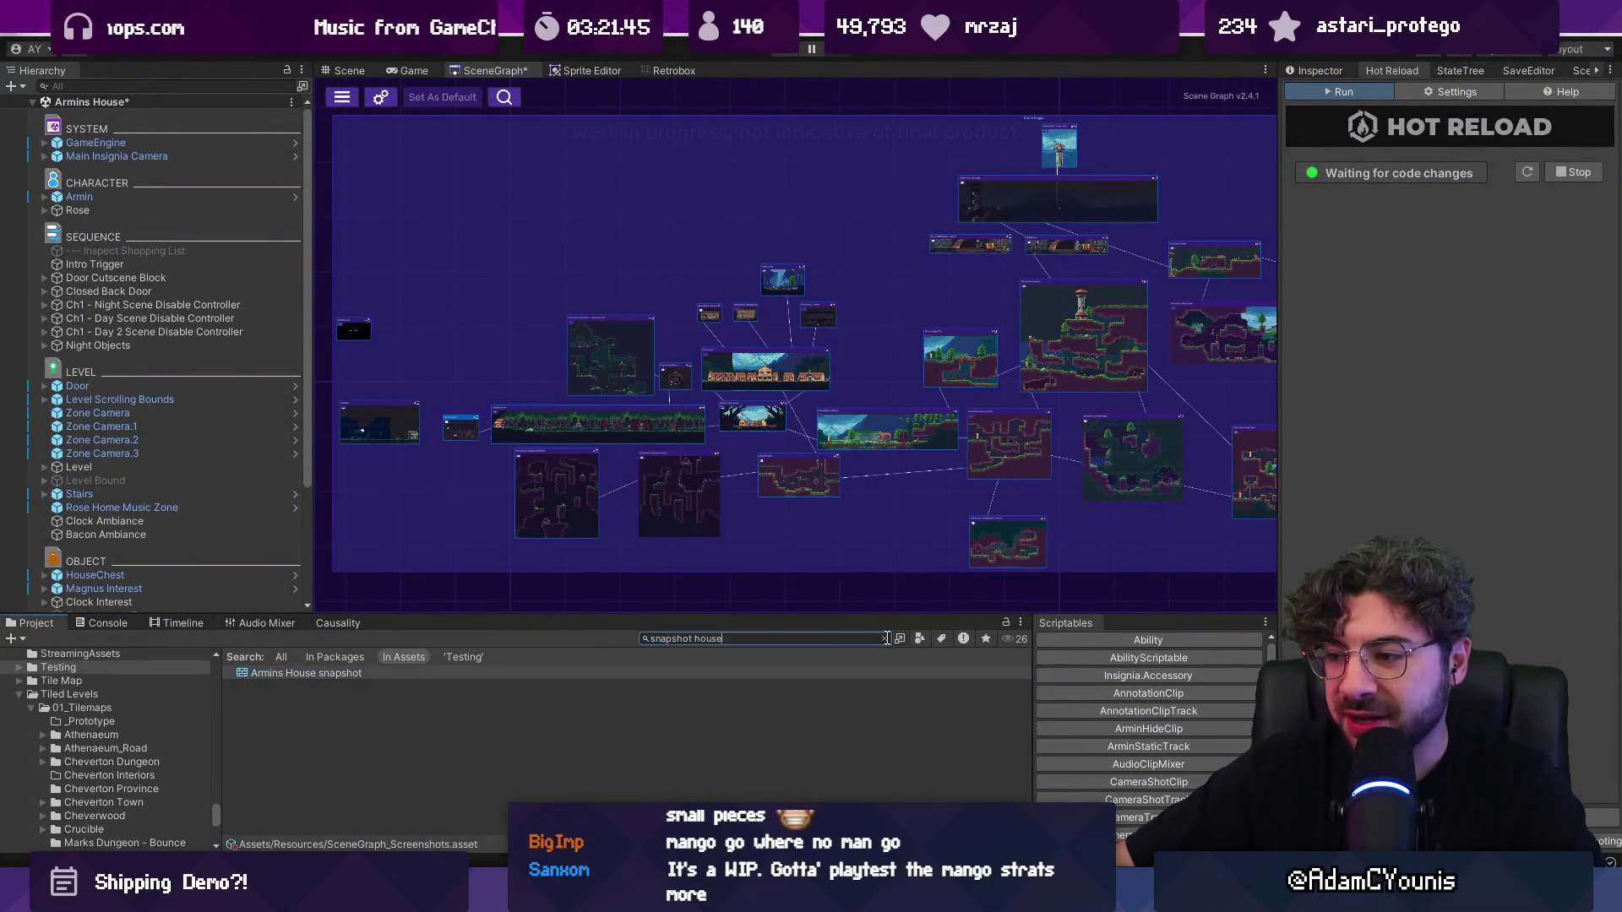
pyautogui.scroll(-3, 354, 718)
pyautogui.click(307, 707)
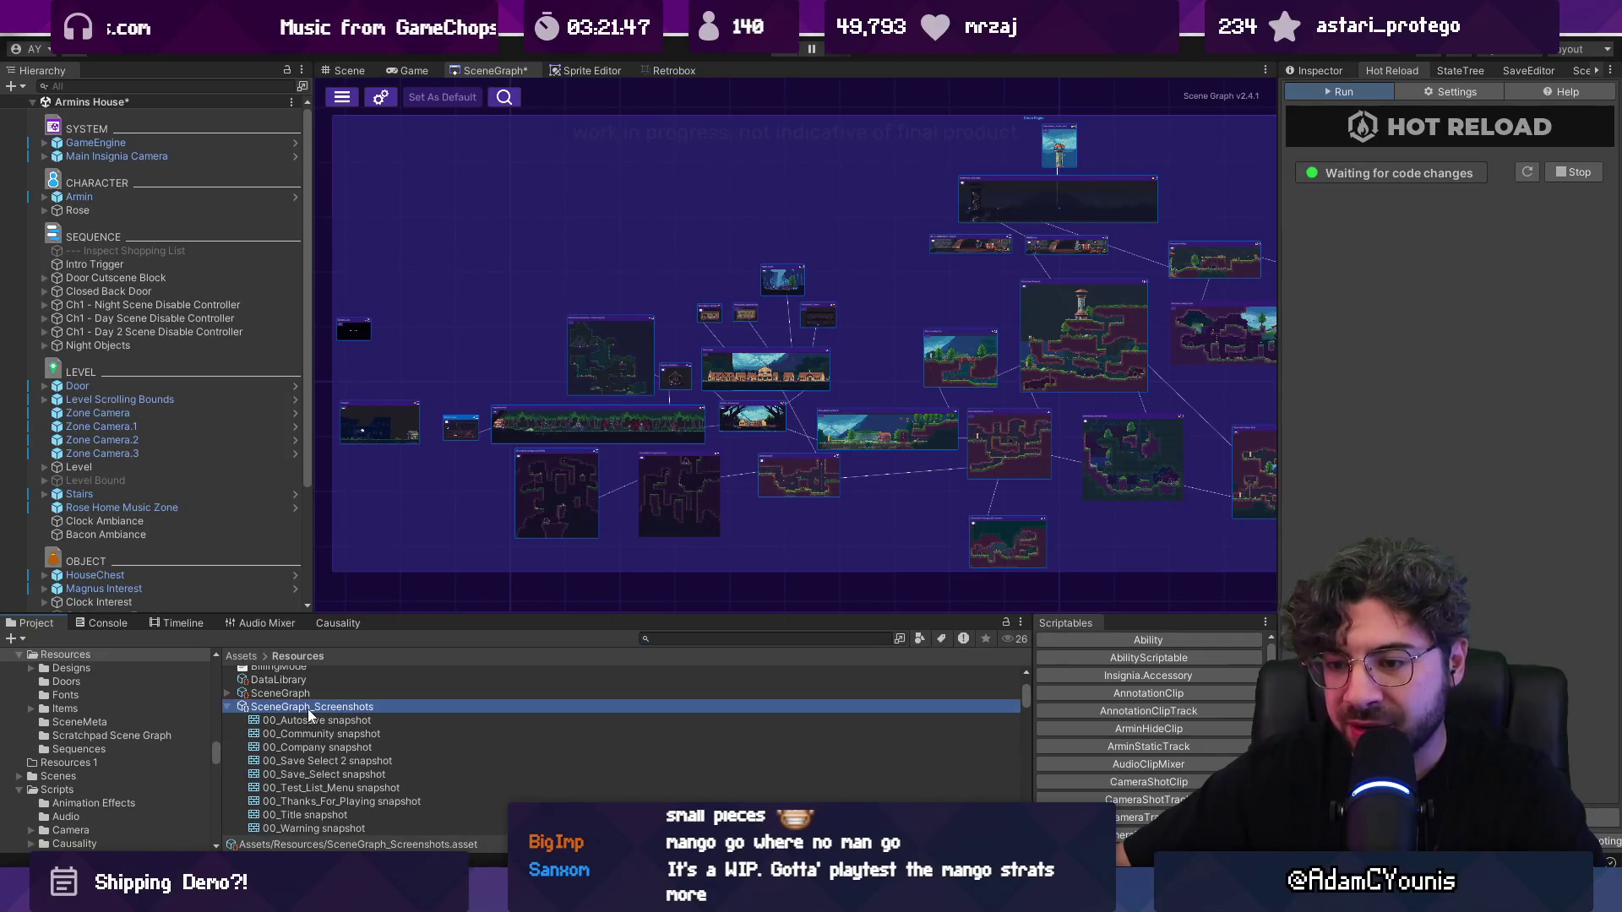
pyautogui.click(1316, 71)
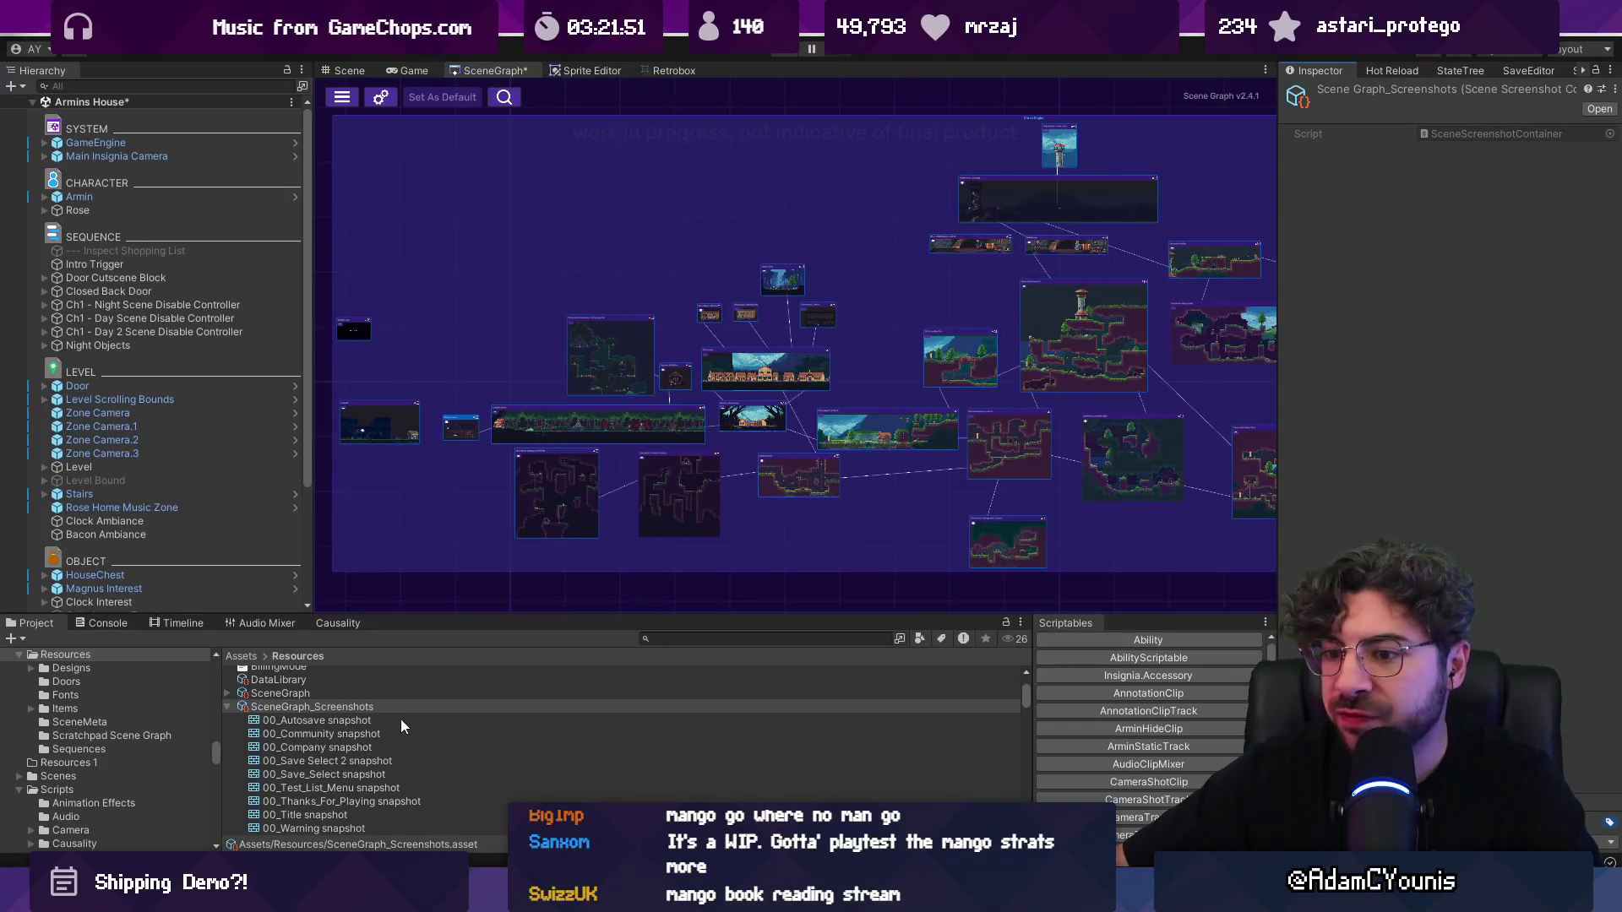
# Step: Show the asset in Explorer to check its 432,535 KB size, then save in Unity
pyautogui.rightClick(347, 706)
pyautogui.click(487, 214)
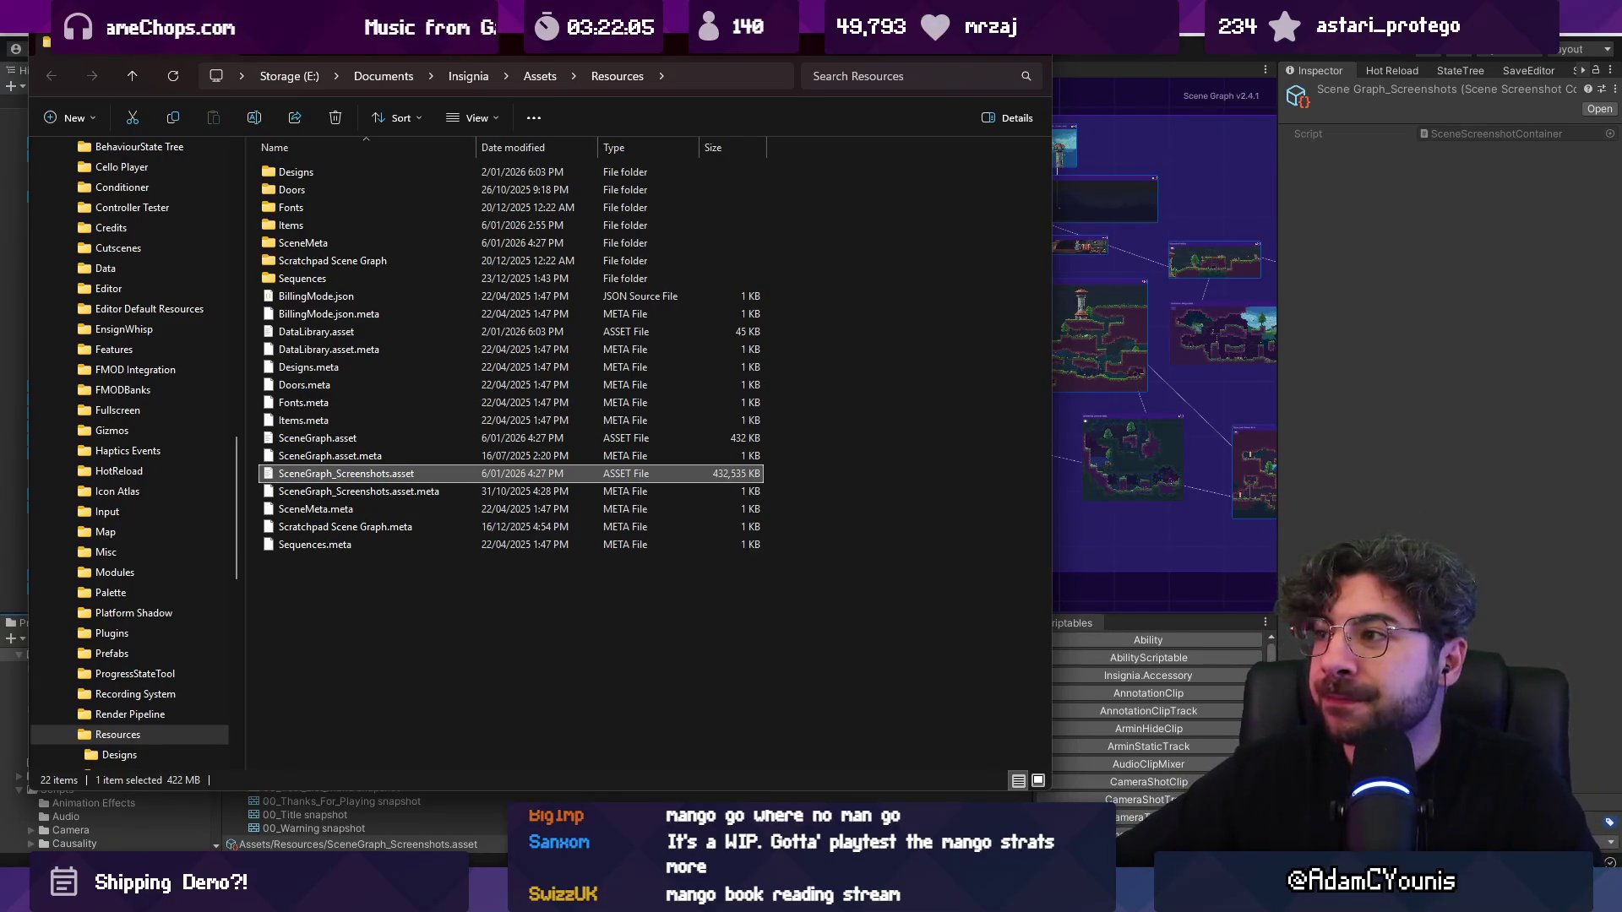
pyautogui.hotkey('alt', 'Tab')
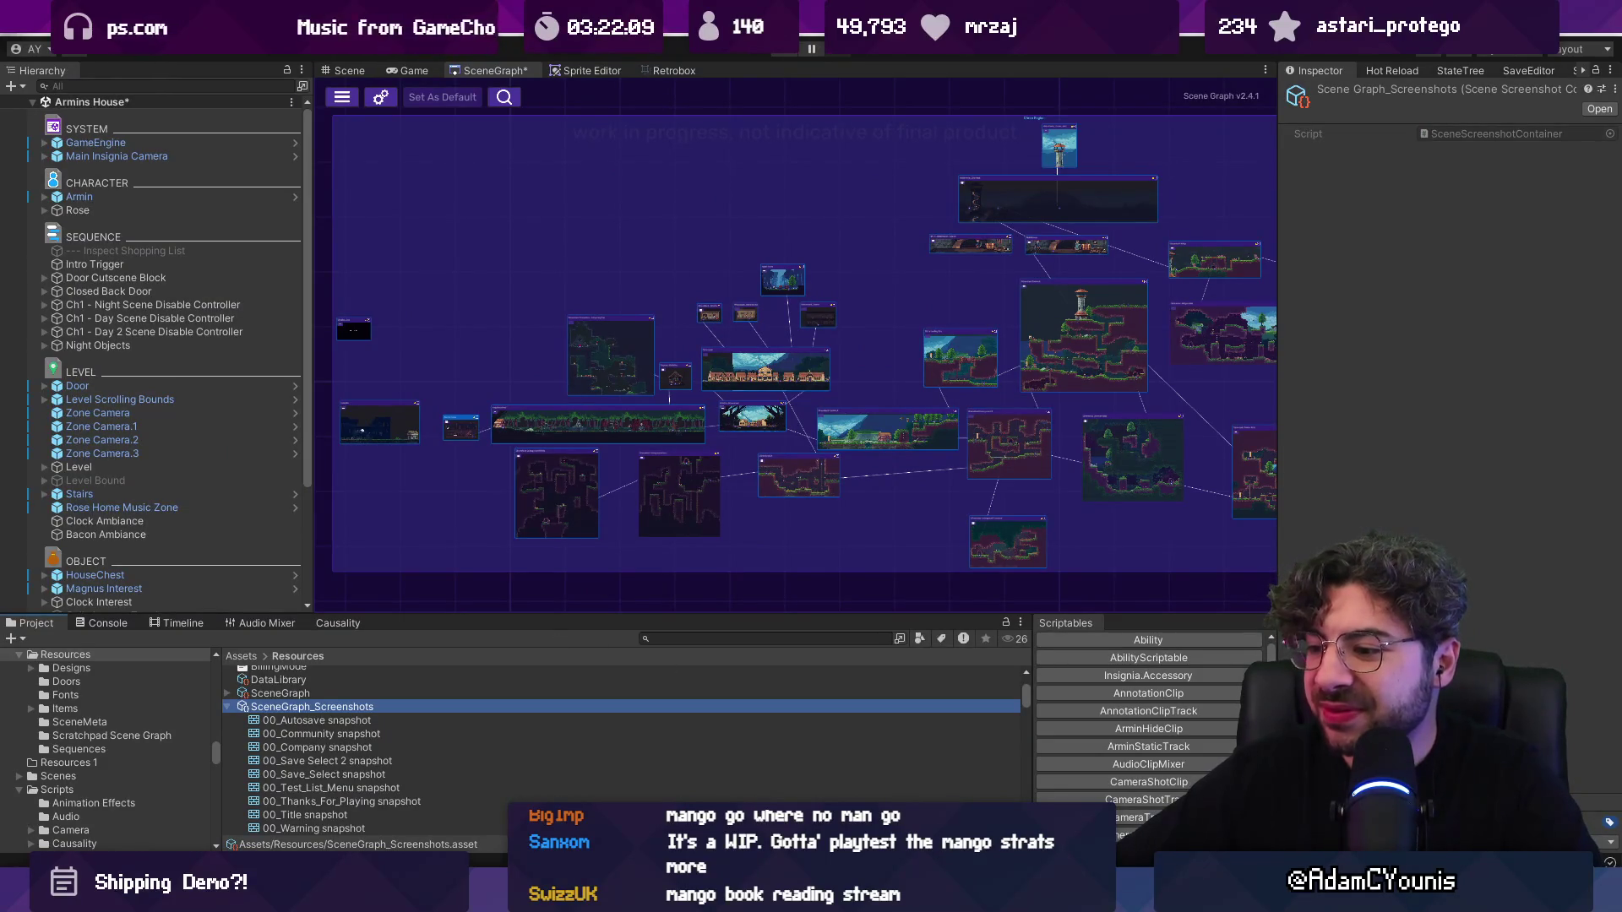
pyautogui.hotkey('ctrl', 's')
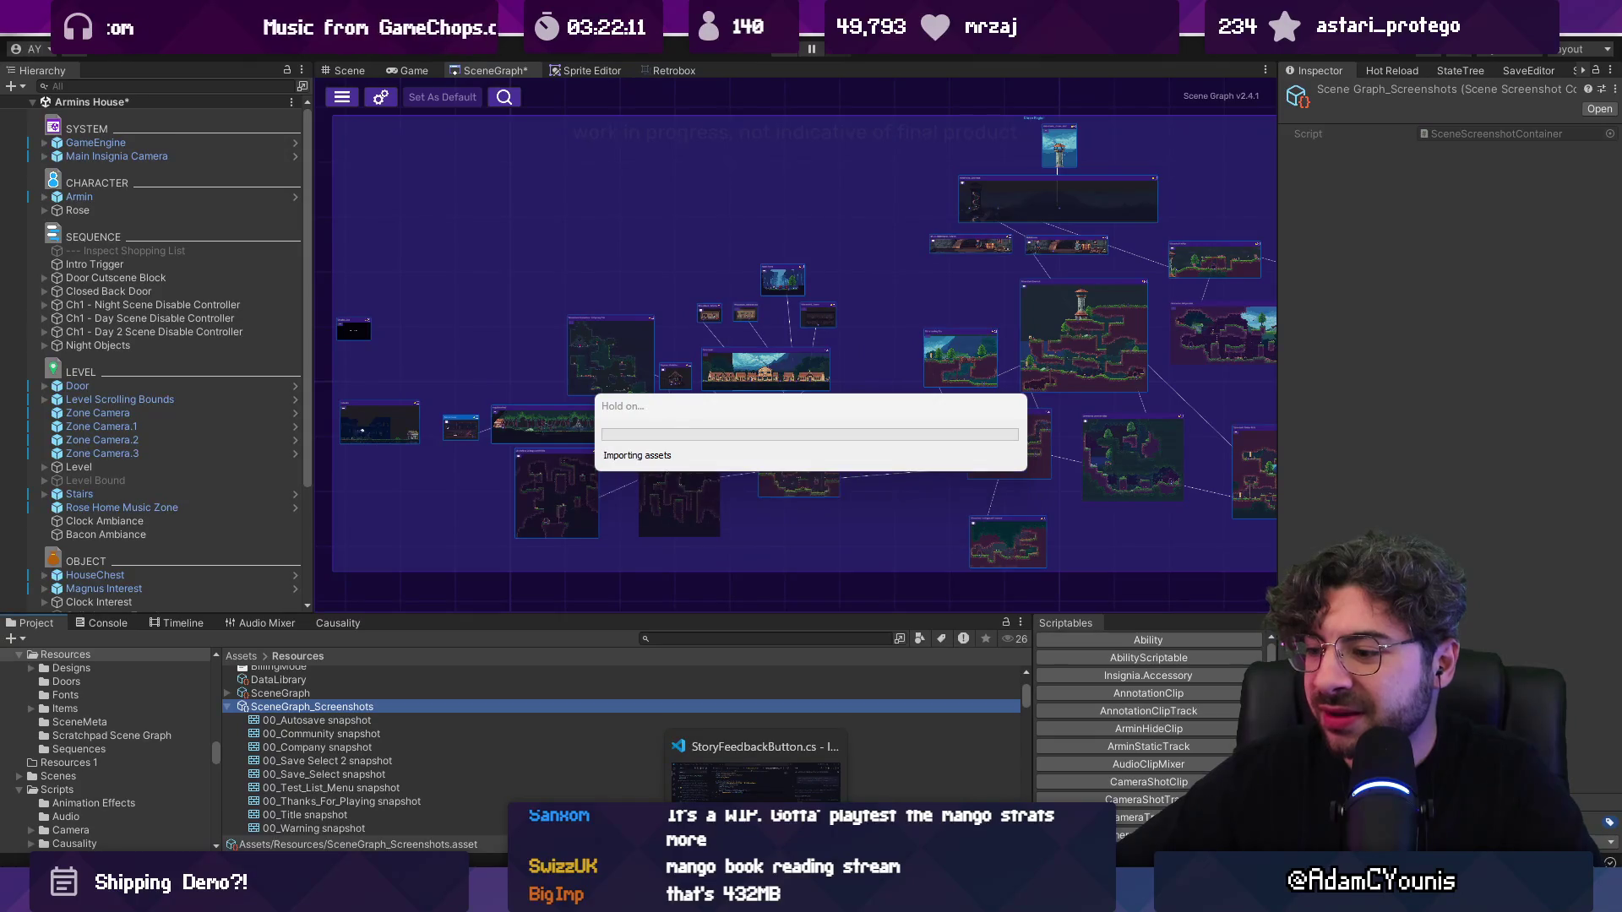
# Step: Stage all local changes in Fork, including SceneInstanceCollection.asset and the scene files
pyautogui.hotkey('alt', 'Tab')
pyautogui.click(180, 106)
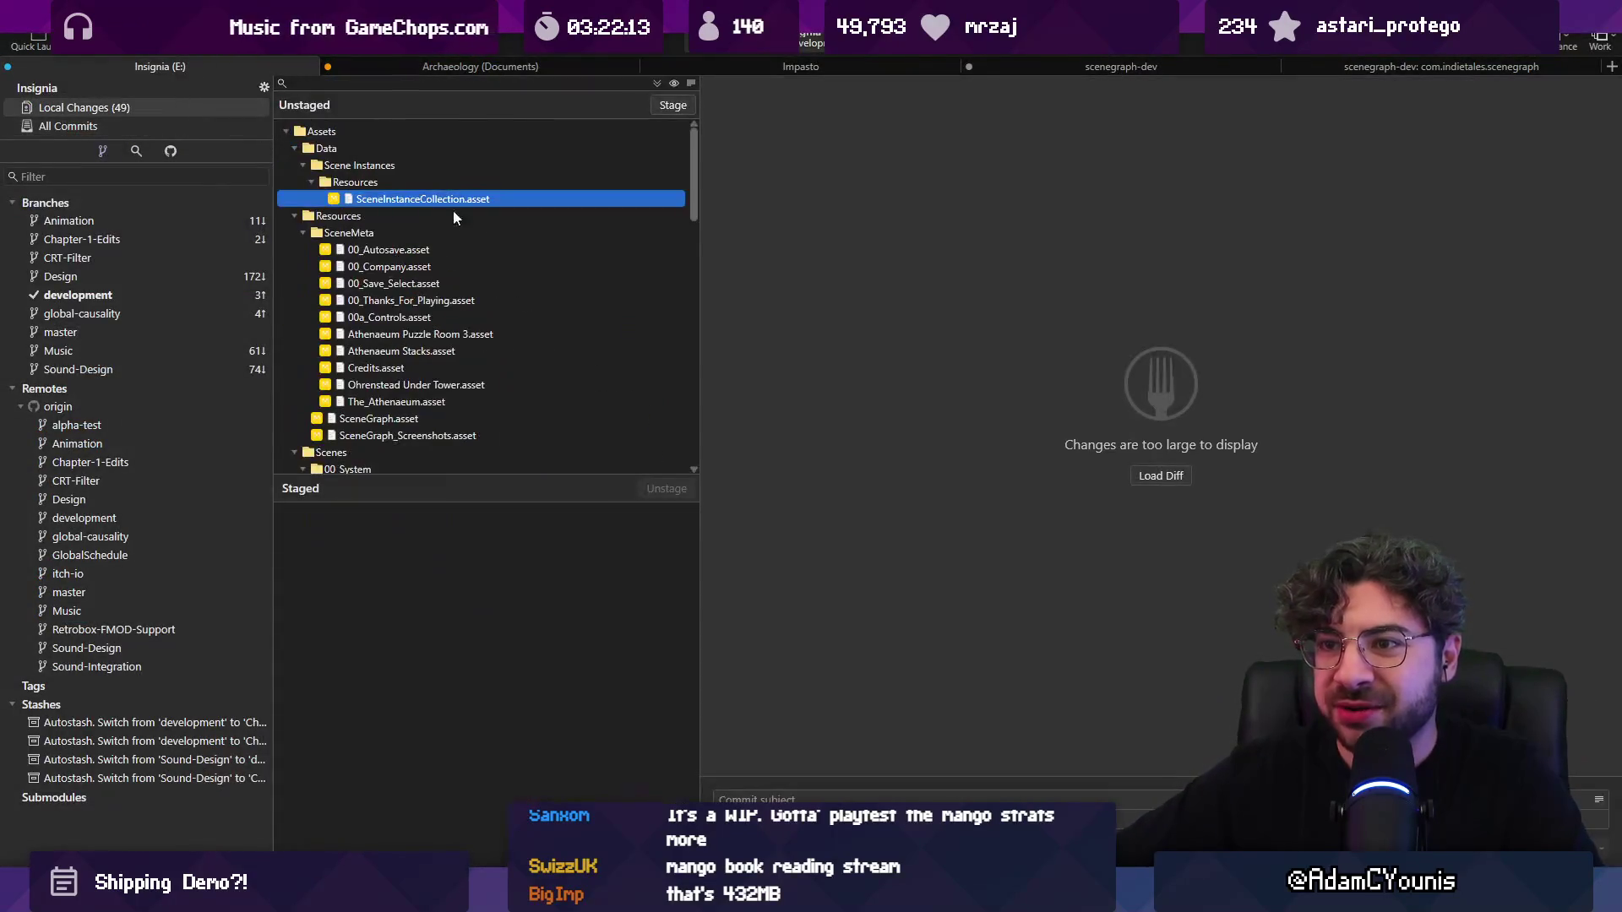
pyautogui.click(648, 102)
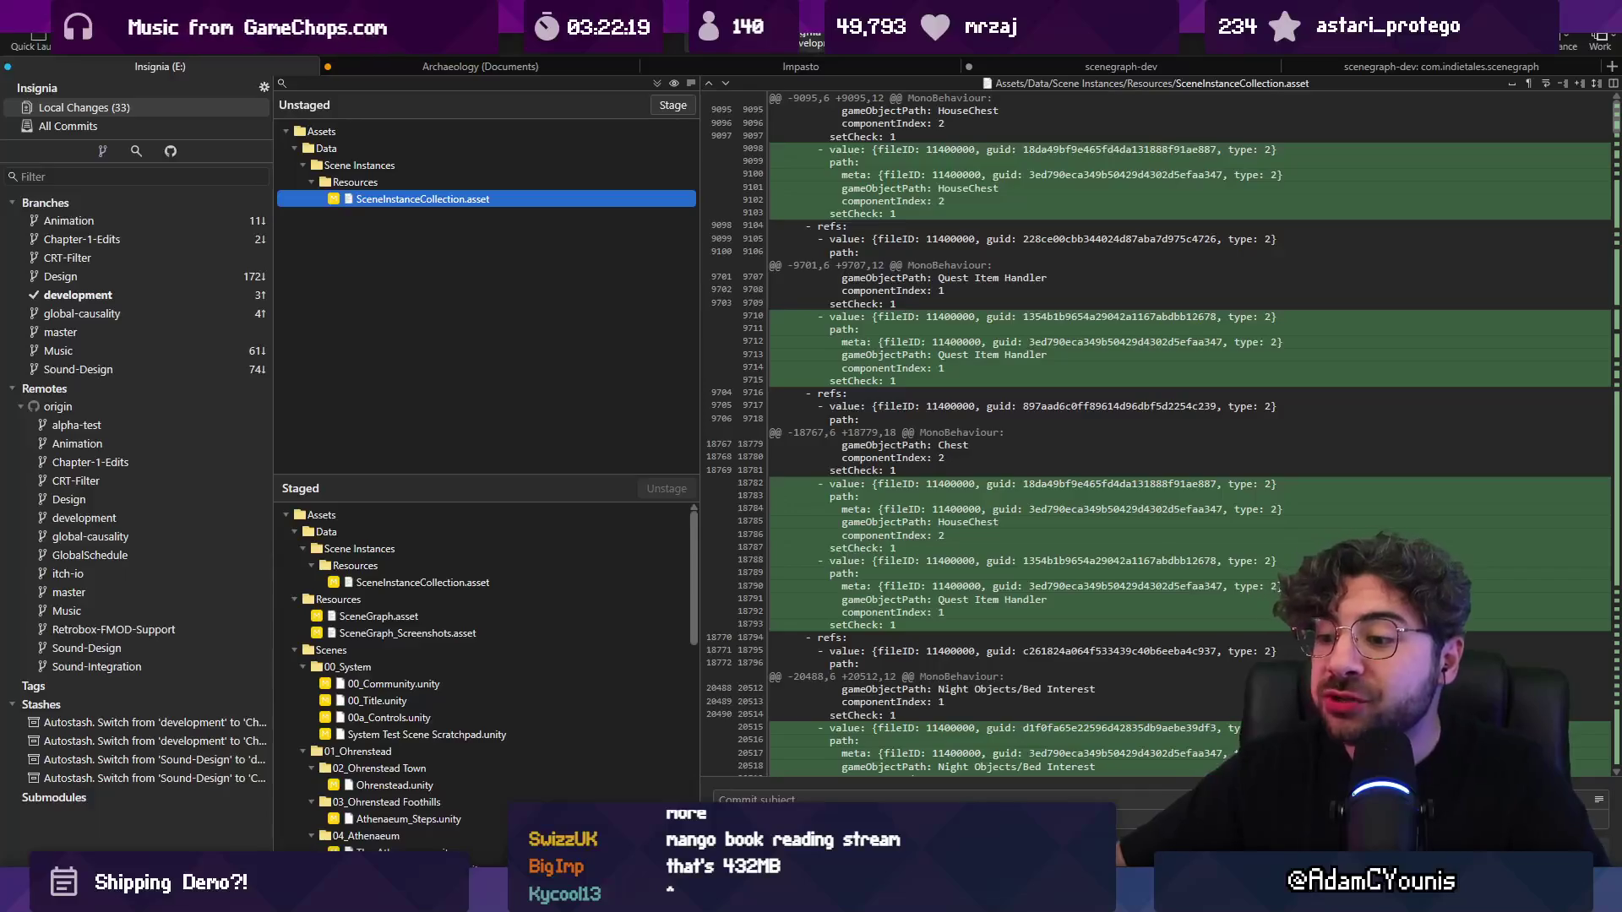
pyautogui.moveTo(682, 897)
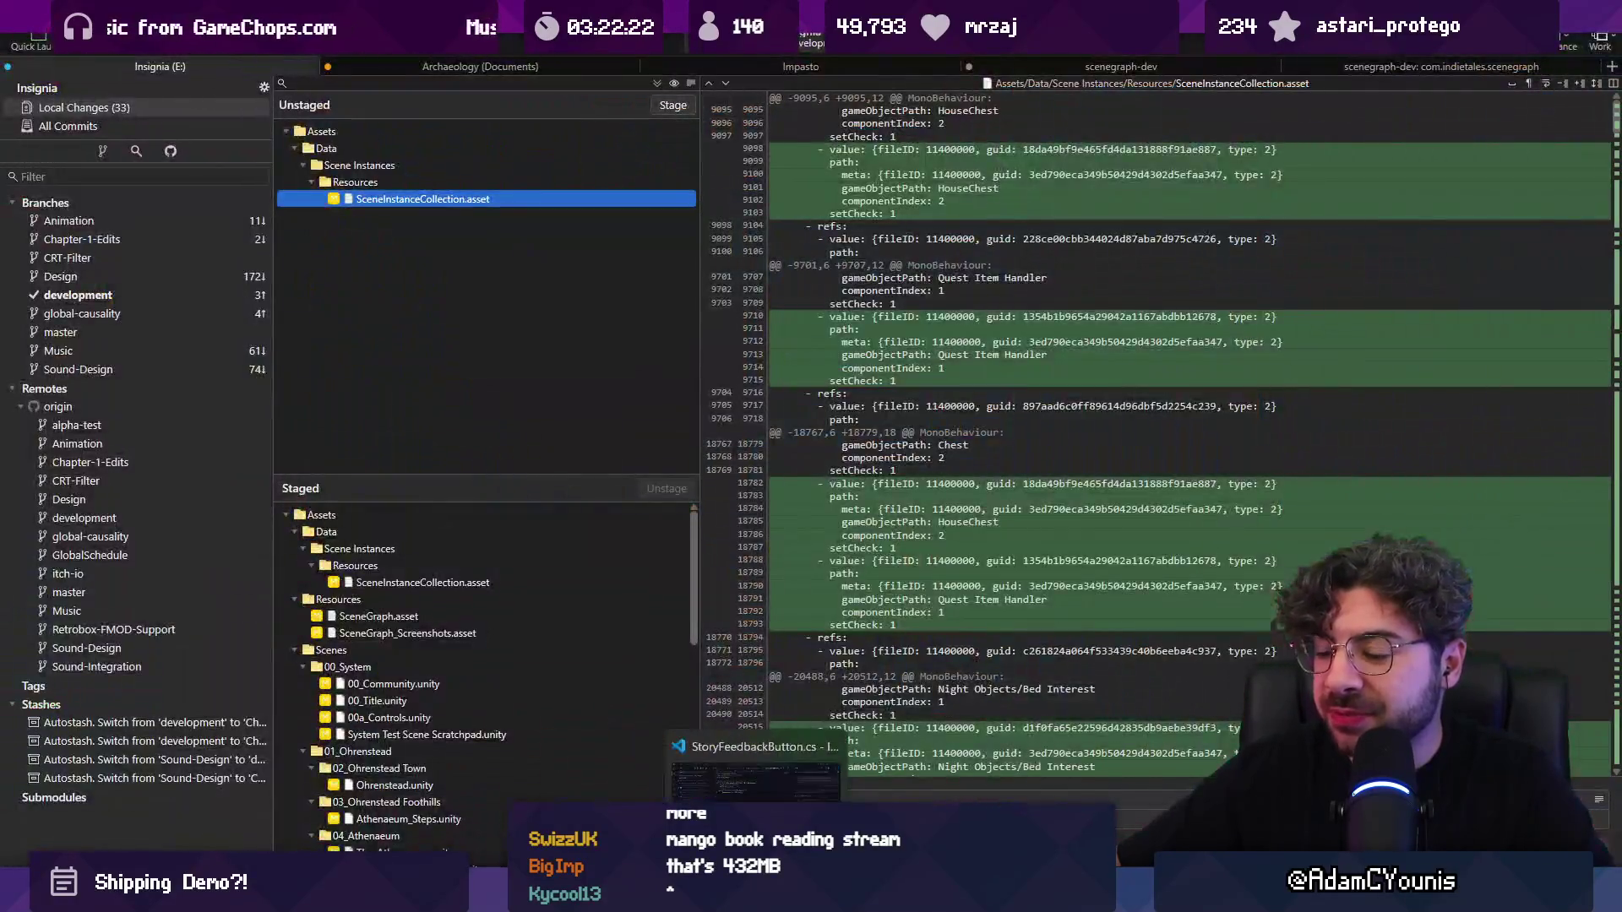
# Step: Pass through the VS Code StoryFeedbackButton script and return to the Unity editor
pyautogui.click(755, 897)
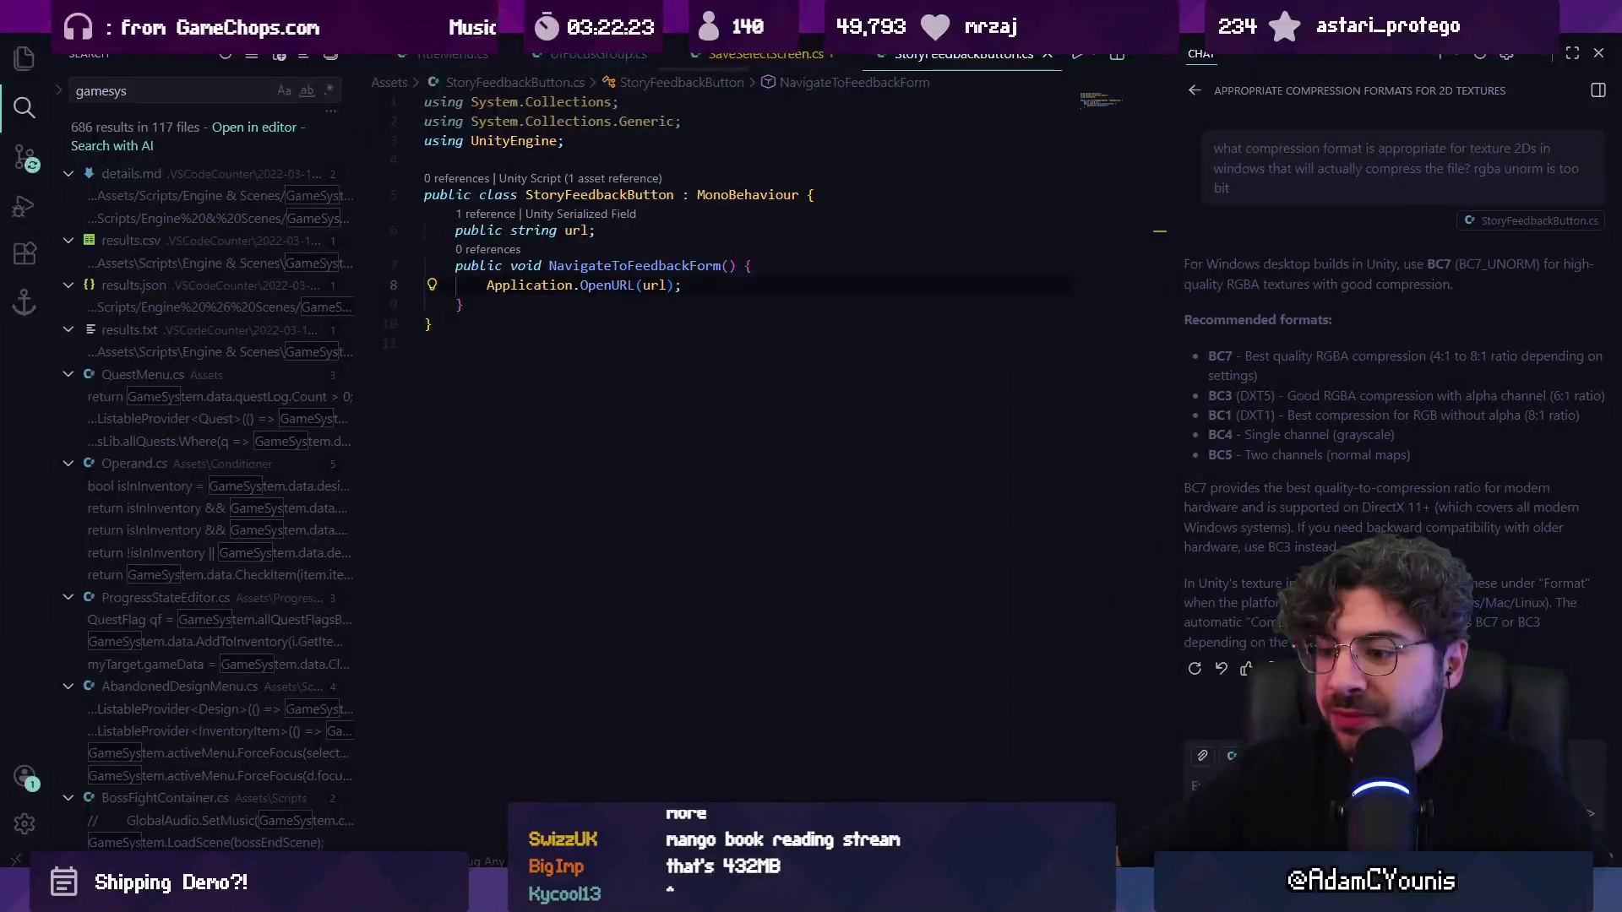
pyautogui.hotkey('alt', 'Tab')
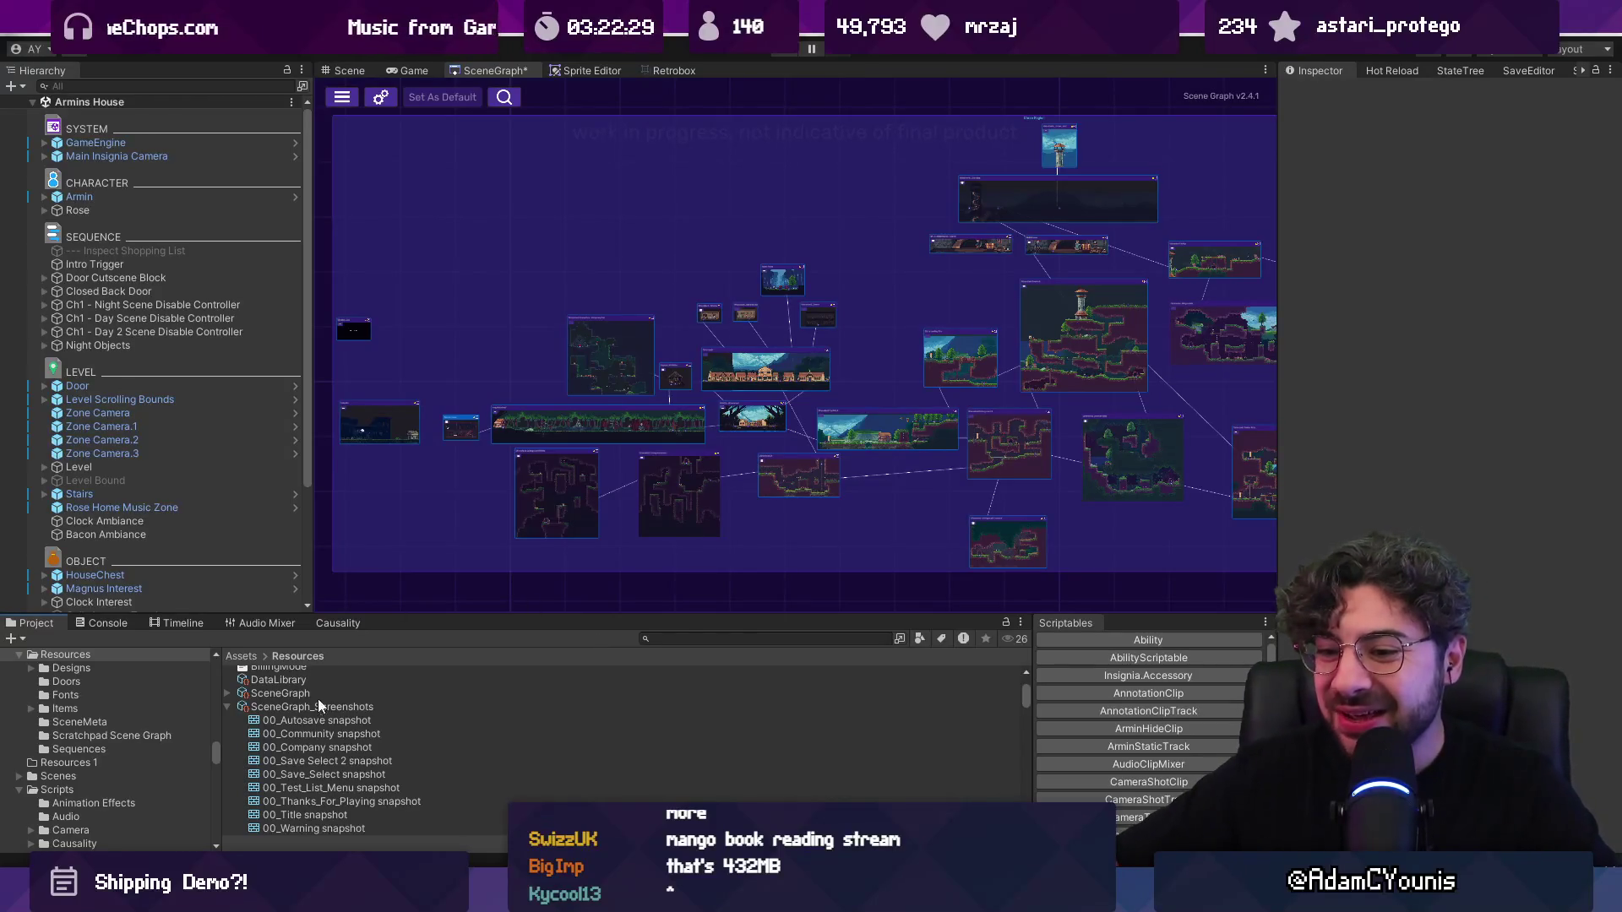
# Step: Browse the room snapshots from 00_Autosave through Anton's Shop to Armins House
pyautogui.click(393, 720)
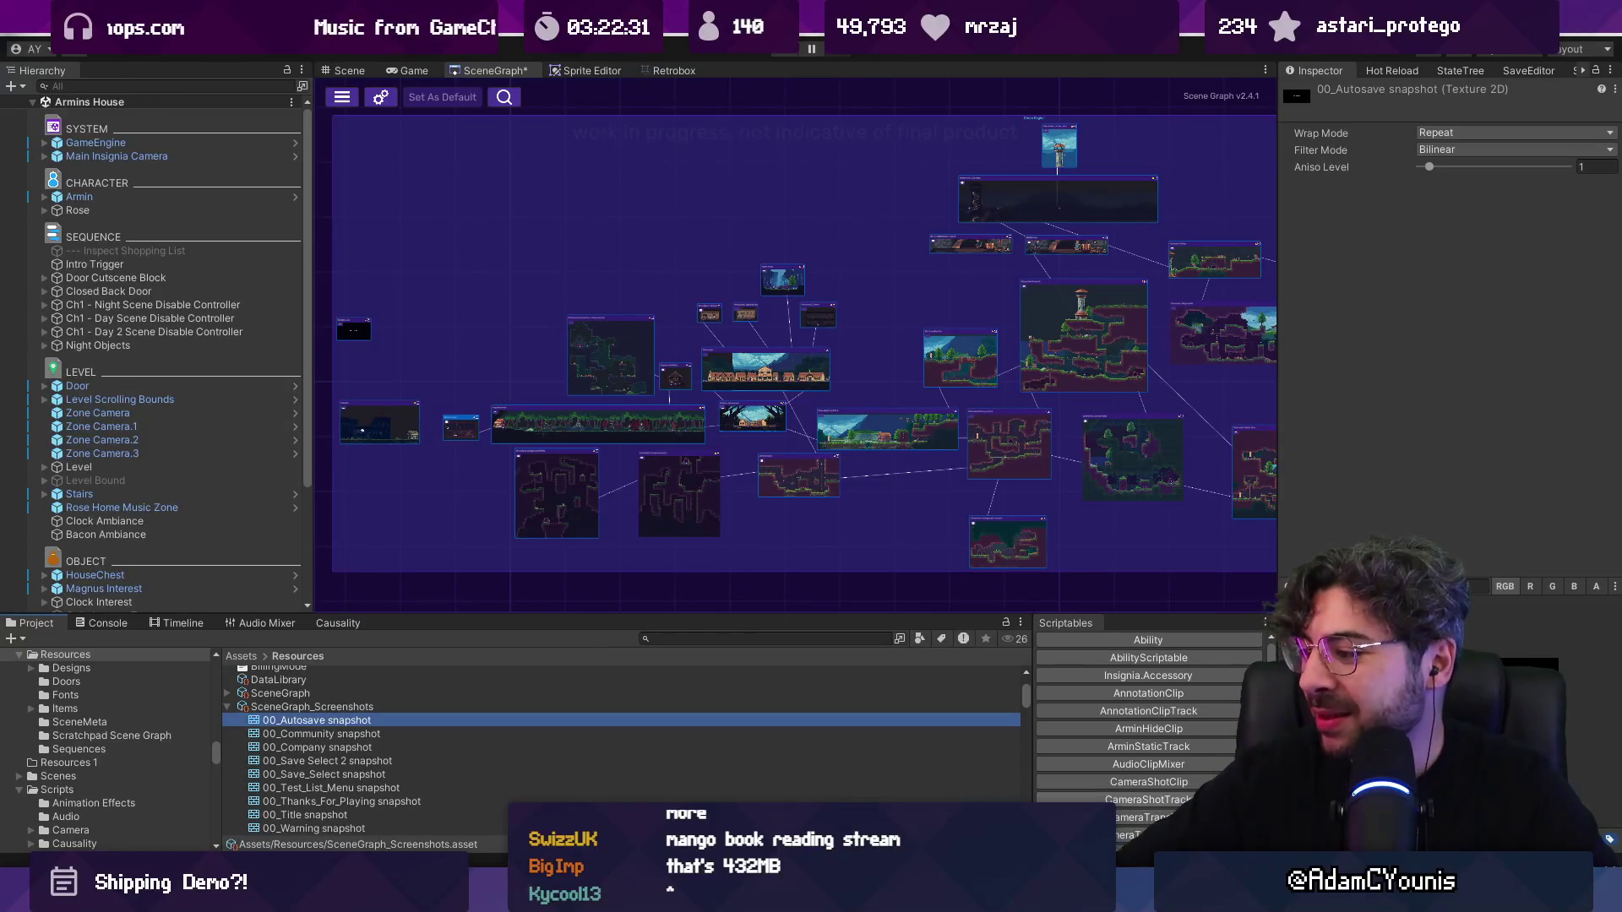
pyautogui.press('Down')
pyautogui.press('Down')
pyautogui.press('Down')
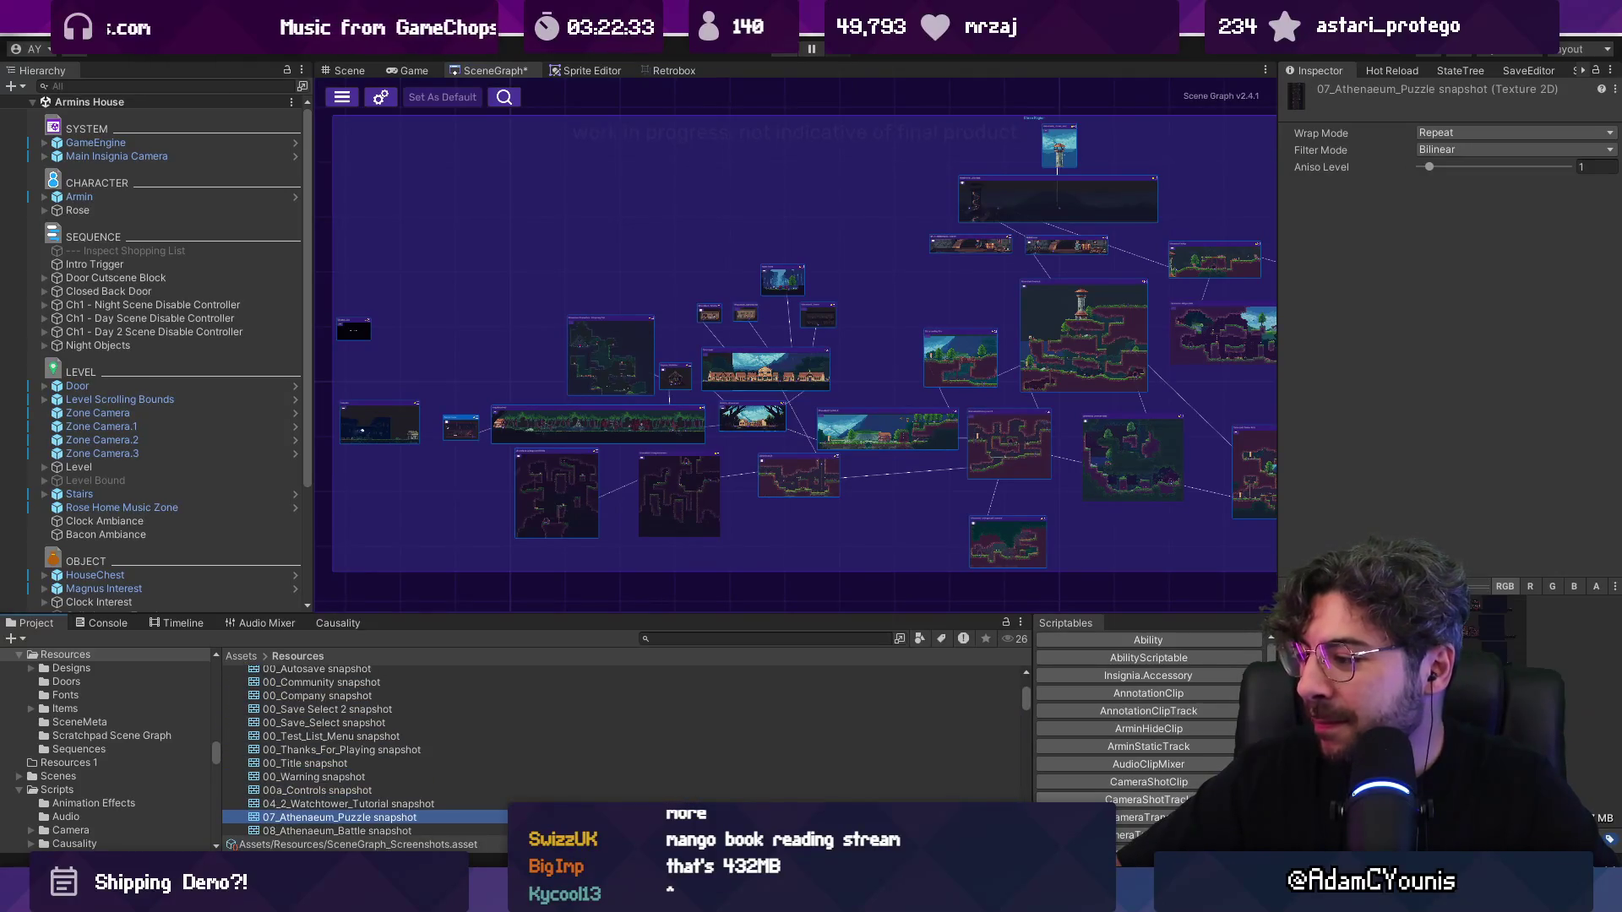
pyautogui.press('Down')
pyautogui.press('Down')
pyautogui.press('Down')
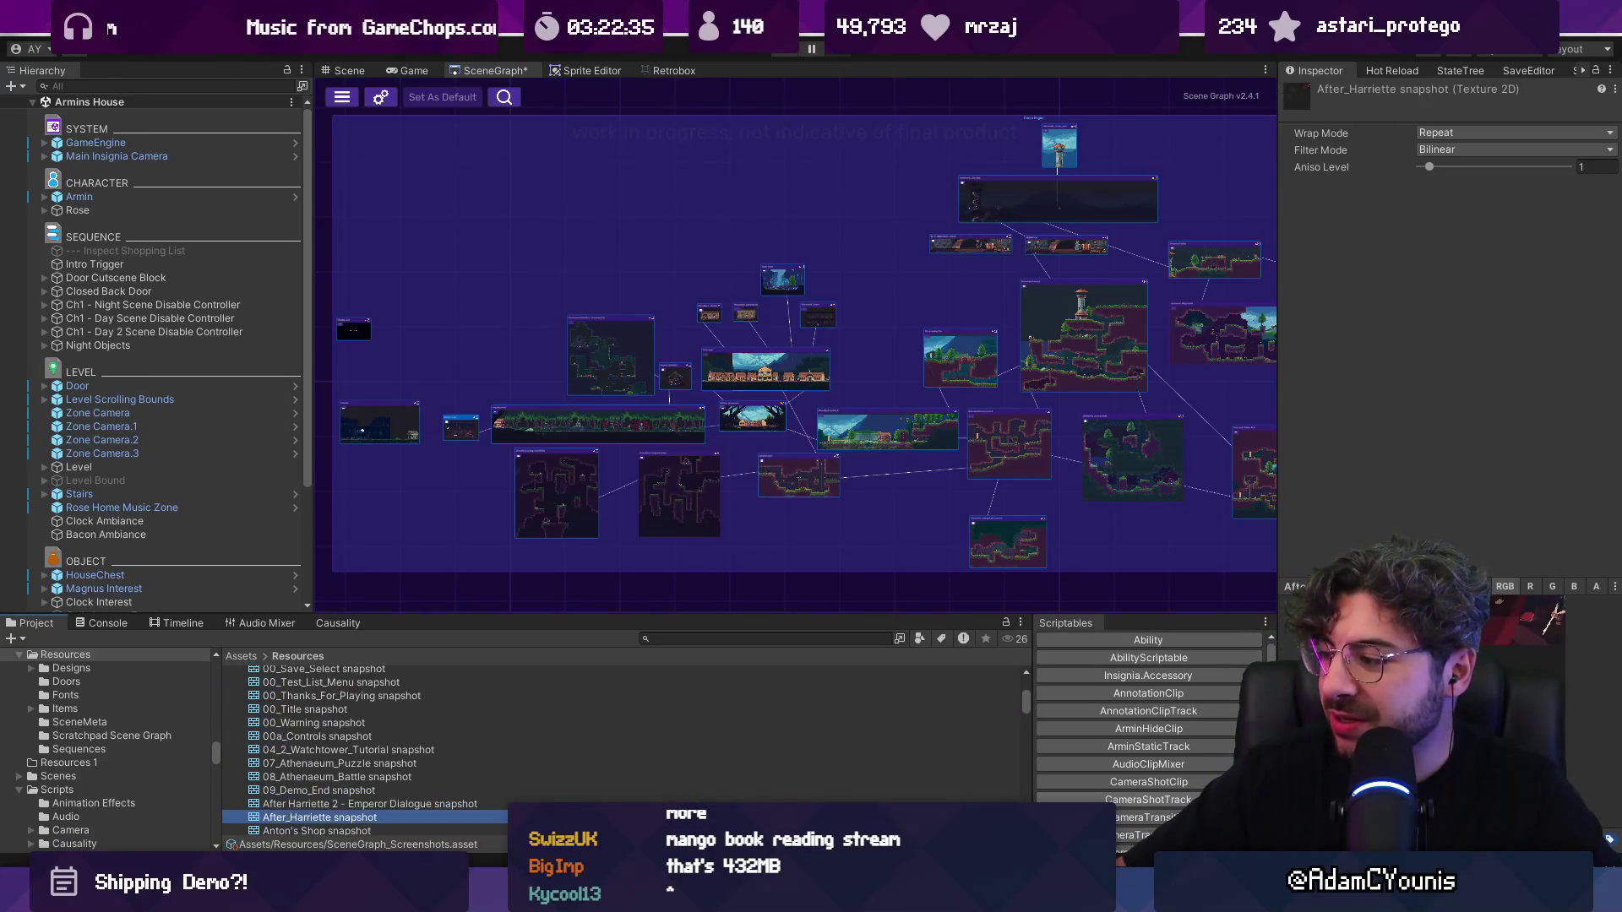
pyautogui.press('Up')
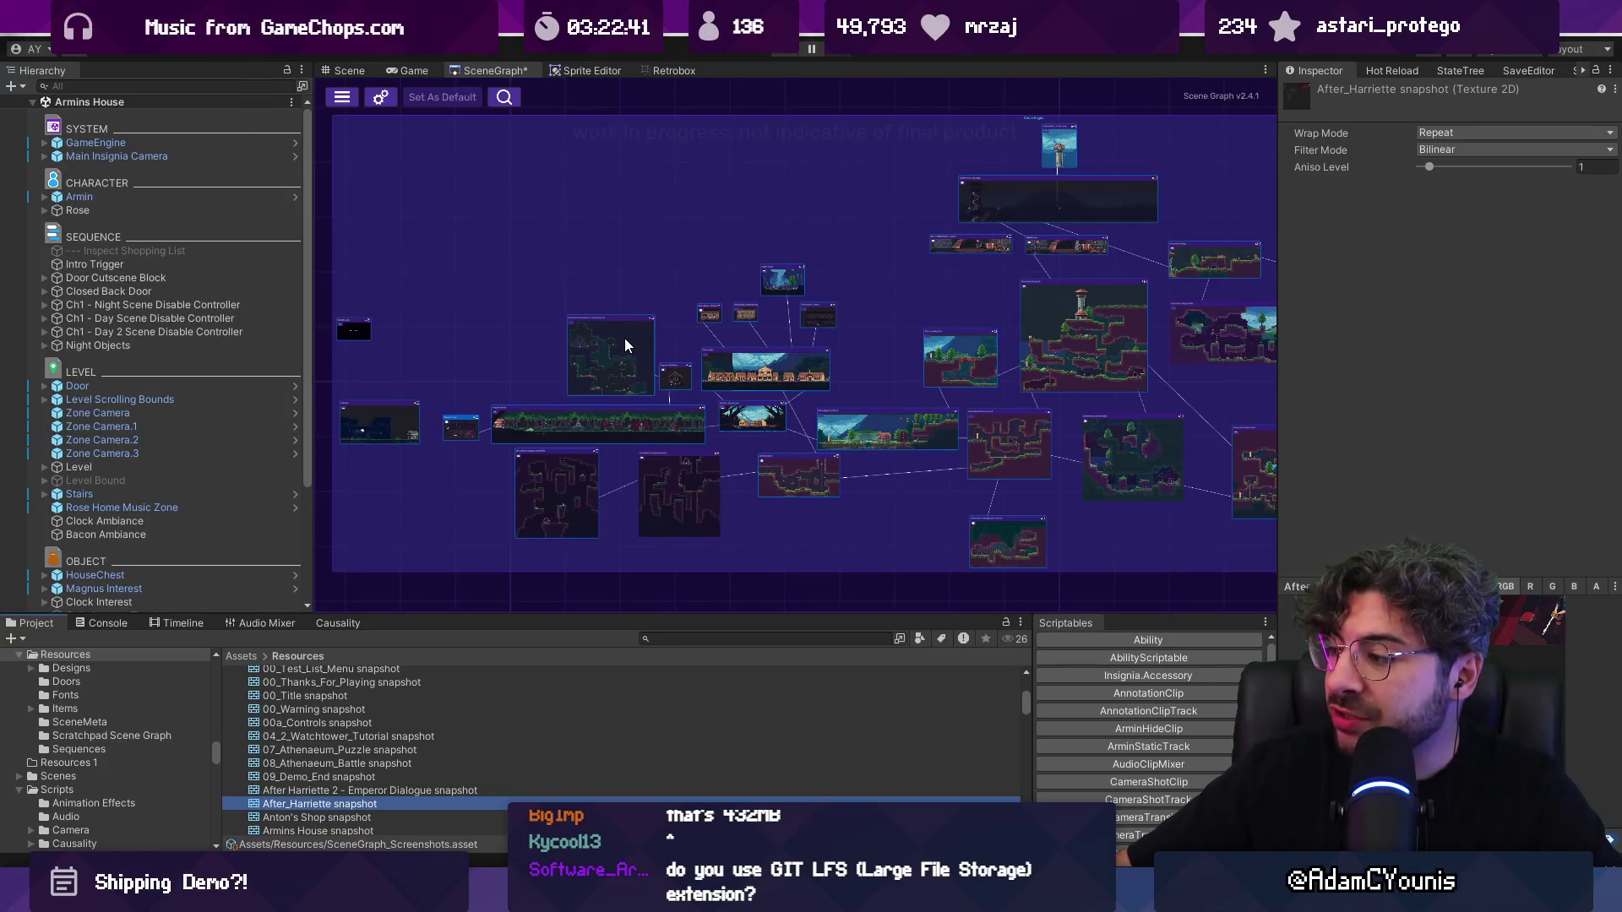
pyautogui.scroll(-5, 625, 337)
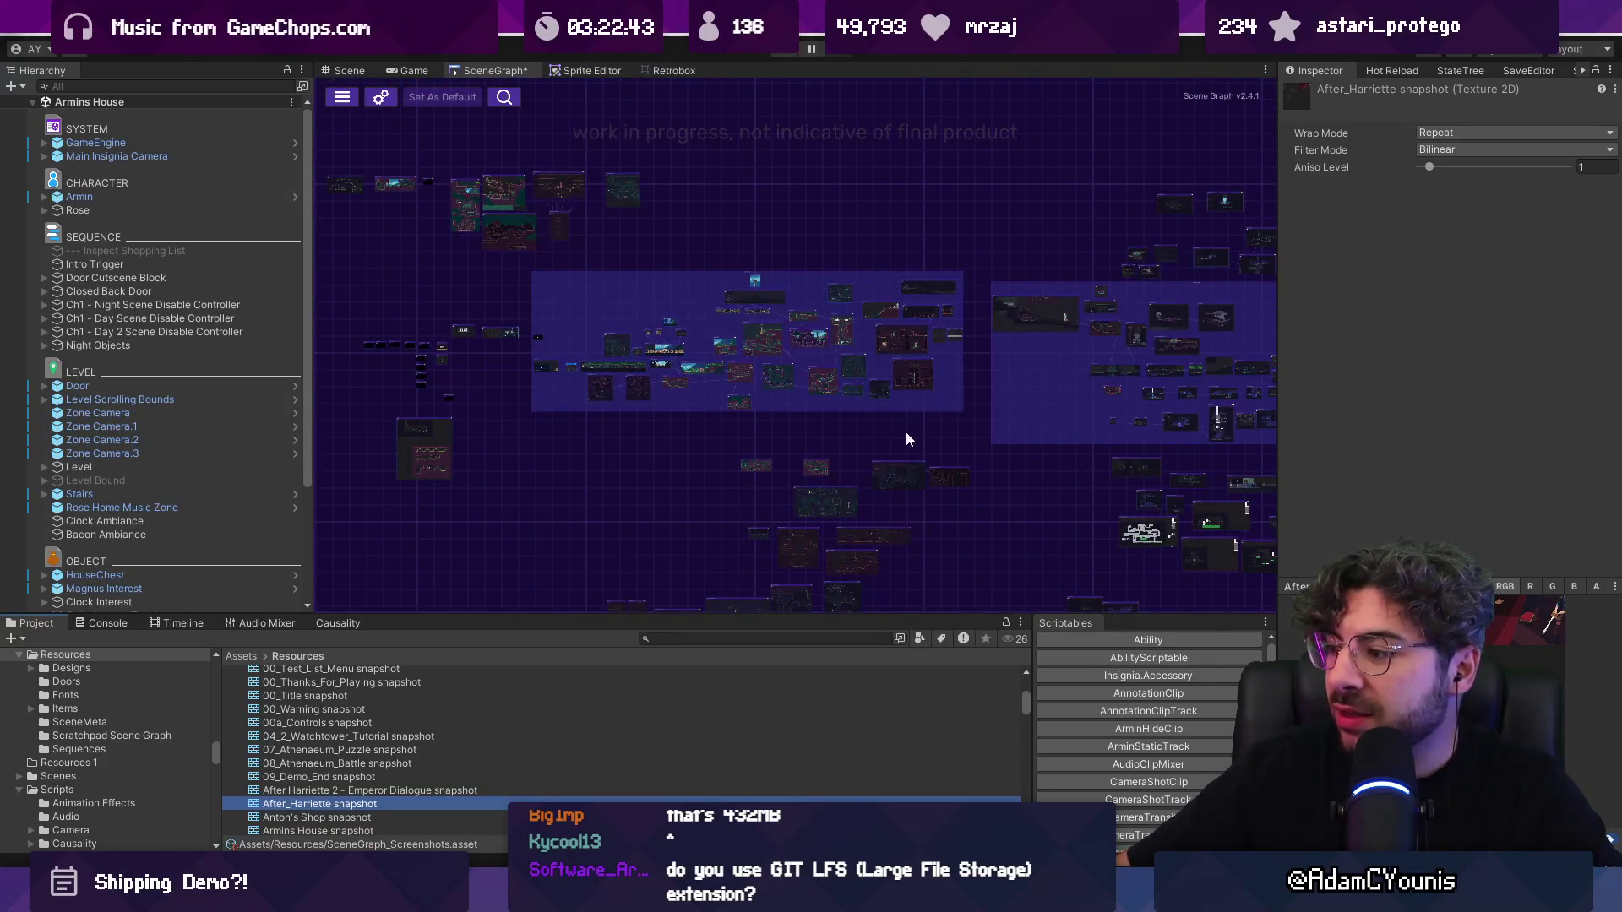
pyautogui.press('Down')
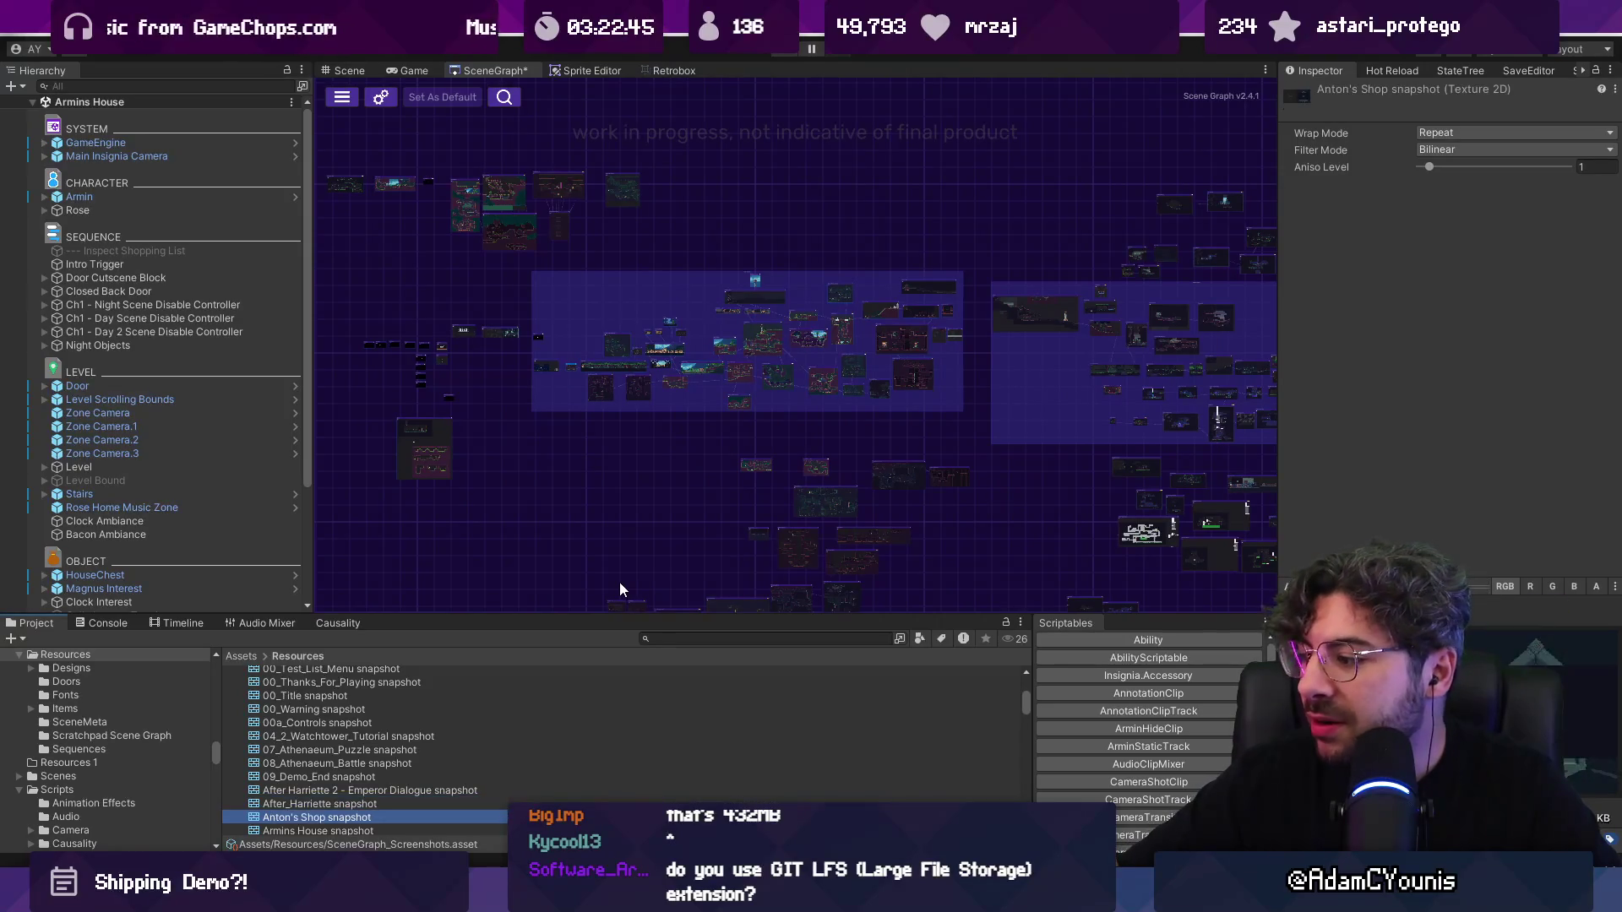
pyautogui.press('Down')
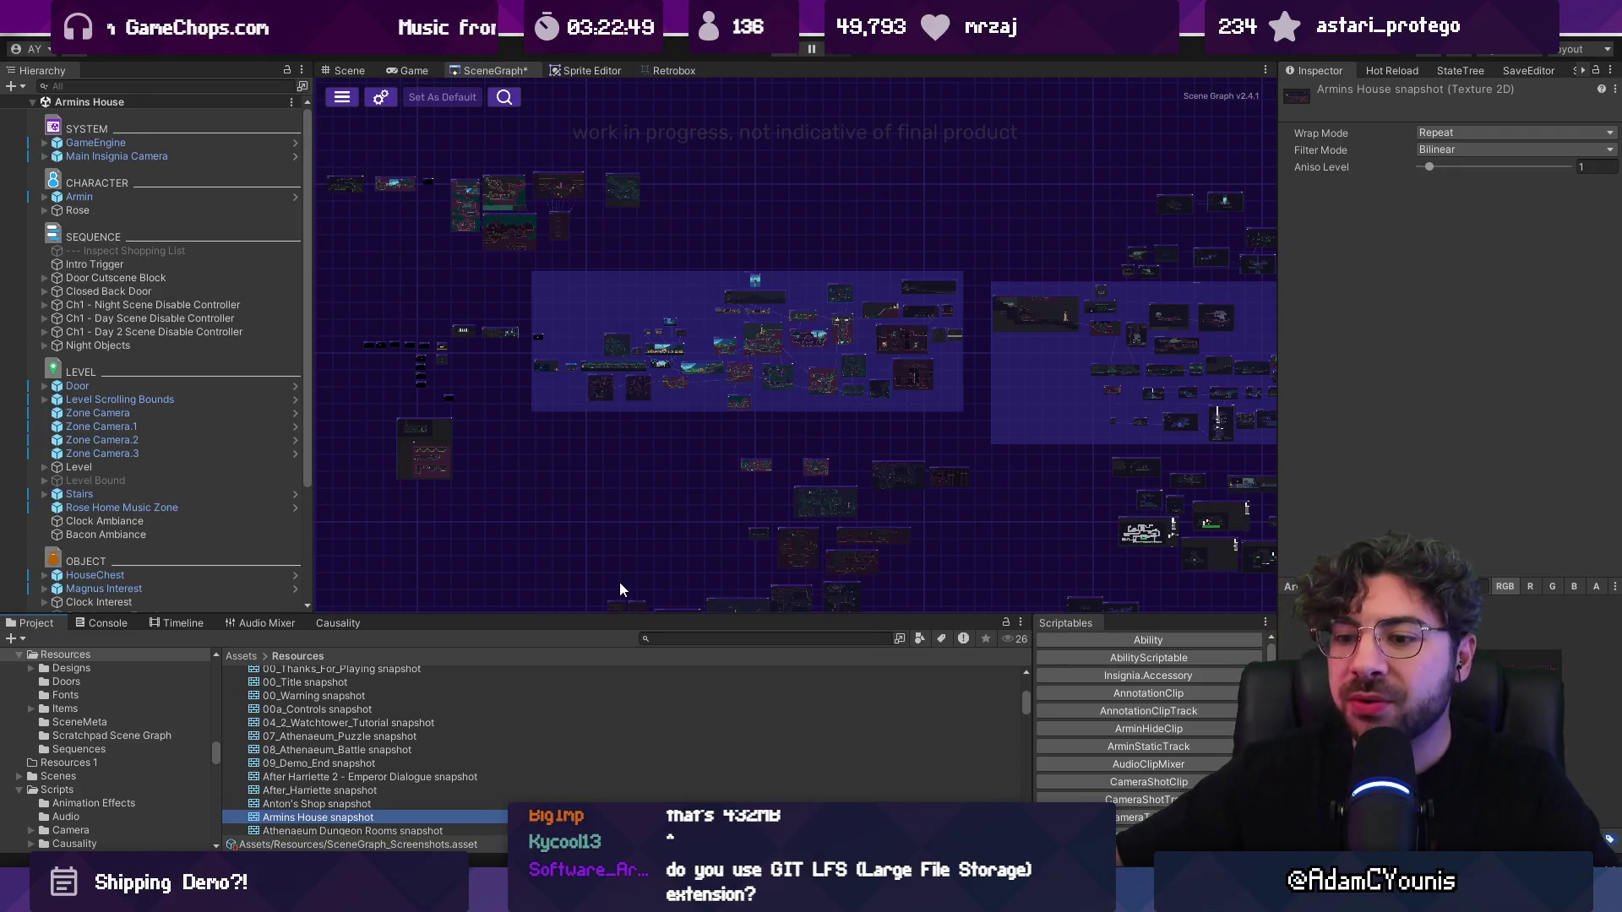
# Step: Zoom the scene graph toward Armins House, briefly opening and closing Project Settings
pyautogui.scroll(5, 654, 419)
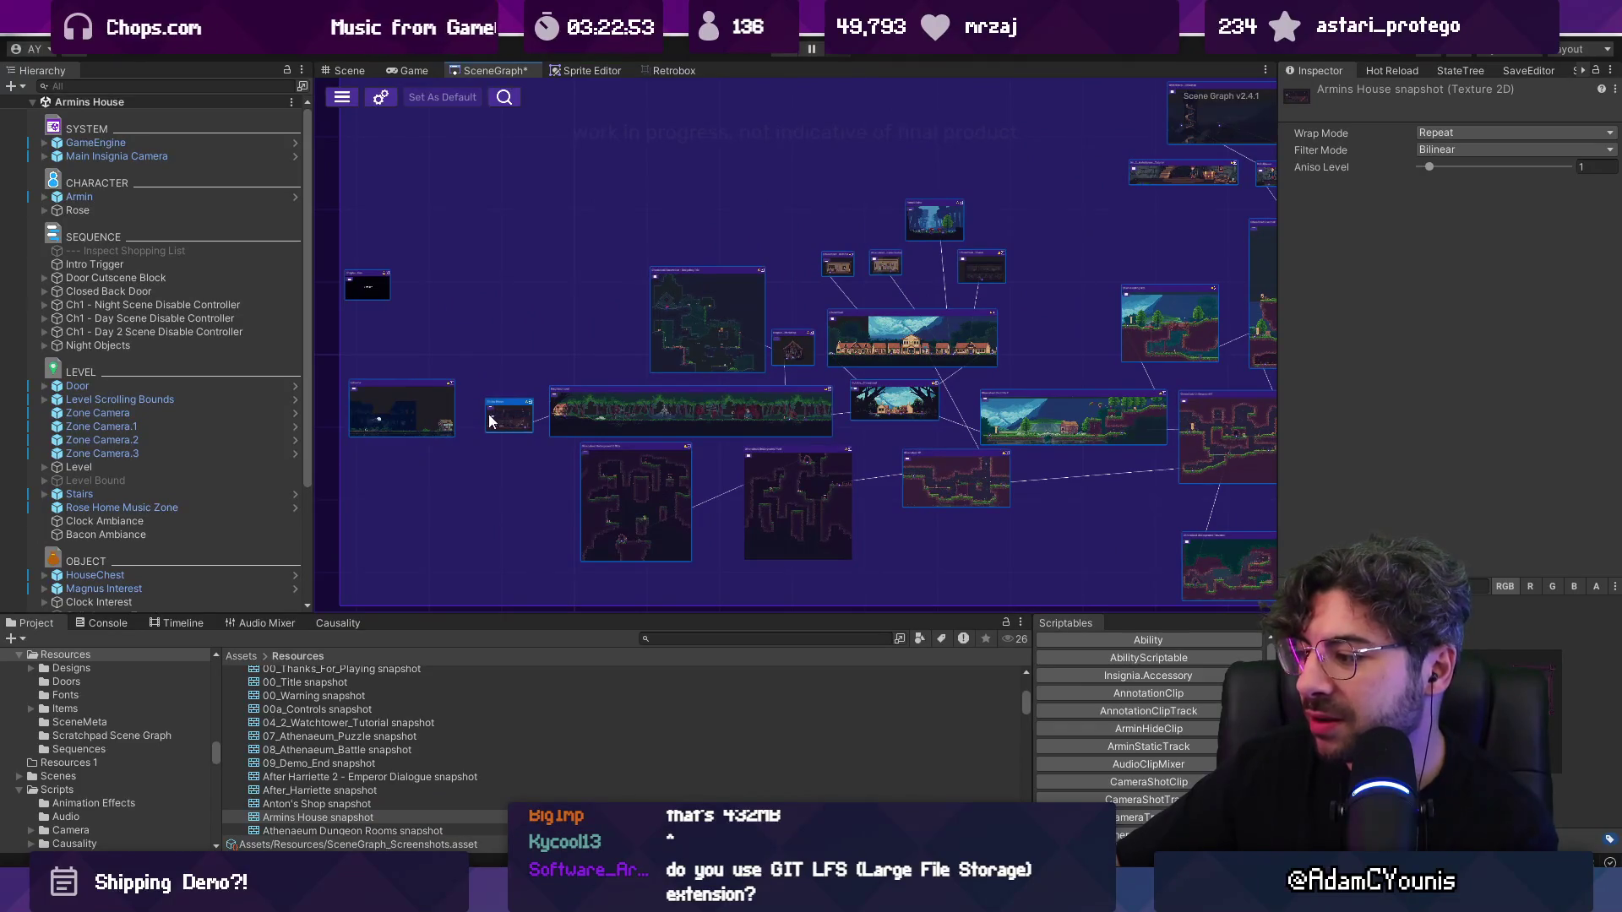
pyautogui.scroll(3, 491, 422)
pyautogui.click(378, 97)
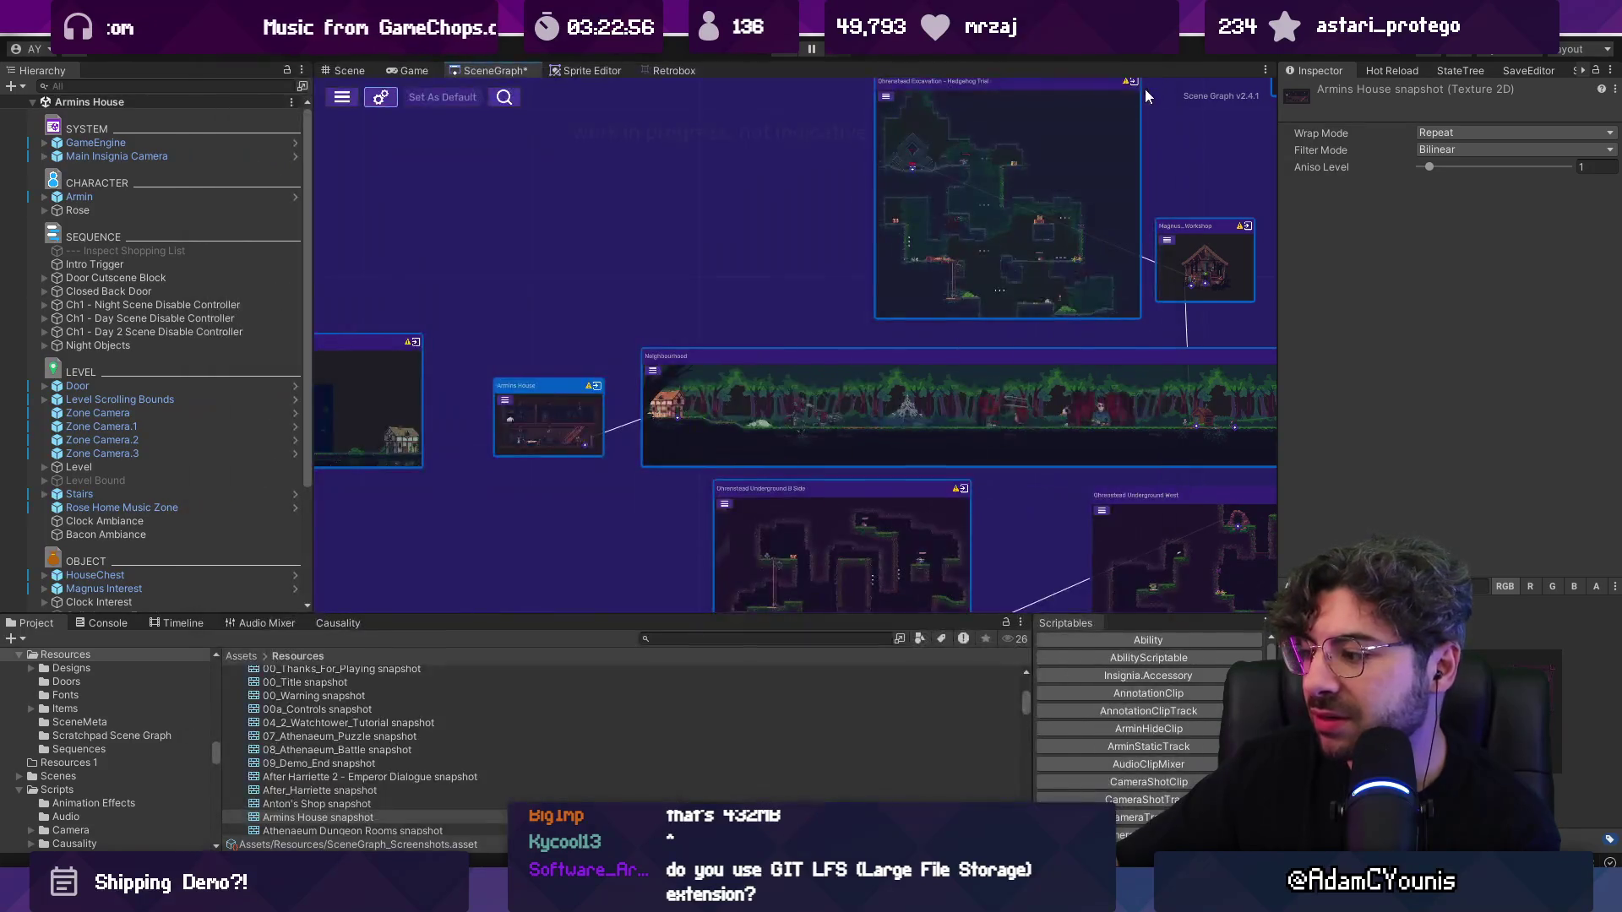
pyautogui.click(1156, 76)
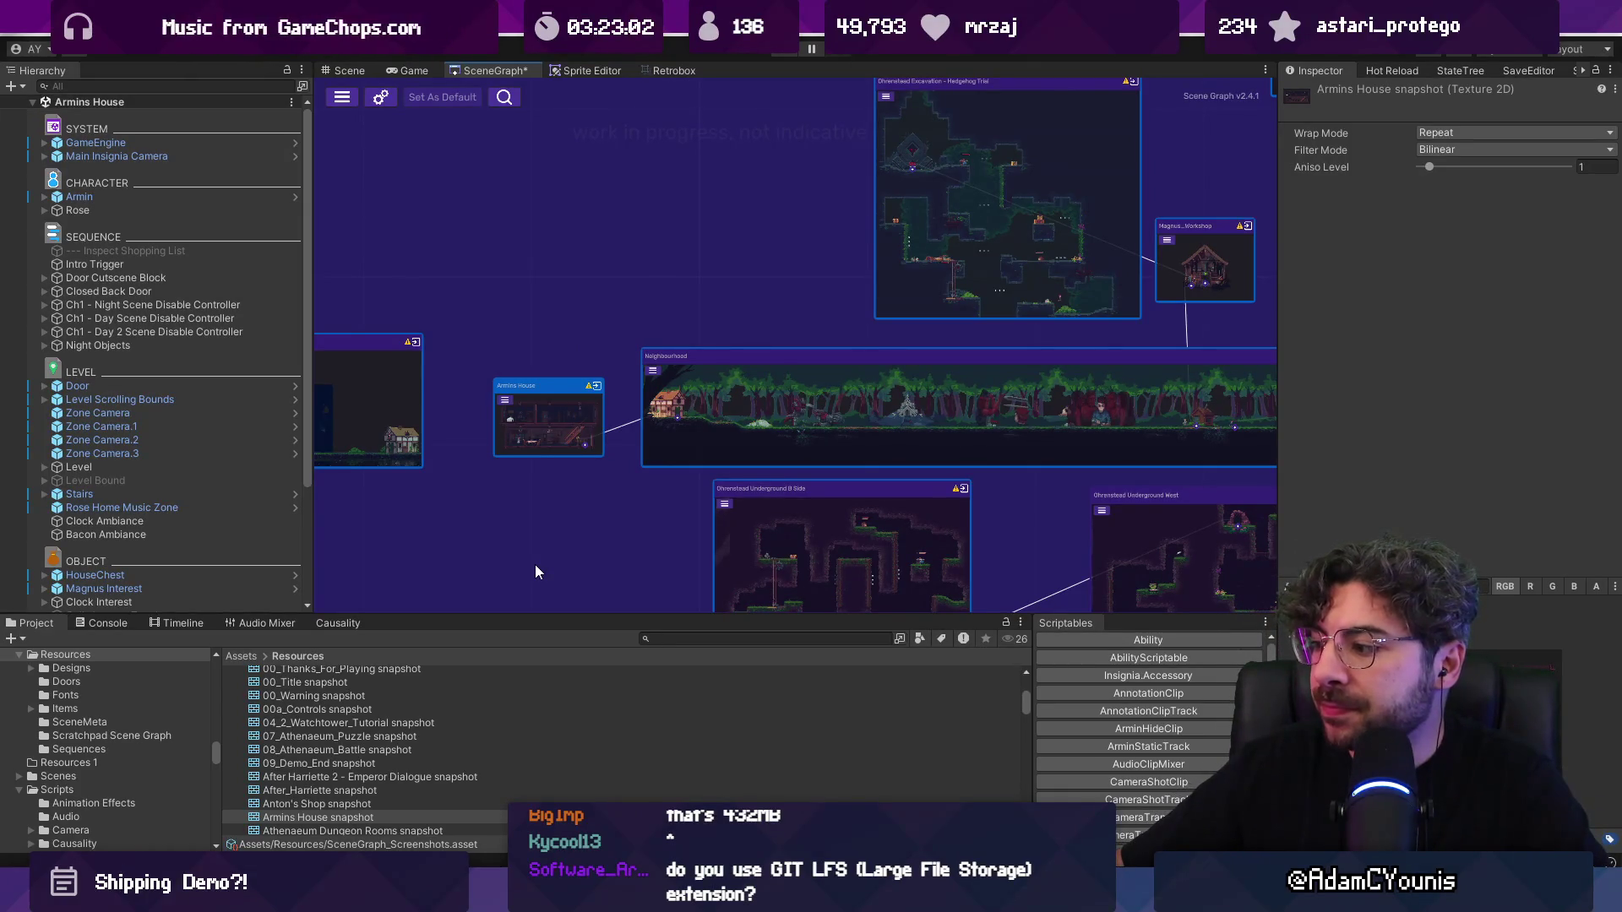
# Step: Save the scene graph and select the Armins House snapshot by searching 'house'
pyautogui.hotkey('ctrl', 's')
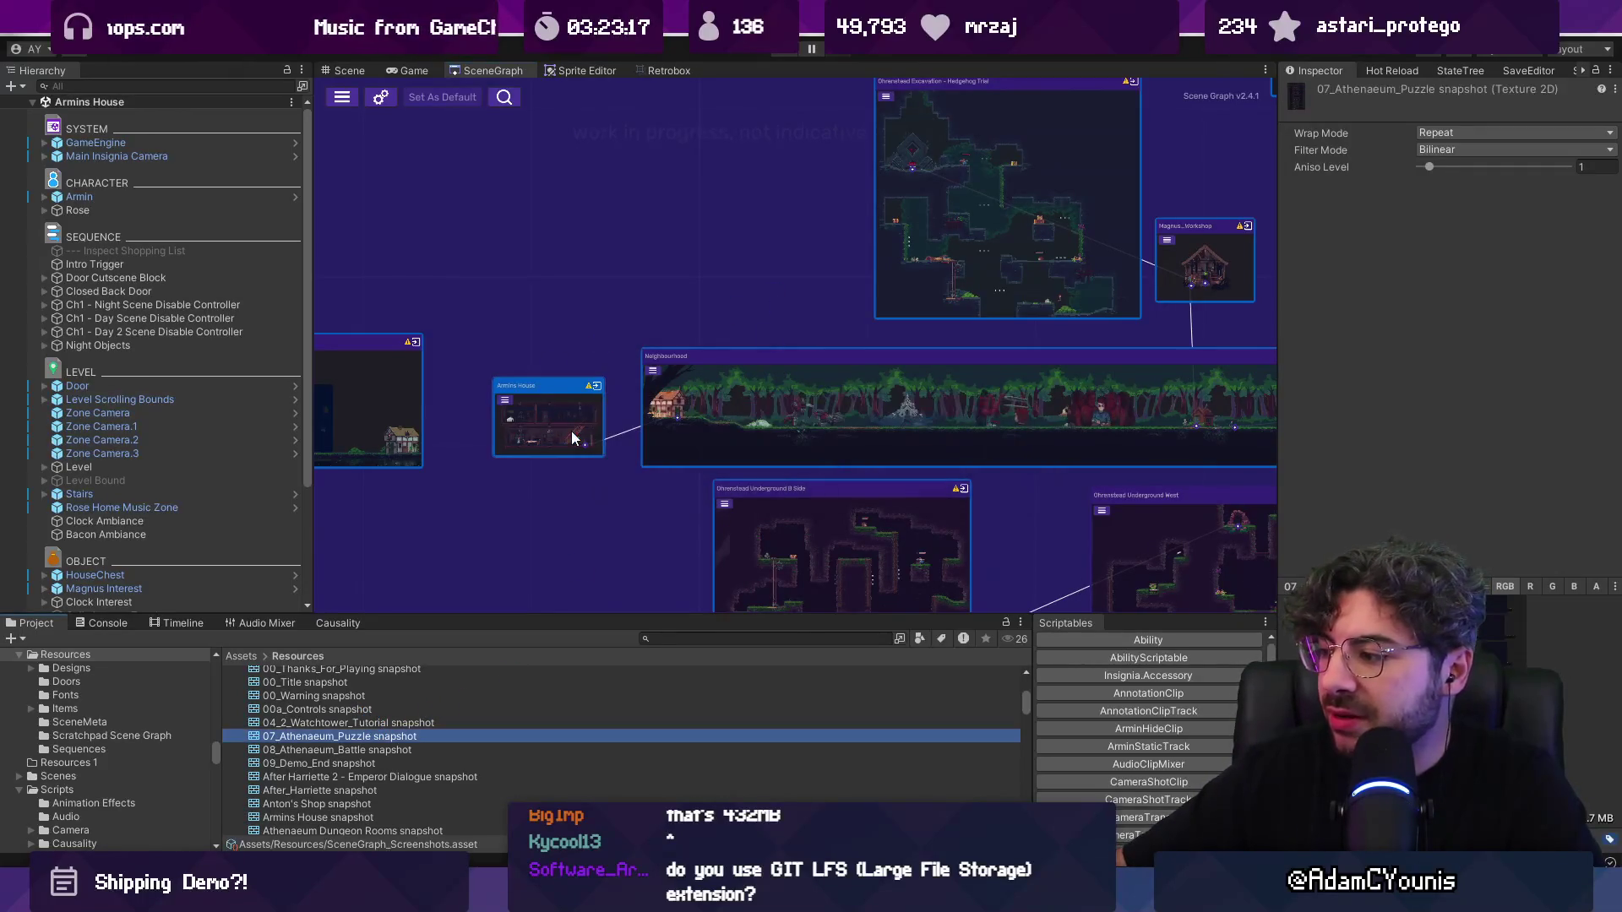
pyautogui.scroll(5, 396, 704)
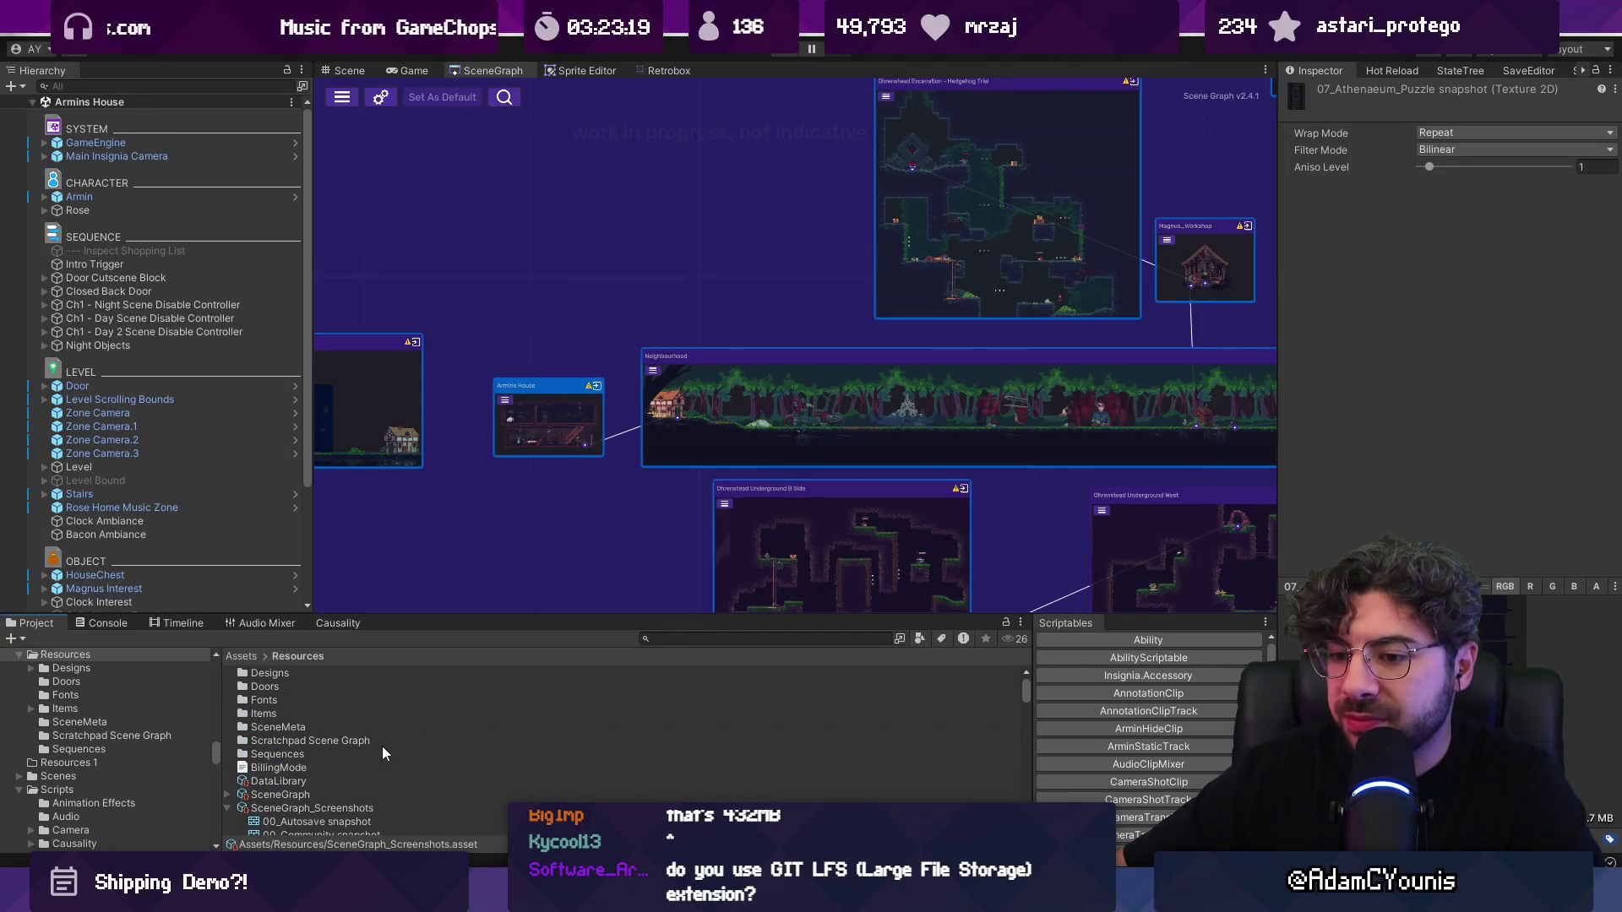
pyautogui.scroll(-2, 384, 752)
pyautogui.click(695, 636)
pyautogui.write('house')
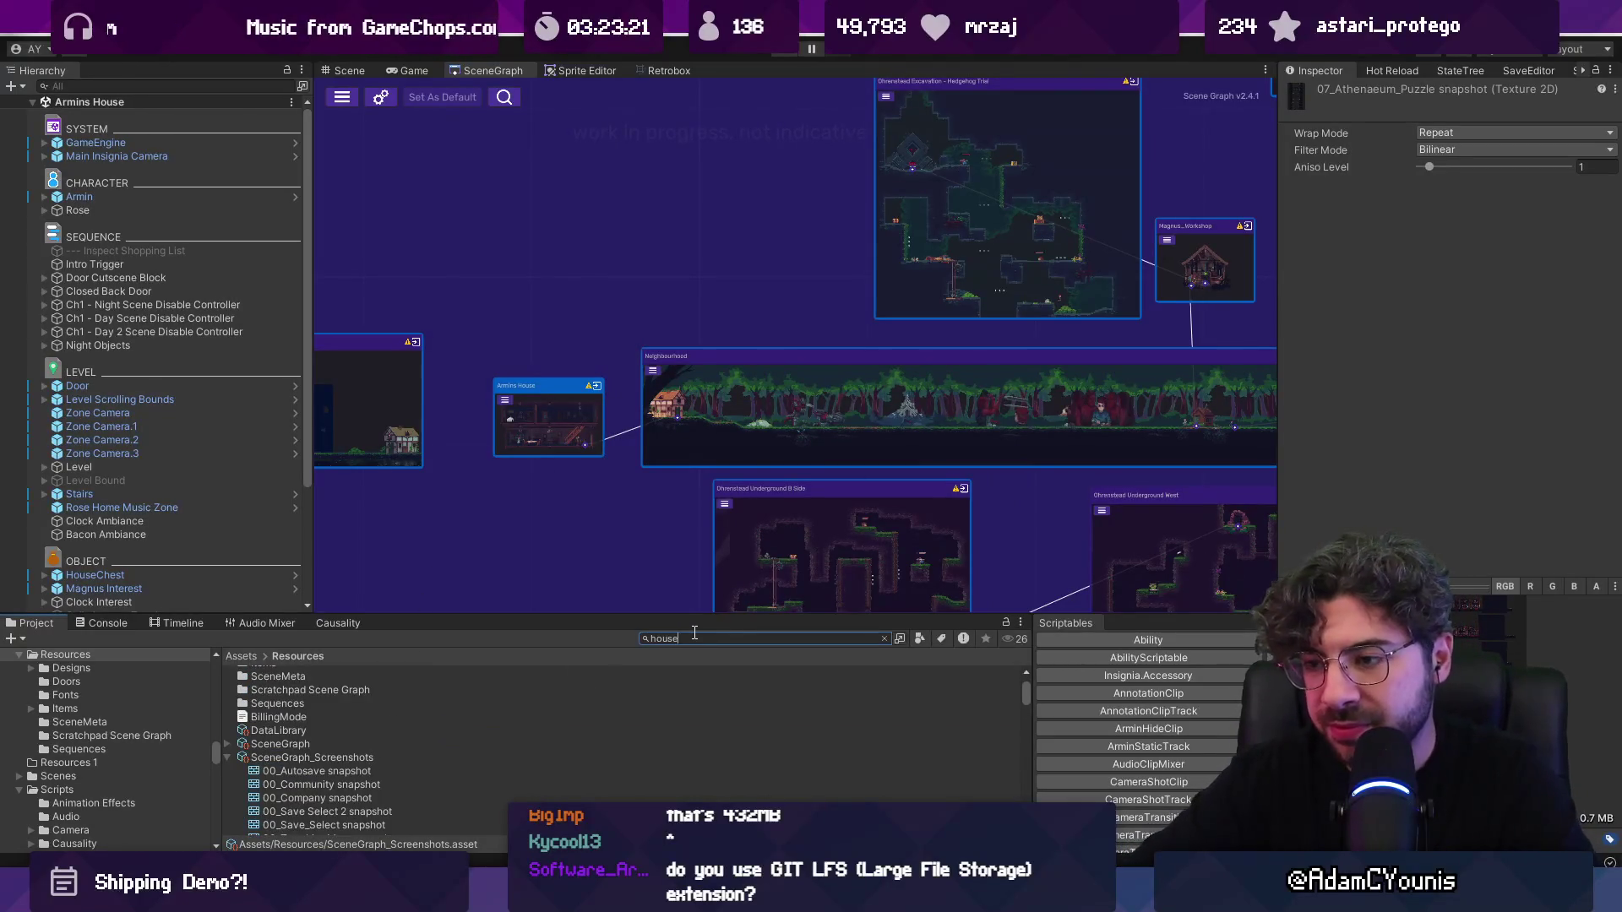
pyautogui.scroll(-3, 437, 748)
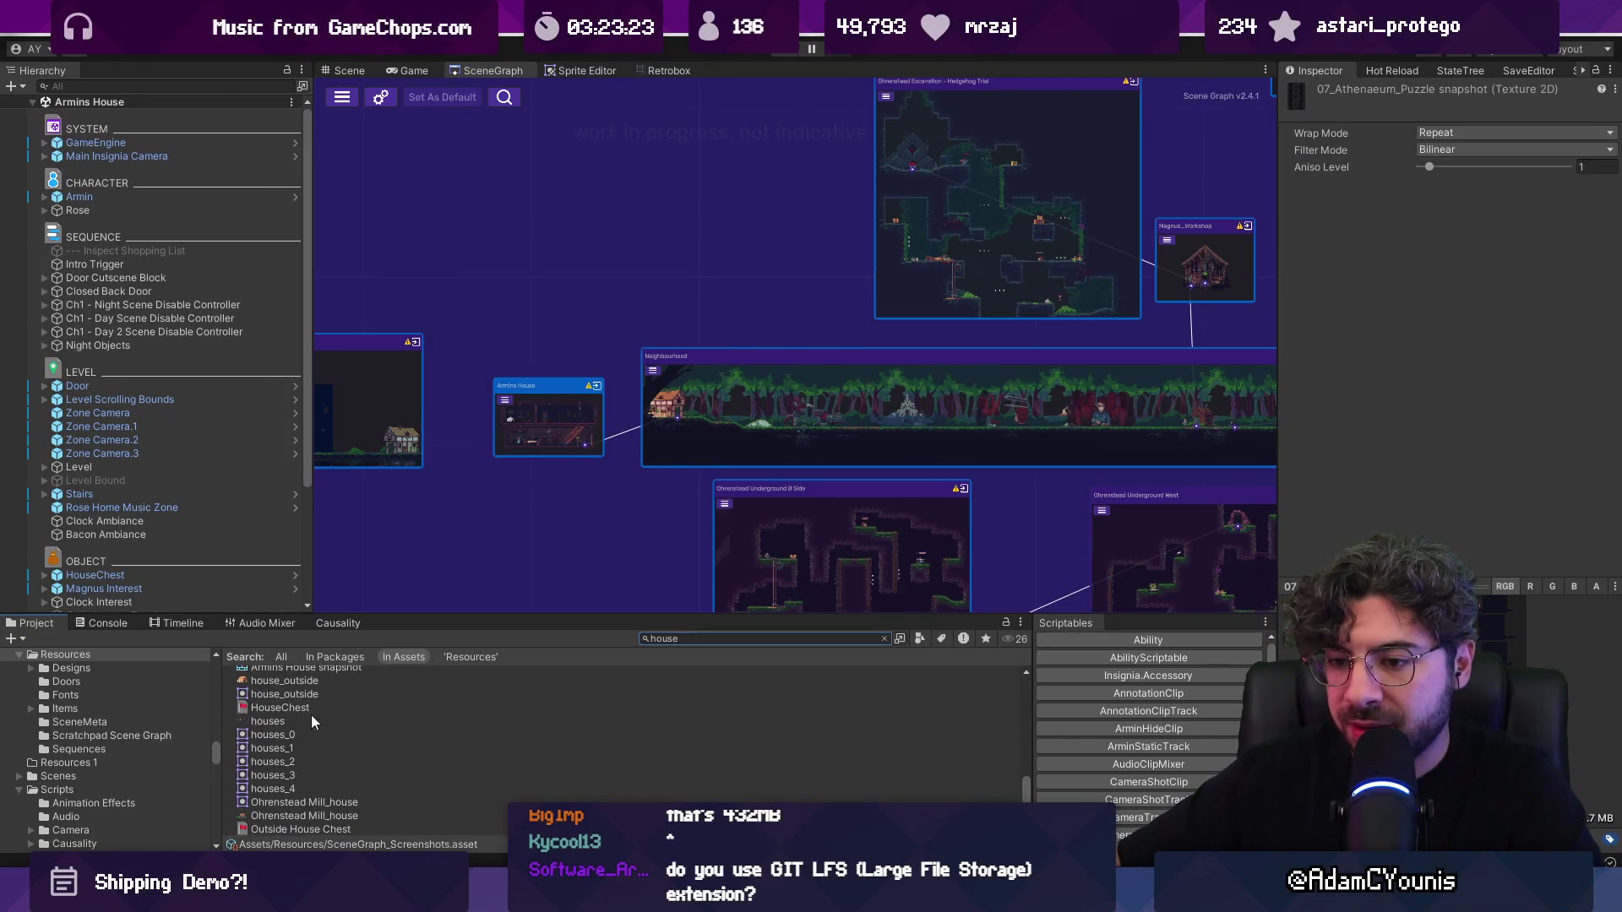
pyautogui.scroll(3, 291, 718)
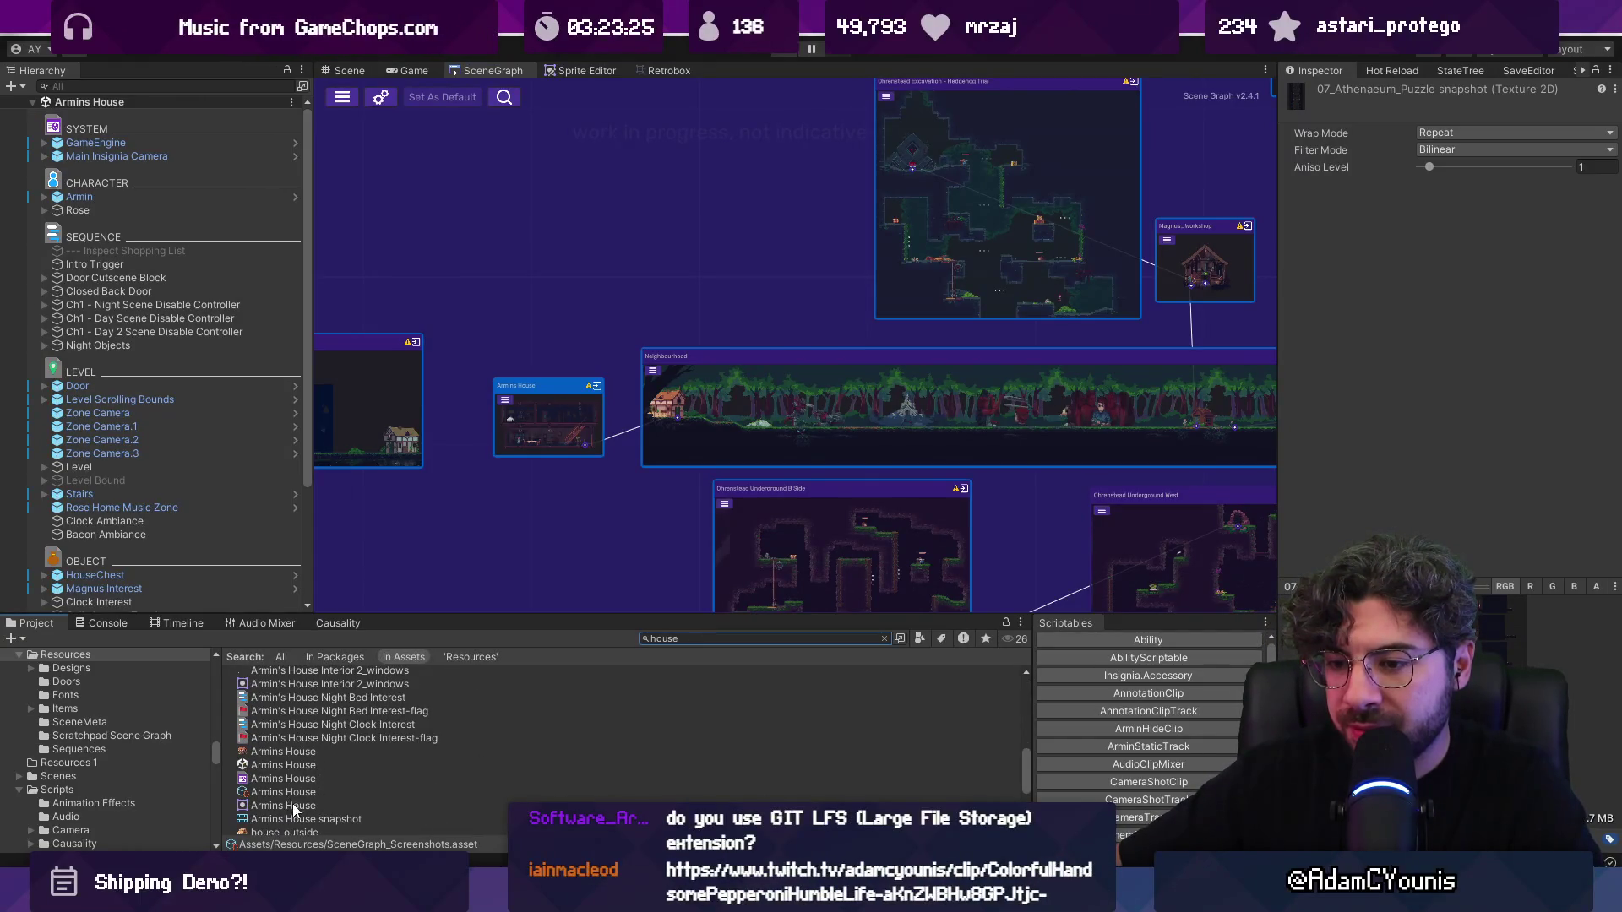
pyautogui.click(296, 818)
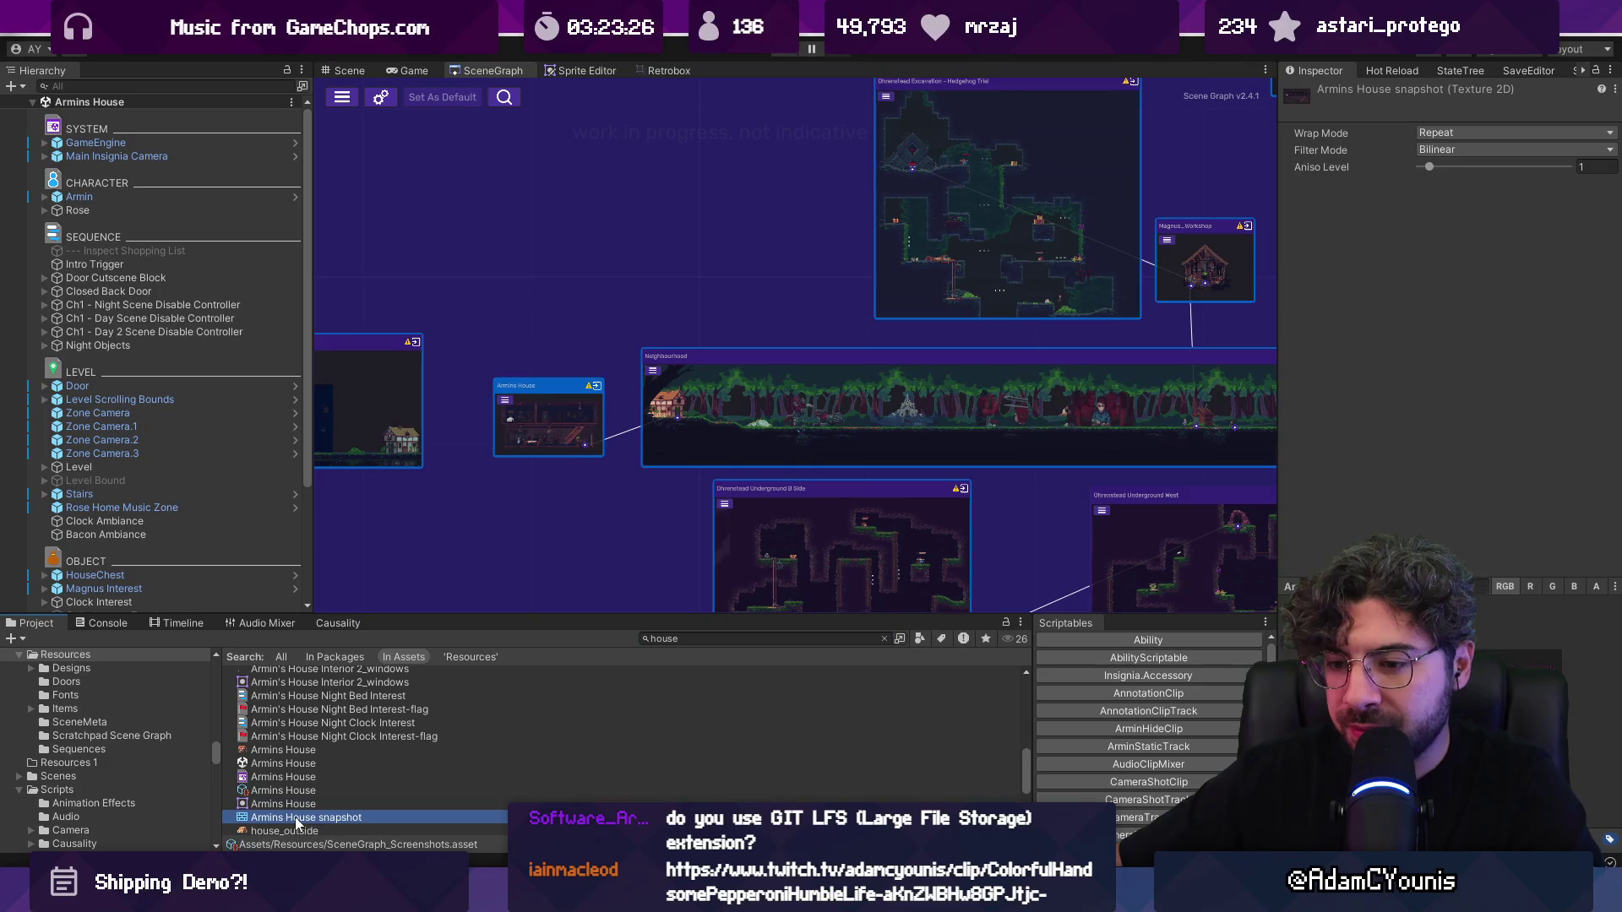
# Step: Clear the search filter and open the Scene Graph page of Project Settings
pyautogui.click(883, 639)
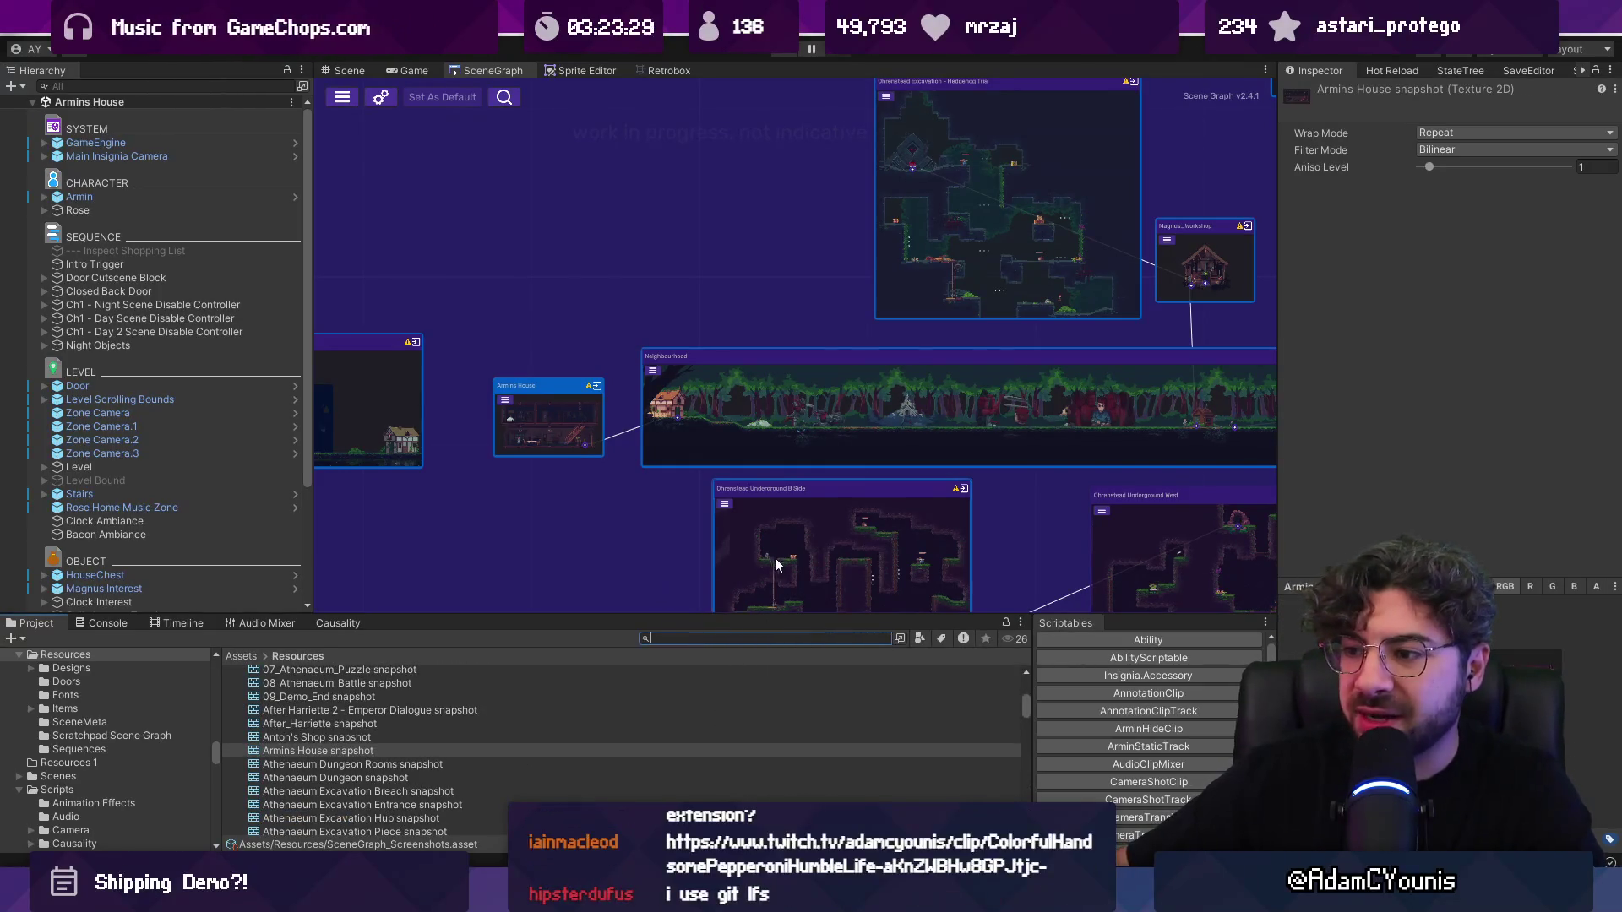
pyautogui.scroll(5, 537, 409)
pyautogui.click(382, 97)
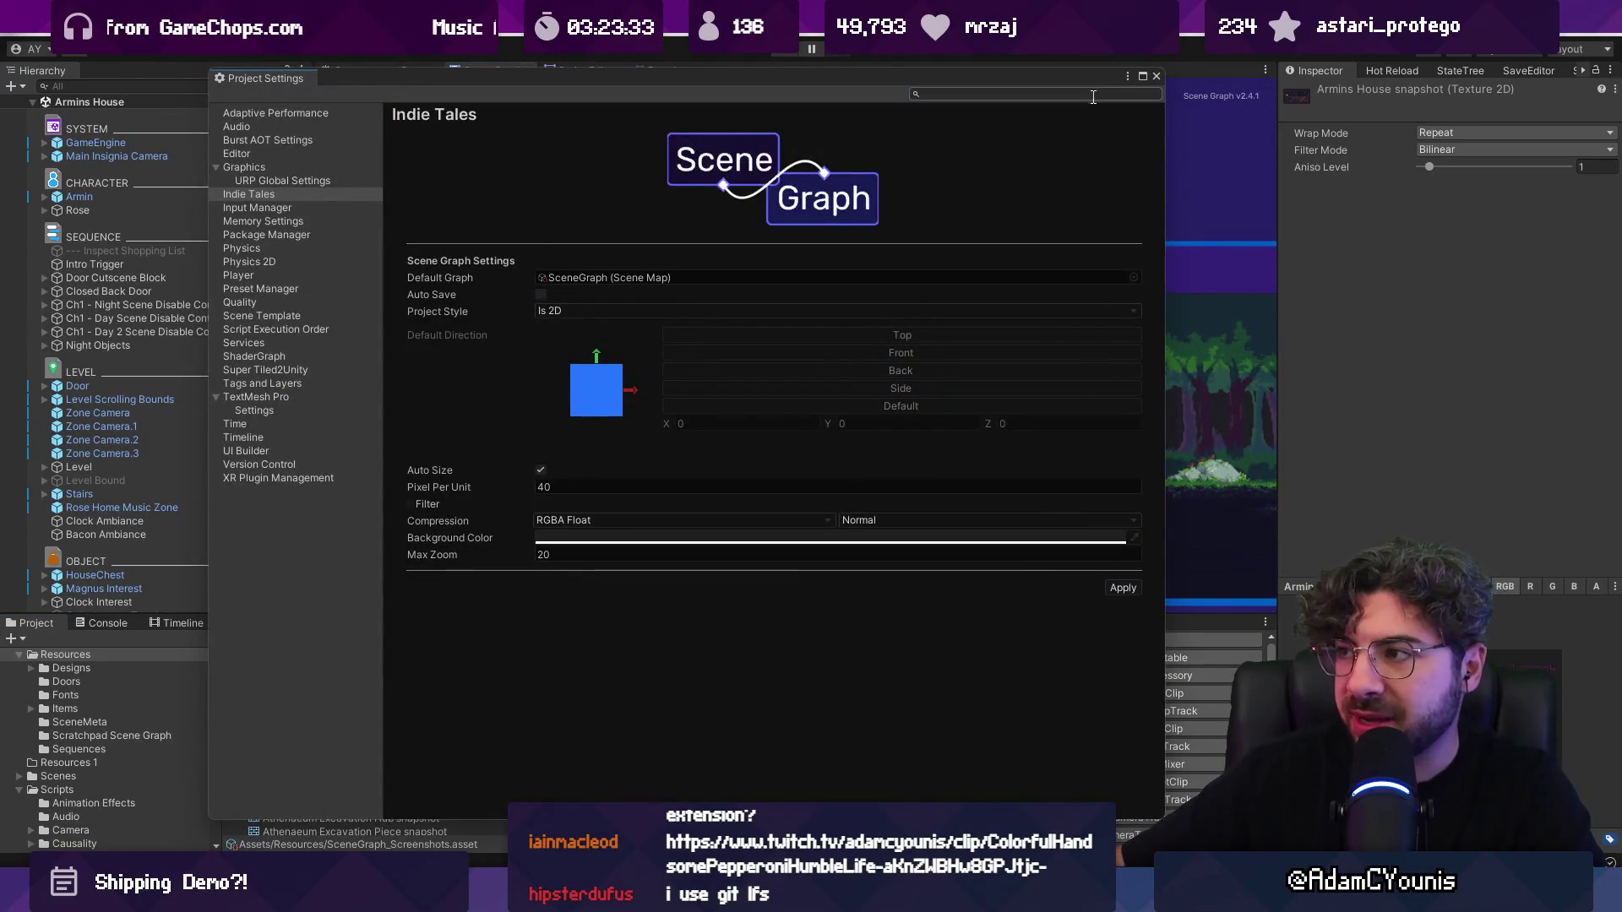
# Step: Close Project Settings and the old tab, then dock a fresh Window > Indie Tales > SceneGraph
pyautogui.click(1155, 76)
pyautogui.click(530, 99)
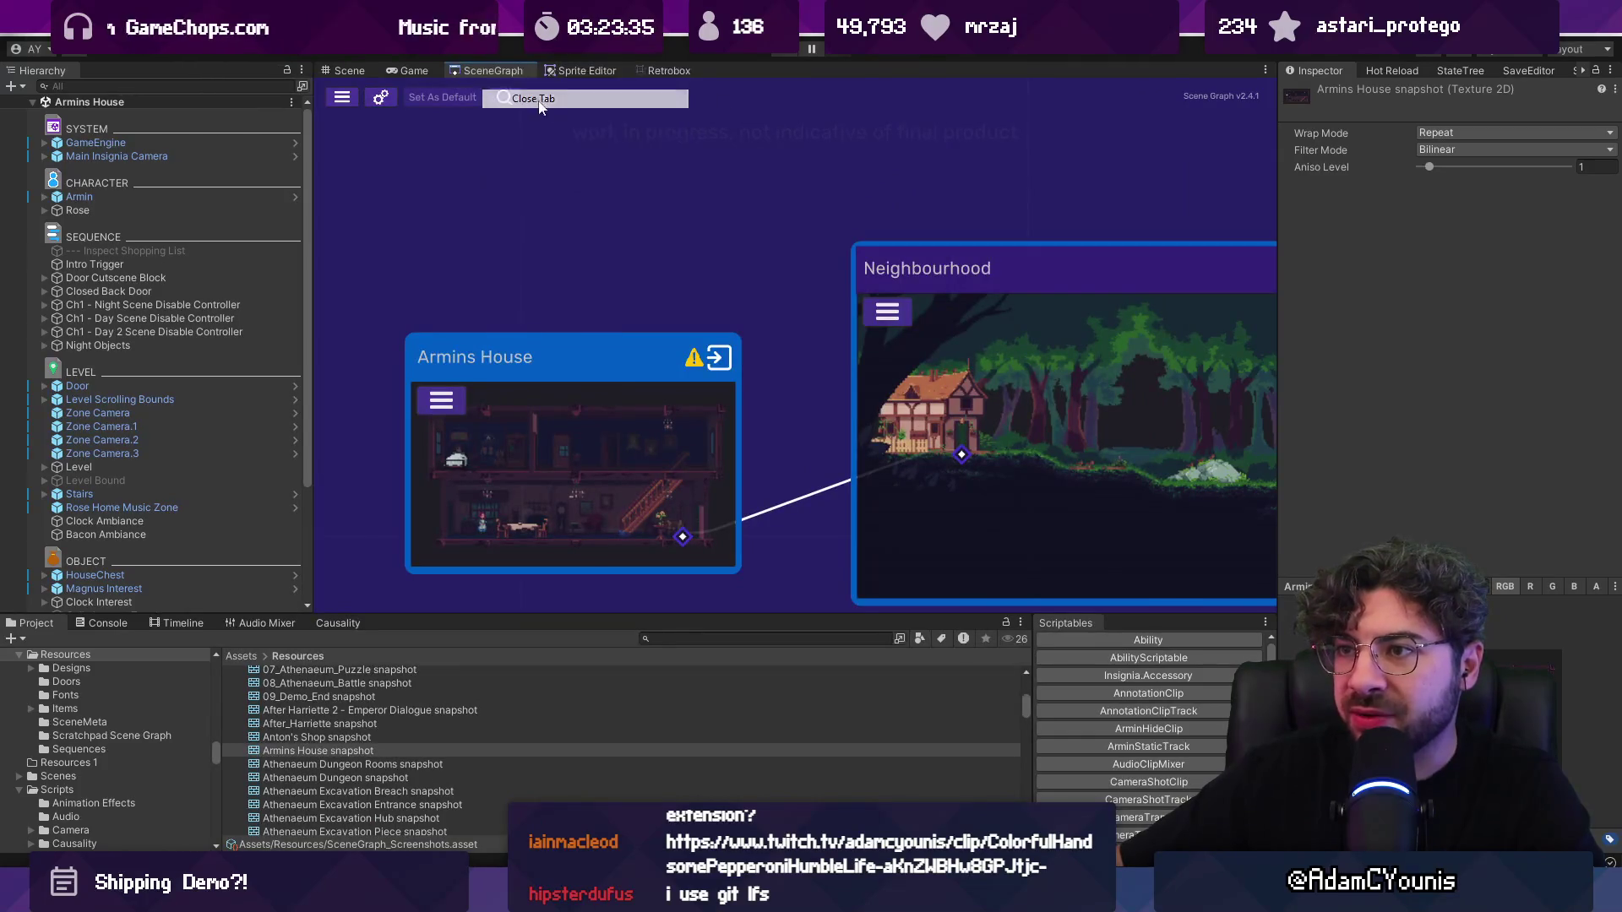
pyautogui.click(604, 47)
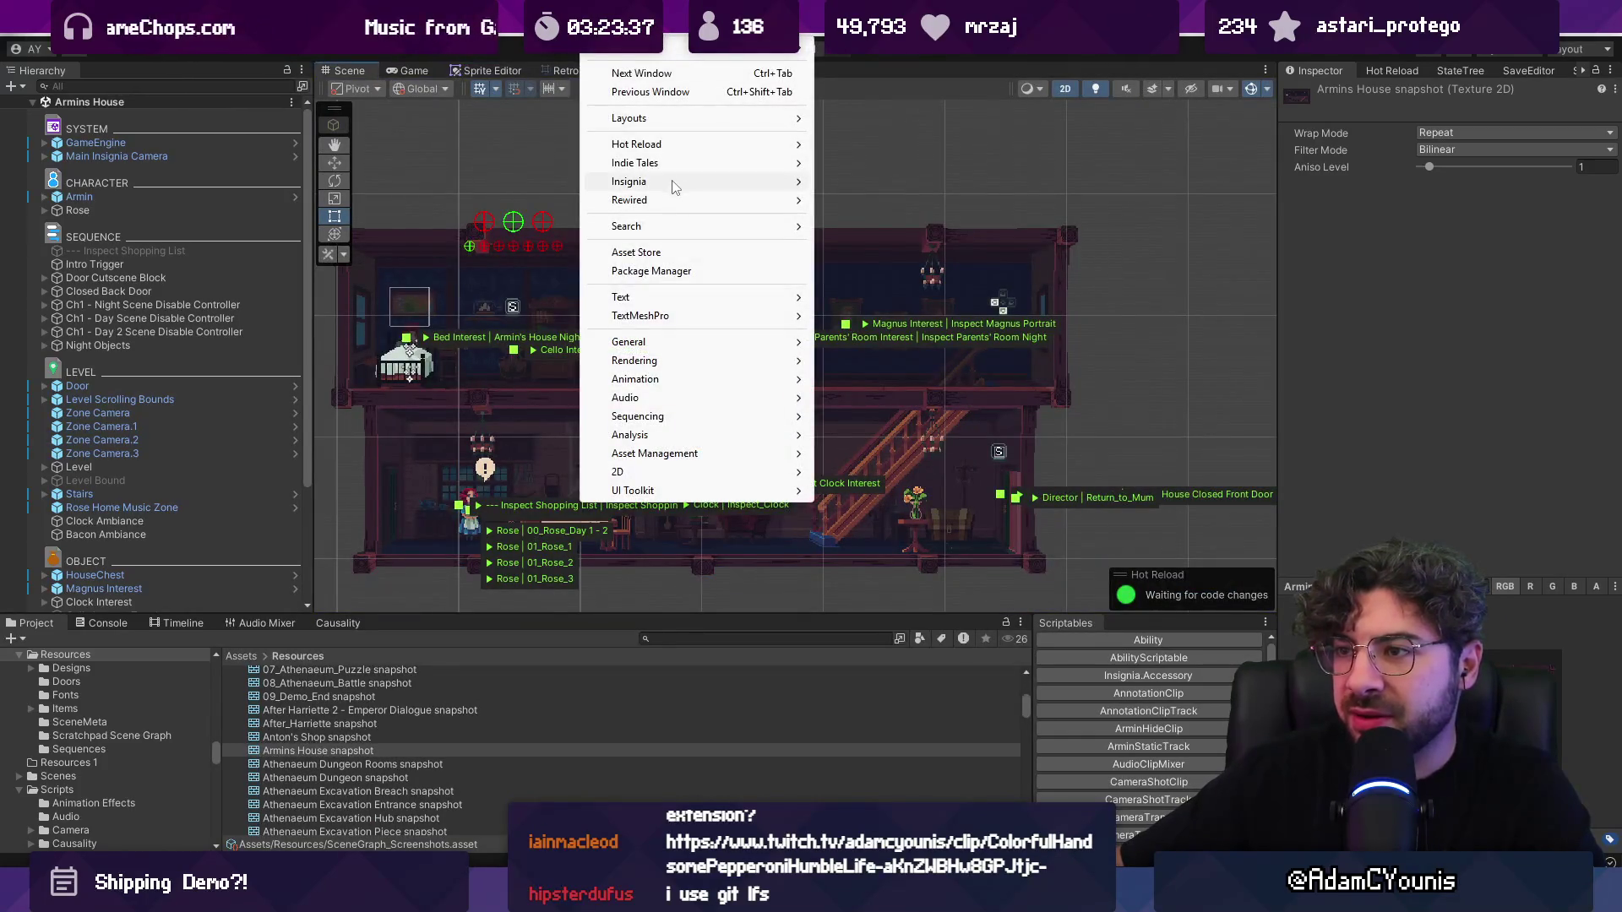
pyautogui.moveTo(760, 163)
pyautogui.click(851, 167)
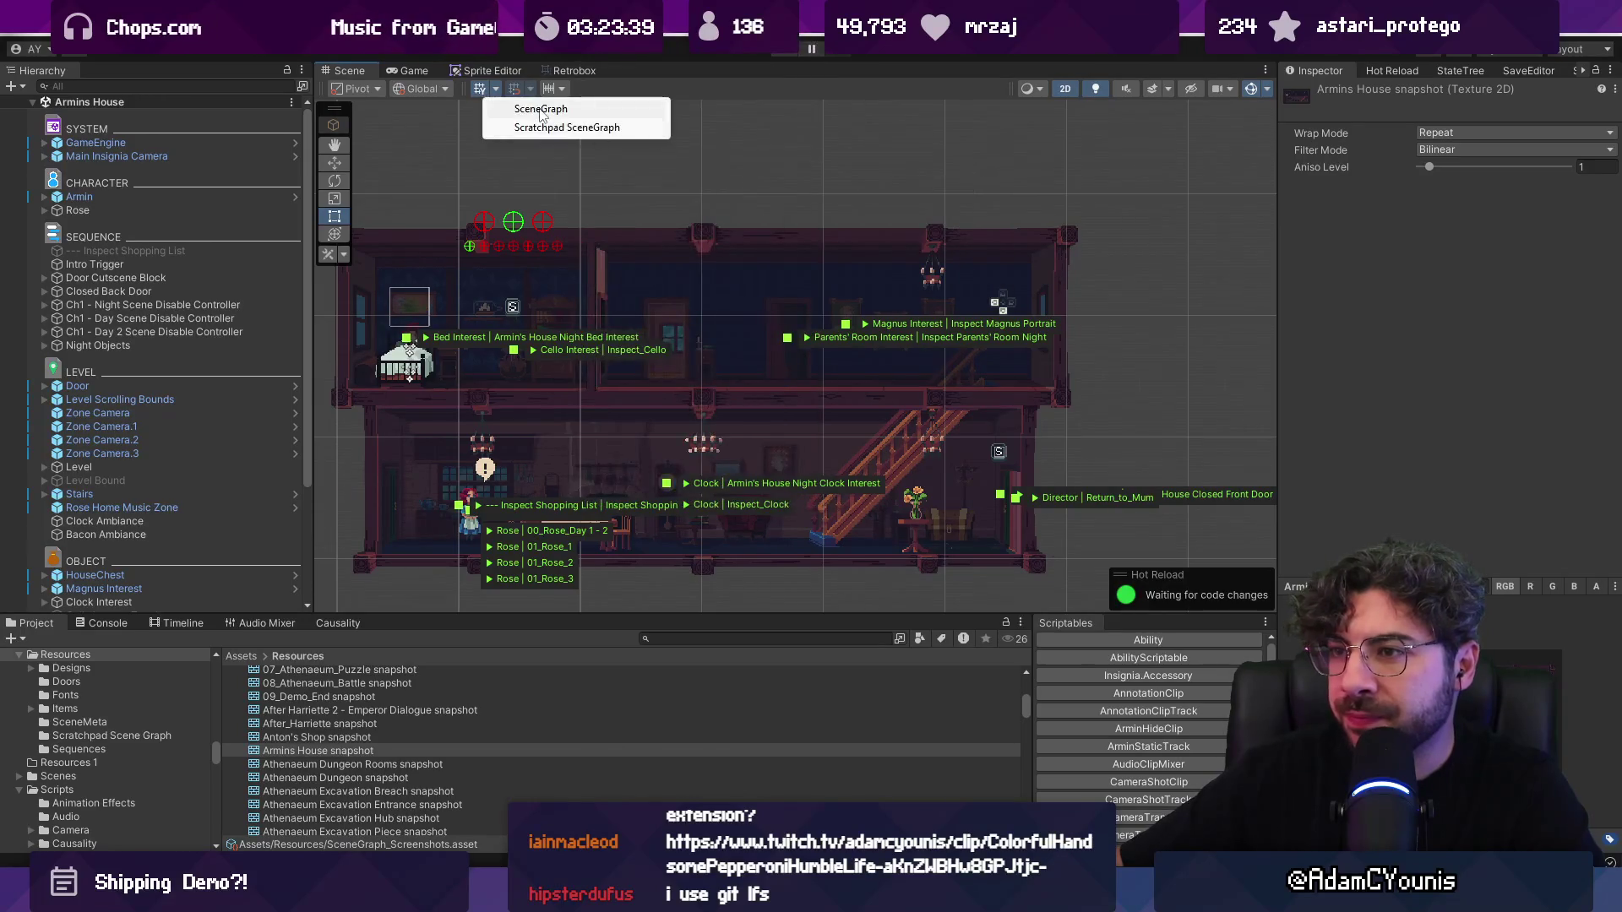
pyautogui.moveTo(529, 102); pyautogui.dragTo(524, 76)
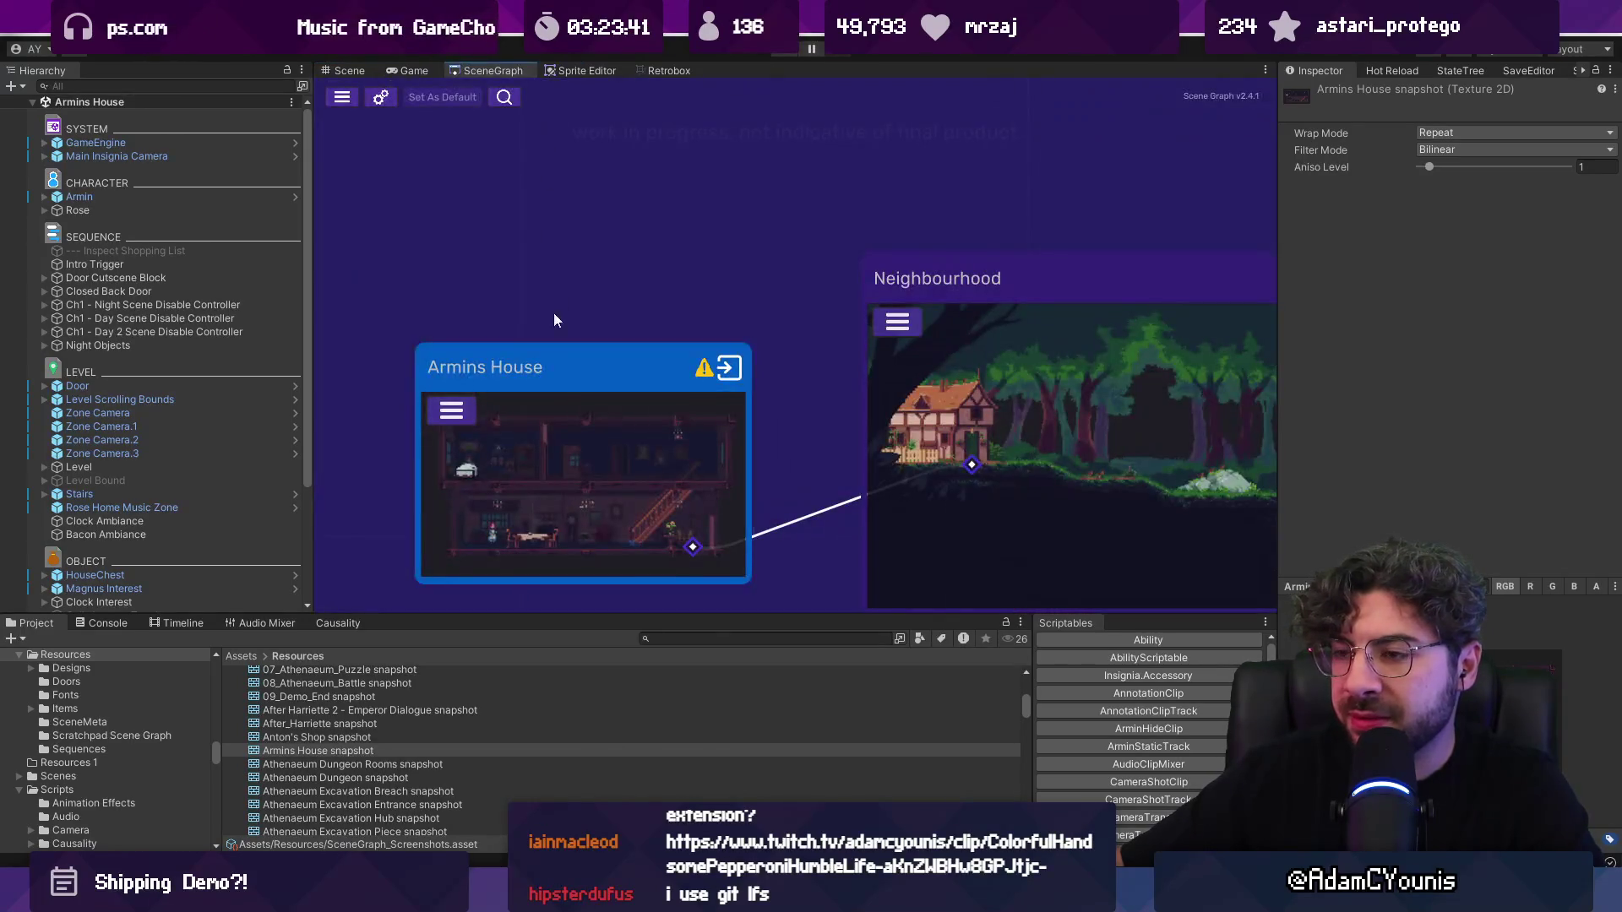
# Step: Refresh the Armins House node's ports, select its snapshot asset, and save with Ctrl+S
pyautogui.scroll(-3, 554, 414)
pyautogui.rightClick(554, 425)
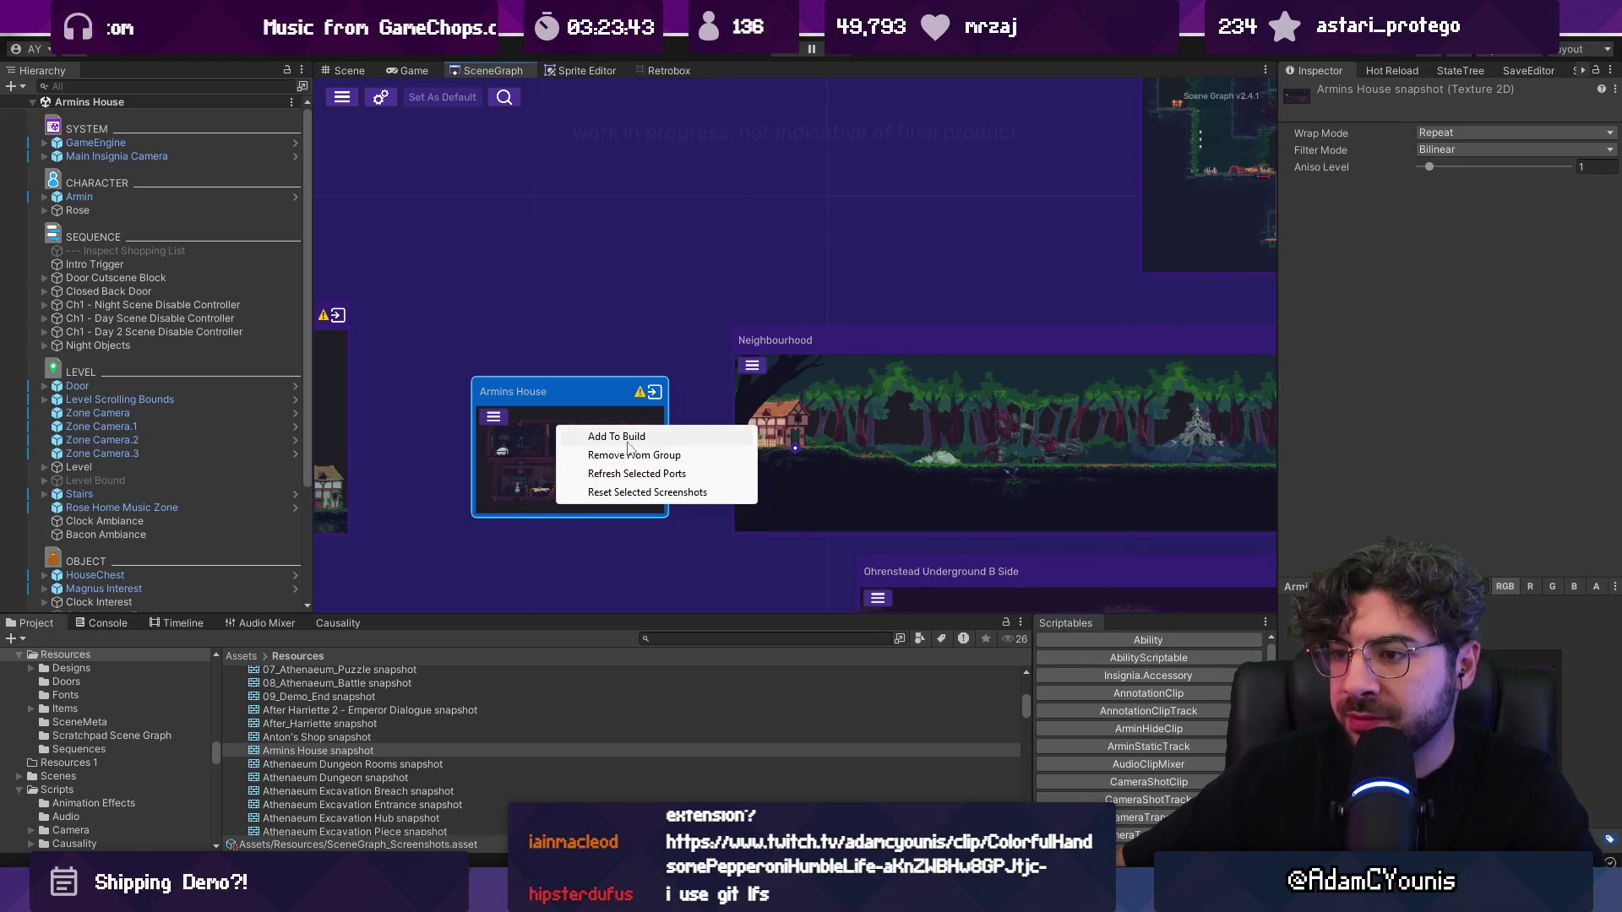
pyautogui.click(637, 473)
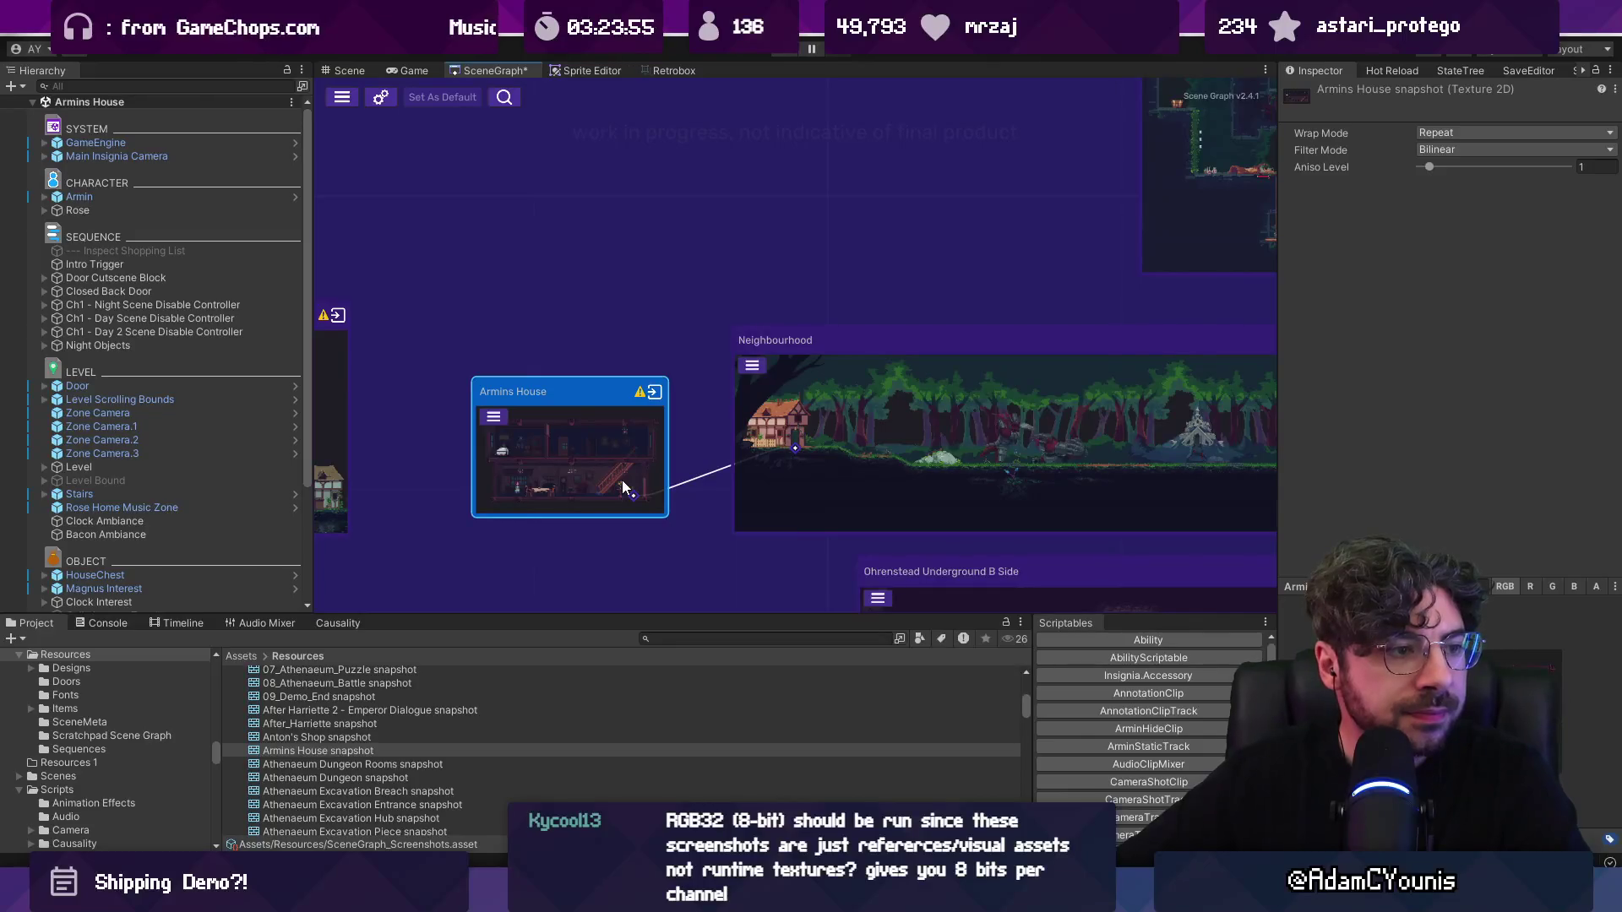
pyautogui.click(393, 750)
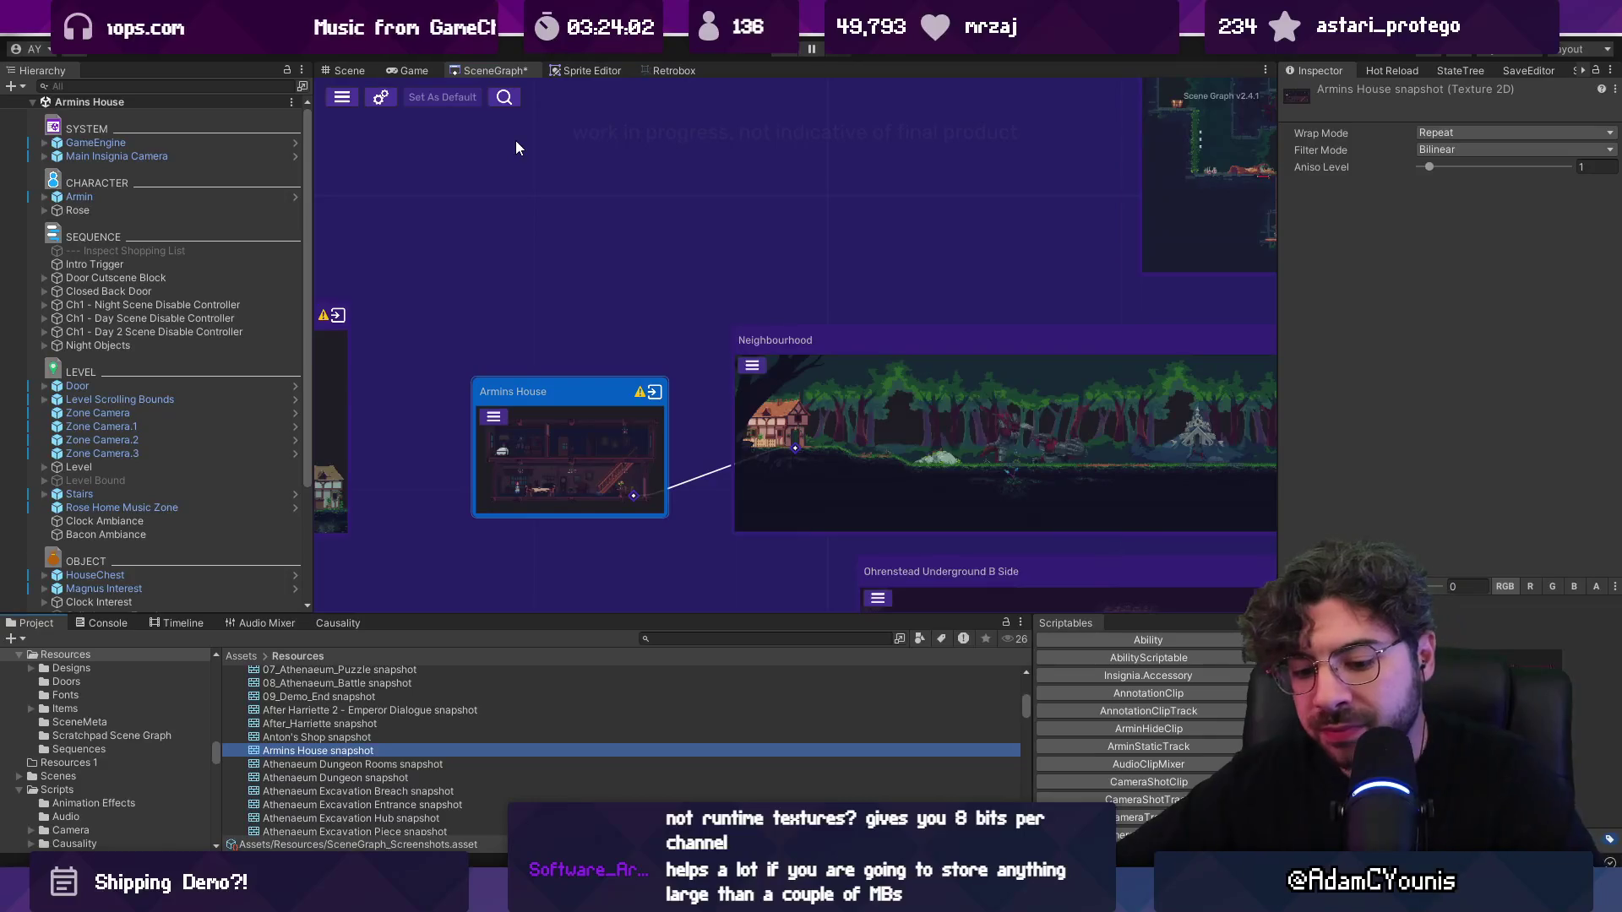
pyautogui.hotkey('ctrl', 's')
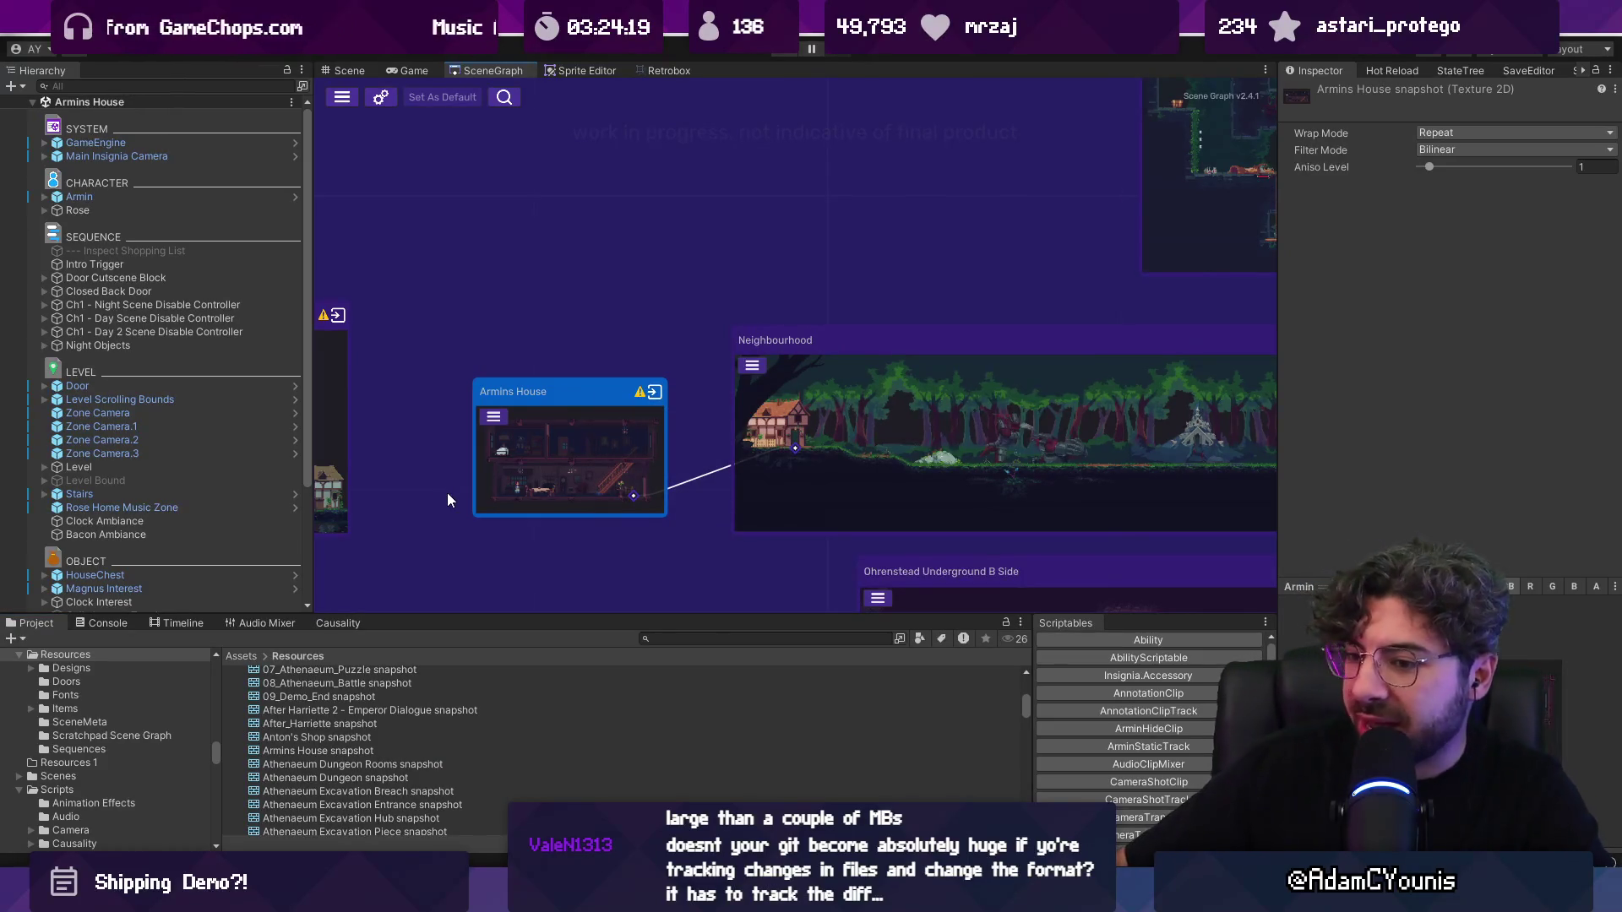
# Step: Filter the Project panel for 'house' and reset the Armins House node's screenshot
pyautogui.scroll(5, 384, 675)
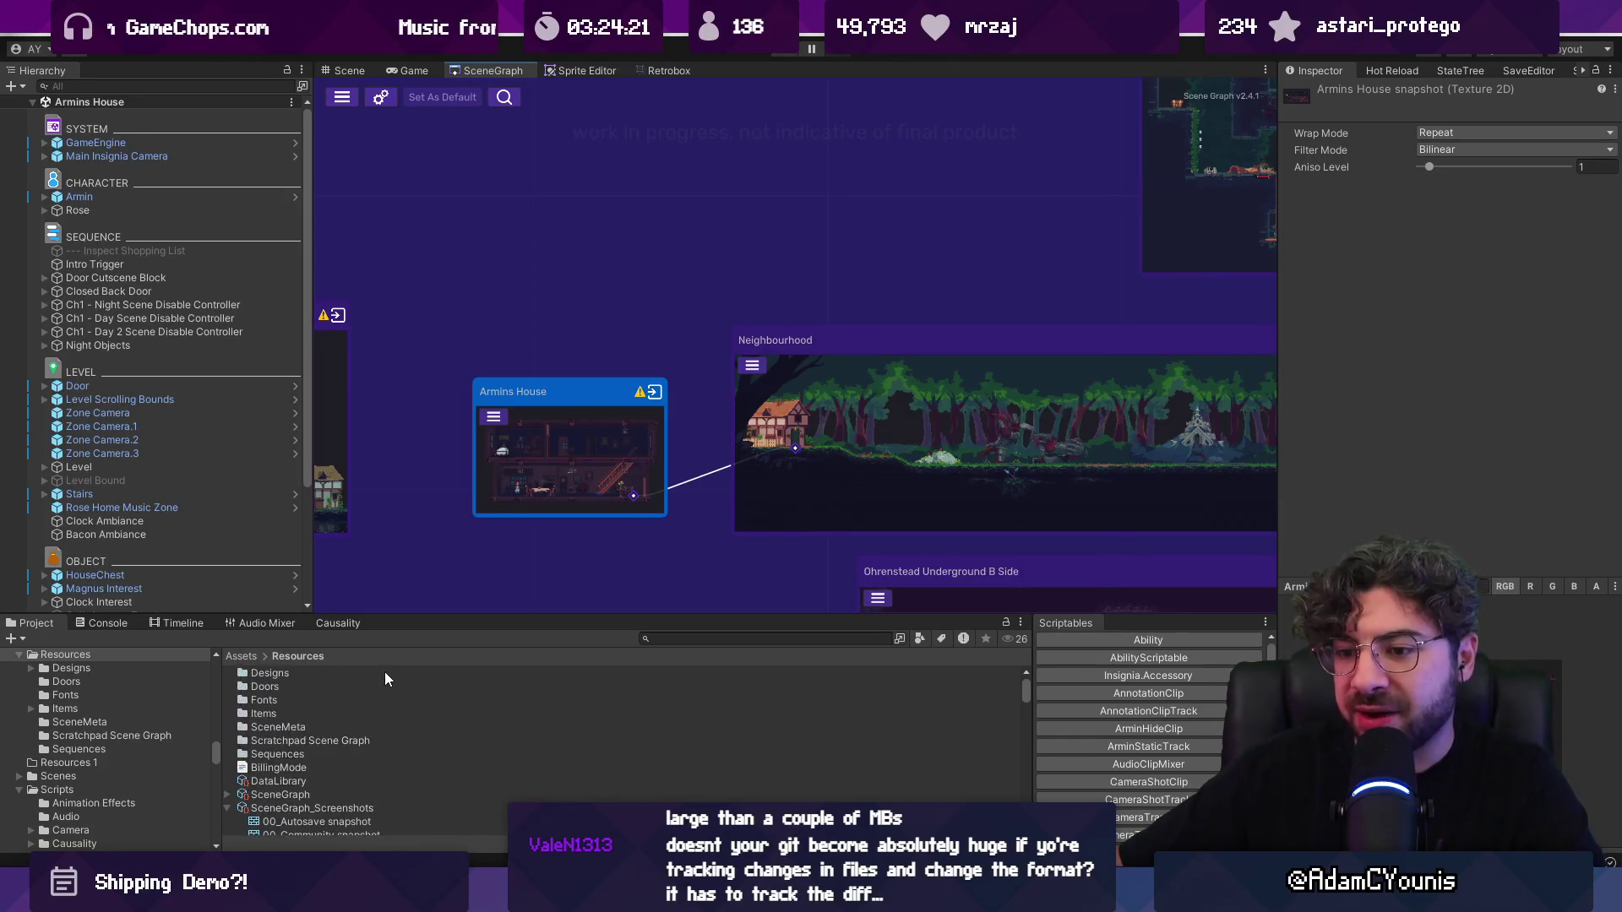
pyautogui.scroll(-5, 465, 739)
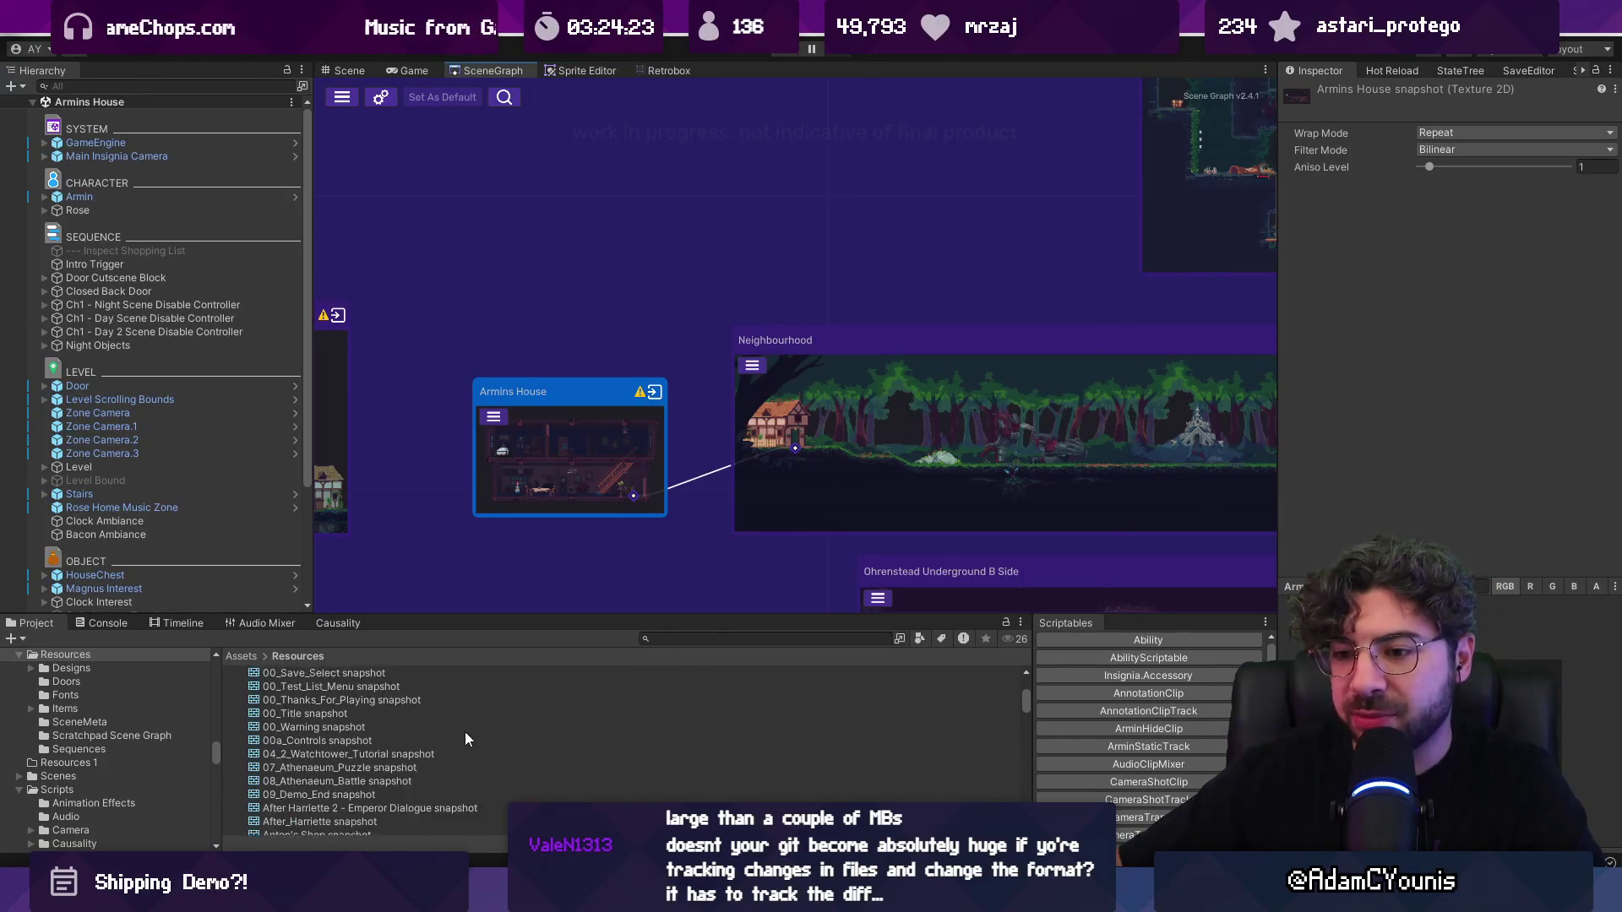
pyautogui.scroll(7, 513, 712)
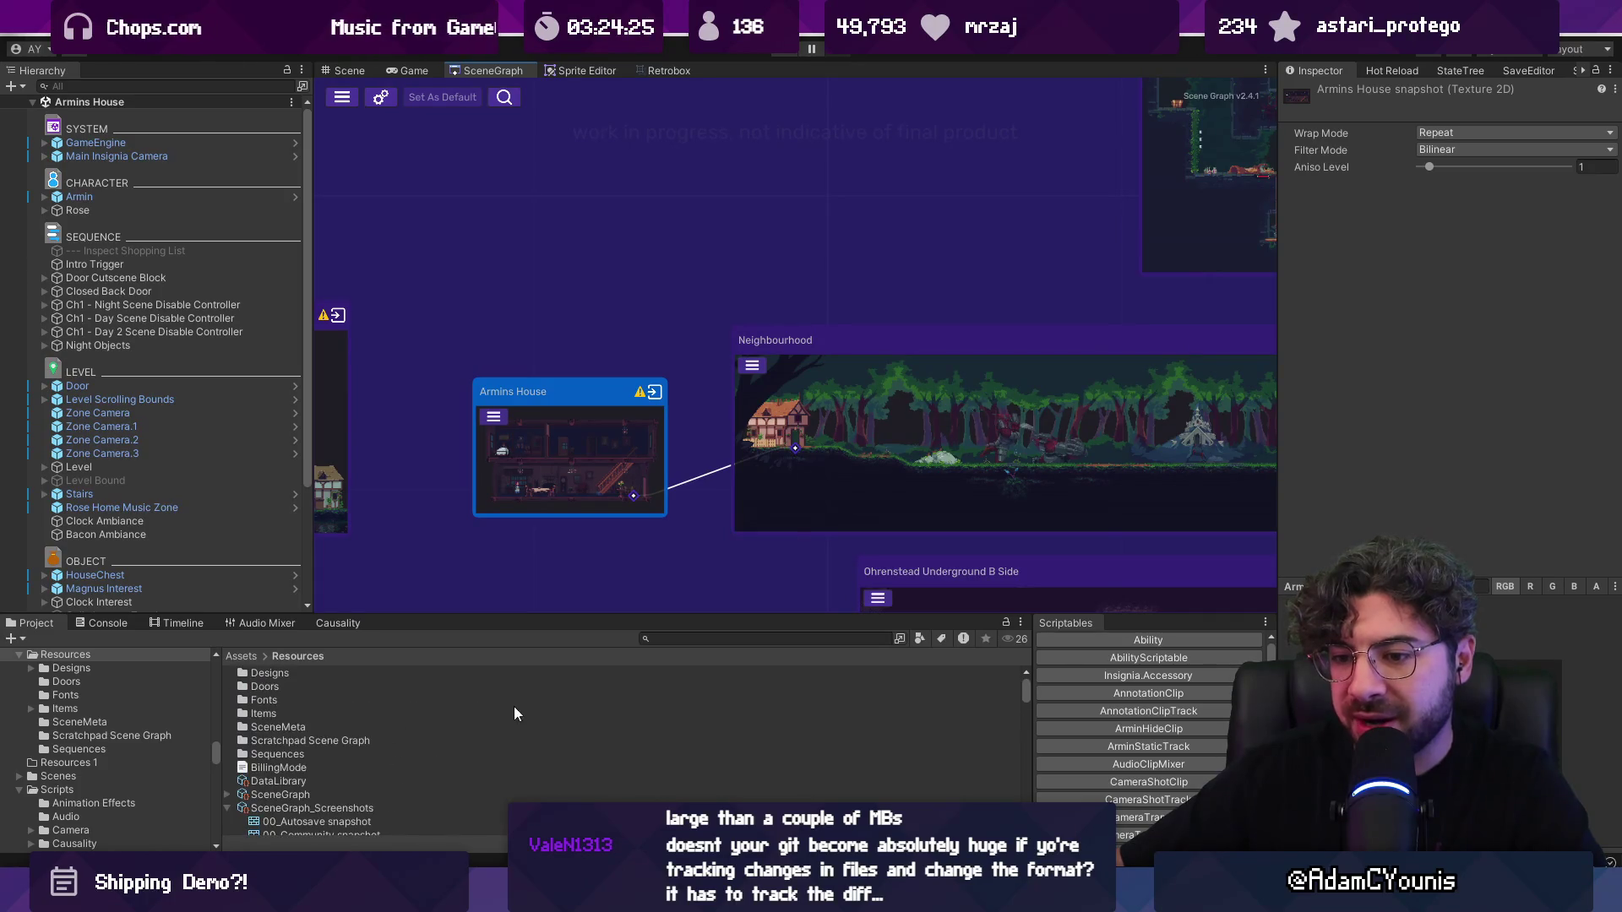
pyautogui.write('house')
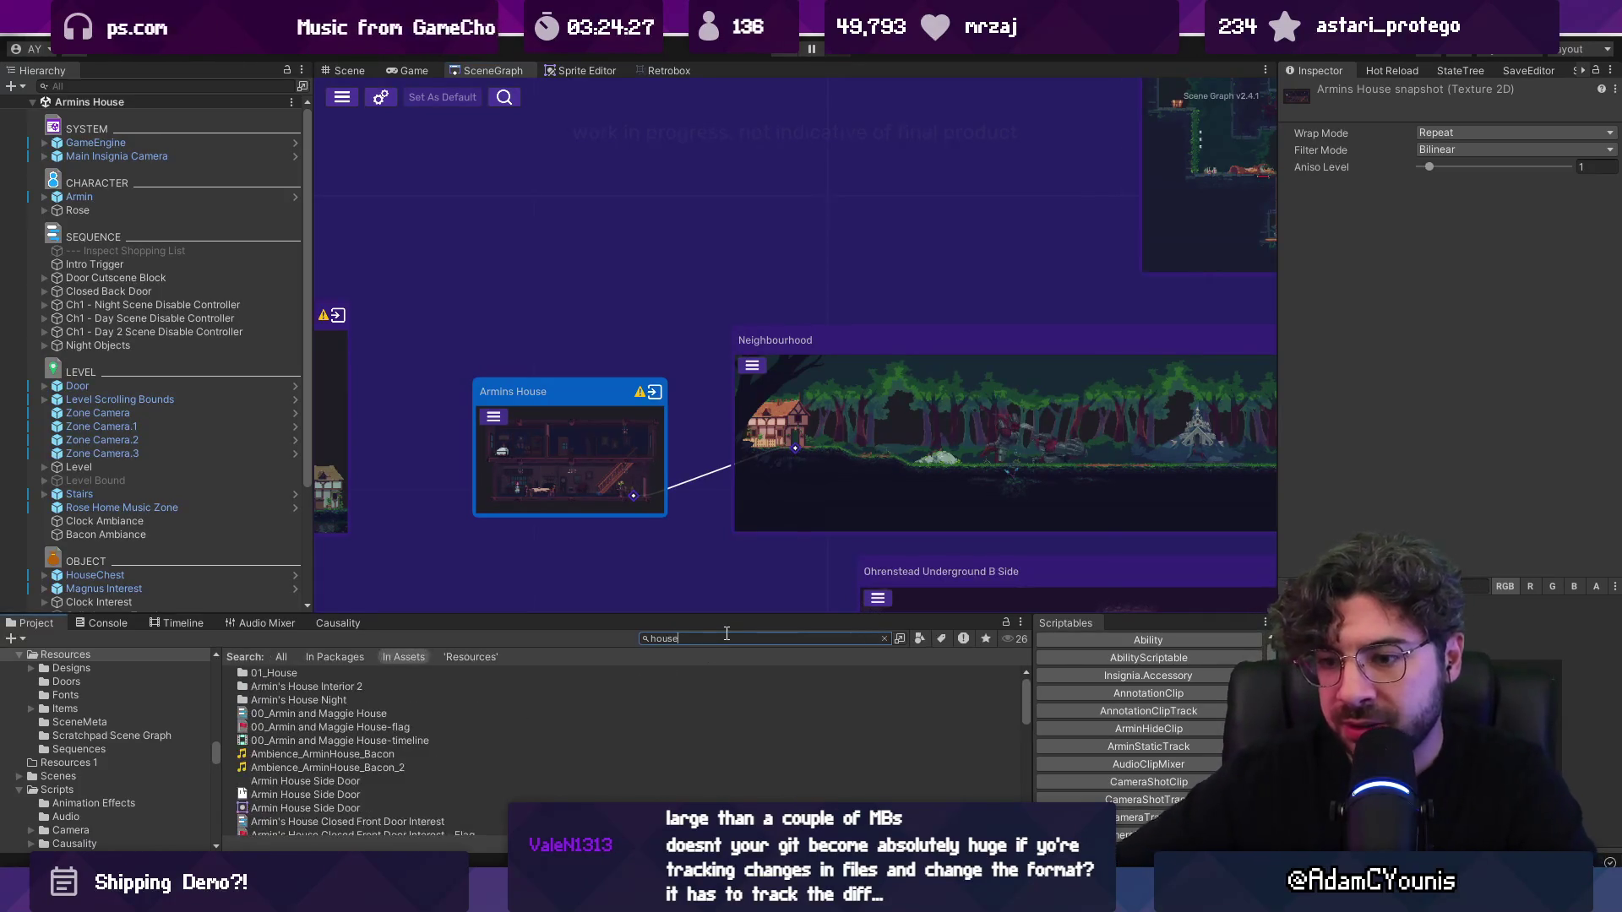
pyautogui.scroll(-6, 352, 726)
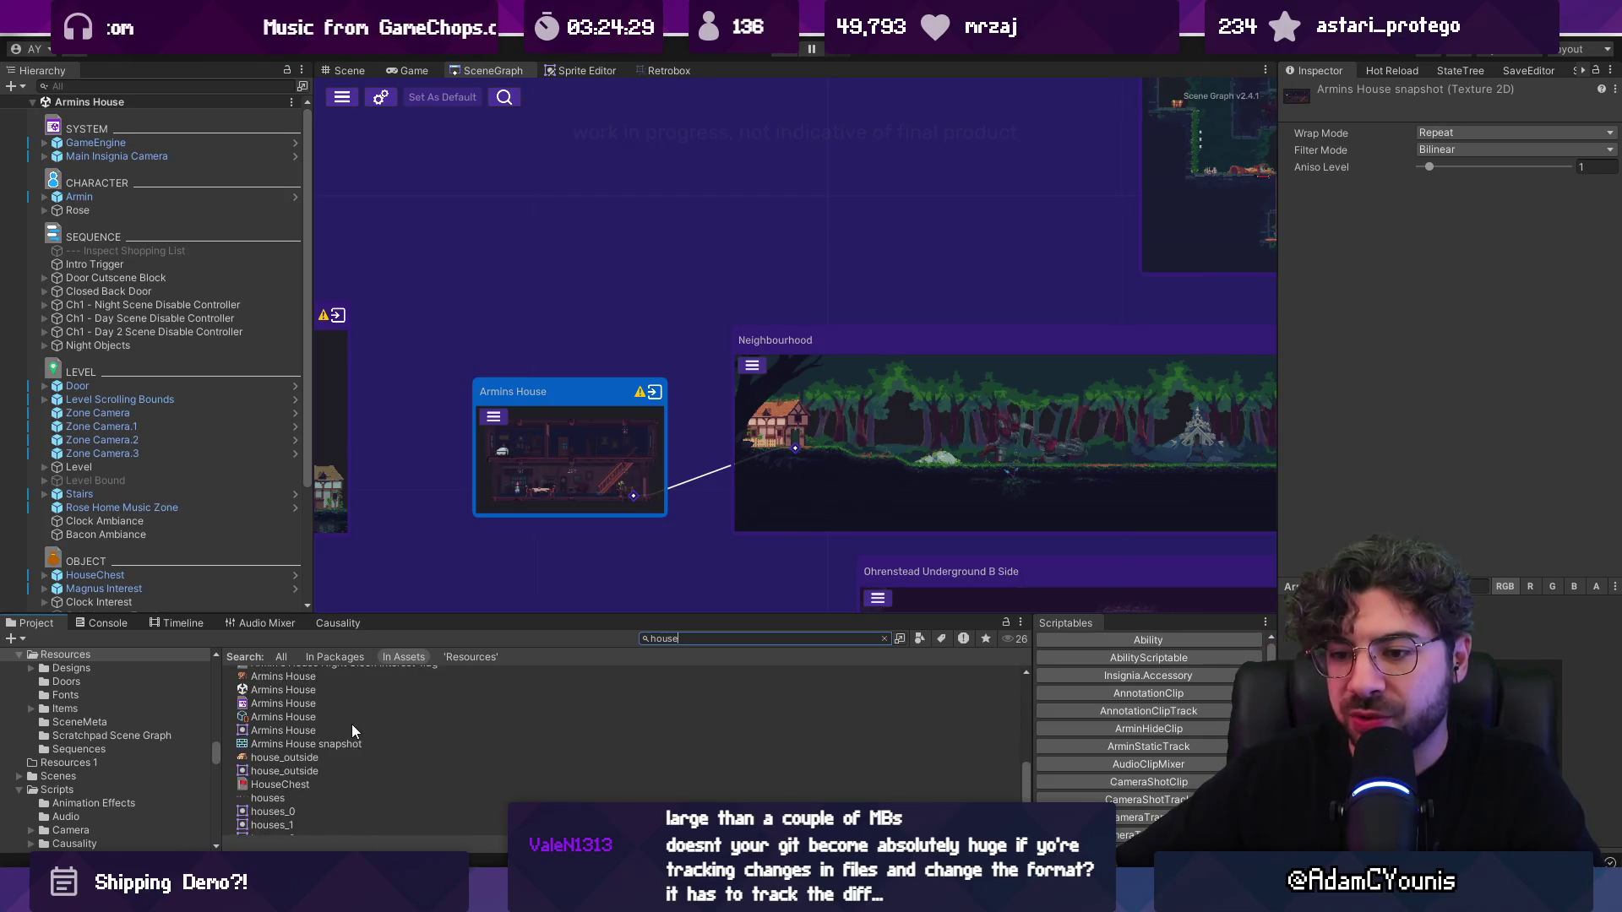
pyautogui.click(352, 744)
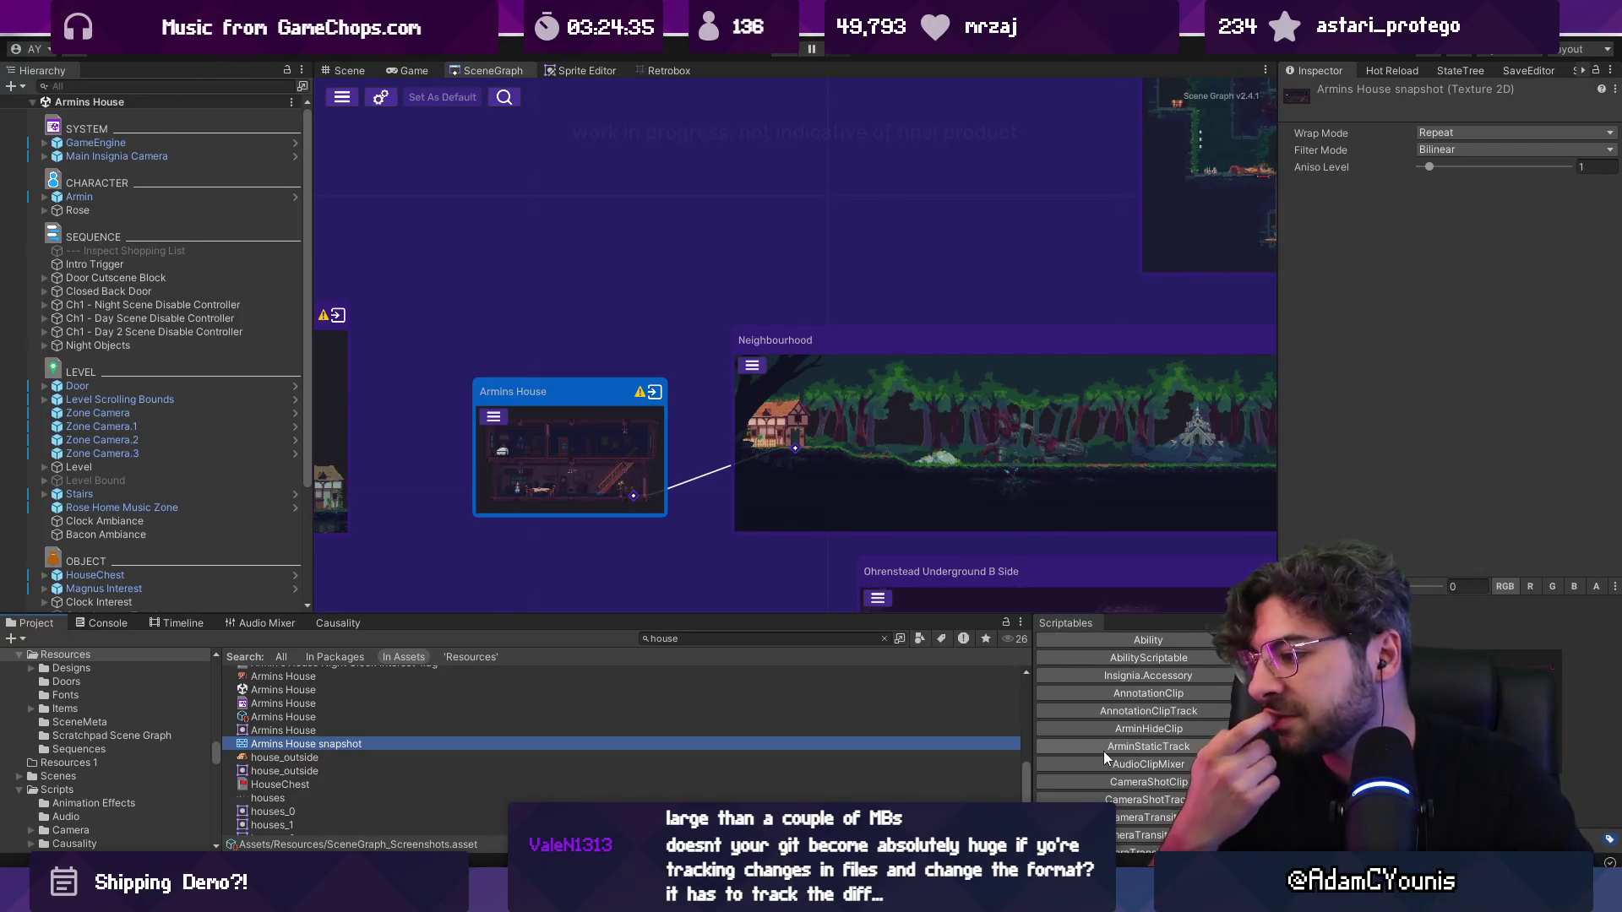
pyautogui.click(346, 720)
pyautogui.click(363, 742)
pyautogui.rightClick(623, 473)
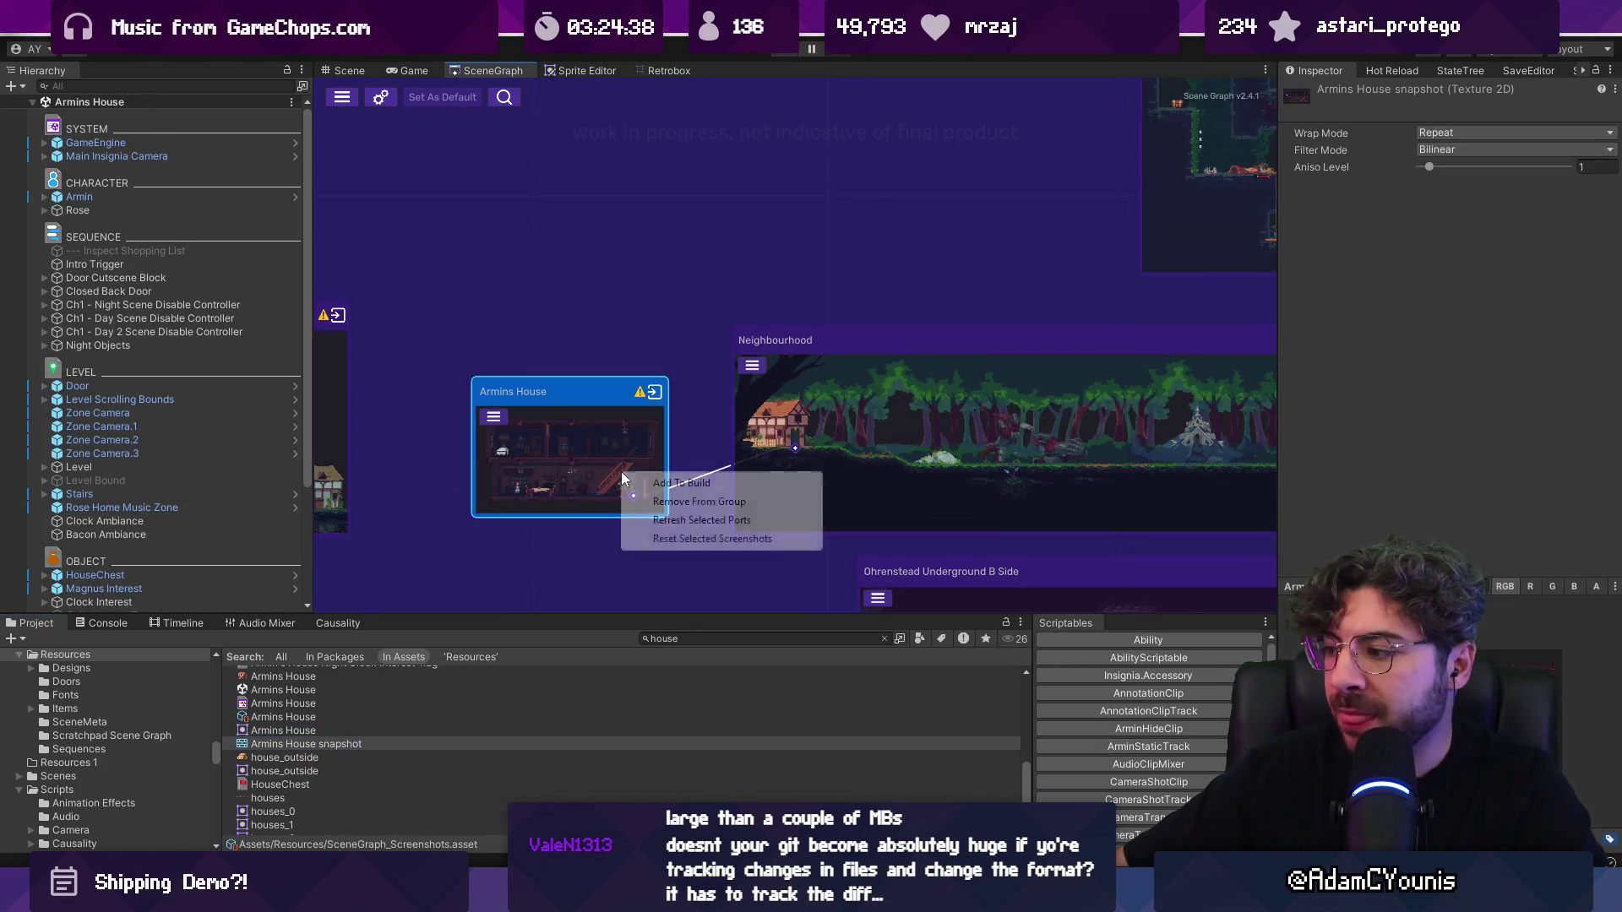
pyautogui.click(670, 539)
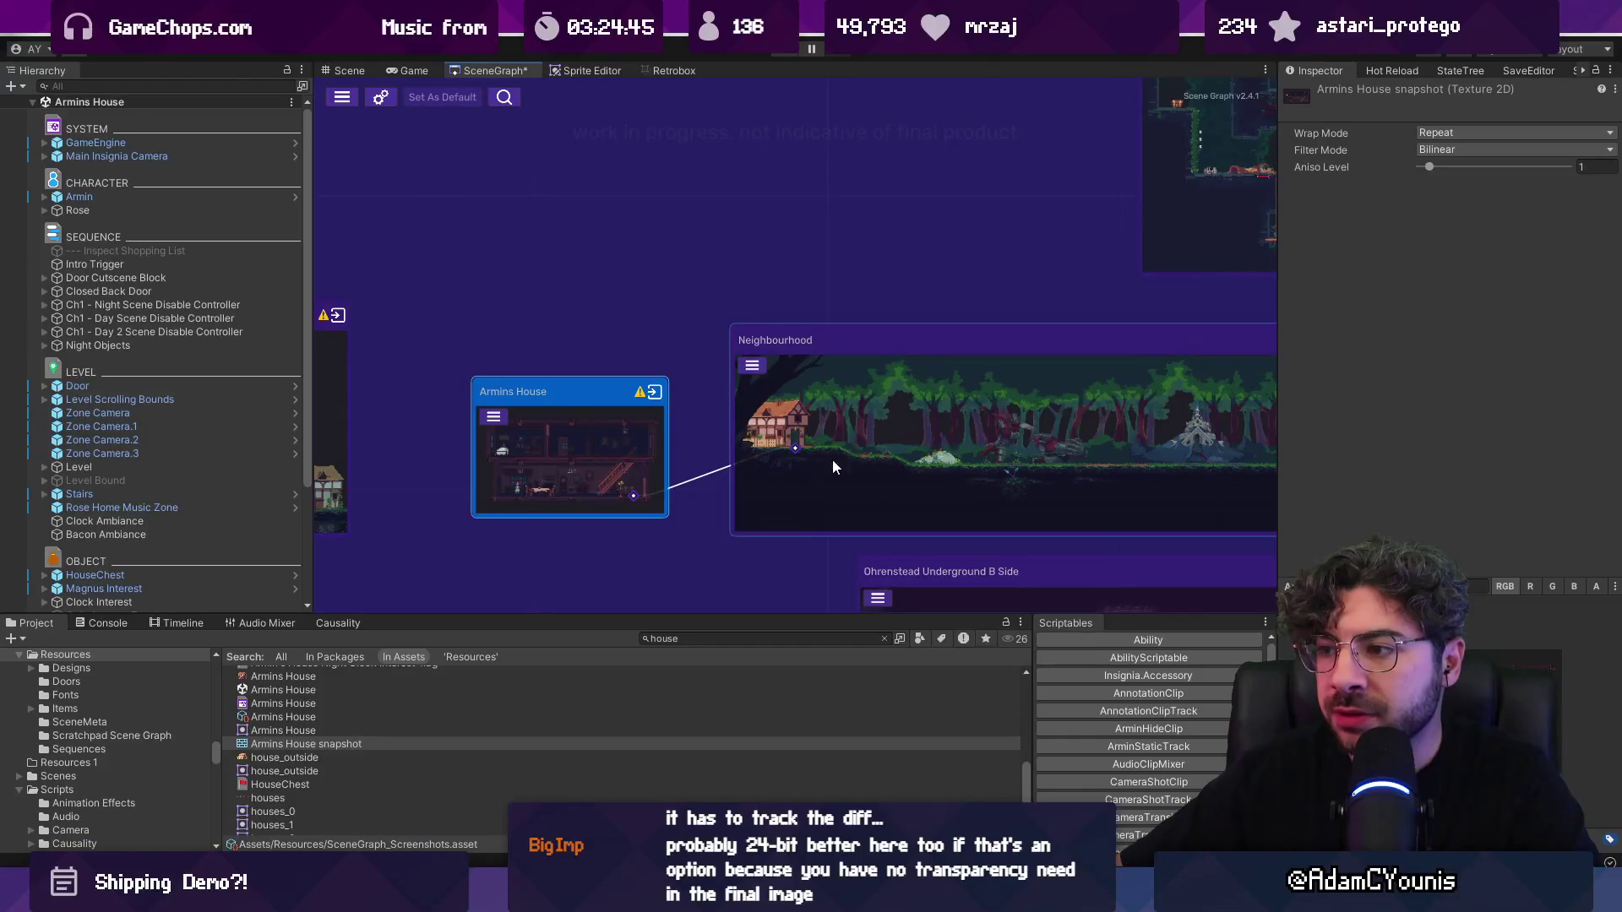
# Step: Reselect the Armins House snapshot asset and save the regenerated graph with Ctrl+S
pyautogui.scroll(3, 946, 439)
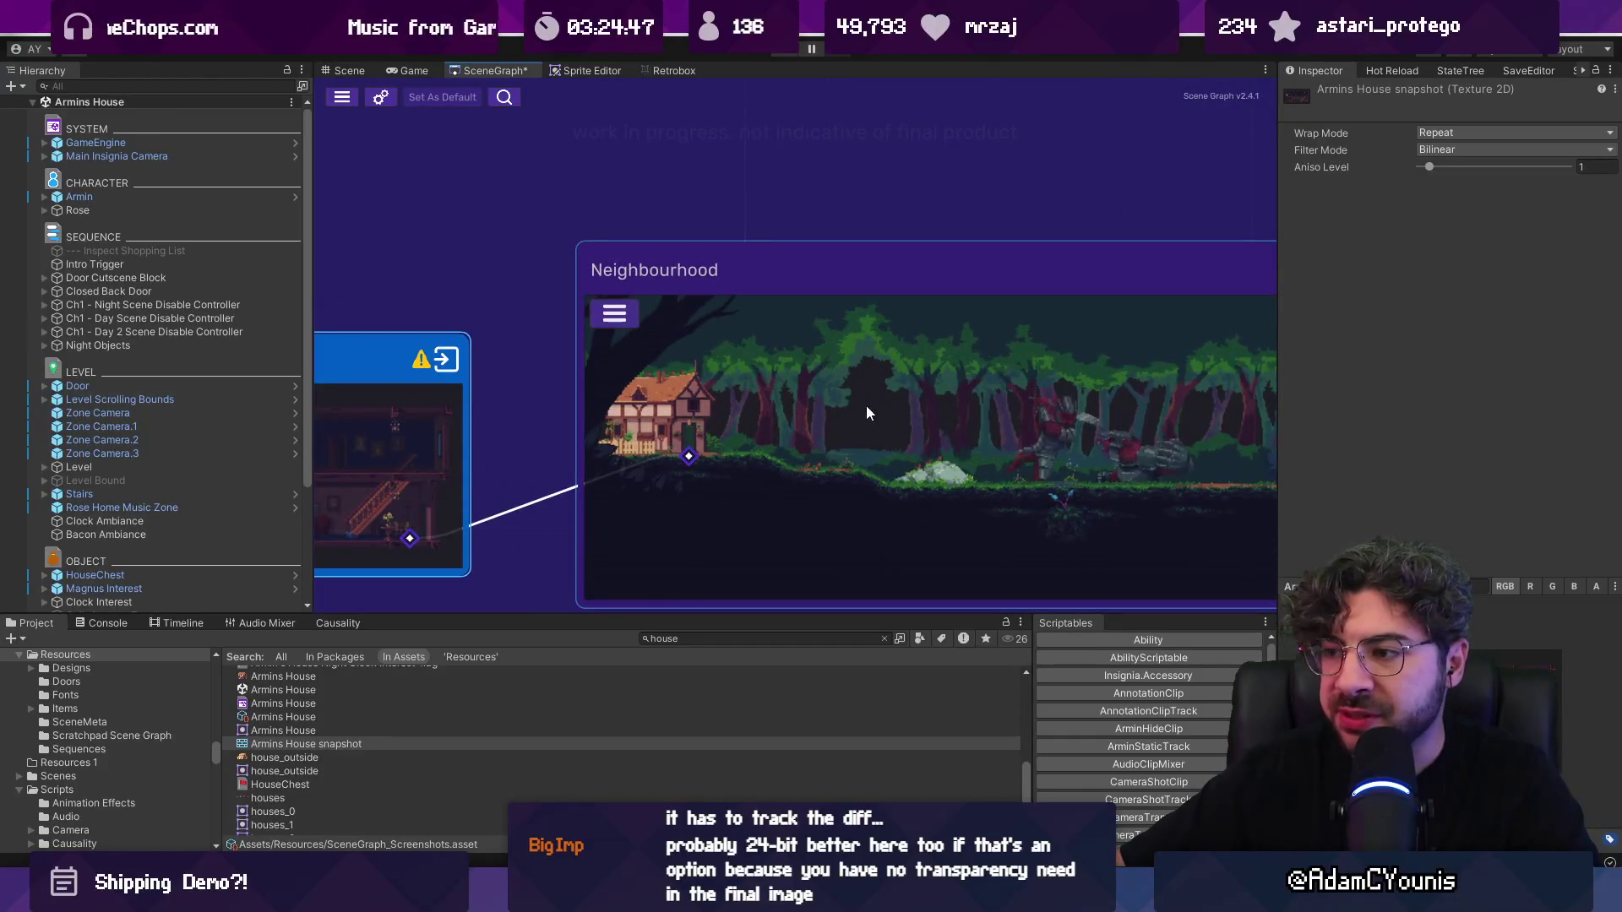
pyautogui.scroll(-5, 866, 414)
pyautogui.scroll(3, 679, 431)
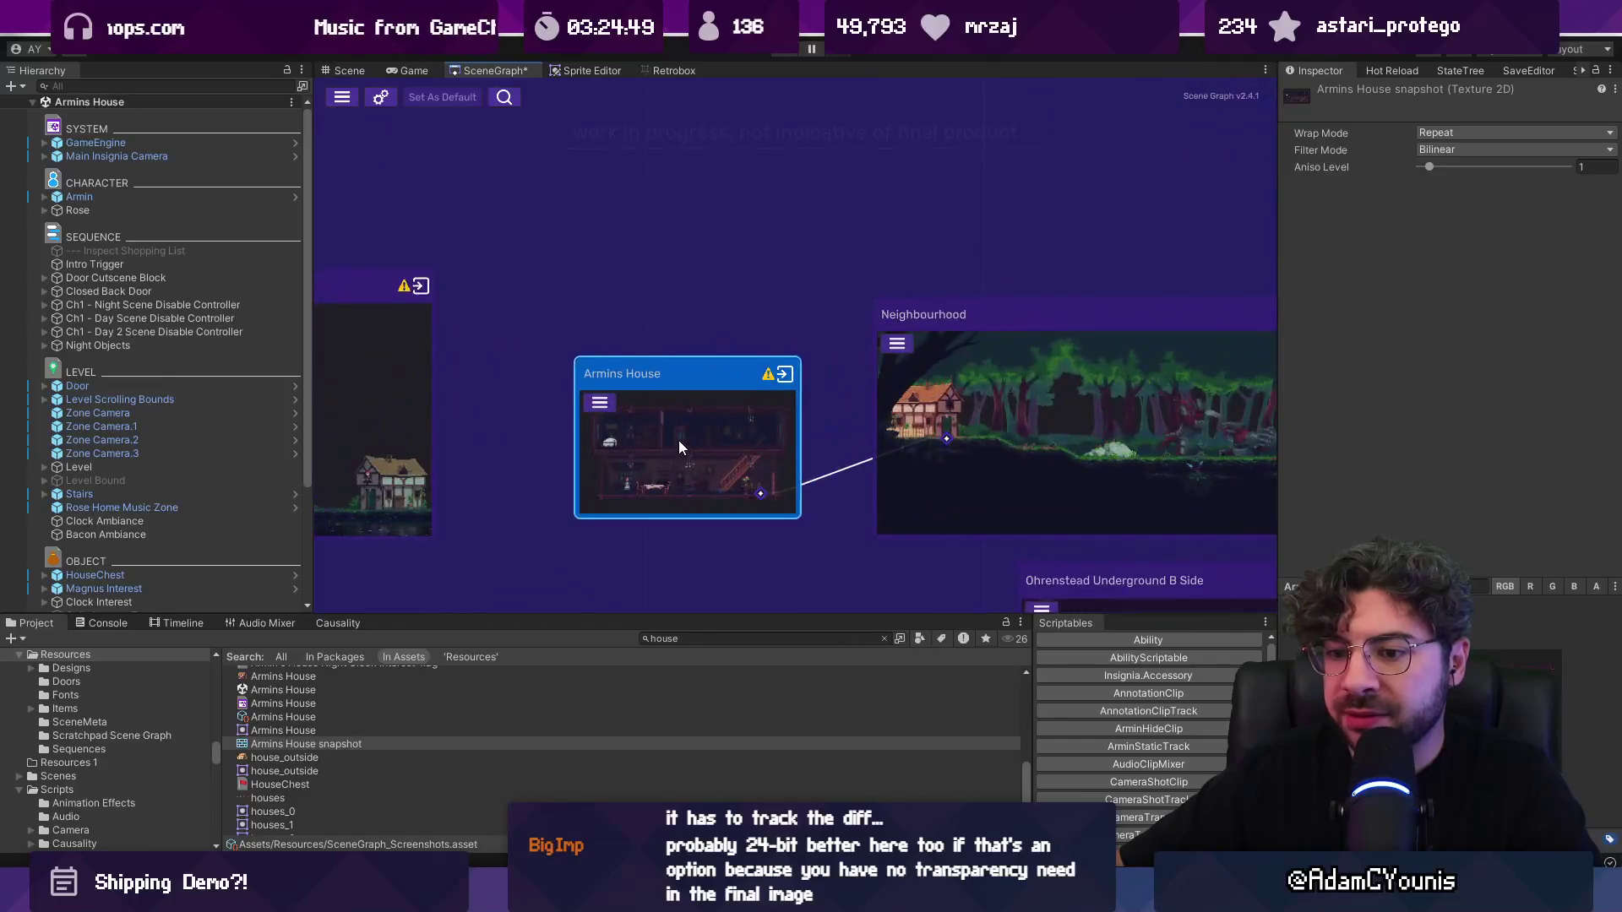
pyautogui.scroll(2, 679, 448)
pyautogui.click(338, 741)
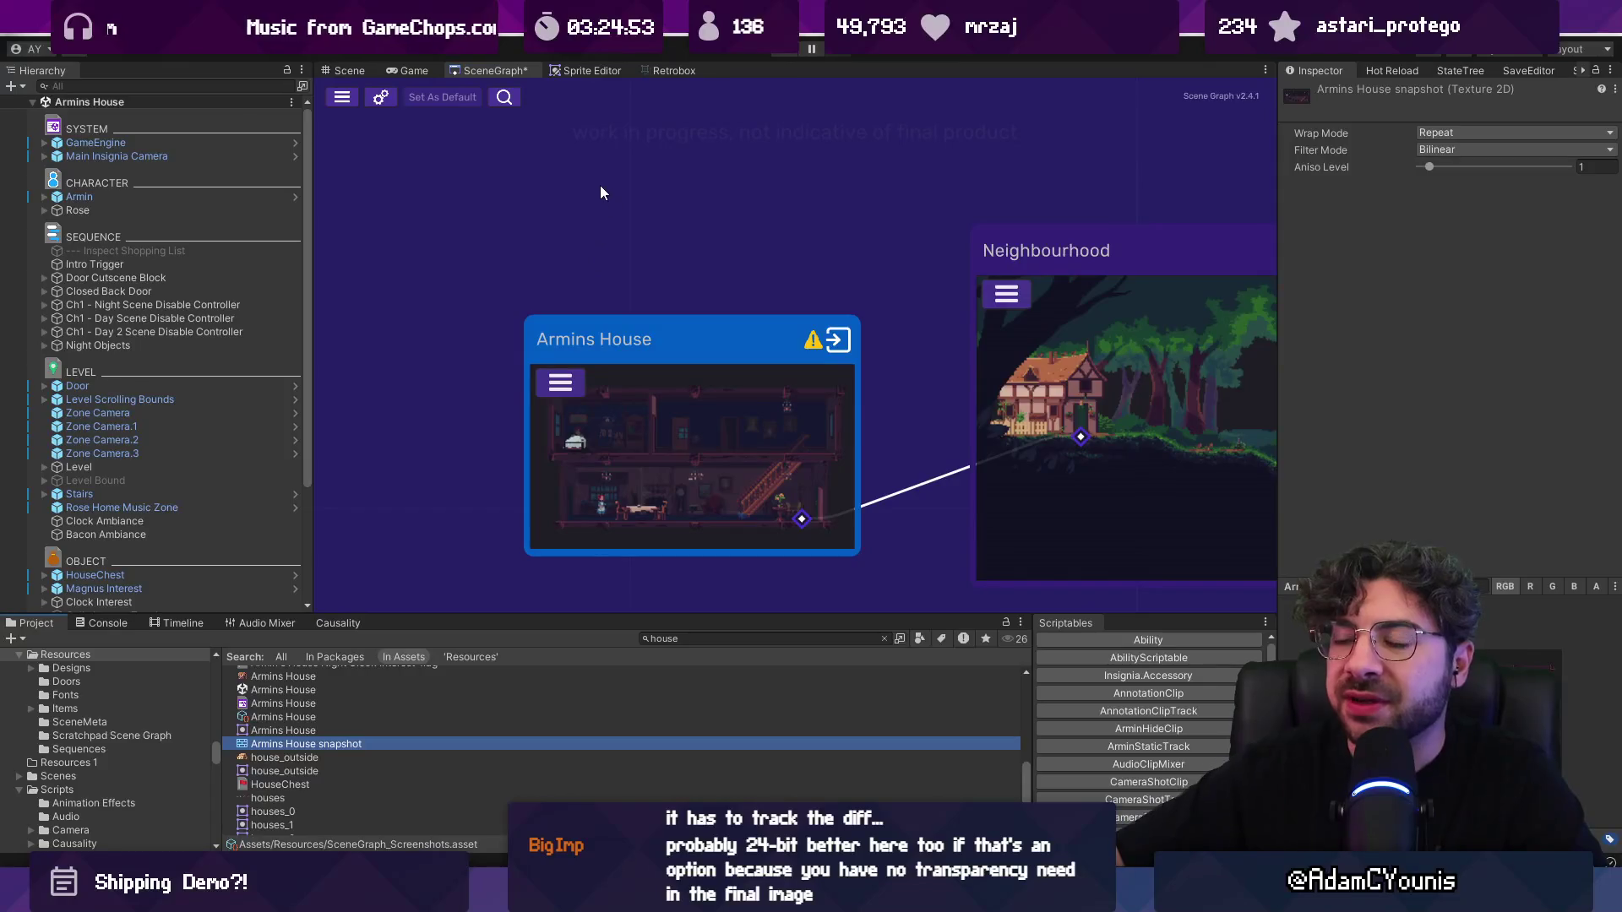
pyautogui.hotkey('ctrl', 's')
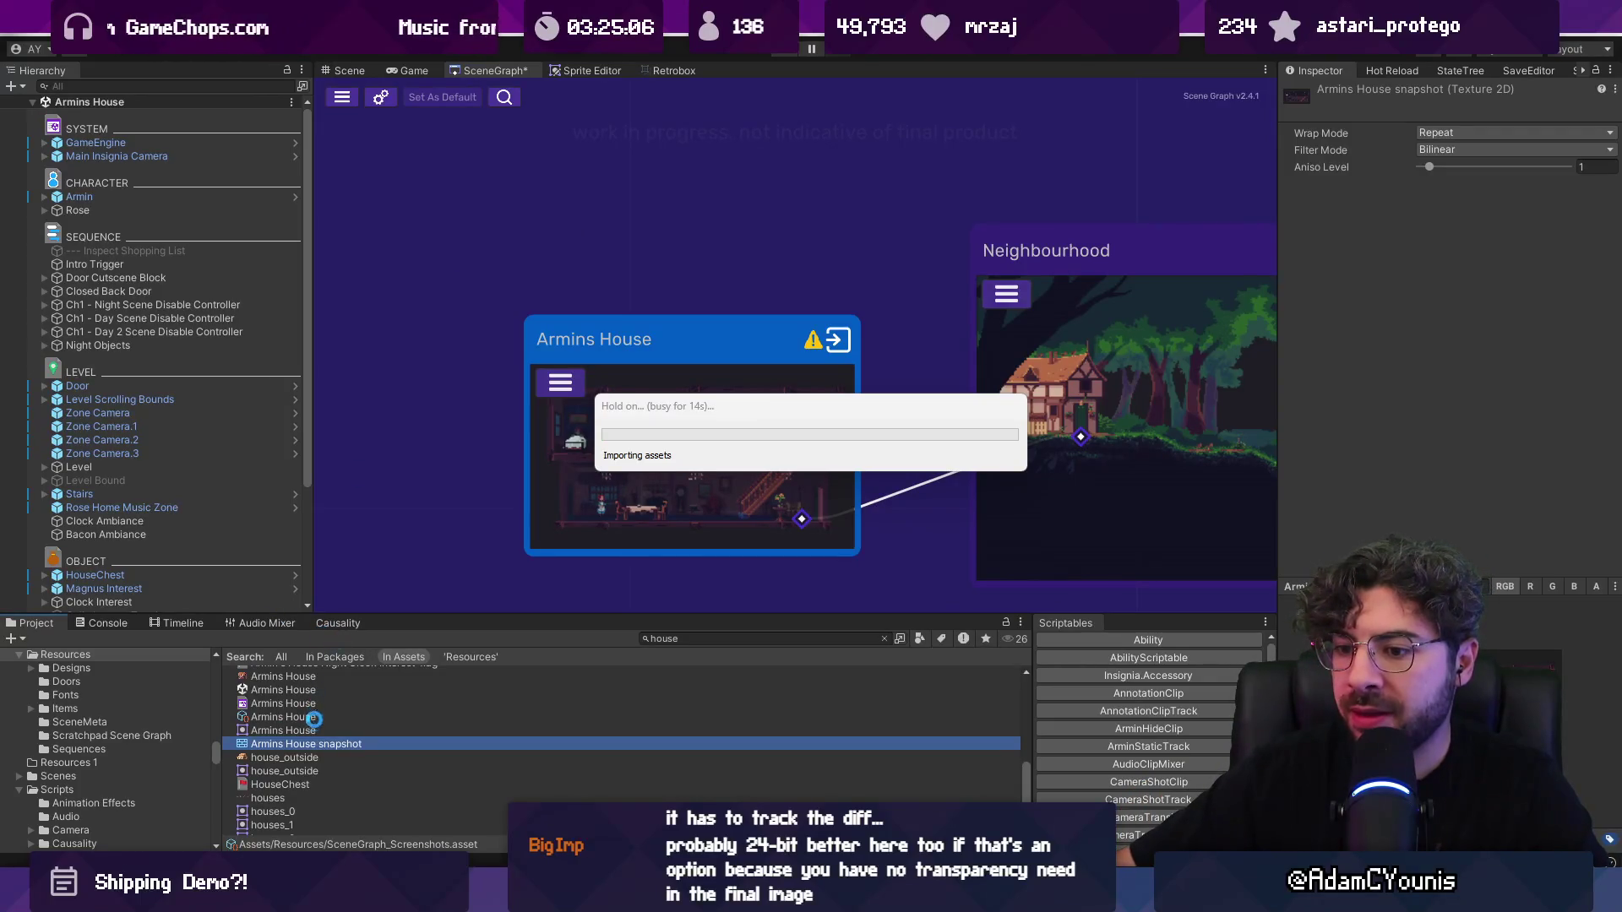
# Step: Clear the 'house' search to show all Resources and enlarge the asset list
pyautogui.click(312, 745)
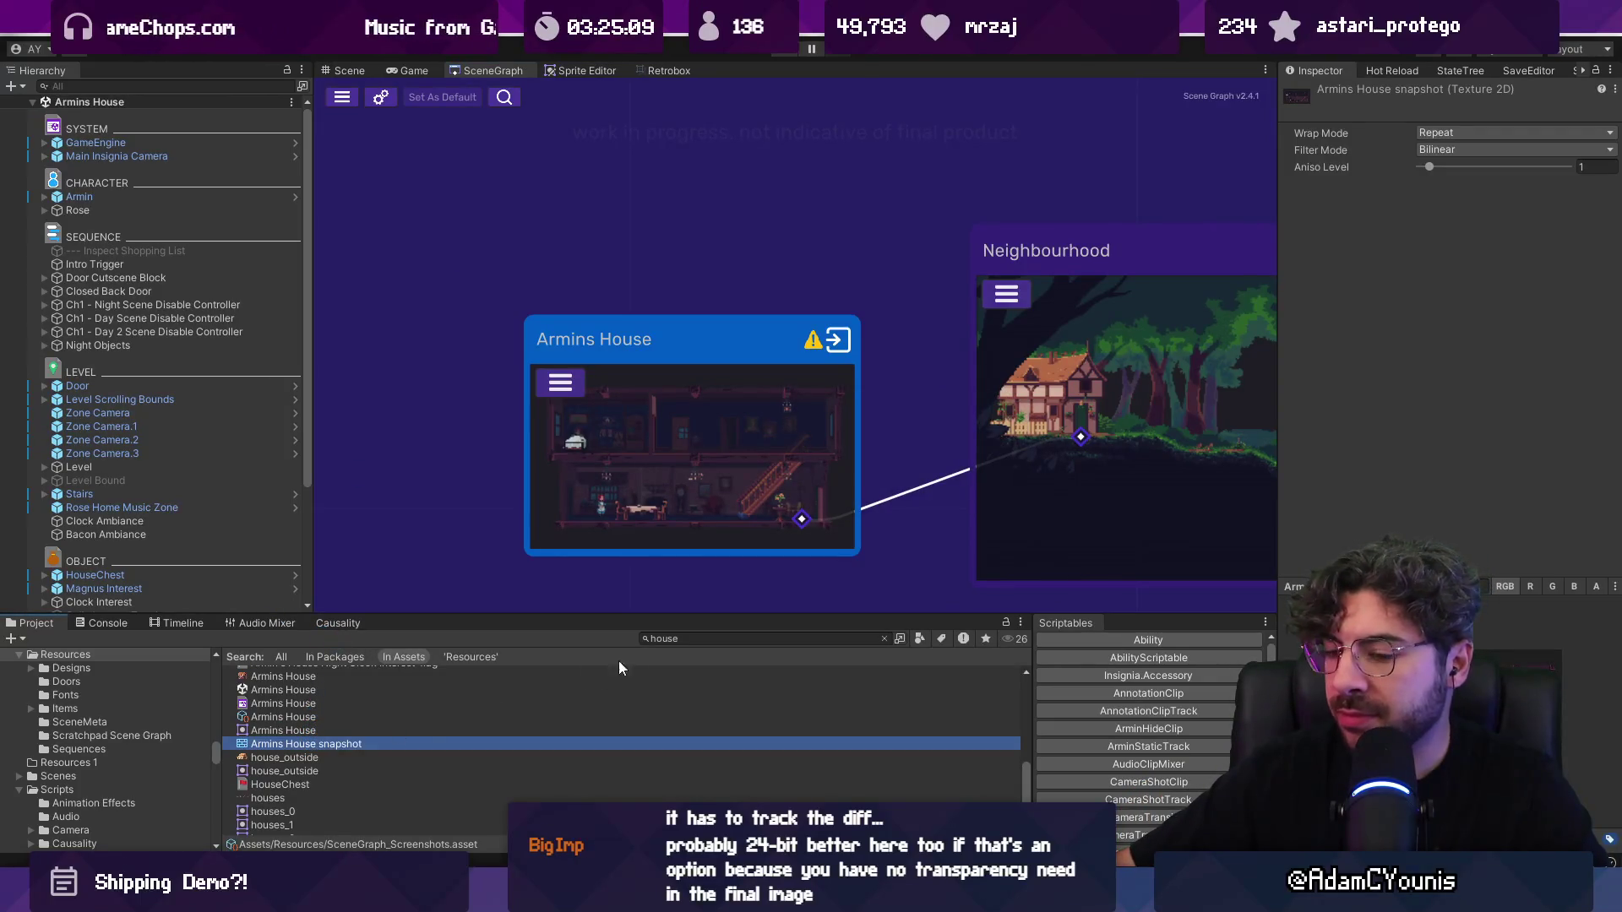
pyautogui.click(883, 639)
pyautogui.moveTo(422, 615); pyautogui.dragTo(422, 517)
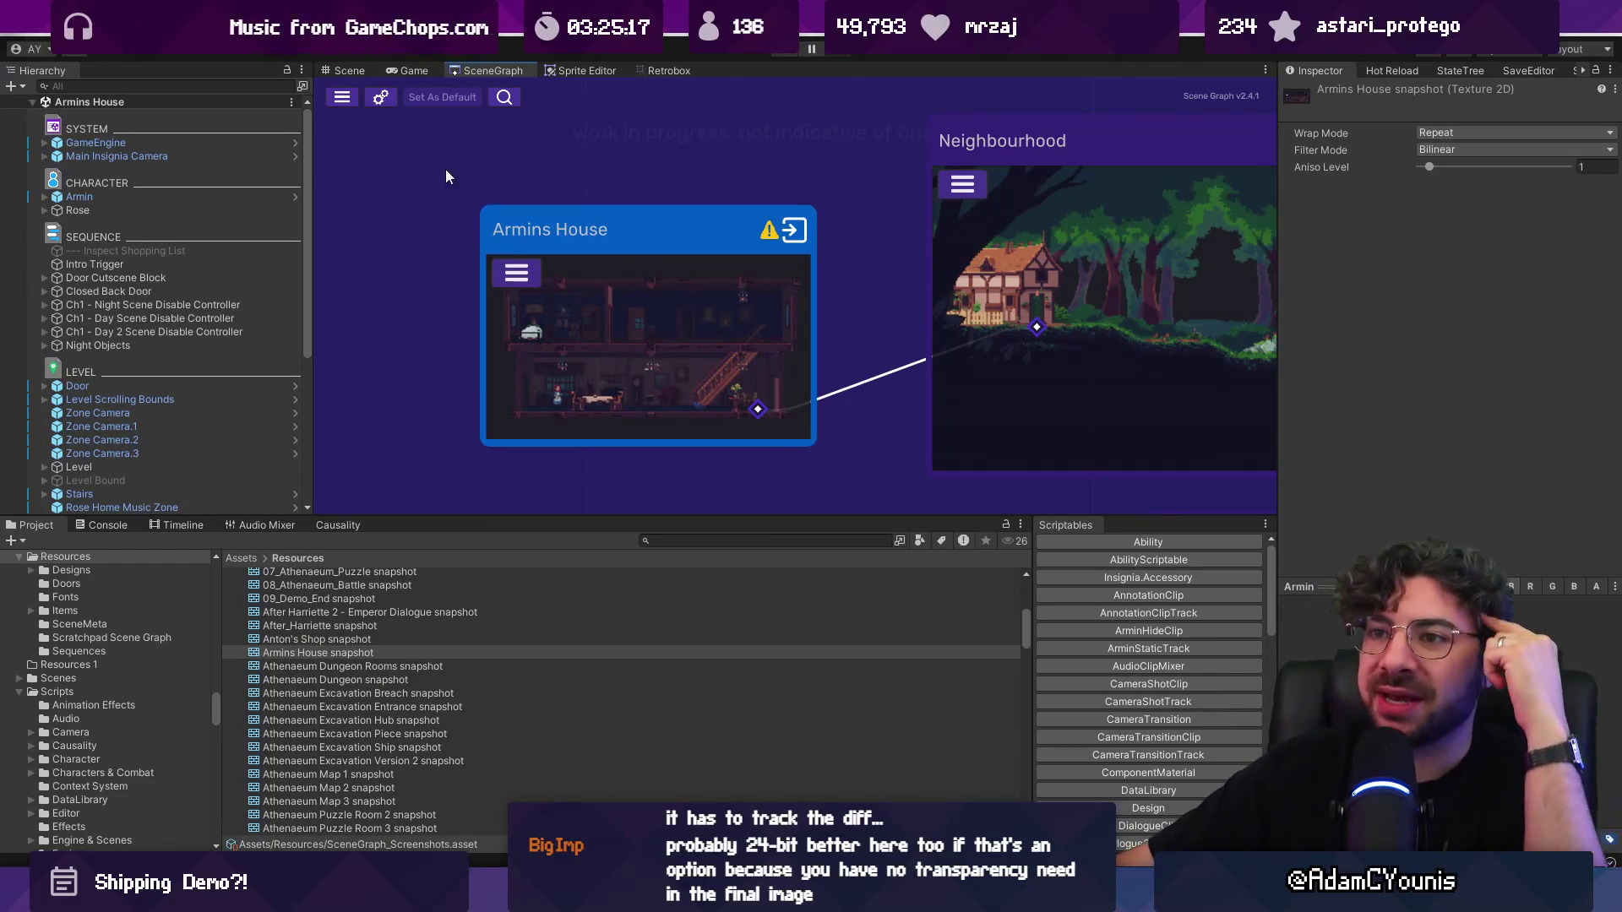
# Step: In Scene Graph project settings, set snapshot compression to RGBA Half after briefly applying RGB24
pyautogui.click(380, 97)
pyautogui.click(605, 519)
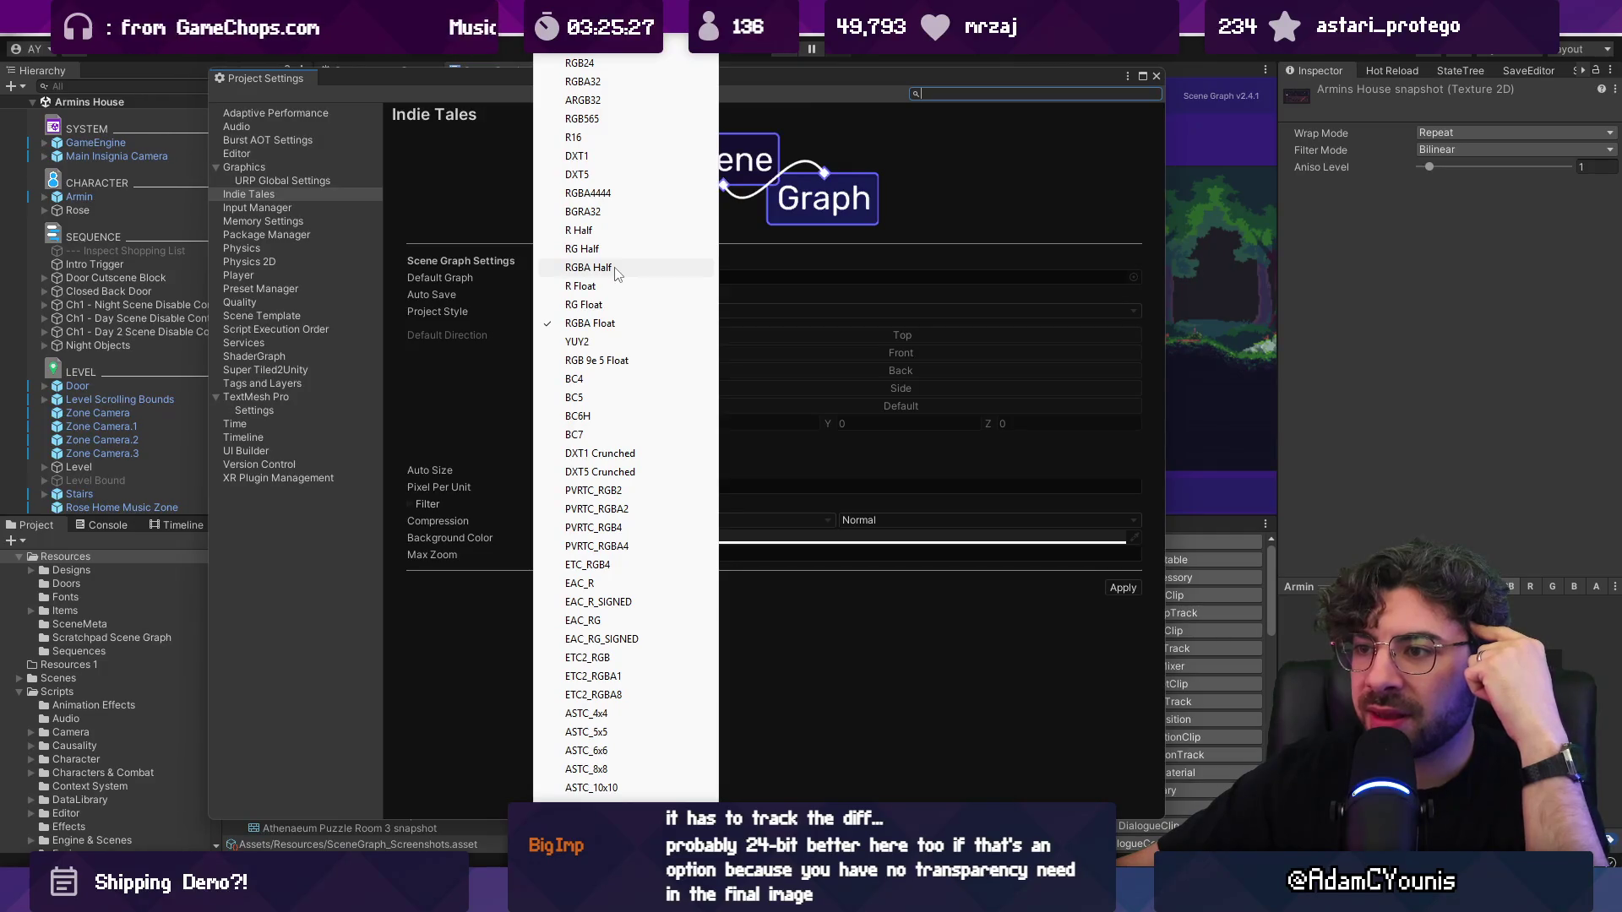
pyautogui.click(629, 64)
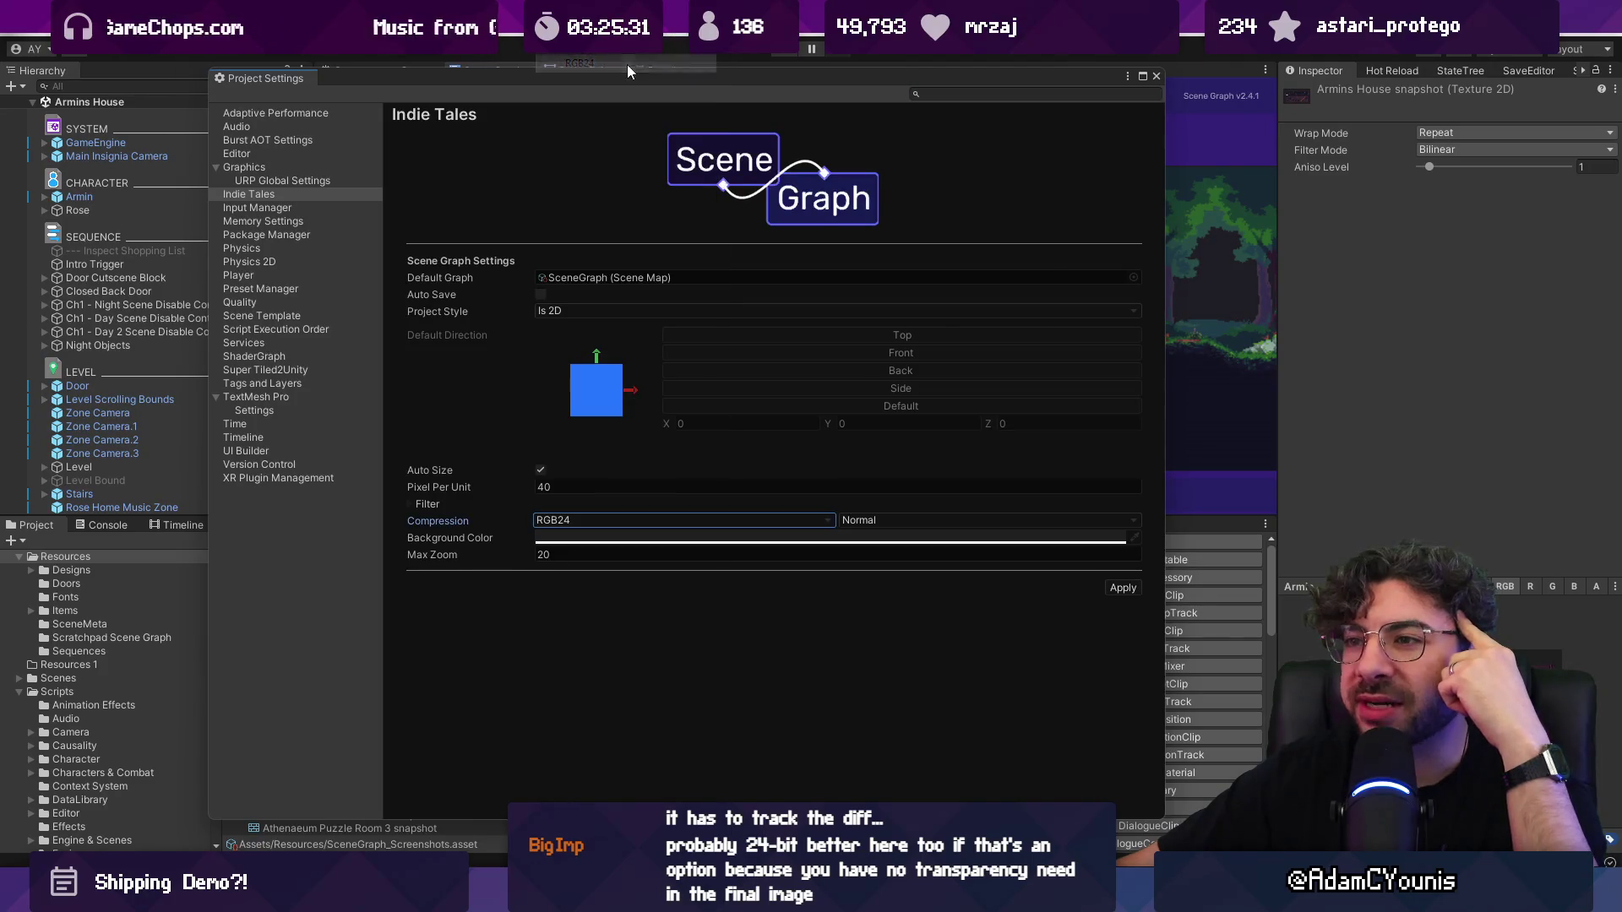
pyautogui.click(1115, 591)
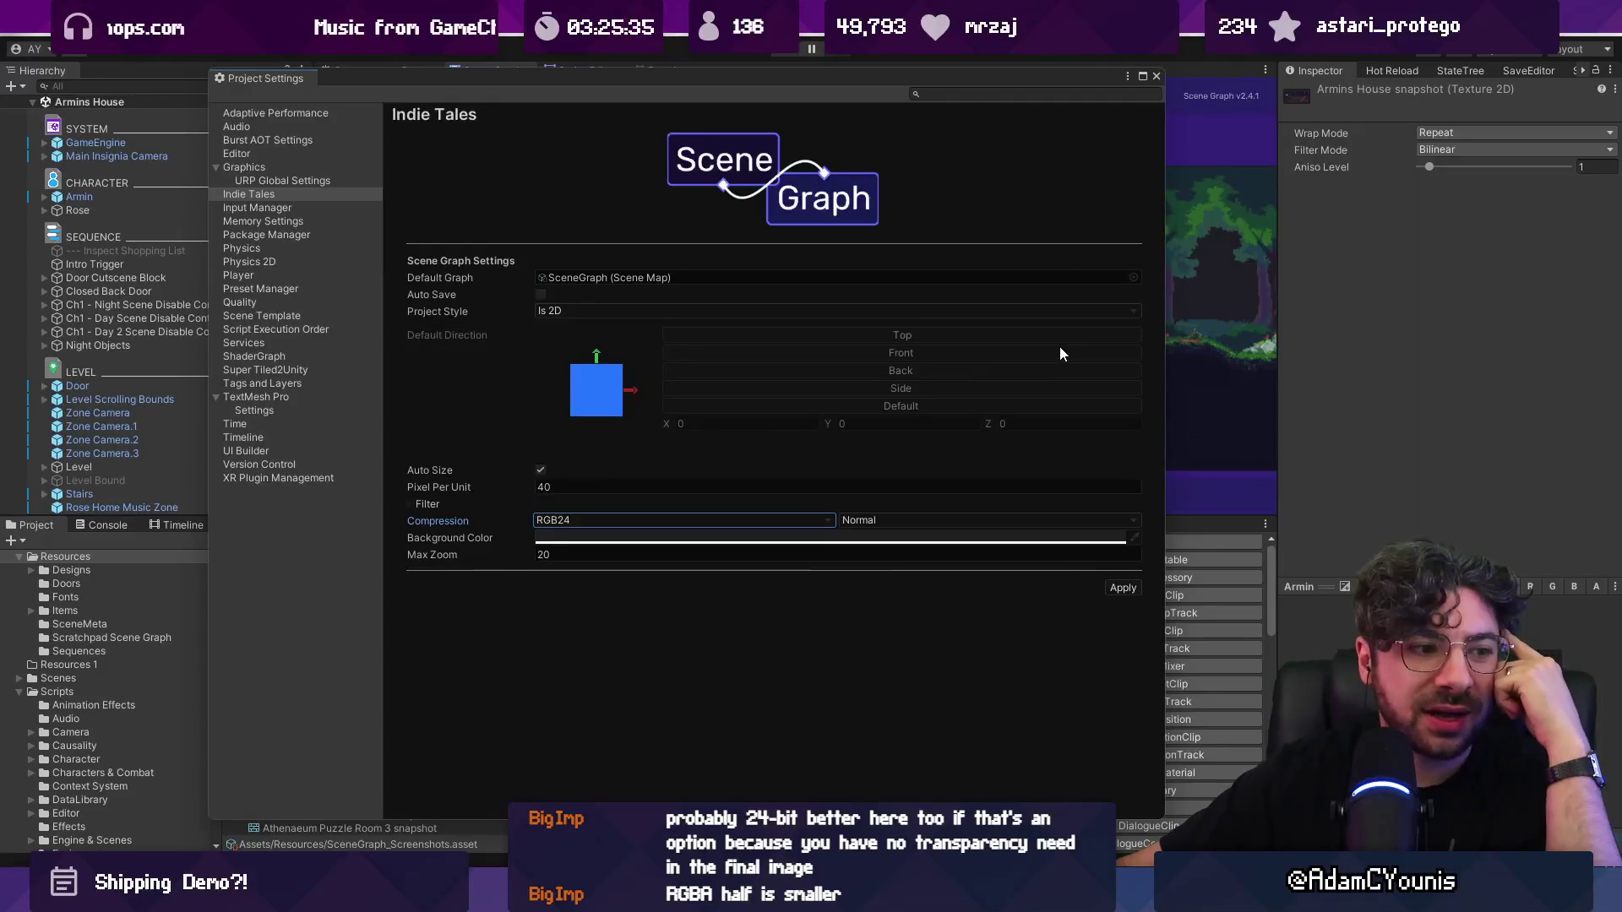
pyautogui.click(642, 518)
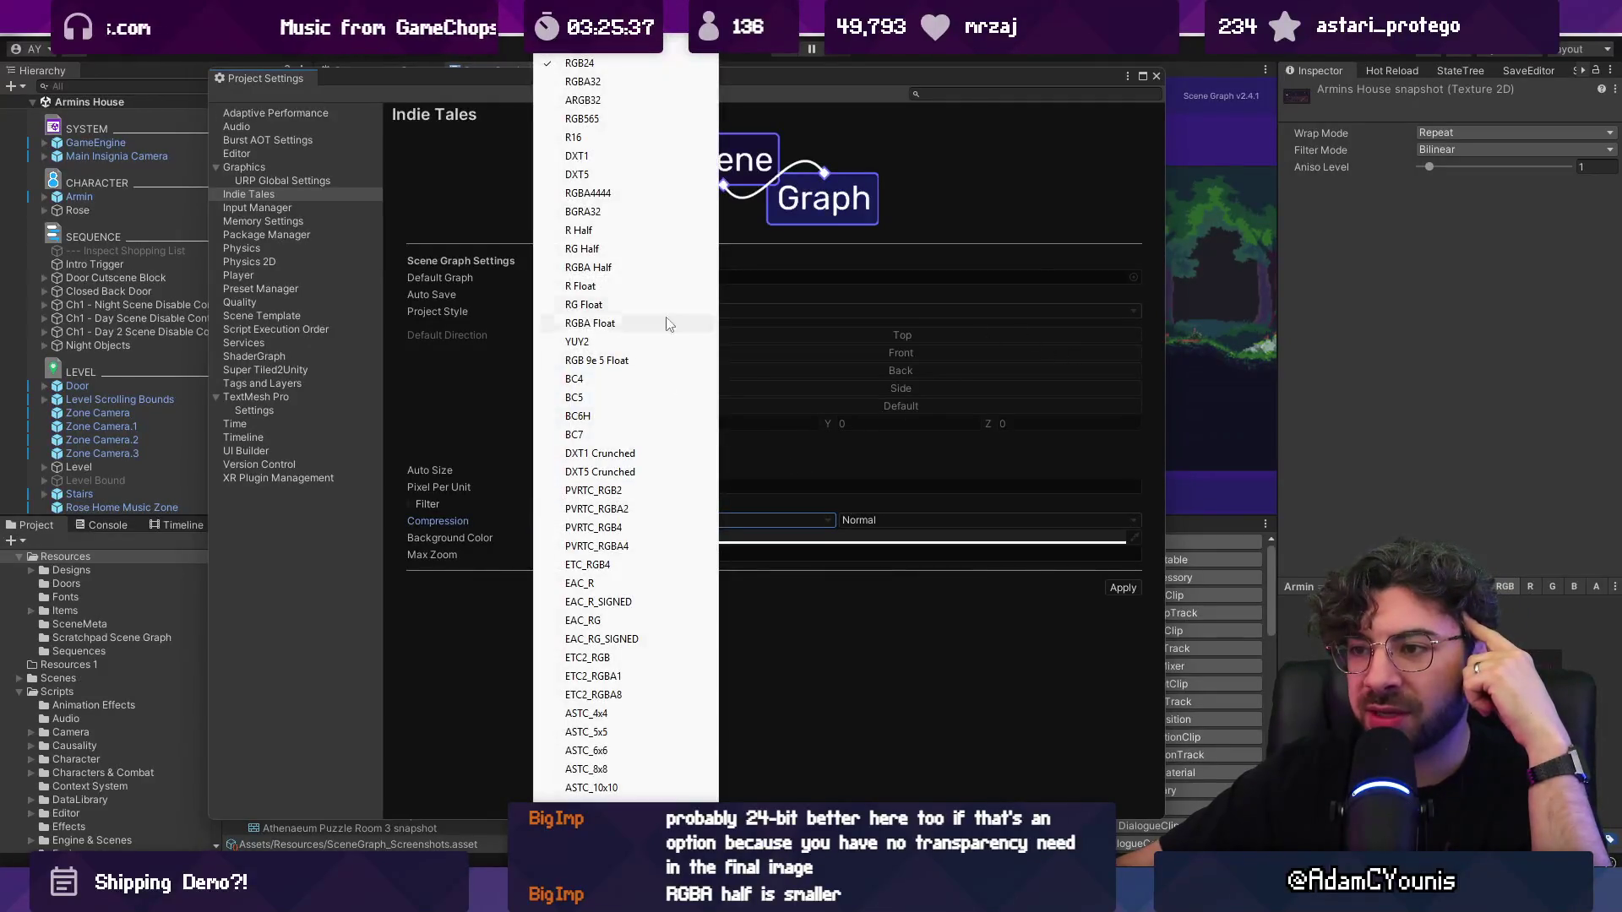
pyautogui.click(644, 267)
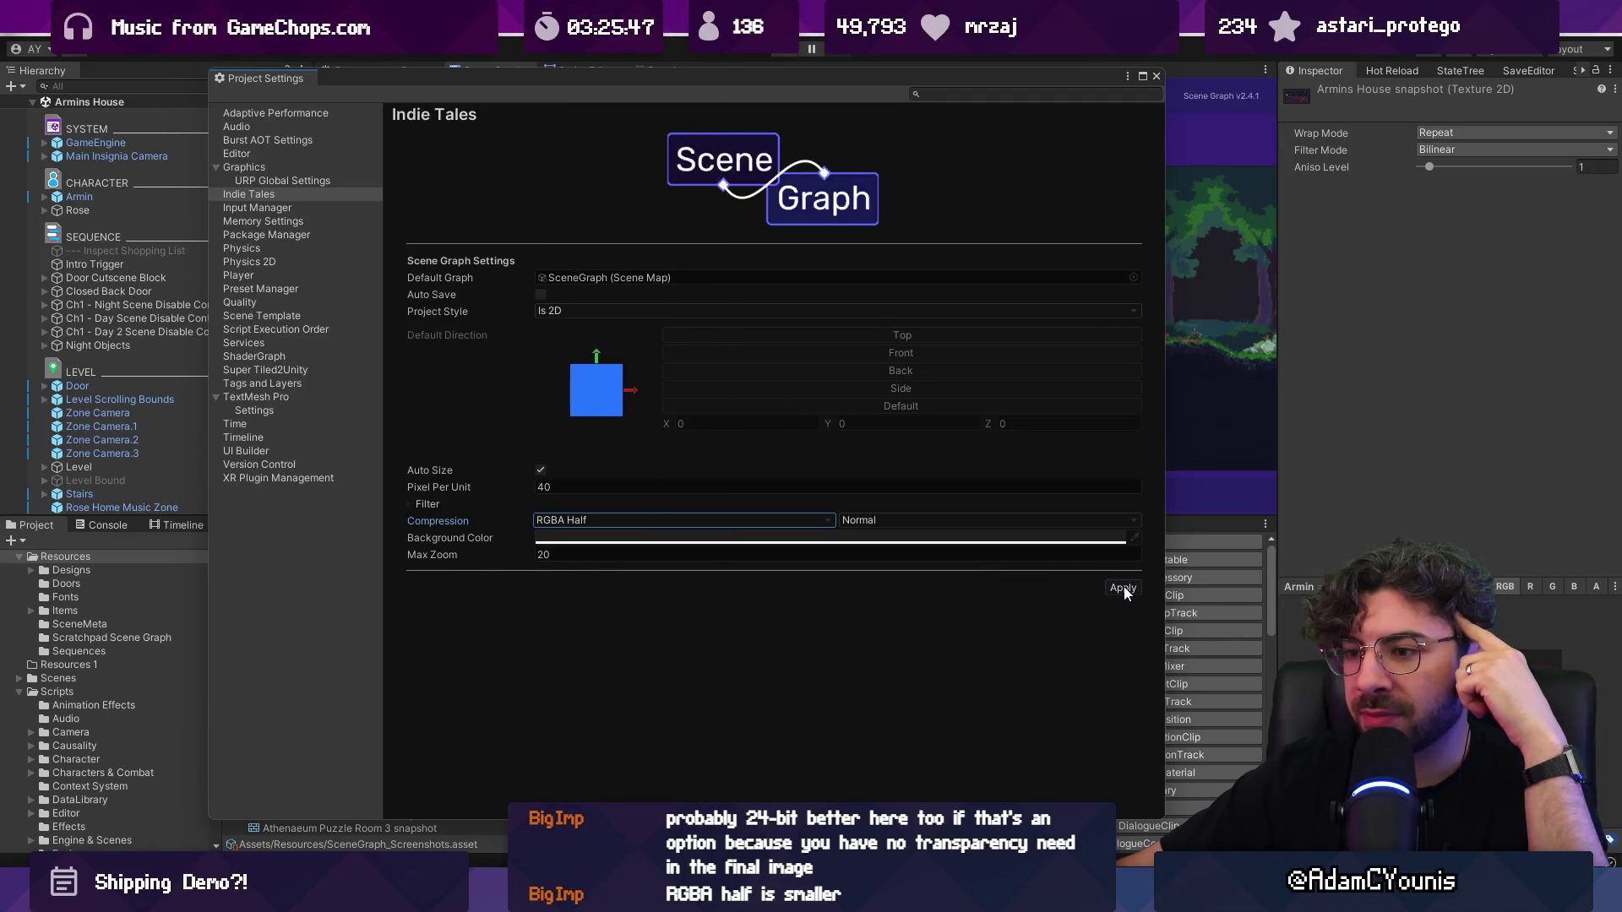
pyautogui.click(1157, 76)
# Step: Reset the Armins House node's screenshot and save the graph
pyautogui.rightClick(641, 335)
pyautogui.click(710, 401)
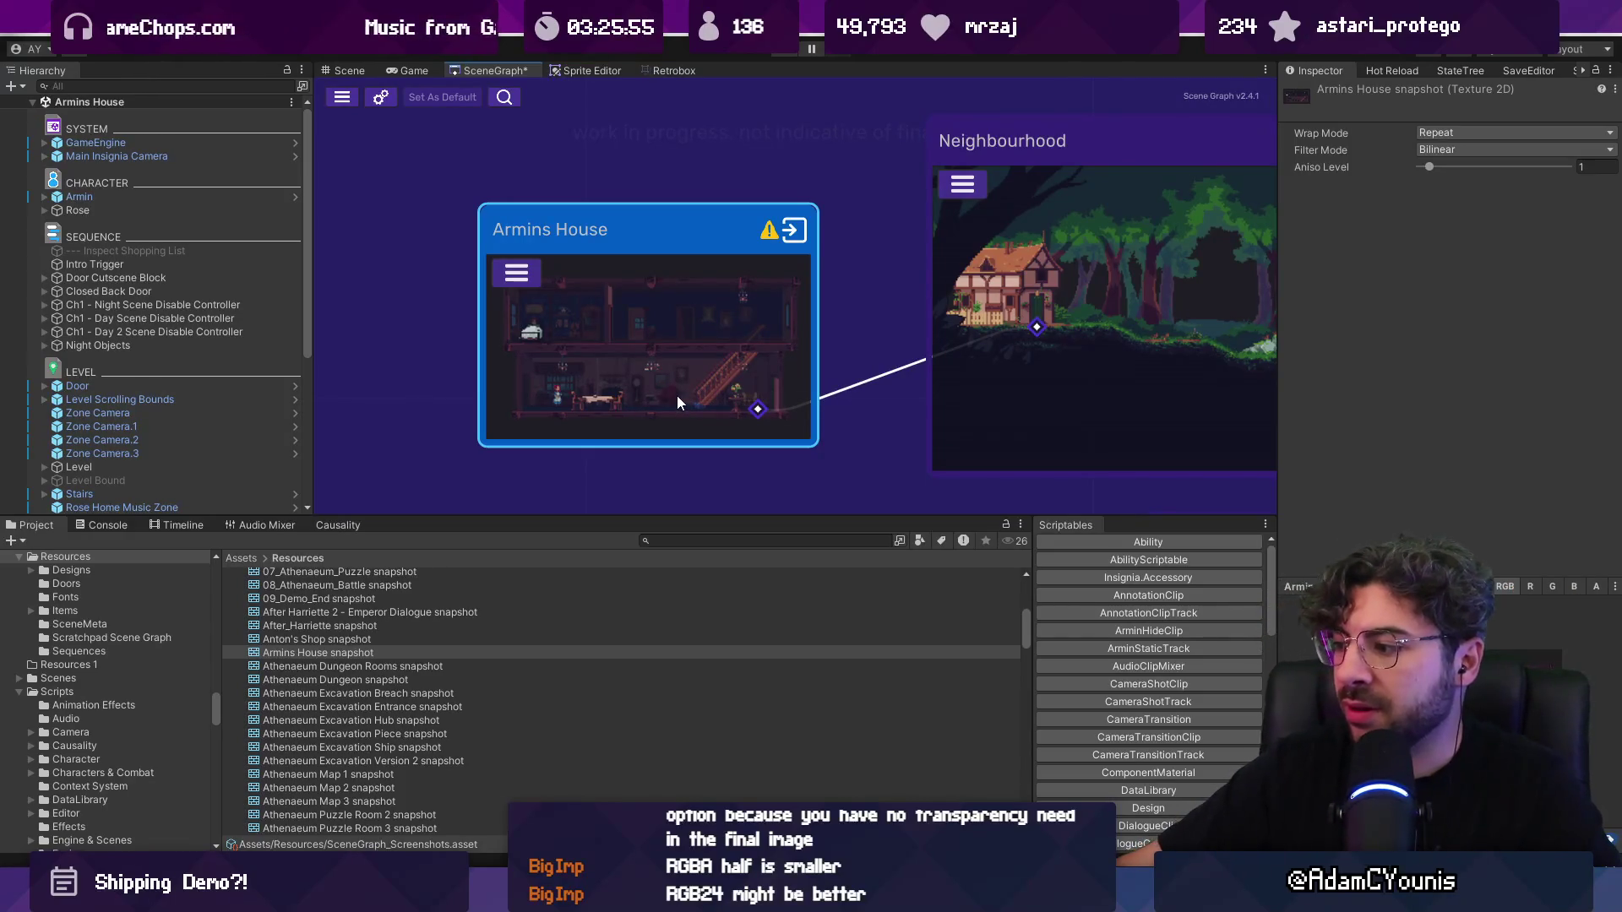
pyautogui.hotkey('ctrl', 's')
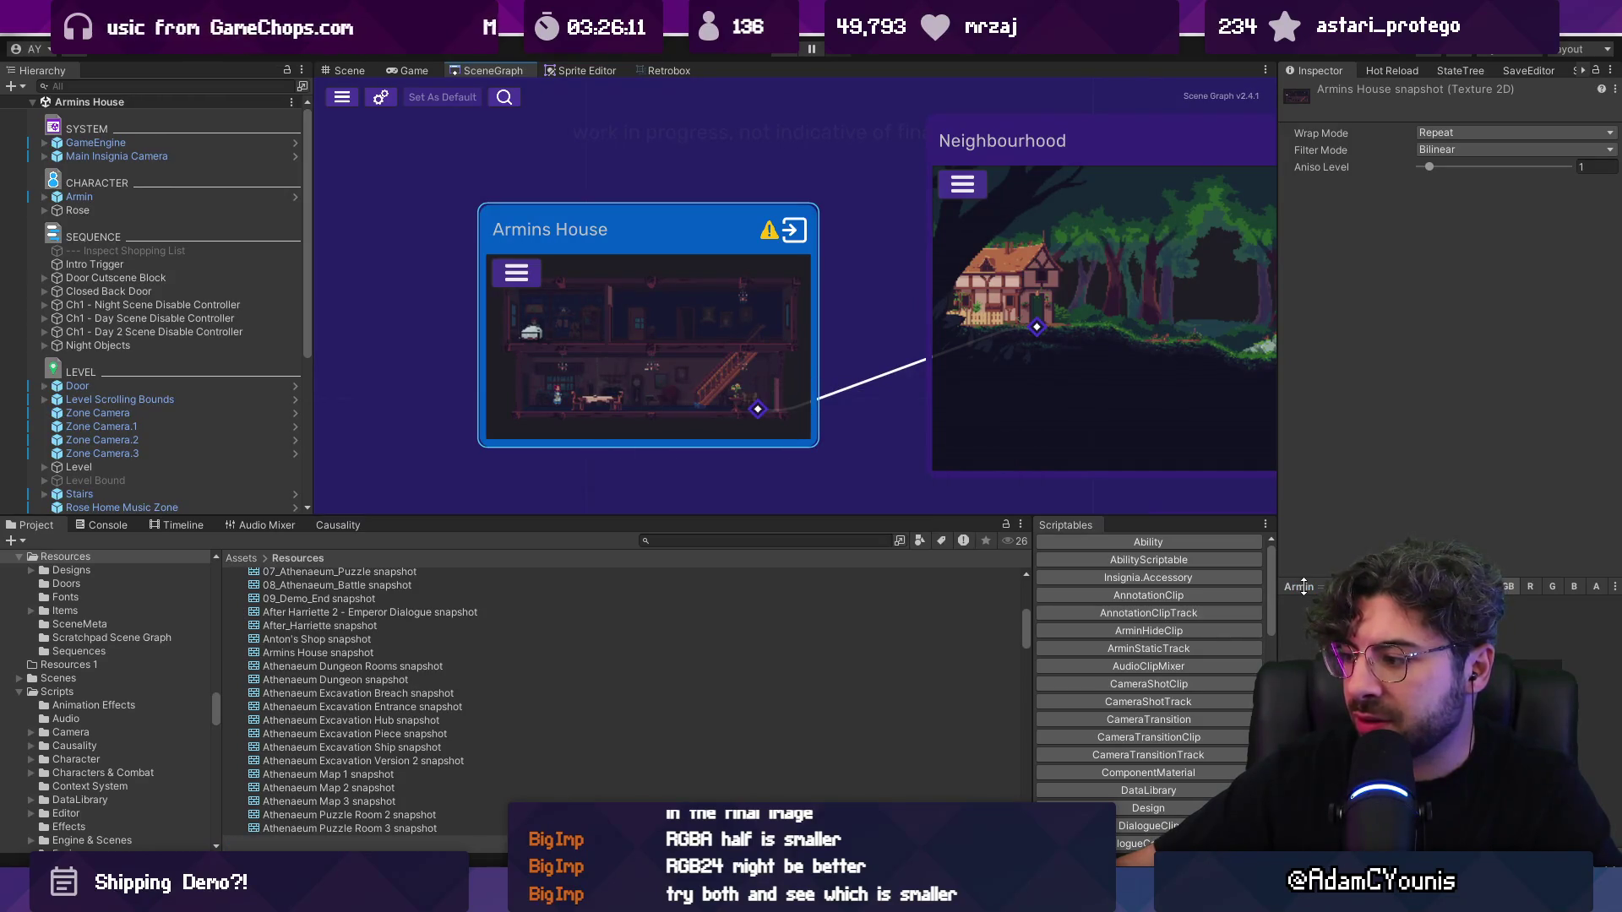
# Step: Dock the Inspector beside the Hierarchy and open the Armins House scene
pyautogui.moveTo(1319, 71)
pyautogui.mouseDown()
pyautogui.moveTo(1140, 72)
pyautogui.moveTo(277, 156)
pyautogui.moveTo(207, 142)
pyautogui.mouseUp()
pyautogui.moveTo(178, 210); pyautogui.dragTo(124, 70)
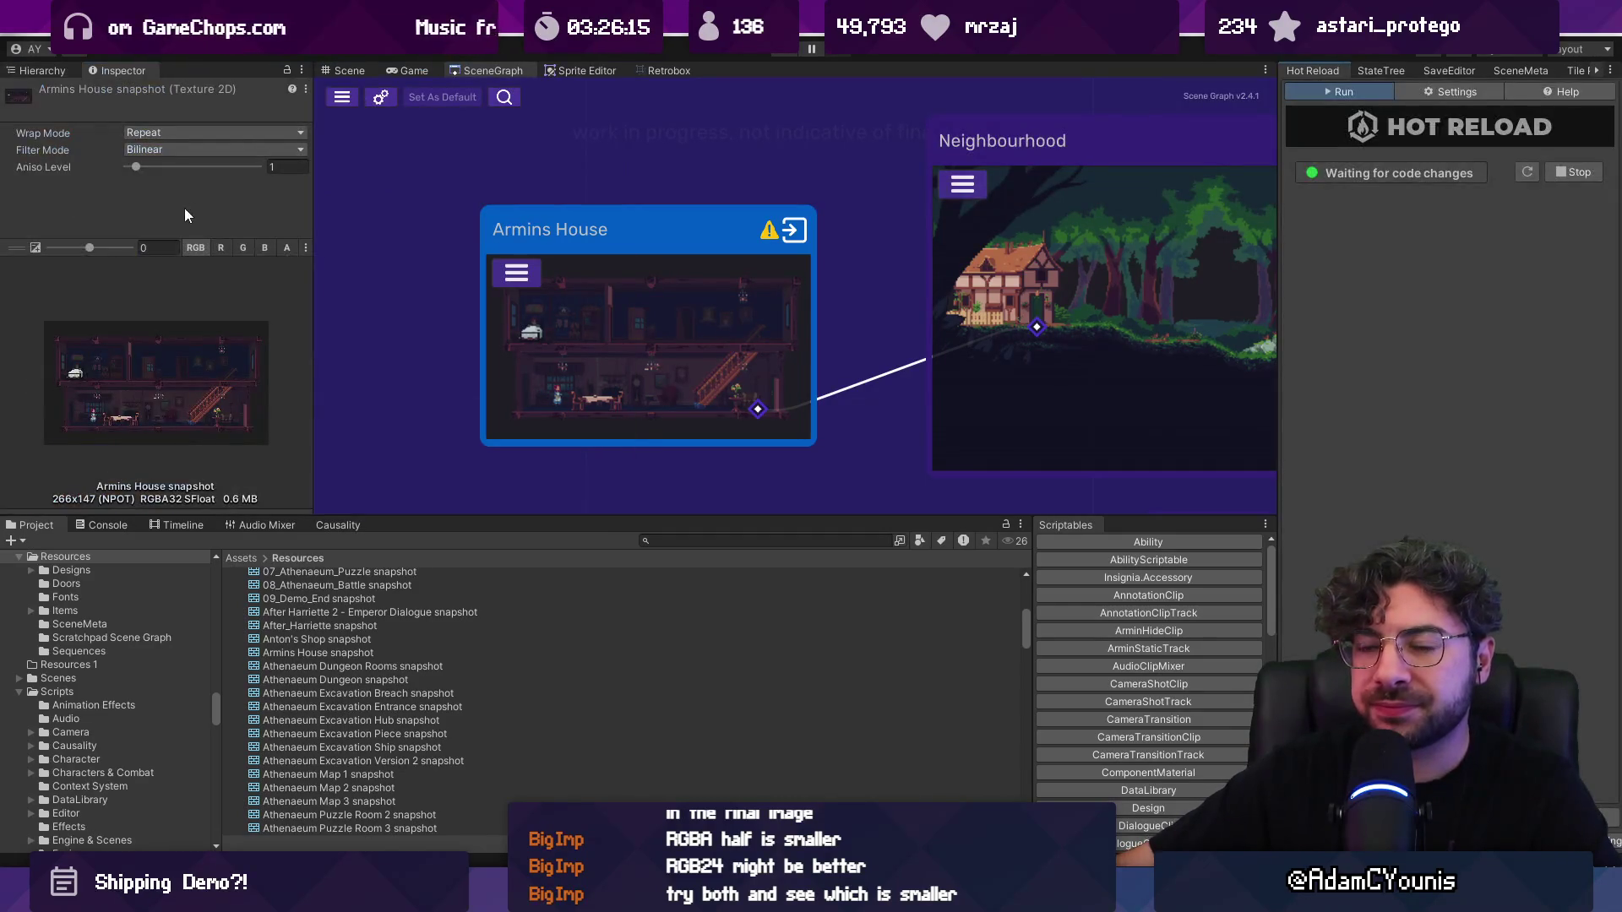
pyautogui.doubleClick(566, 372)
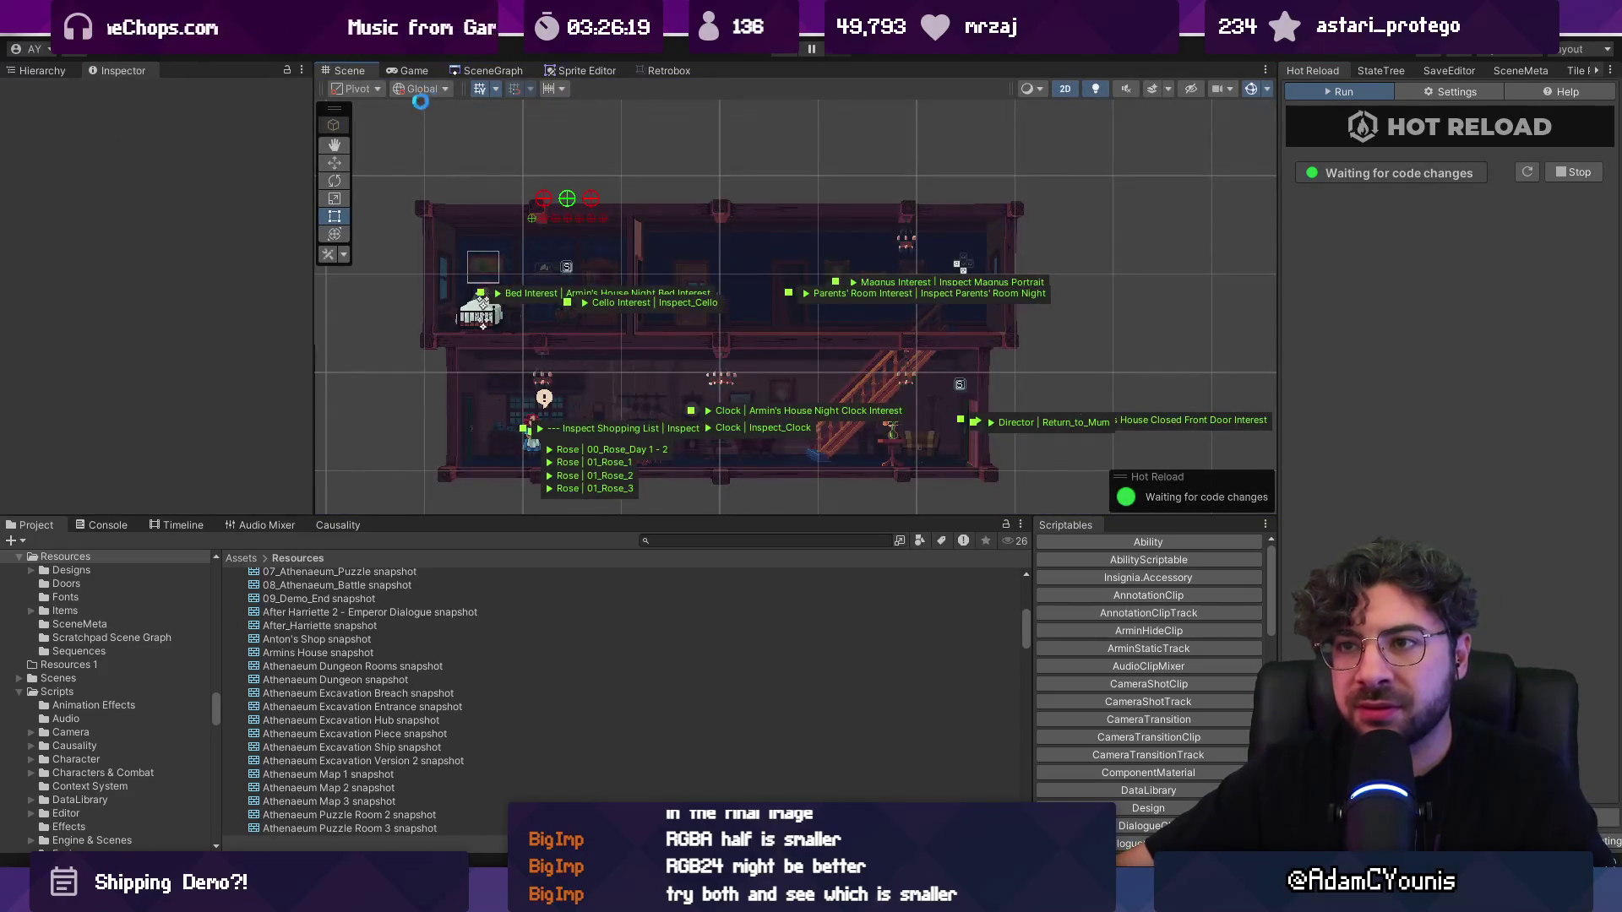
# Step: Nudge the Armin character slightly right with the Move tool and save the scene
pyautogui.scroll(3, 557, 372)
pyautogui.press('w')
pyautogui.click(19, 75)
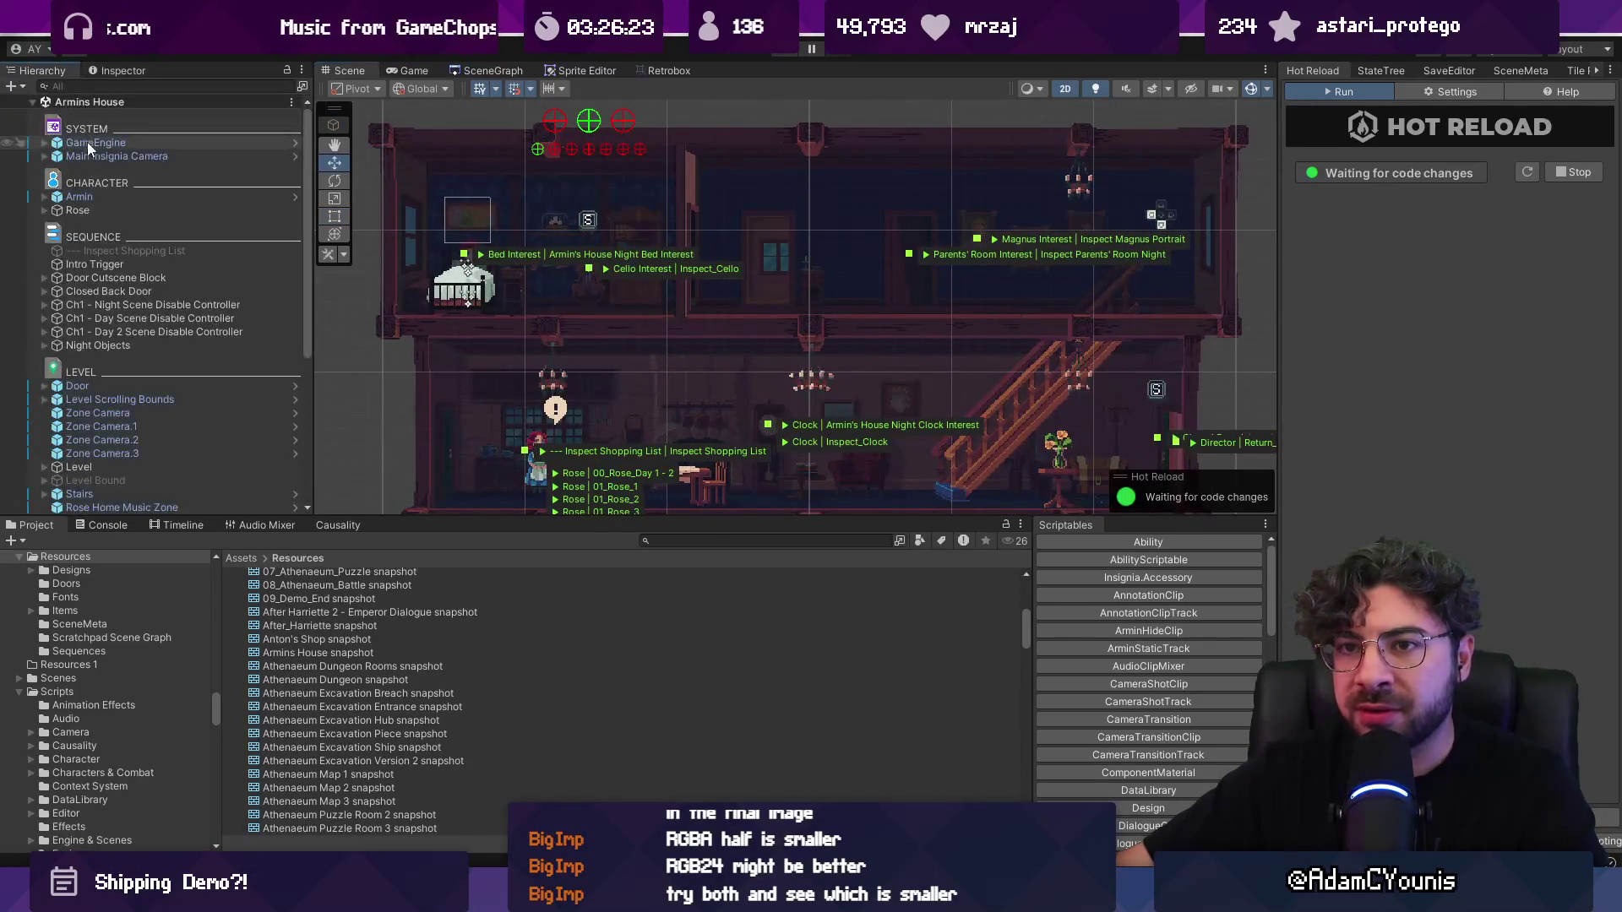
pyautogui.click(97, 196)
pyautogui.moveTo(532, 276); pyautogui.dragTo(535, 276)
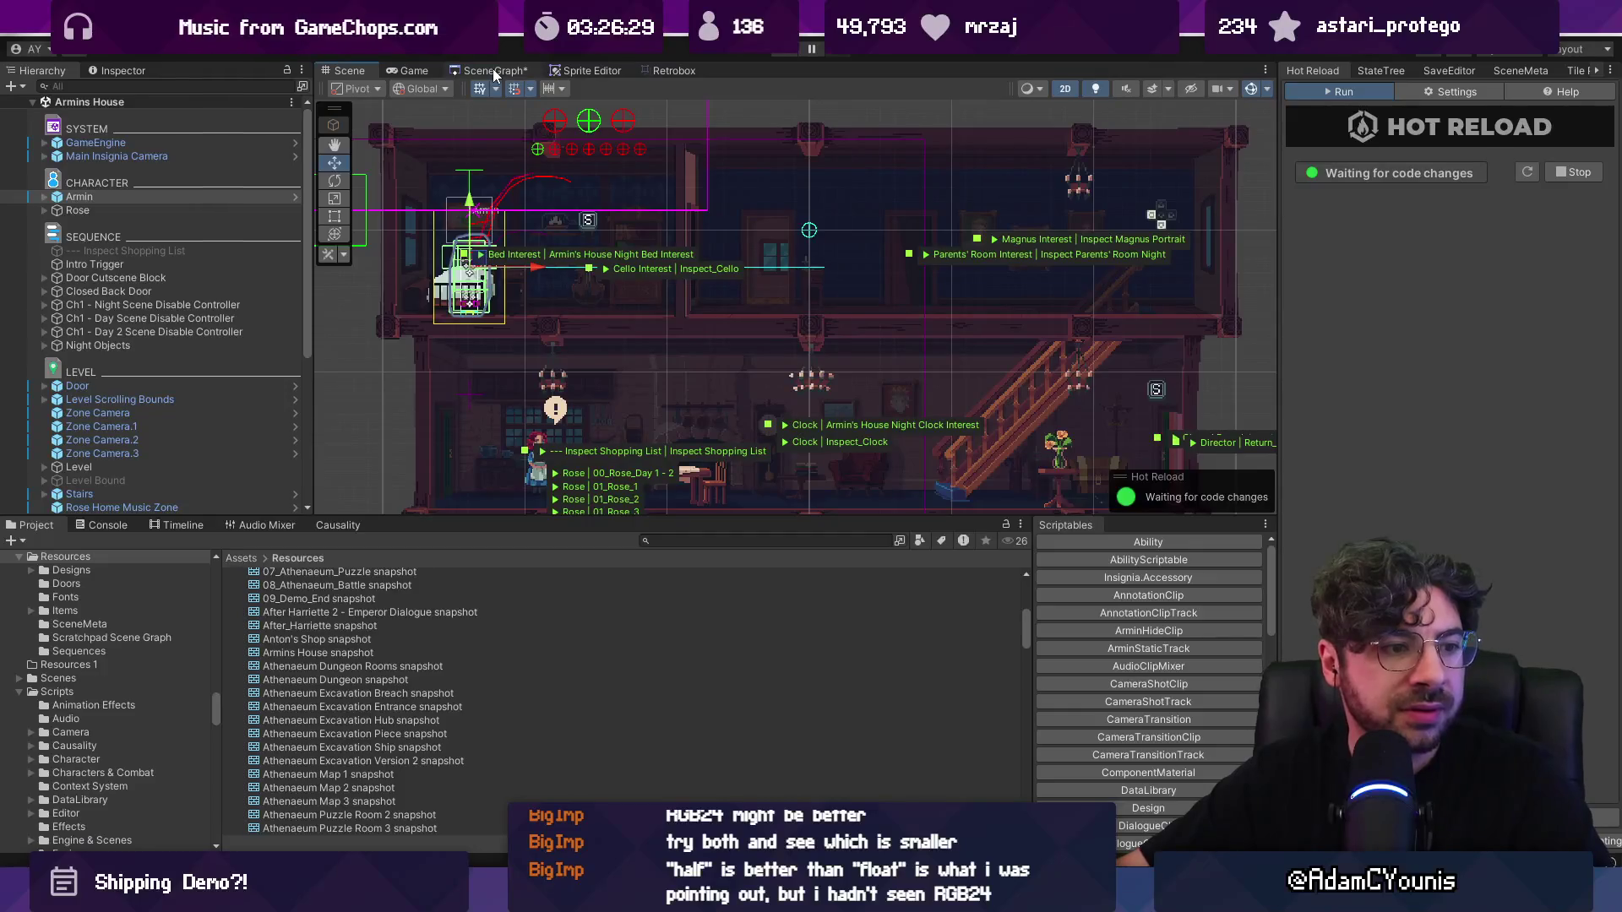
pyautogui.hotkey('ctrl', 's')
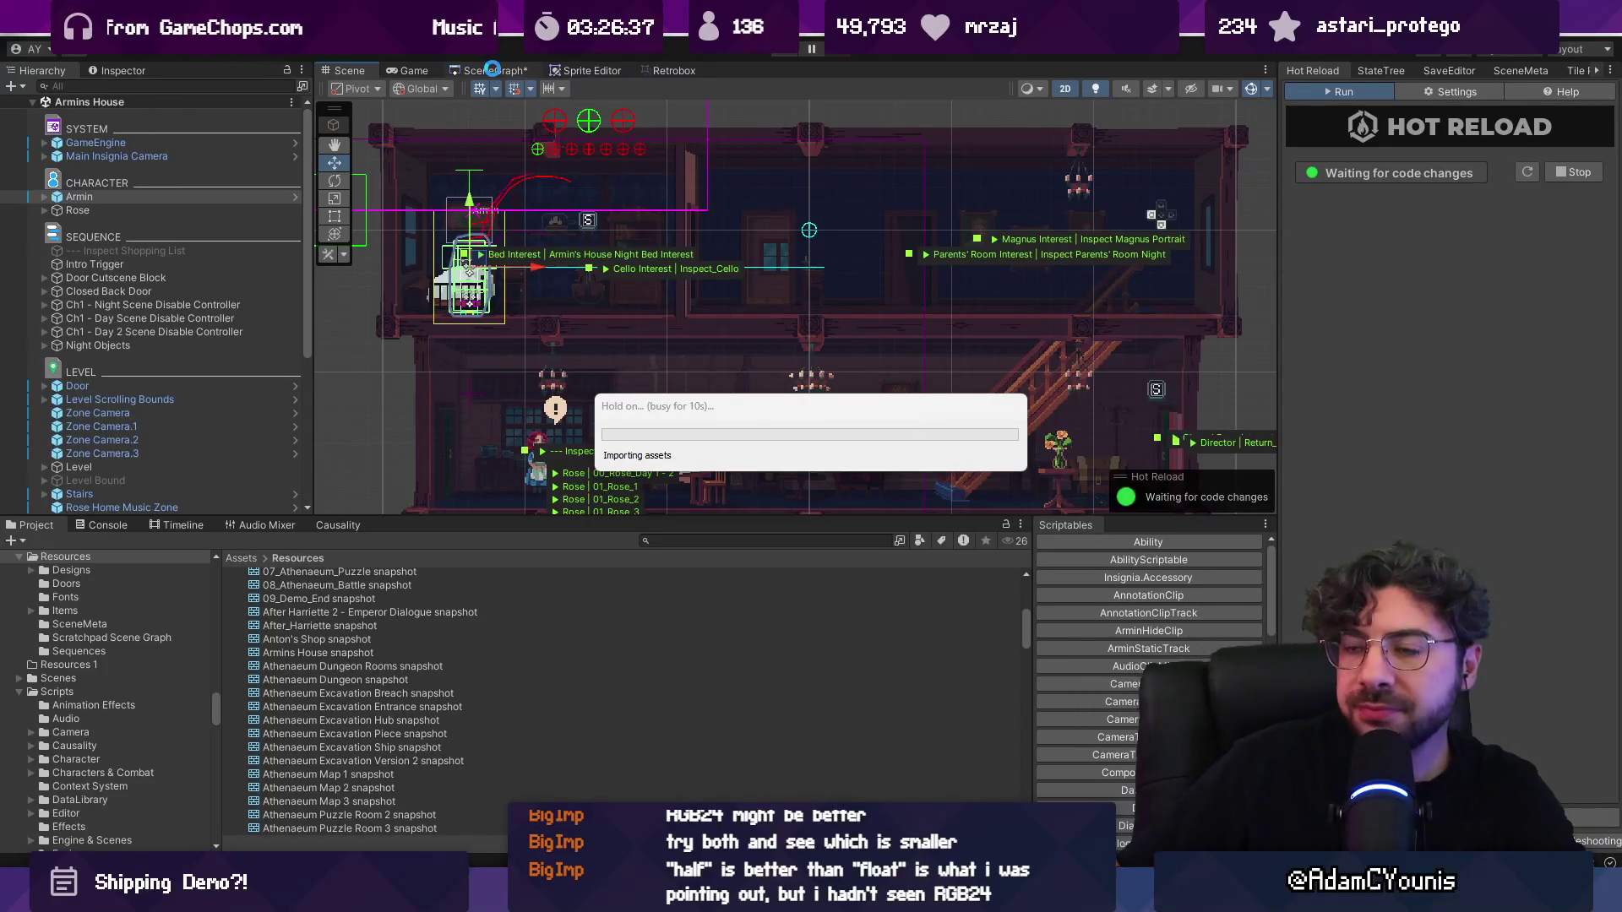
# Step: Back in the Scene Graph, inspect the Armins House snapshot texture and open Scene Graph project settings
pyautogui.click(491, 72)
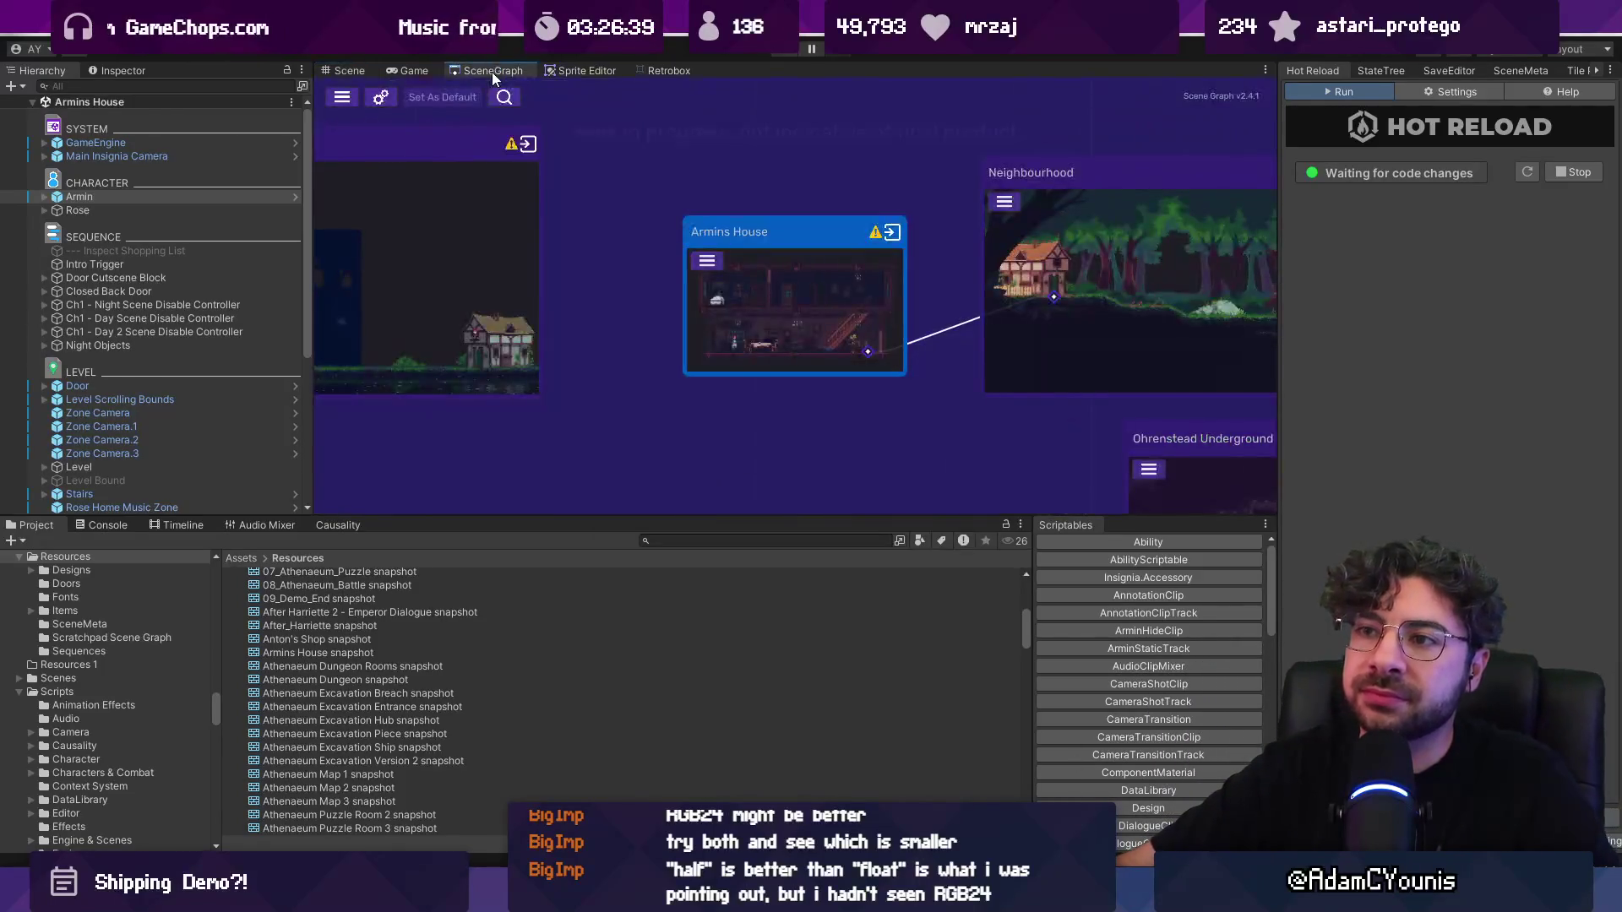
pyautogui.moveTo(565, 246); pyautogui.dragTo(515, 250)
pyautogui.click(119, 70)
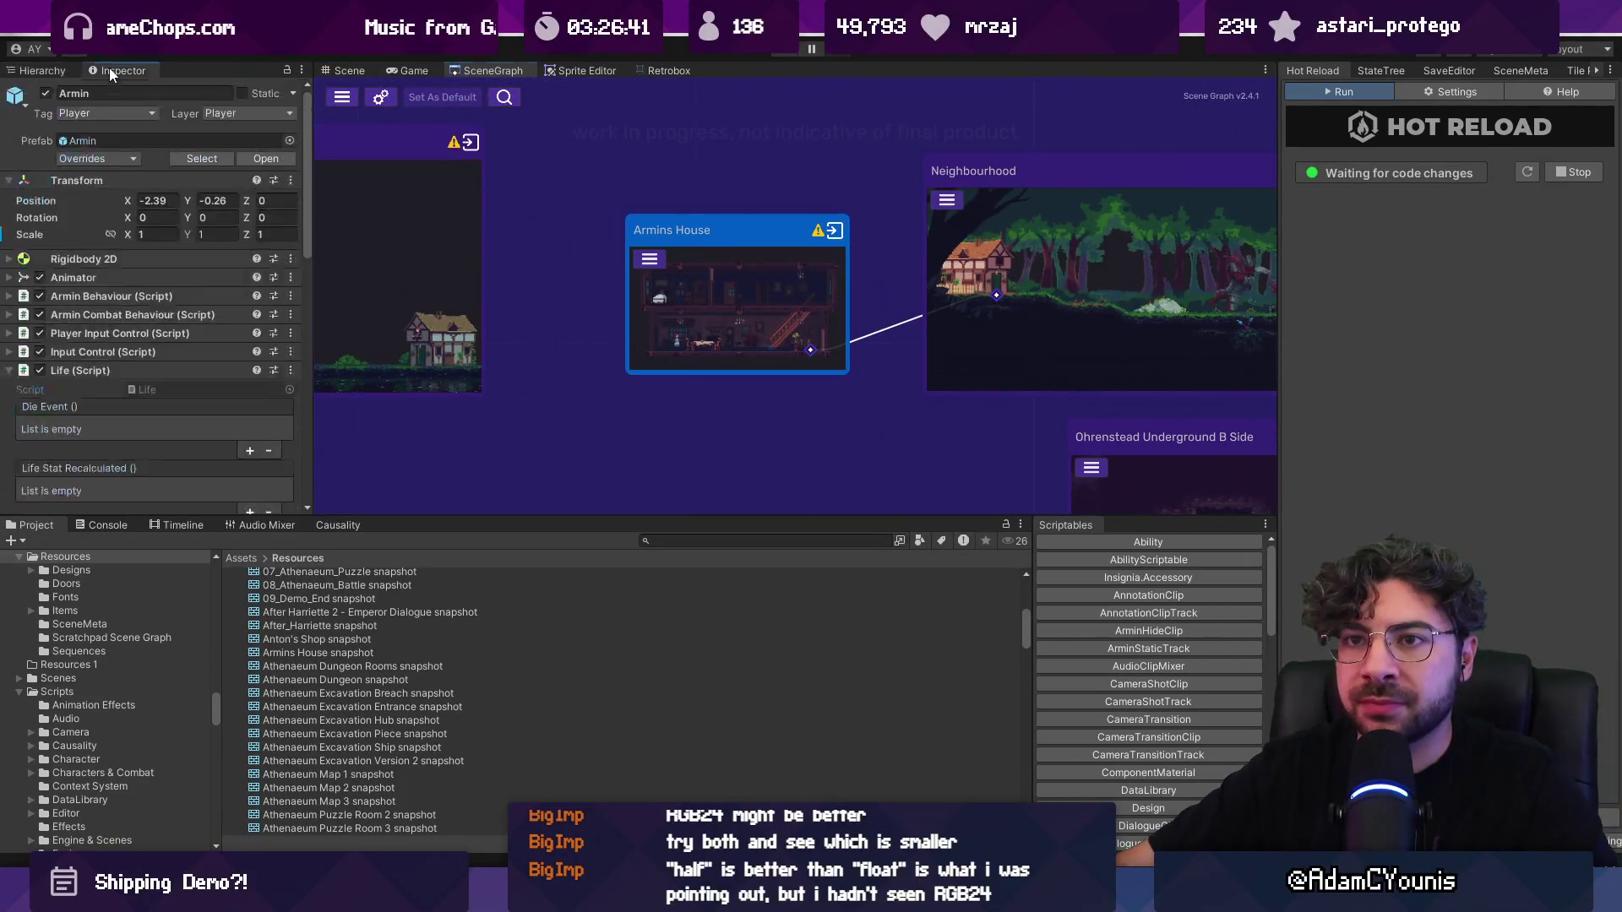
pyautogui.scroll(-5, 152, 355)
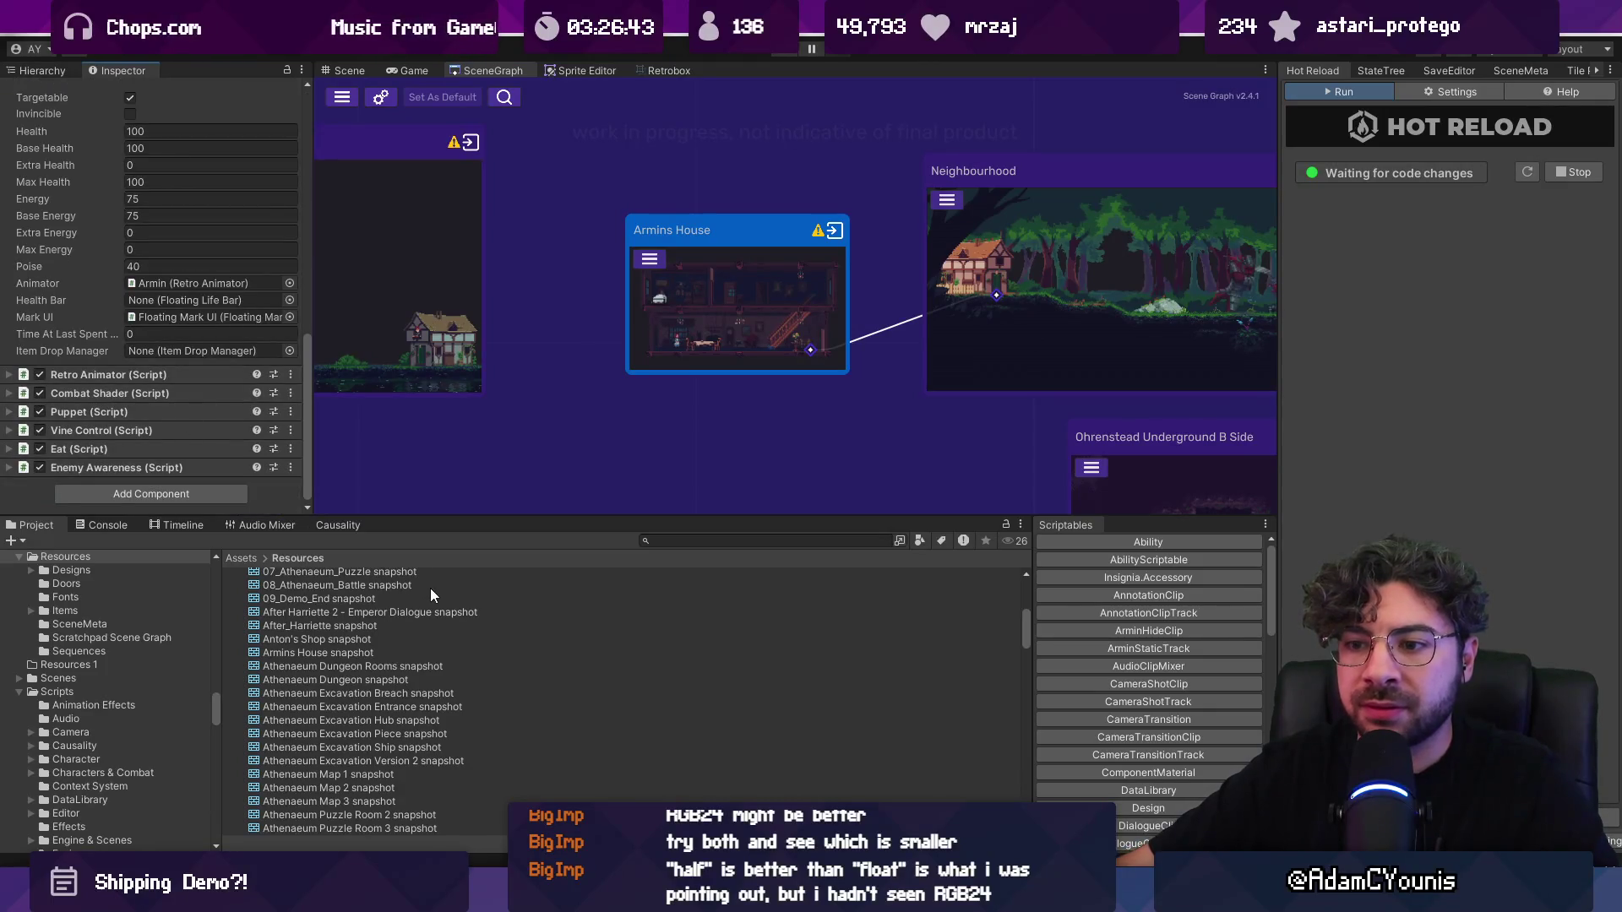
pyautogui.scroll(2, 428, 600)
pyautogui.click(355, 704)
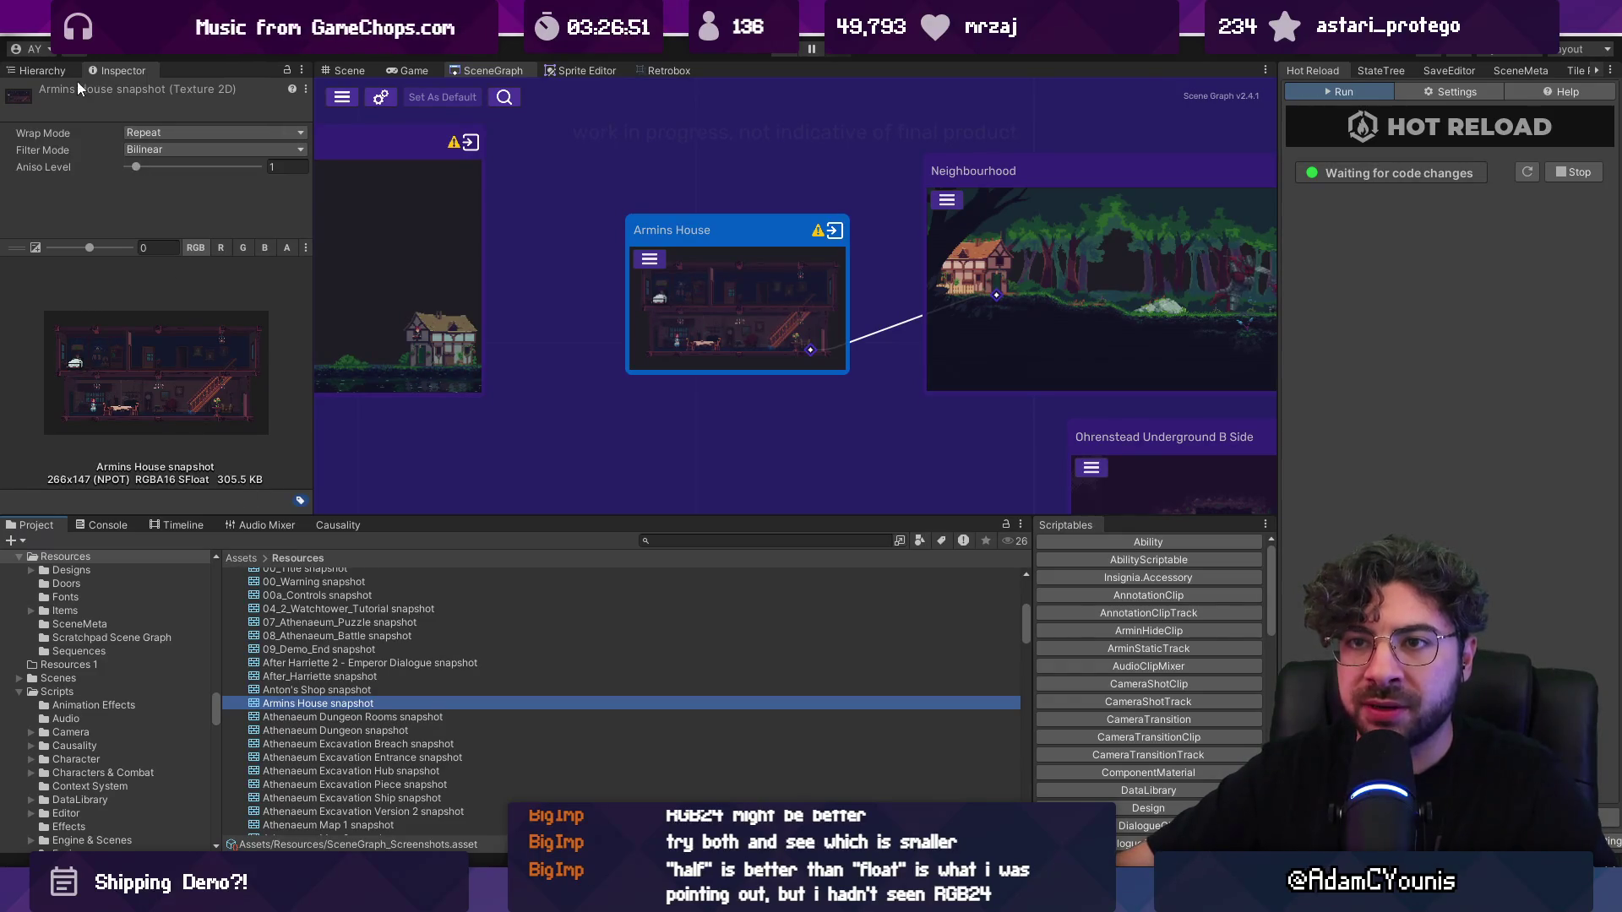
pyautogui.moveTo(113, 69)
pyautogui.mouseDown()
pyautogui.moveTo(1286, 59)
pyautogui.moveTo(1293, 84)
pyautogui.mouseUp()
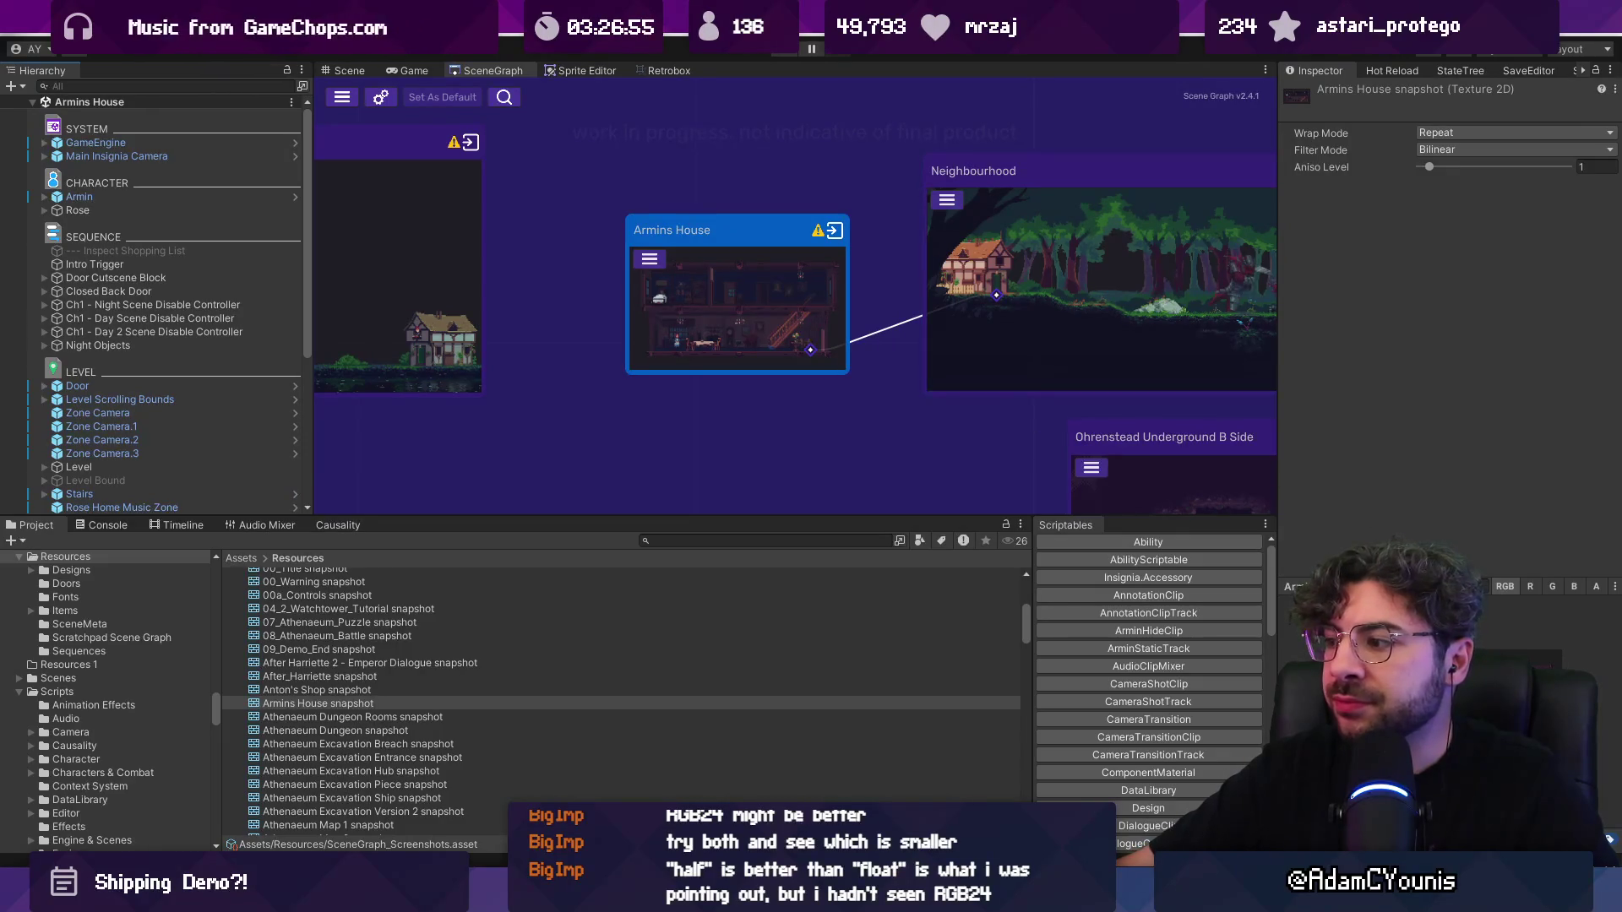
pyautogui.click(392, 95)
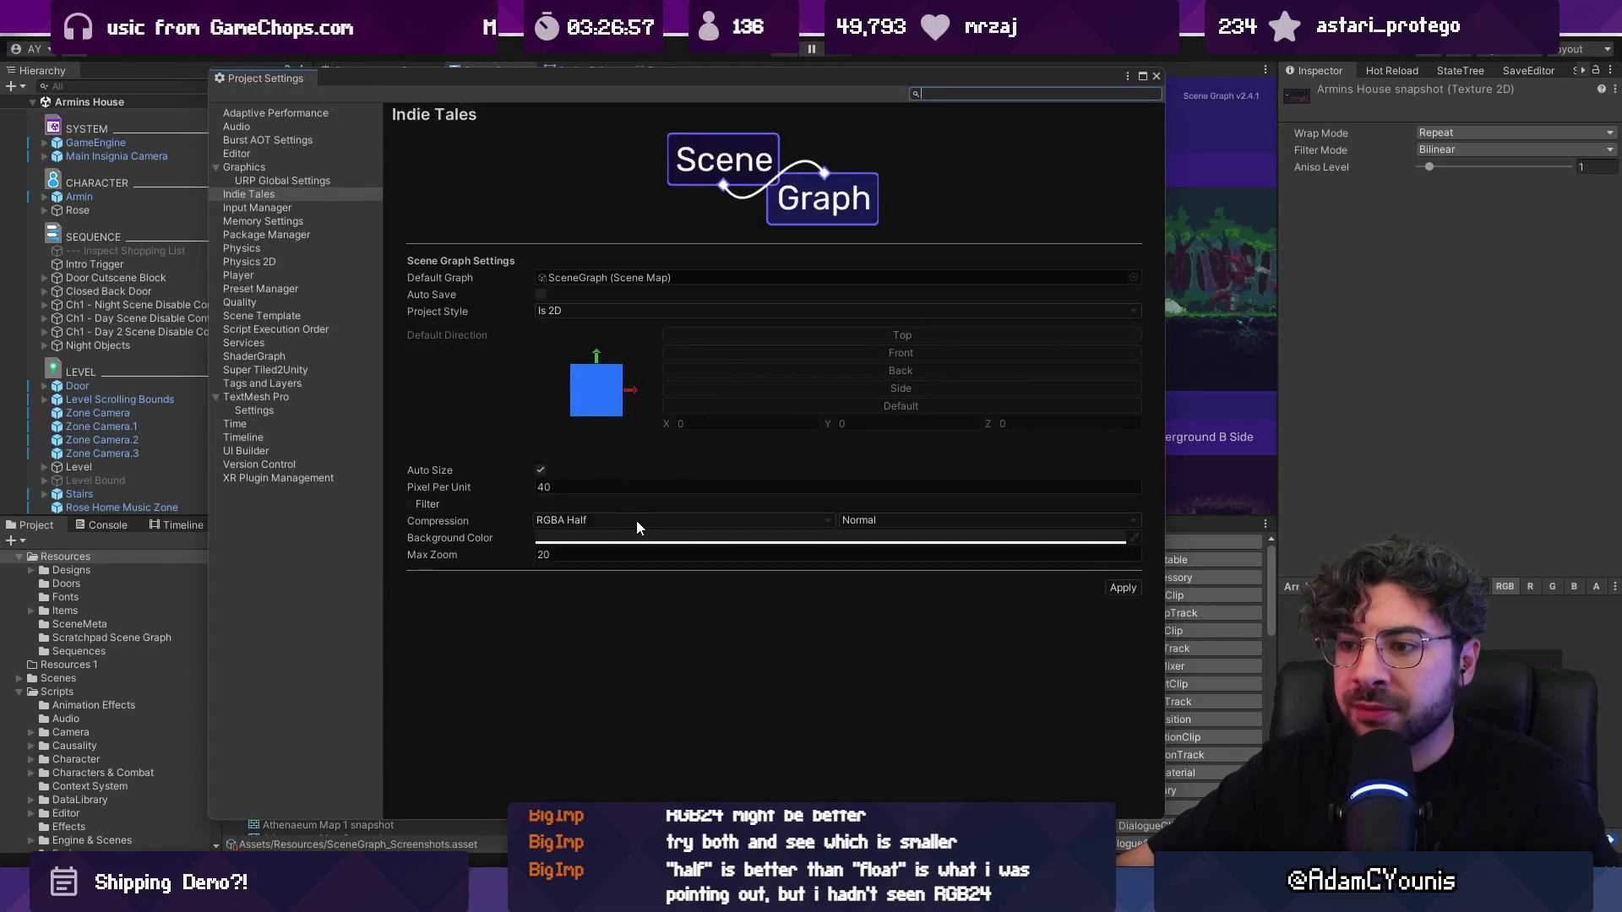
# Step: Change the snapshot Compression dropdown to RGB24 and close Project Settings
pyautogui.click(636, 520)
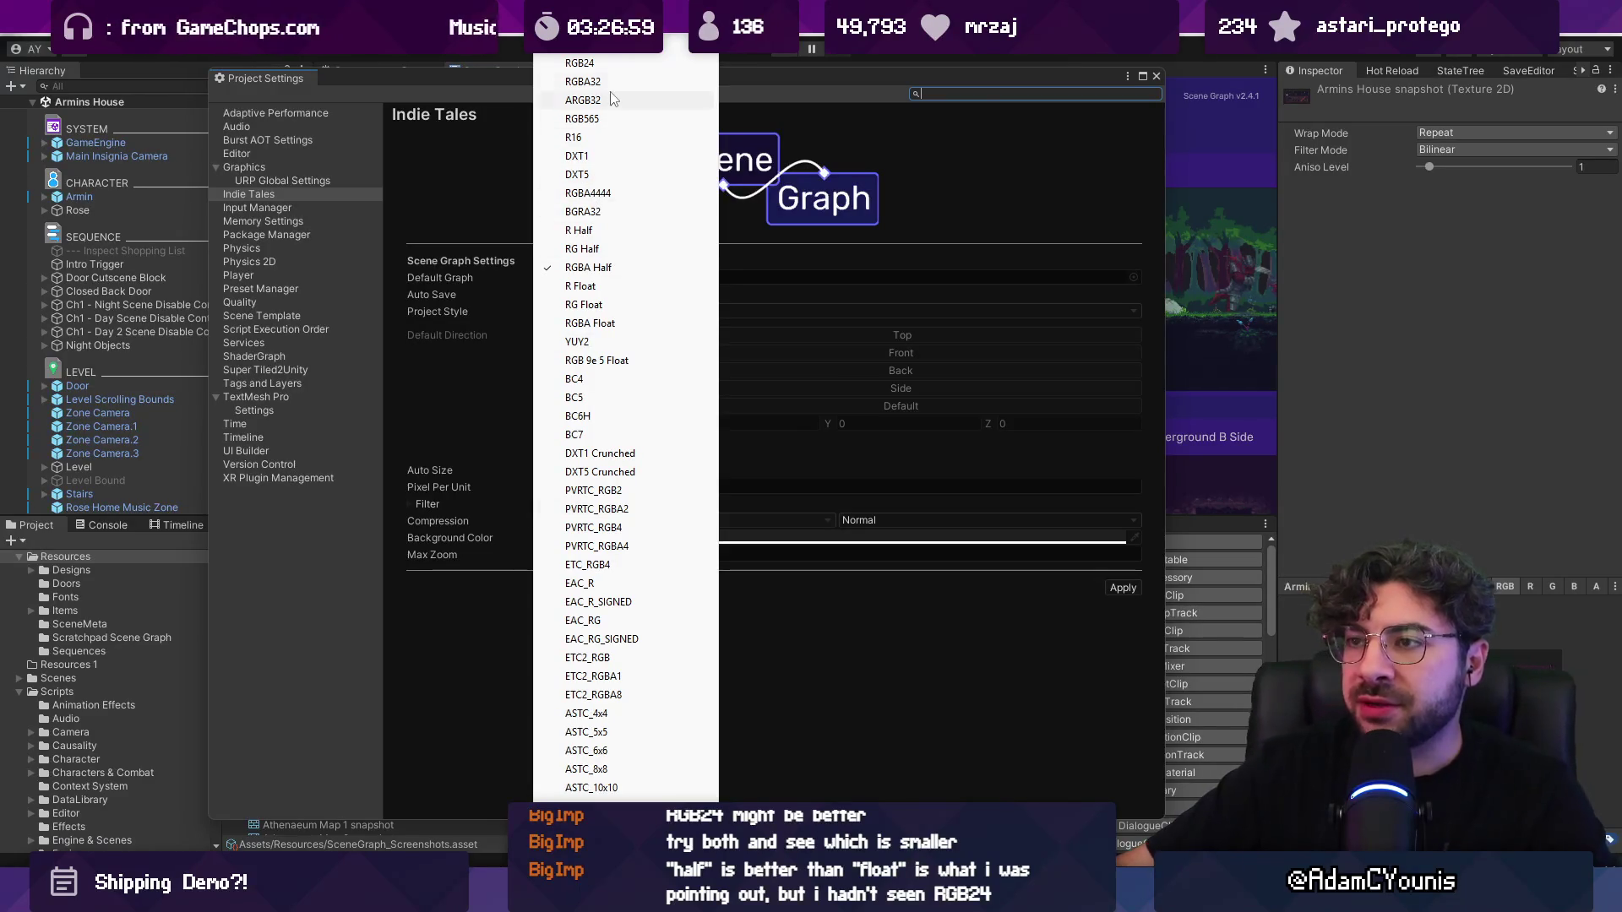
pyautogui.click(582, 63)
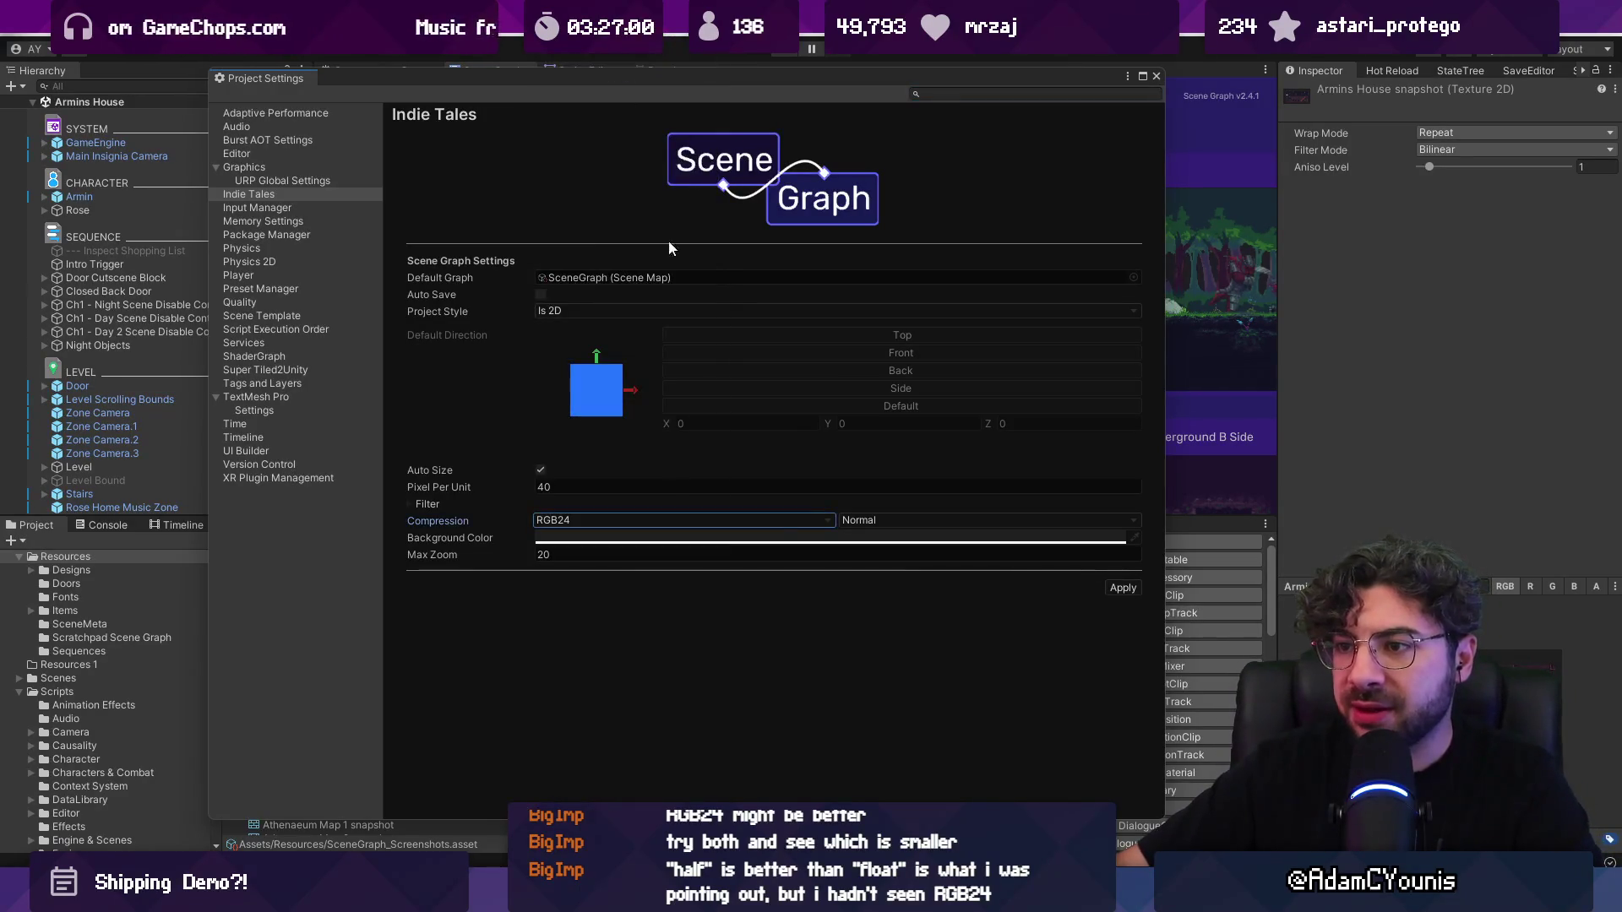
pyautogui.click(1155, 76)
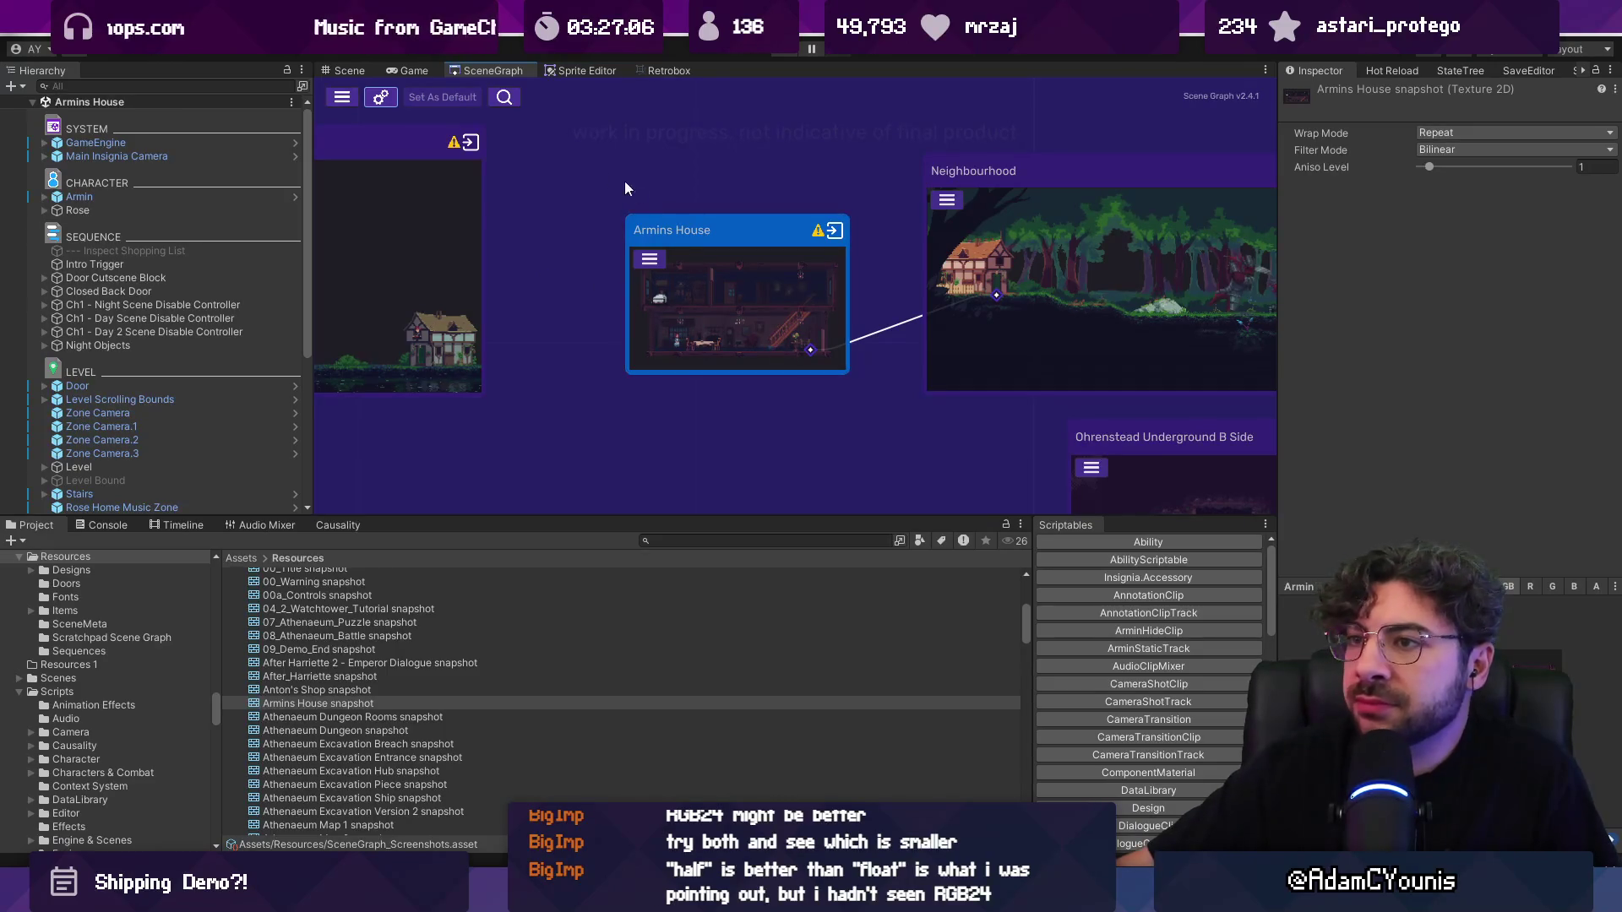
# Step: Frame Armin in the scene, return to the Scene Graph, and save to reimport assets
pyautogui.doubleClick(123, 195)
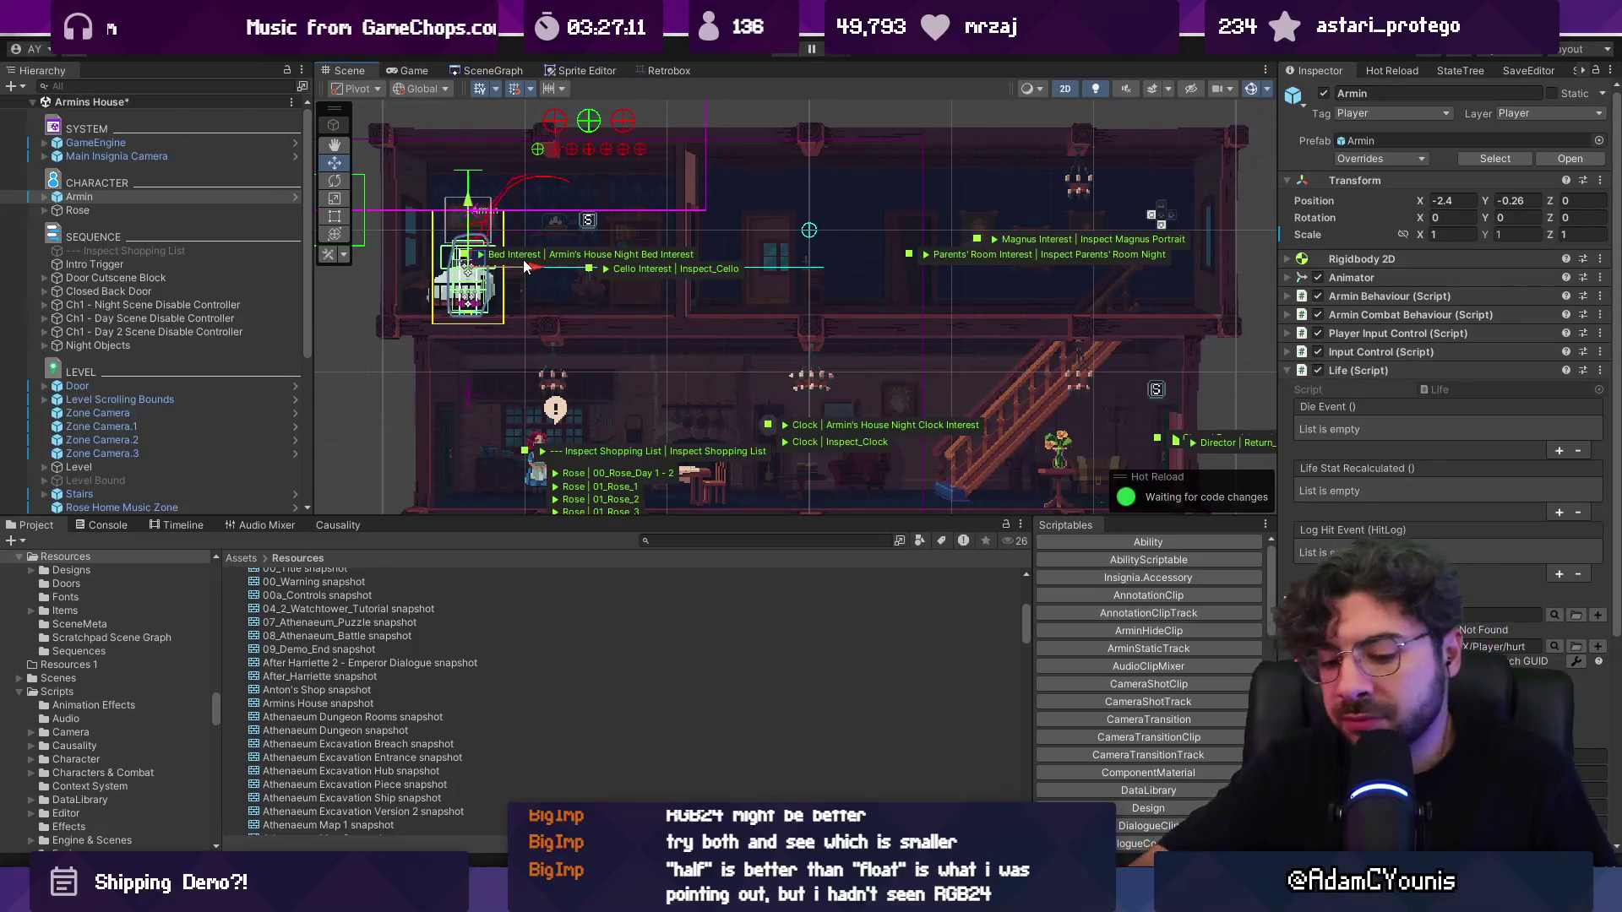
pyautogui.click(488, 74)
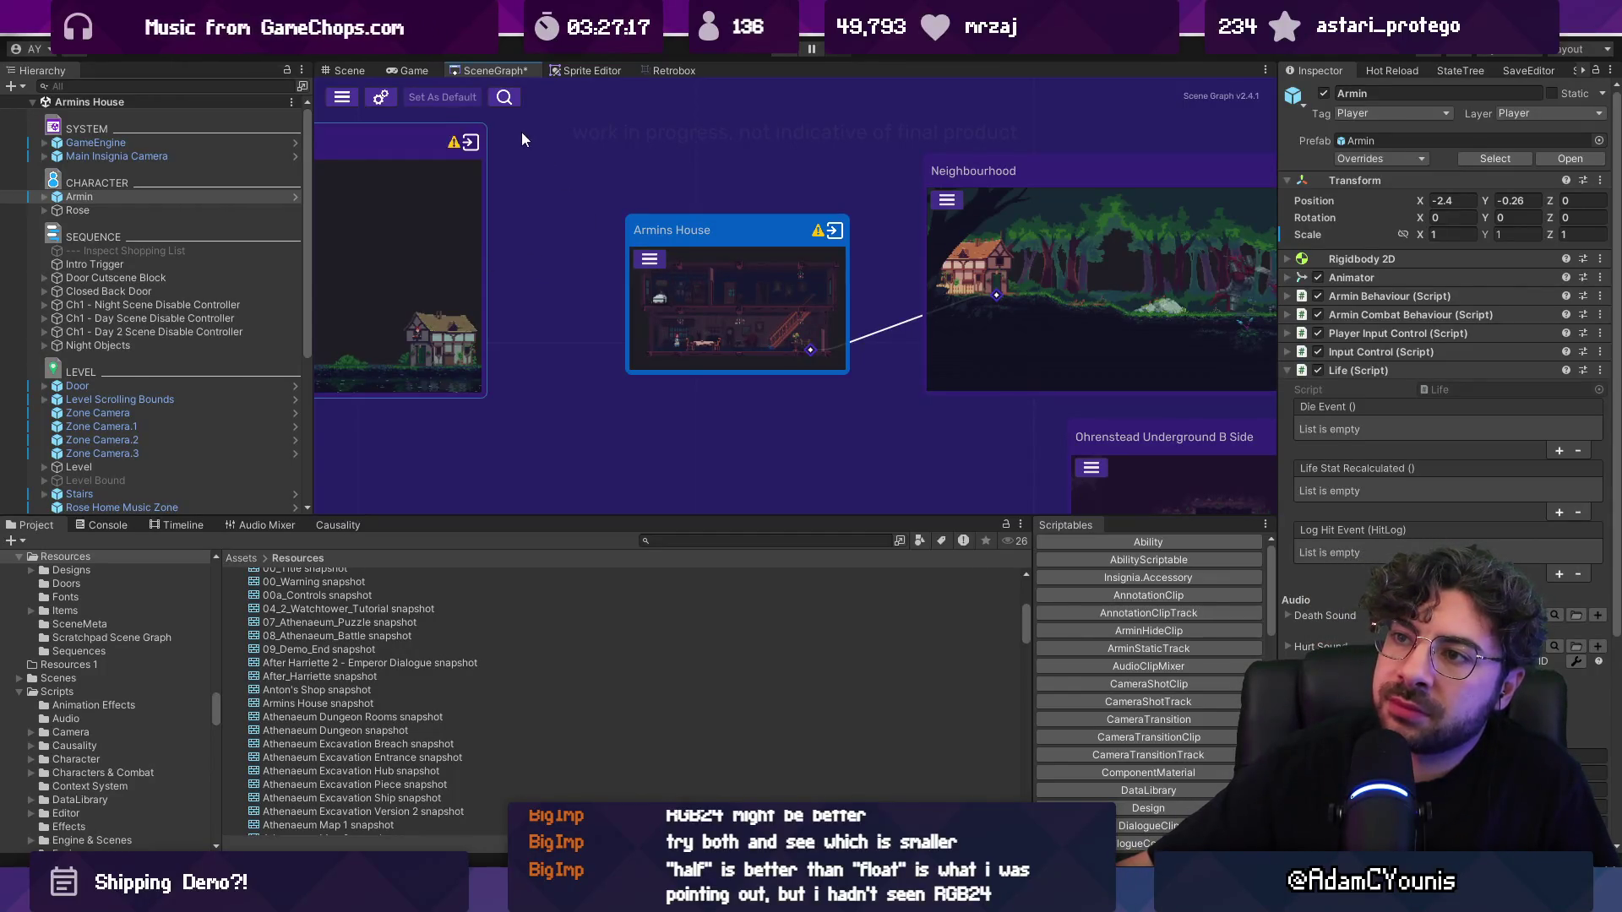
pyautogui.hotkey('ctrl', 's')
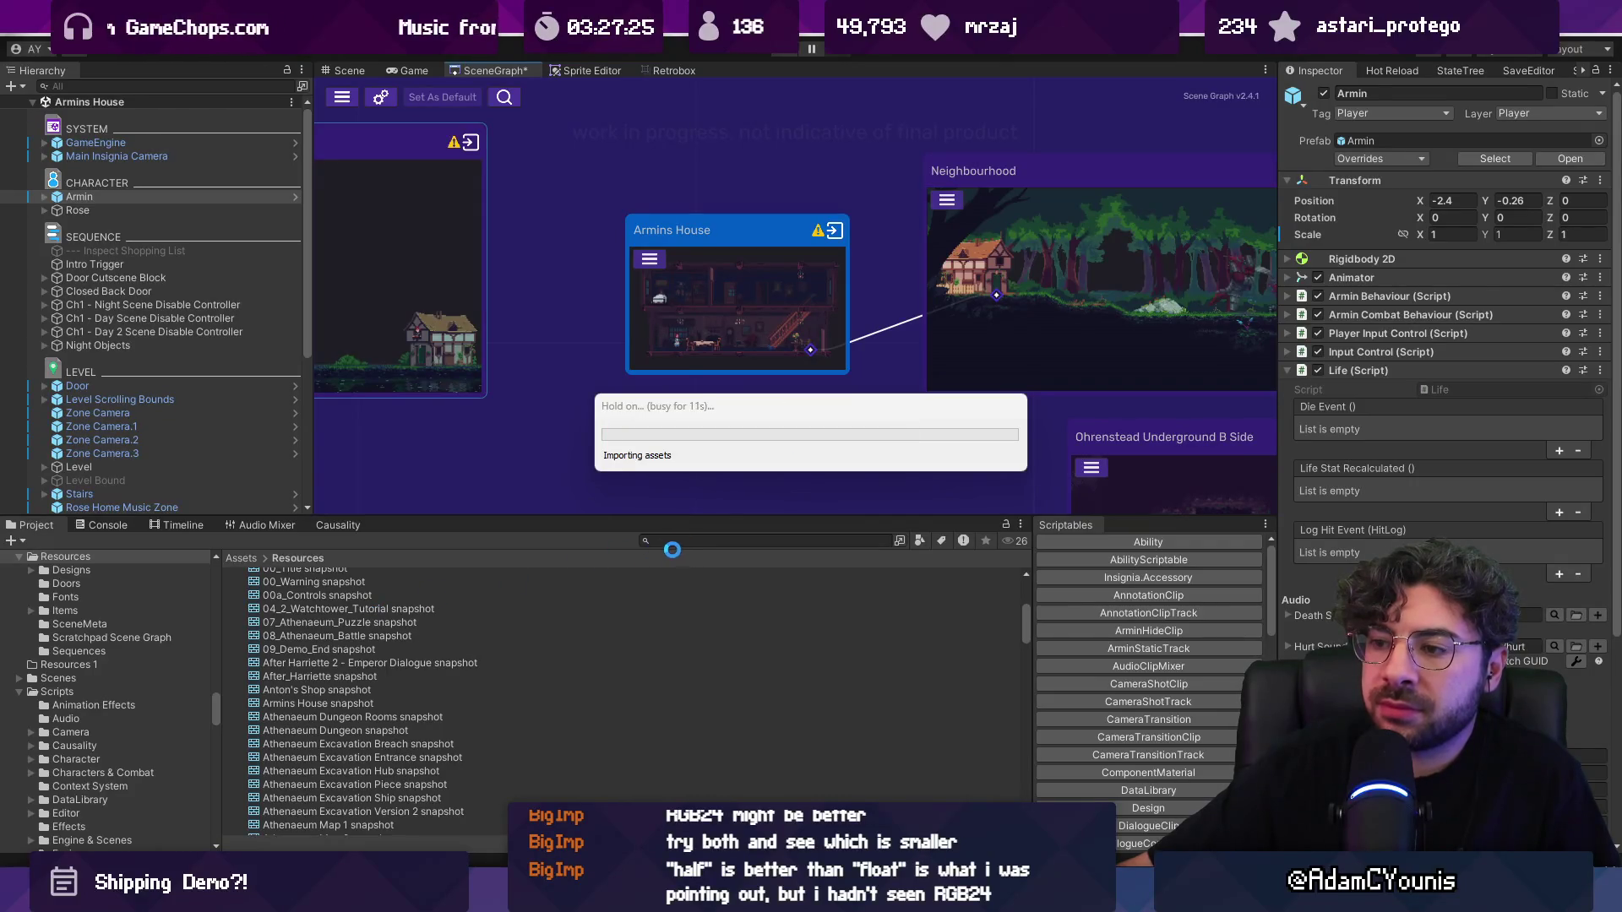
# Step: Search 'house' in the Project panel, clear it, and select the Armins House snapshot texture
pyautogui.scroll(6, 443, 615)
pyautogui.click(711, 545)
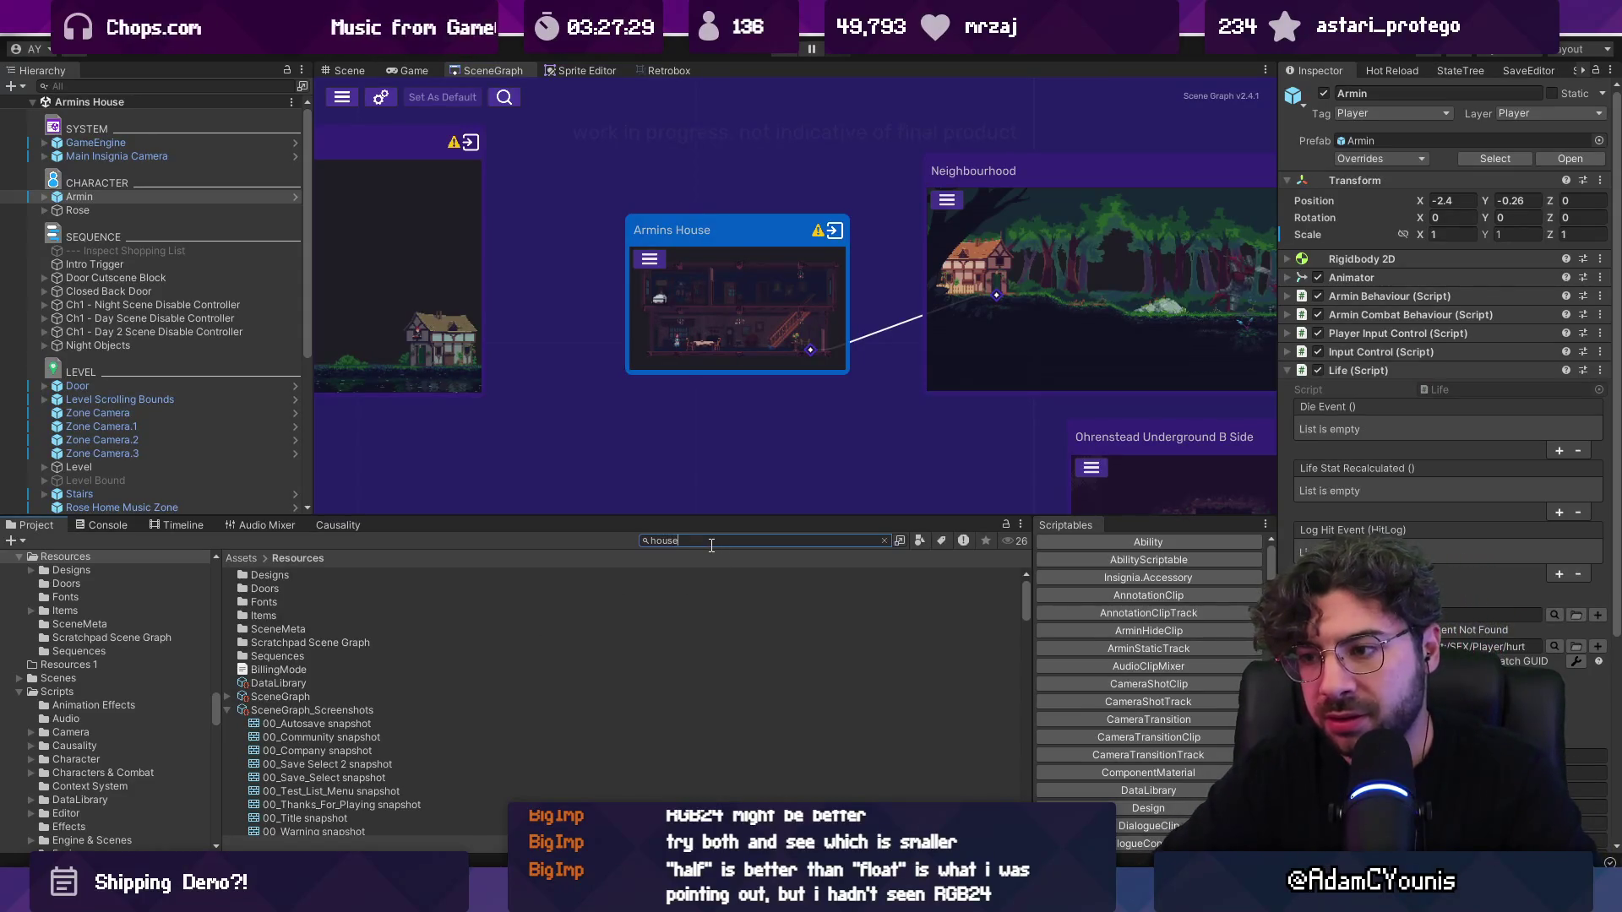
pyautogui.write('house')
pyautogui.press('BackSpace')
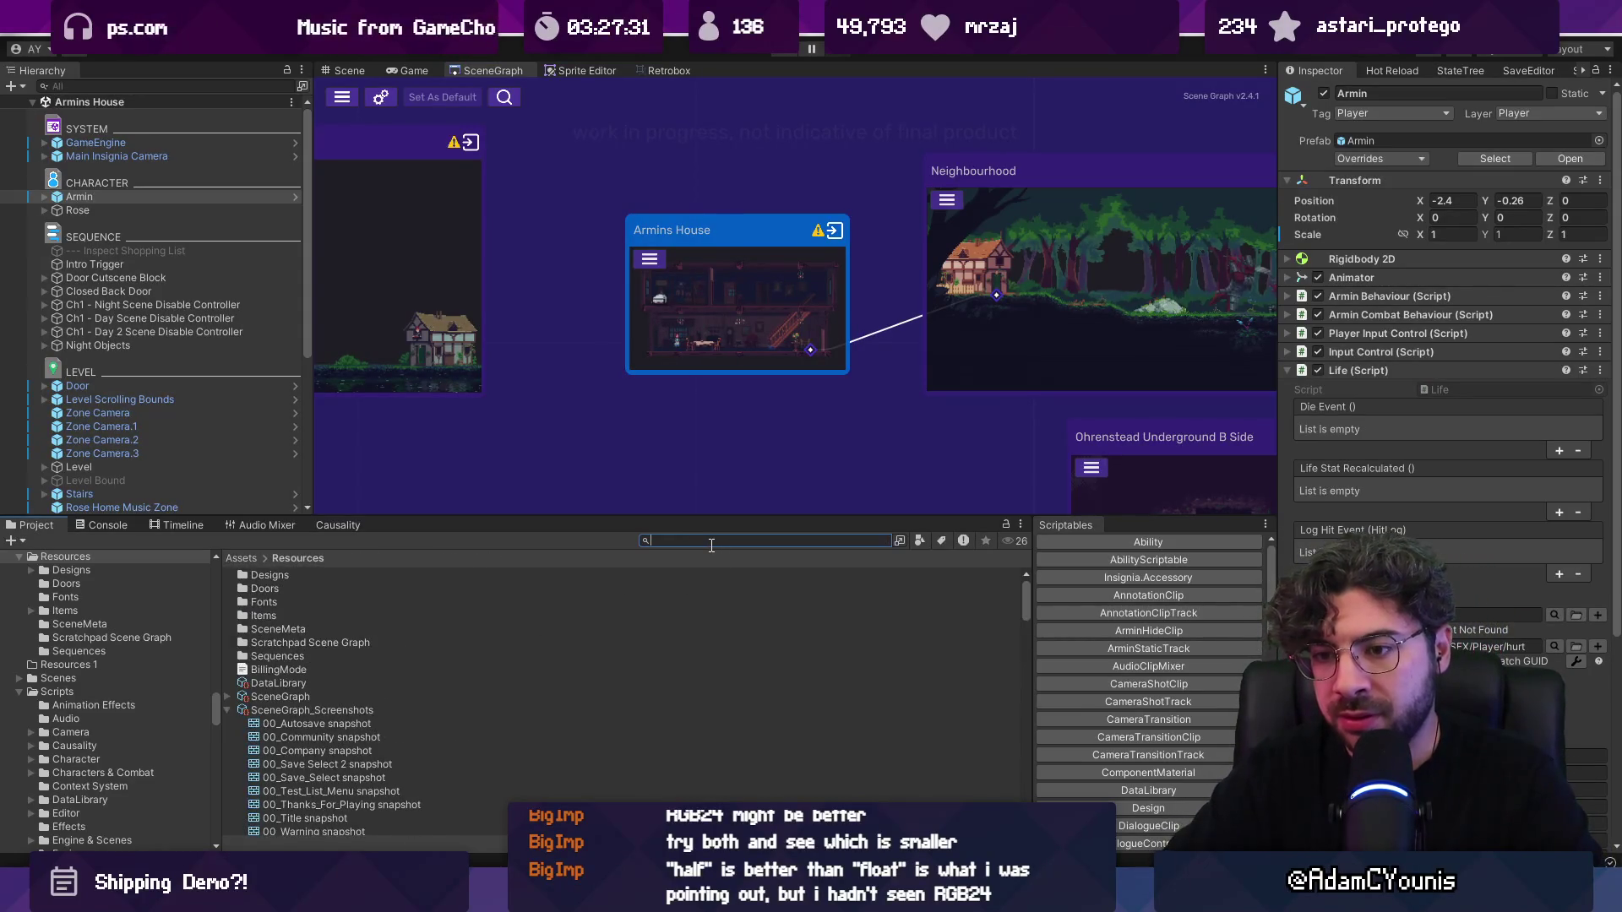
pyautogui.scroll(-5, 507, 676)
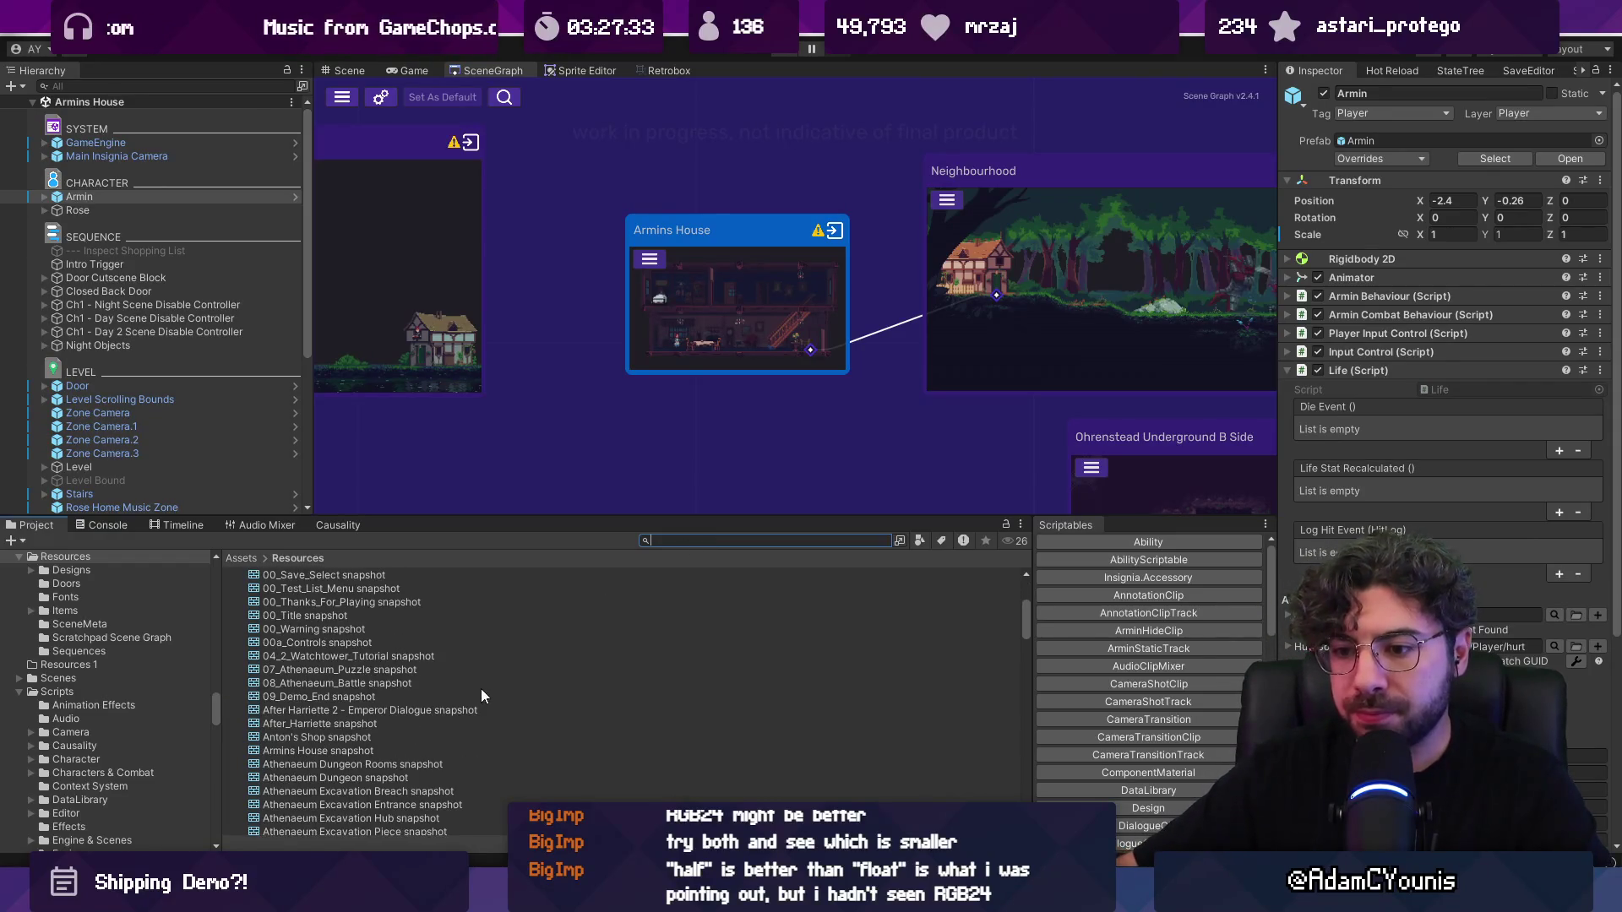
pyautogui.click(368, 751)
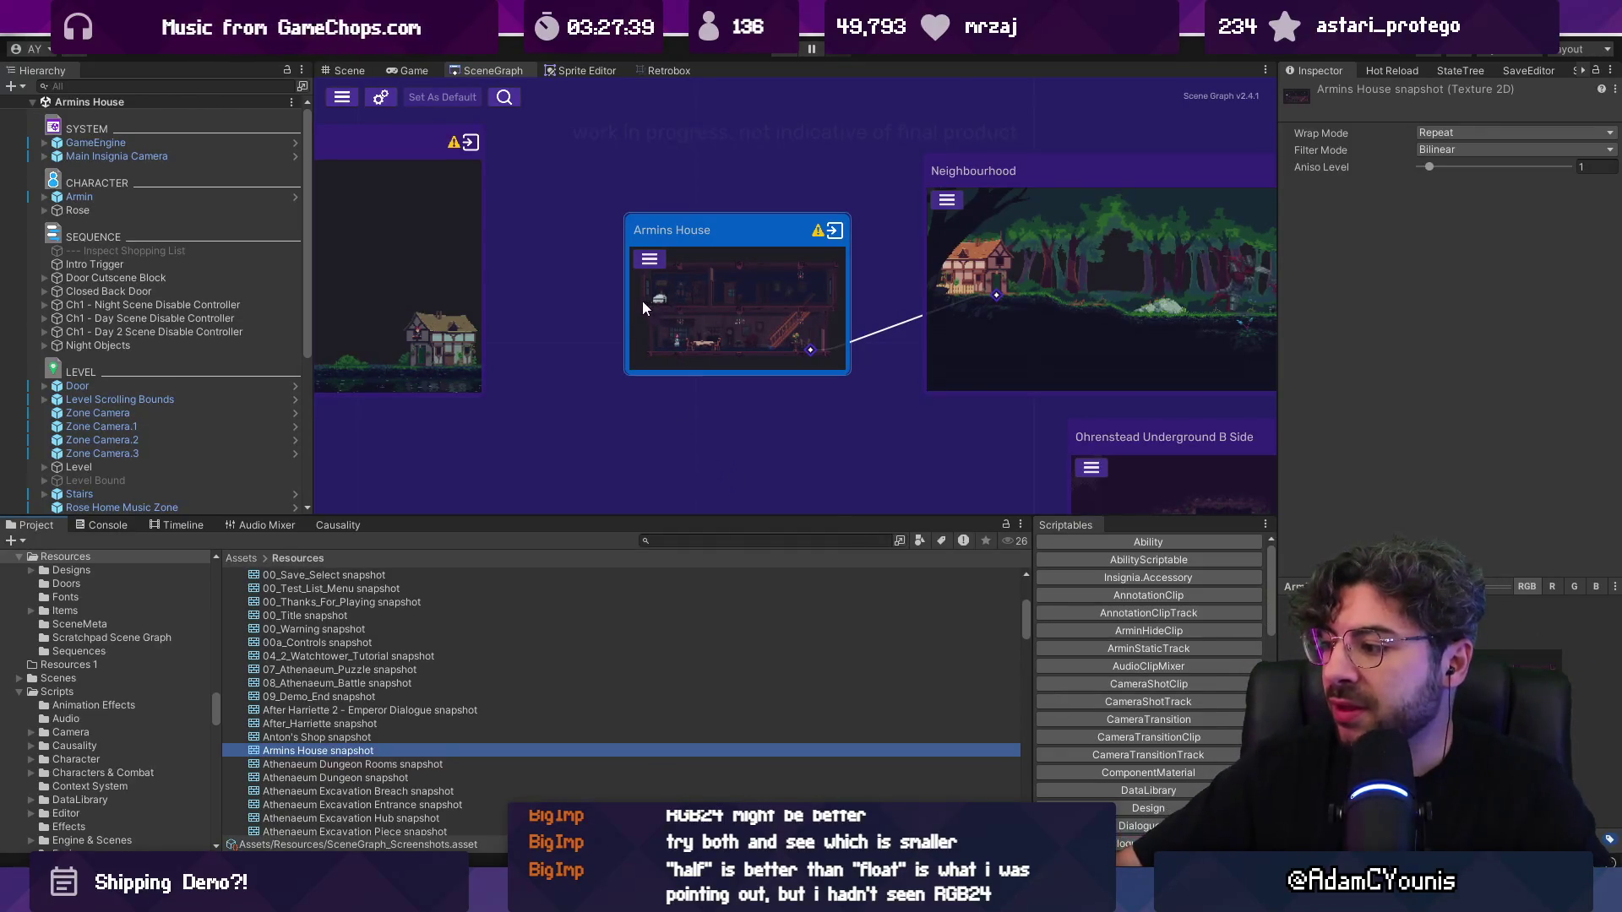
# Step: Zoom out the scene graph and box-select the nodes on its left side
pyautogui.scroll(-6, 630, 312)
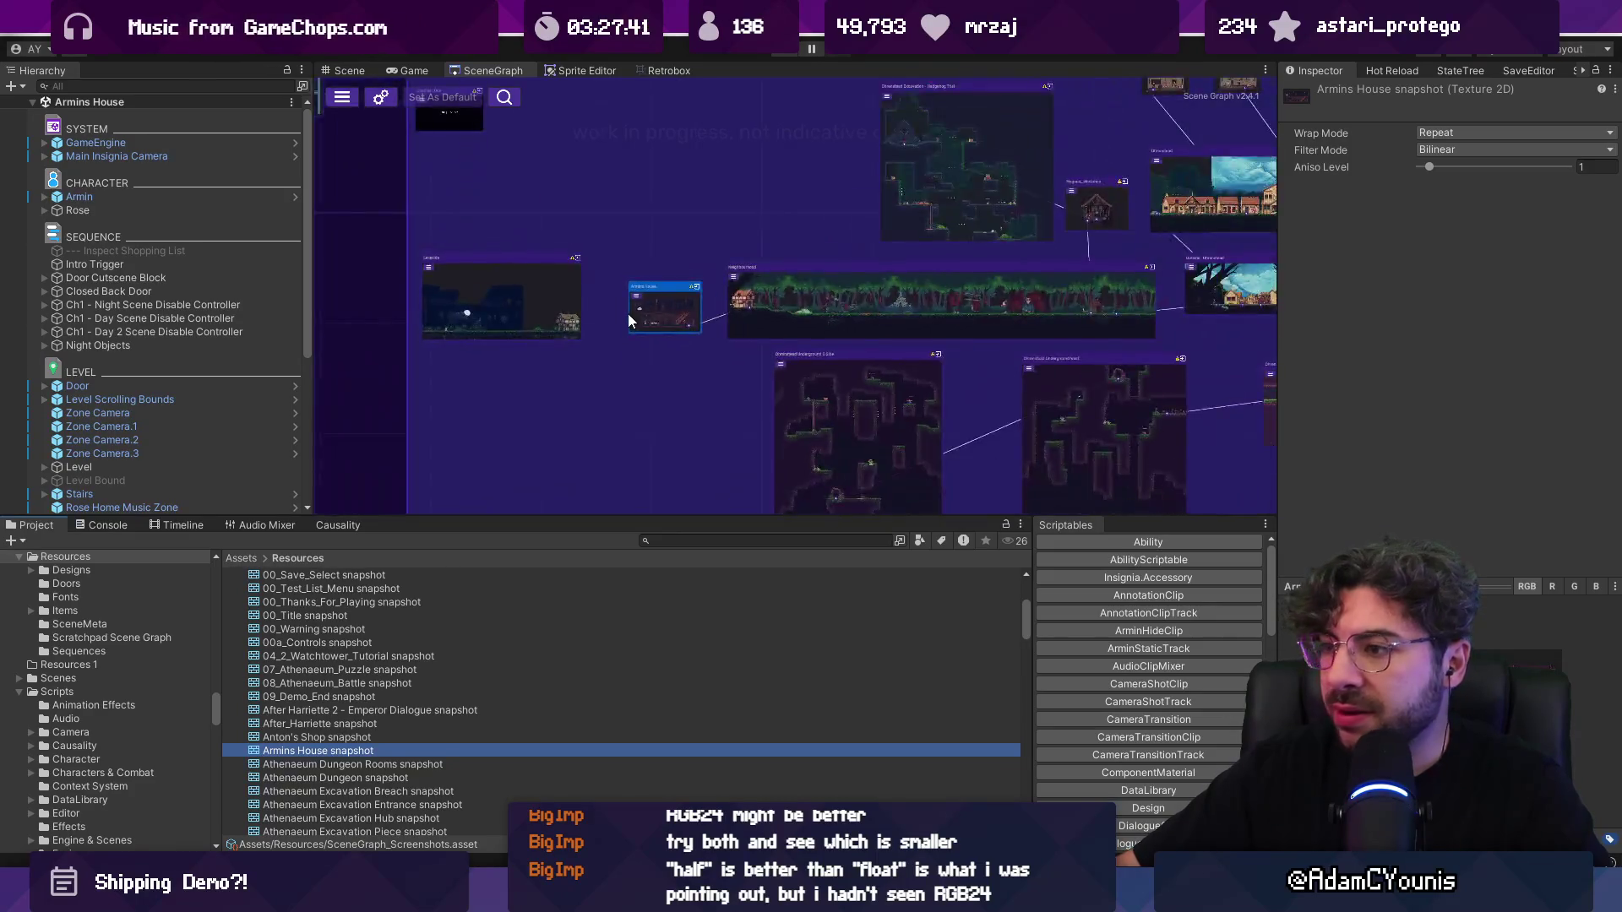
pyautogui.scroll(2, 535, 324)
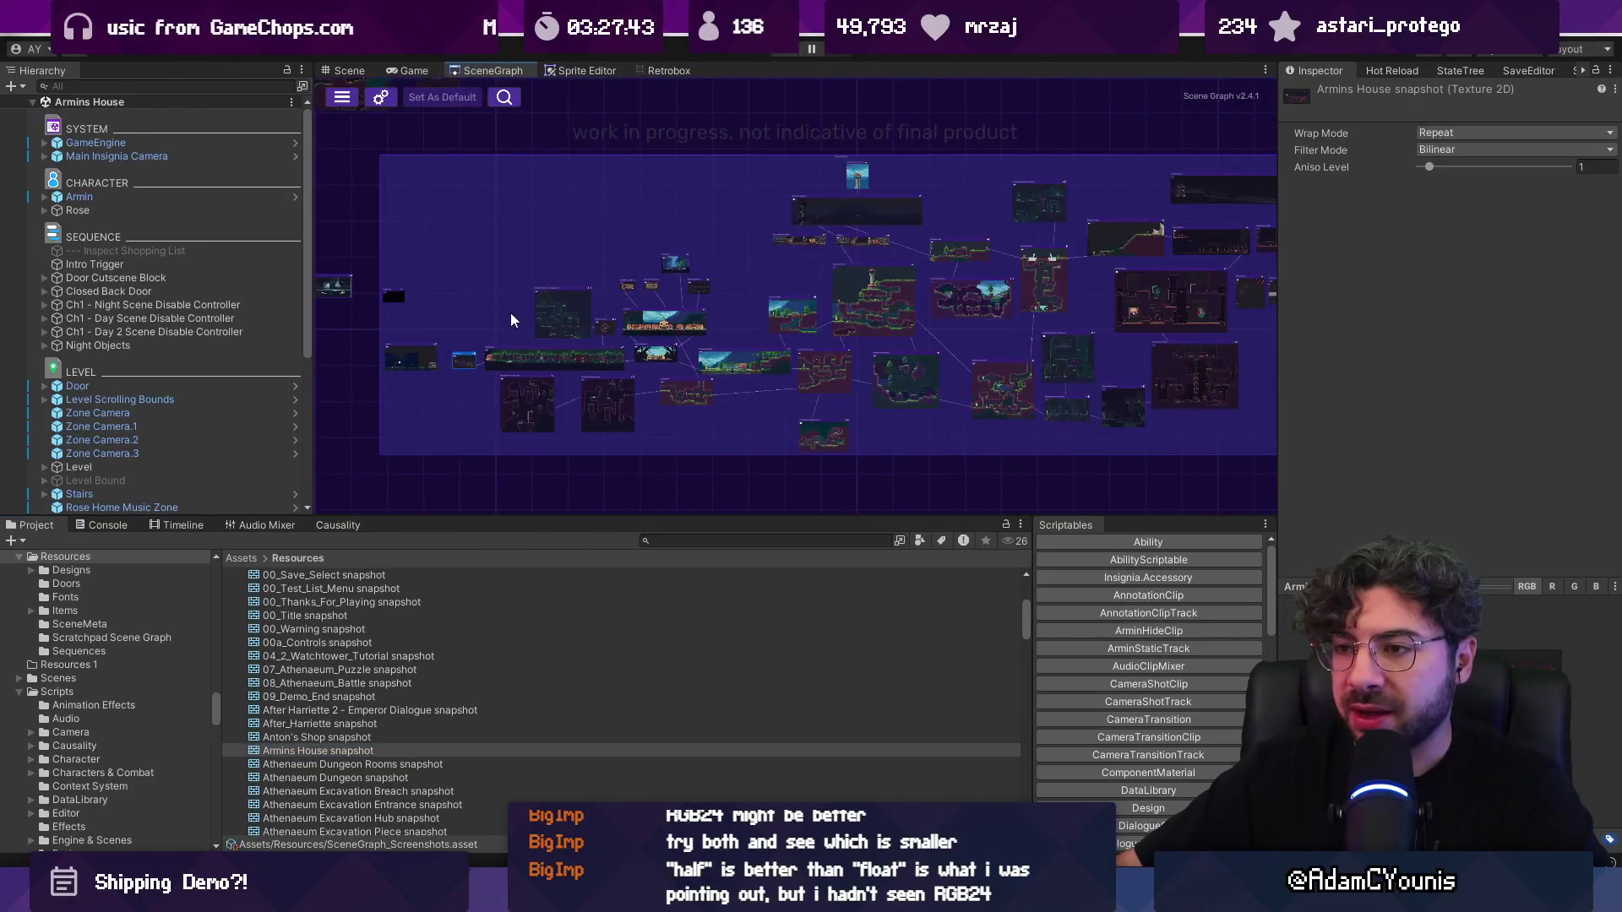
pyautogui.moveTo(391, 245); pyautogui.dragTo(651, 413)
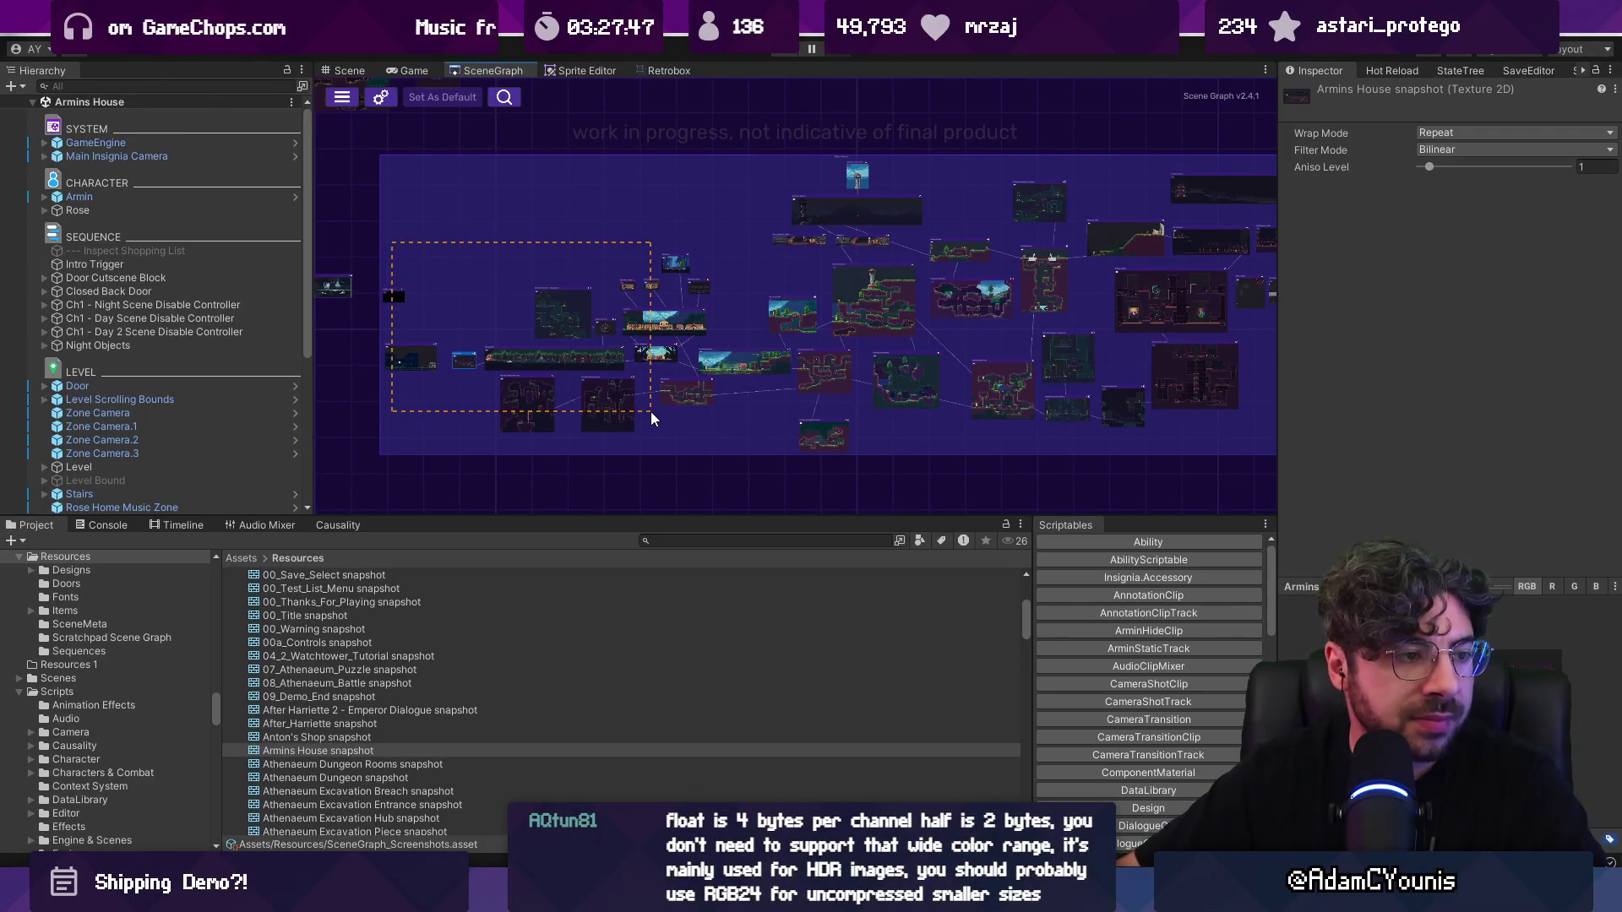
pyautogui.moveTo(651, 412); pyautogui.dragTo(696, 444)
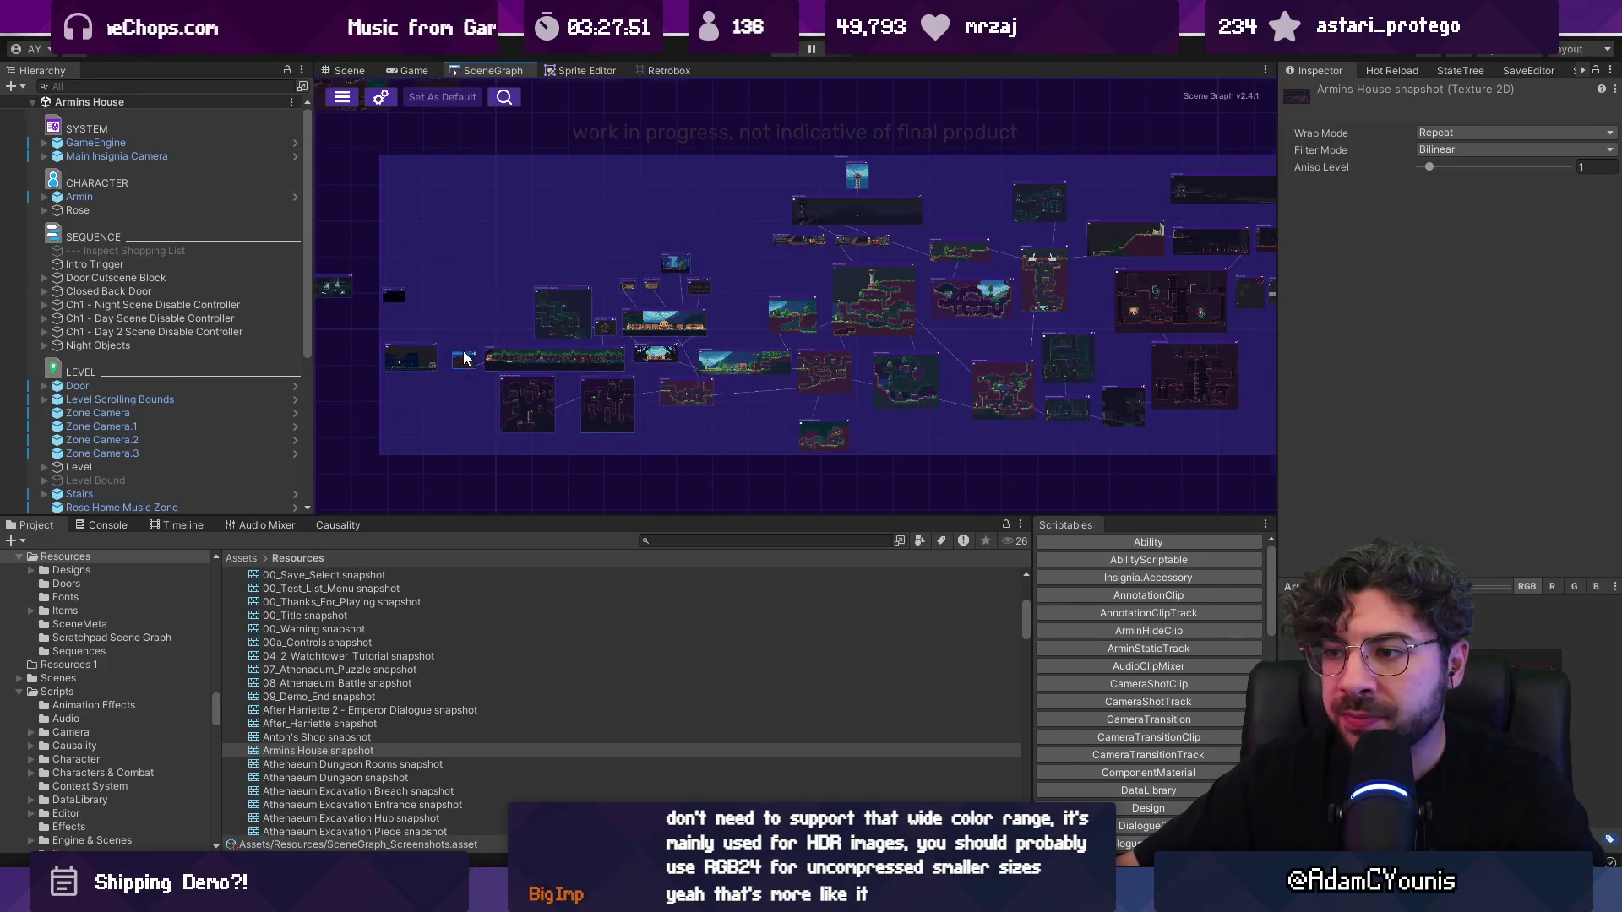
# Step: Zoom in on the Armins House node and reset its screenshot
pyautogui.doubleClick(463, 359)
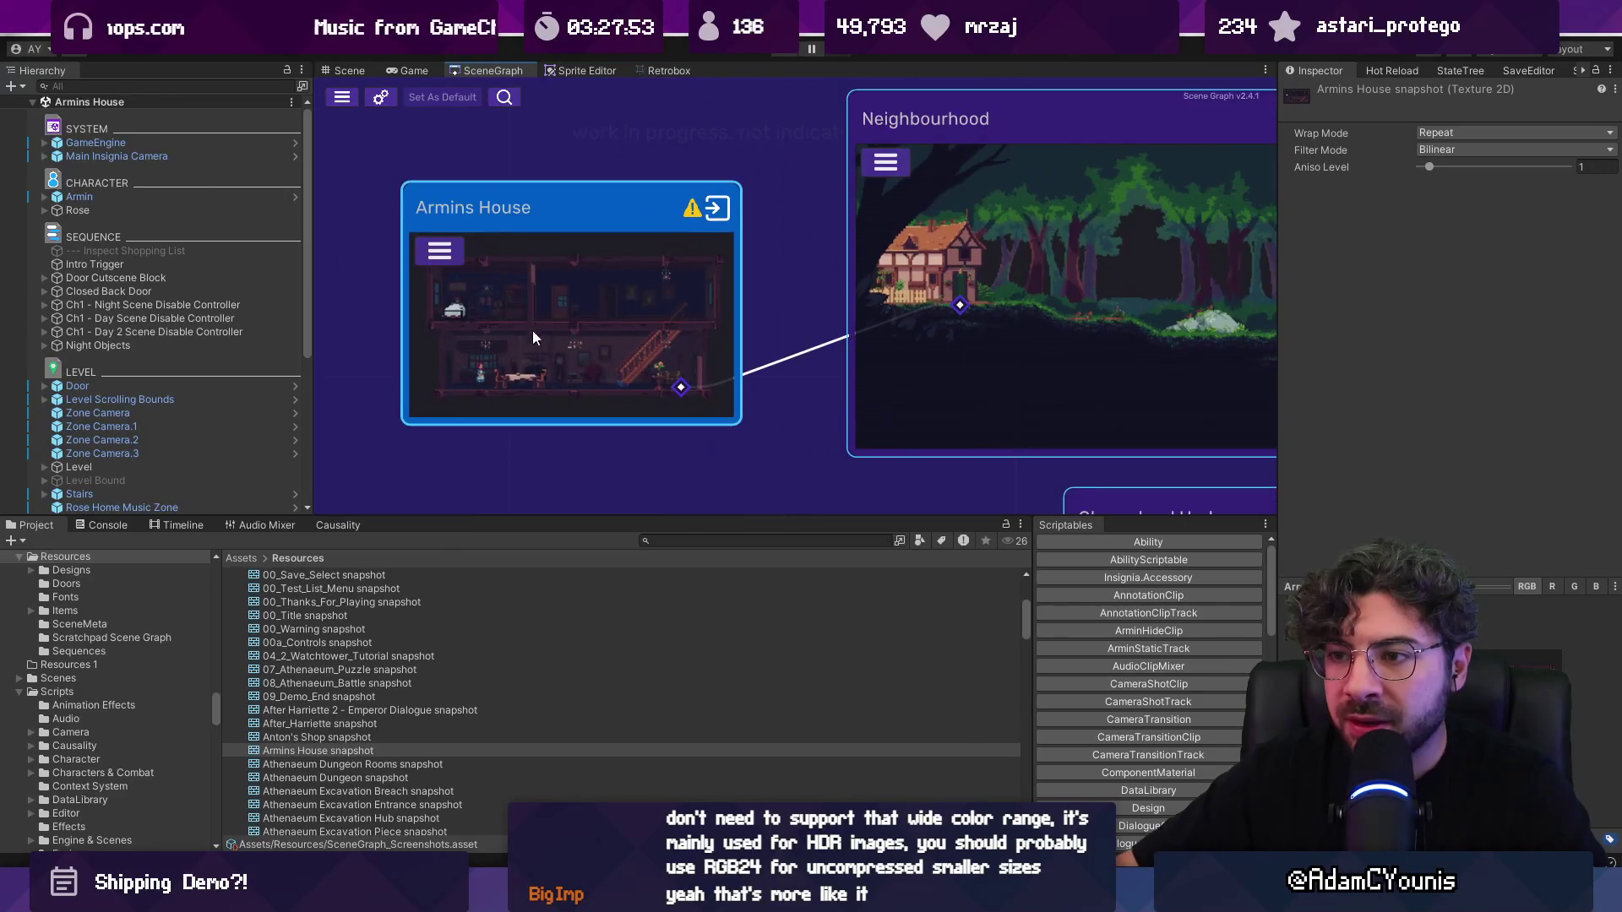
pyautogui.scroll(-5, 498, 338)
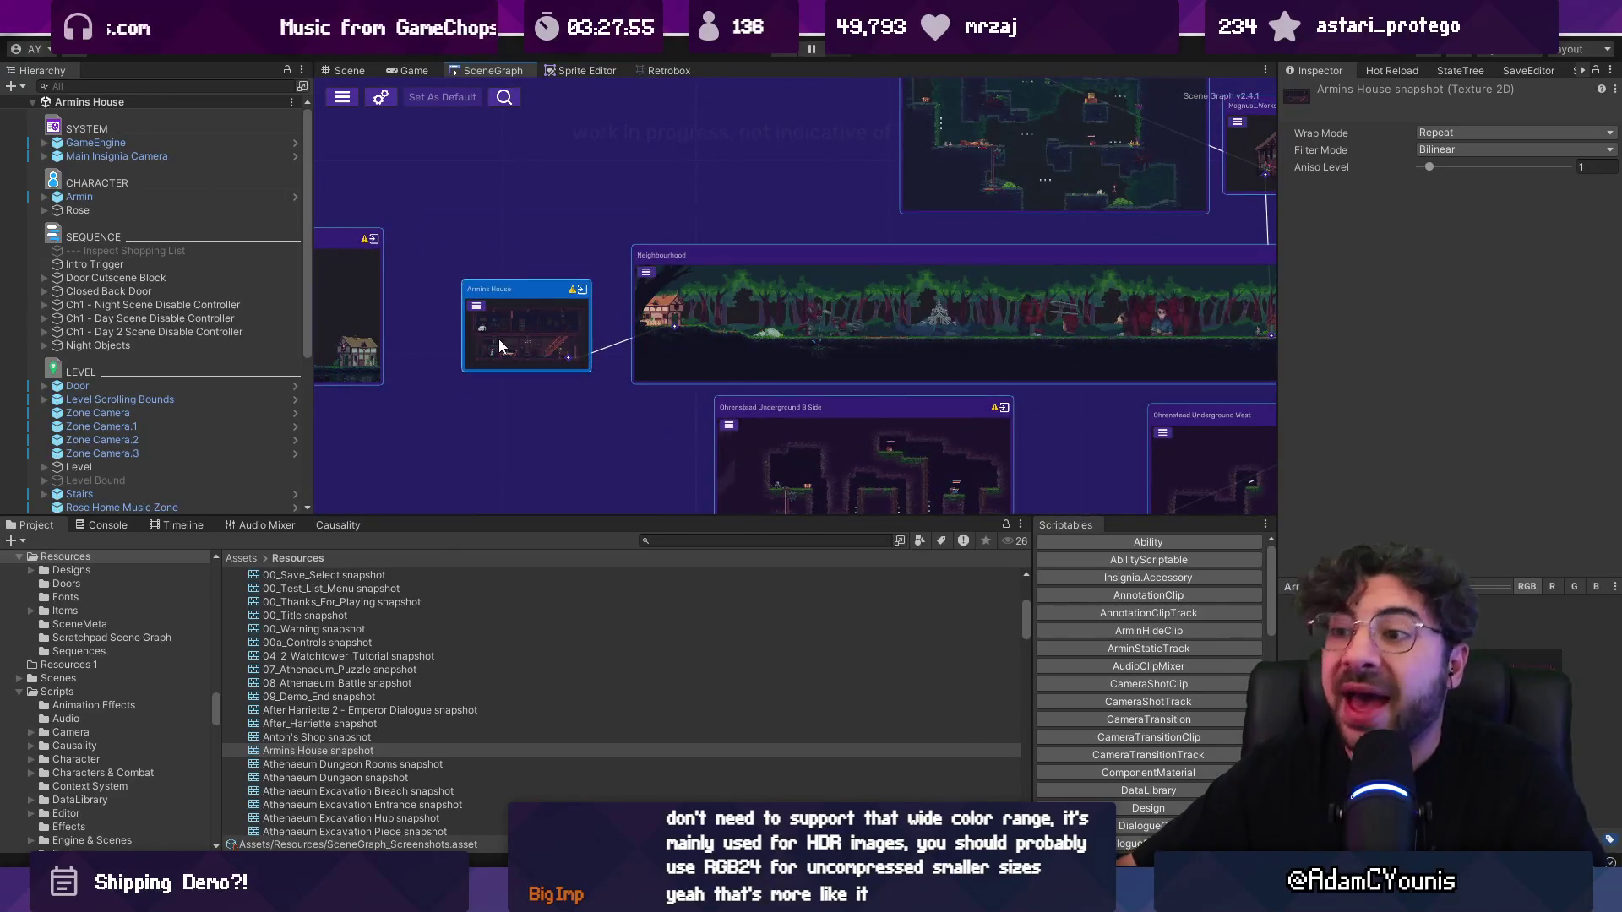
pyautogui.rightClick(503, 339)
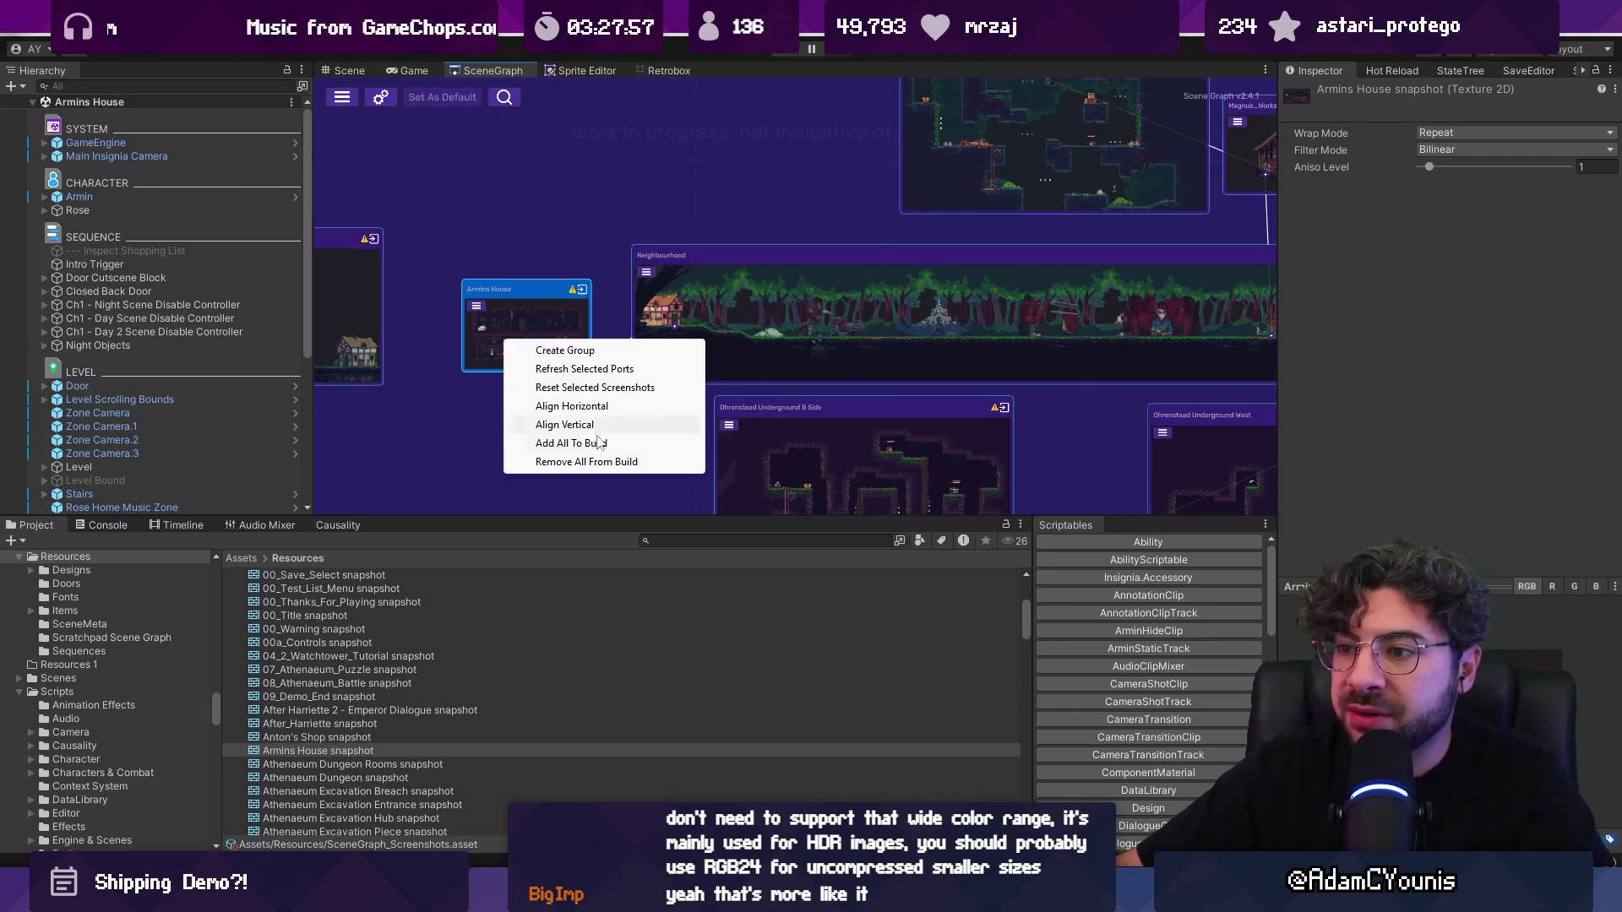
pyautogui.click(605, 383)
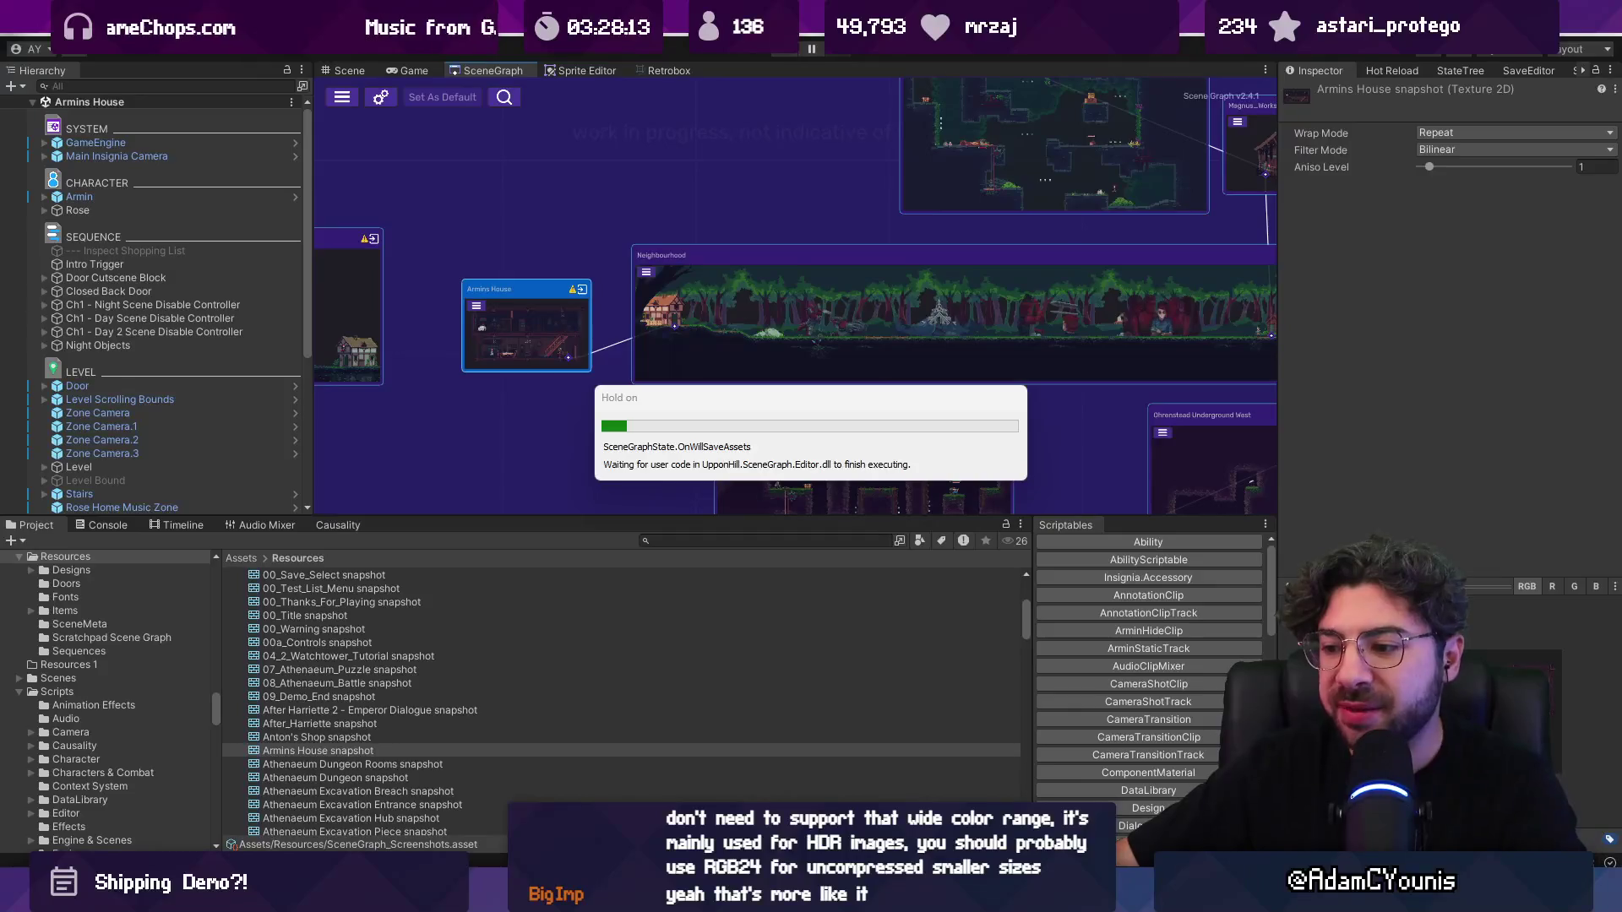
pyautogui.moveTo(794, 897)
pyautogui.click(722, 777)
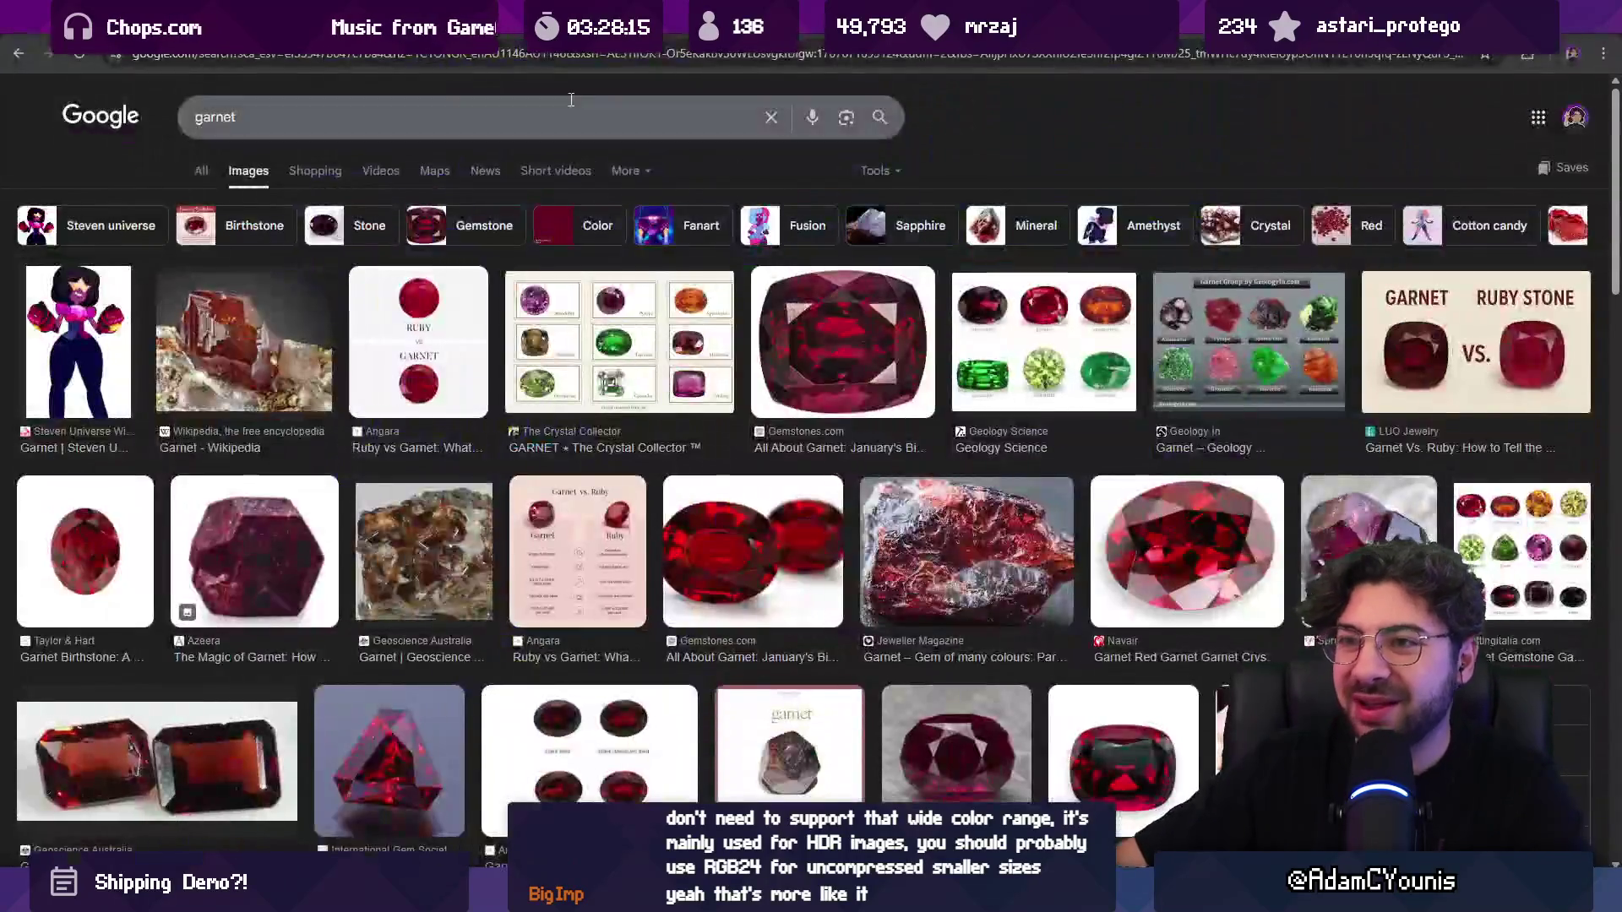
# Step: Navigate the browser to monkeytype.com by entering 'monkey' in the address bar
pyautogui.hotkey('ctrl', 'l')
pyautogui.write('monkey')
pyautogui.press('Return')
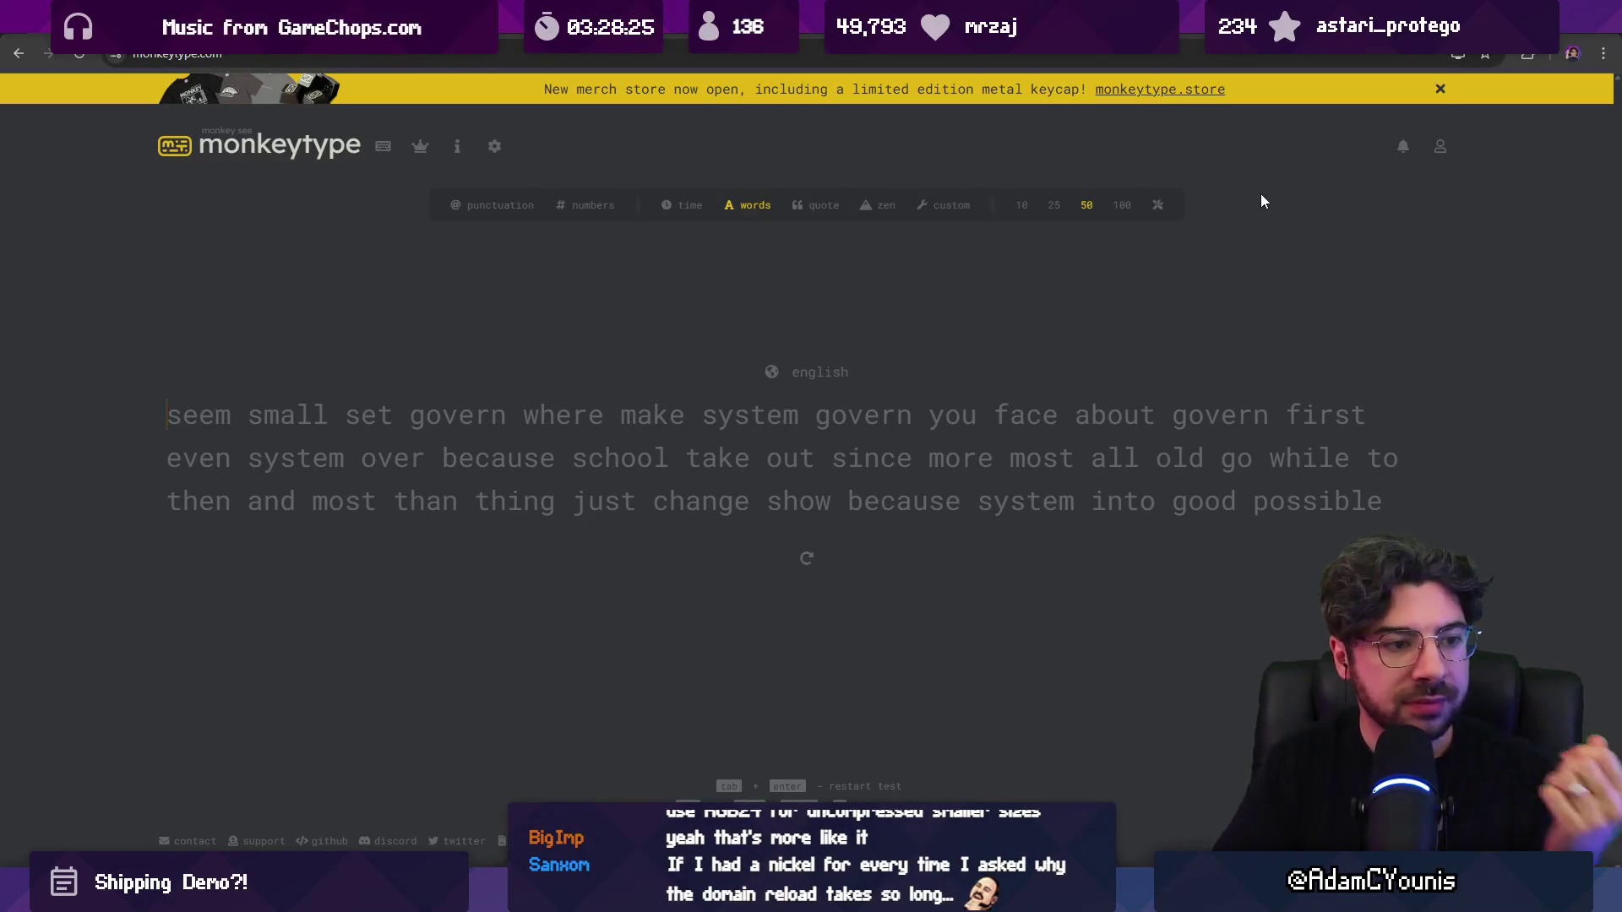
# Step: Type the remaining words of the 50-word test, correcting typos, ending with 'work'
pyautogui.write('seem small')
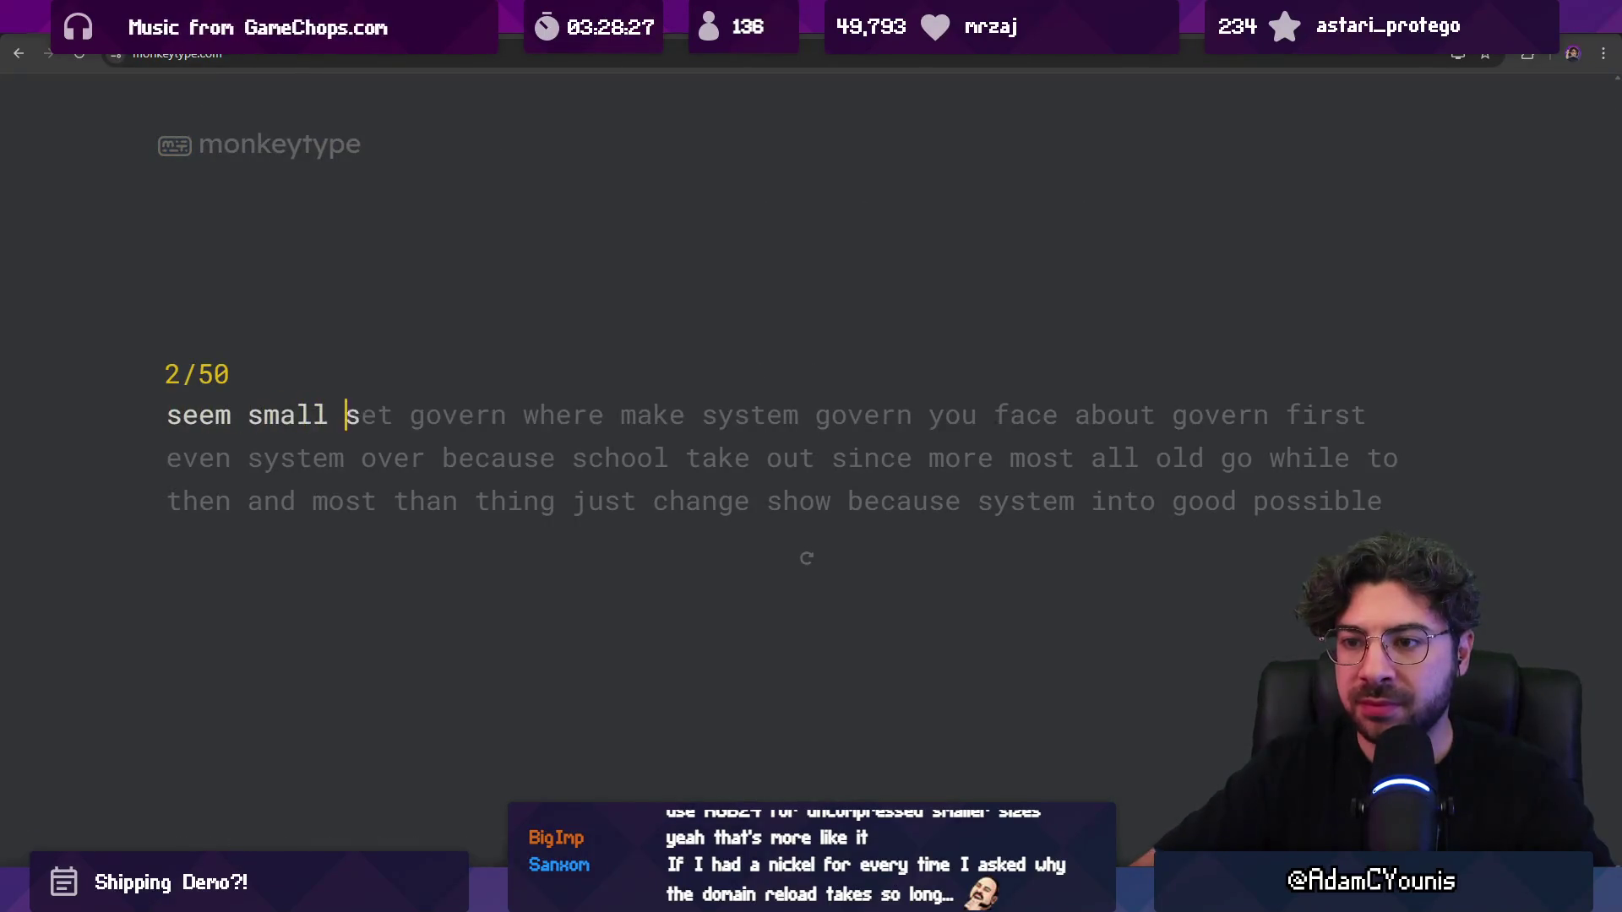
pyautogui.write(' setg')
pyautogui.press('BackSpace')
pyautogui.press('BackSpace')
pyautogui.write('go')
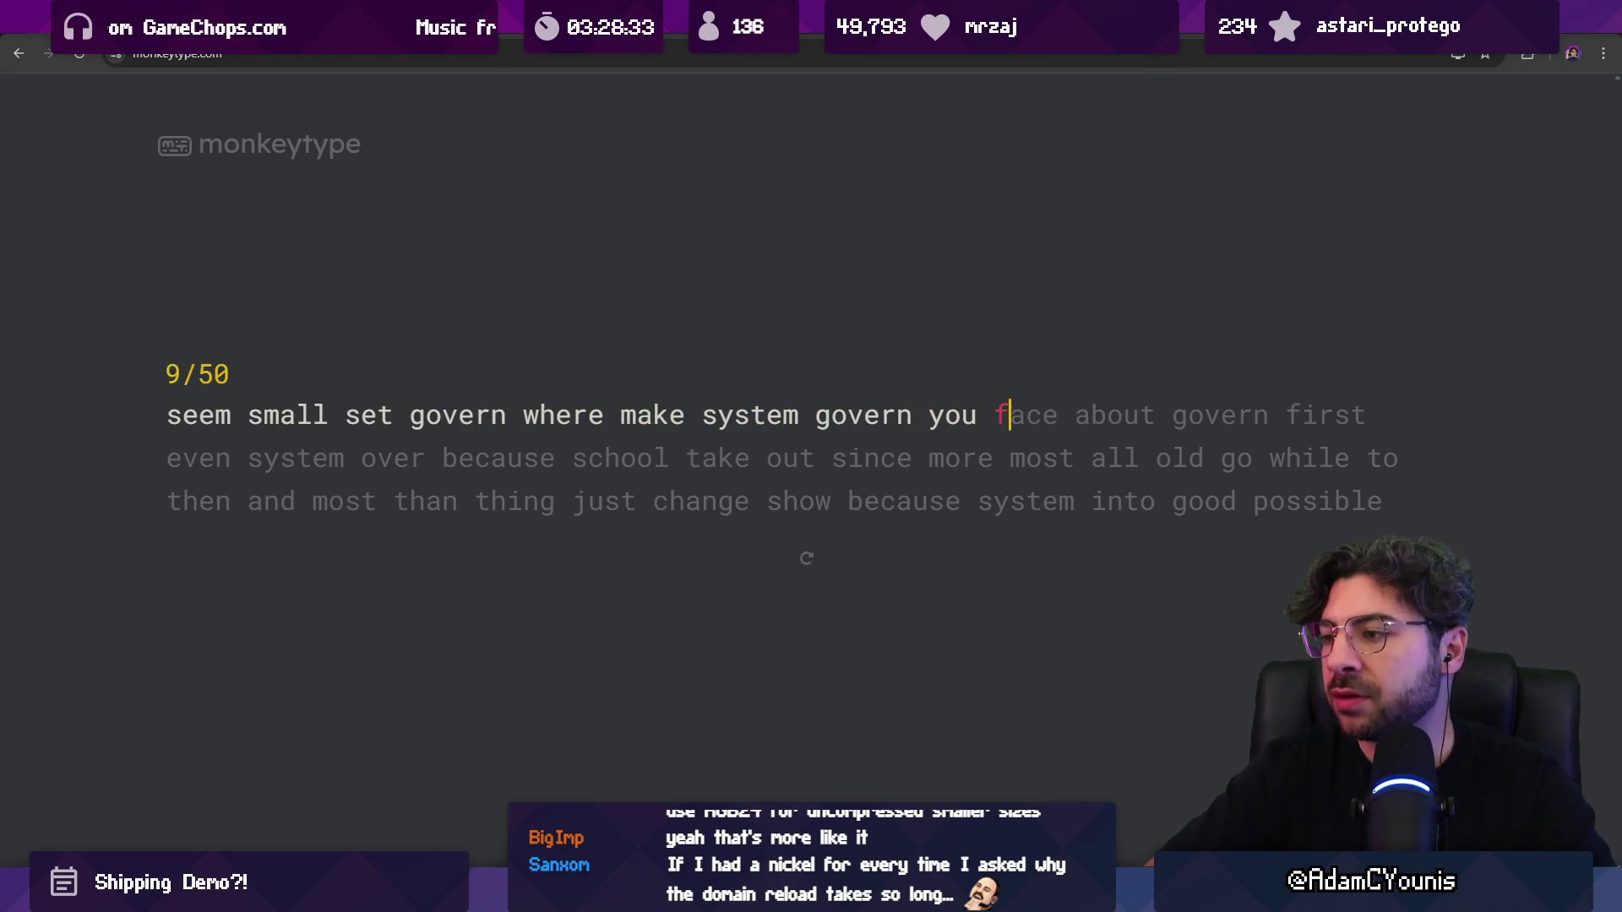
pyautogui.write('ce about govern first')
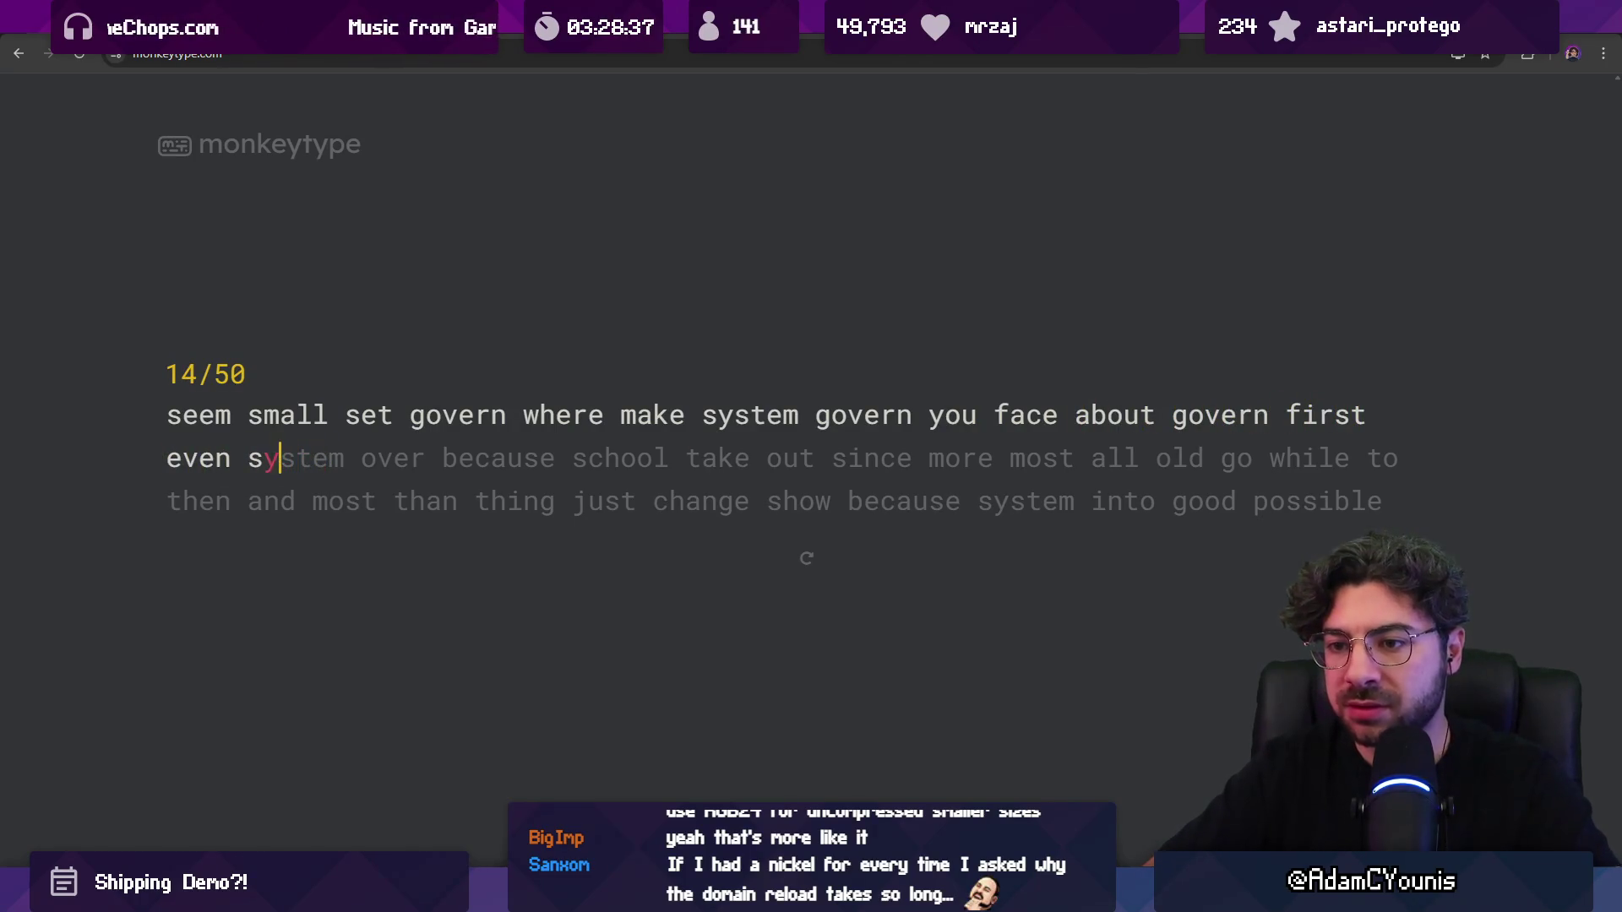
pyautogui.write('over beca')
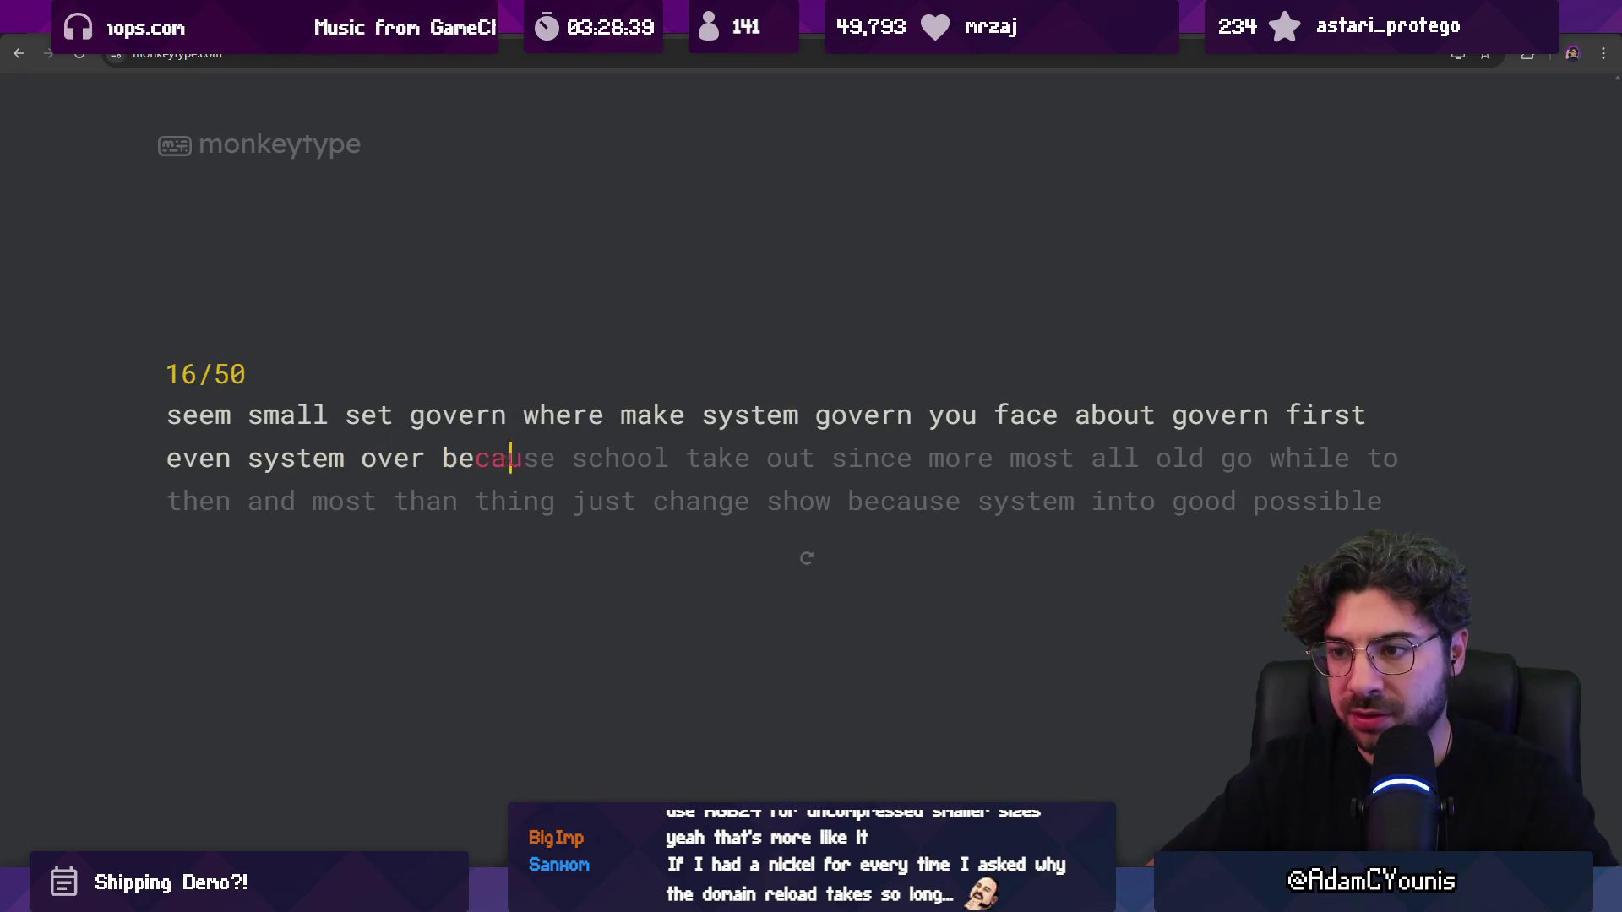
pyautogui.write('l take out since more most all old')
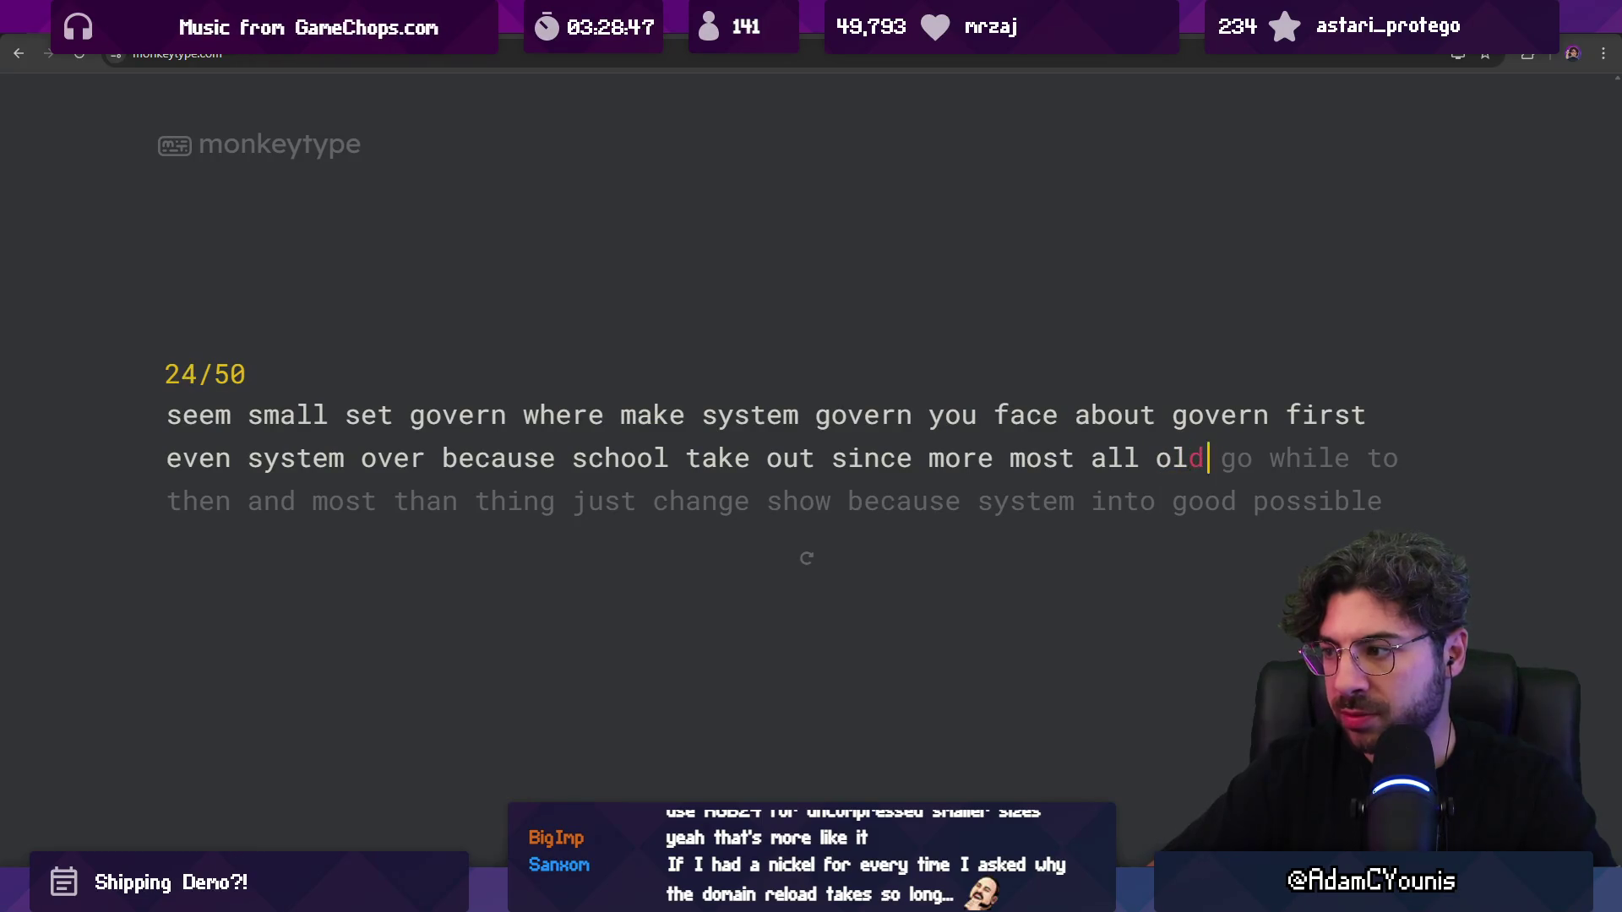
pyautogui.write('to')
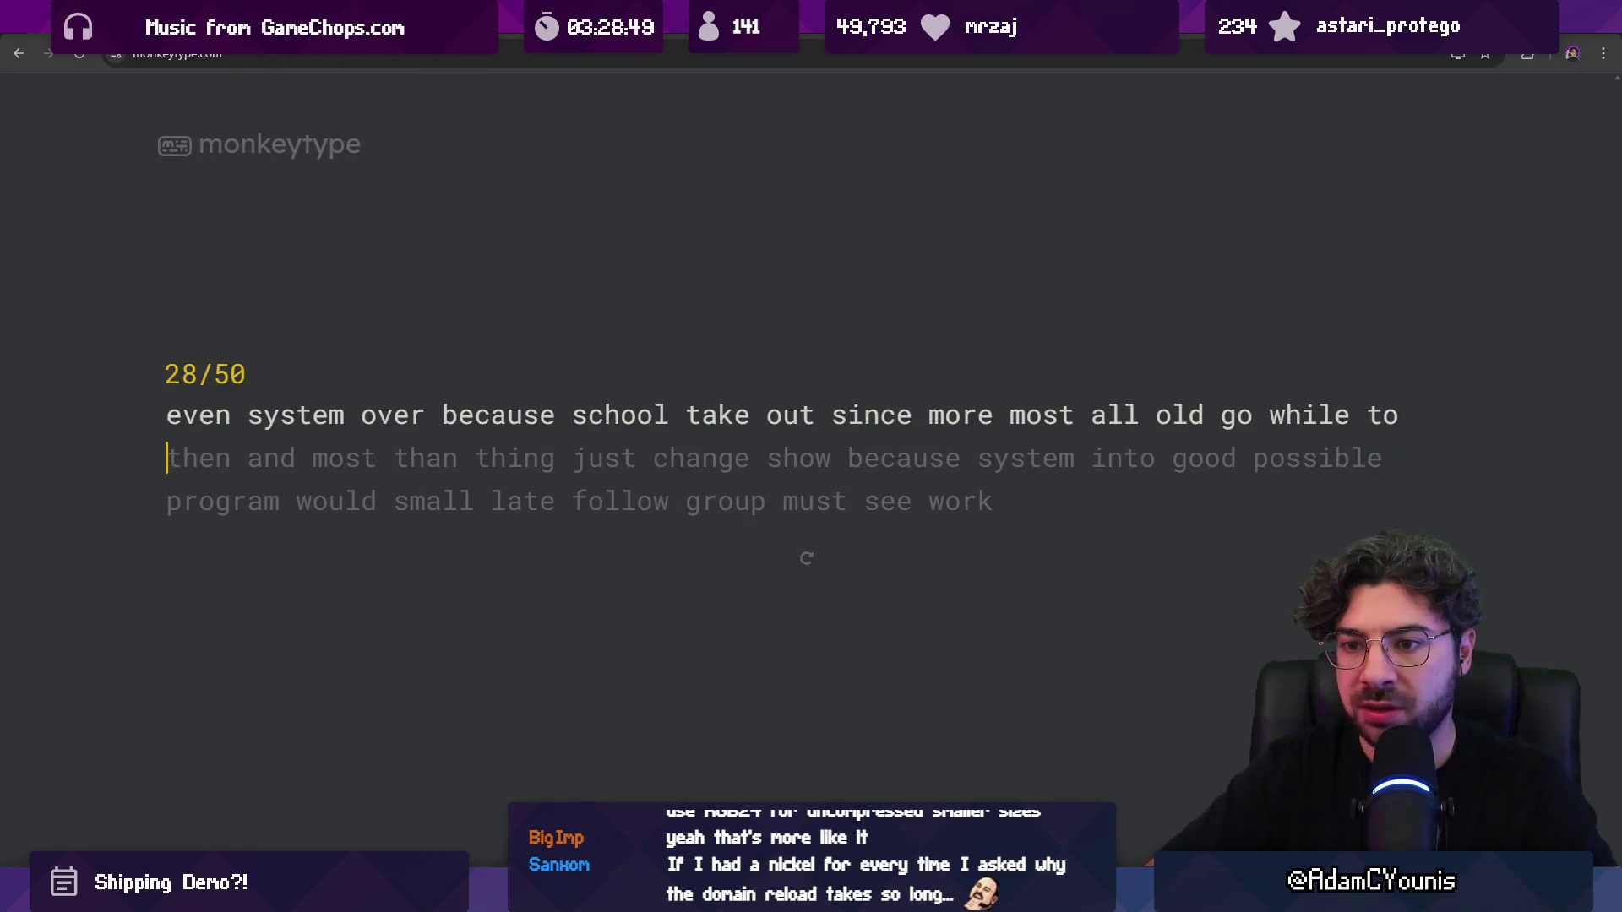
pyautogui.write(' then st than')
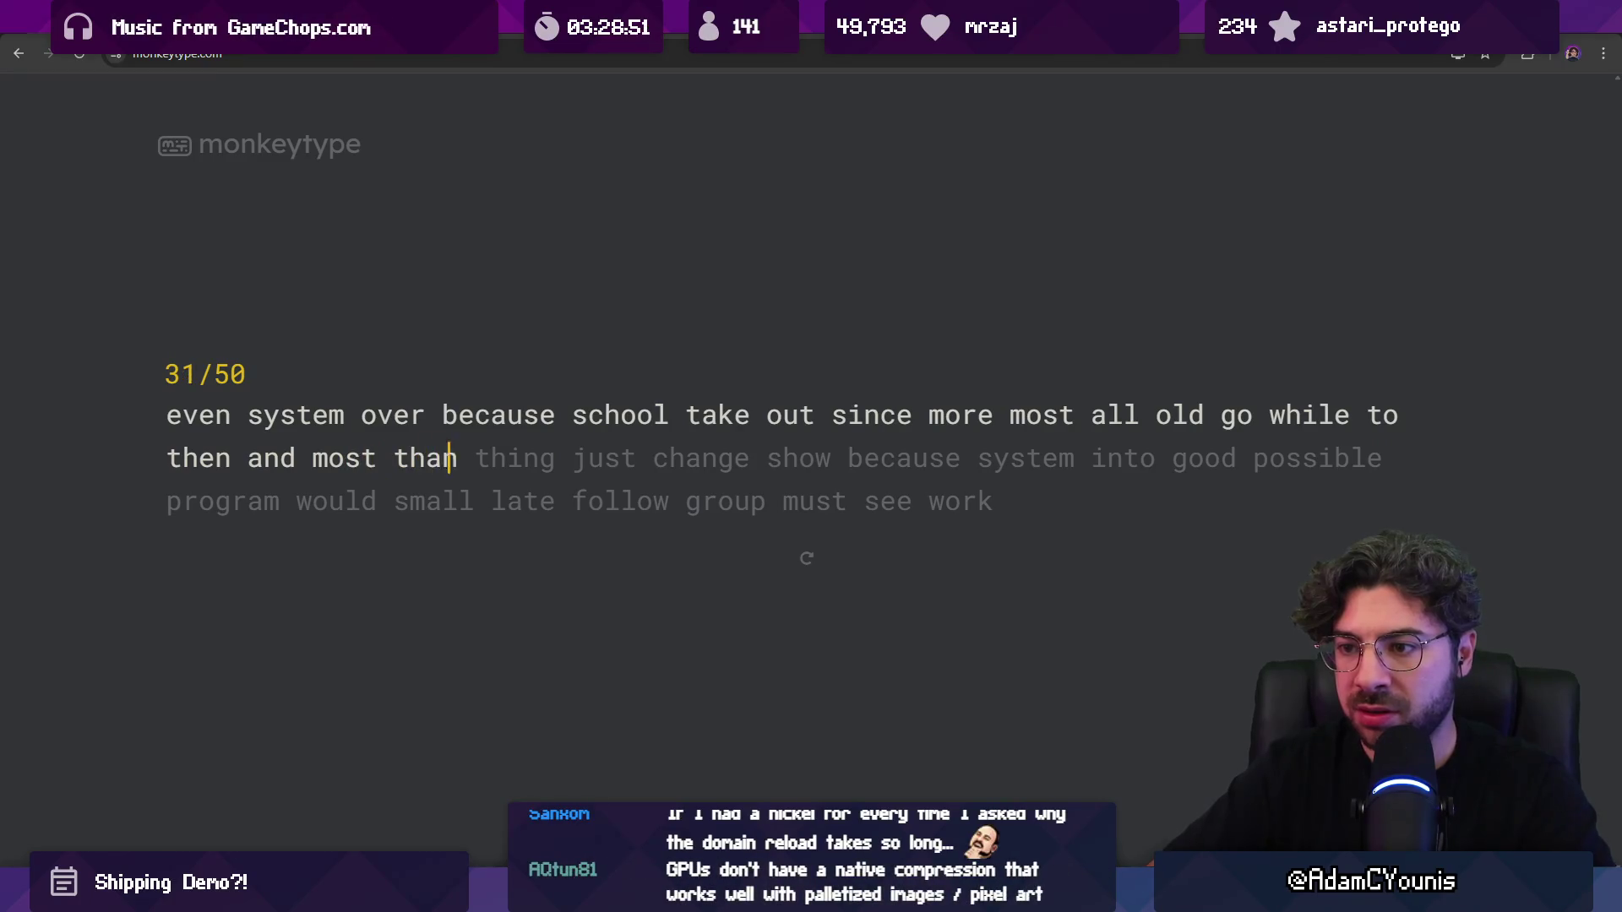
pyautogui.write('thing just chang')
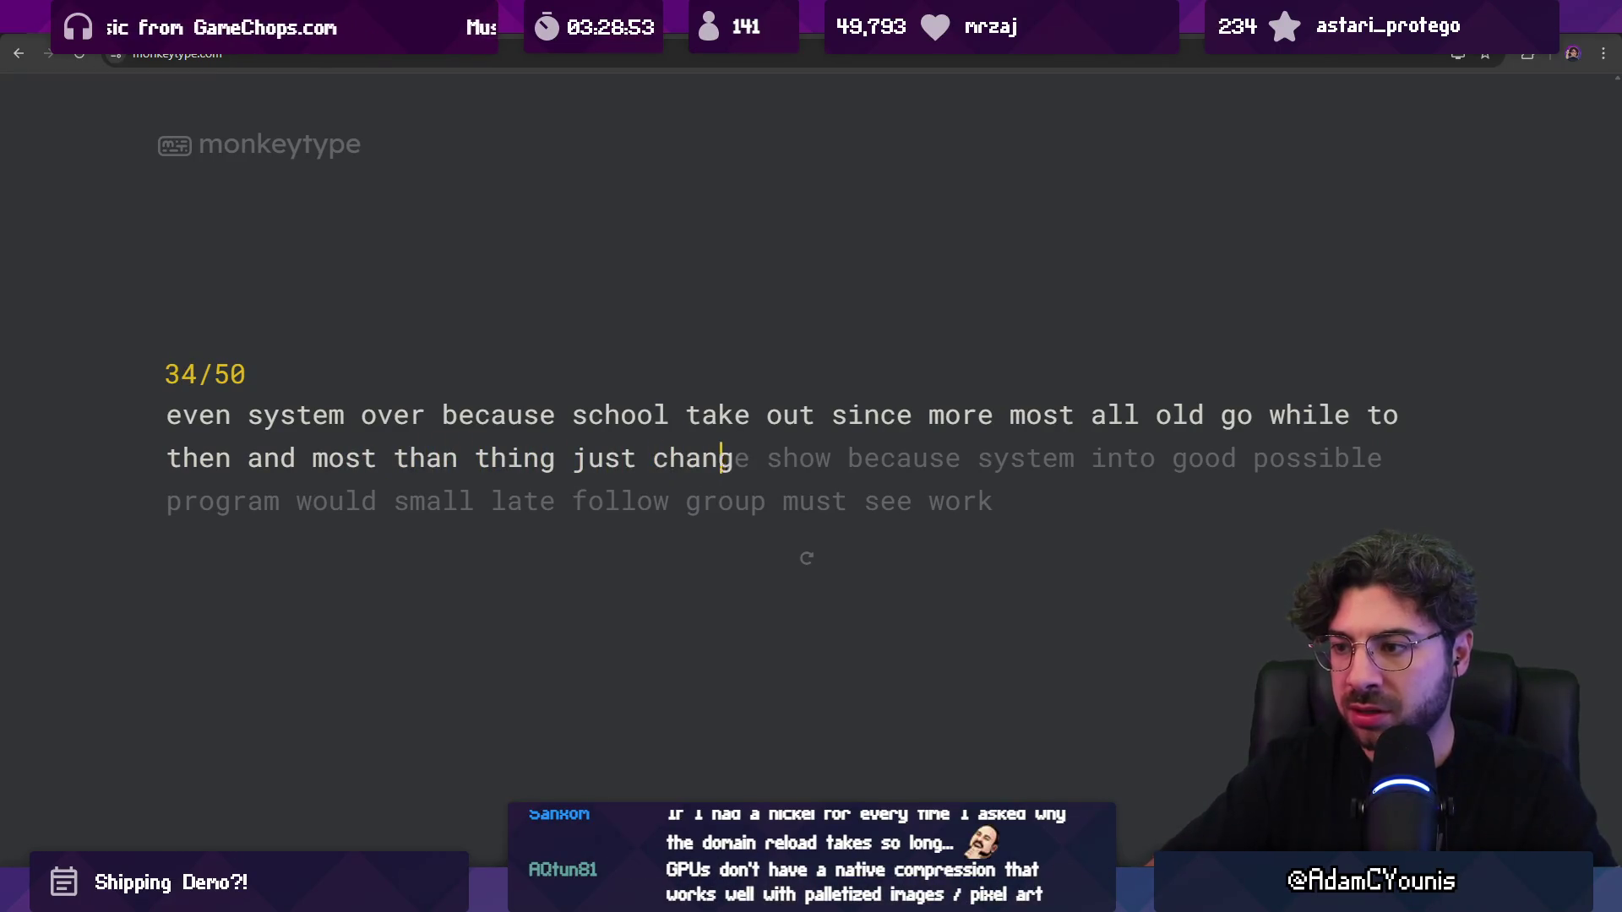
pyautogui.write('ystem')
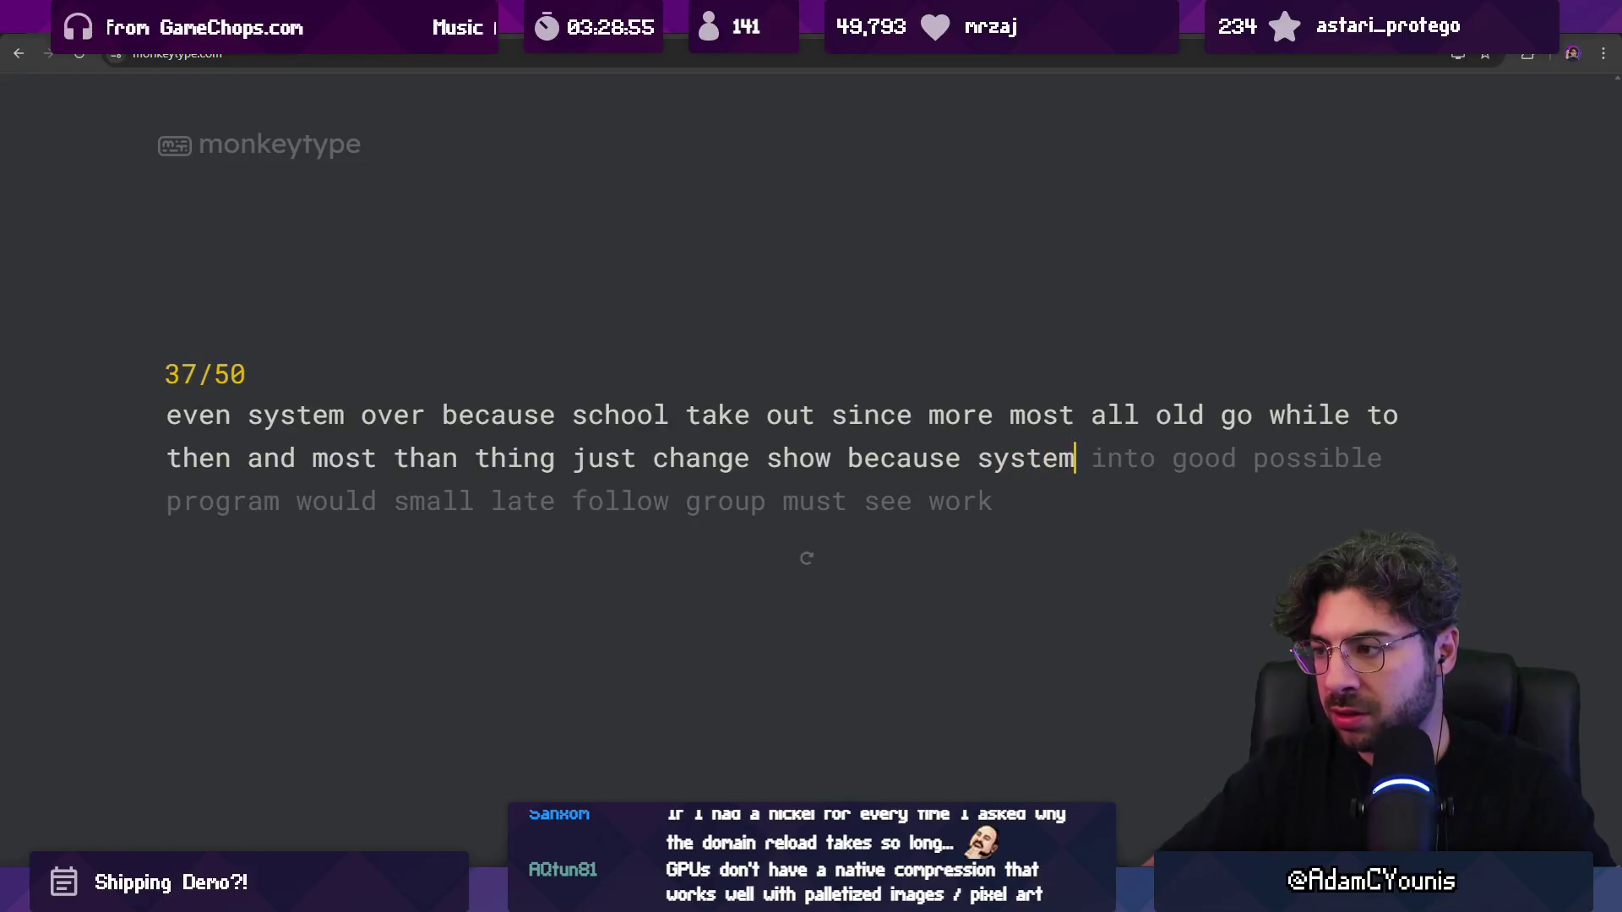
pyautogui.write(' intod pos')
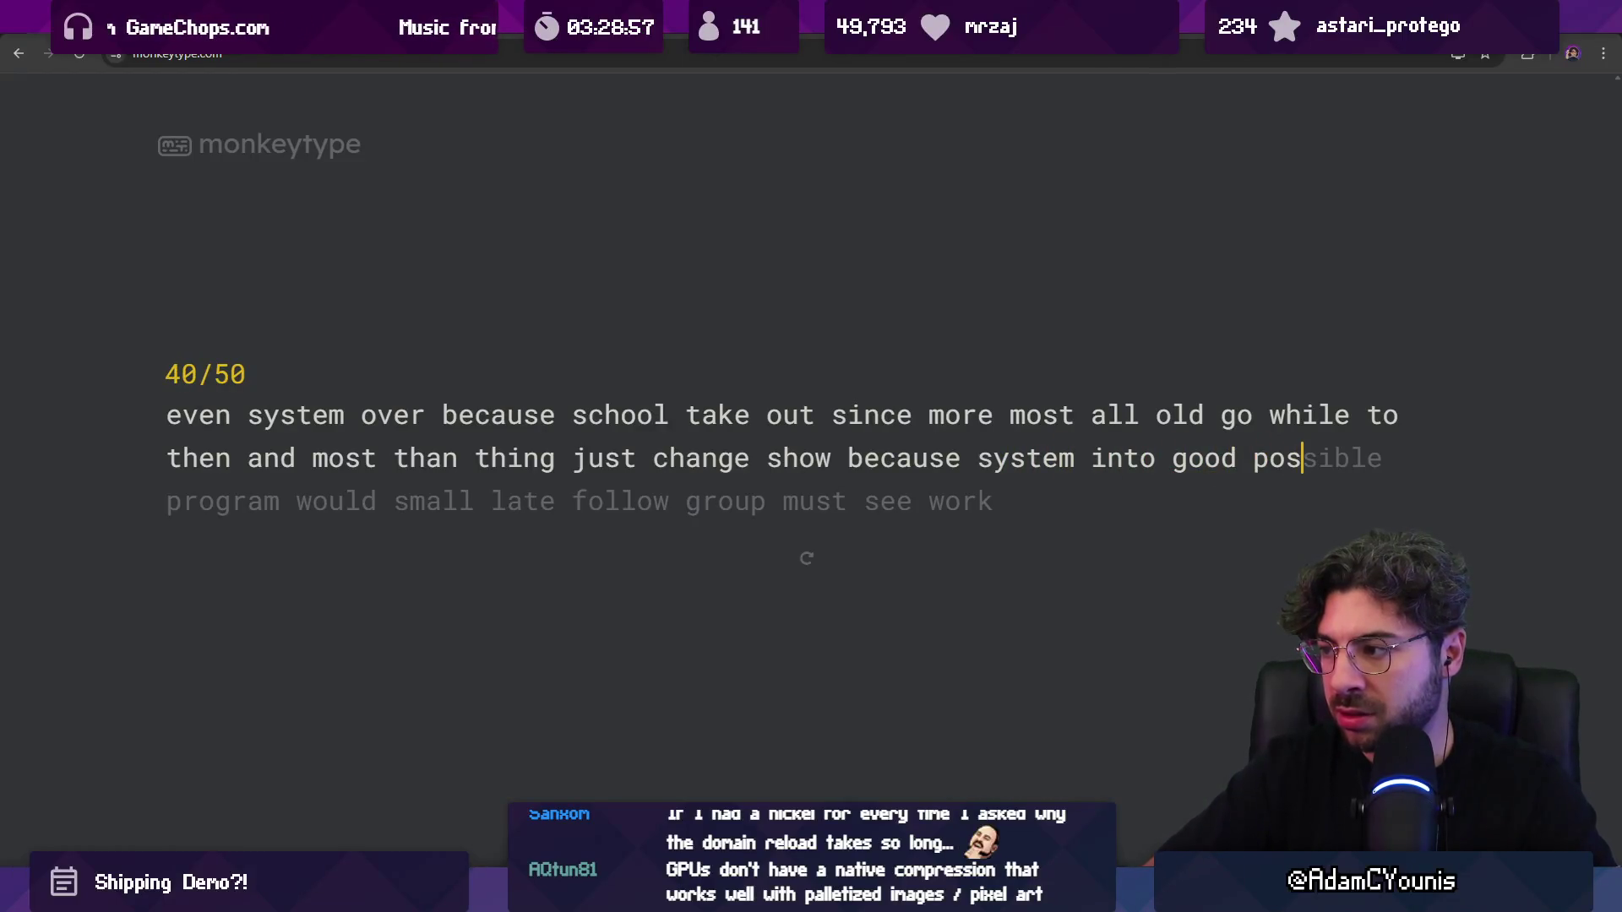
pyautogui.write('ble ')
pyautogui.write('gram wou')
pyautogui.press('BackSpace')
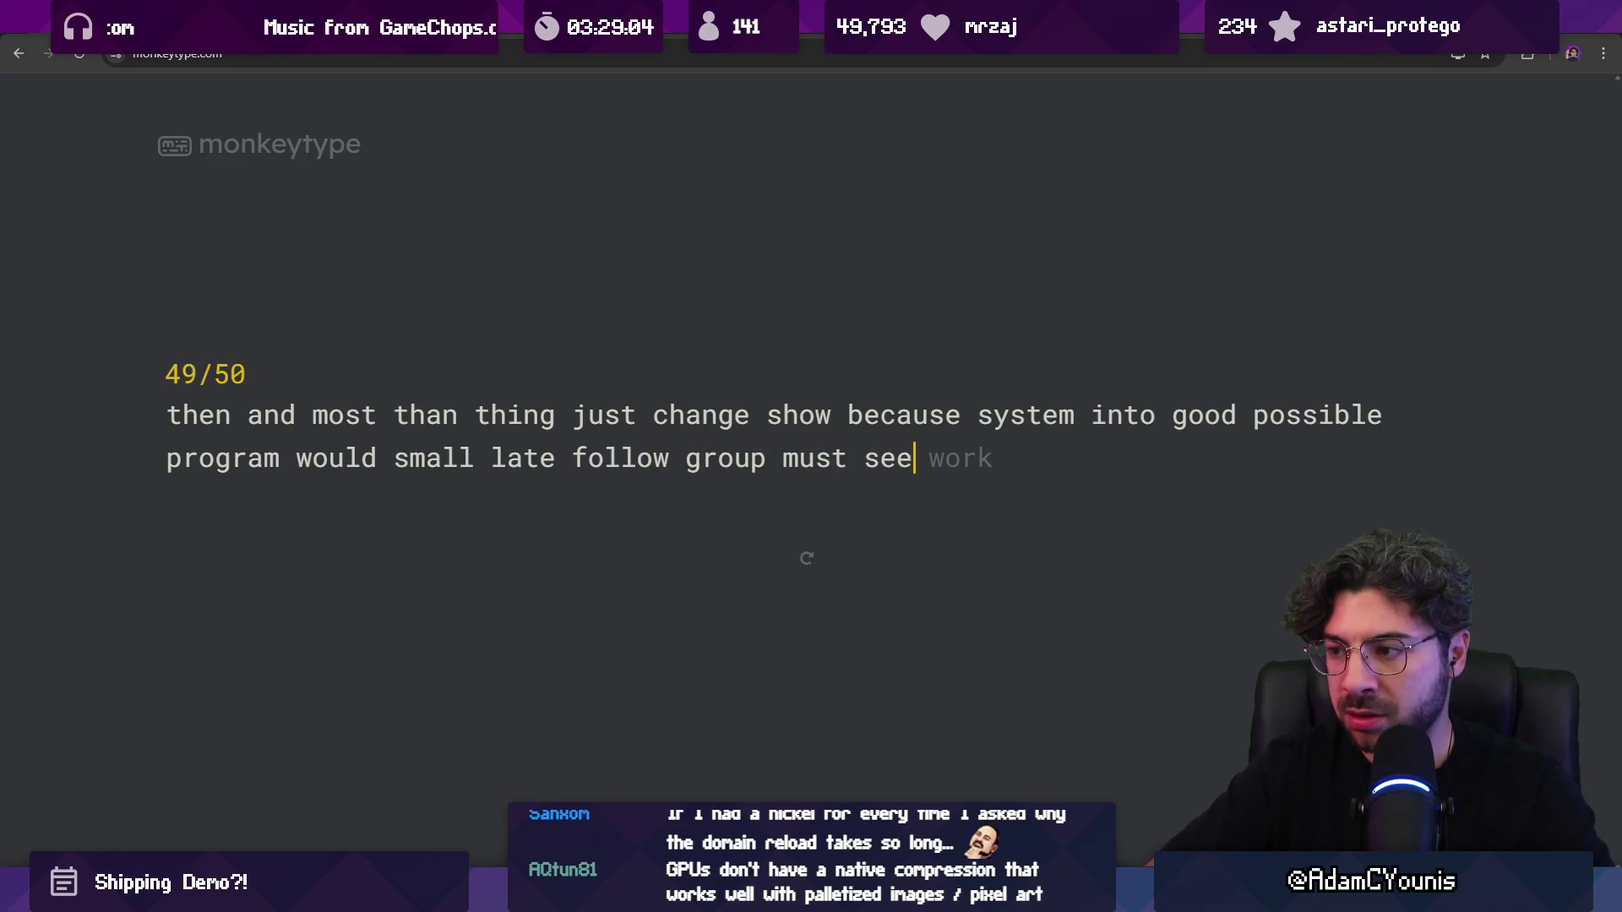
pyautogui.write('work')
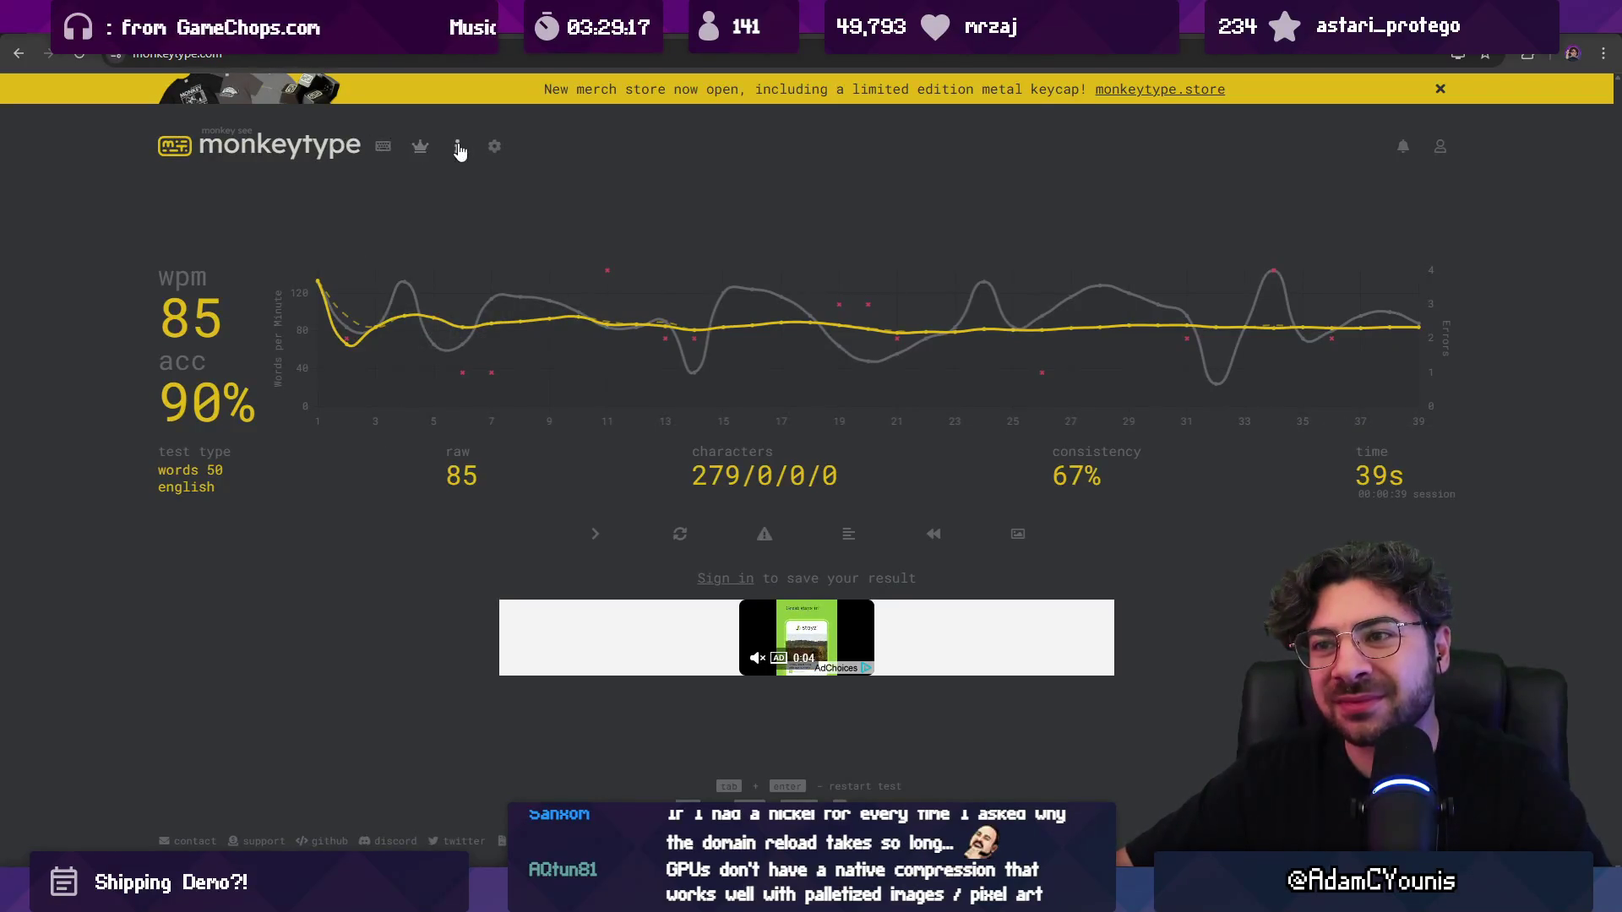
# Step: Open Monkeytype settings, dismiss the shoe ad, and scroll through the settings page
pyautogui.click(494, 149)
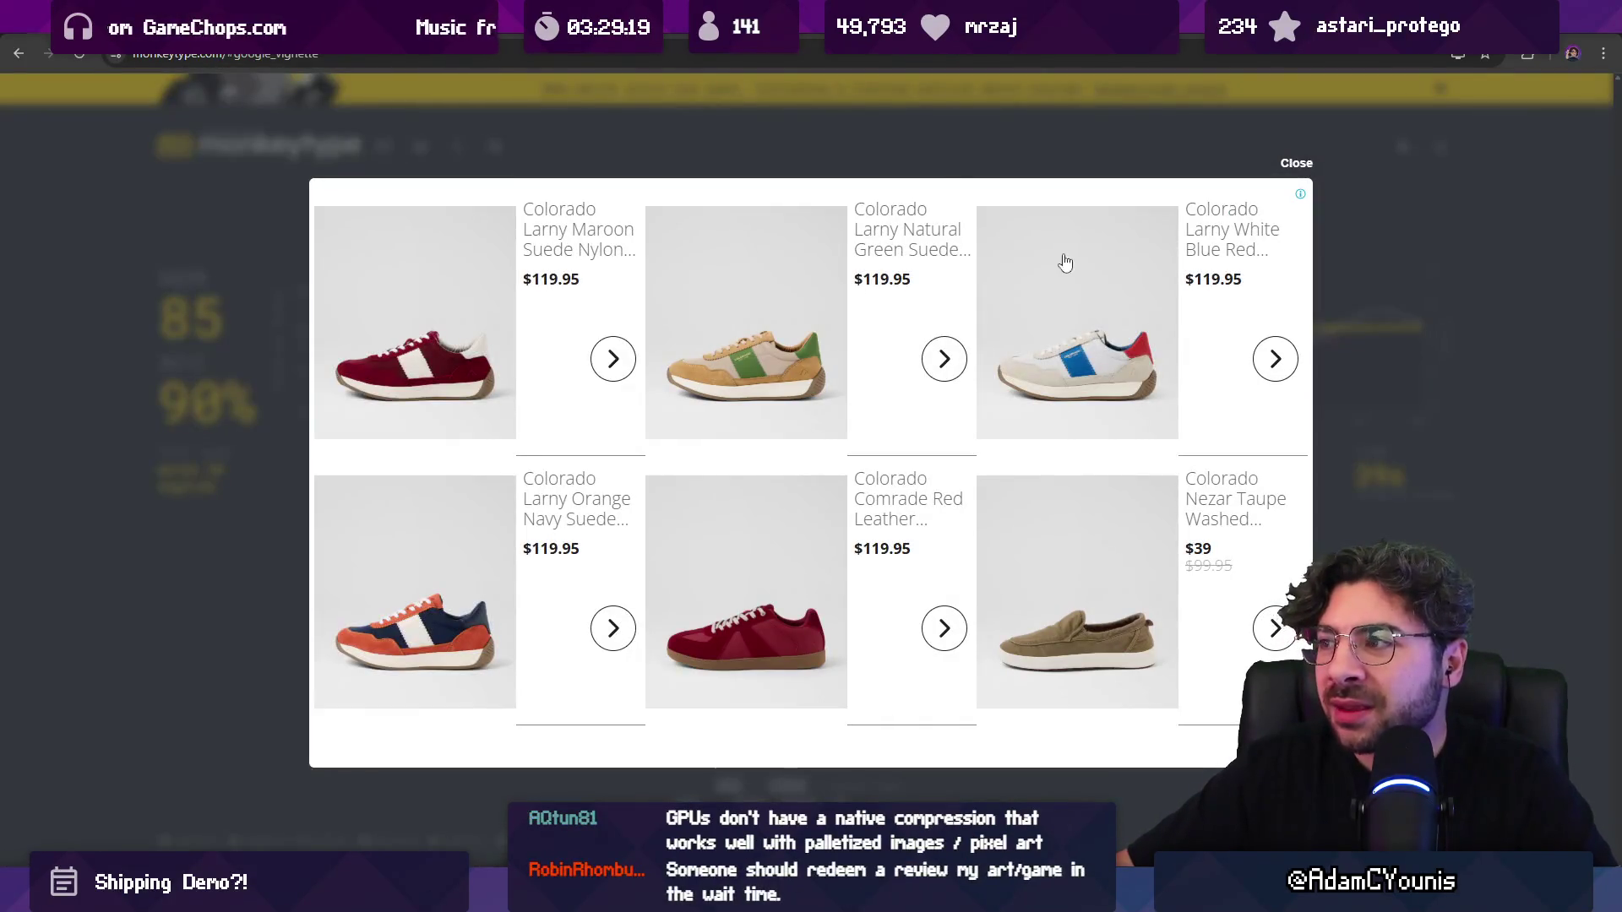
pyautogui.click(1297, 165)
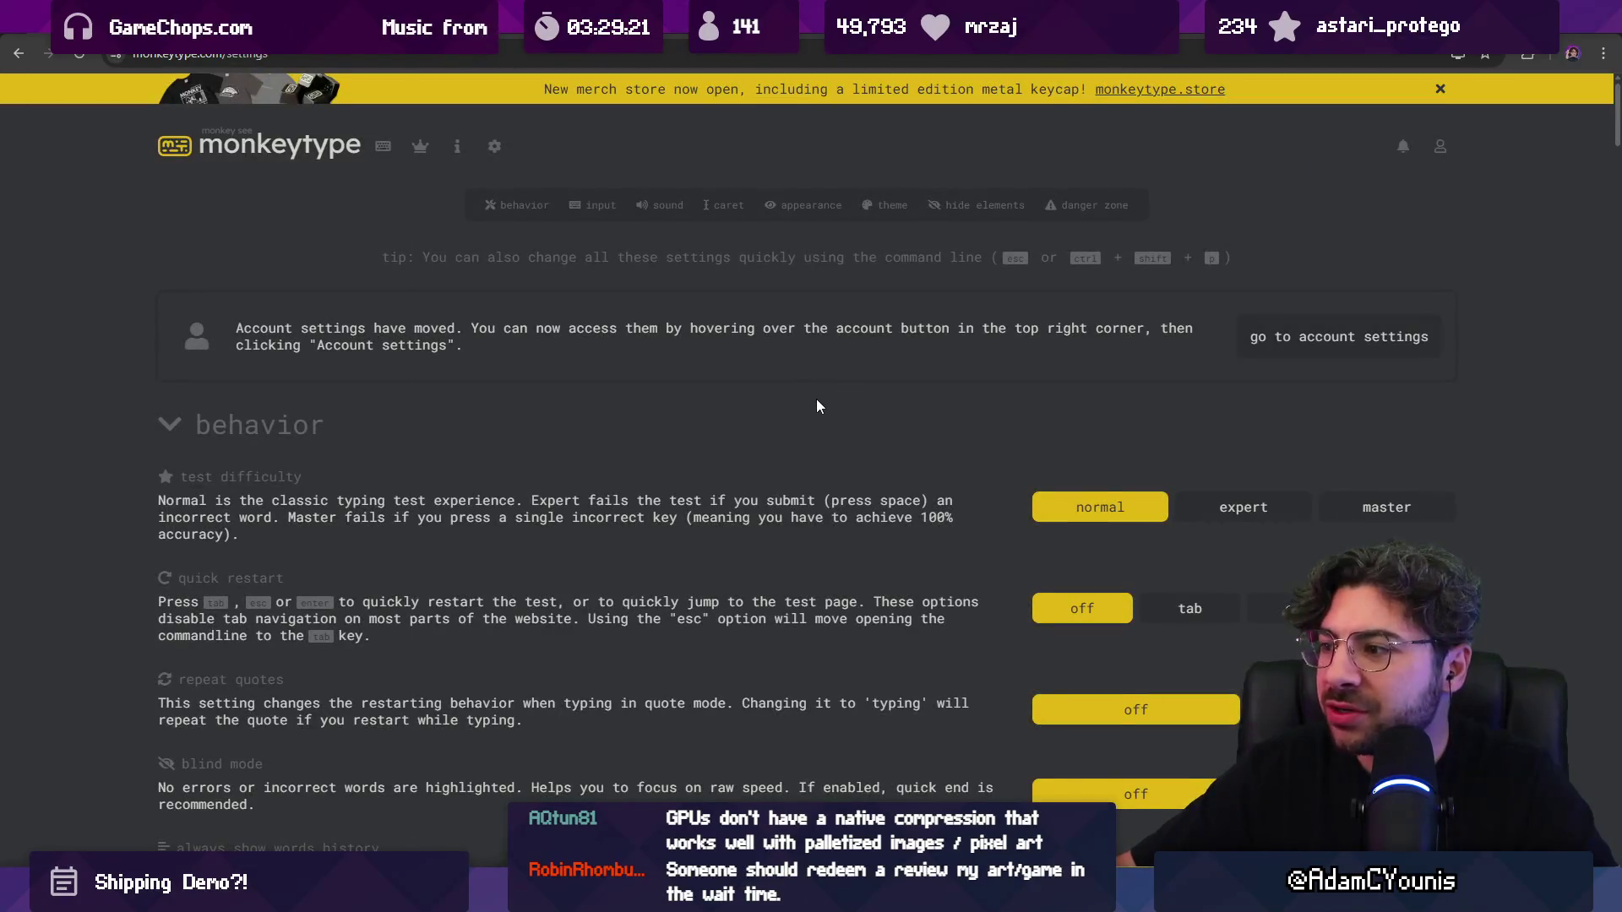
pyautogui.scroll(-7, 816, 406)
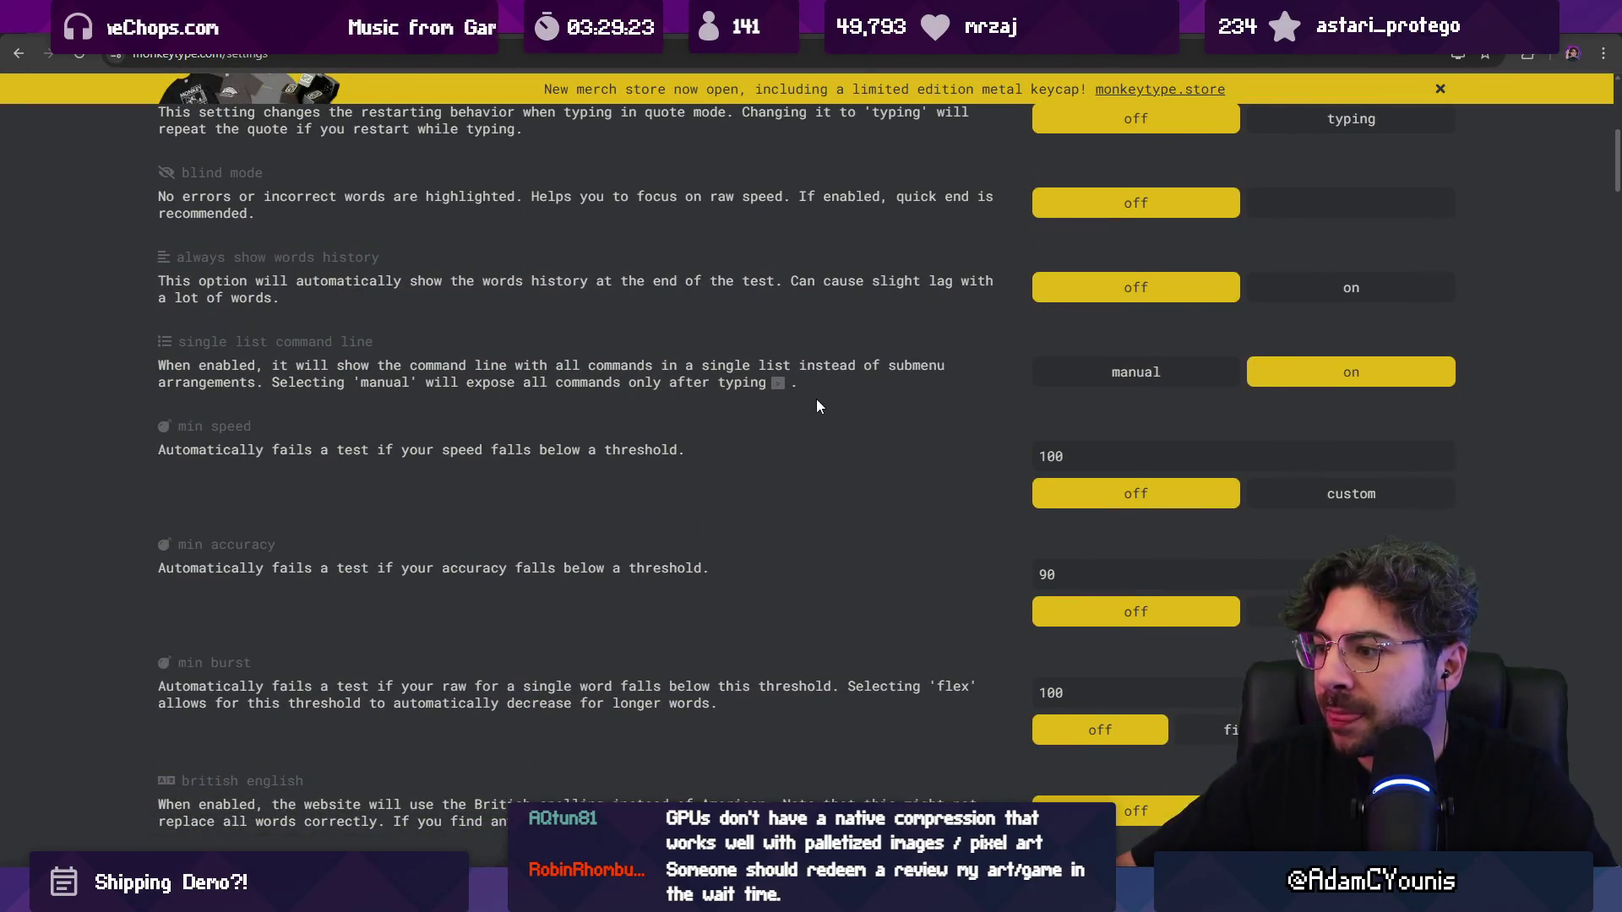
pyautogui.scroll(-6, 816, 402)
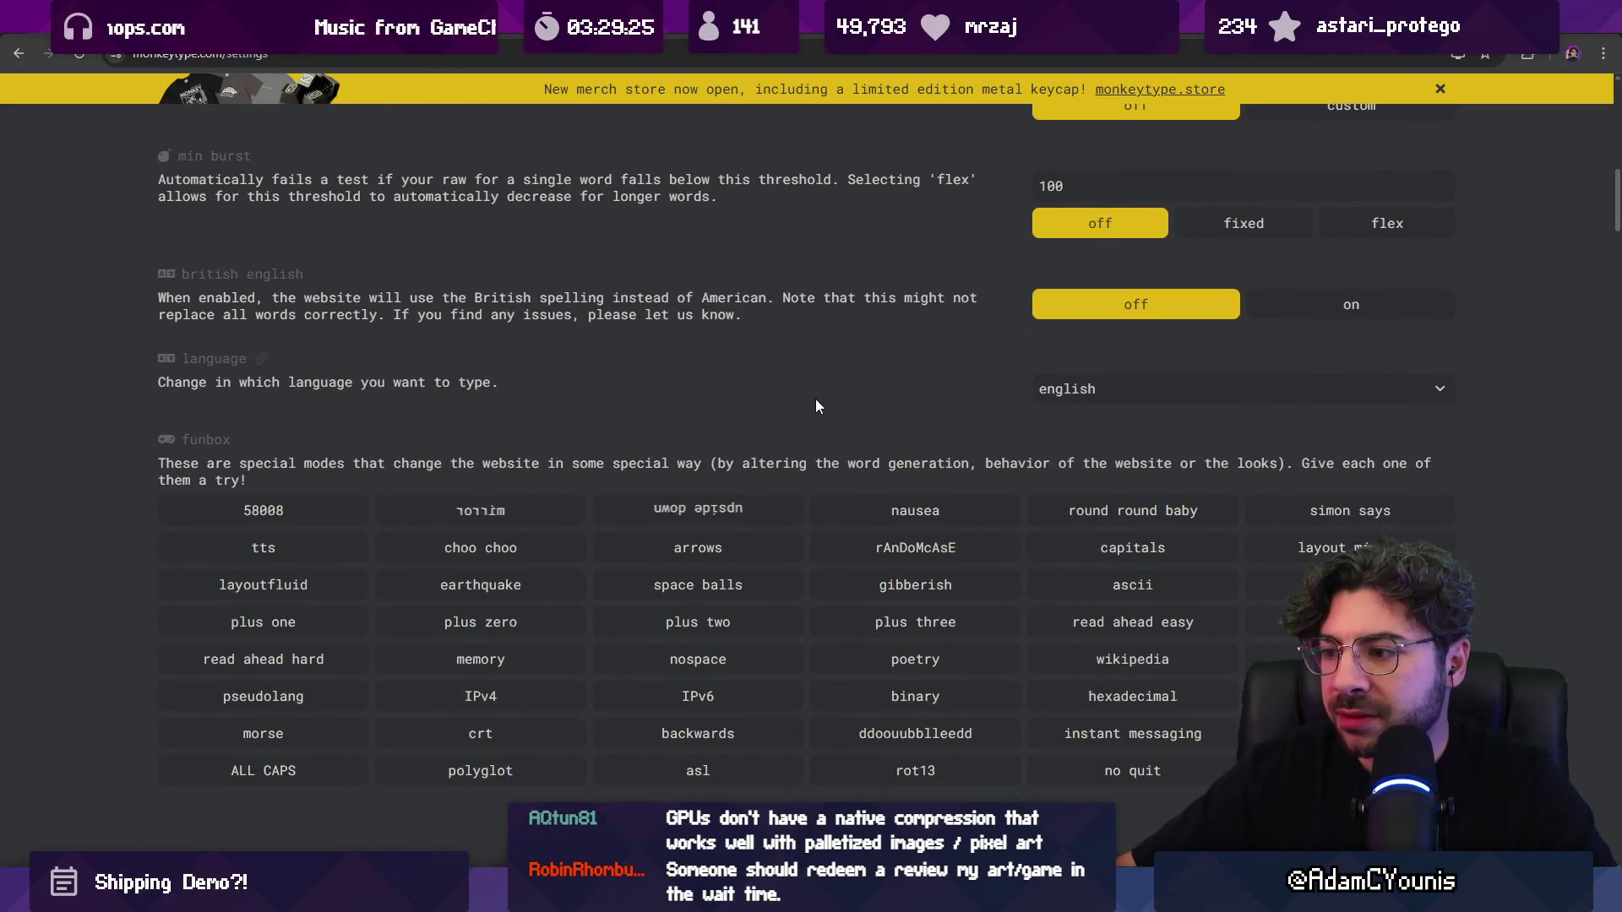
pyautogui.scroll(-6, 815, 403)
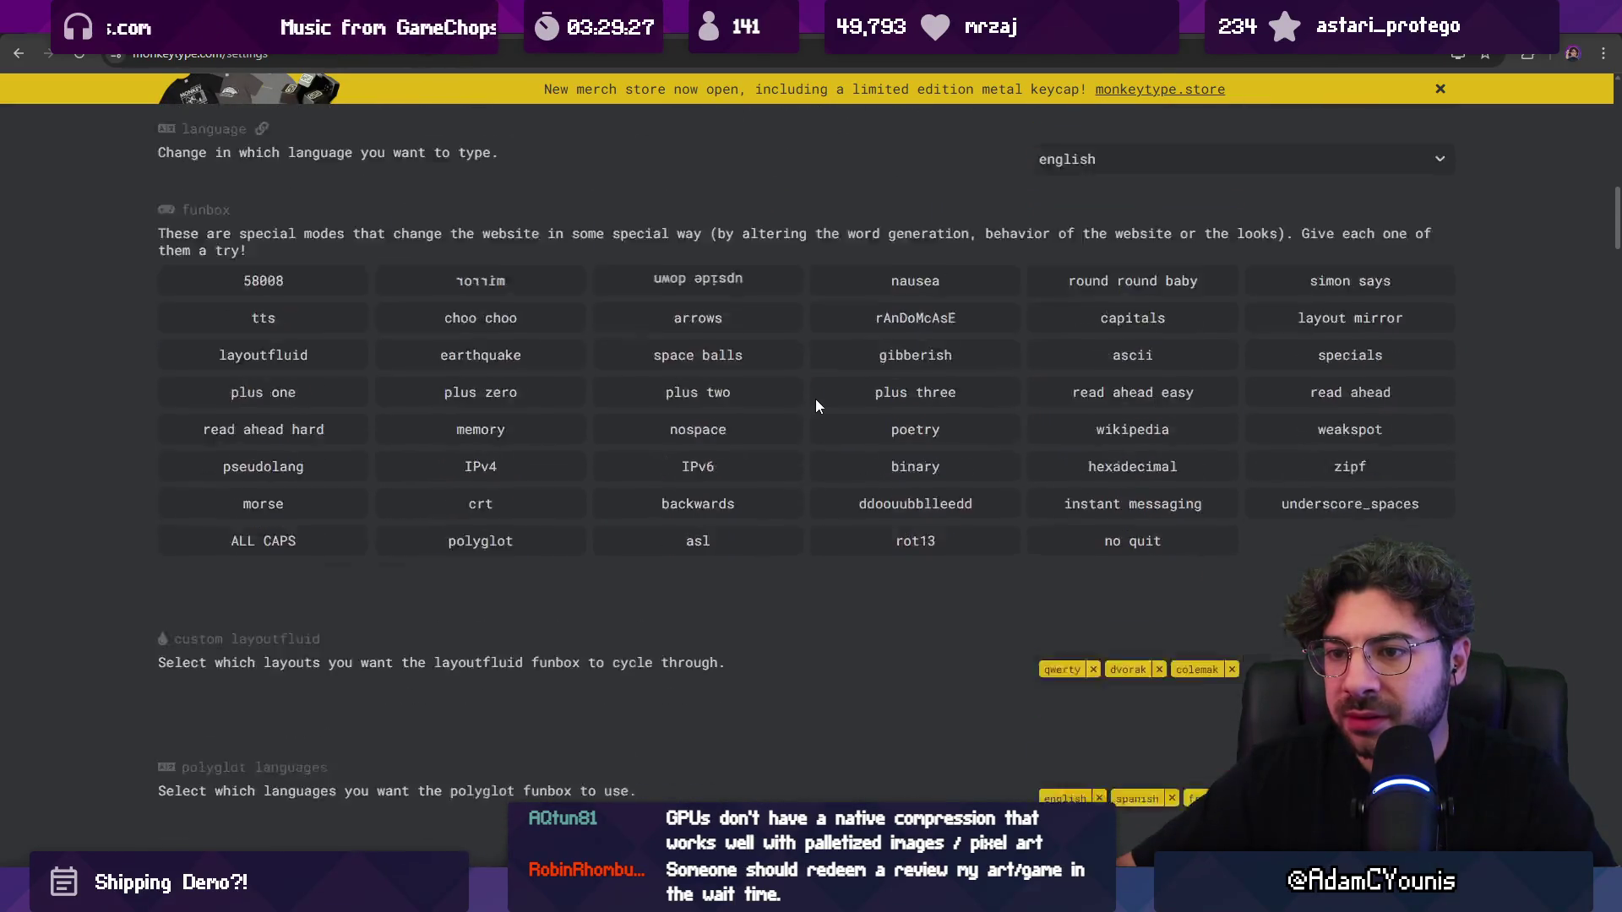
pyautogui.scroll(-16, 815, 406)
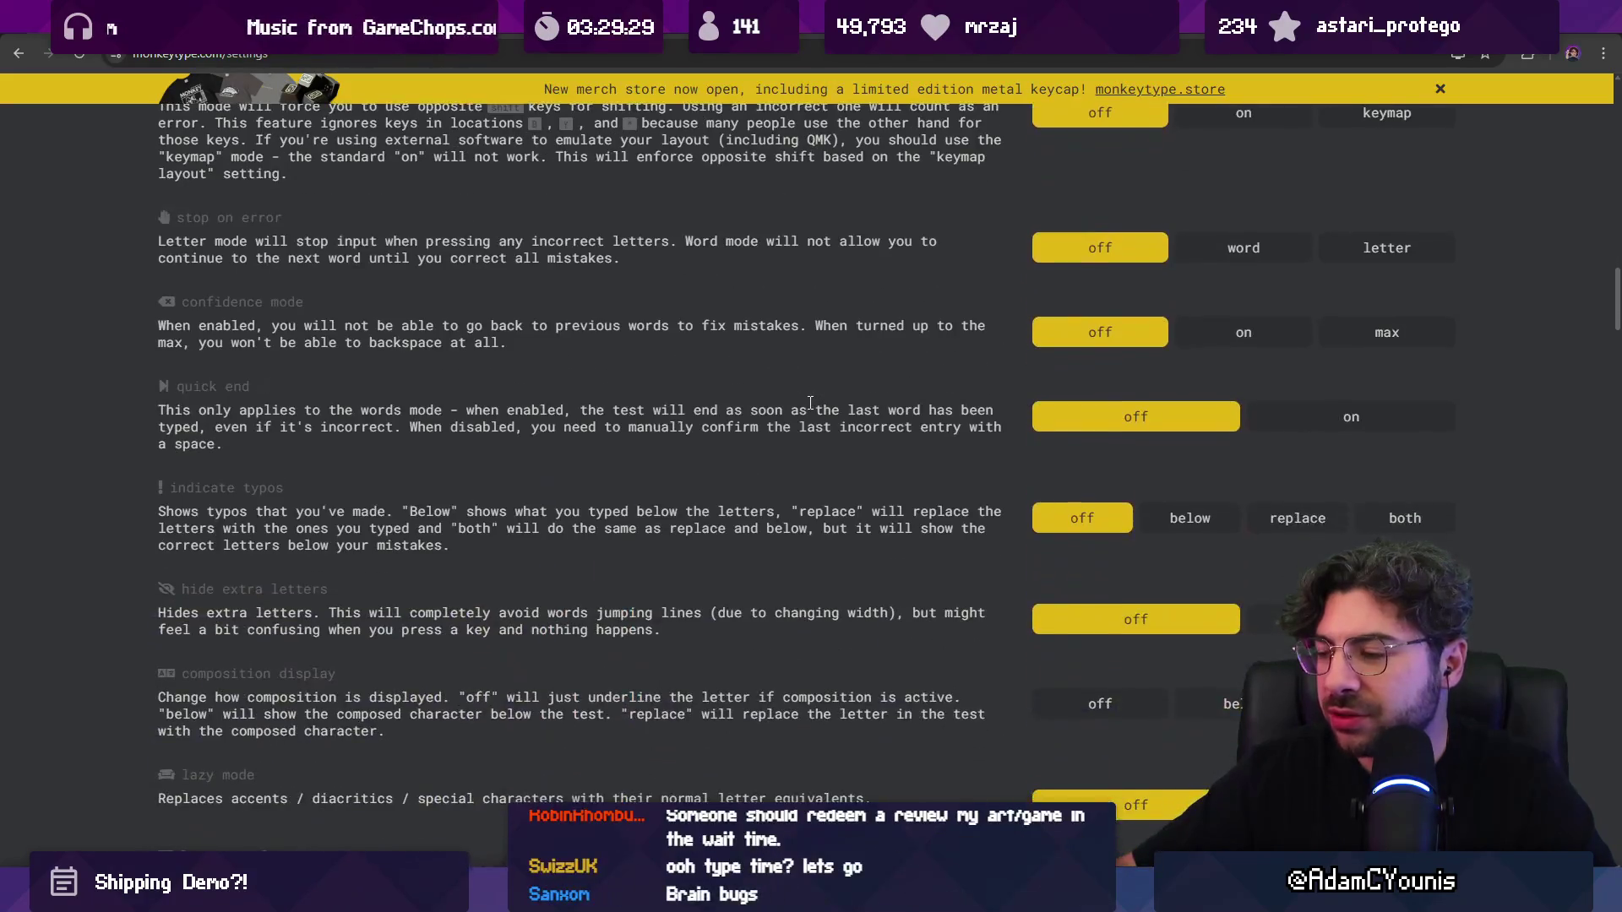
pyautogui.scroll(-15, 798, 415)
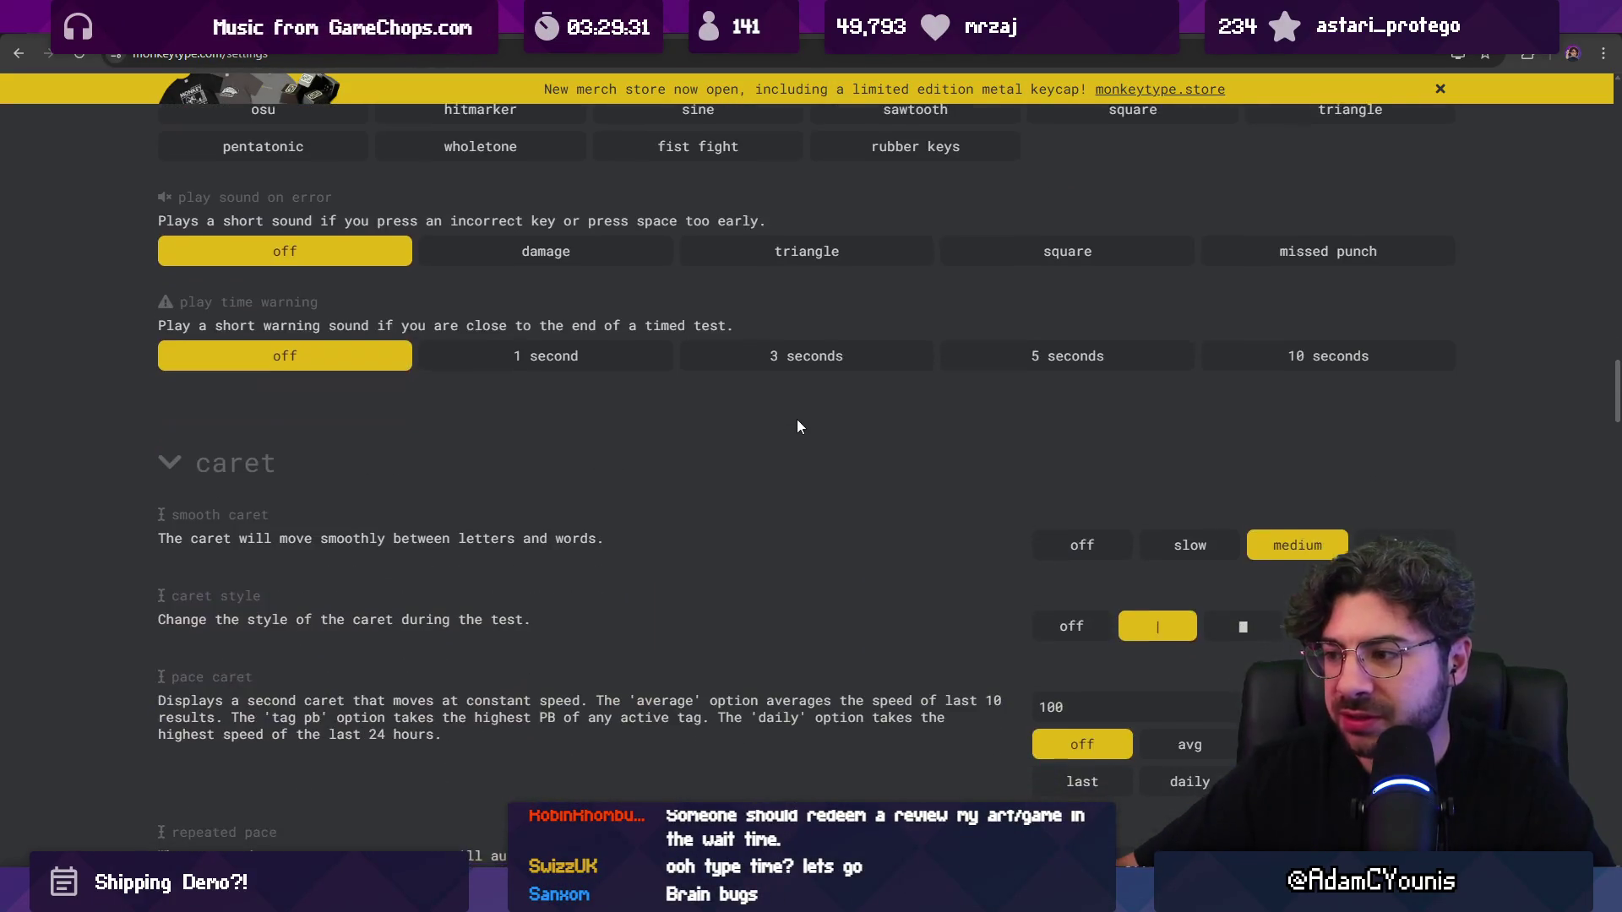
pyautogui.scroll(-9, 793, 430)
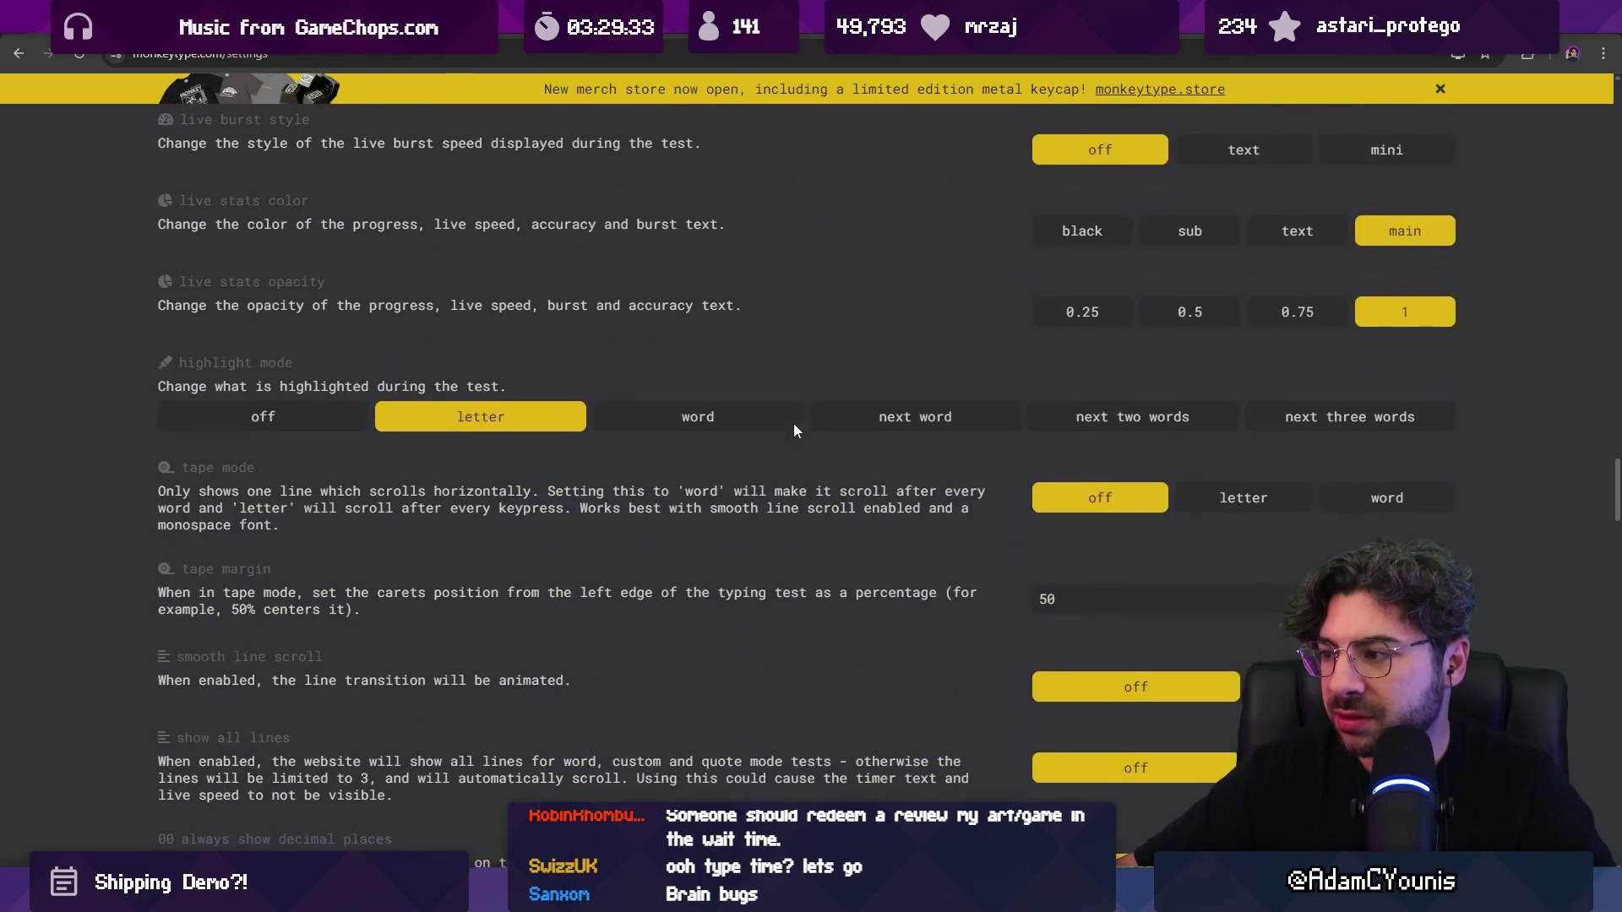
pyautogui.scroll(-3, 793, 429)
pyautogui.scroll(-8, 794, 432)
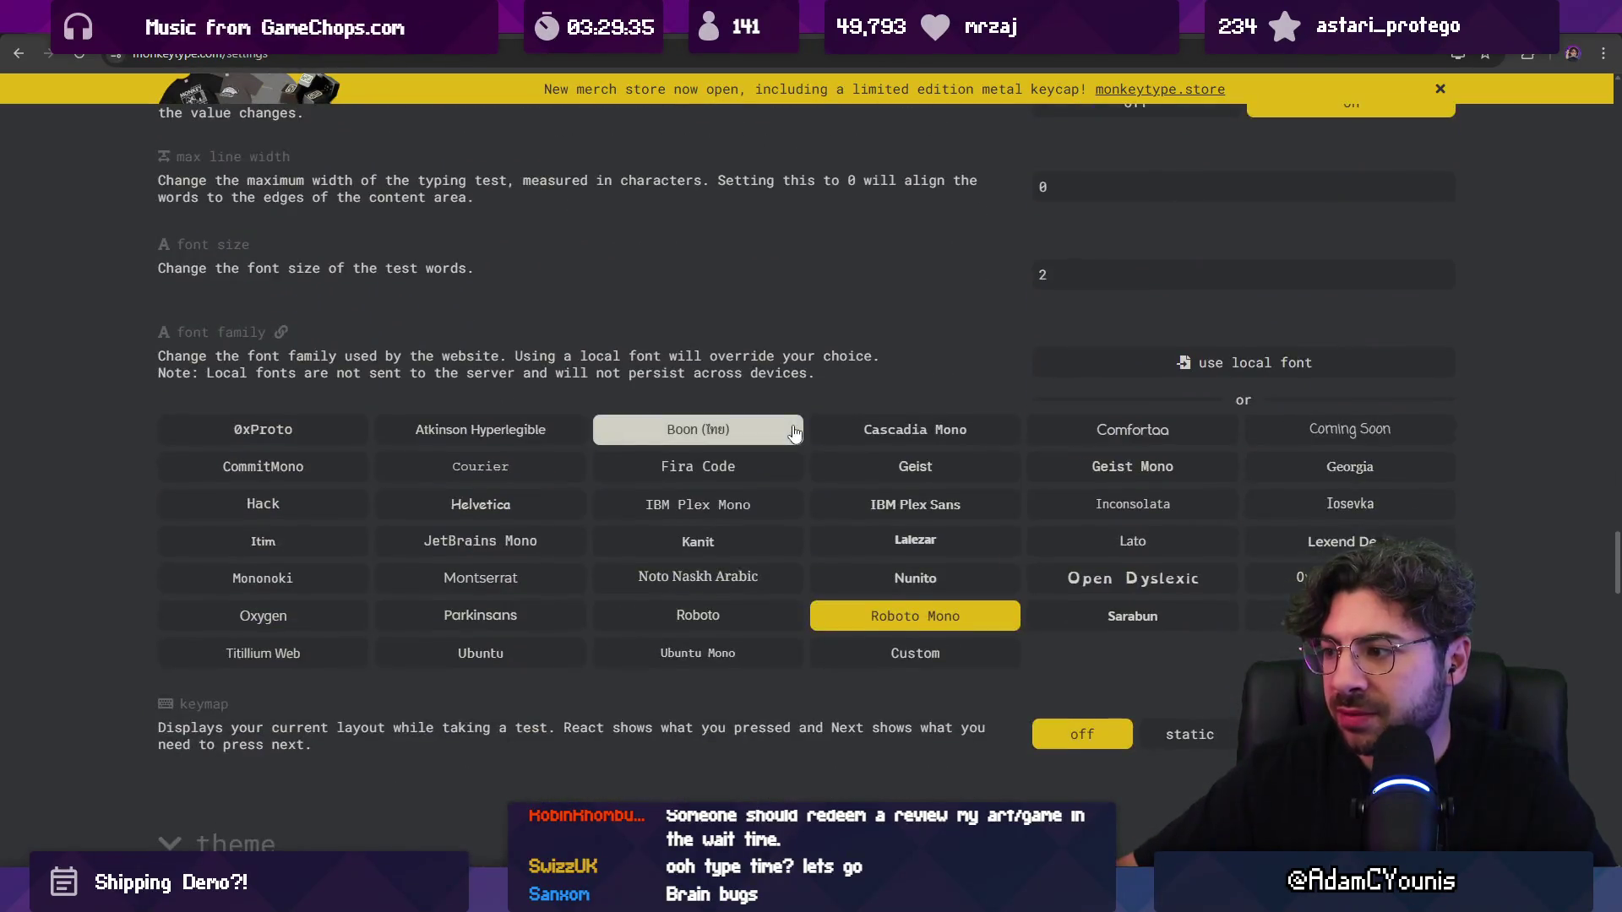
pyautogui.scroll(-3, 794, 433)
pyautogui.scroll(-20, 792, 433)
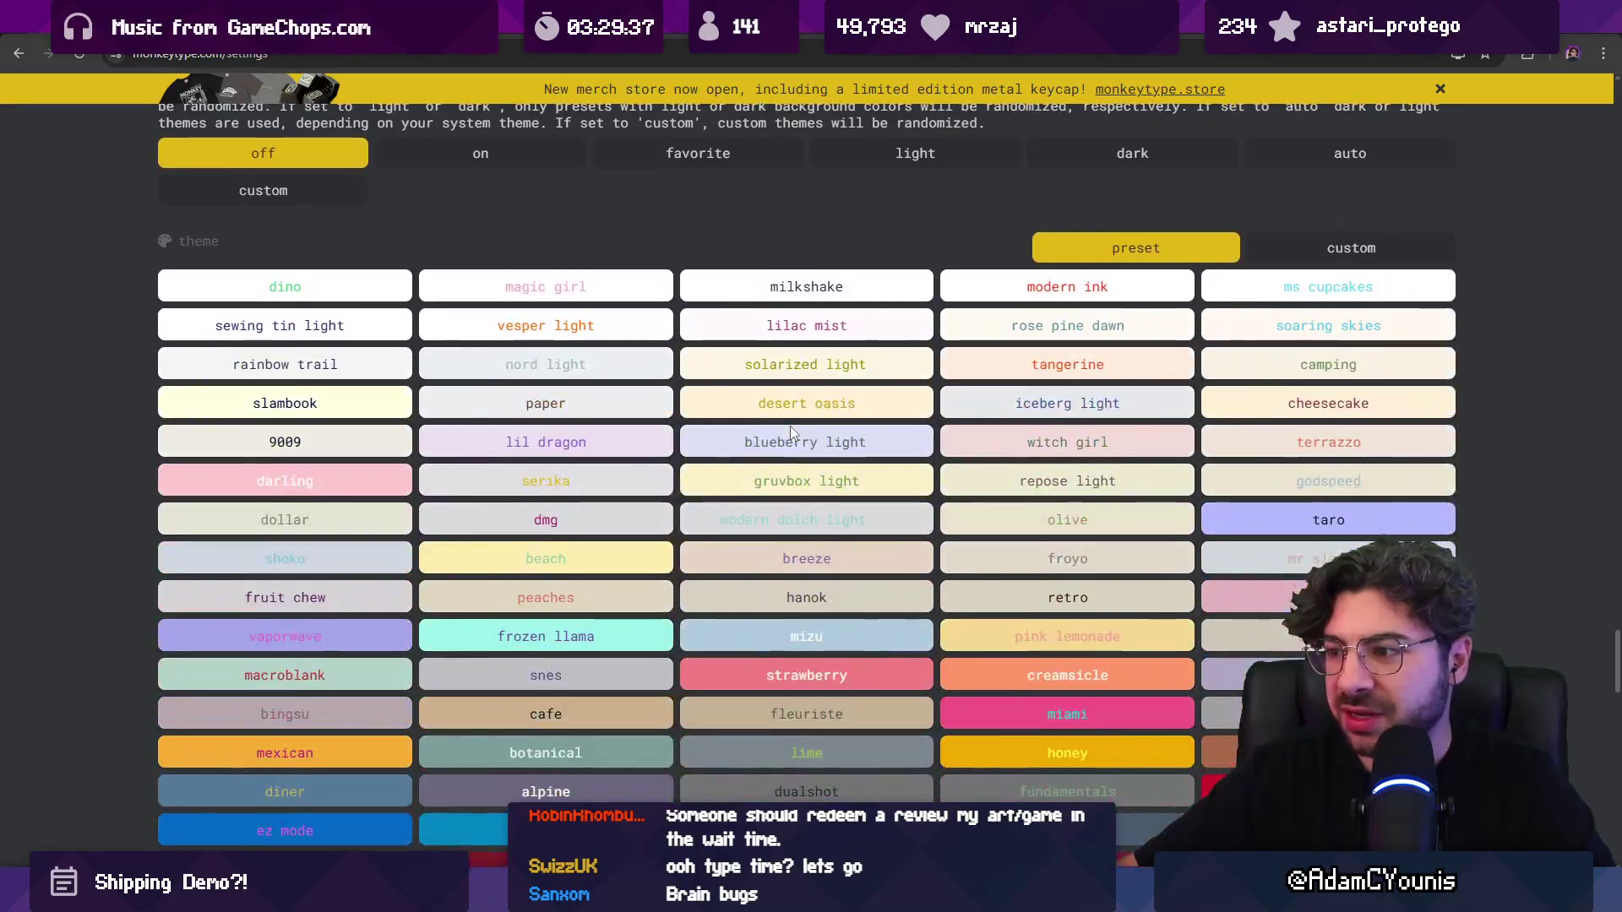
pyautogui.scroll(-6, 775, 438)
pyautogui.scroll(-6, 776, 438)
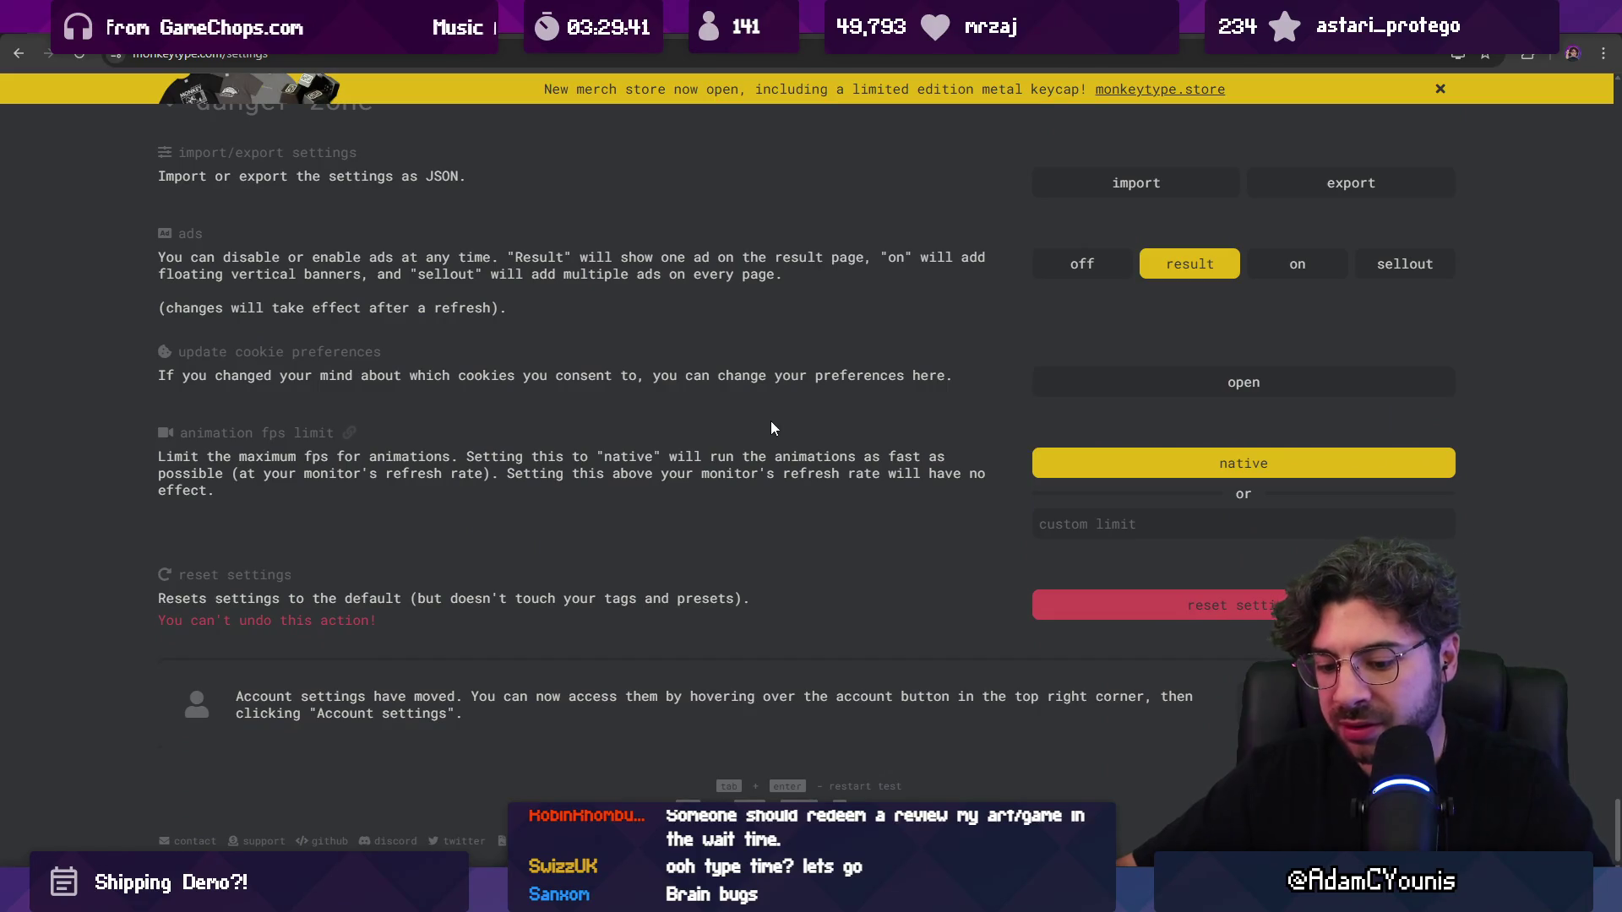
# Step: Search the command line for 'english' and select the english 25k word list
pyautogui.hotkey('ctrl', 'f')
pyautogui.write('200')
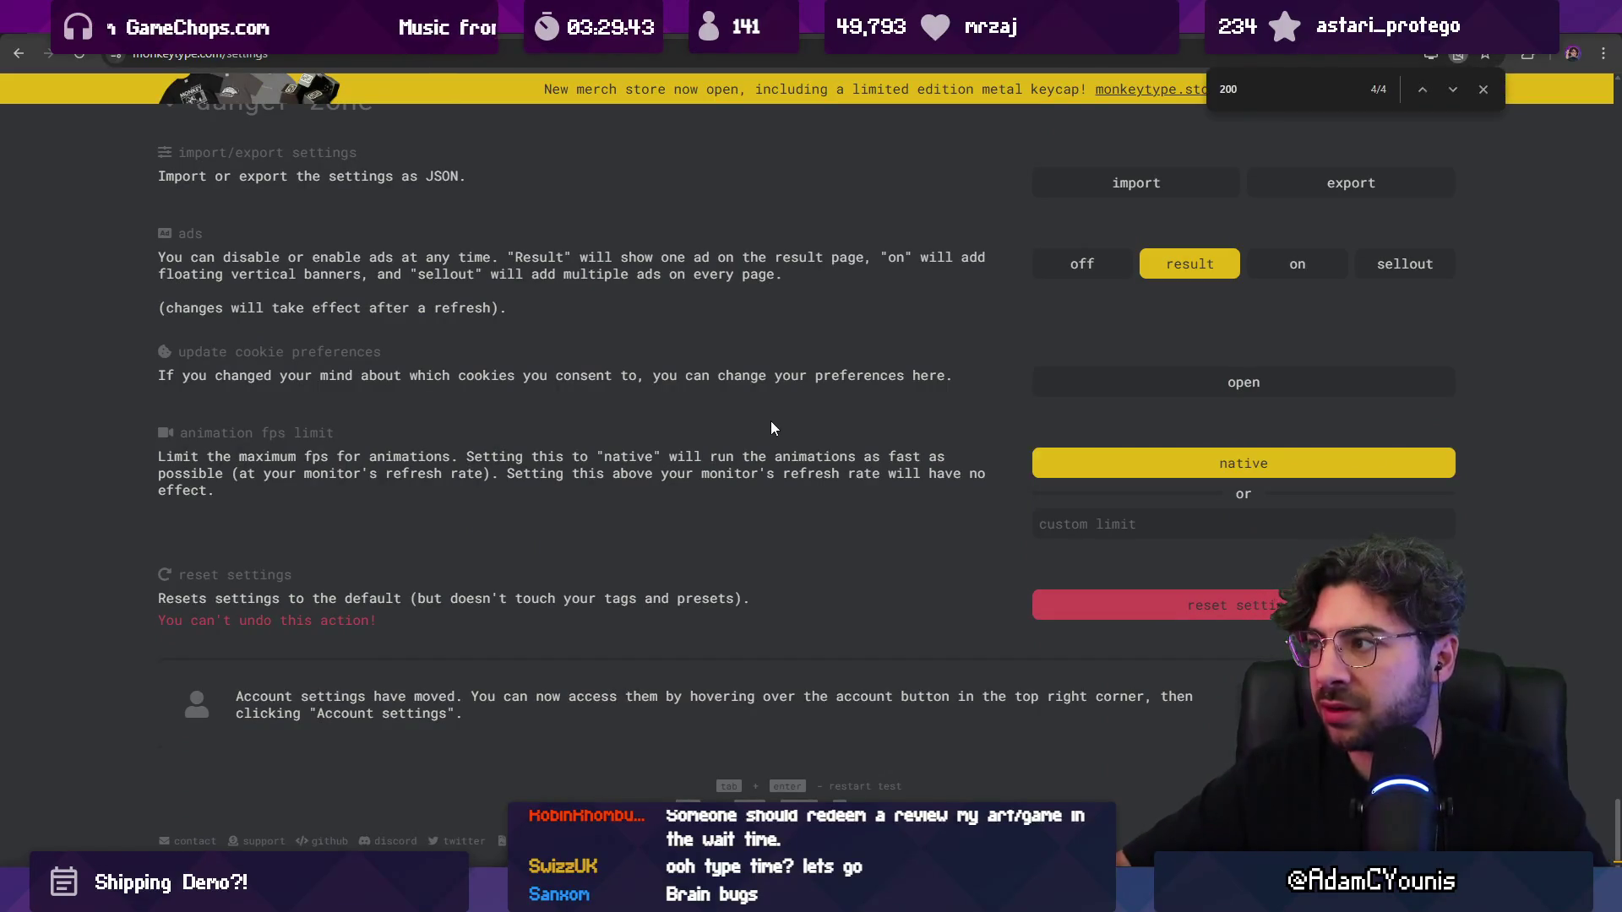
pyautogui.press('Escape')
pyautogui.press('Escape')
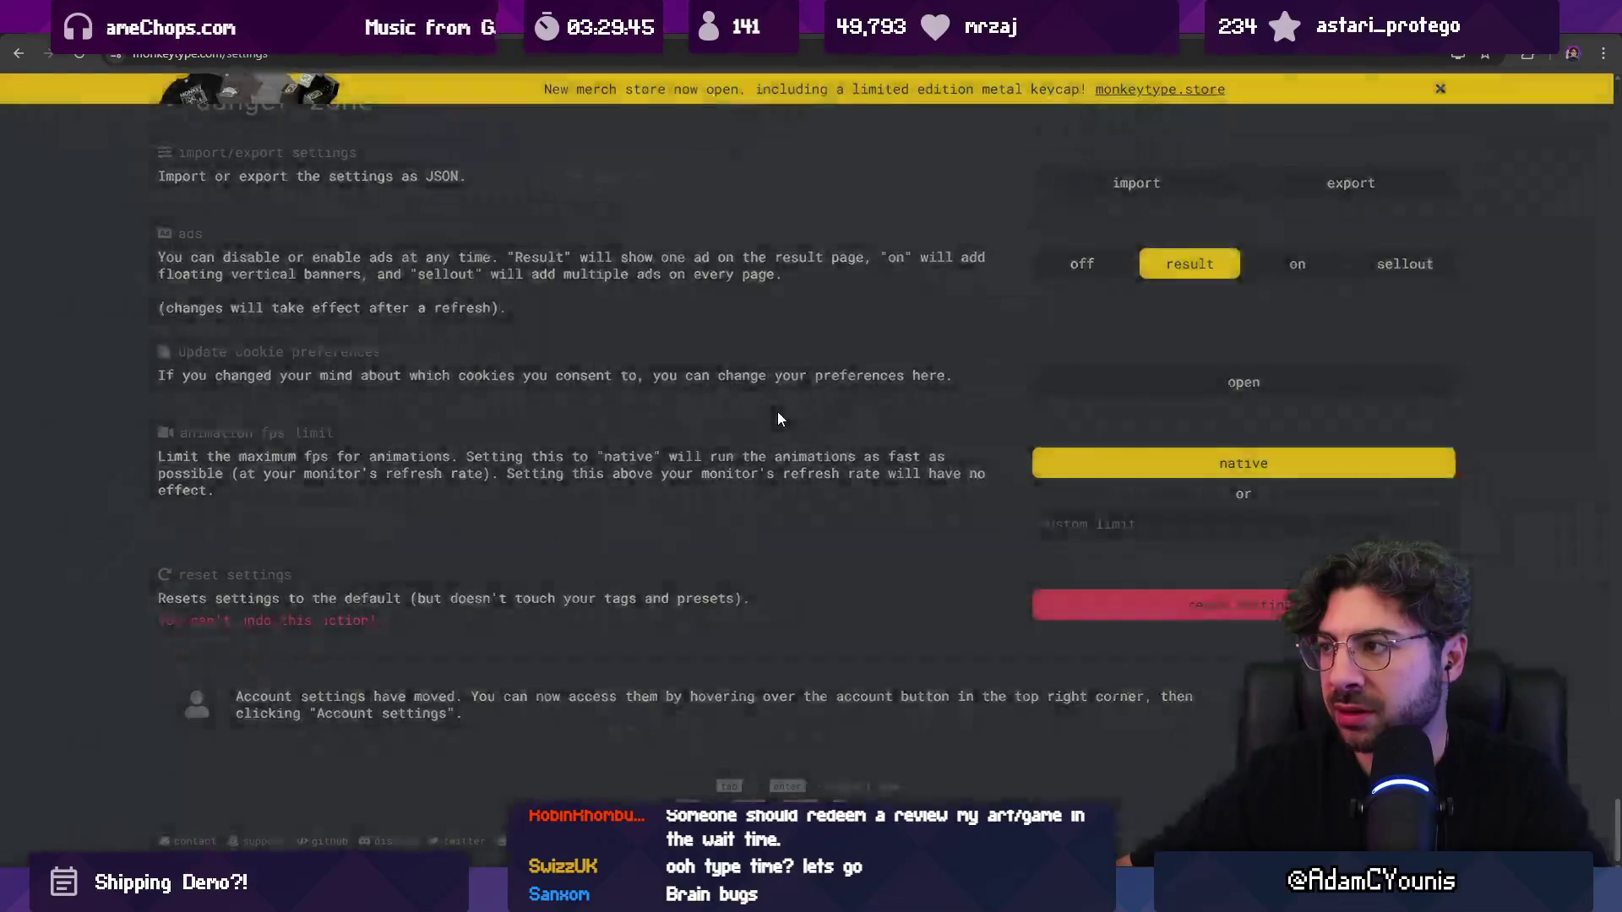
pyautogui.press('Escape')
pyautogui.press('Escape')
pyautogui.press('Escape')
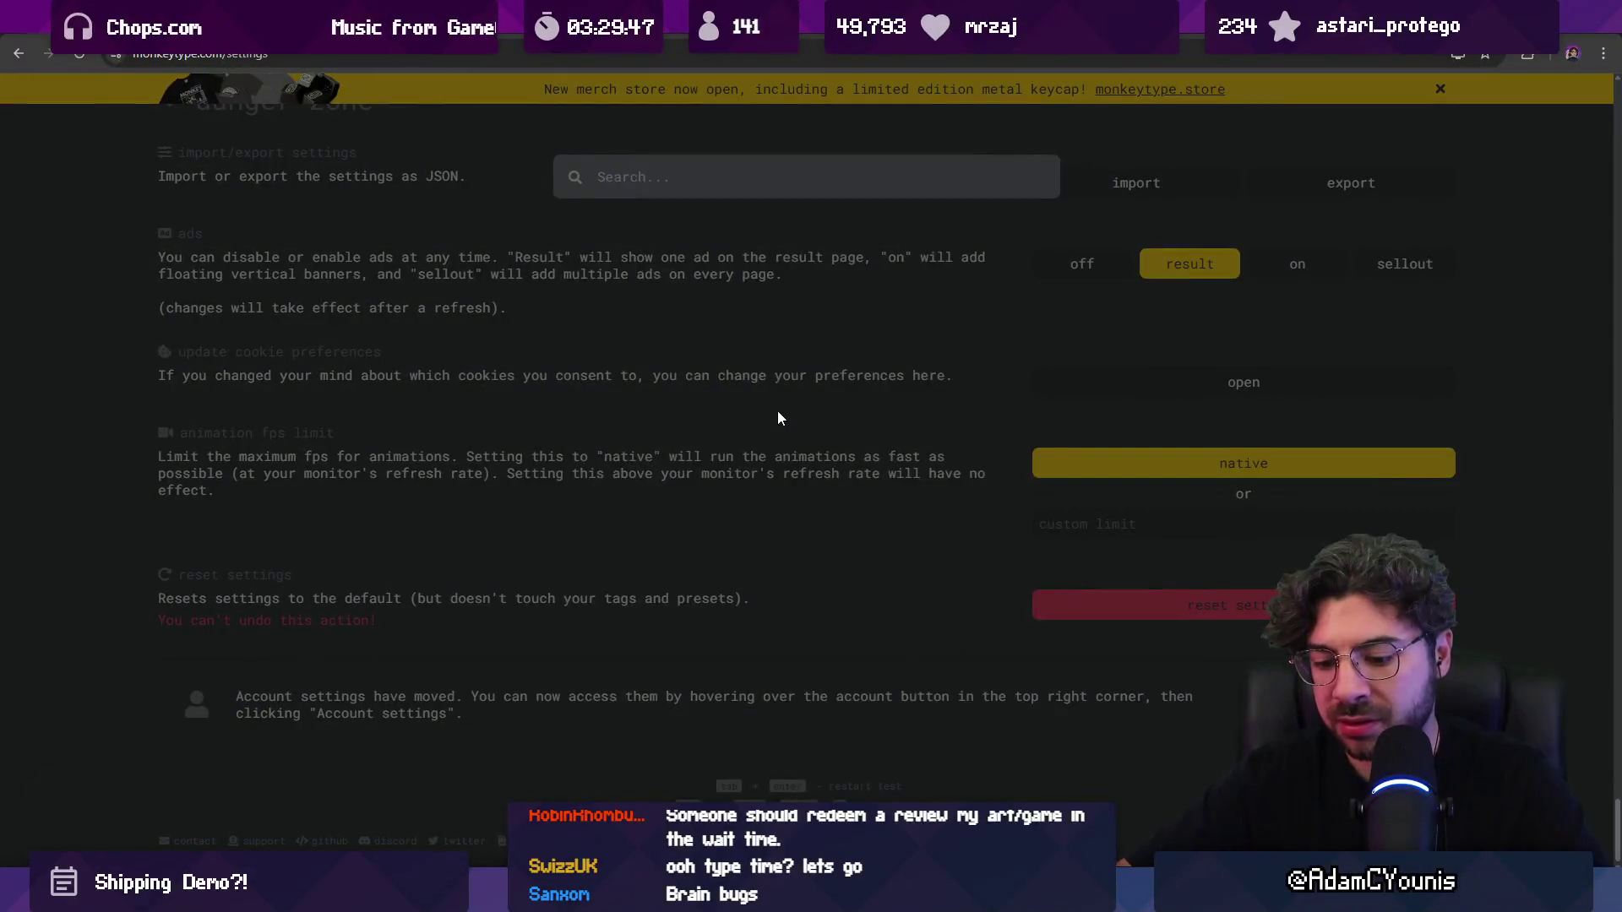
pyautogui.write('200')
pyautogui.press('BackSpace')
pyautogui.press('BackSpace')
pyautogui.press('BackSpace')
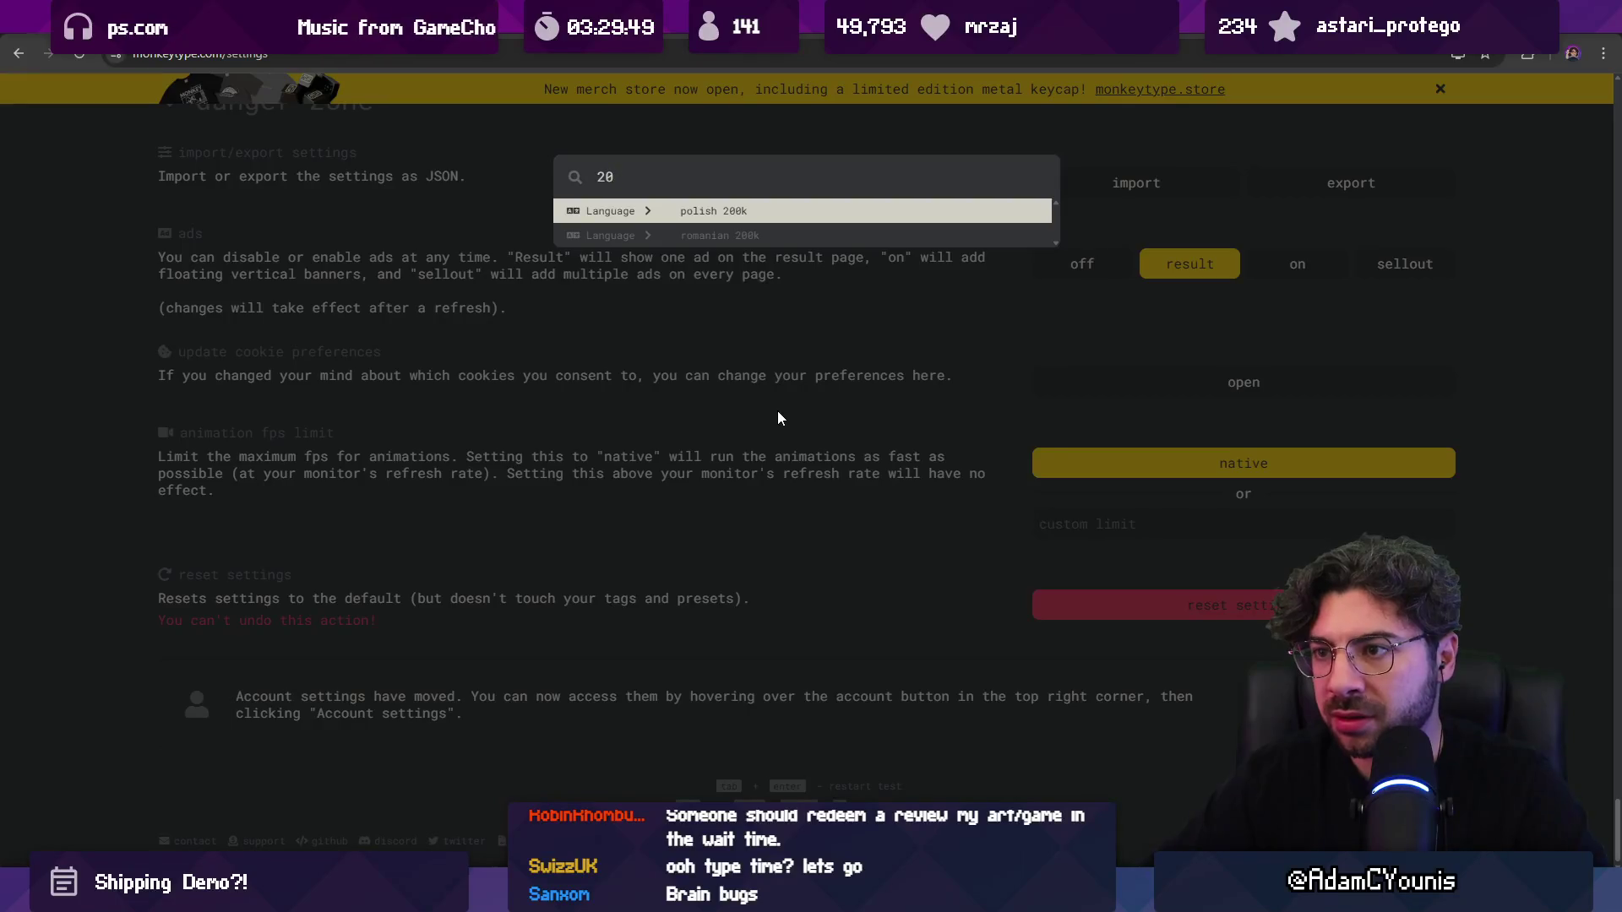
pyautogui.write('english')
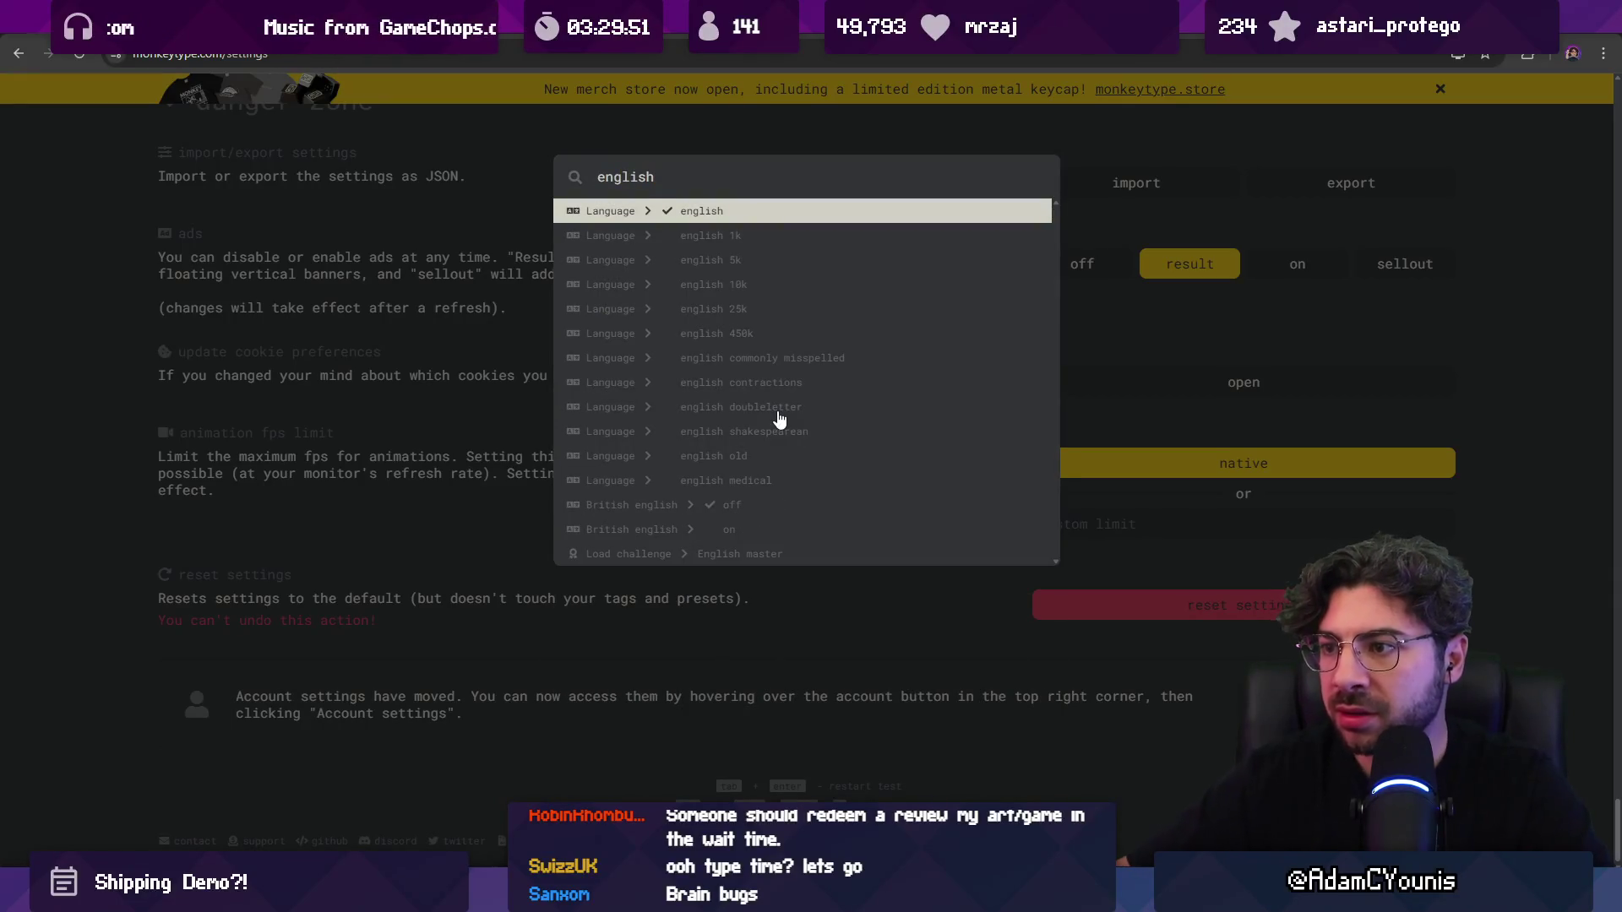
pyautogui.press('Down')
pyautogui.press('Down')
pyautogui.press('Down')
pyautogui.press('Down')
pyautogui.press('Up')
pyautogui.press('Down')
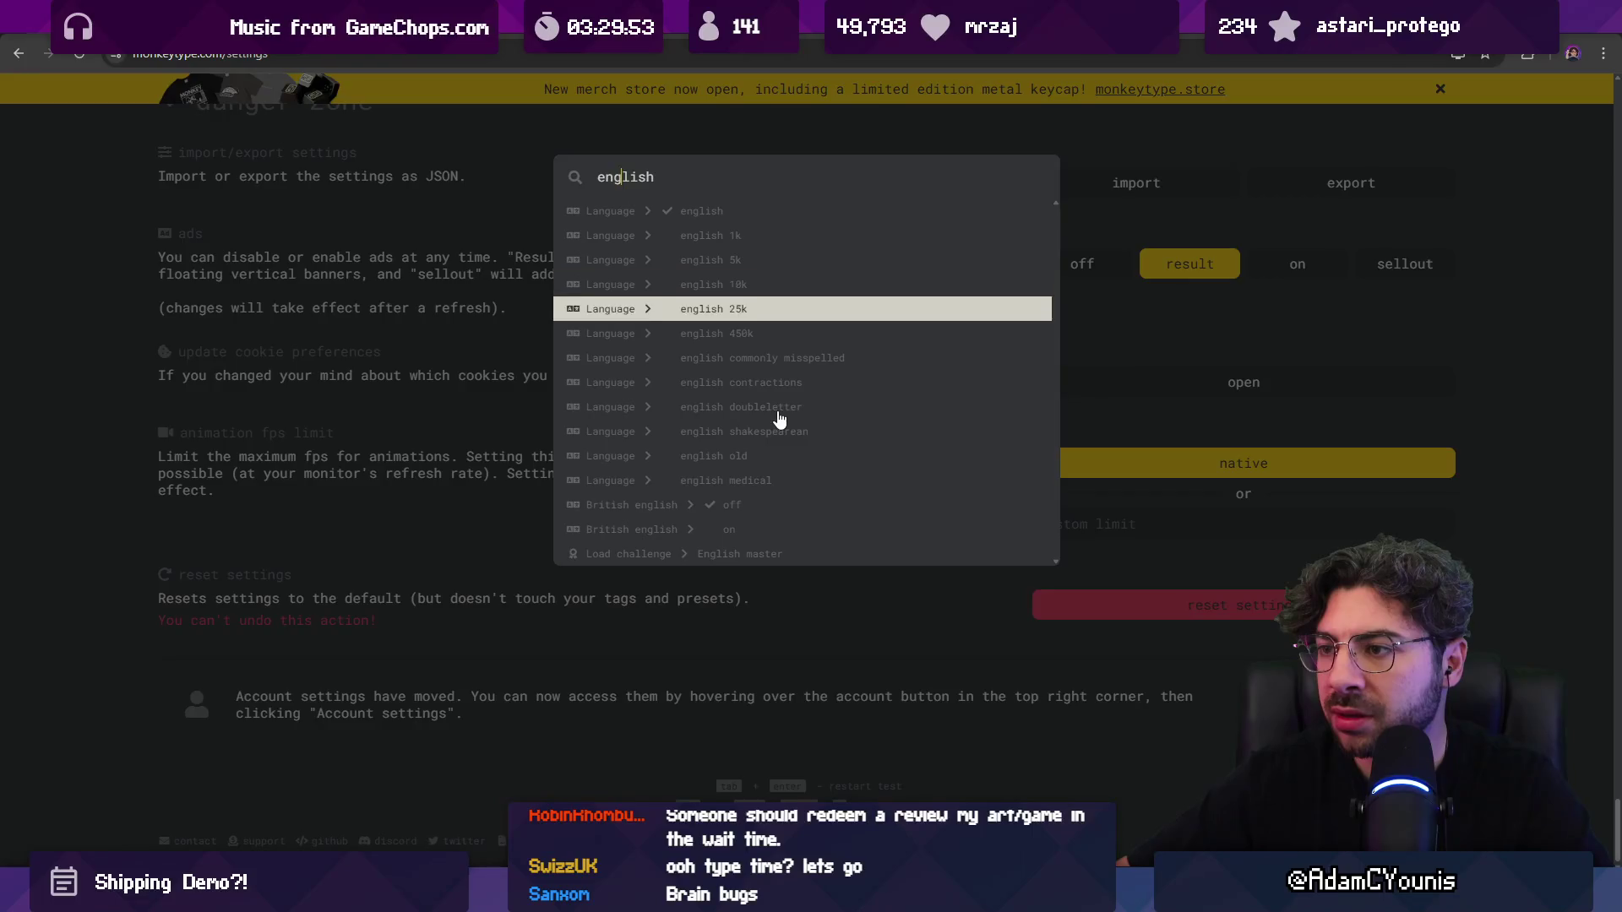
pyautogui.press('Return')
# Step: Close the command search and return to the typing test page via the logo
pyautogui.scroll(20, 758, 403)
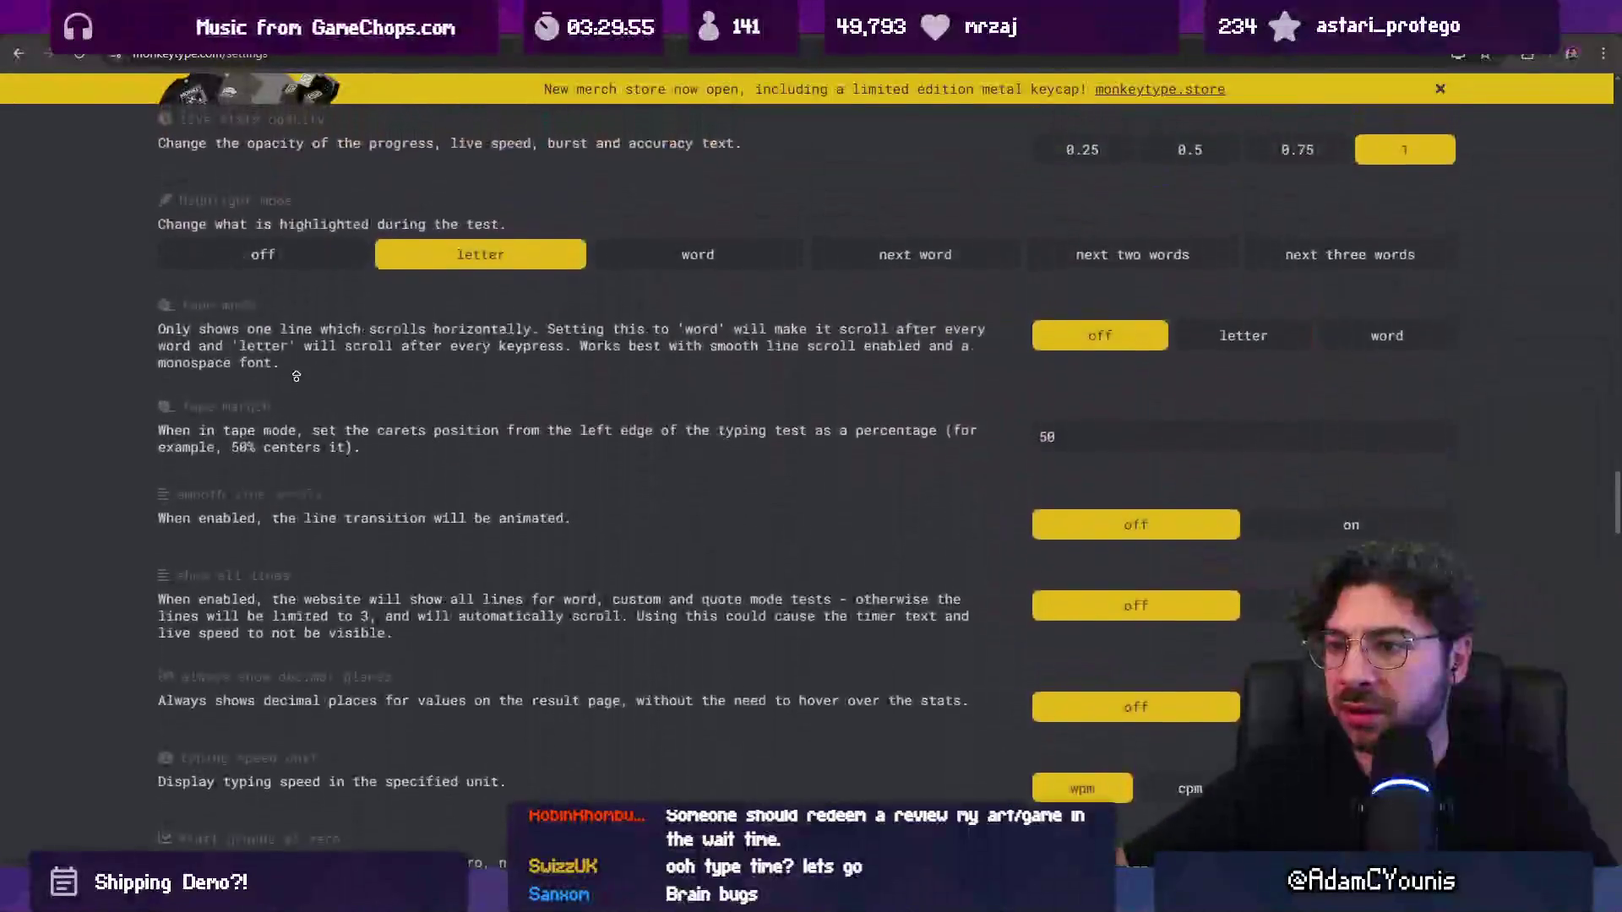
pyautogui.scroll(20, 537, 394)
pyautogui.press('Escape')
pyautogui.middleClick(701, 387)
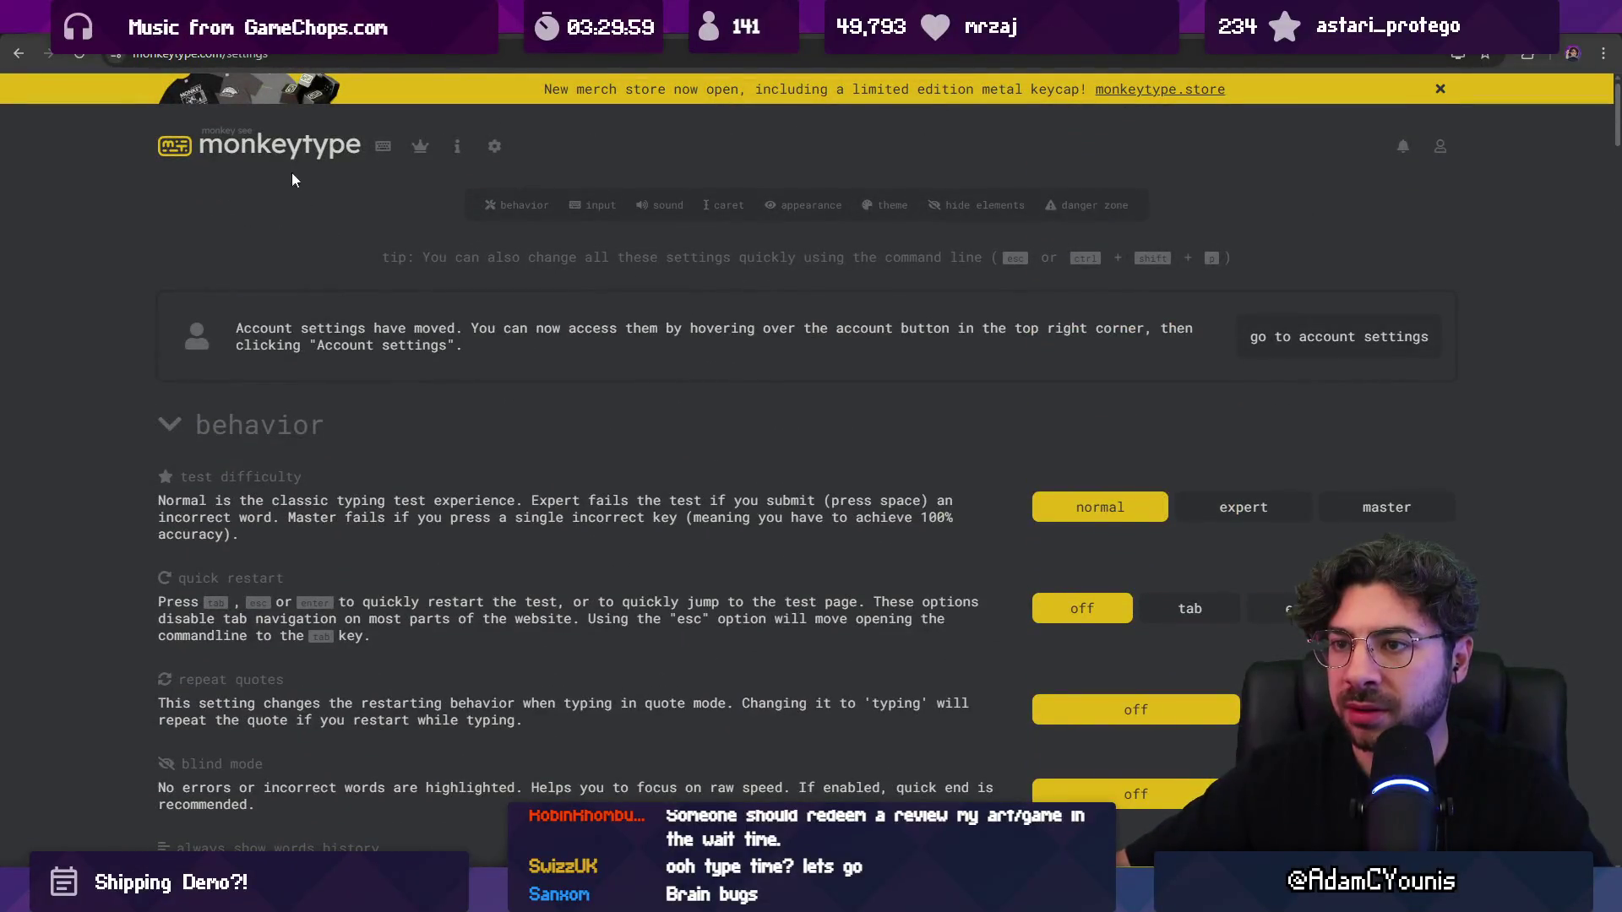
pyautogui.click(382, 146)
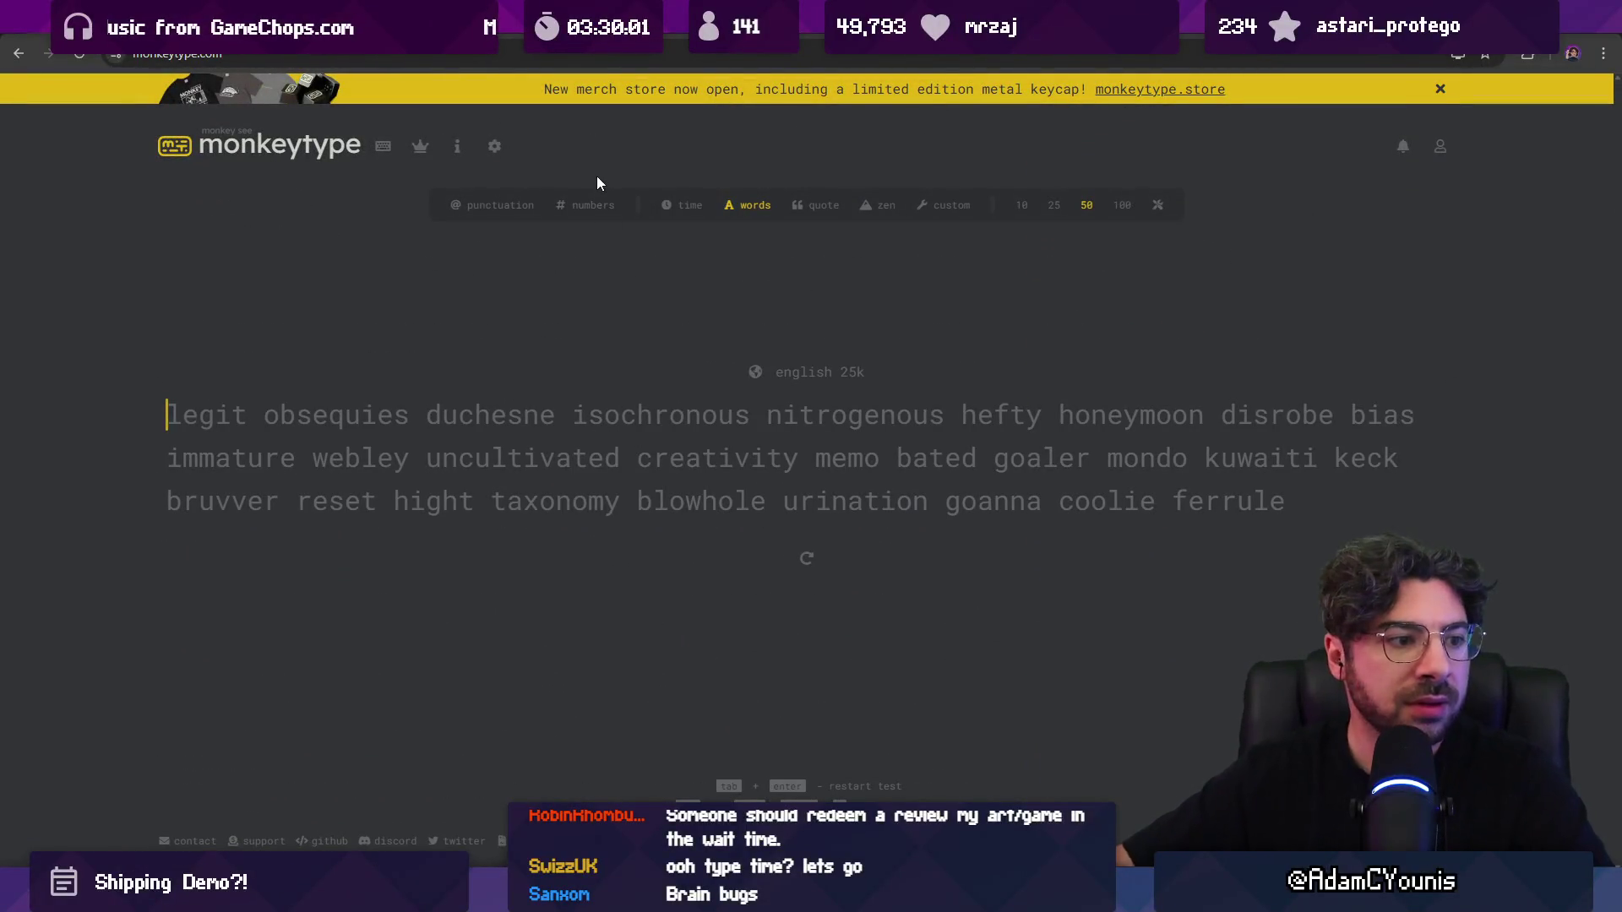
# Step: Keep typing the current test's words through 'reset' and 'hight', fixing typos along the way
pyautogui.write('legit obsequies duchesne')
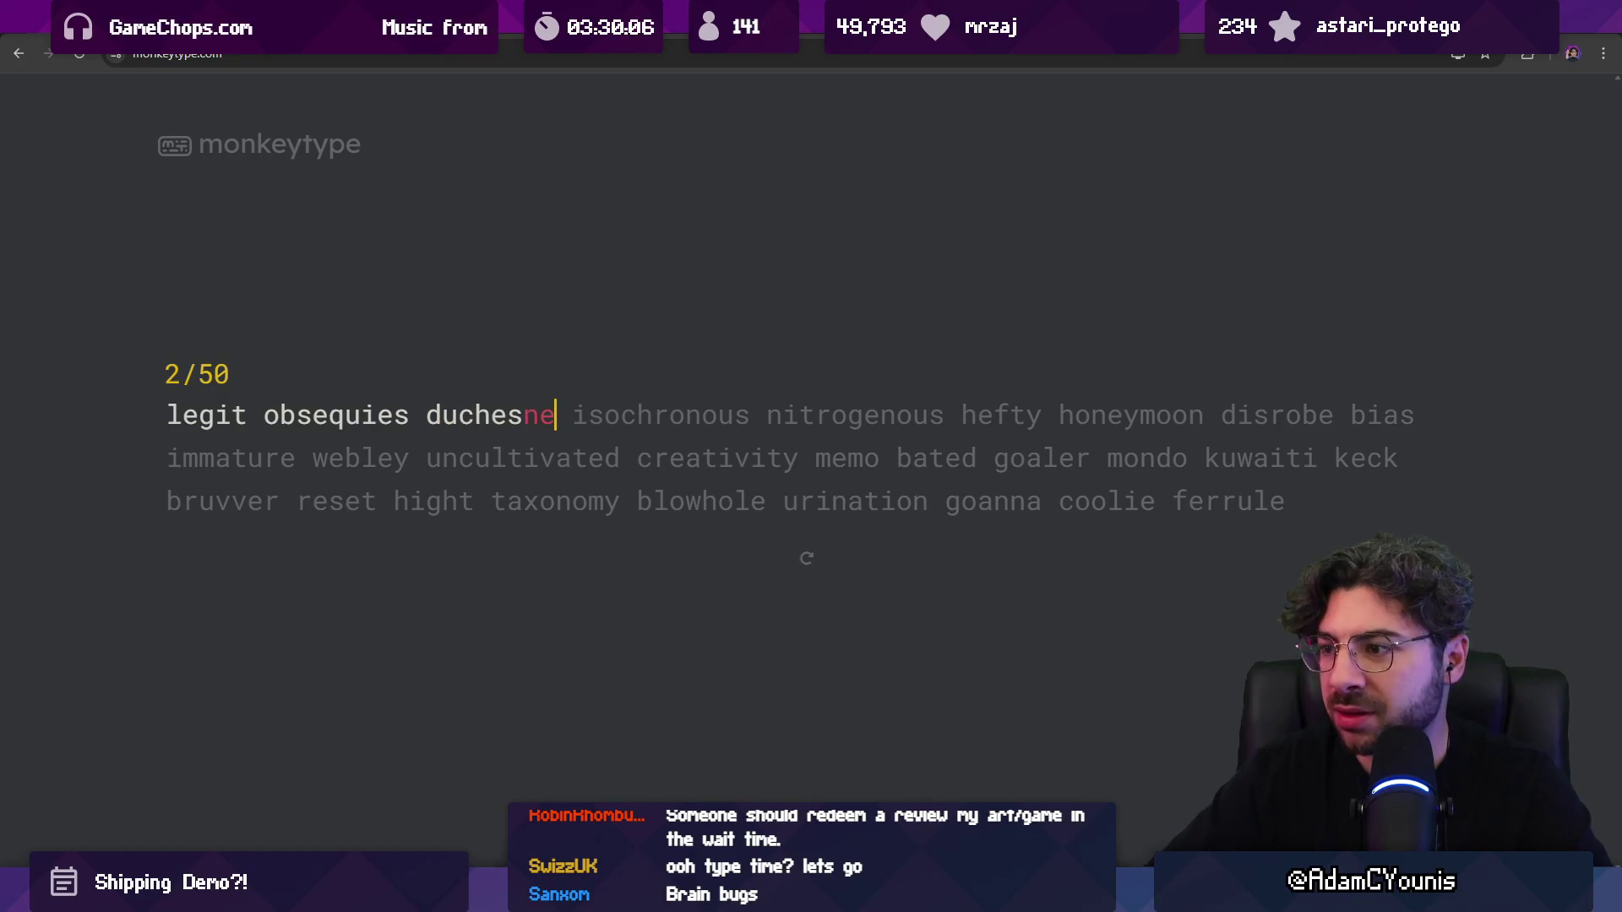
pyautogui.write(' is')
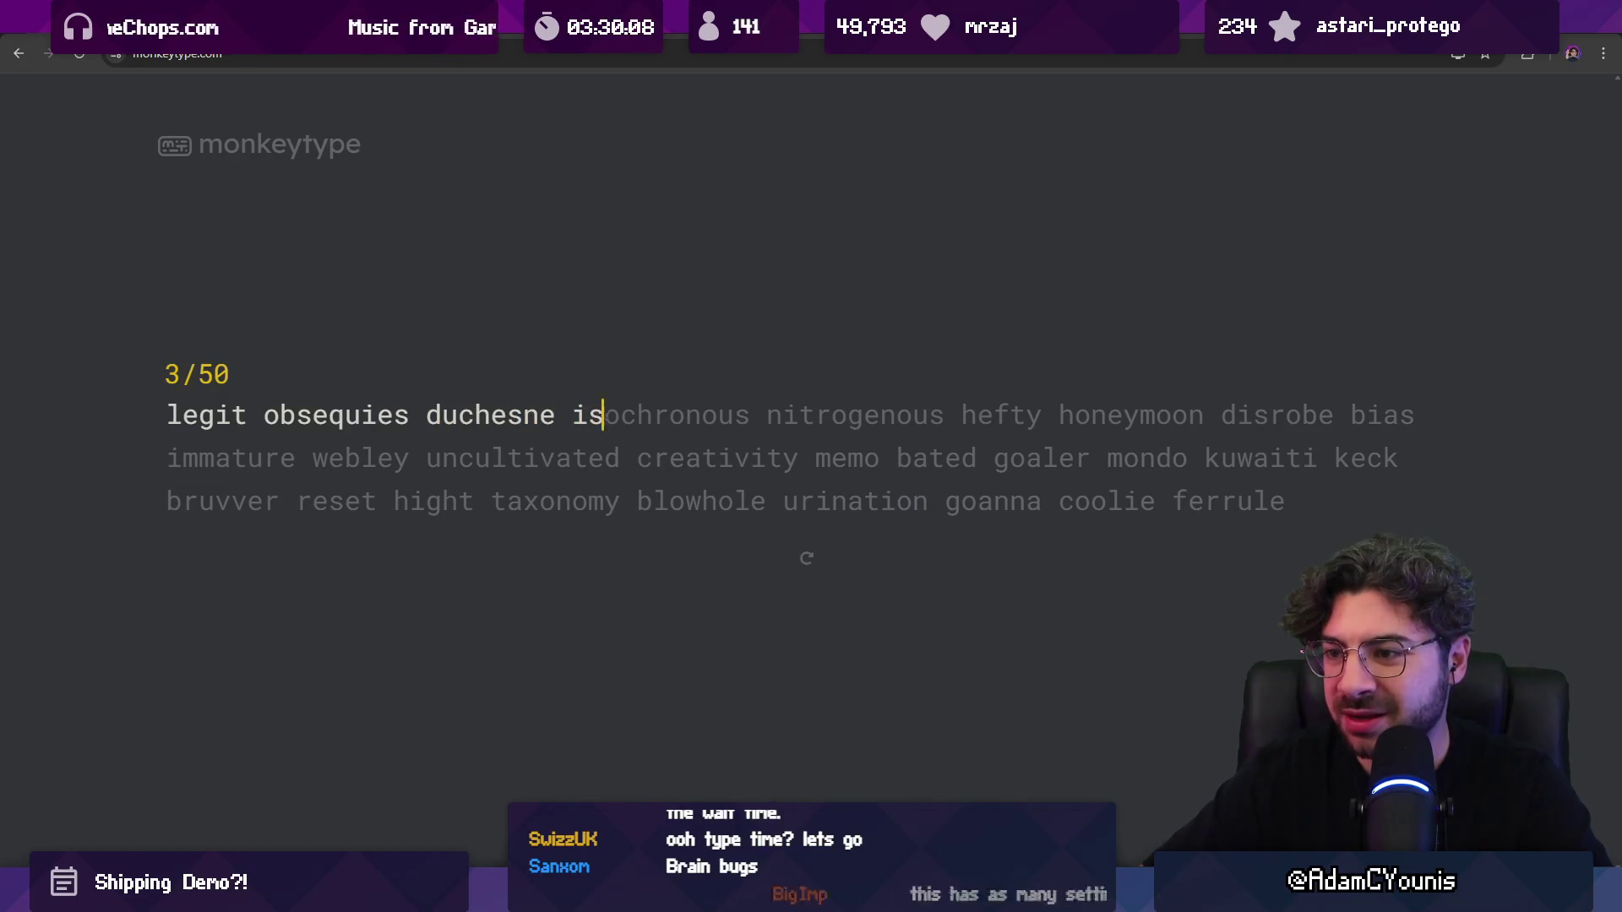
pyautogui.write('ocus nitrogenous he')
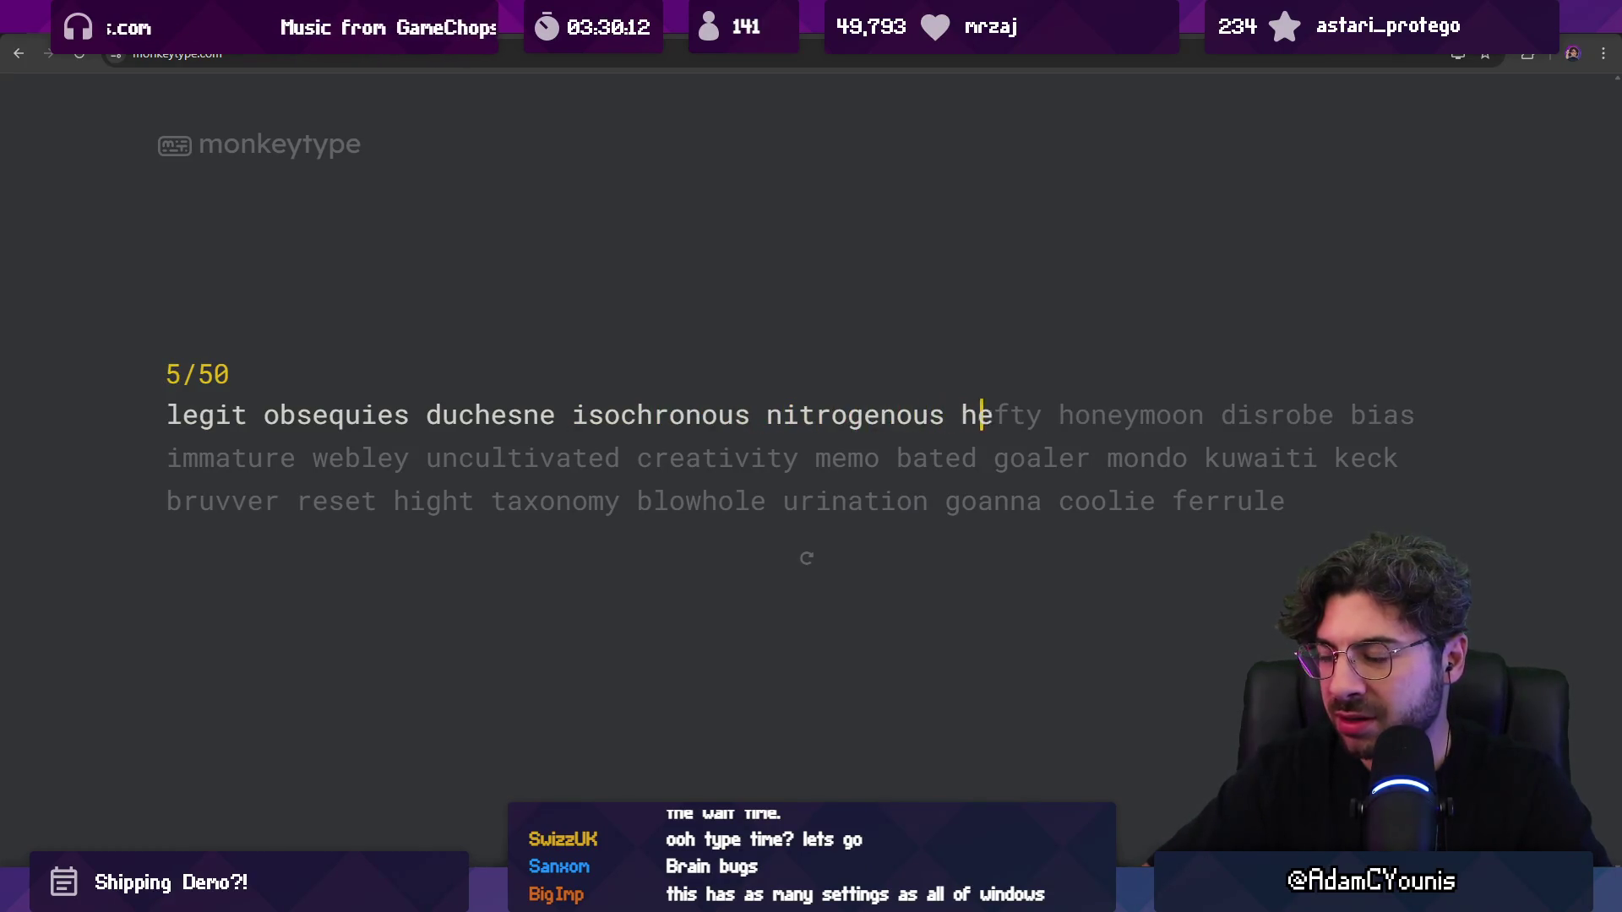
pyautogui.write('fty hone')
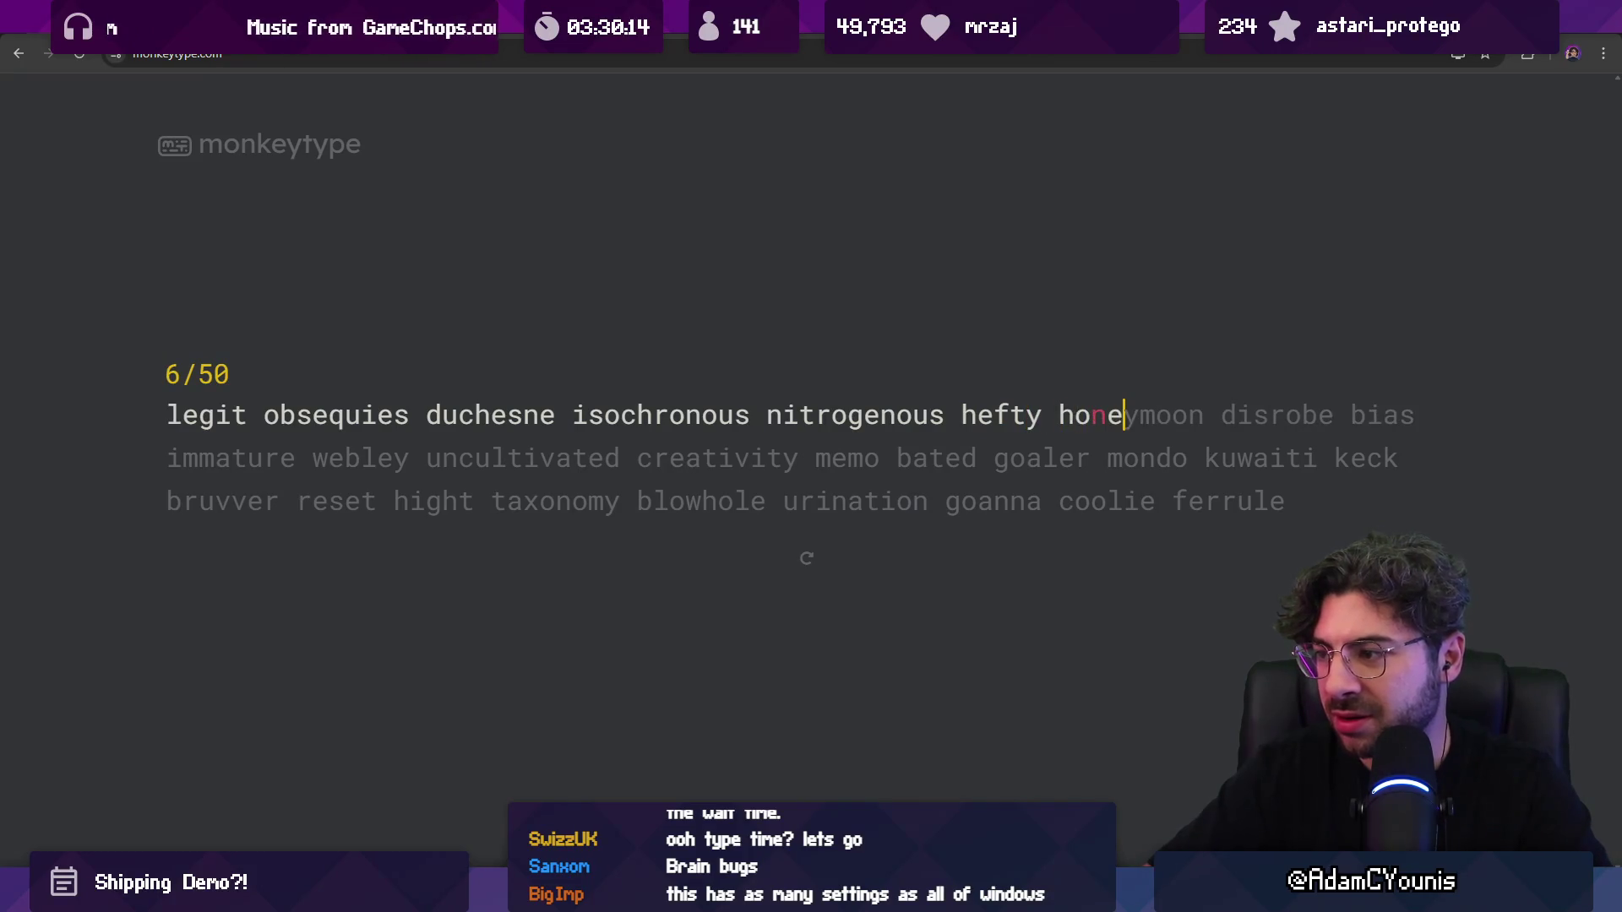
pyautogui.write('obw')
pyautogui.press('BackSpace')
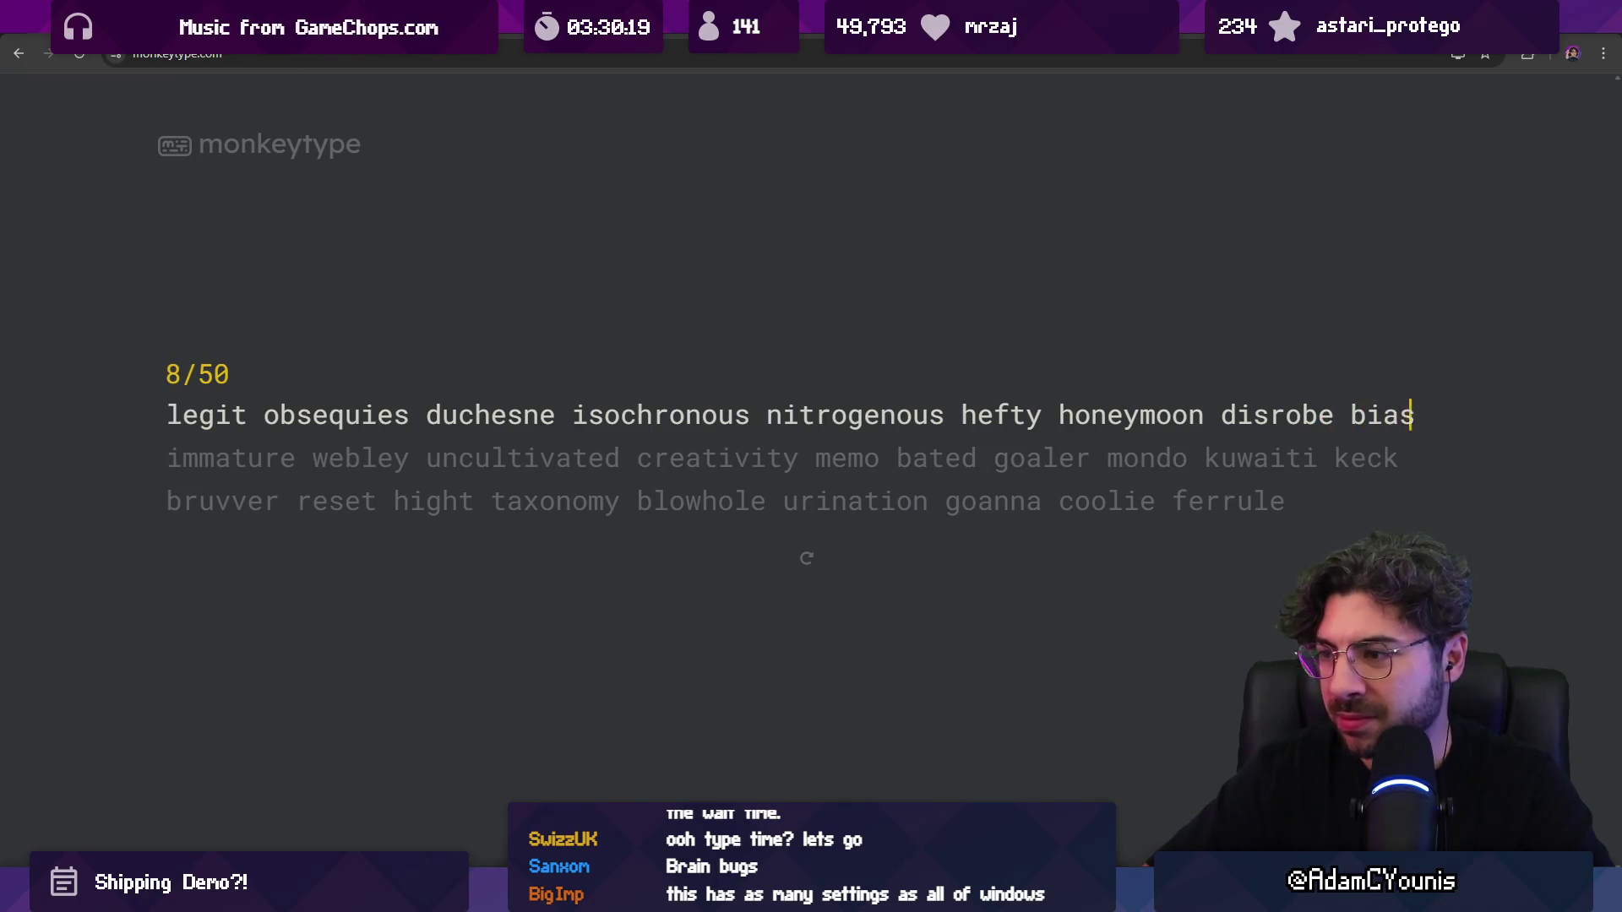
pyautogui.write('ture webley uncultivated creativity mem')
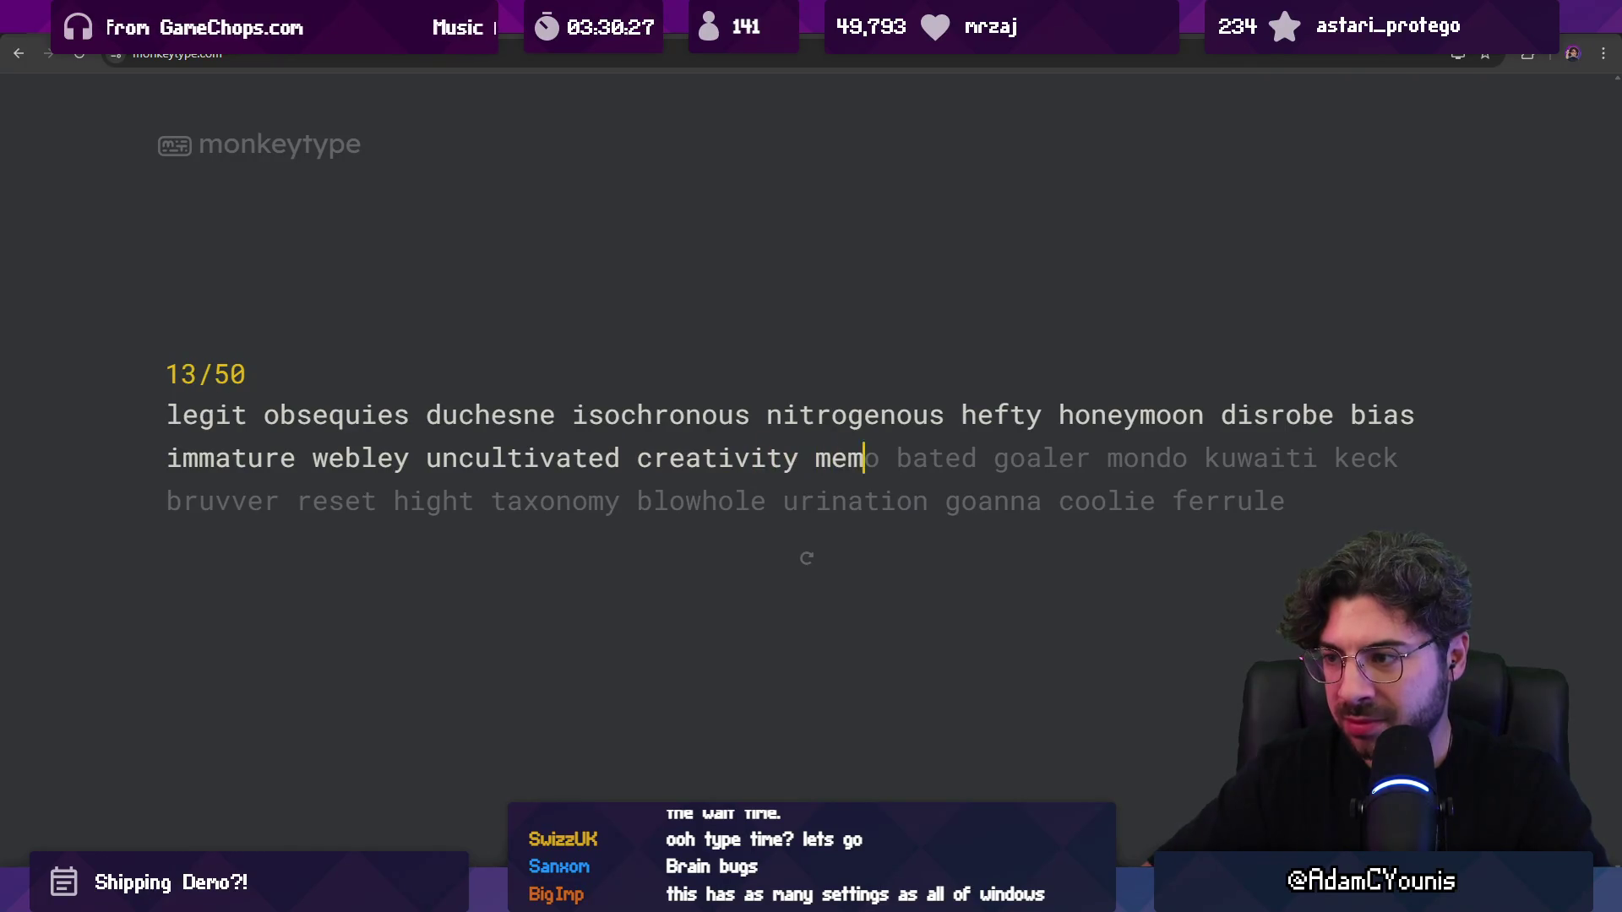
pyautogui.write('o bated ')
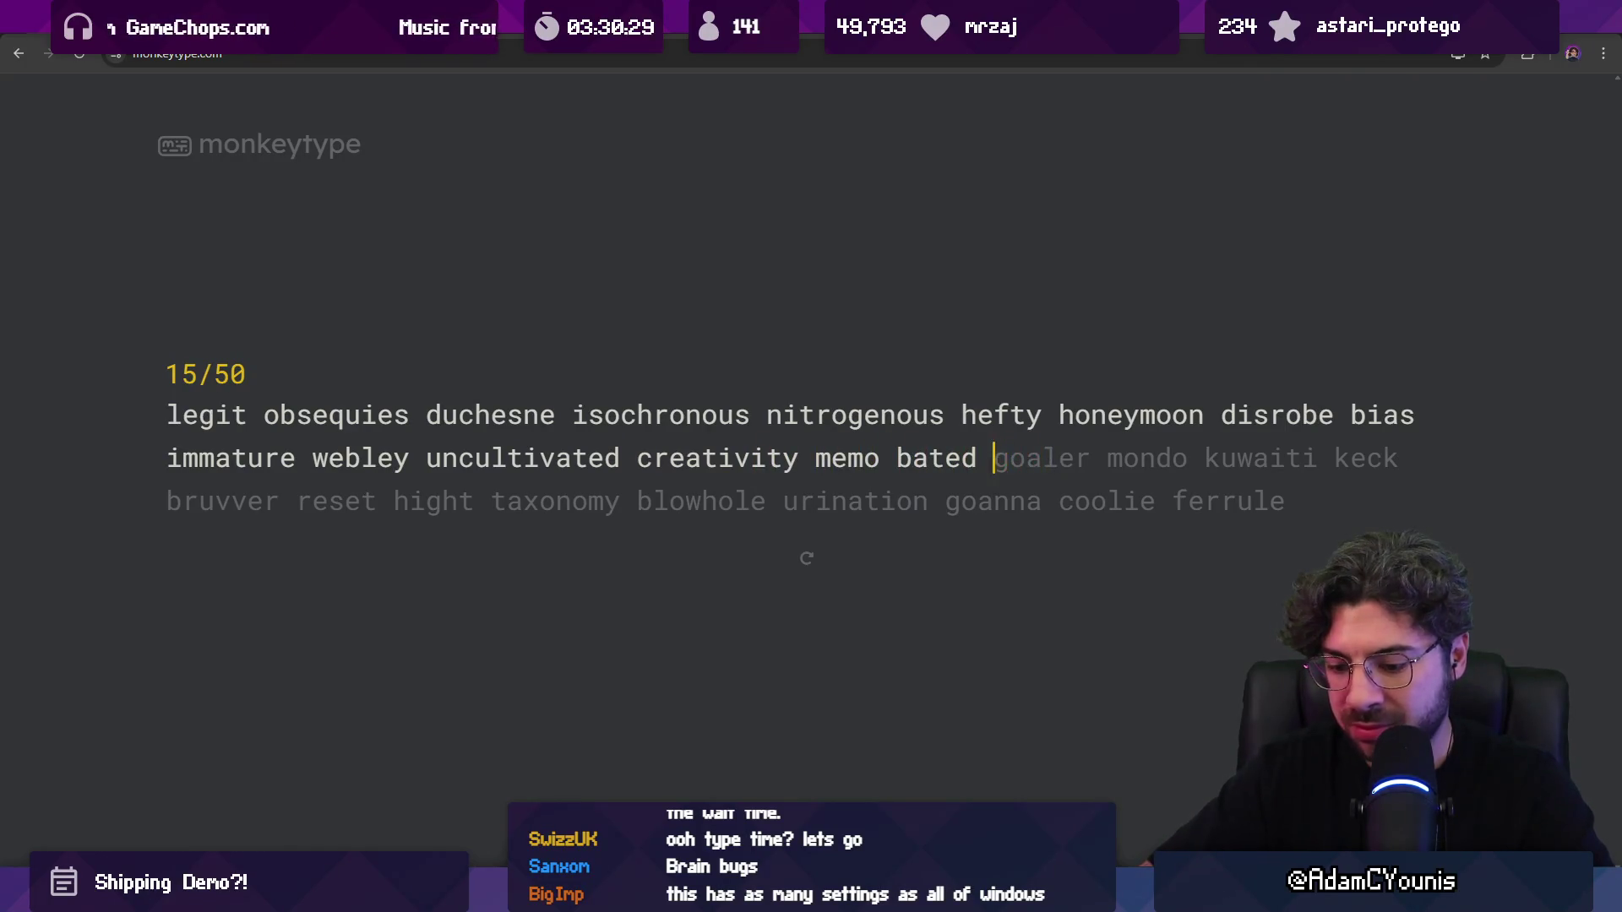
pyautogui.write('goaler mondo ')
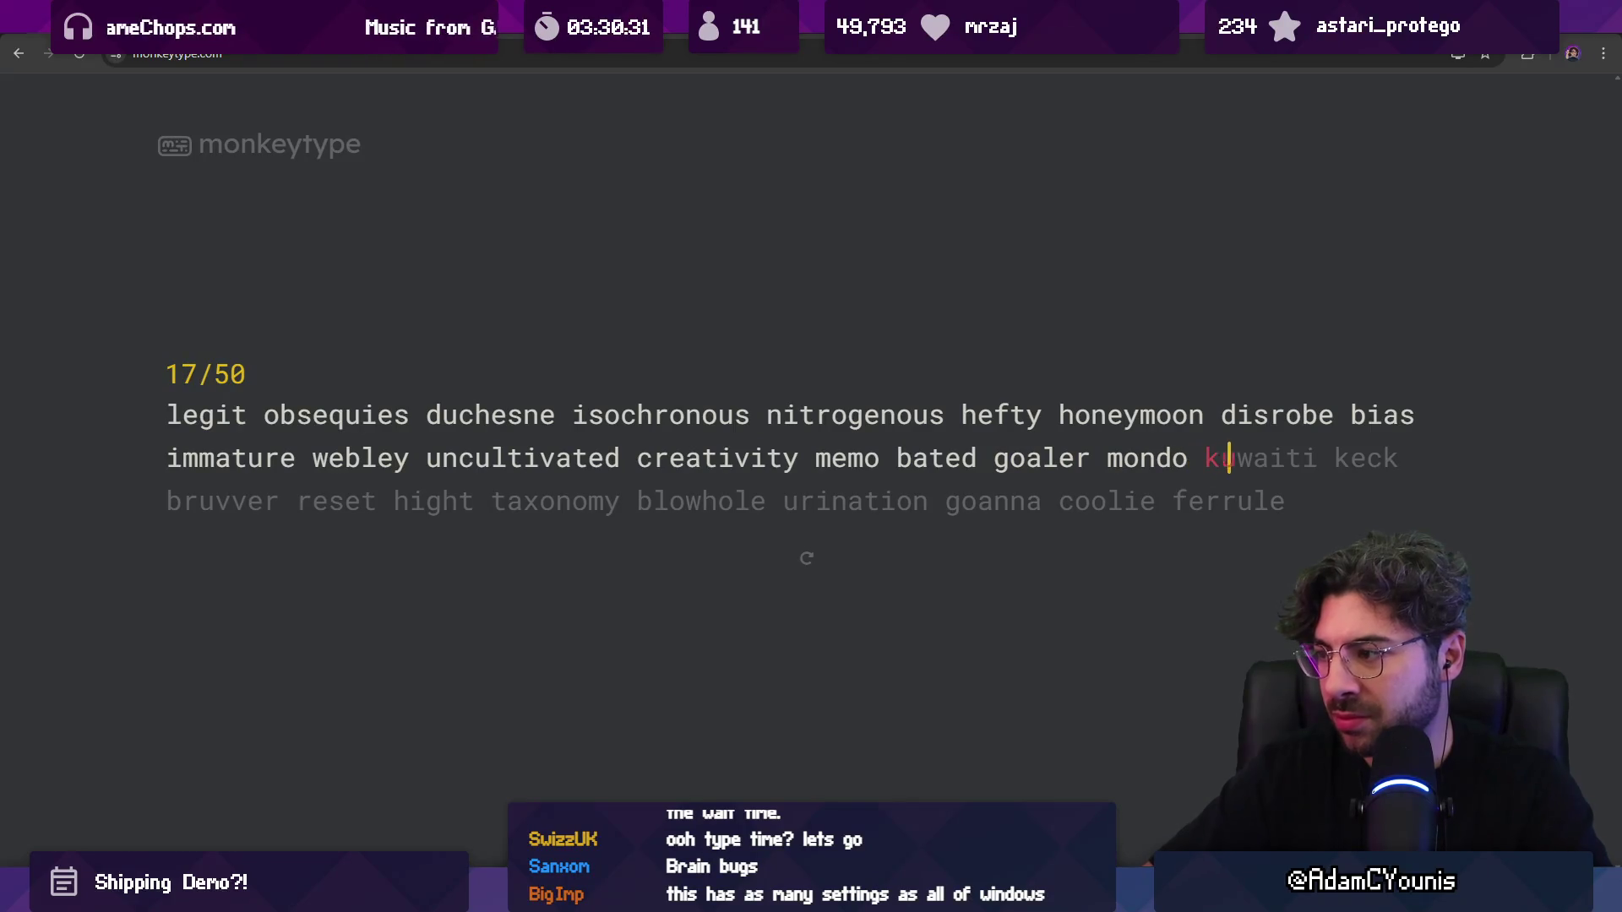
pyautogui.write('kuwaiti ')
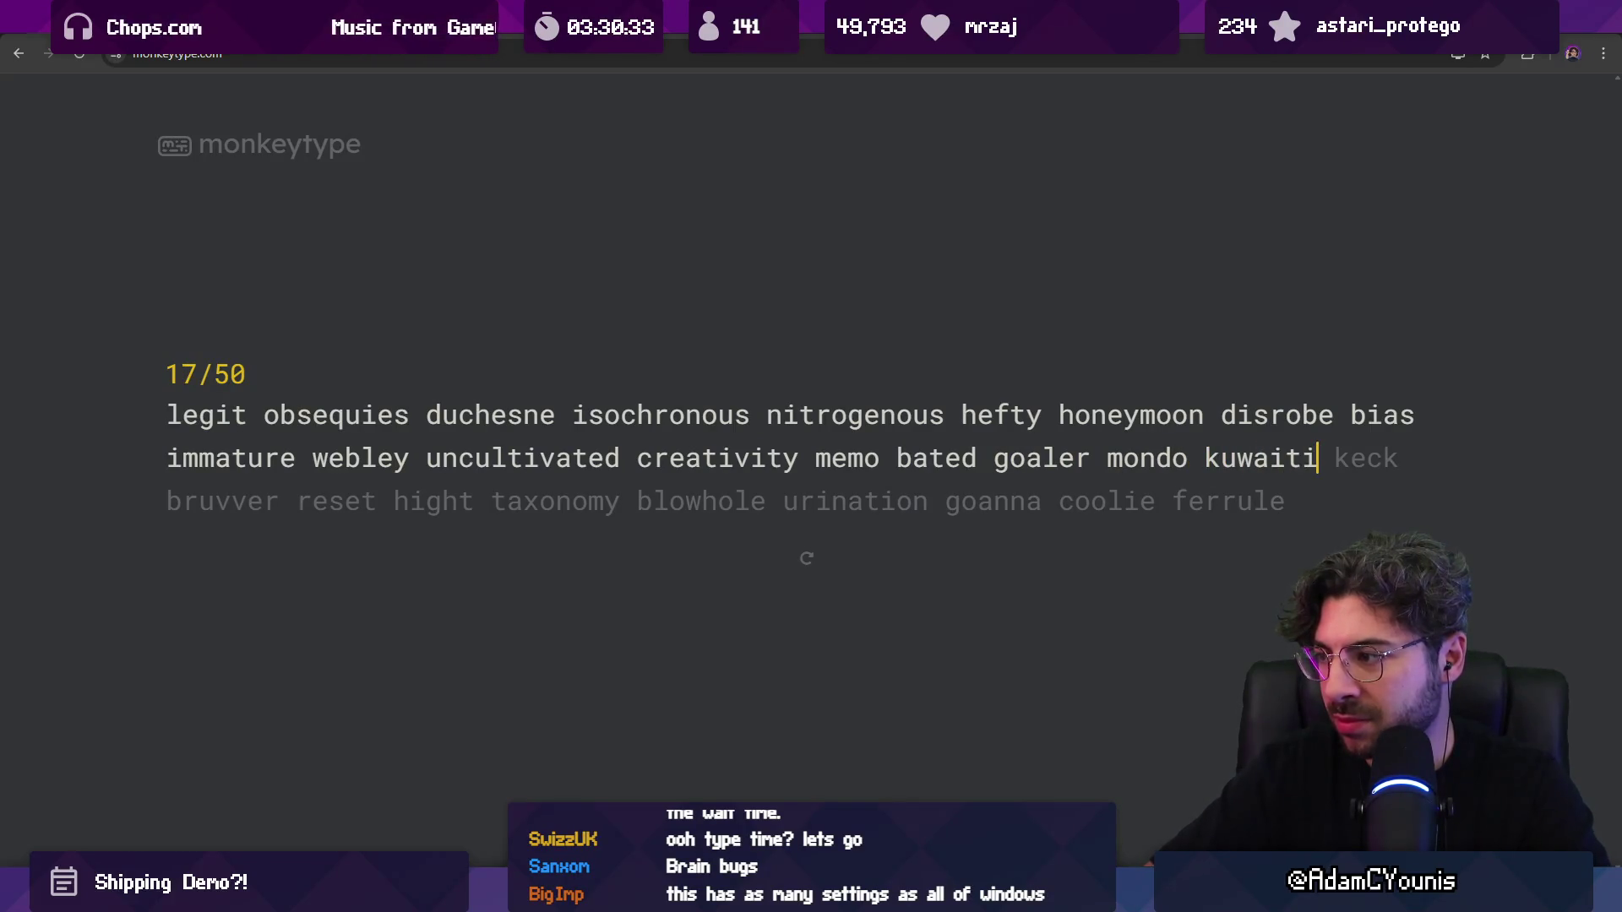
pyautogui.write('keck bru')
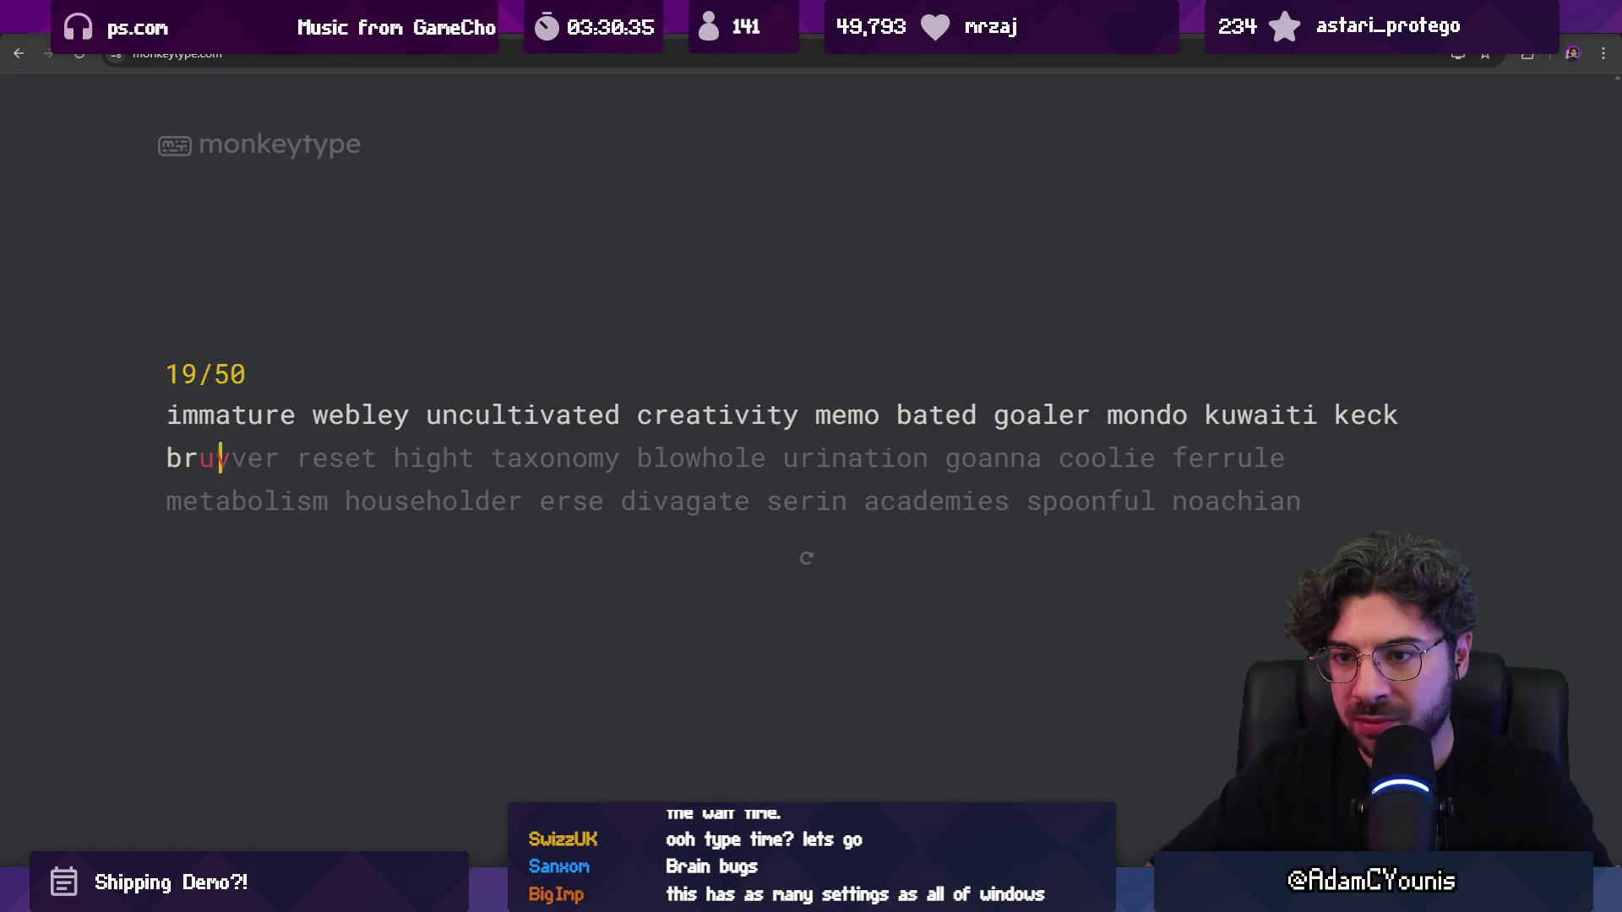
pyautogui.write('vver rese')
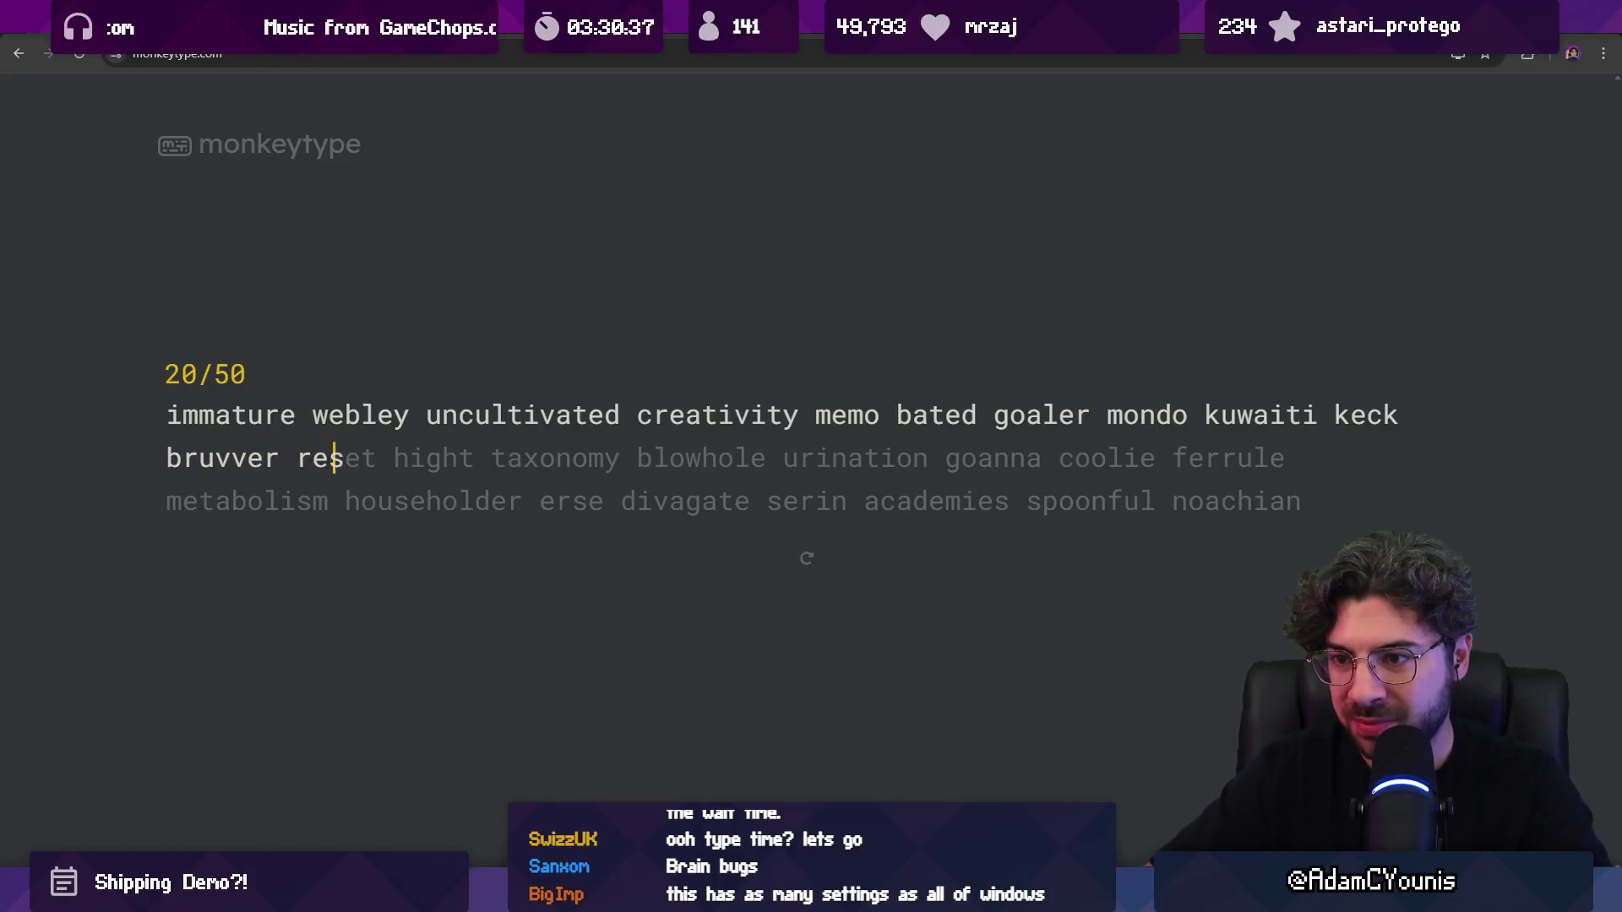
pyautogui.press('BackSpace')
pyautogui.write('et high')
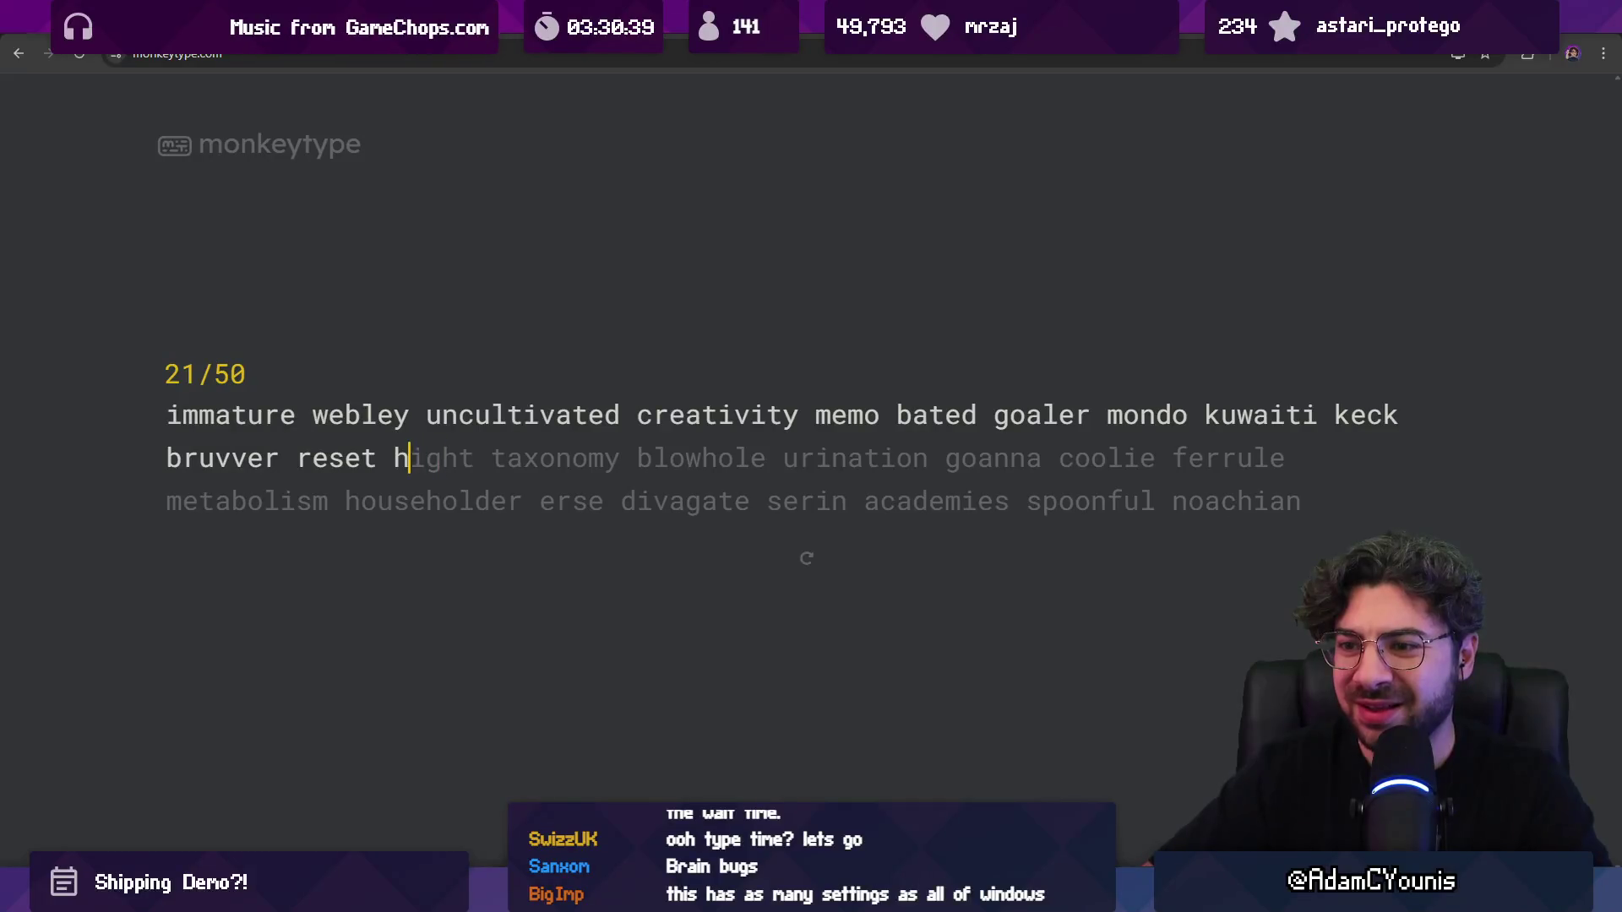
pyautogui.press('BackSpace')
pyautogui.press('BackSpace')
pyautogui.write('t')
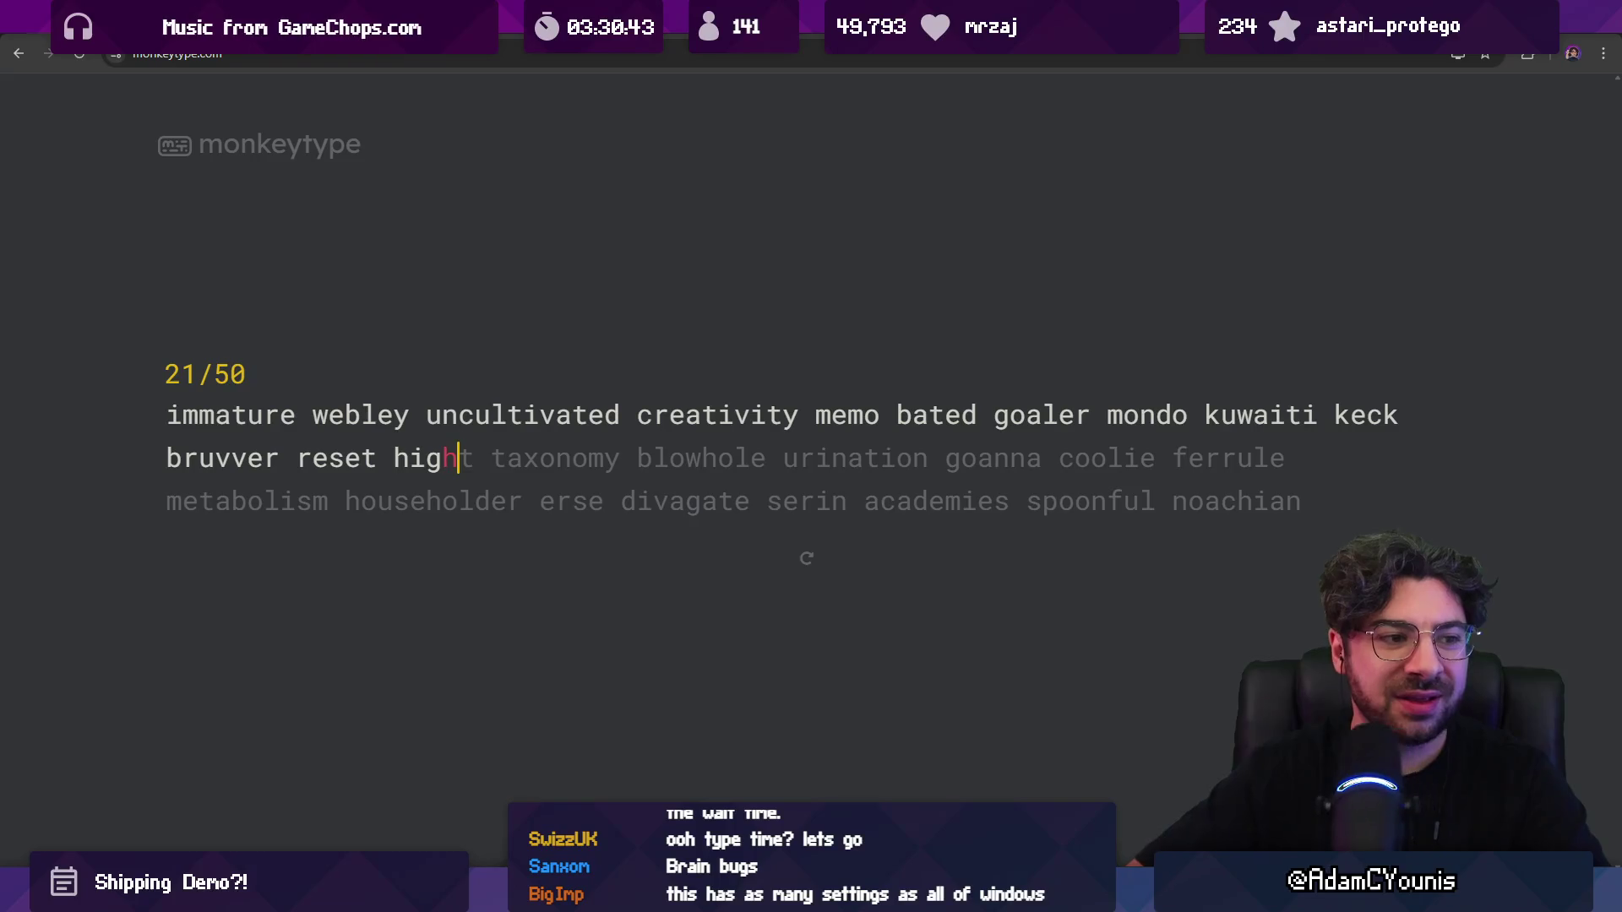
# Step: Restart the test and type the new opening words 'ology acacia janitor', then enter 'spelling bee dev' as a search
pyautogui.press('Tab')
pyautogui.press('Return')
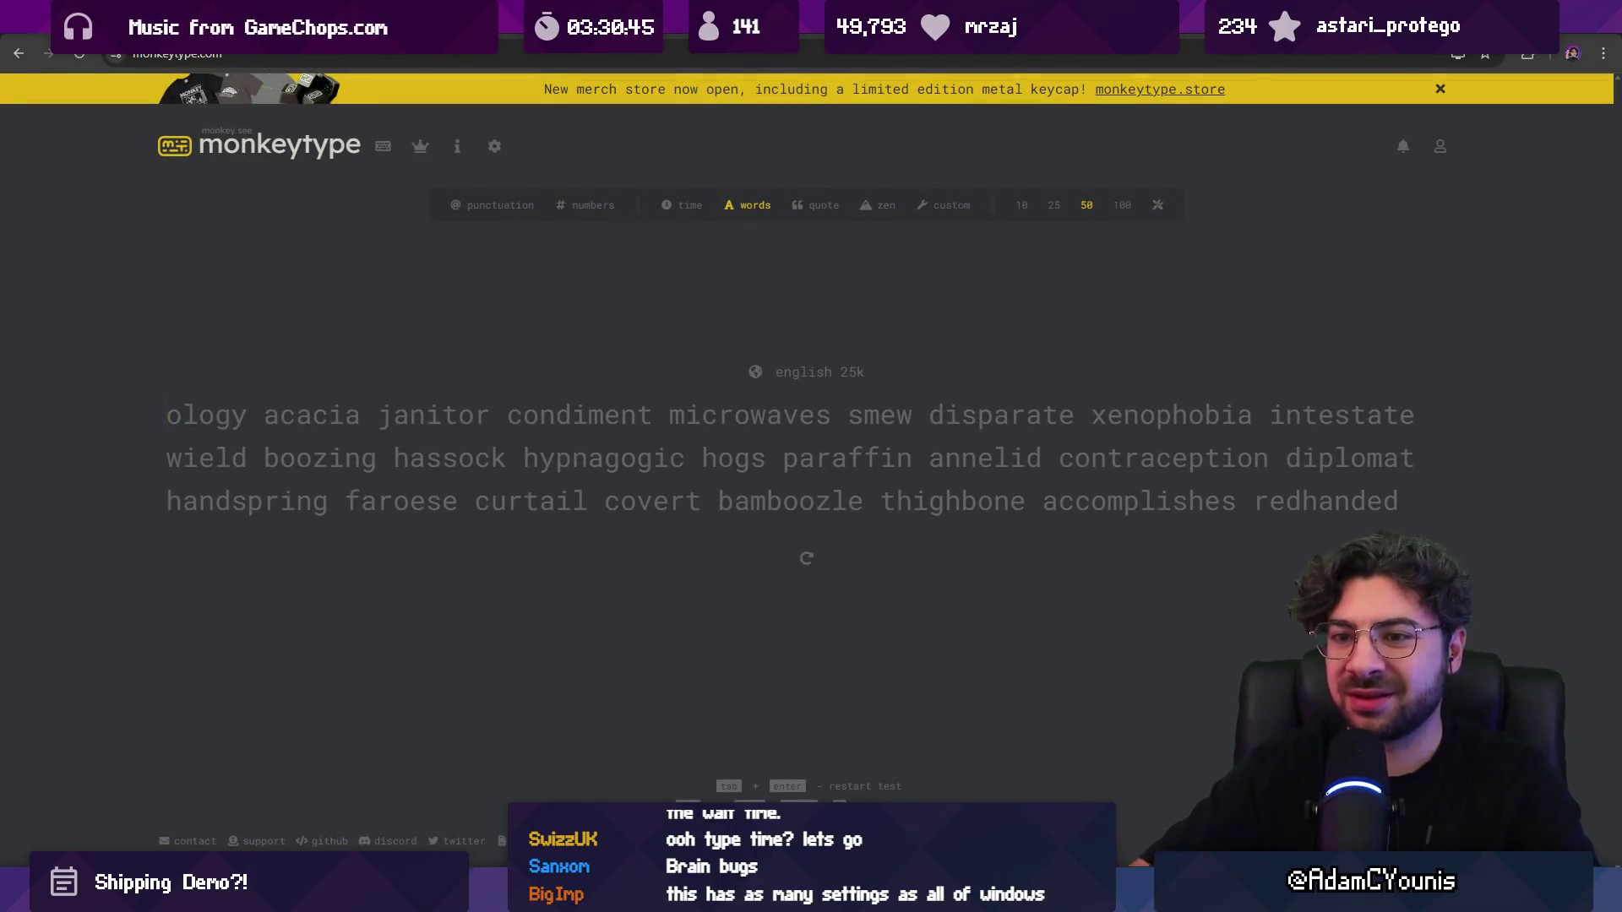
pyautogui.write('ology acc')
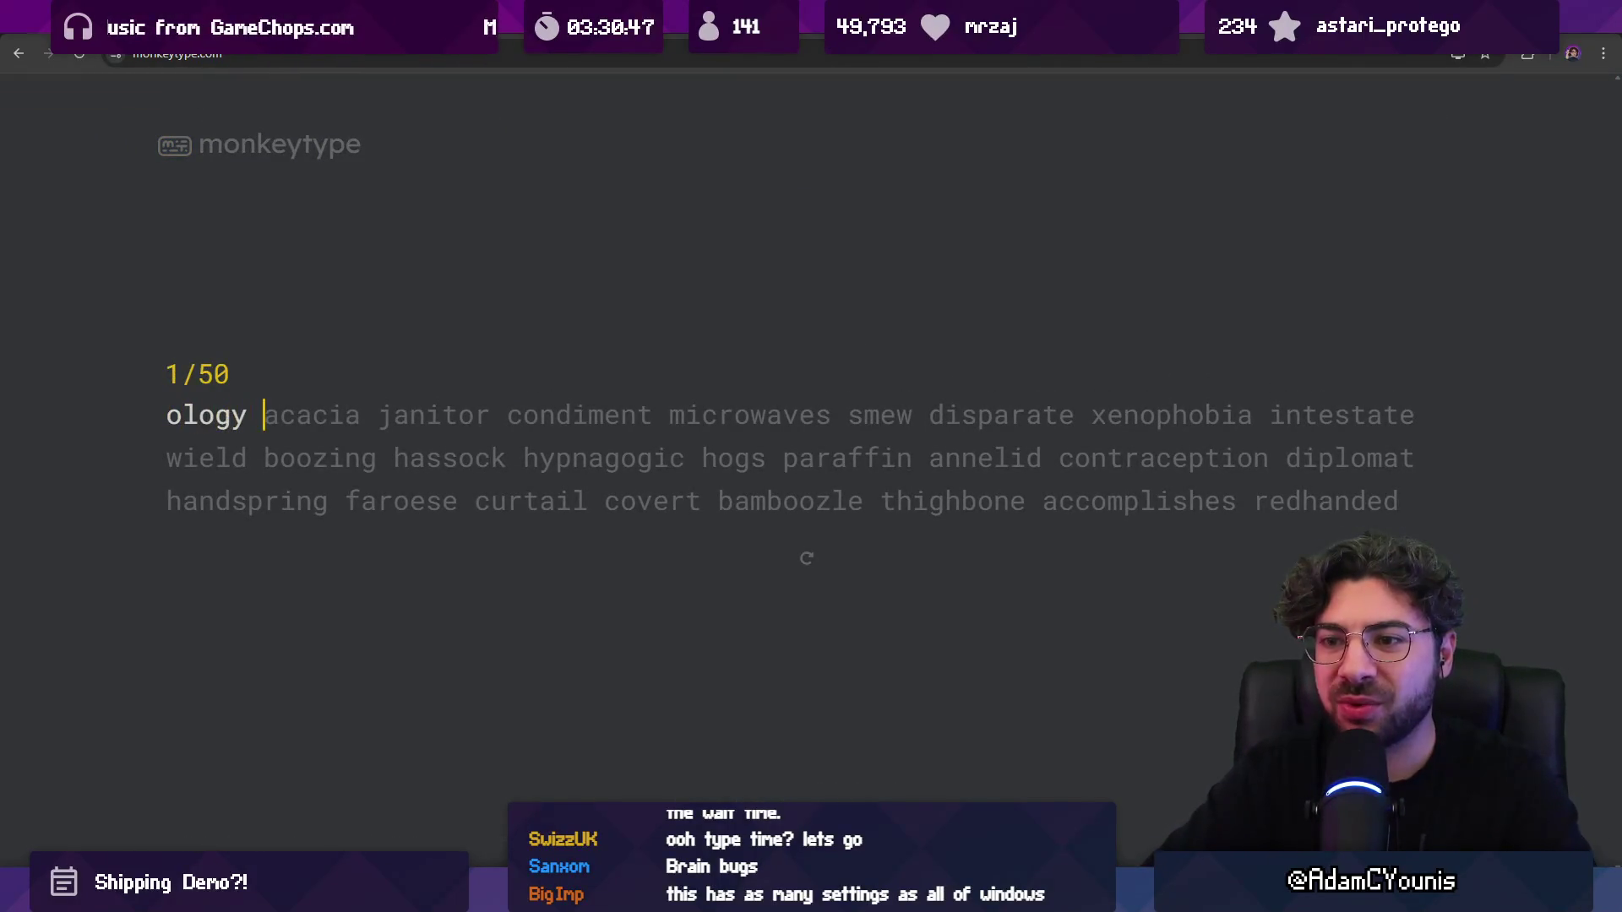
pyautogui.press('BackSpace')
pyautogui.write('aci')
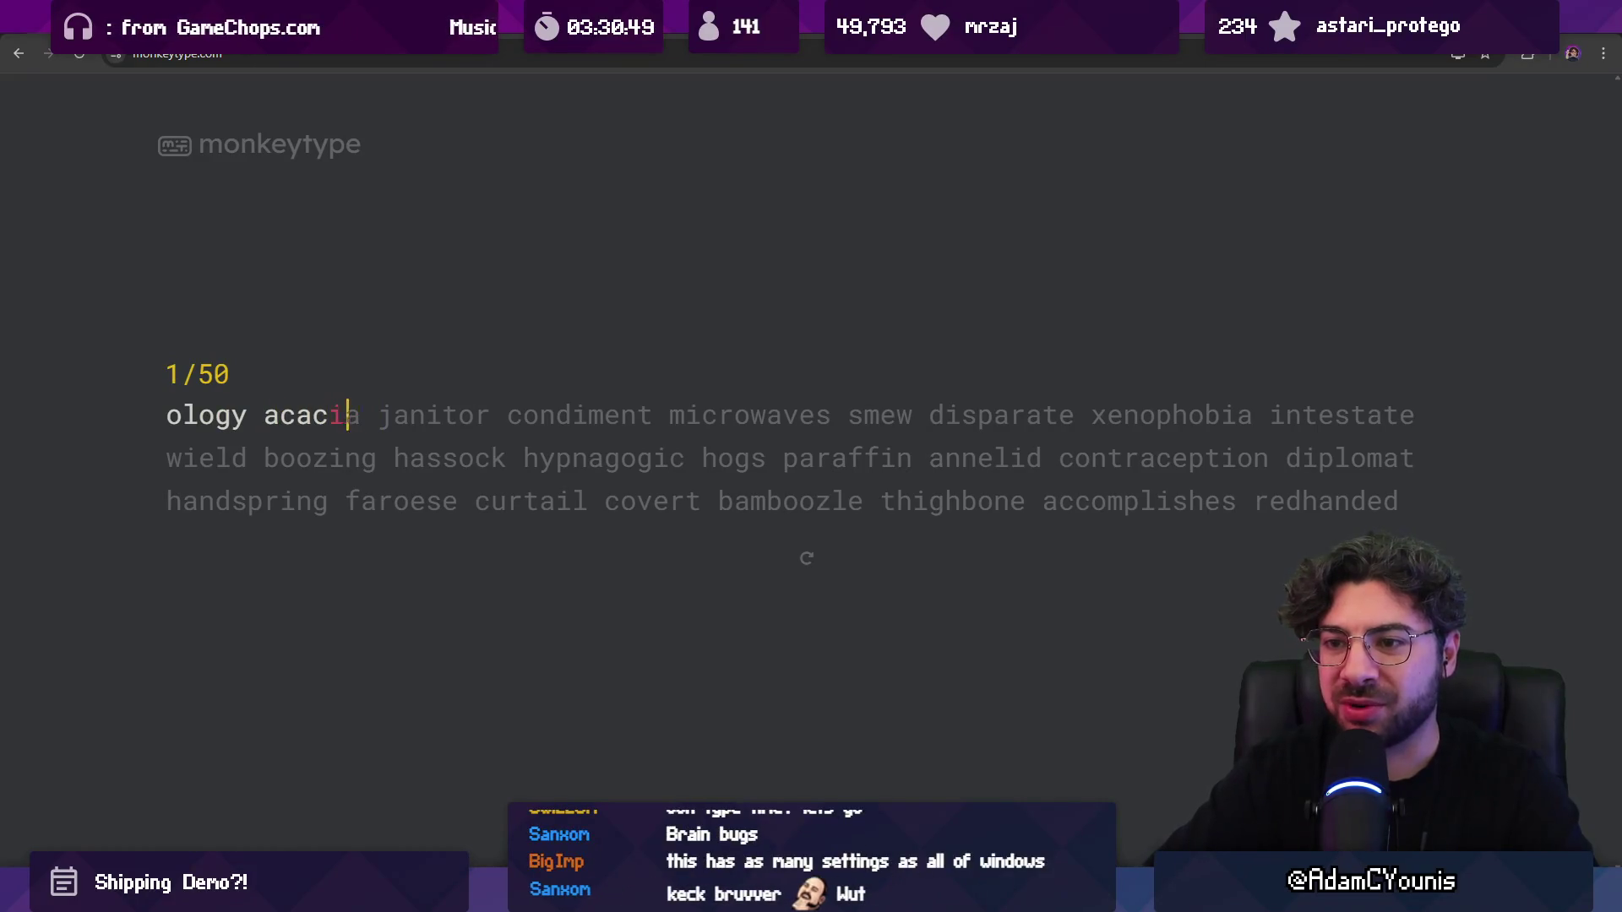
pyautogui.write('a janu')
pyautogui.press('BackSpace')
pyautogui.write('iotorr')
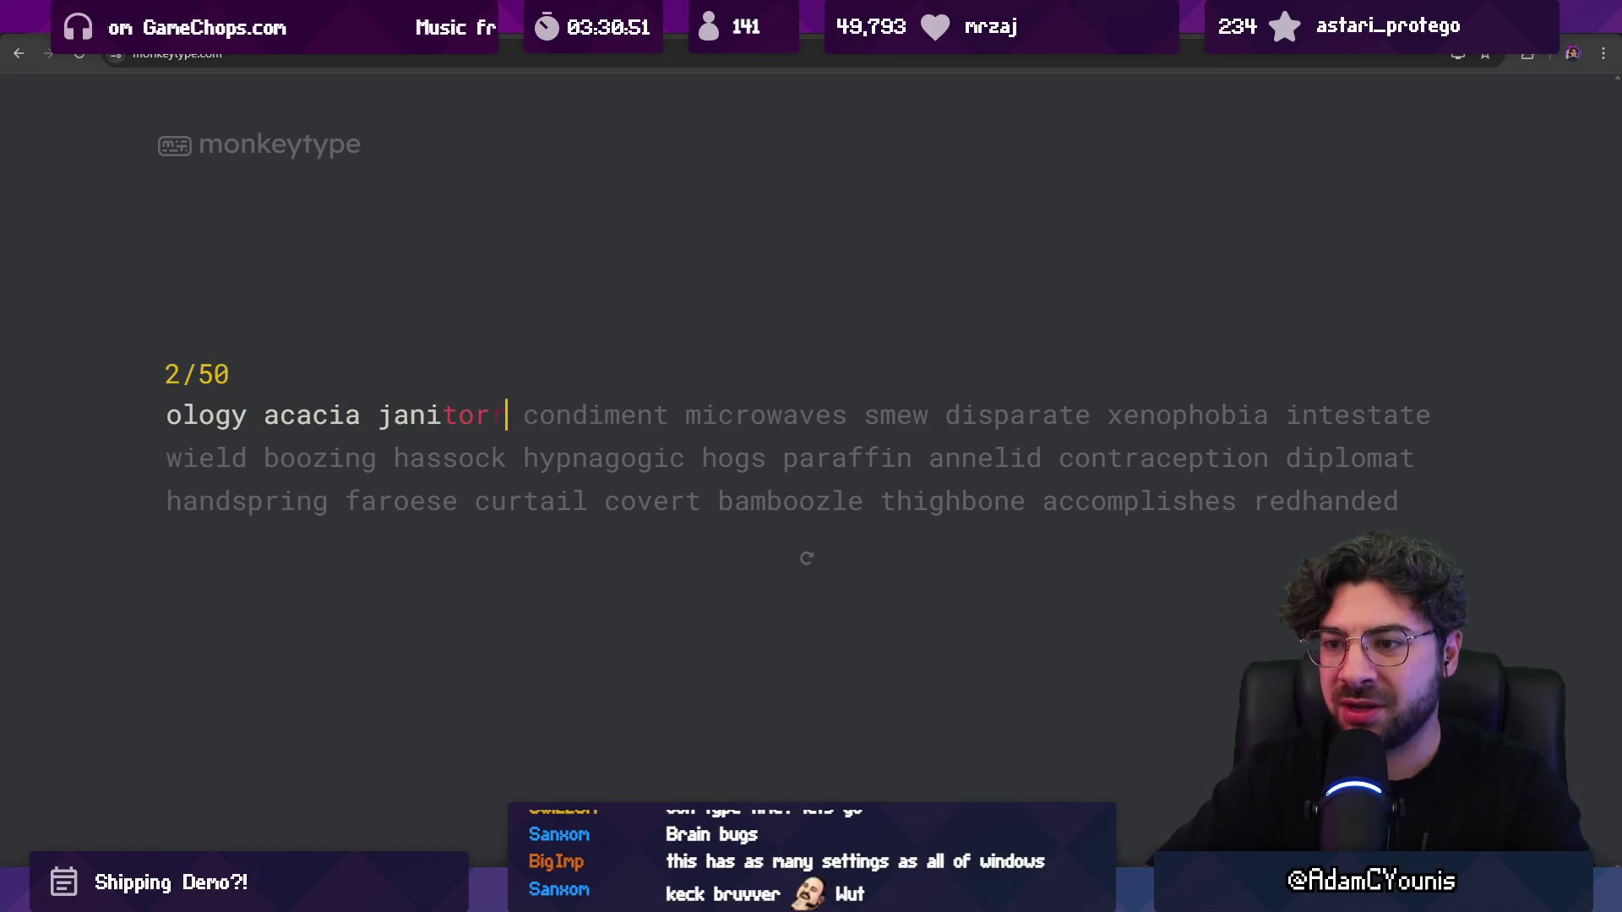
pyautogui.click(474, 54)
pyautogui.write('spe')
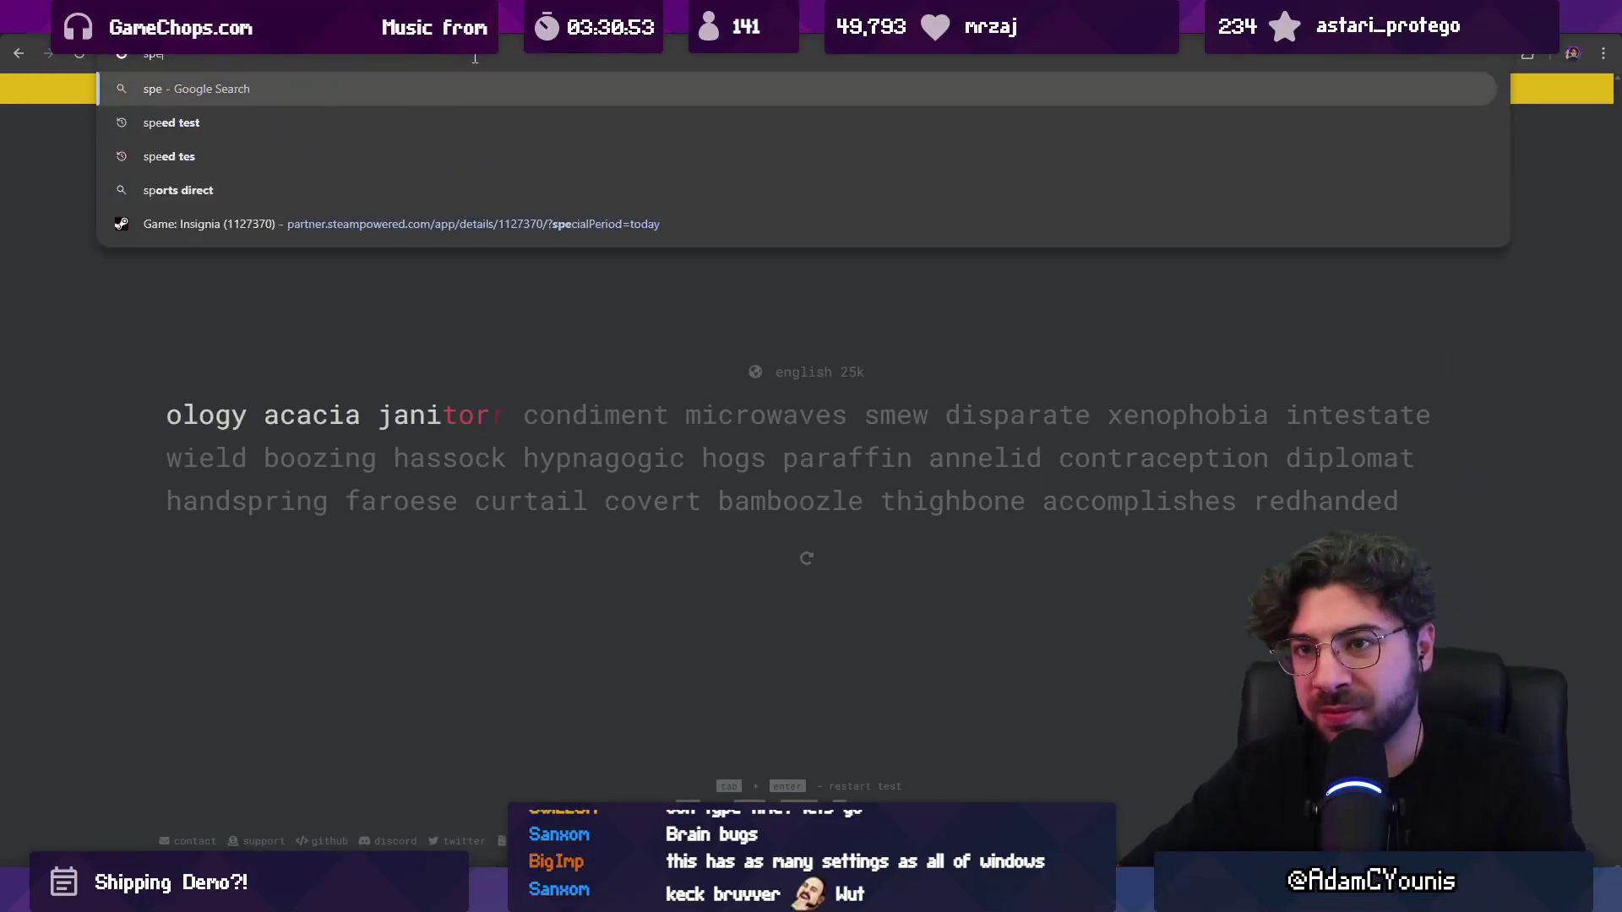
pyautogui.write('lling bee dev')
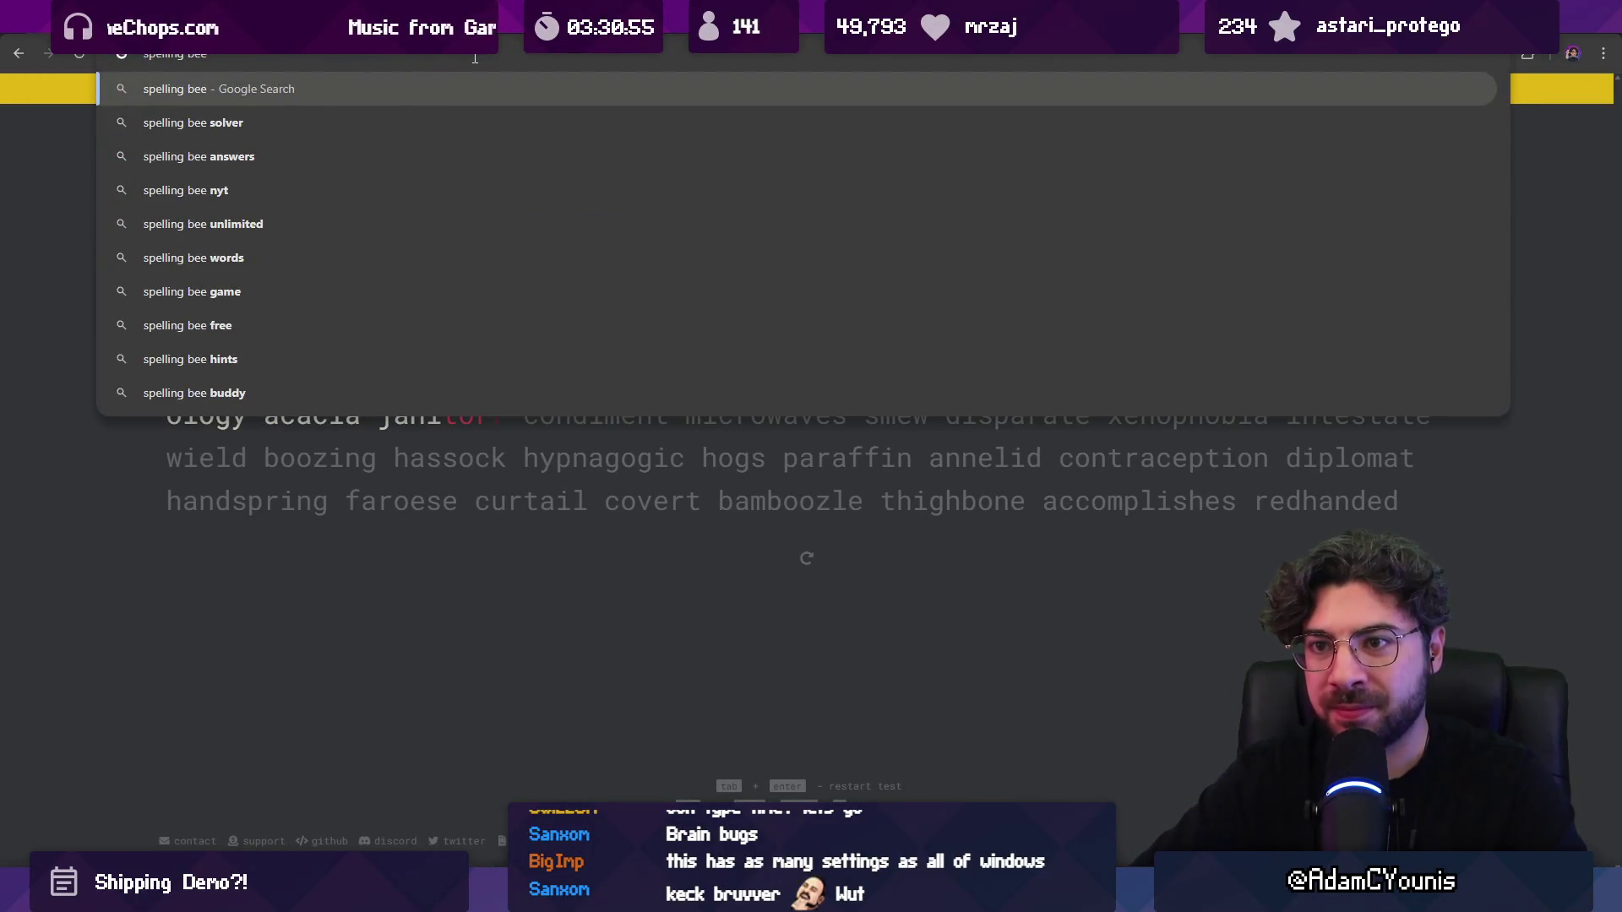
# Step: Run the 'spelling bee dev' search, open the free Spelling Bee game result, and switch back to Unity
pyautogui.press('Return')
pyautogui.click(245, 605)
pyautogui.hotkey('alt', 'Tab')
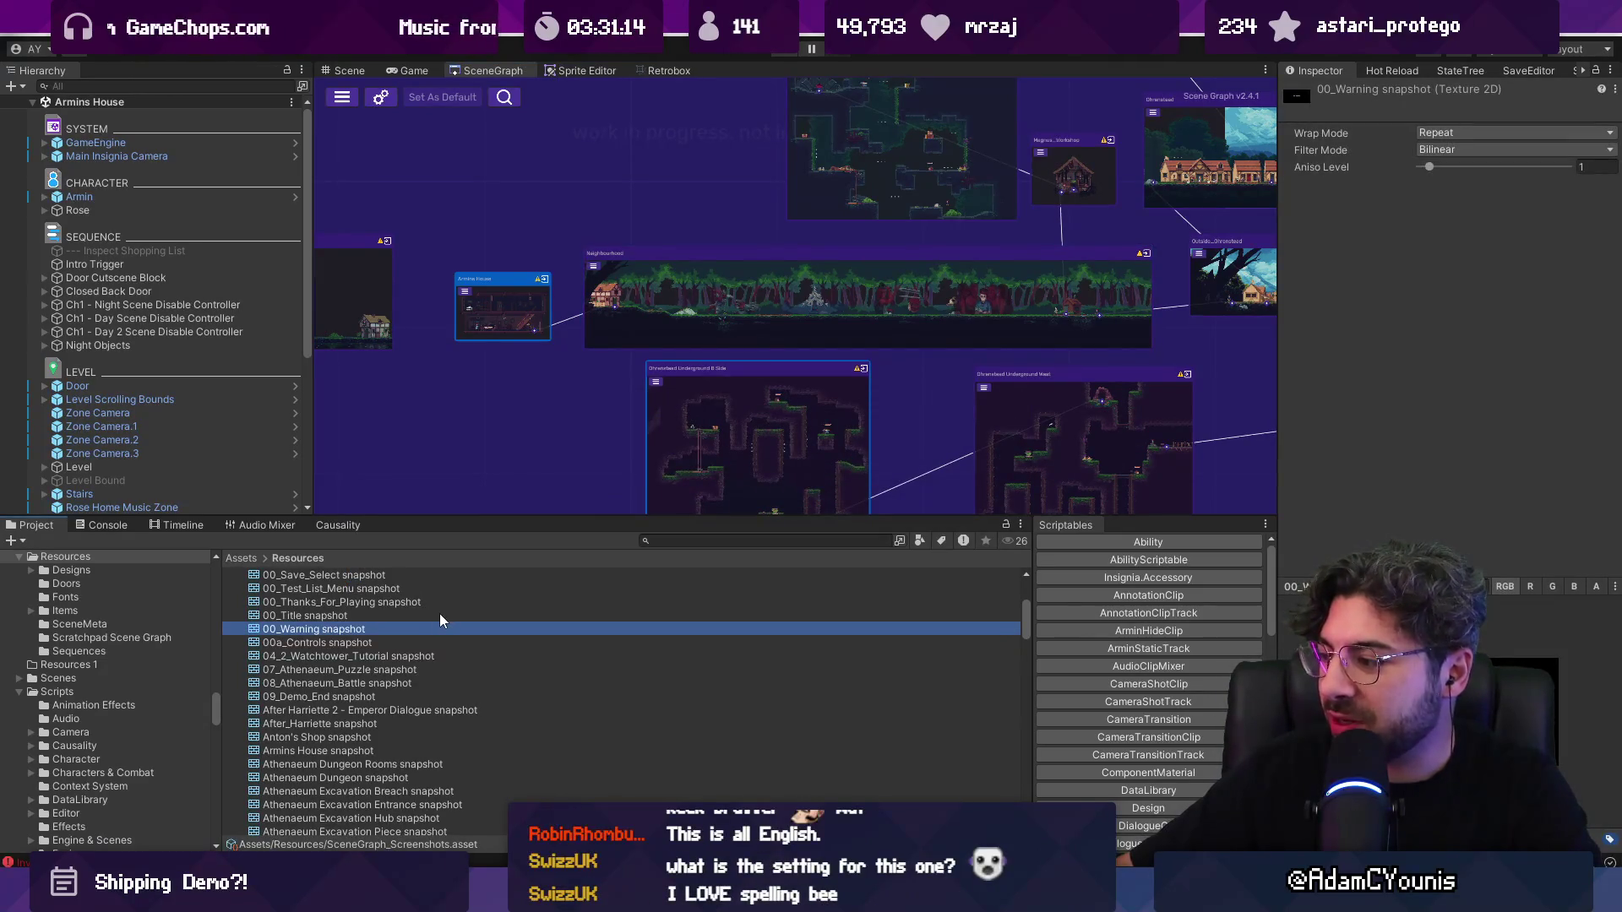
# Step: Preview the room snapshot textures from 00_Thanks_For_Playing down to Hollow Test, ending on Forest Ruins
pyautogui.click(363, 615)
pyautogui.click(362, 603)
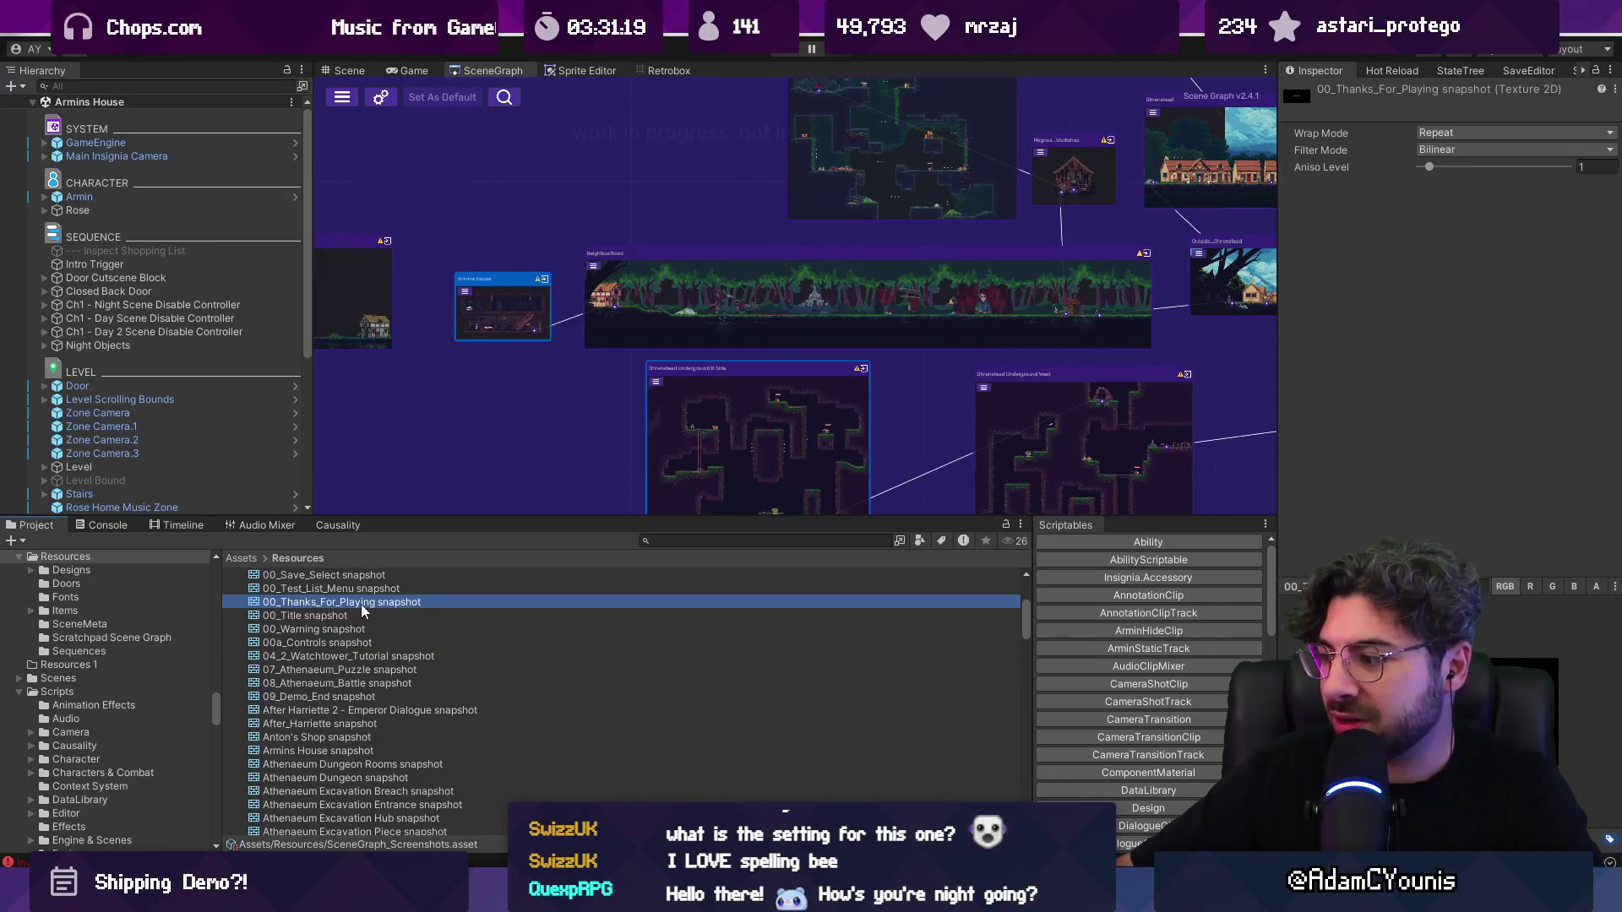
pyautogui.click(378, 656)
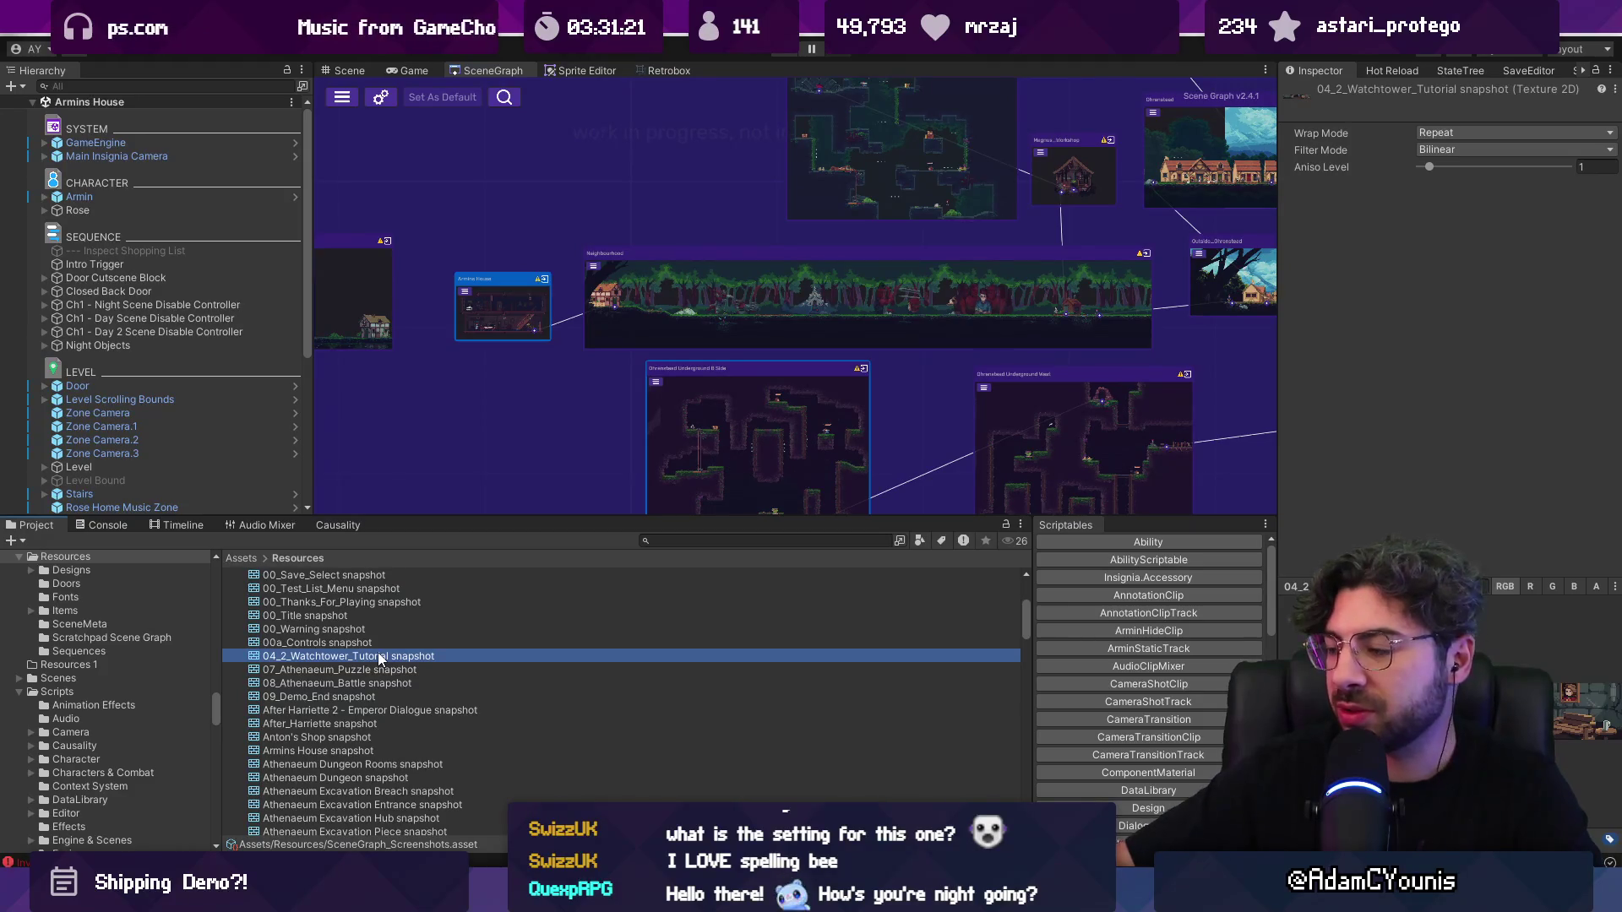
pyautogui.press('Down')
pyautogui.press('Down')
pyautogui.press('Down')
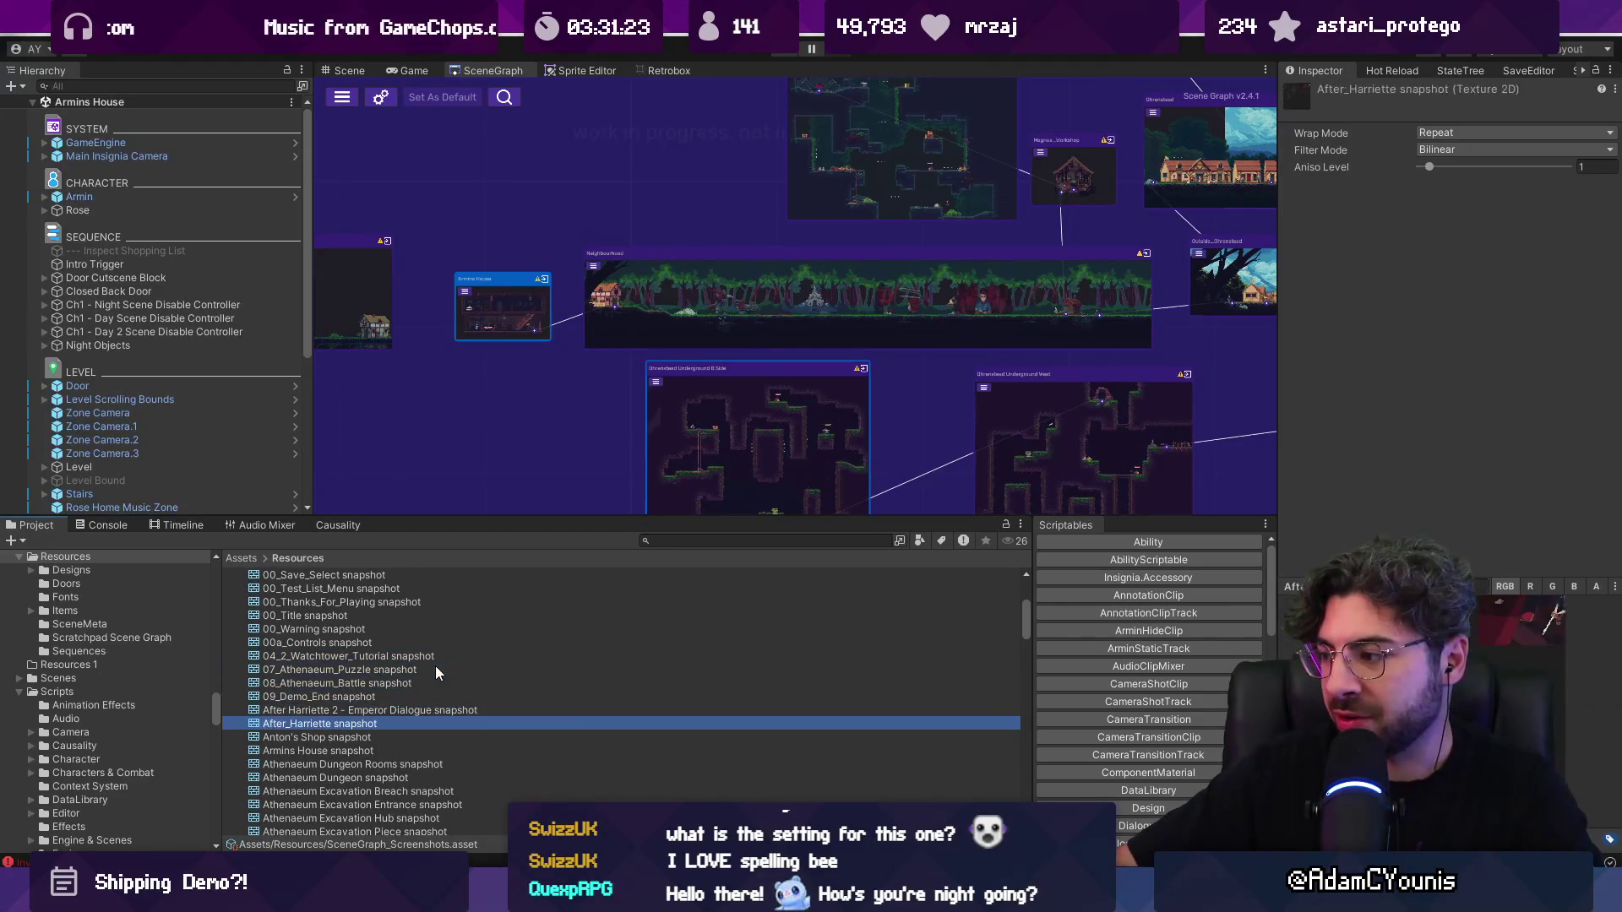
pyautogui.press('Down')
pyautogui.press('Down')
pyautogui.press('Down')
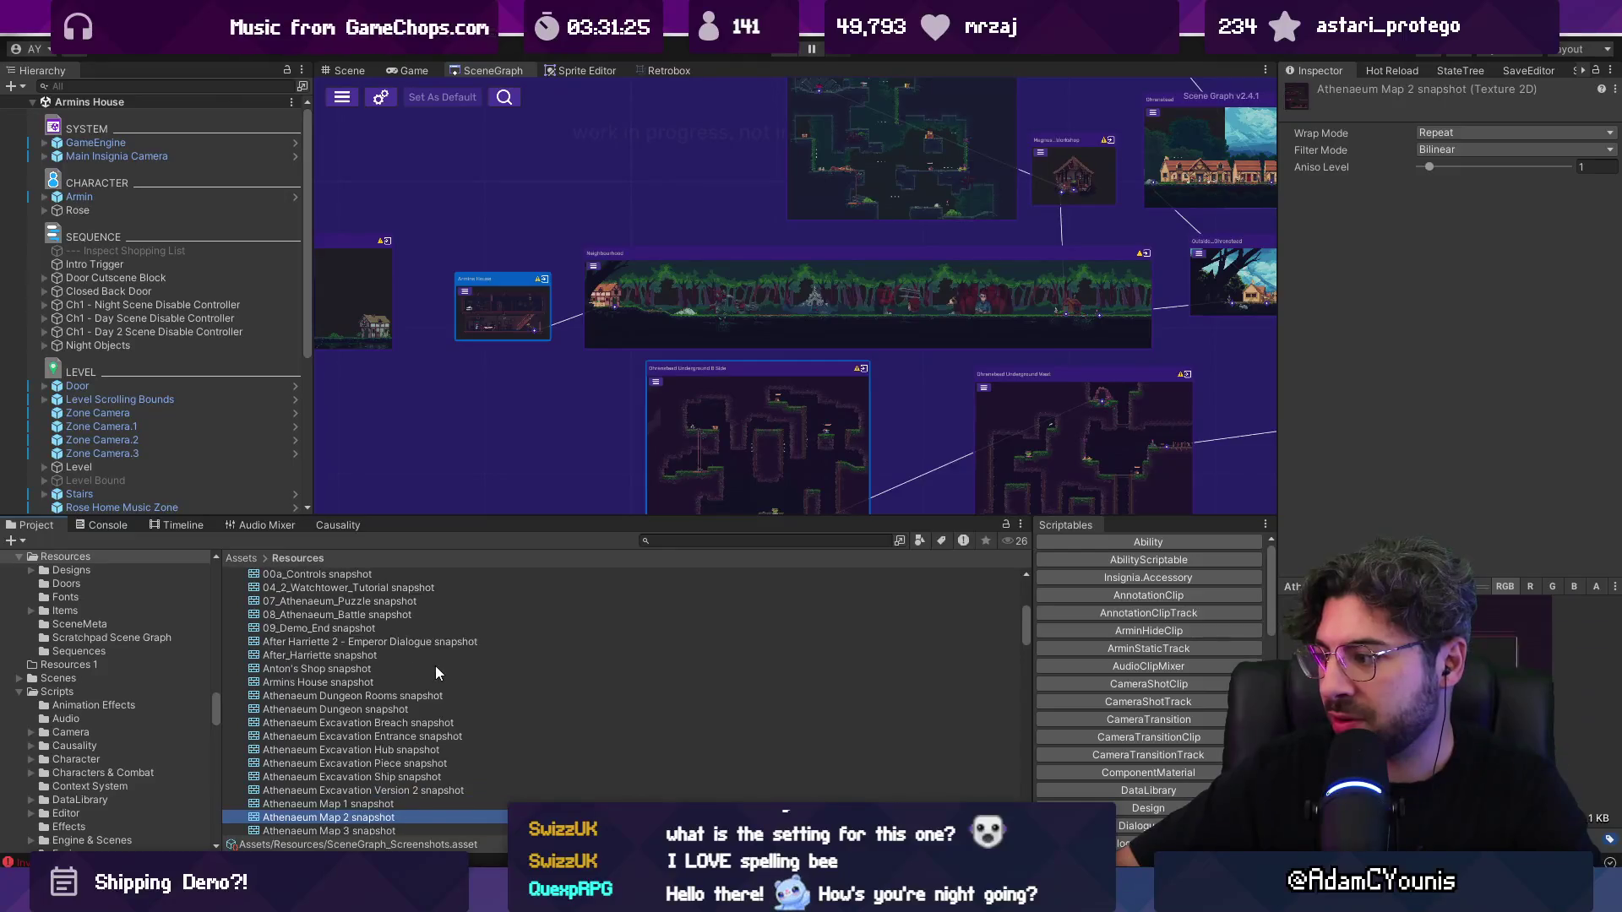
pyautogui.press('Down')
pyautogui.press('Down')
pyautogui.press('Down')
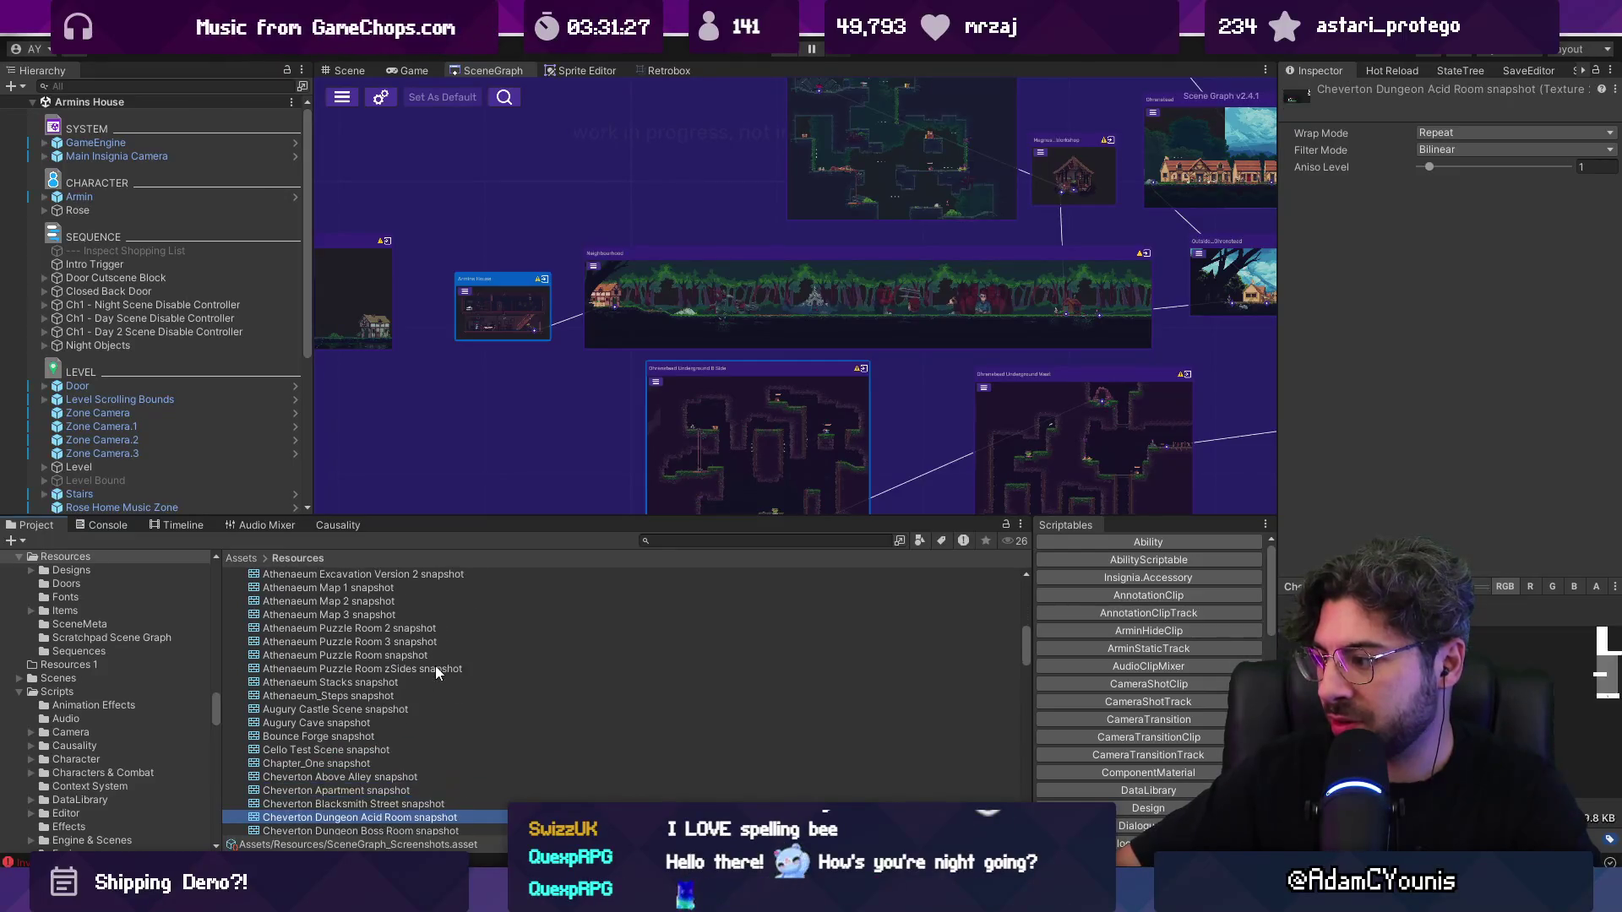
pyautogui.press('Down')
pyautogui.press('Down')
pyautogui.press('Down')
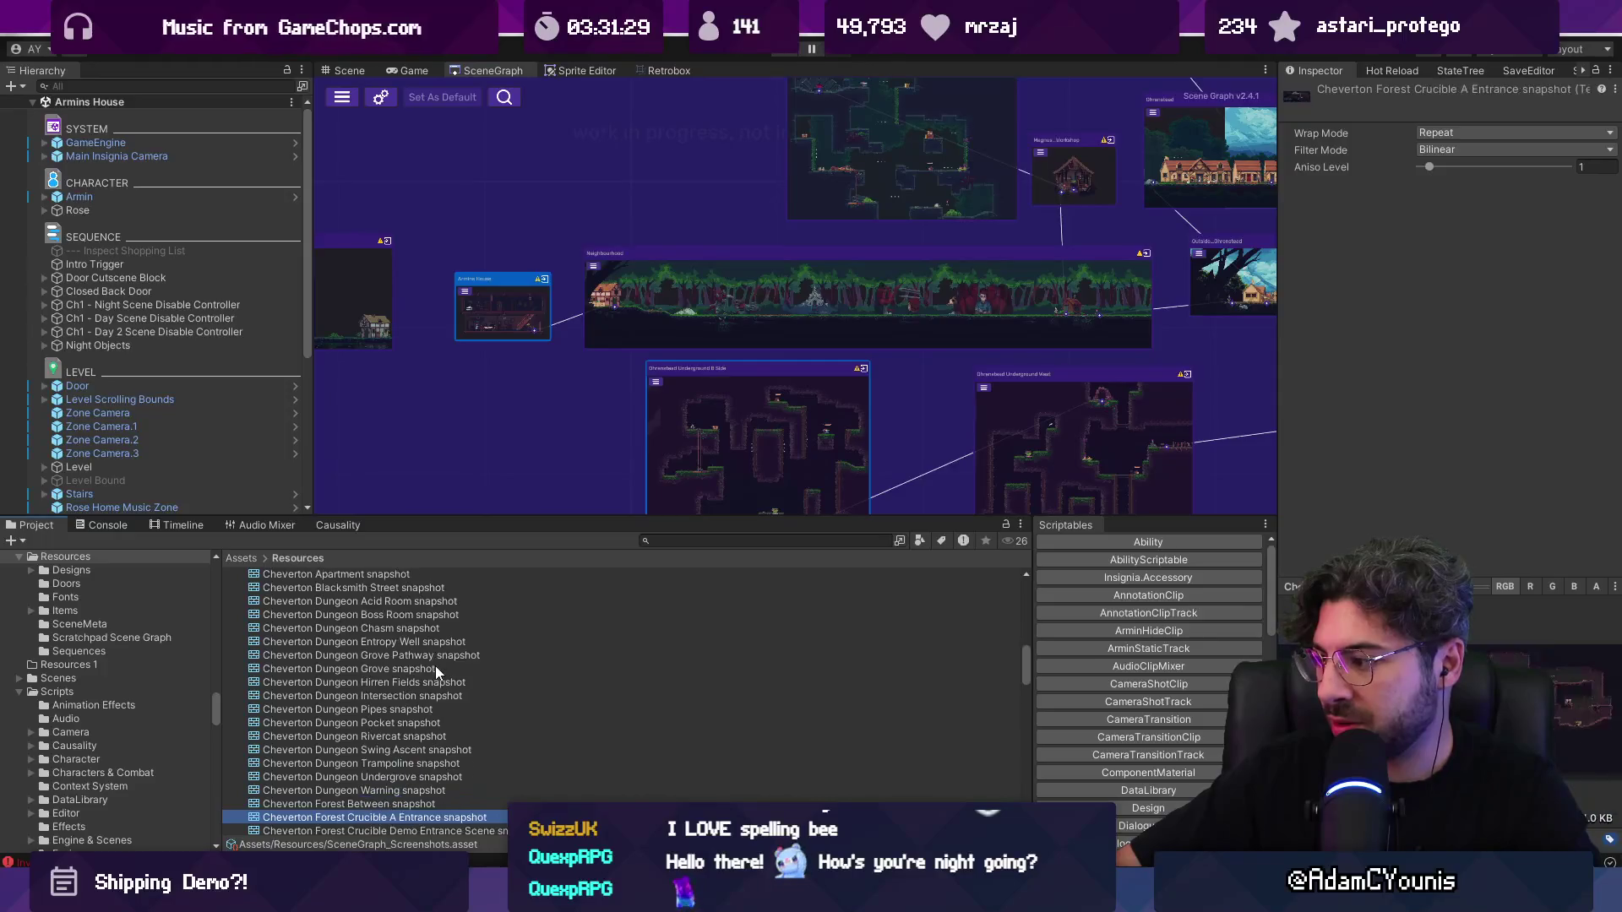
pyautogui.press('Down')
pyautogui.press('Down')
pyautogui.press('Down')
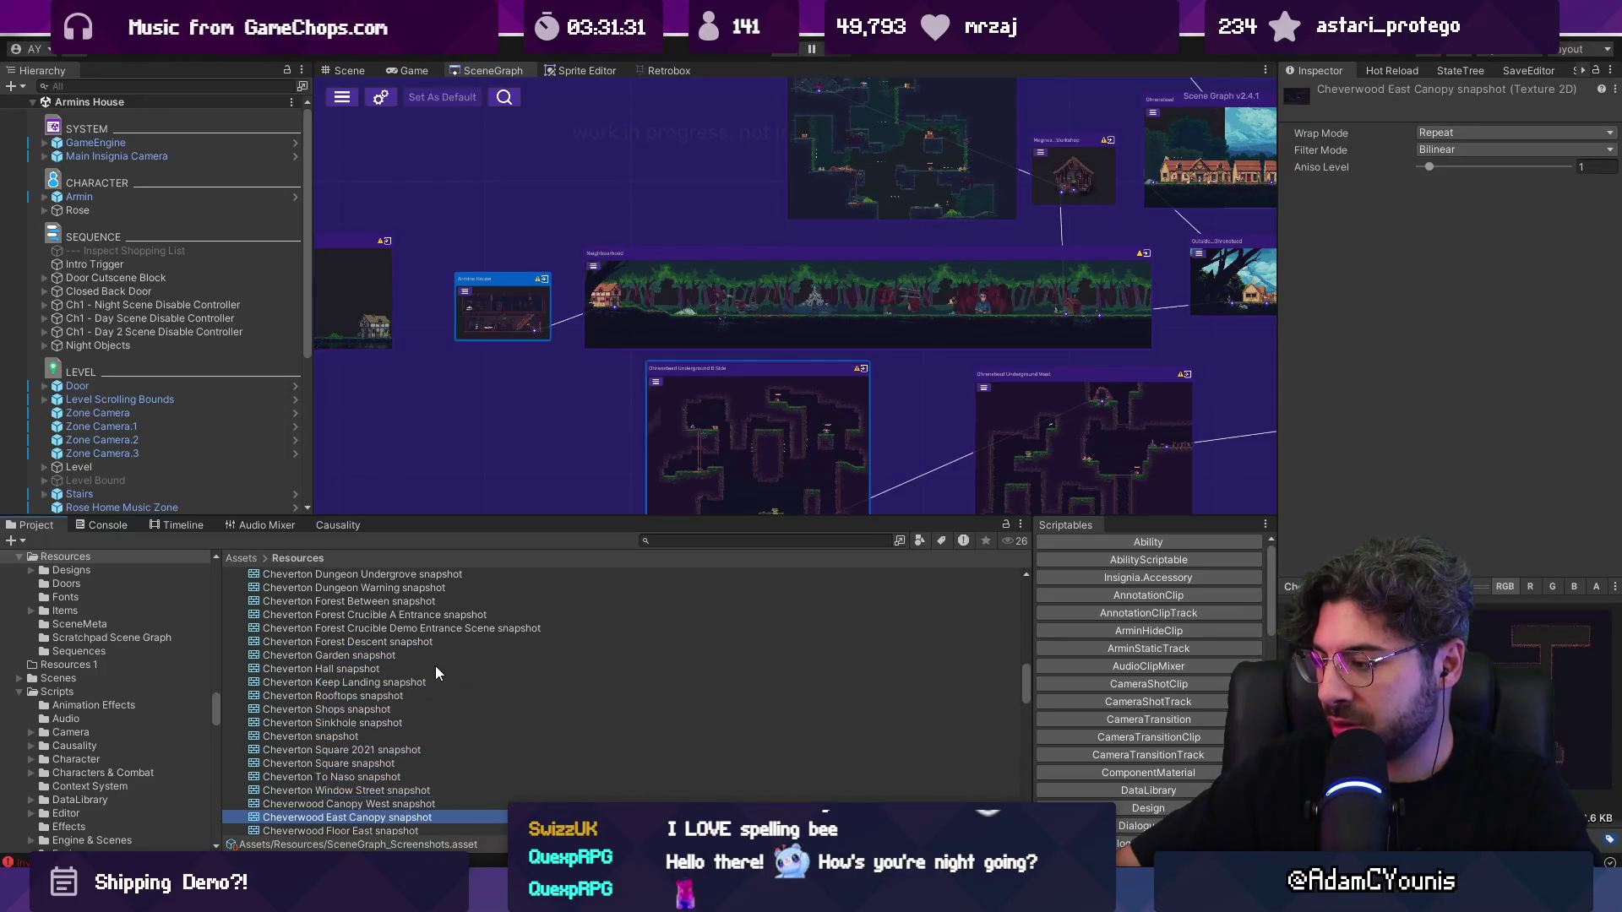
pyautogui.press('Down')
pyautogui.press('Down')
pyautogui.press('Down')
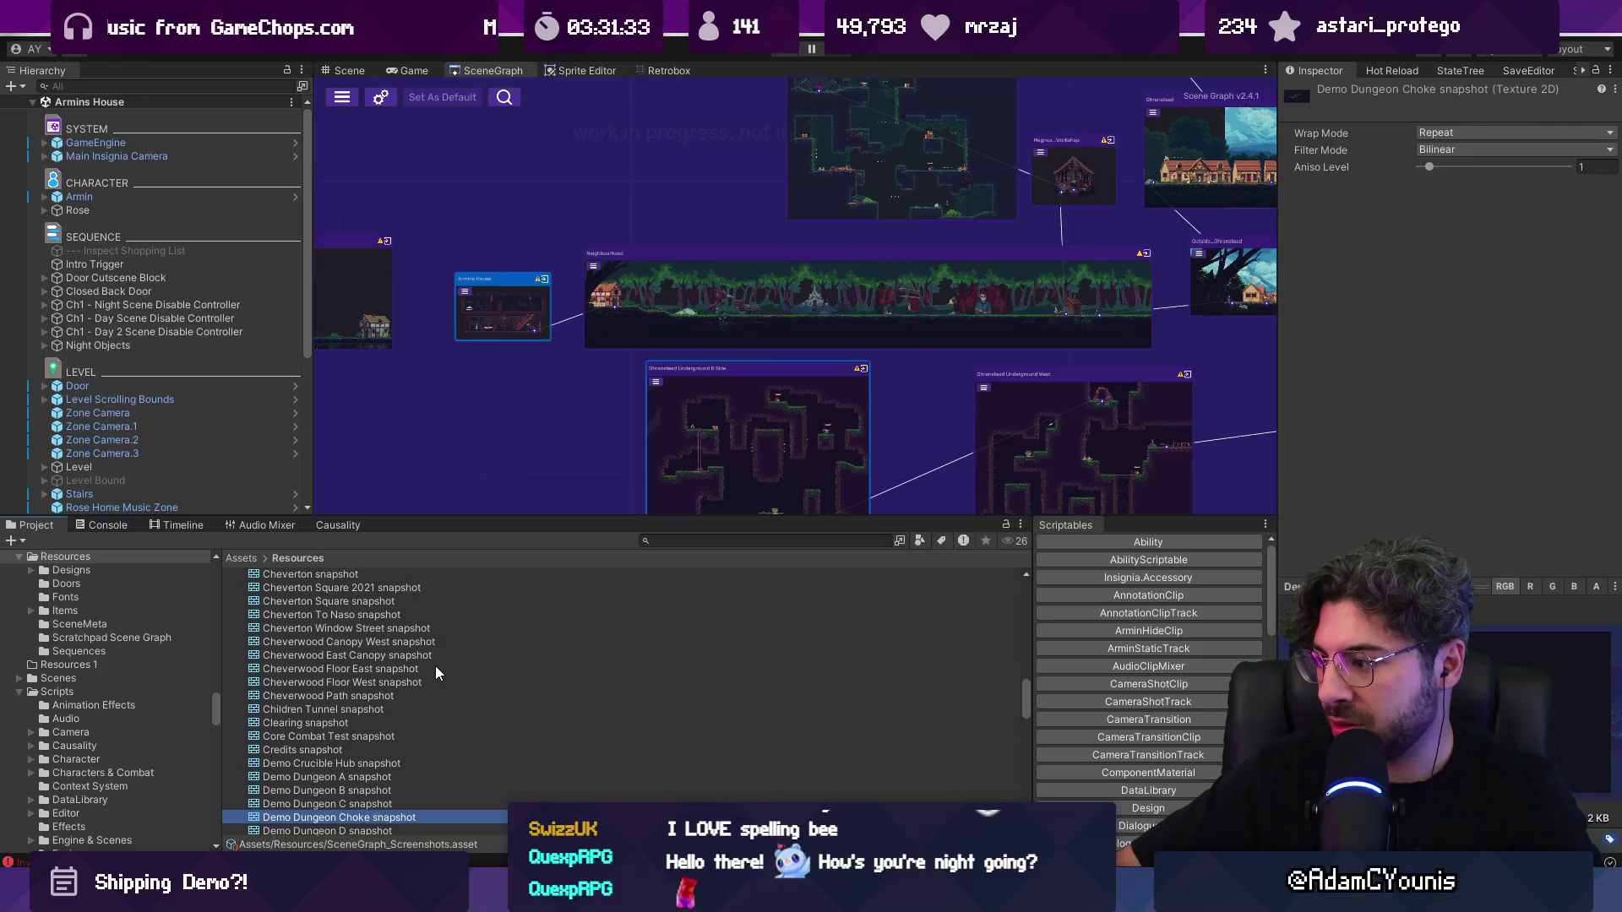
pyautogui.press('Down')
pyautogui.press('Down')
pyautogui.press('Down')
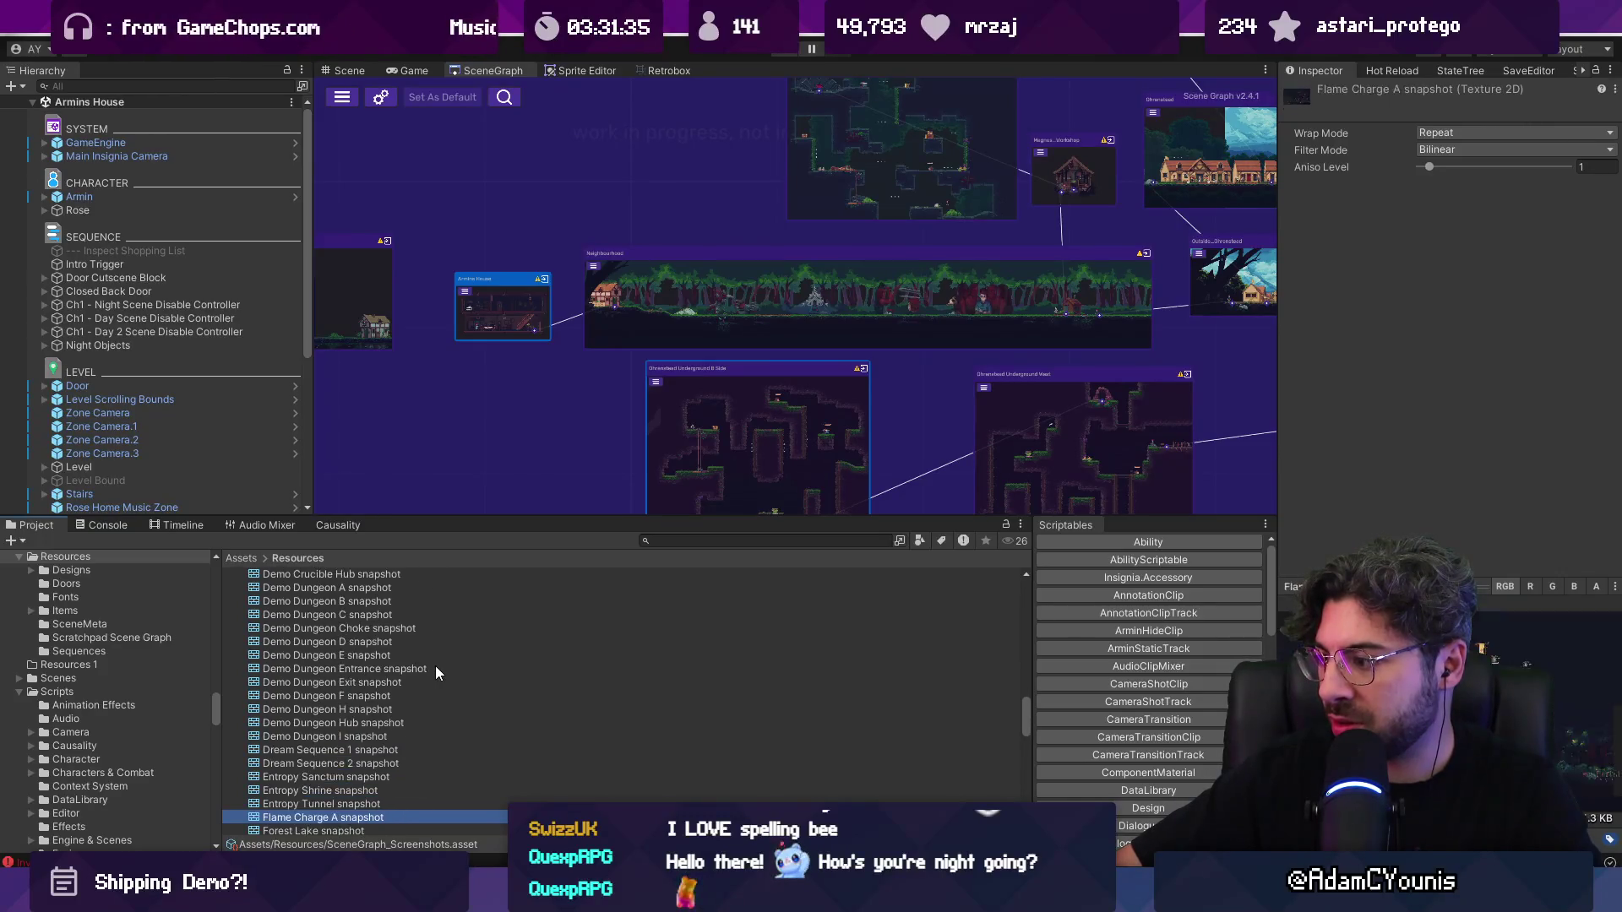
pyautogui.press('Up')
pyautogui.press('Up')
pyautogui.press('Up')
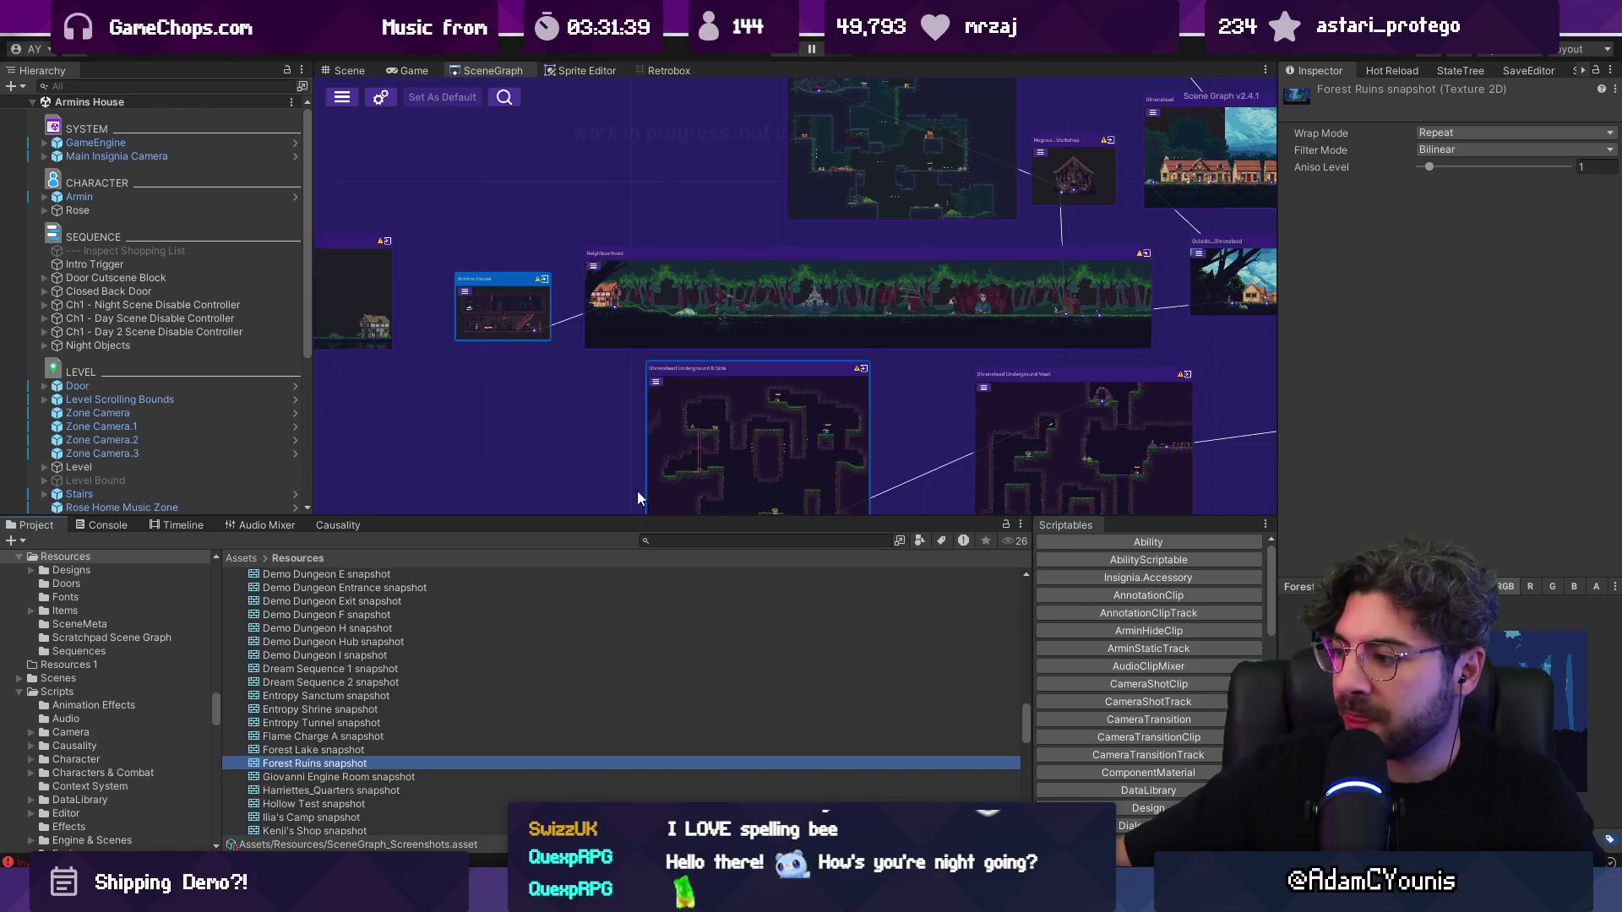
# Step: Zoom the scene graph canvas out and back in over the room nodes
pyautogui.scroll(-5, 748, 326)
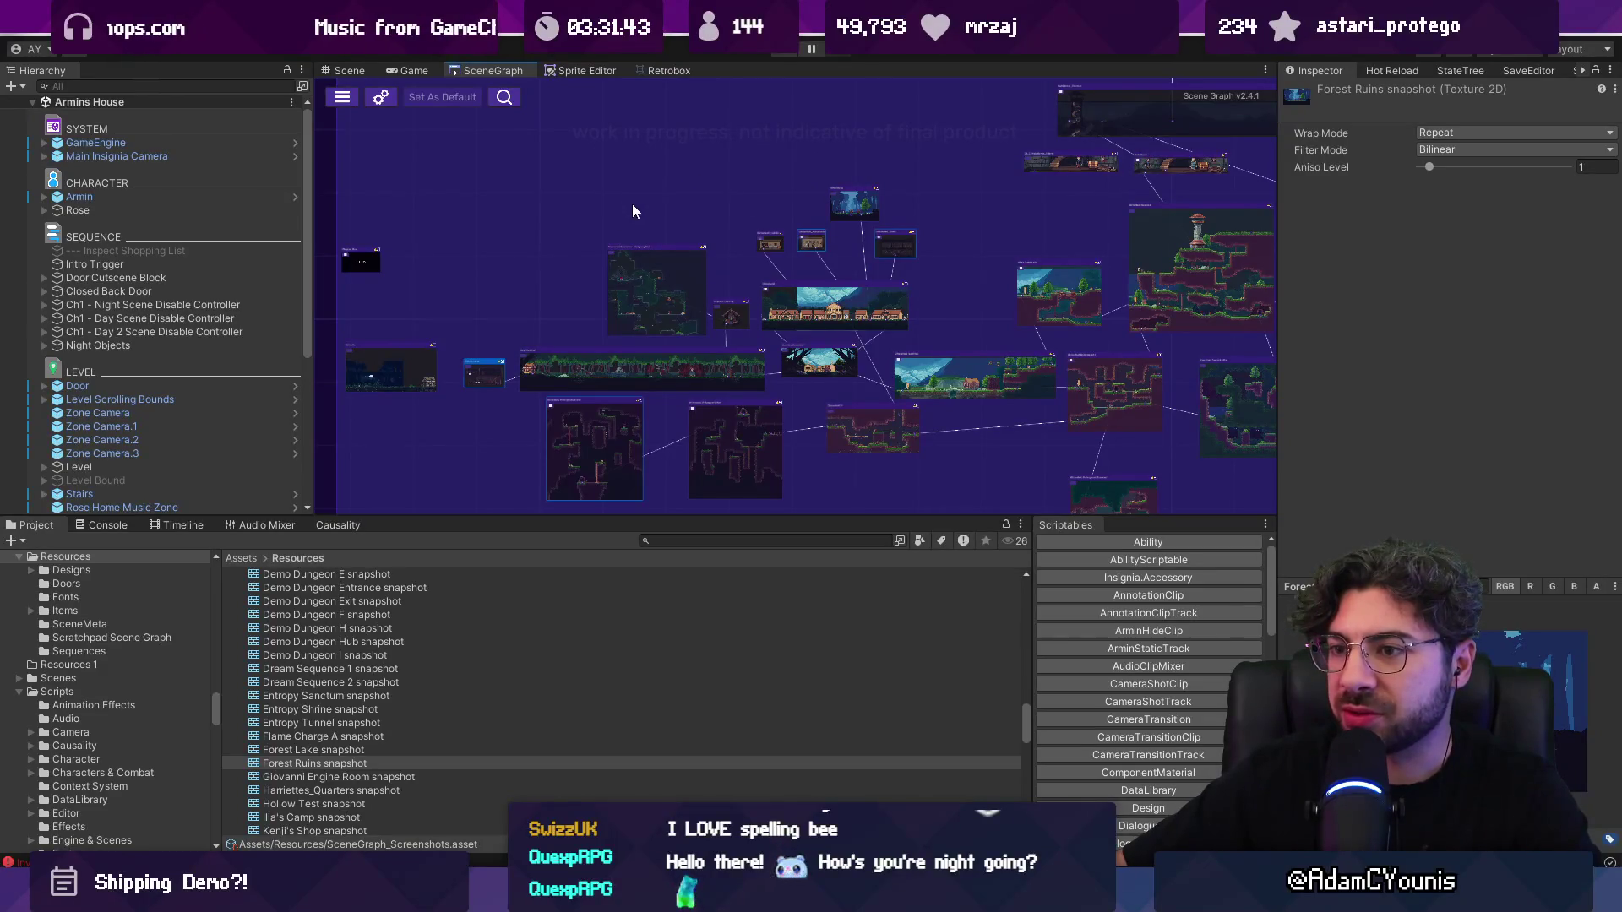
pyautogui.scroll(-2, 642, 211)
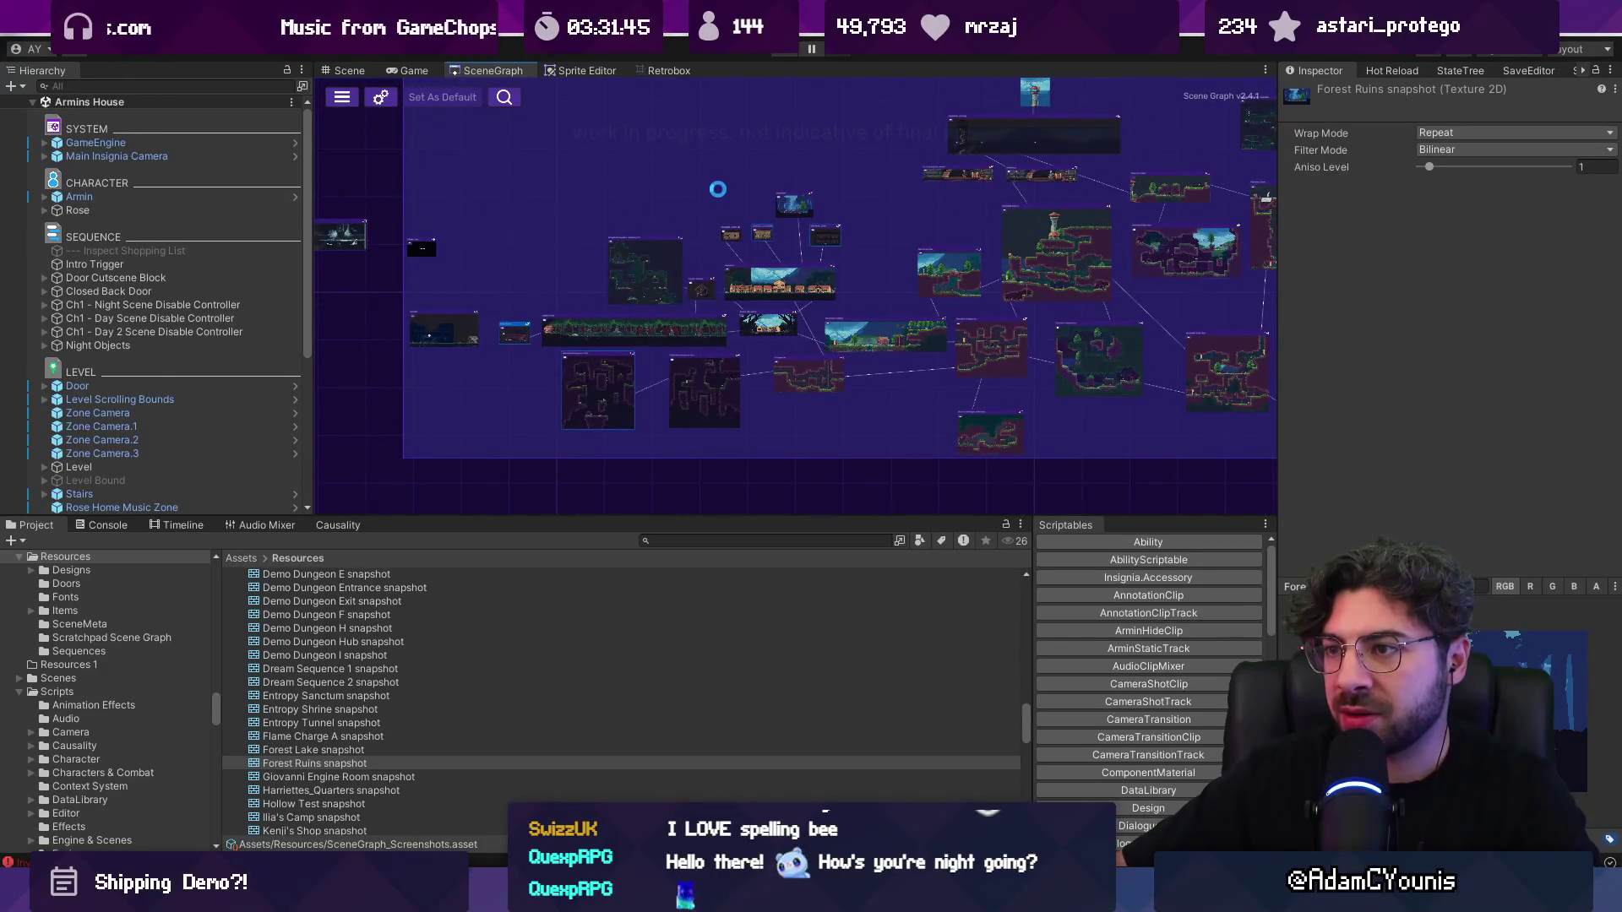
pyautogui.scroll(2, 741, 208)
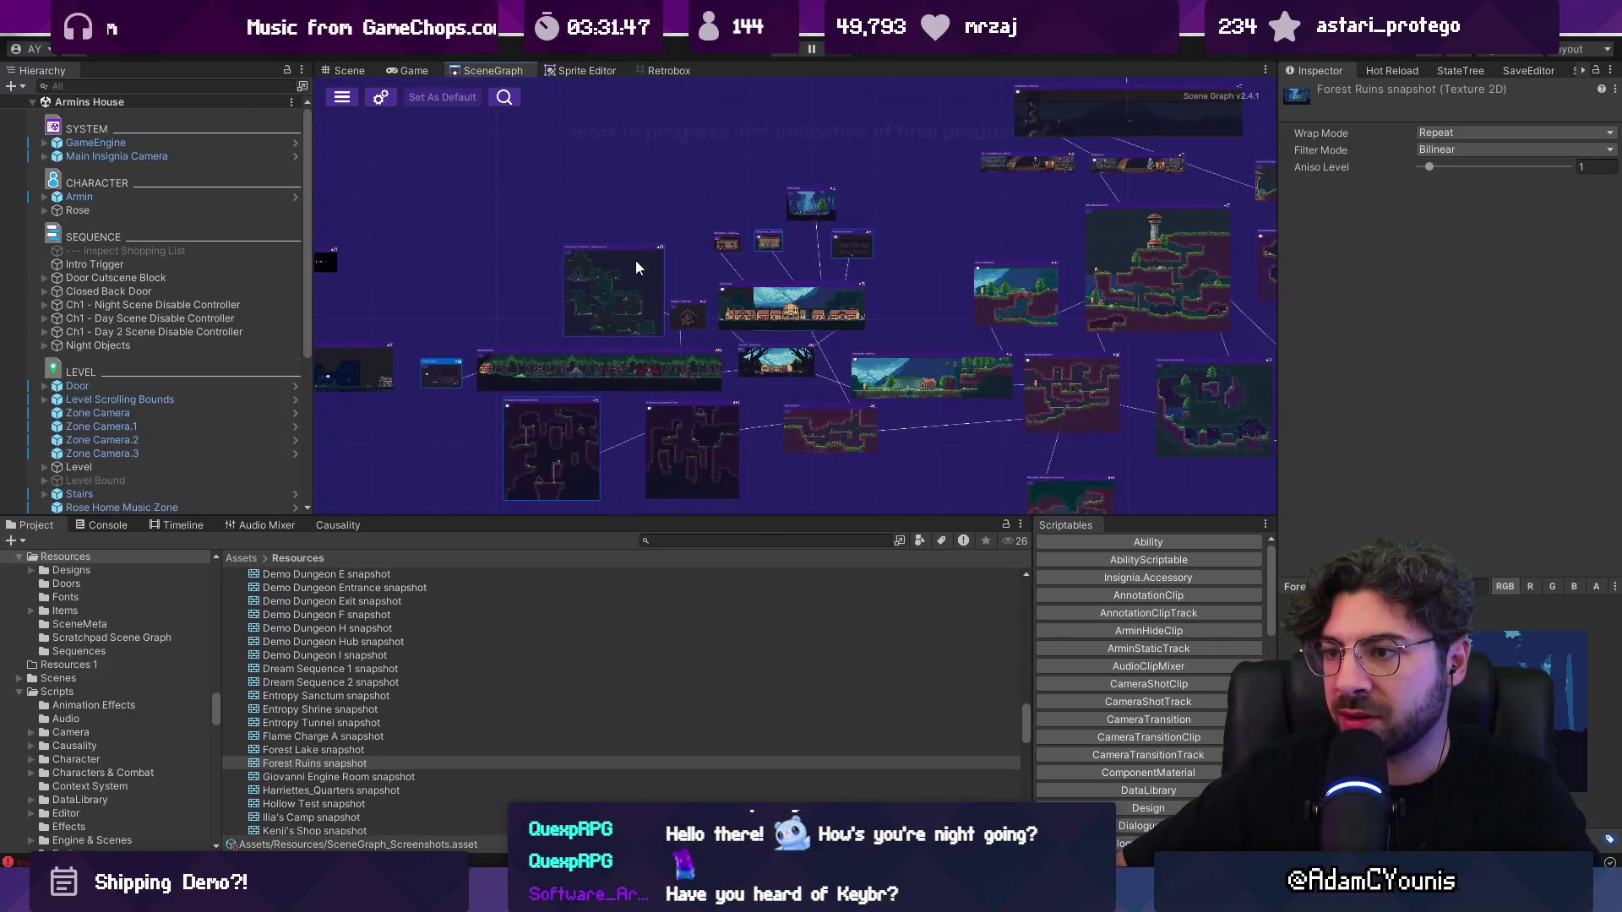
# Step: Search the project for 'hedgehog trial' and select the Ohrenstead Excavation - Hedgehog Trial snapshot
pyautogui.click(694, 541)
pyautogui.scroll(3, 583, 265)
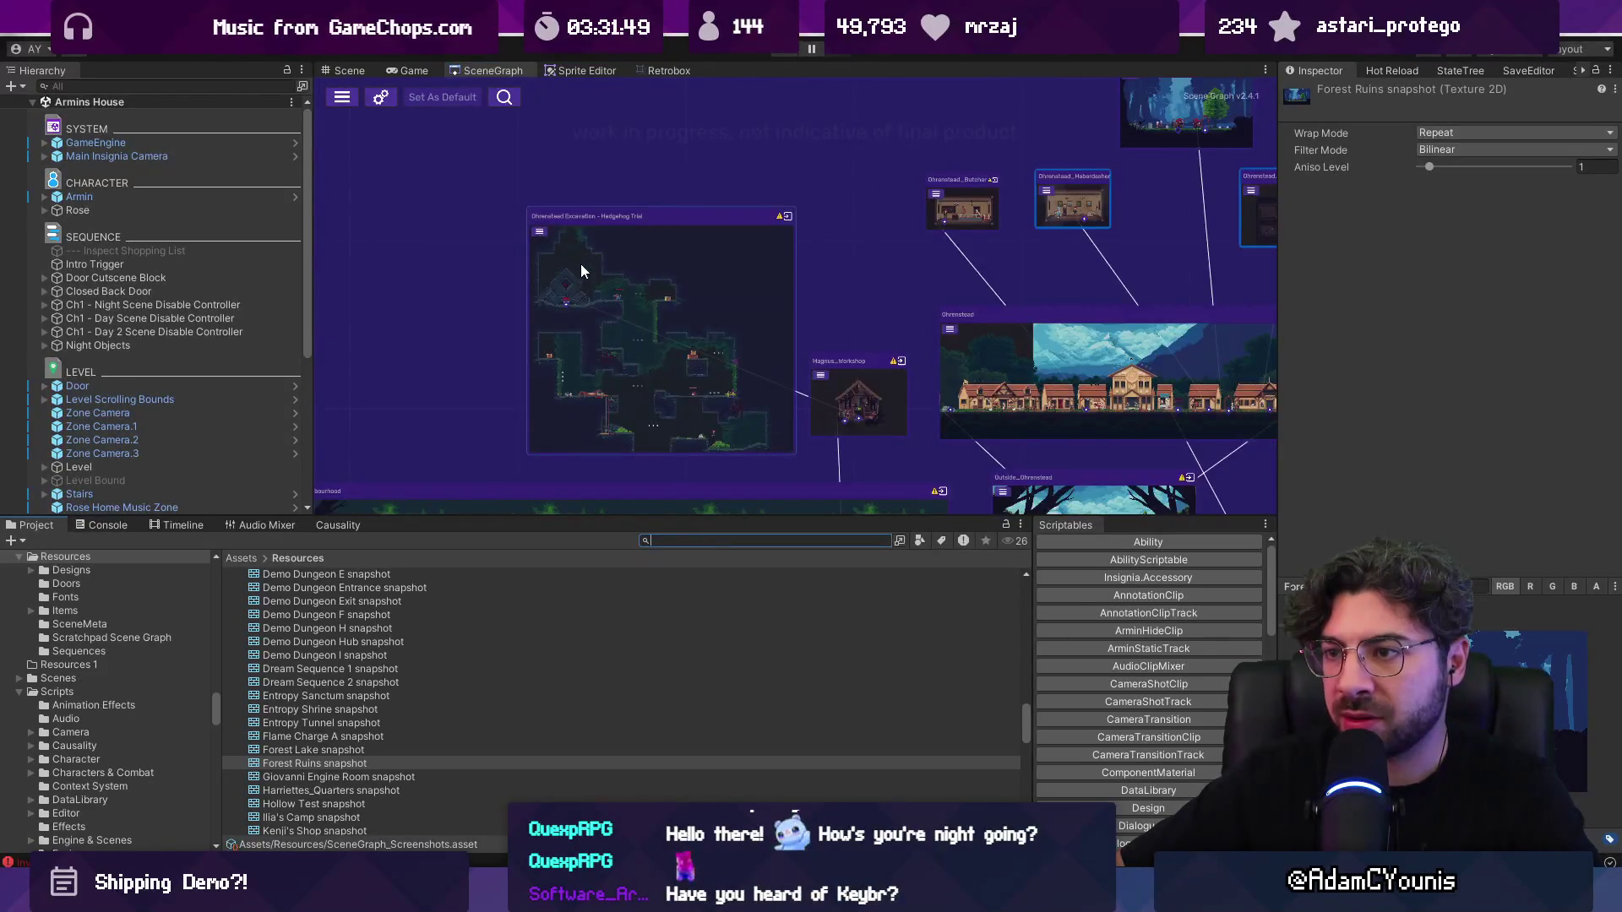
pyautogui.write('hedgehog tria')
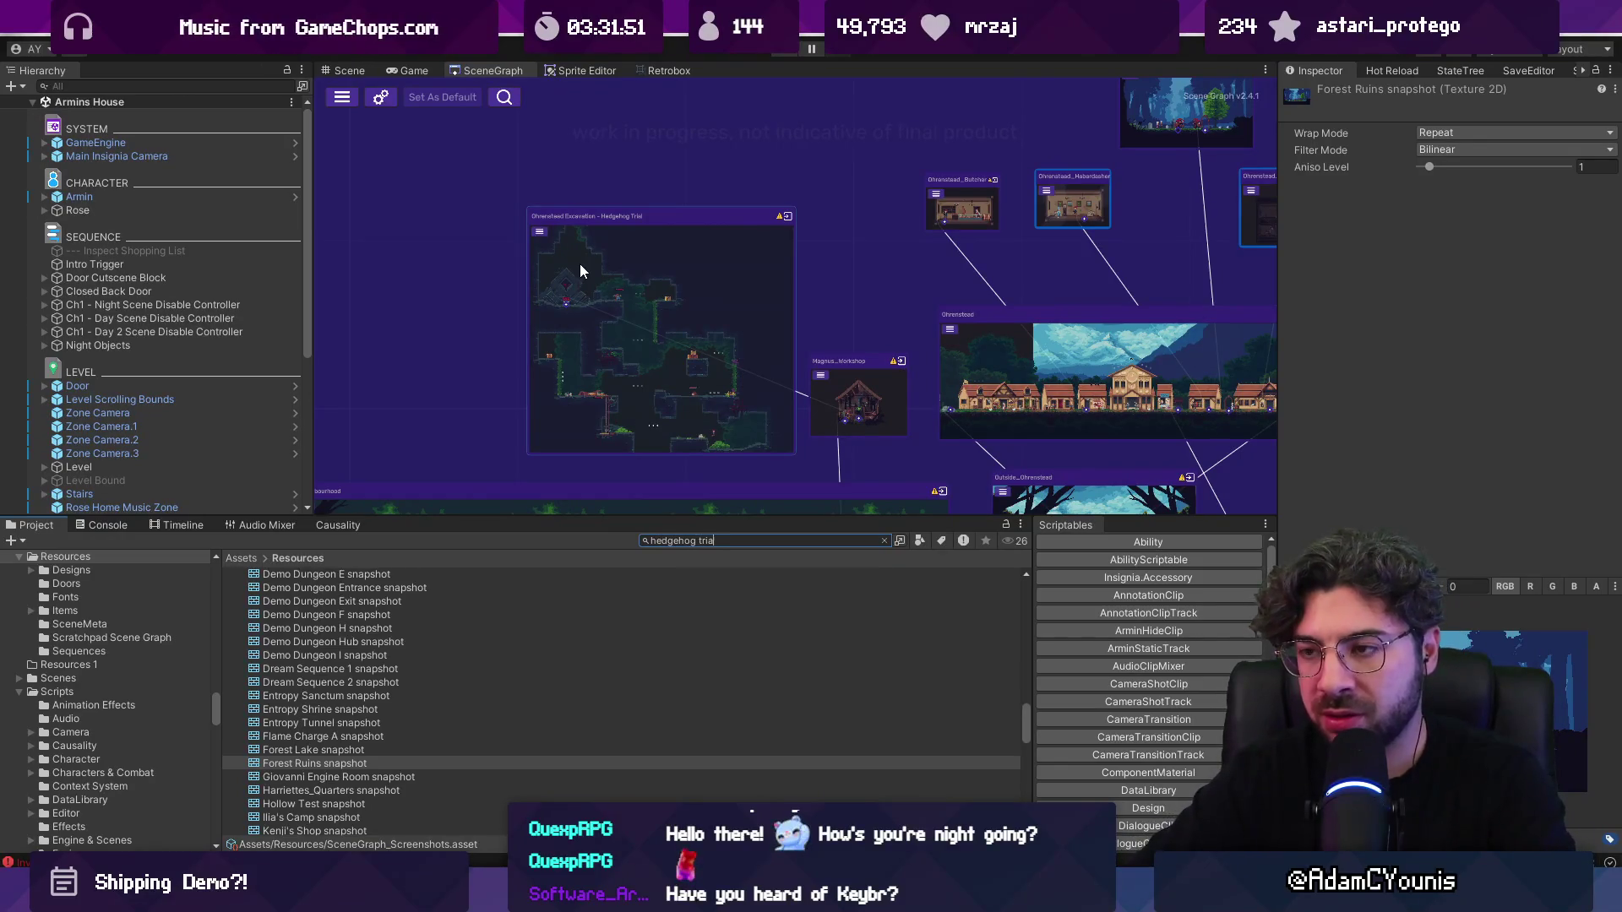
pyautogui.write('l')
pyautogui.click(387, 656)
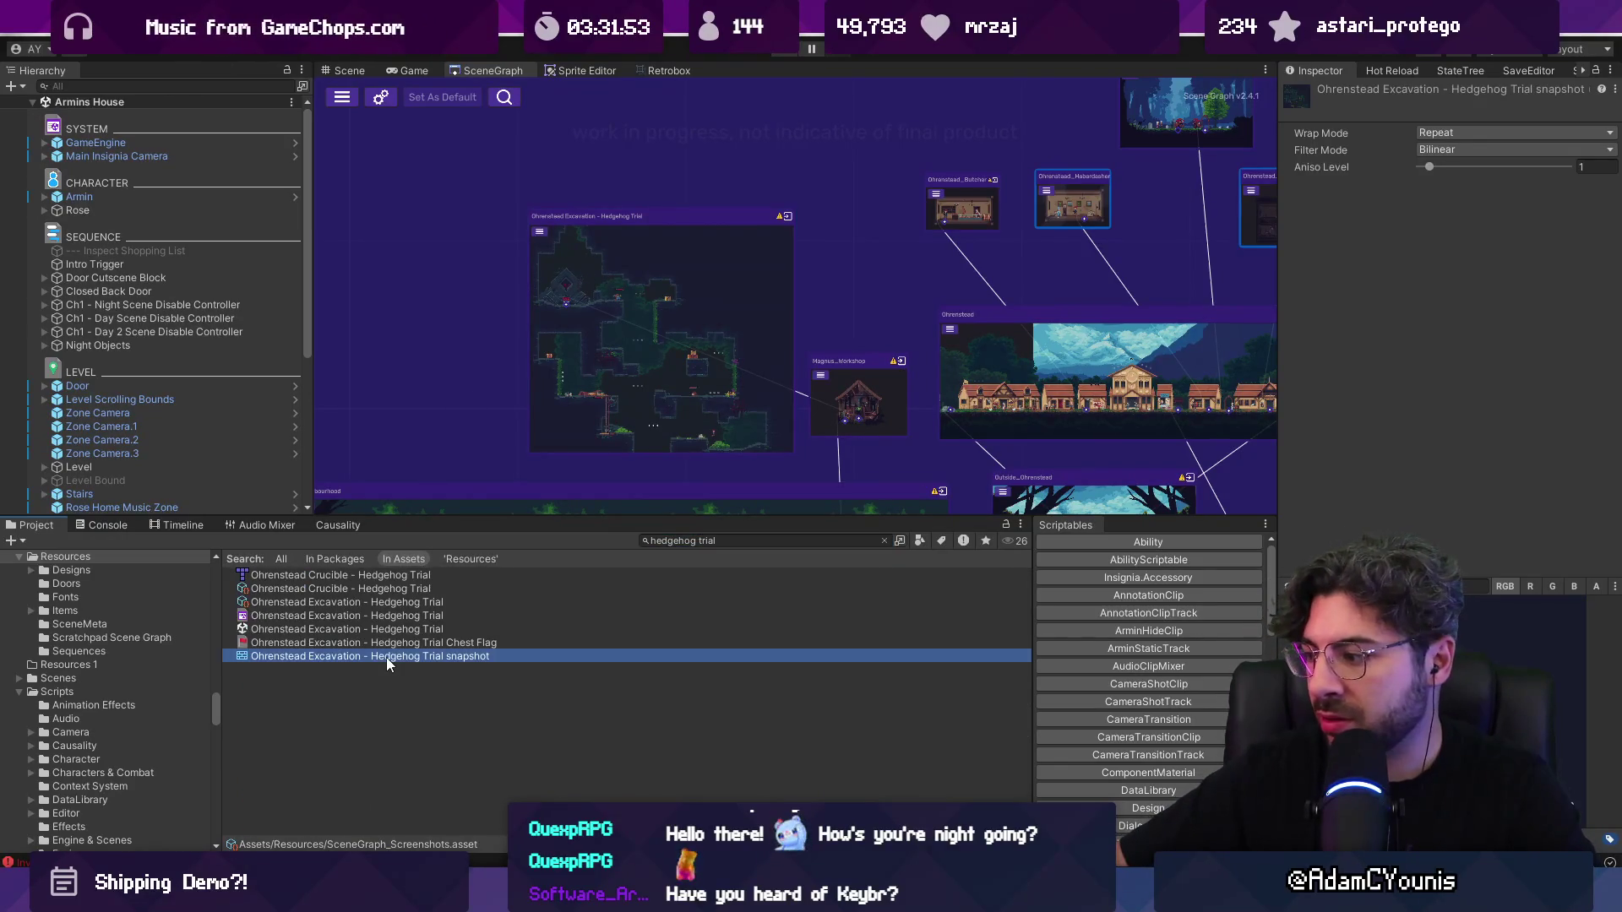
# Step: Zoom out the scene graph, box-select the room nodes and bring up their context menu
pyautogui.scroll(-6, 882, 313)
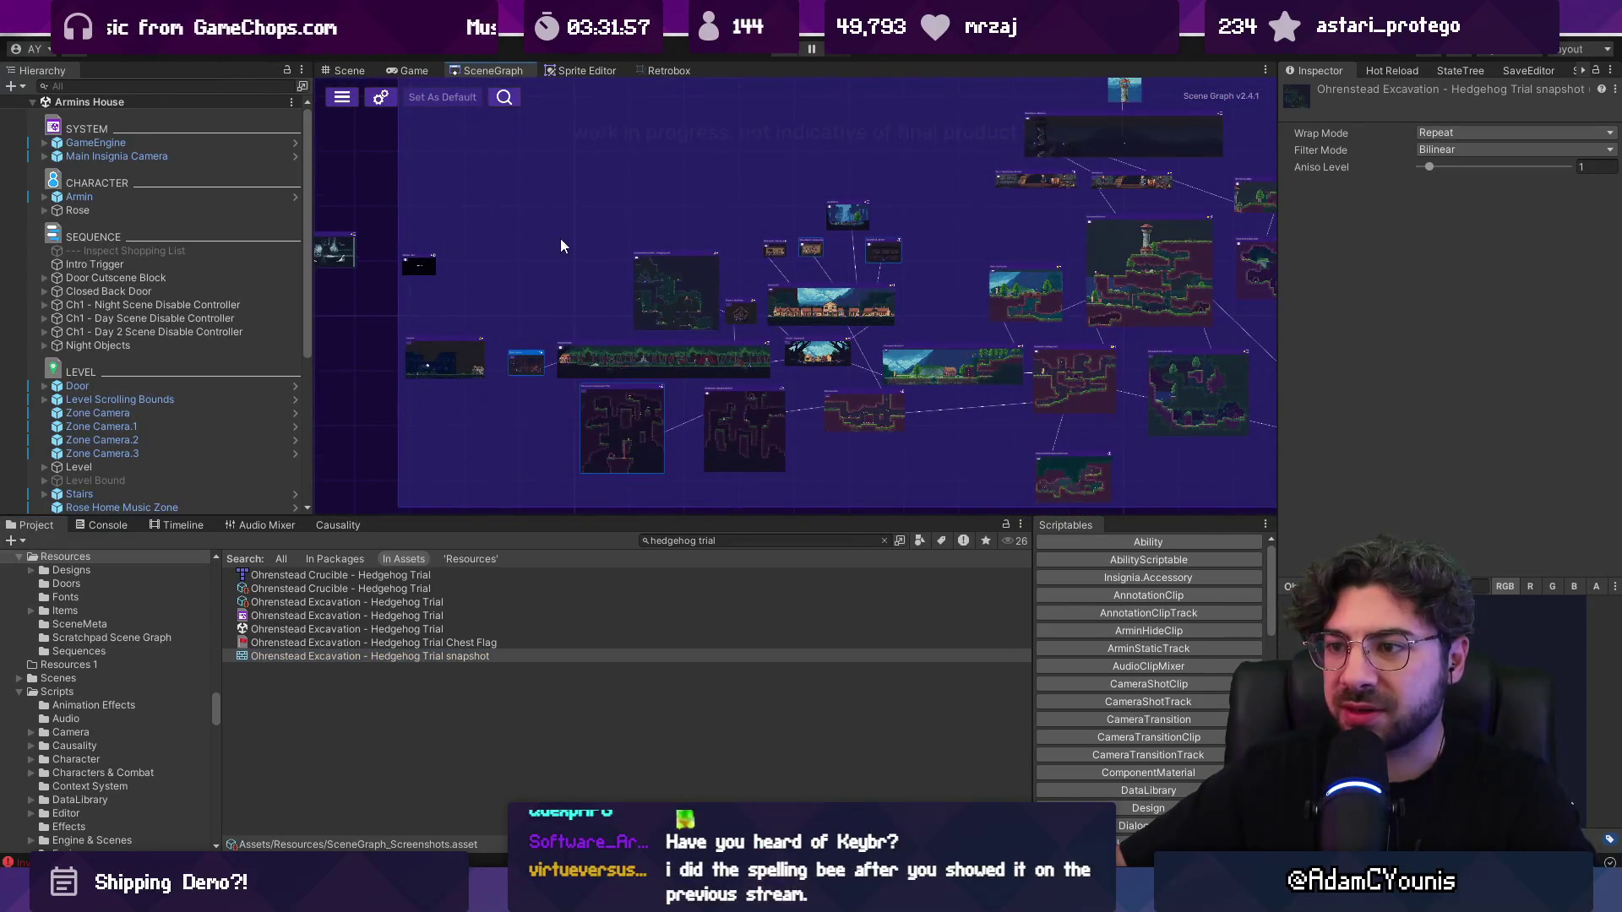
pyautogui.moveTo(738, 463); pyautogui.dragTo(740, 462)
pyautogui.rightClick(752, 444)
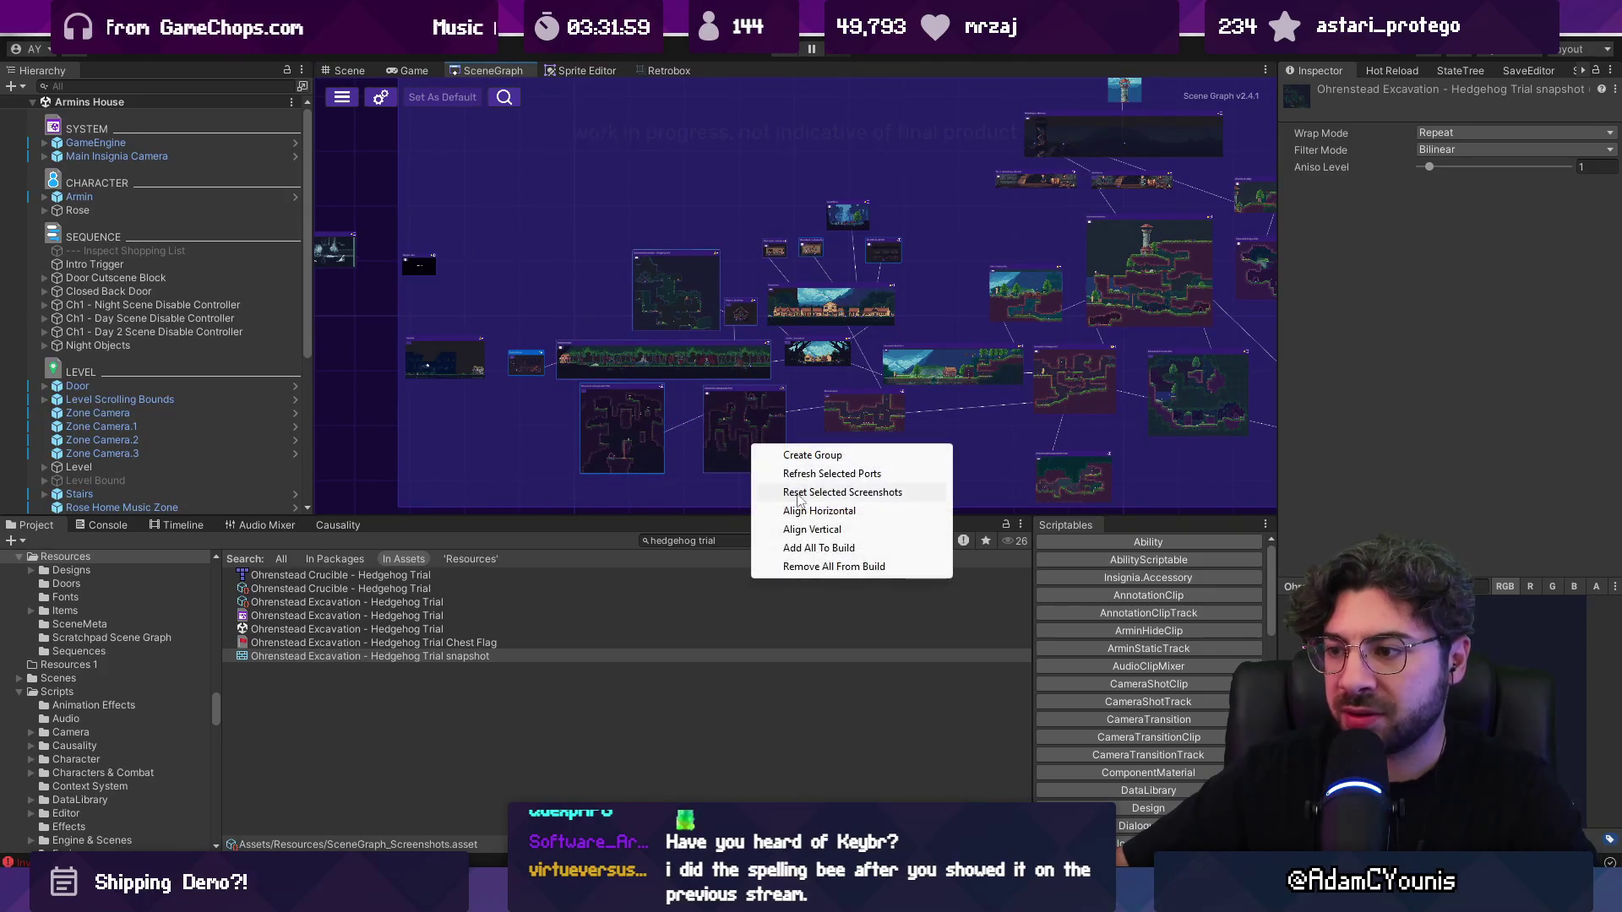
# Step: Choose Reset Selected Screenshots to regenerate the selected room nodes' snapshot thumbnails
pyautogui.click(826, 493)
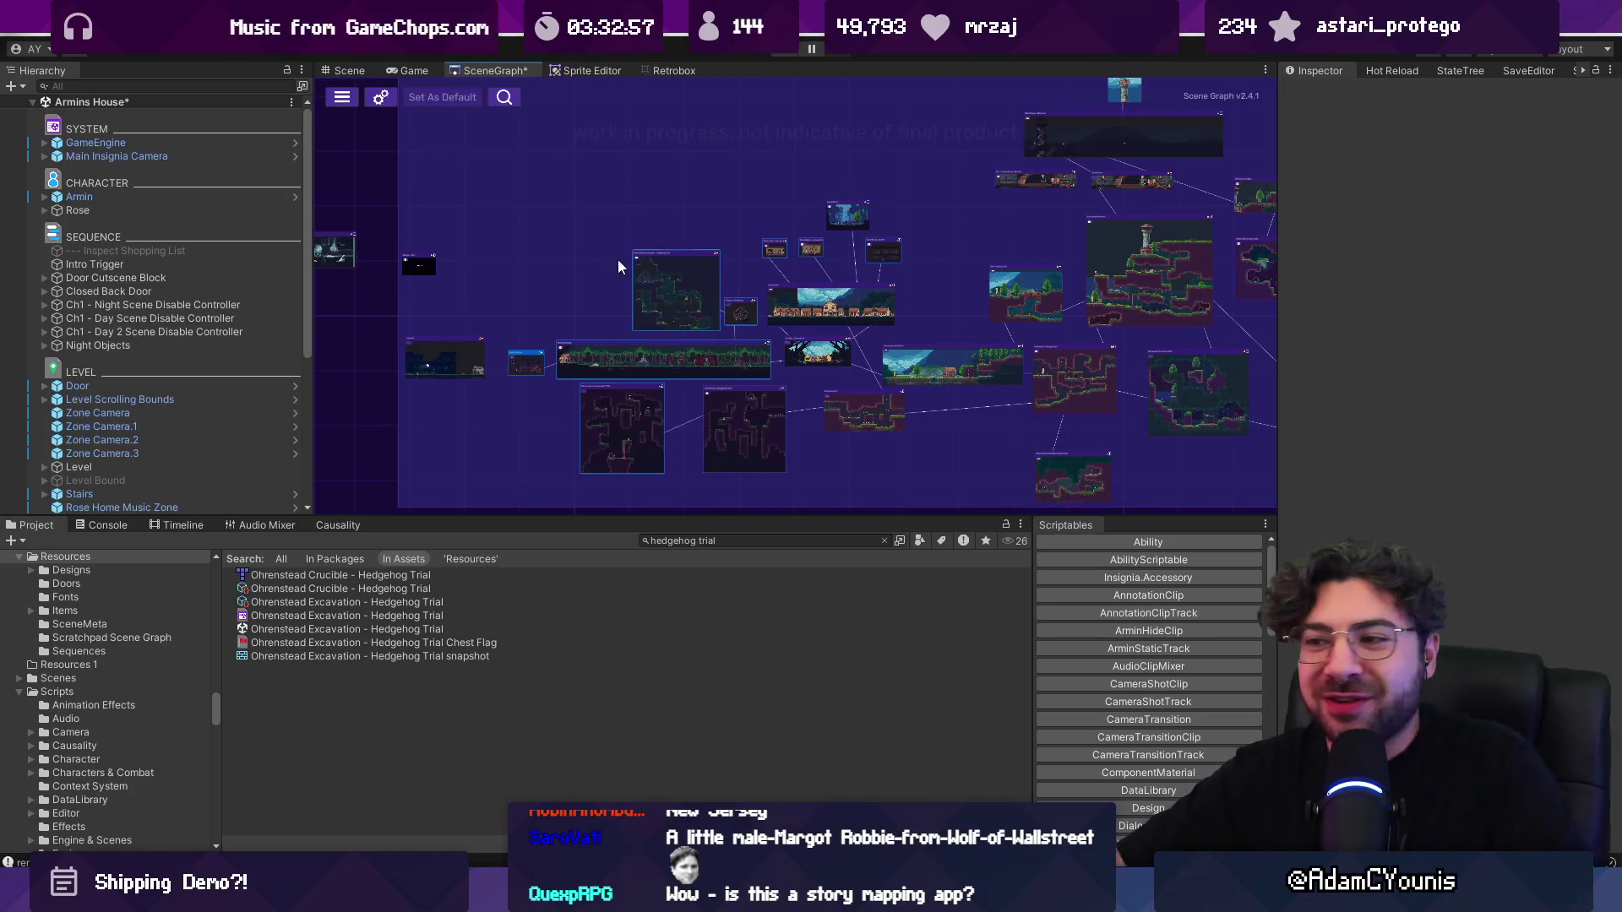
# Step: Inspect the regenerated Hedgehog Trial snapshot asset, then zoom and pan the graph around its node
pyautogui.scroll(3, 707, 289)
pyautogui.scroll(-2, 701, 285)
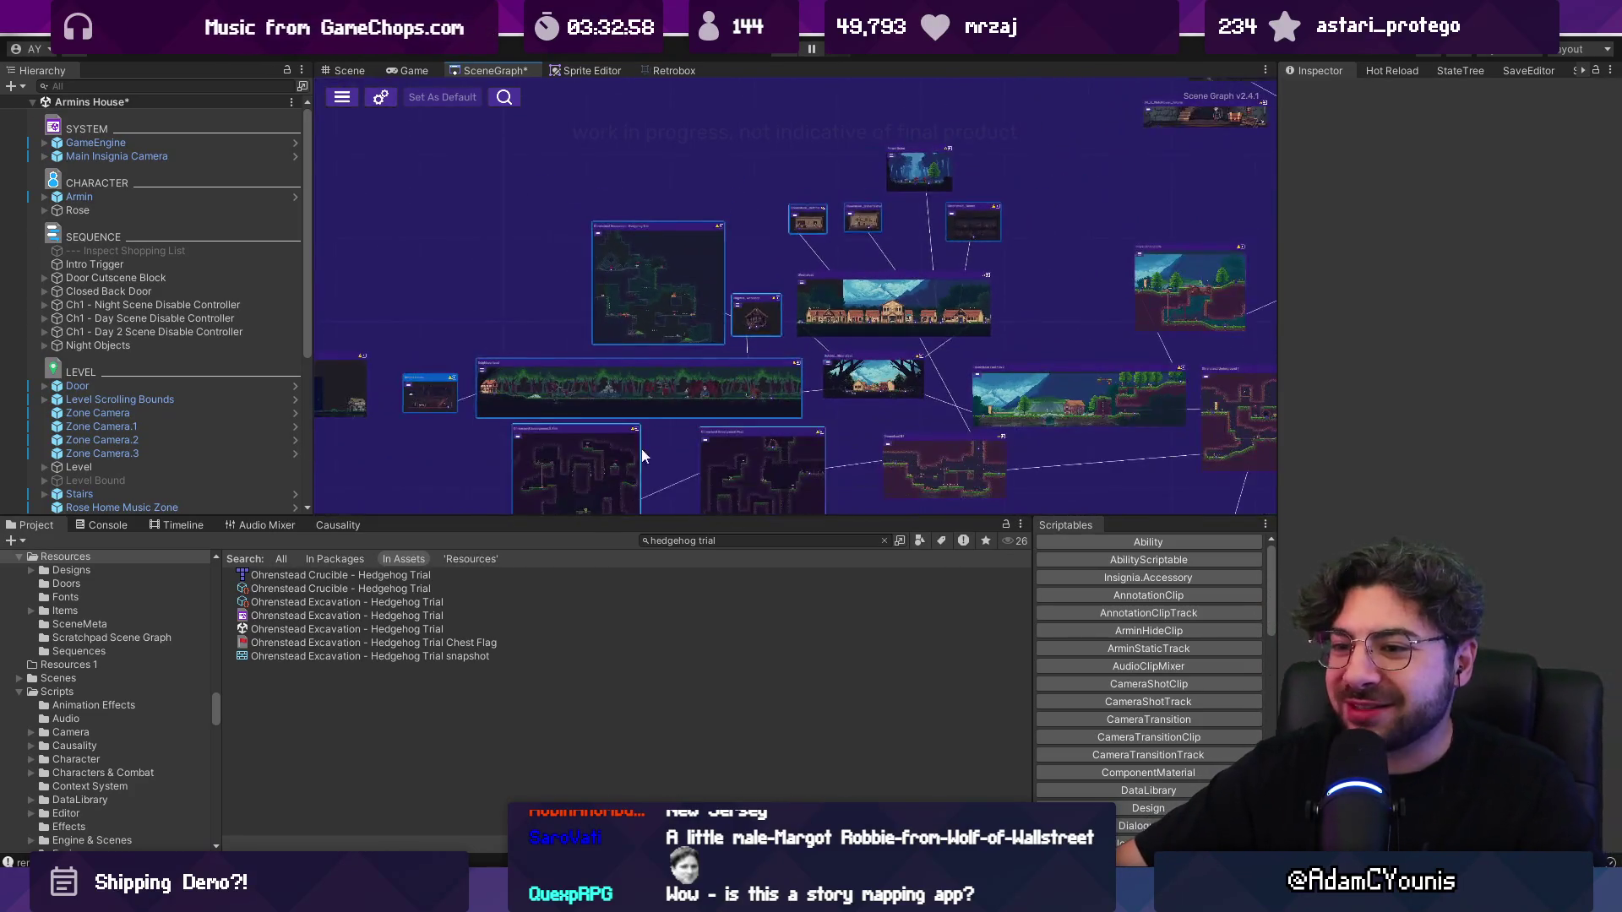
pyautogui.click(453, 658)
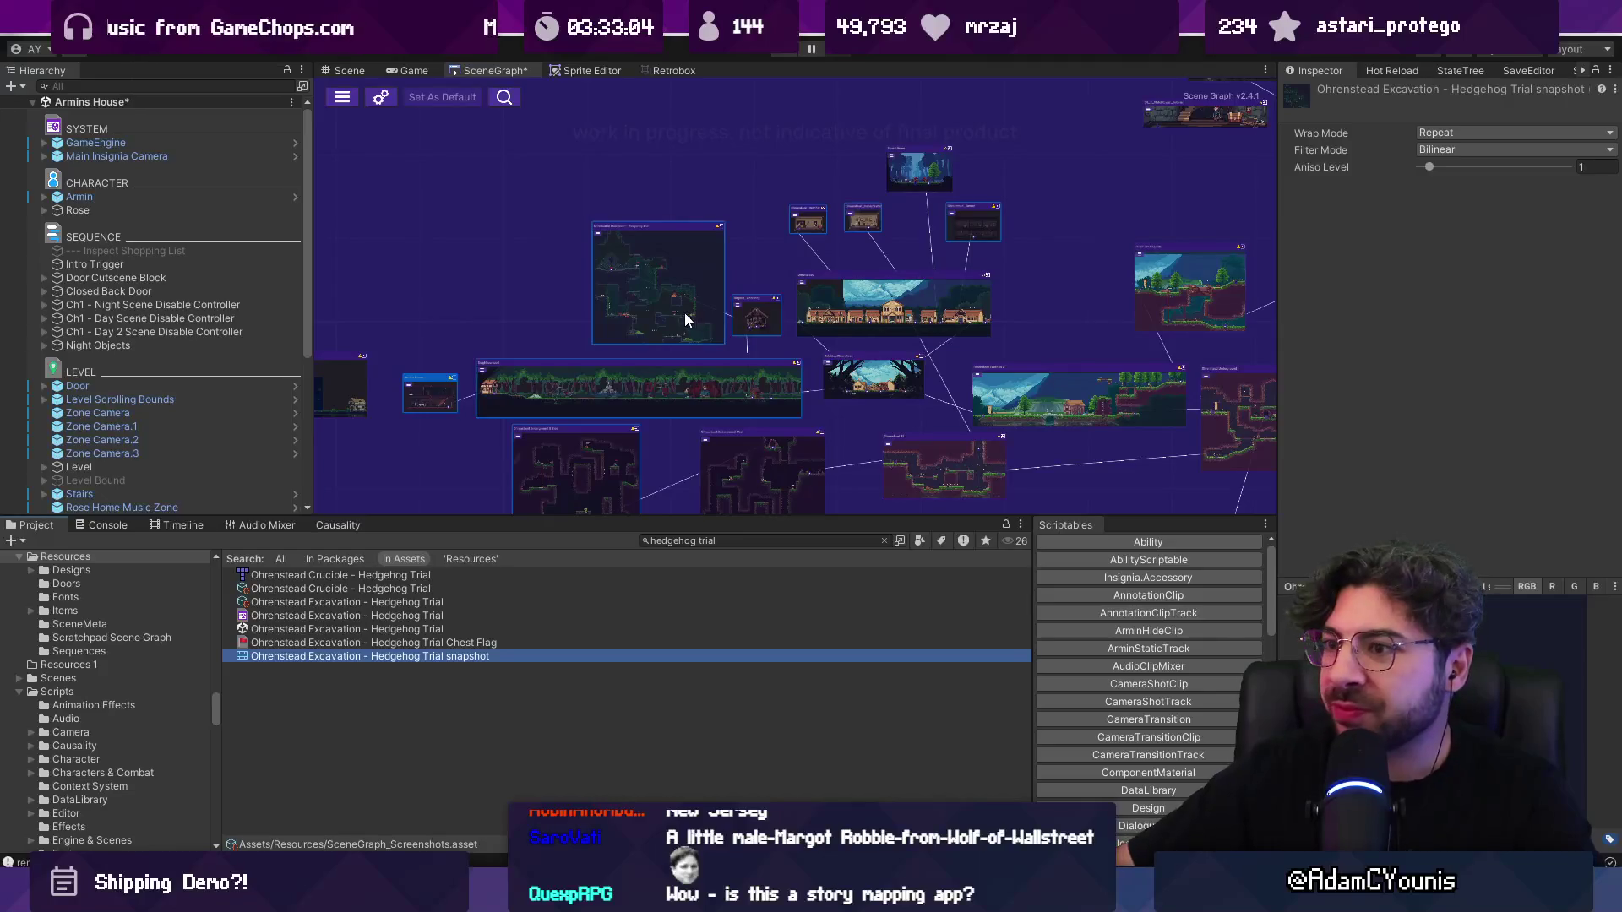
pyautogui.scroll(5, 668, 256)
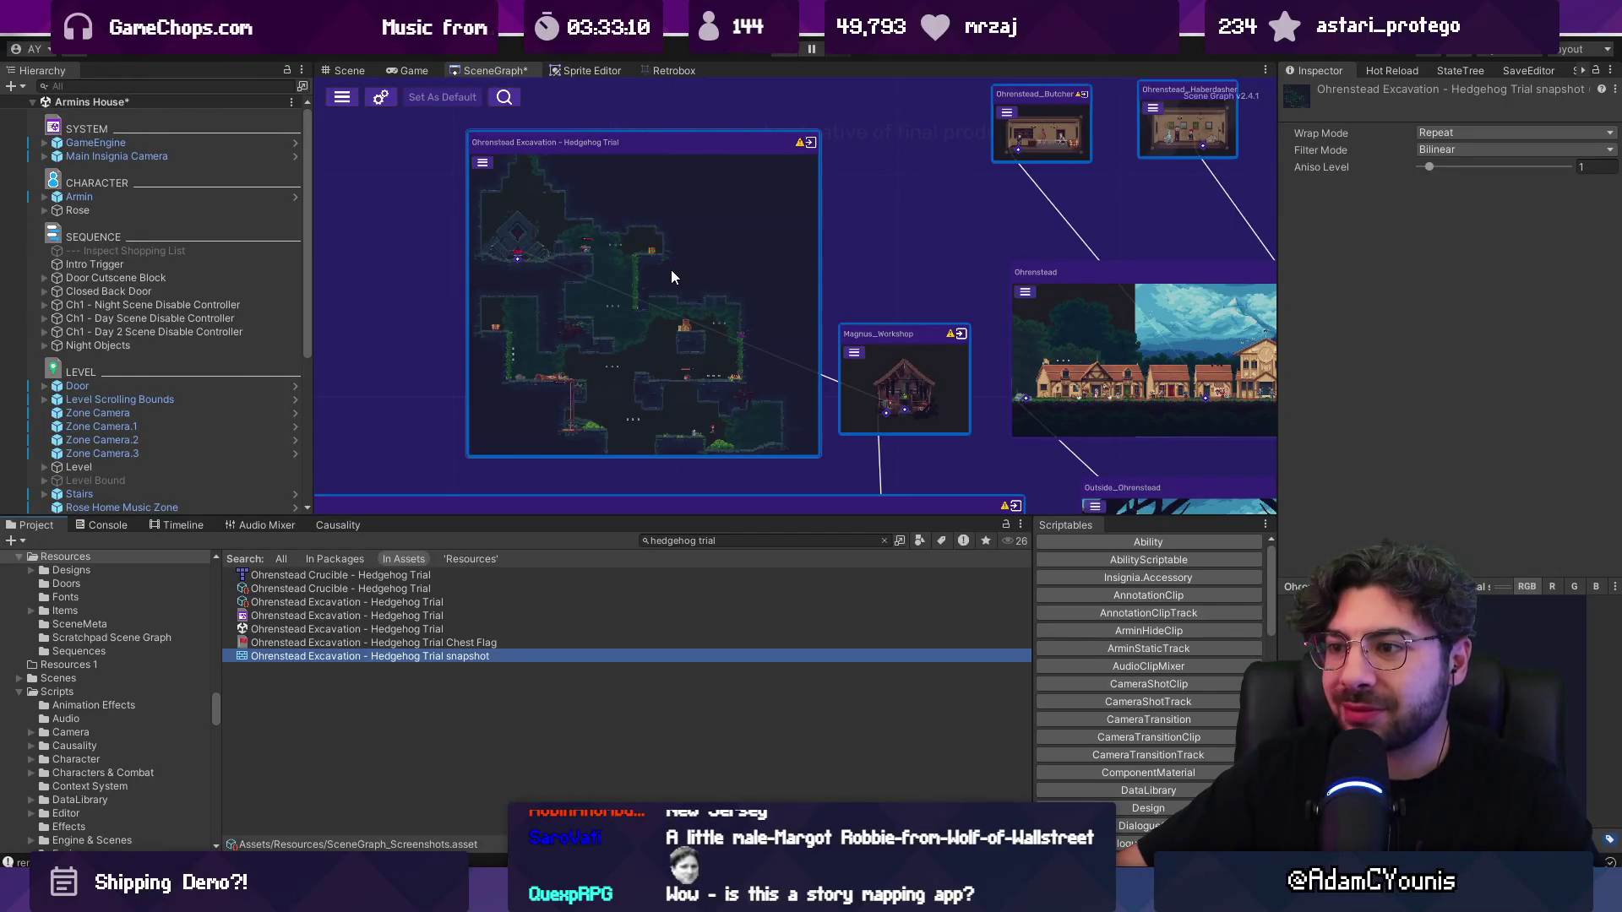
pyautogui.scroll(1, 659, 275)
pyautogui.scroll(1, 659, 275)
pyautogui.scroll(-5, 657, 277)
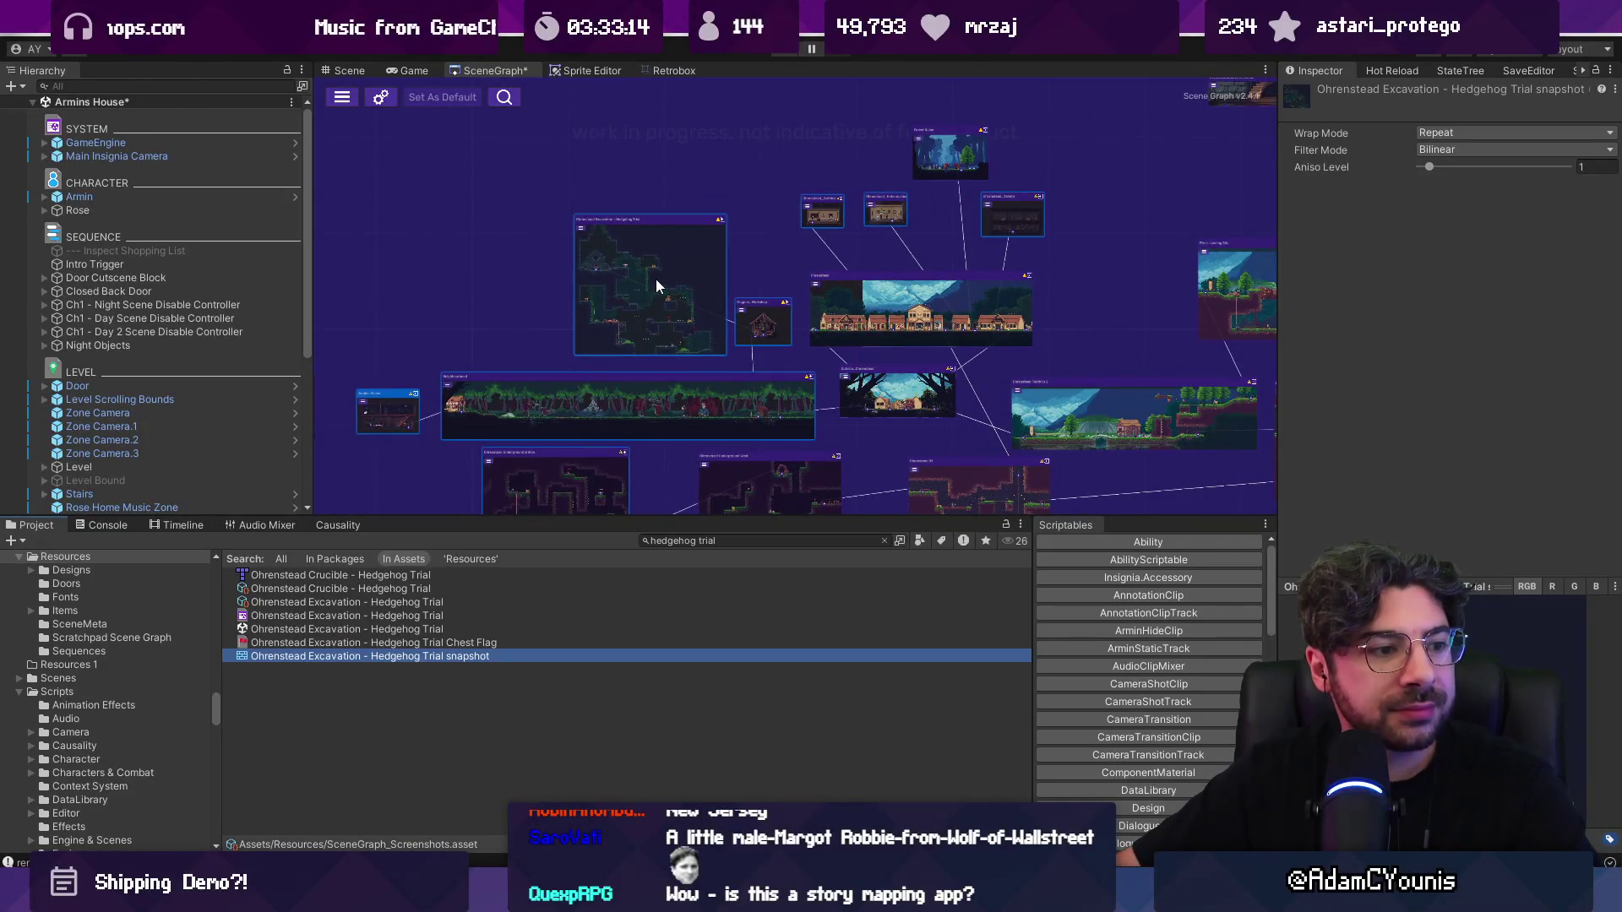
pyautogui.scroll(-3, 652, 272)
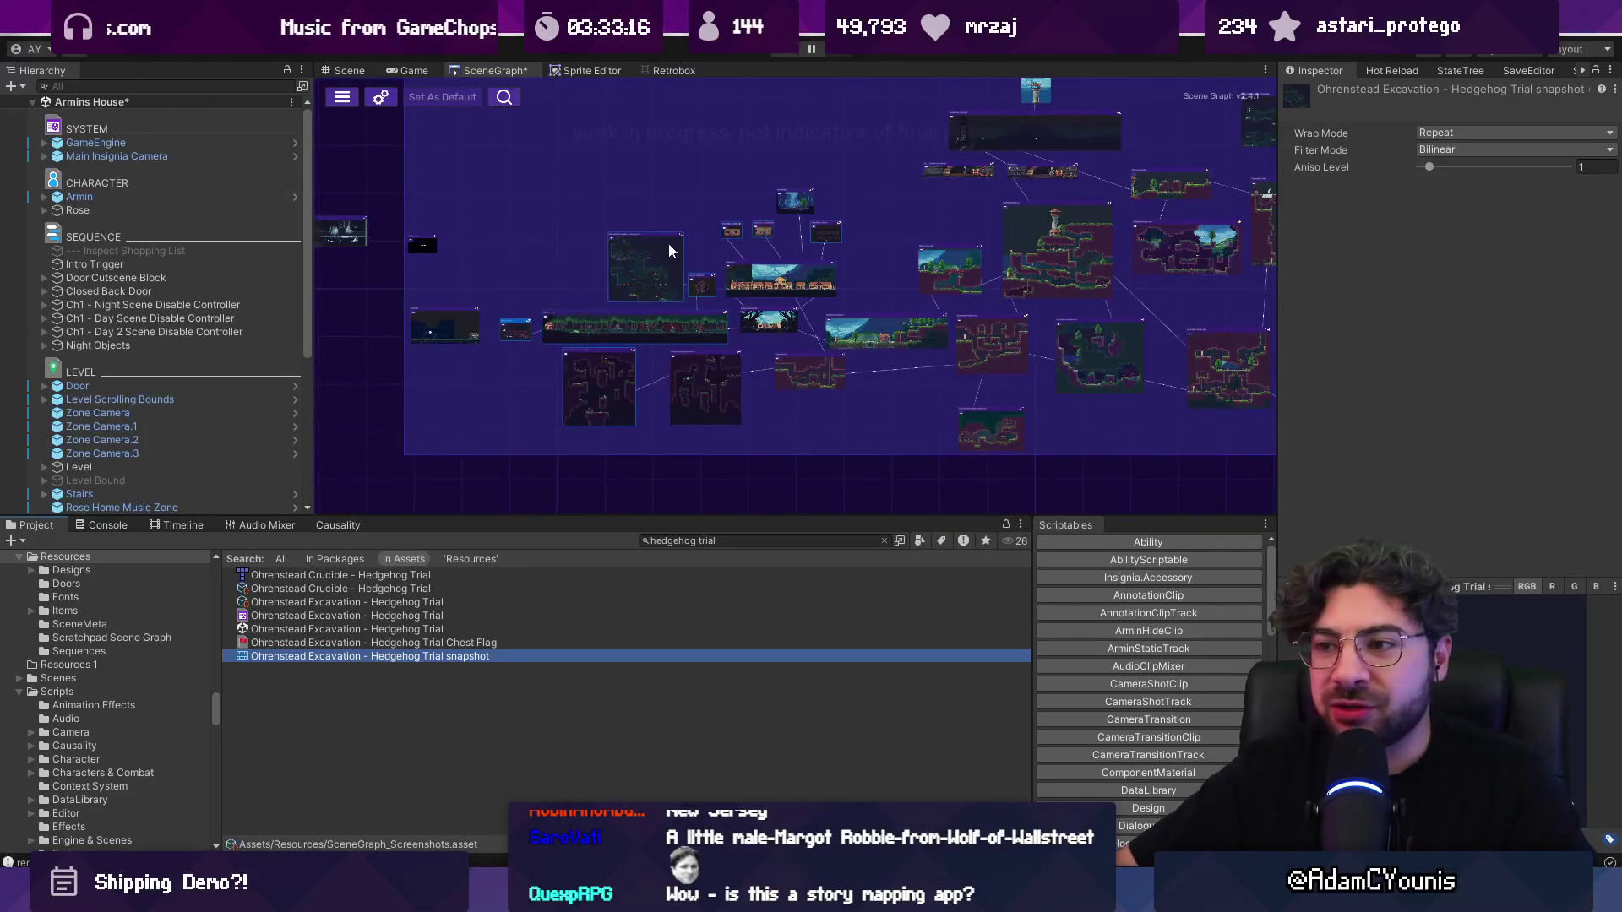
pyautogui.moveTo(605, 290); pyautogui.dragTo(523, 284)
pyautogui.scroll(-1, 529, 267)
pyautogui.scroll(1, 530, 277)
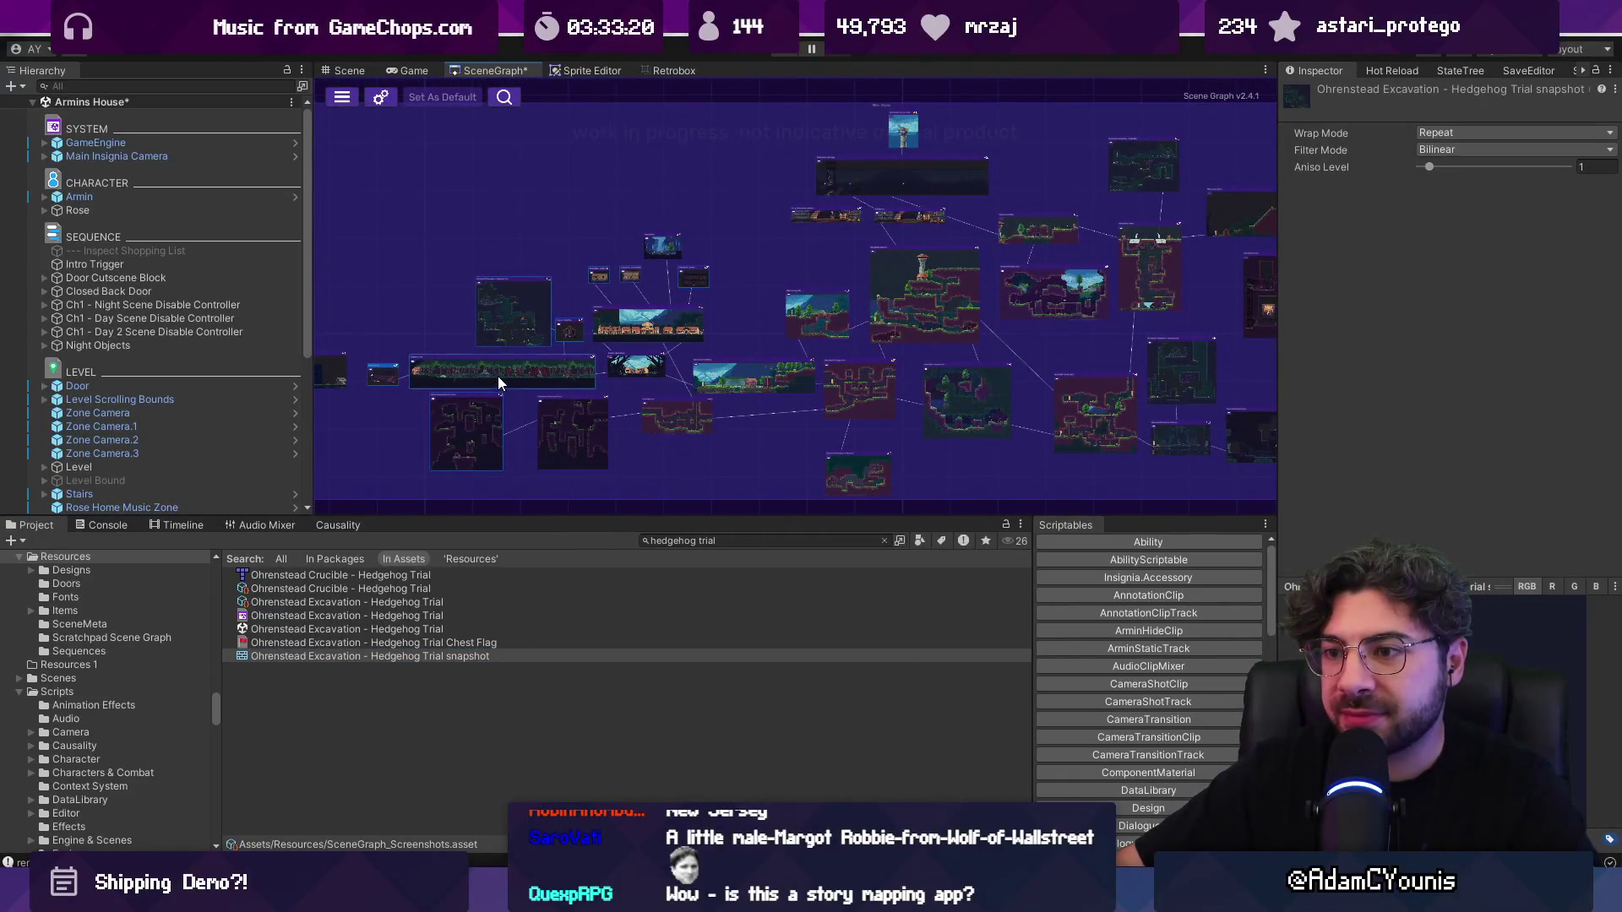
pyautogui.click(720, 540)
# Step: Search for 'neighbourhood', select the Neighbourhood snapshot, and enlarge its Inspector texture preview
pyautogui.write('ne')
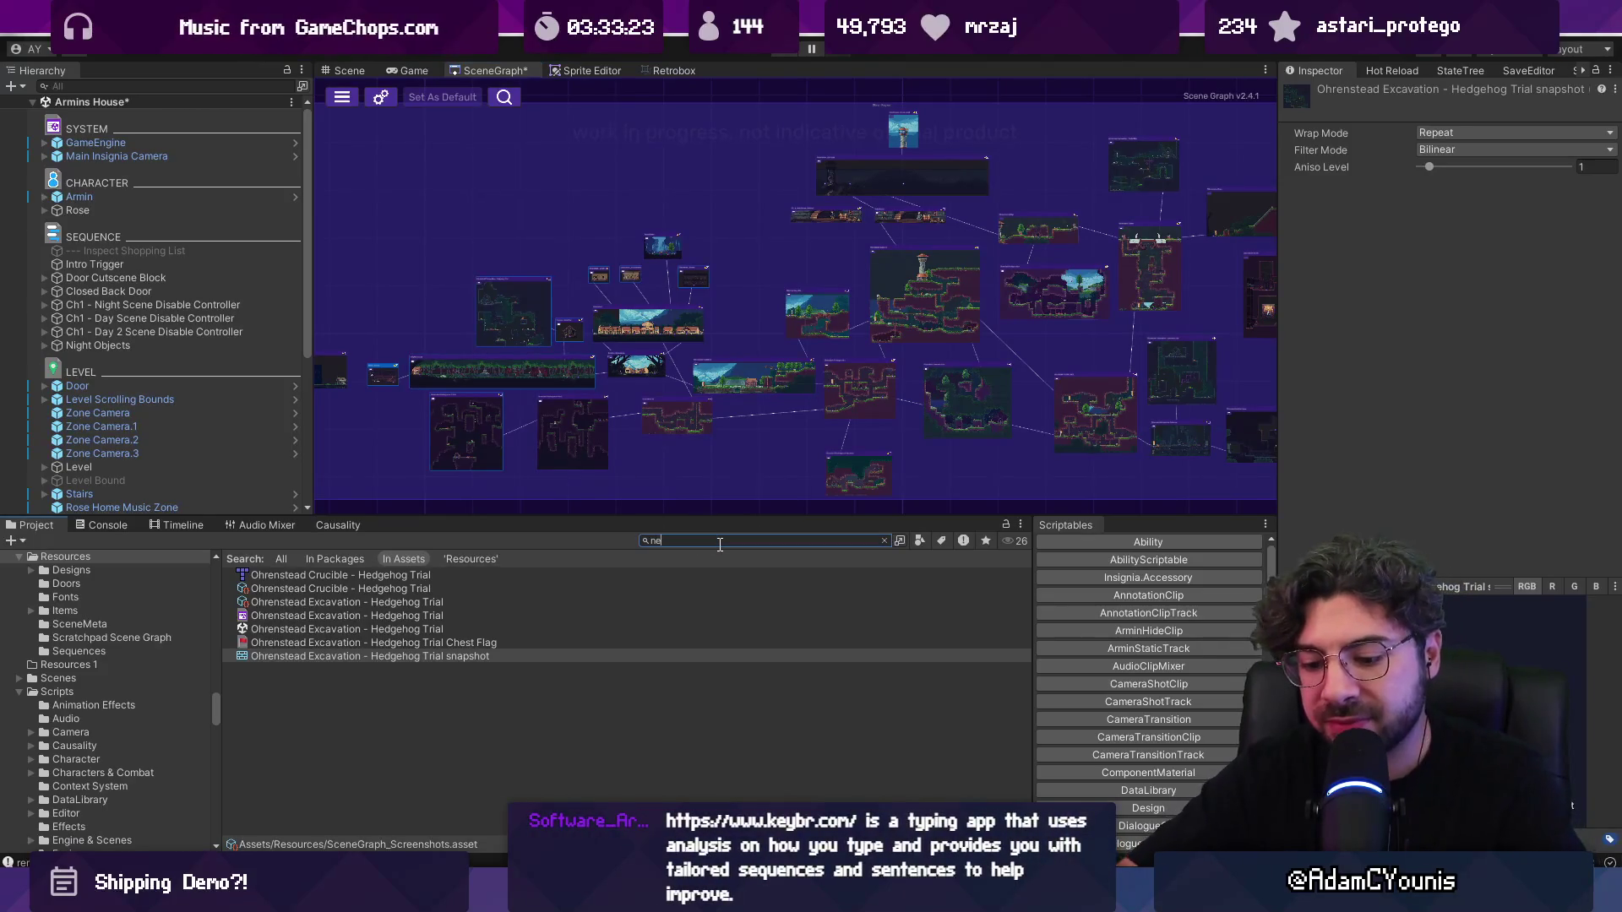
pyautogui.write('d')
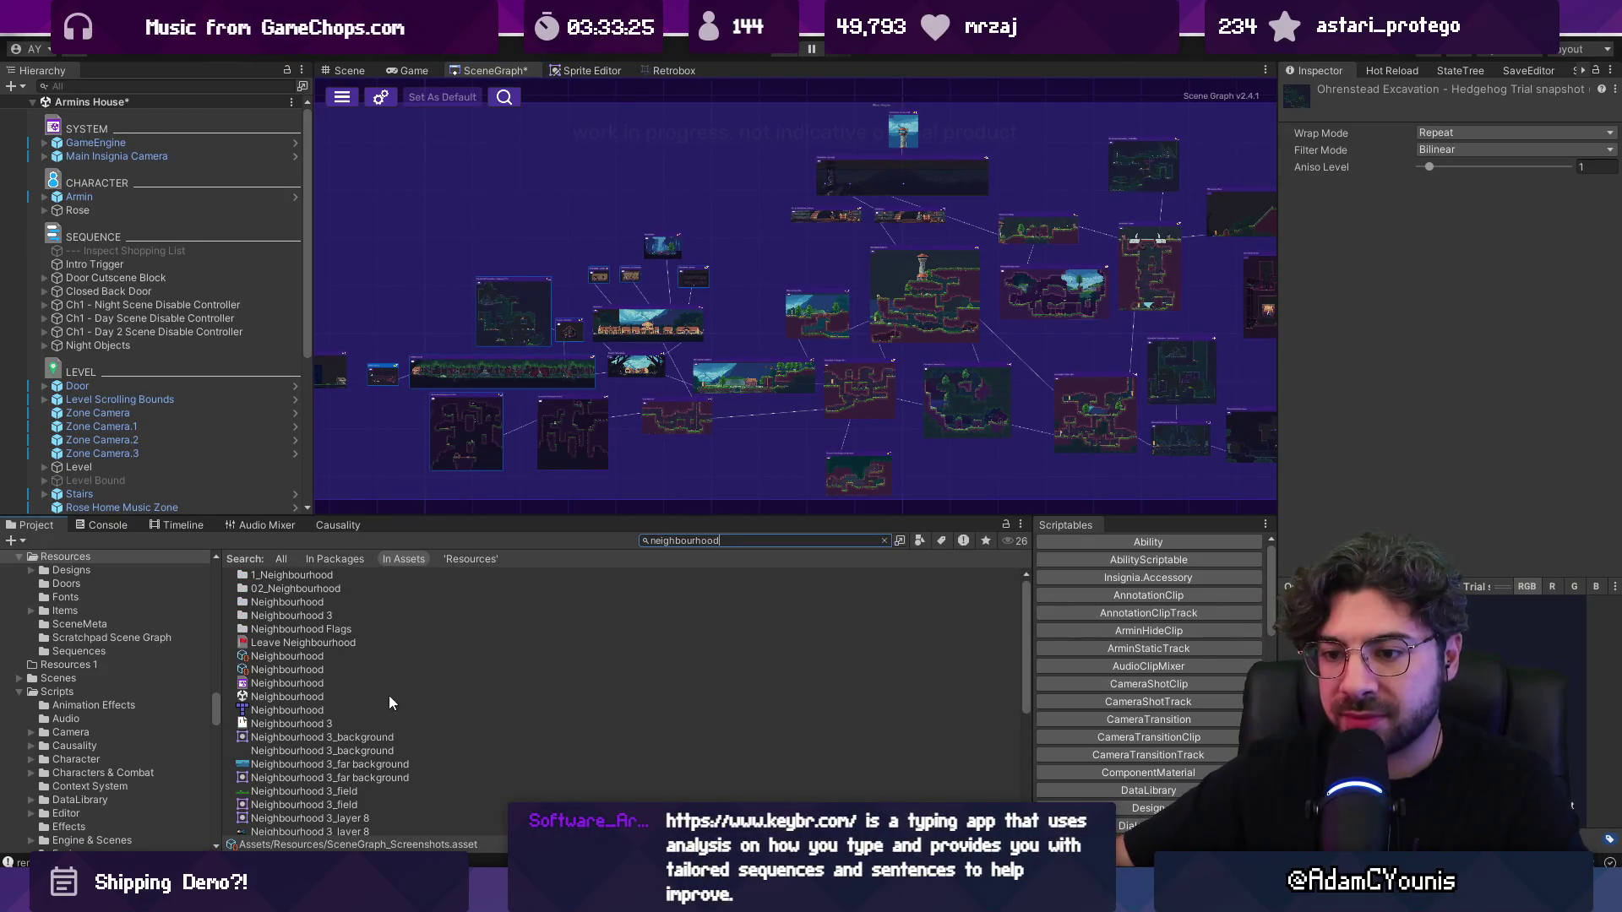
pyautogui.scroll(-5, 321, 708)
pyautogui.click(845, 760)
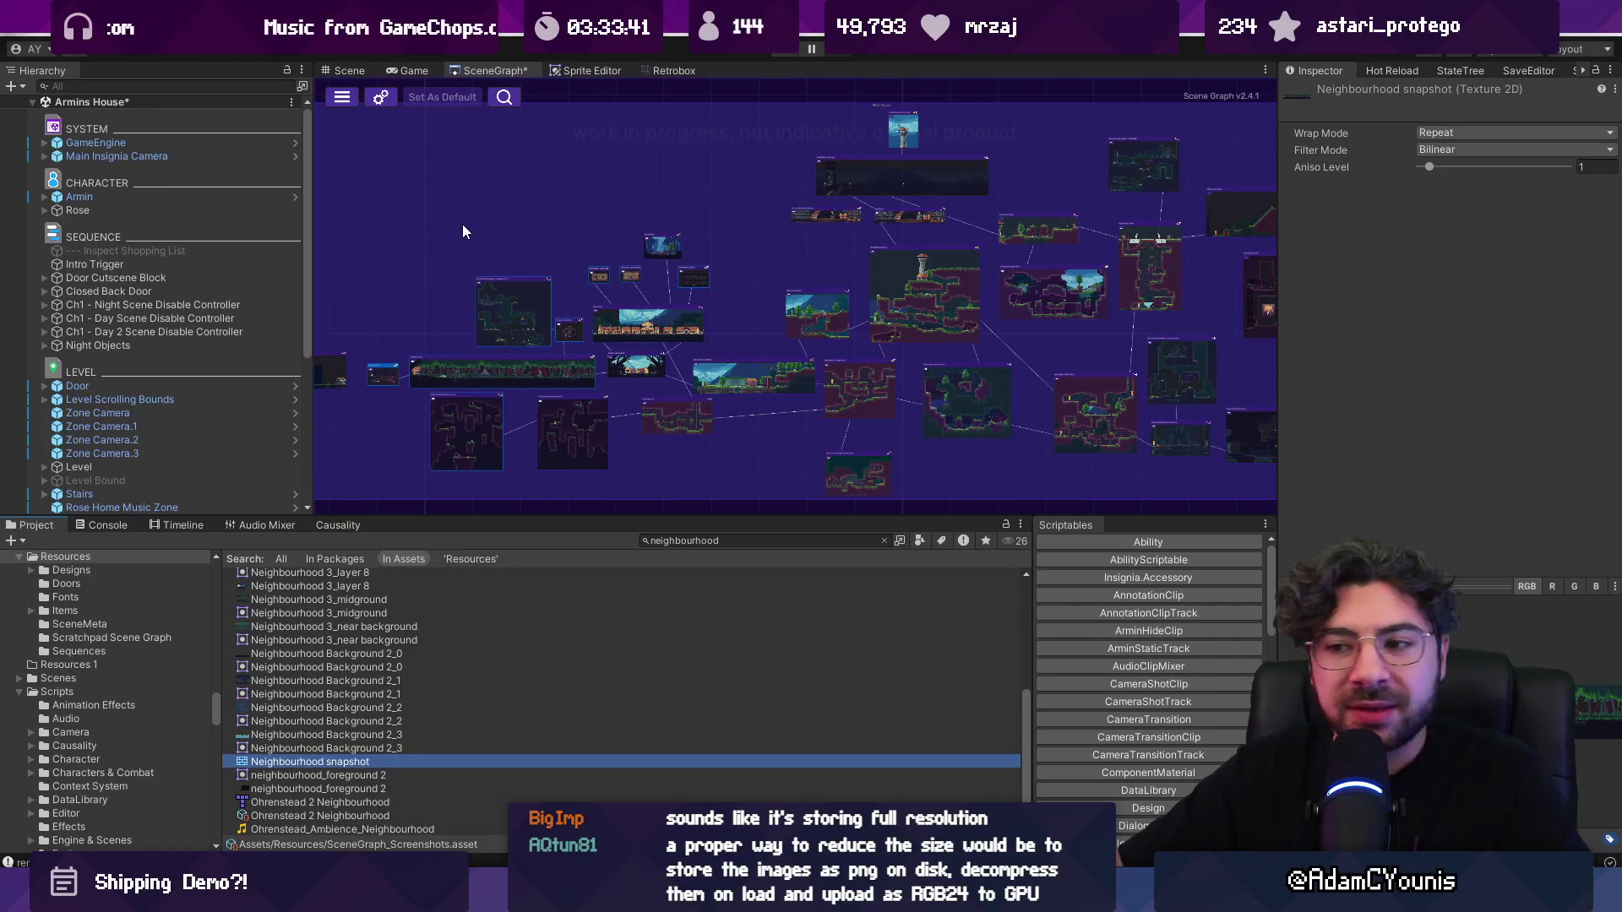
pyautogui.moveTo(1363, 588)
pyautogui.mouseDown()
pyautogui.moveTo(1363, 390)
pyautogui.moveTo(1363, 658)
pyautogui.mouseUp()
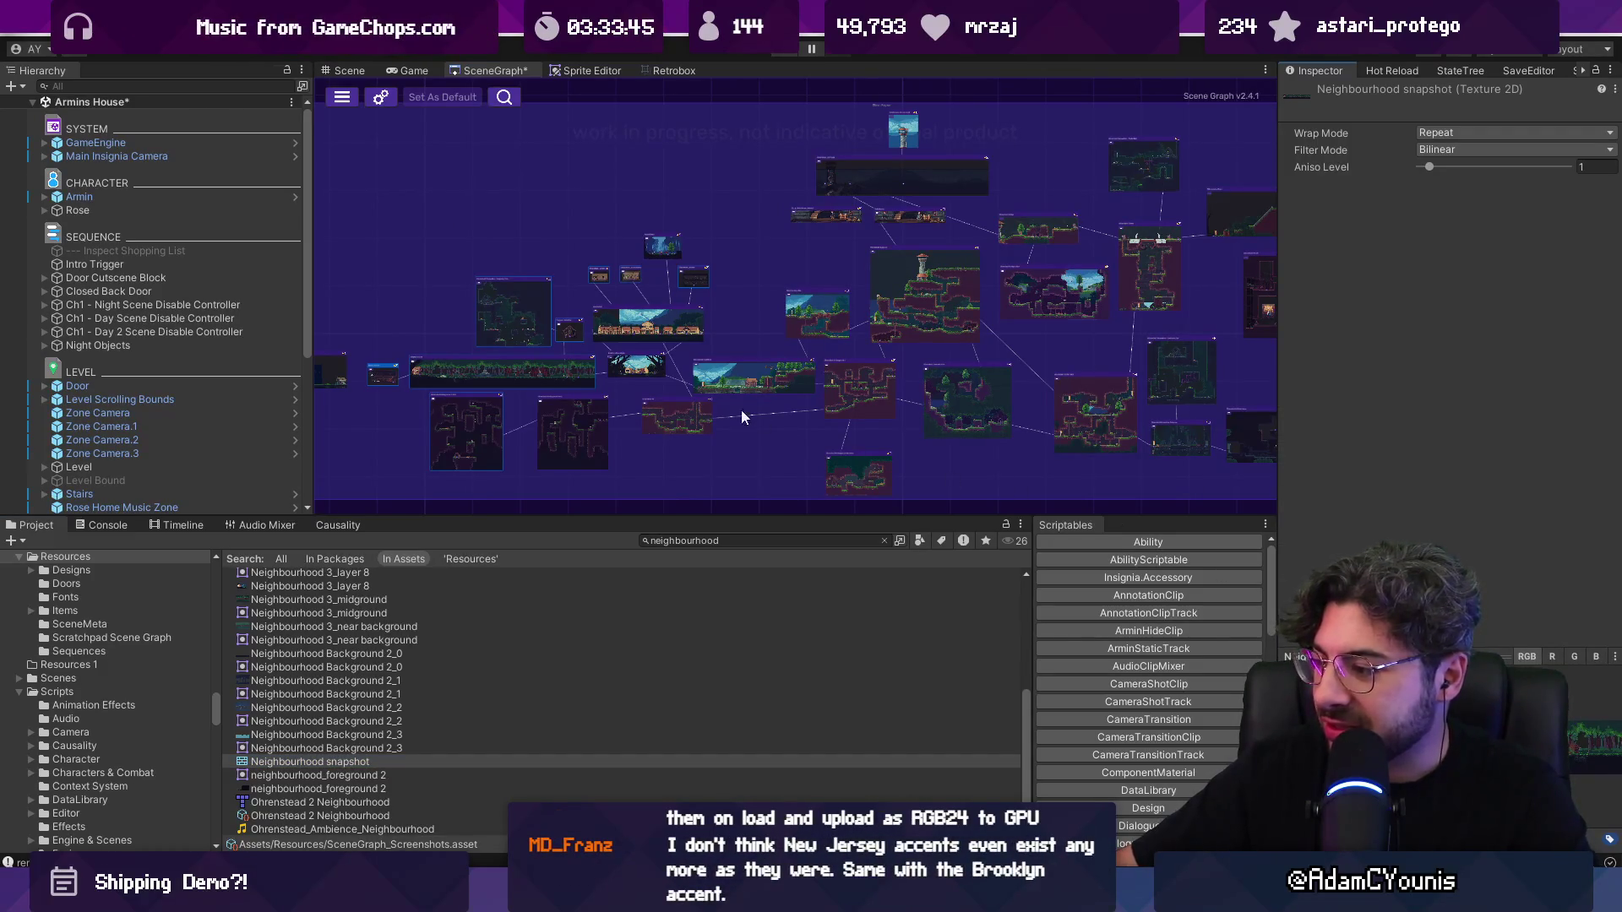
# Step: Zoom and pan the graph around the rooms, then bring up the Scene Graph project settings
pyautogui.scroll(5, 397, 336)
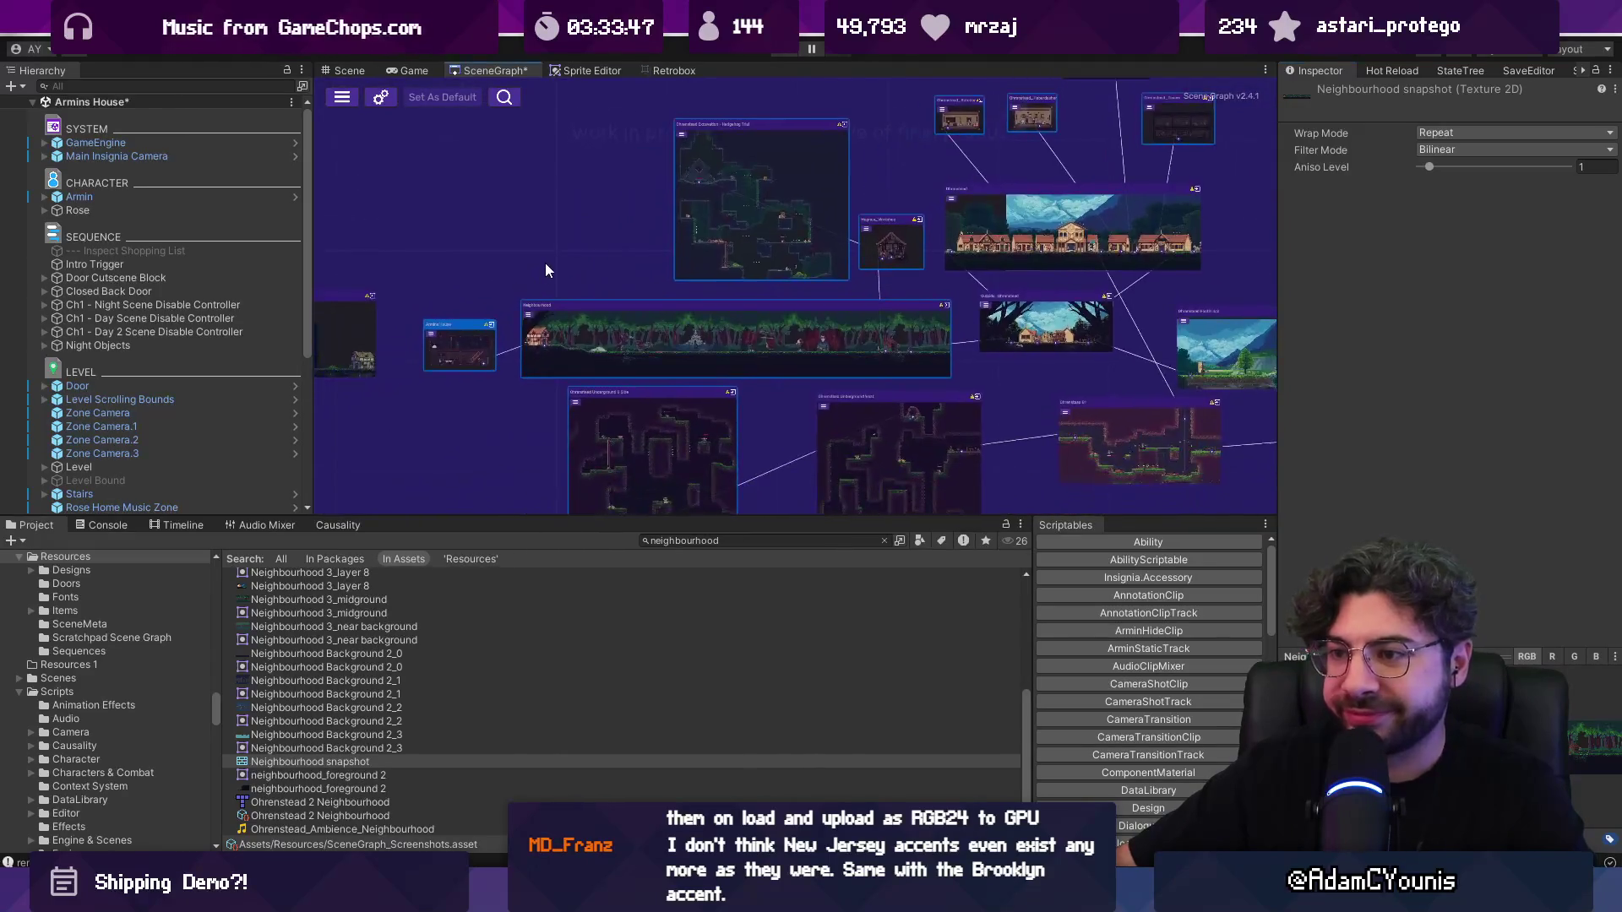
pyautogui.moveTo(494, 272)
pyautogui.mouseDown()
pyautogui.moveTo(630, 265)
pyautogui.moveTo(530, 261)
pyautogui.mouseUp()
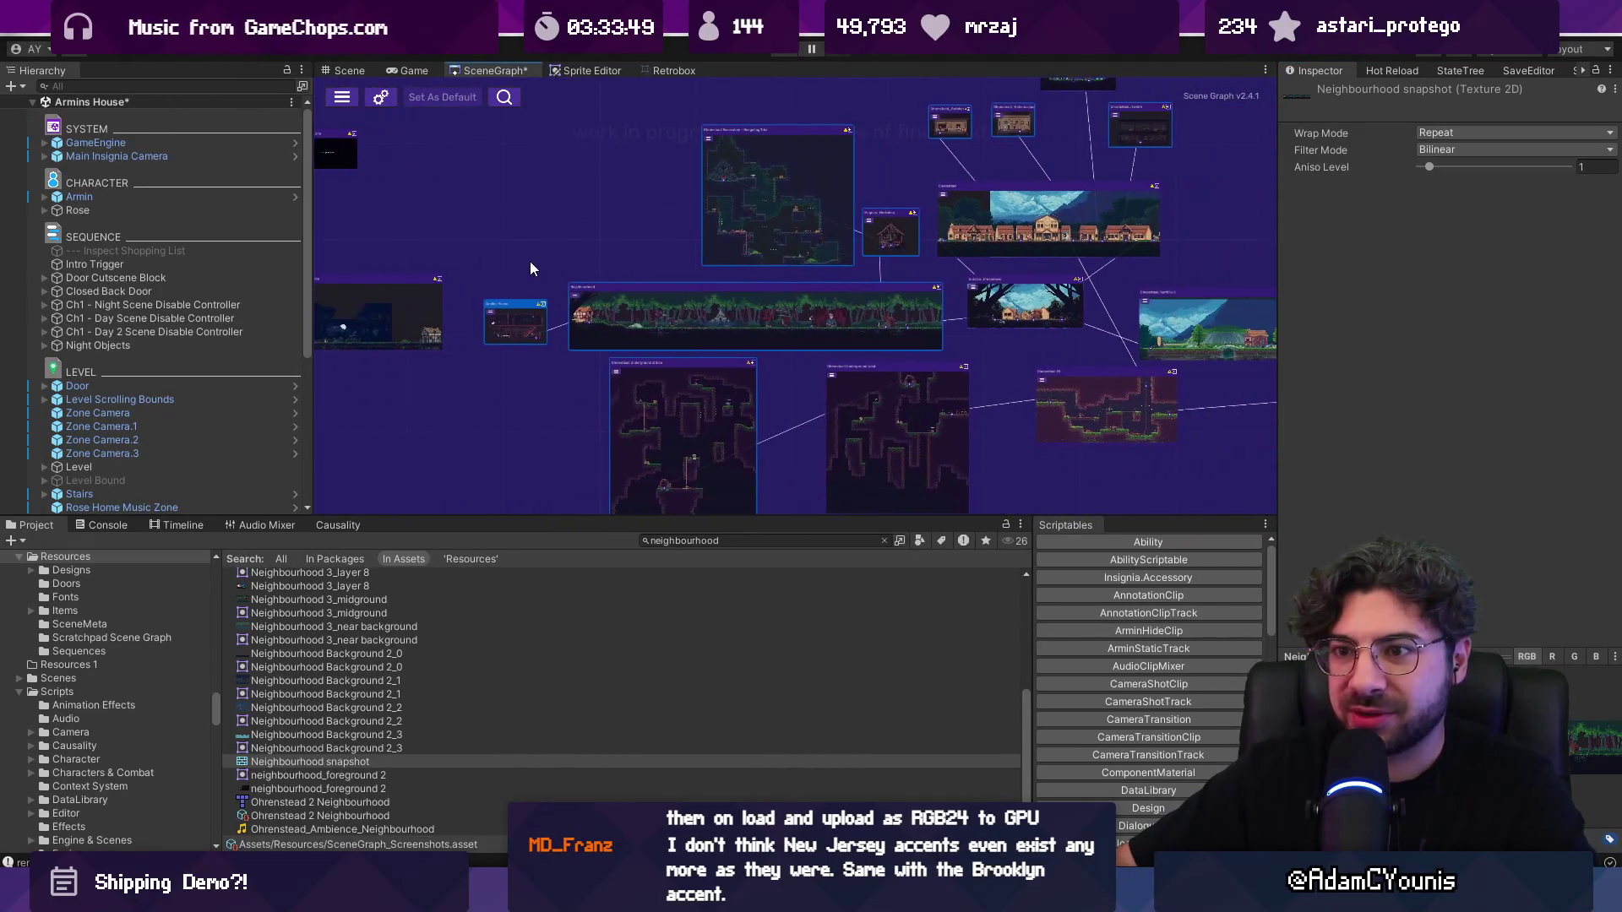
pyautogui.click(380, 97)
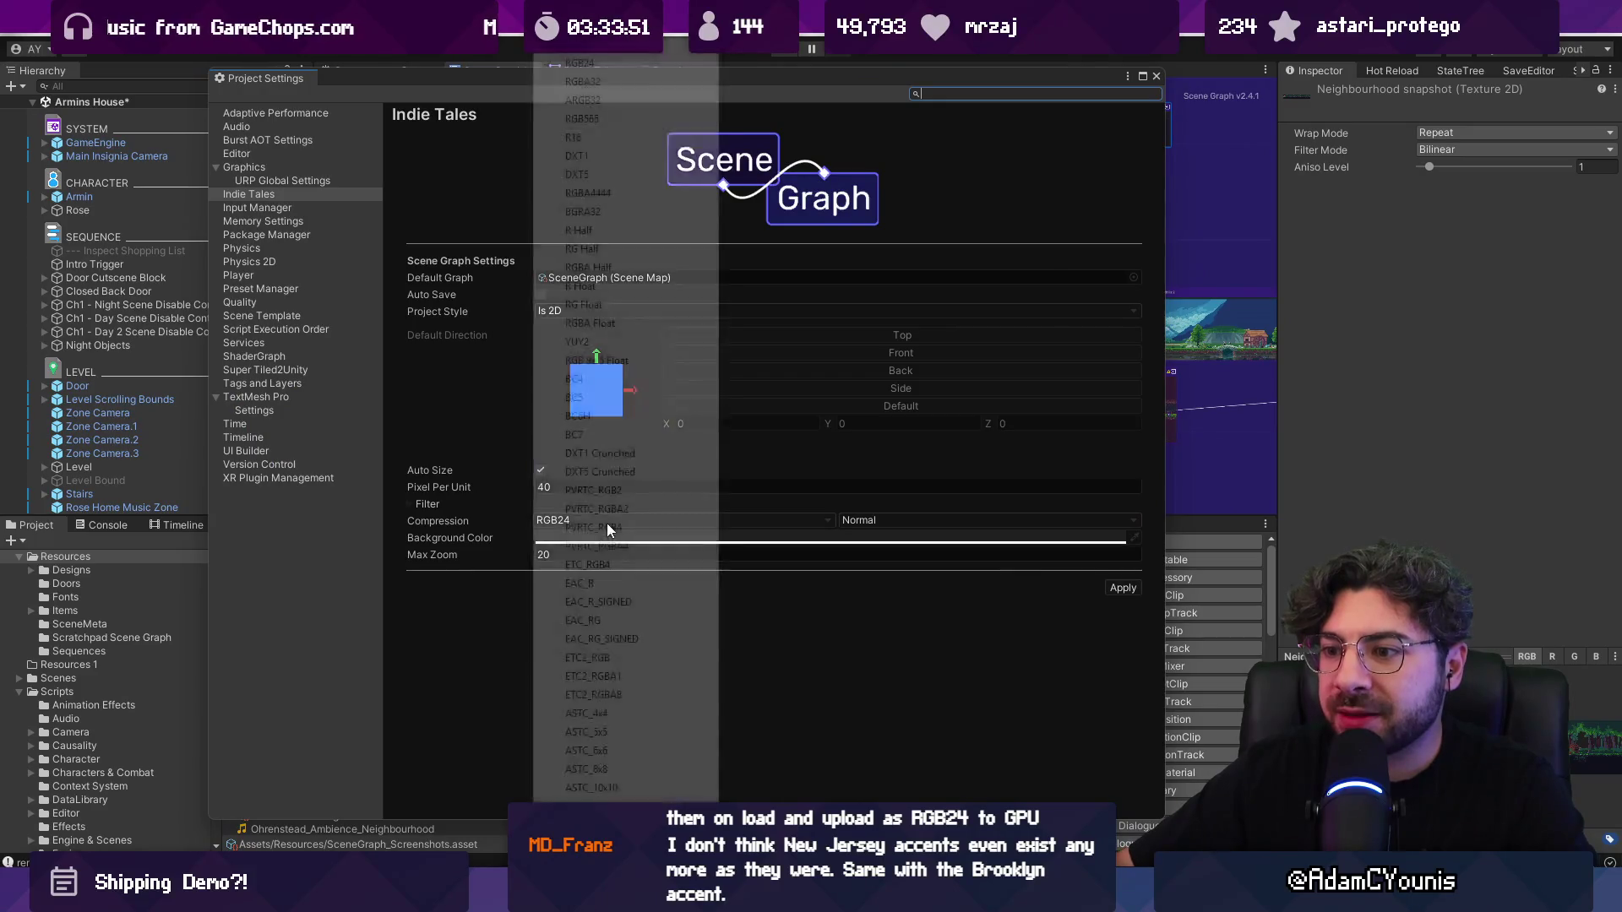
# Step: Pick RGB24 from the Compression format list, replacing PVRTC_RGB4
pyautogui.click(608, 520)
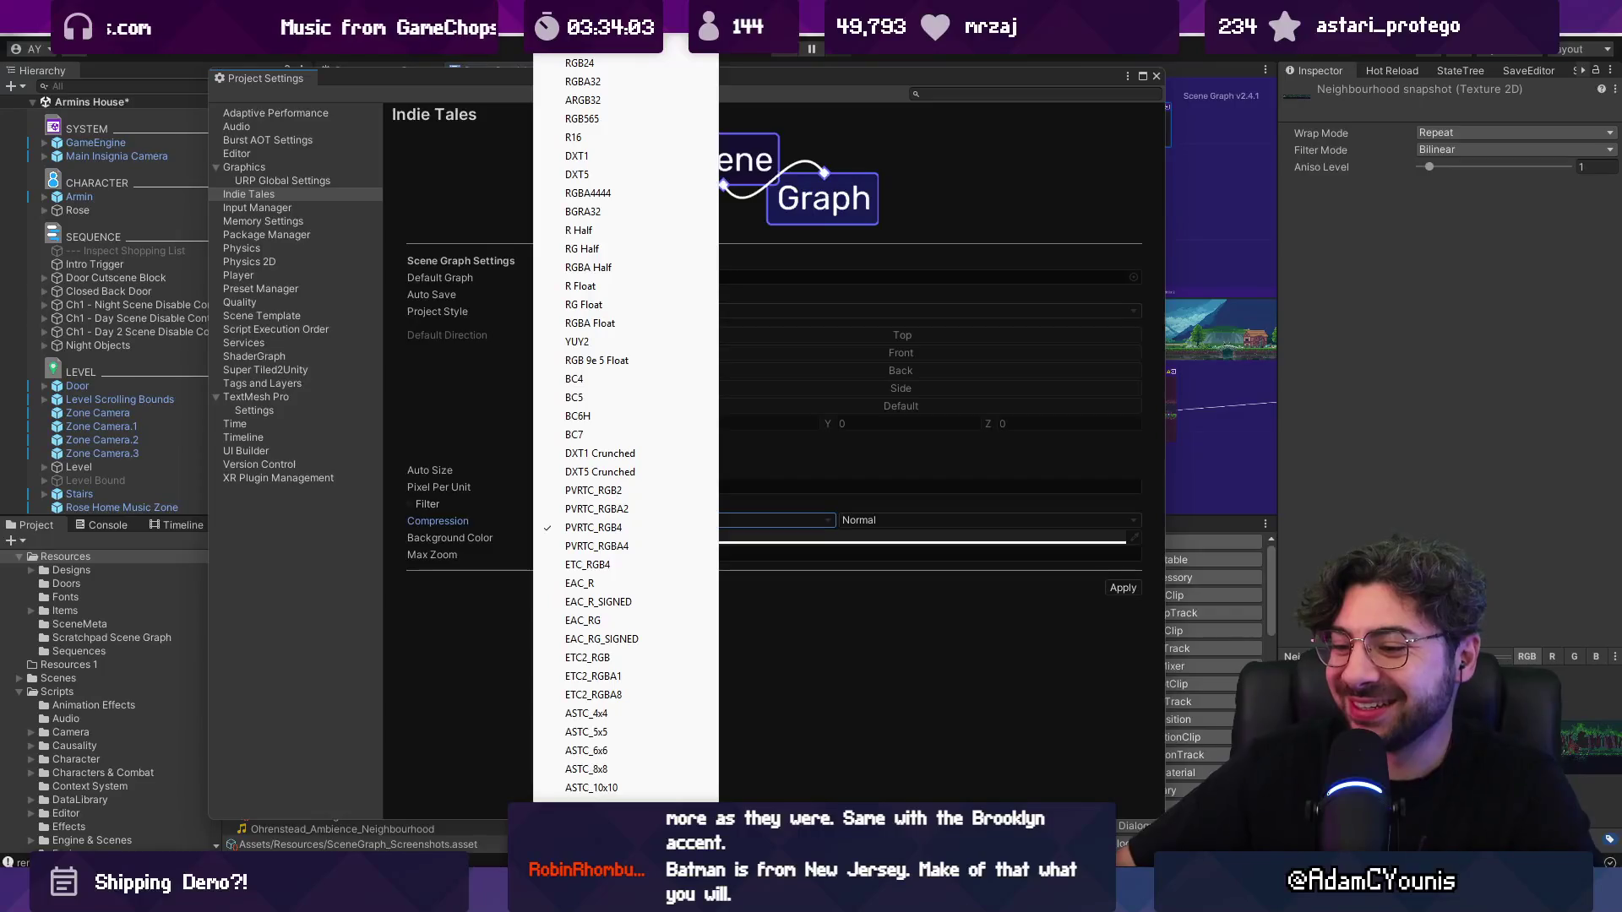
pyautogui.scroll(-3, 601, 686)
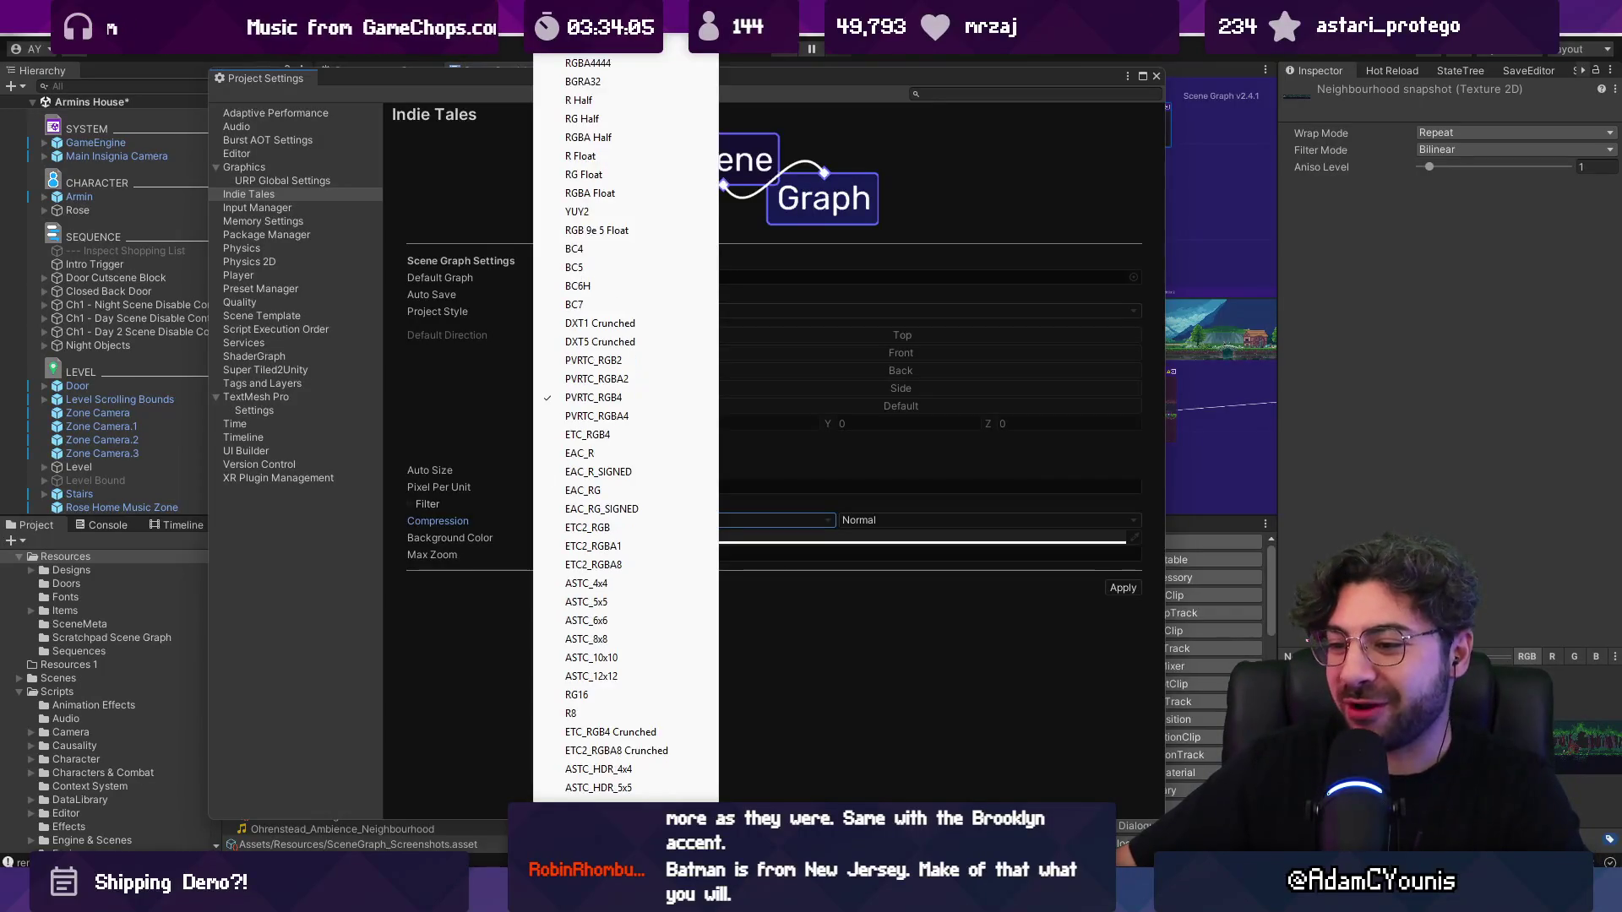
pyautogui.scroll(-2, 616, 422)
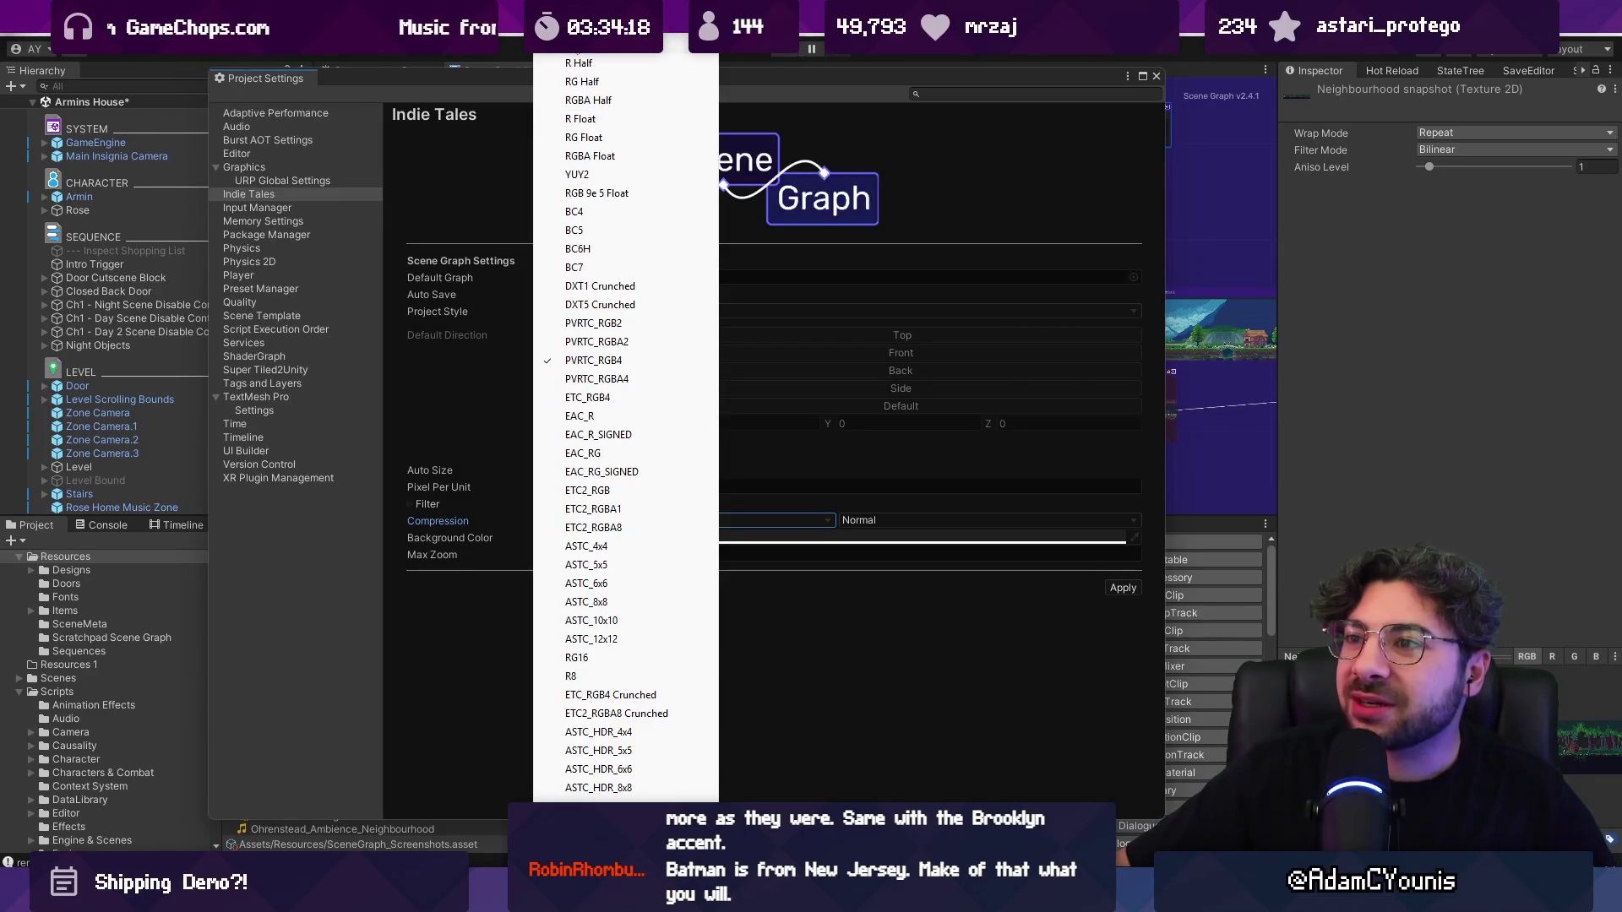
pyautogui.scroll(3, 625, 422)
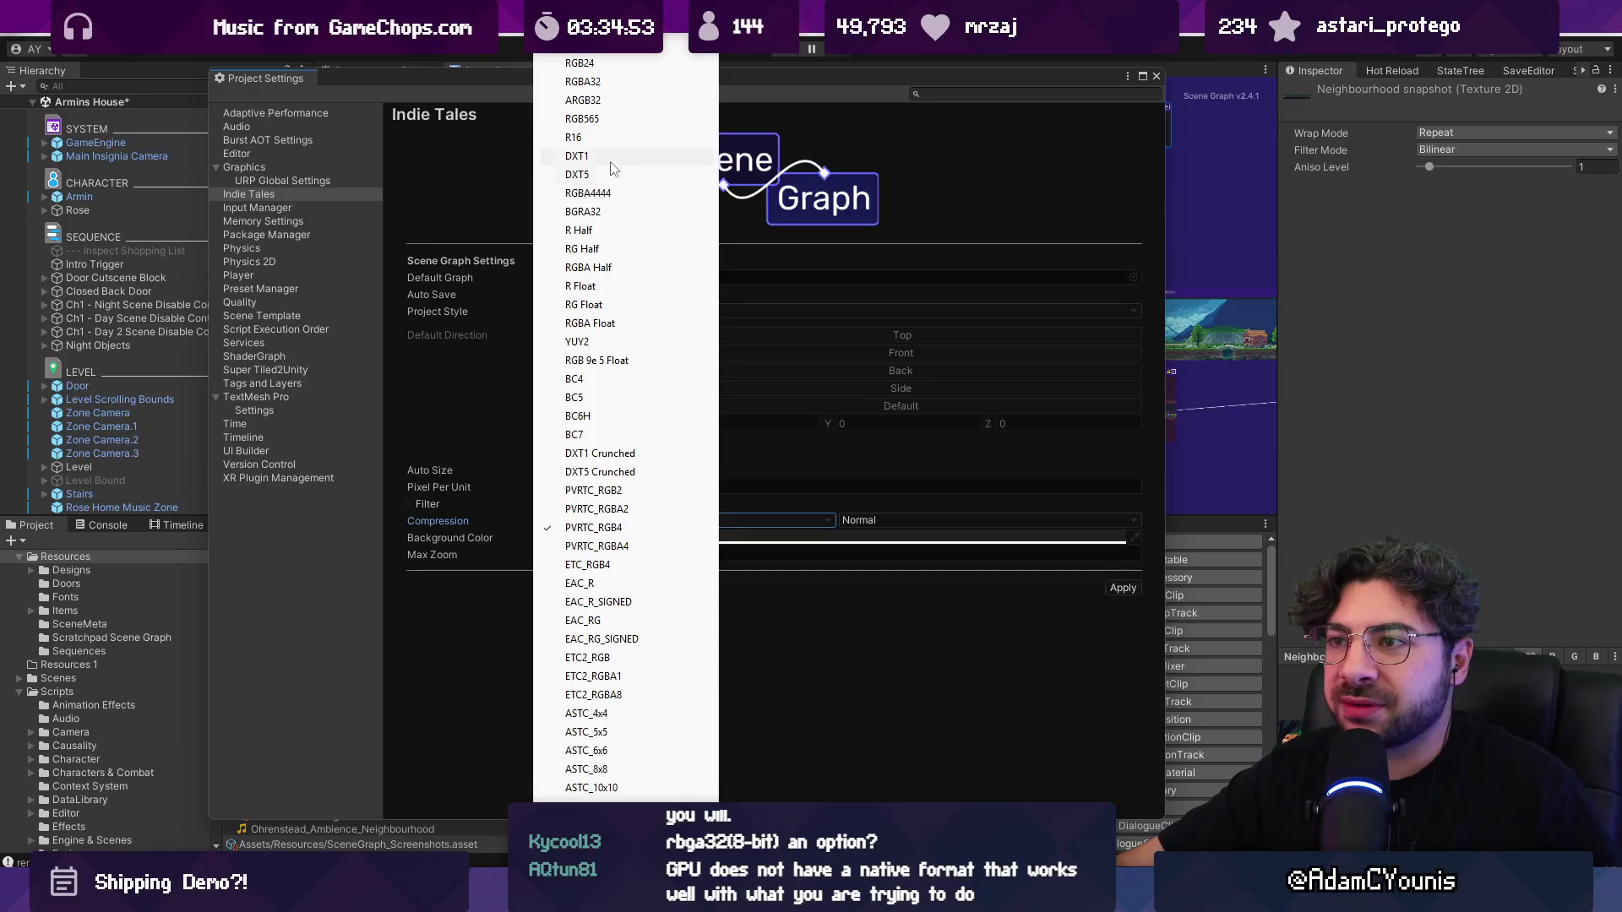
pyautogui.click(599, 64)
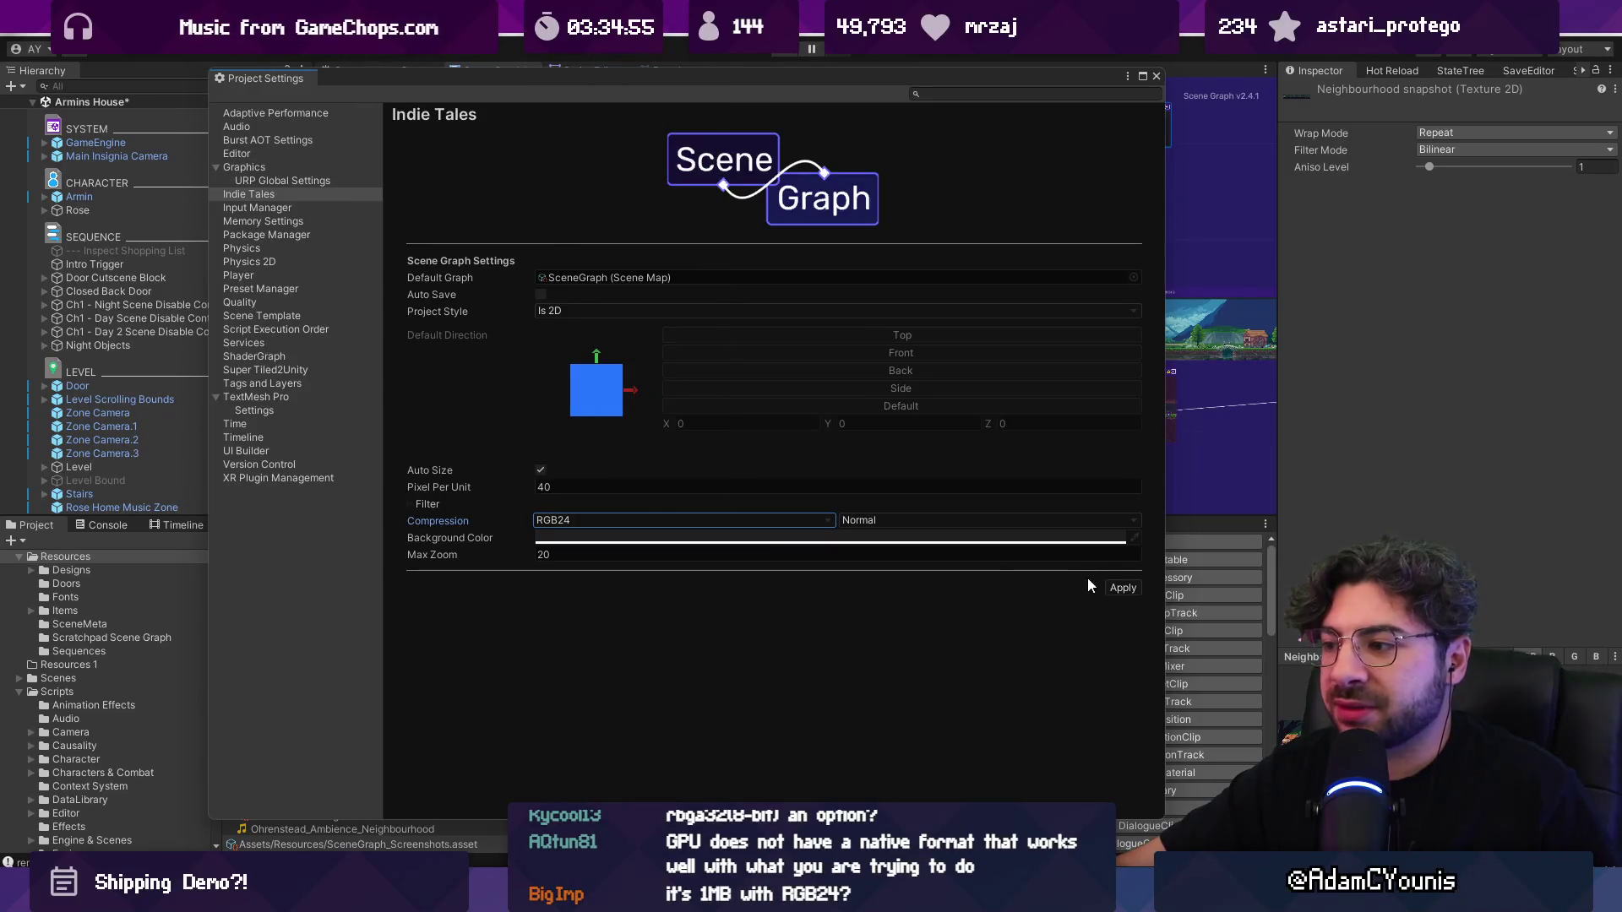
pyautogui.click(1156, 76)
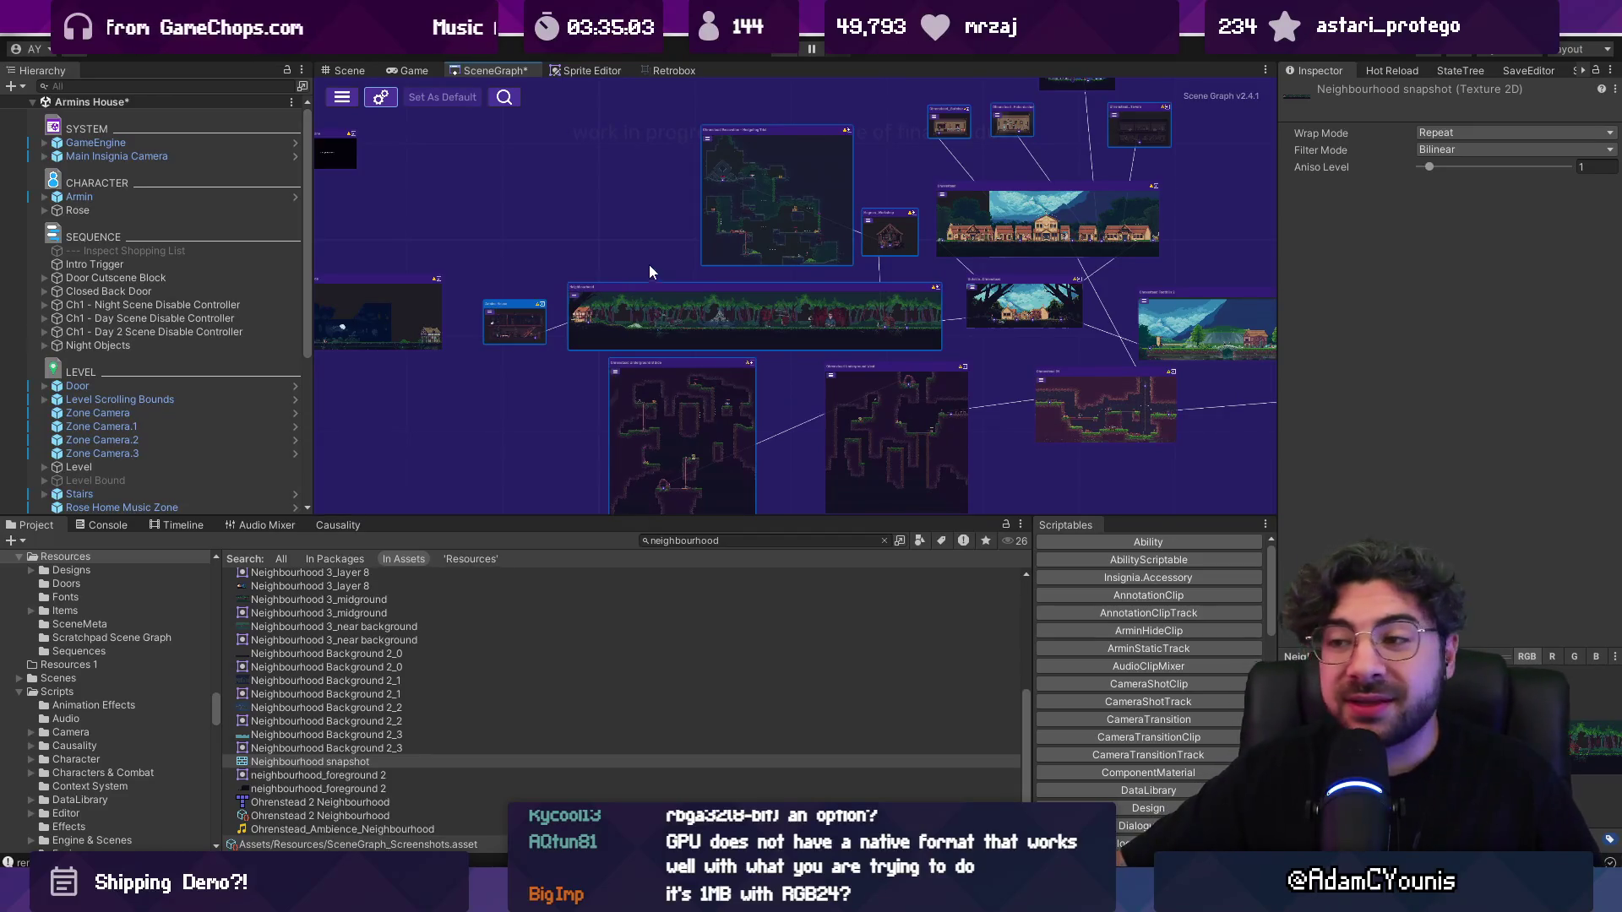
pyautogui.scroll(2, 782, 240)
pyautogui.scroll(3, 765, 249)
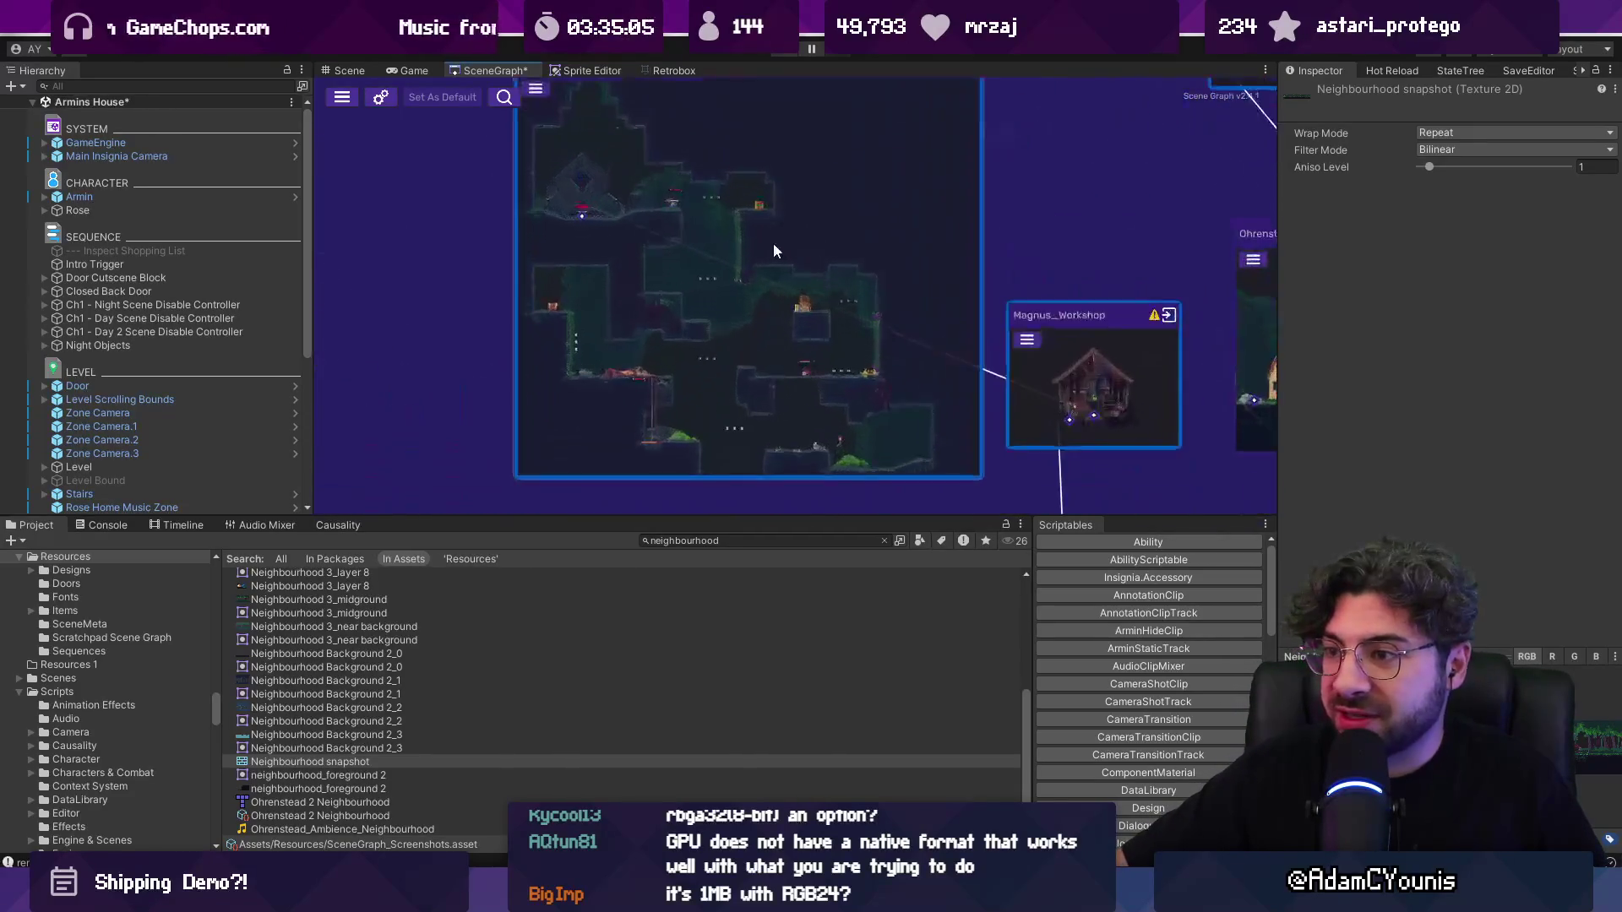
pyautogui.scroll(-5, 679, 286)
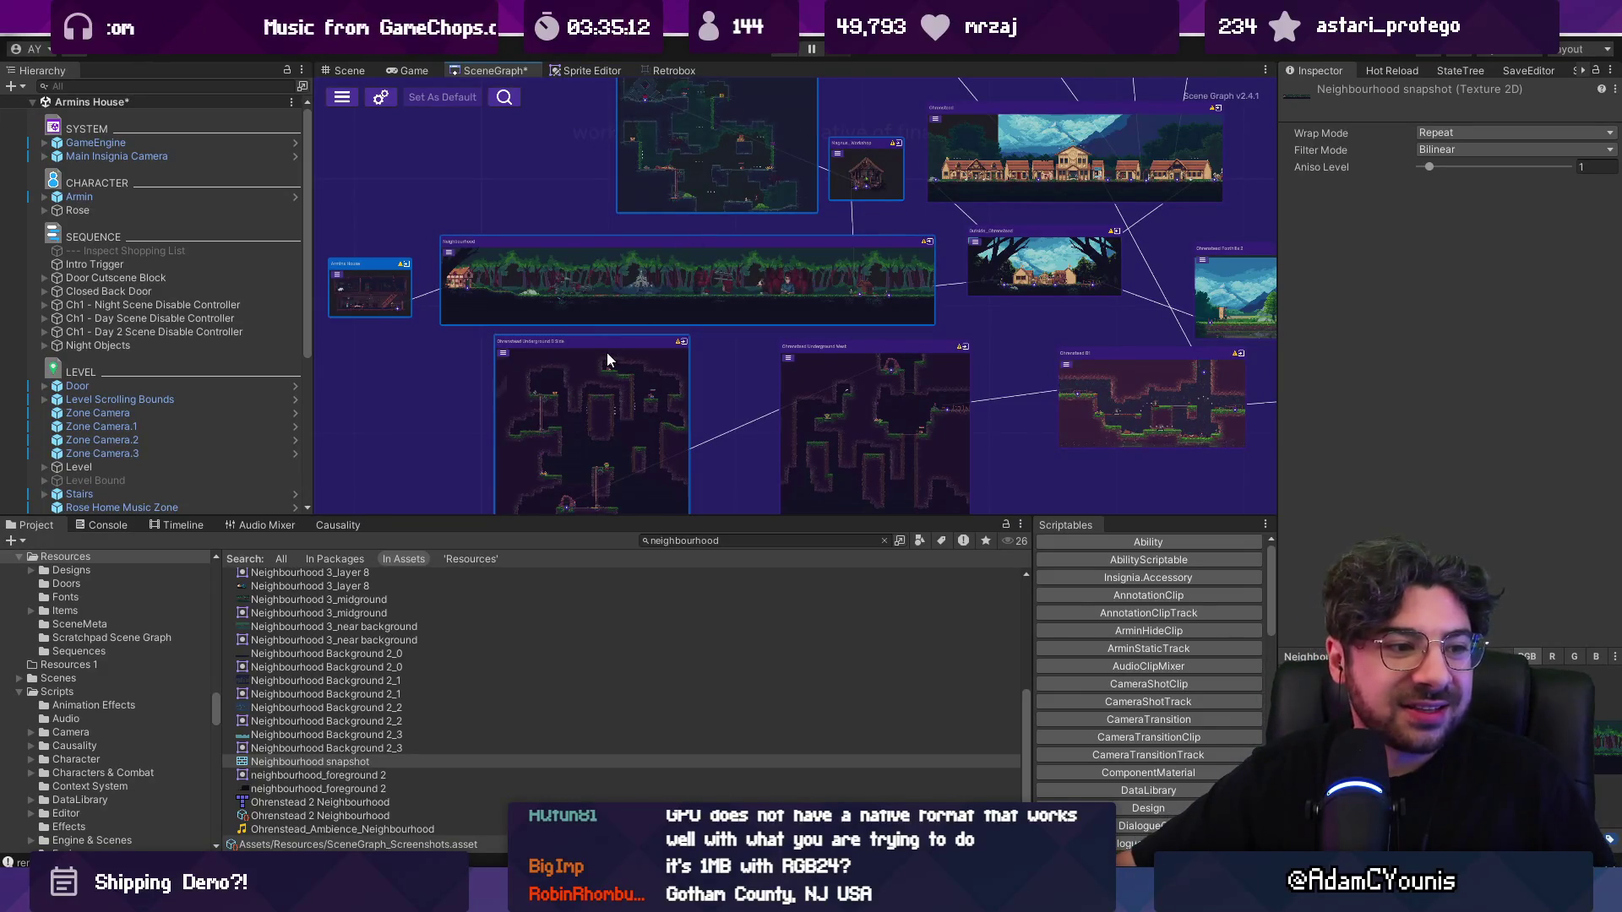
pyautogui.click(380, 96)
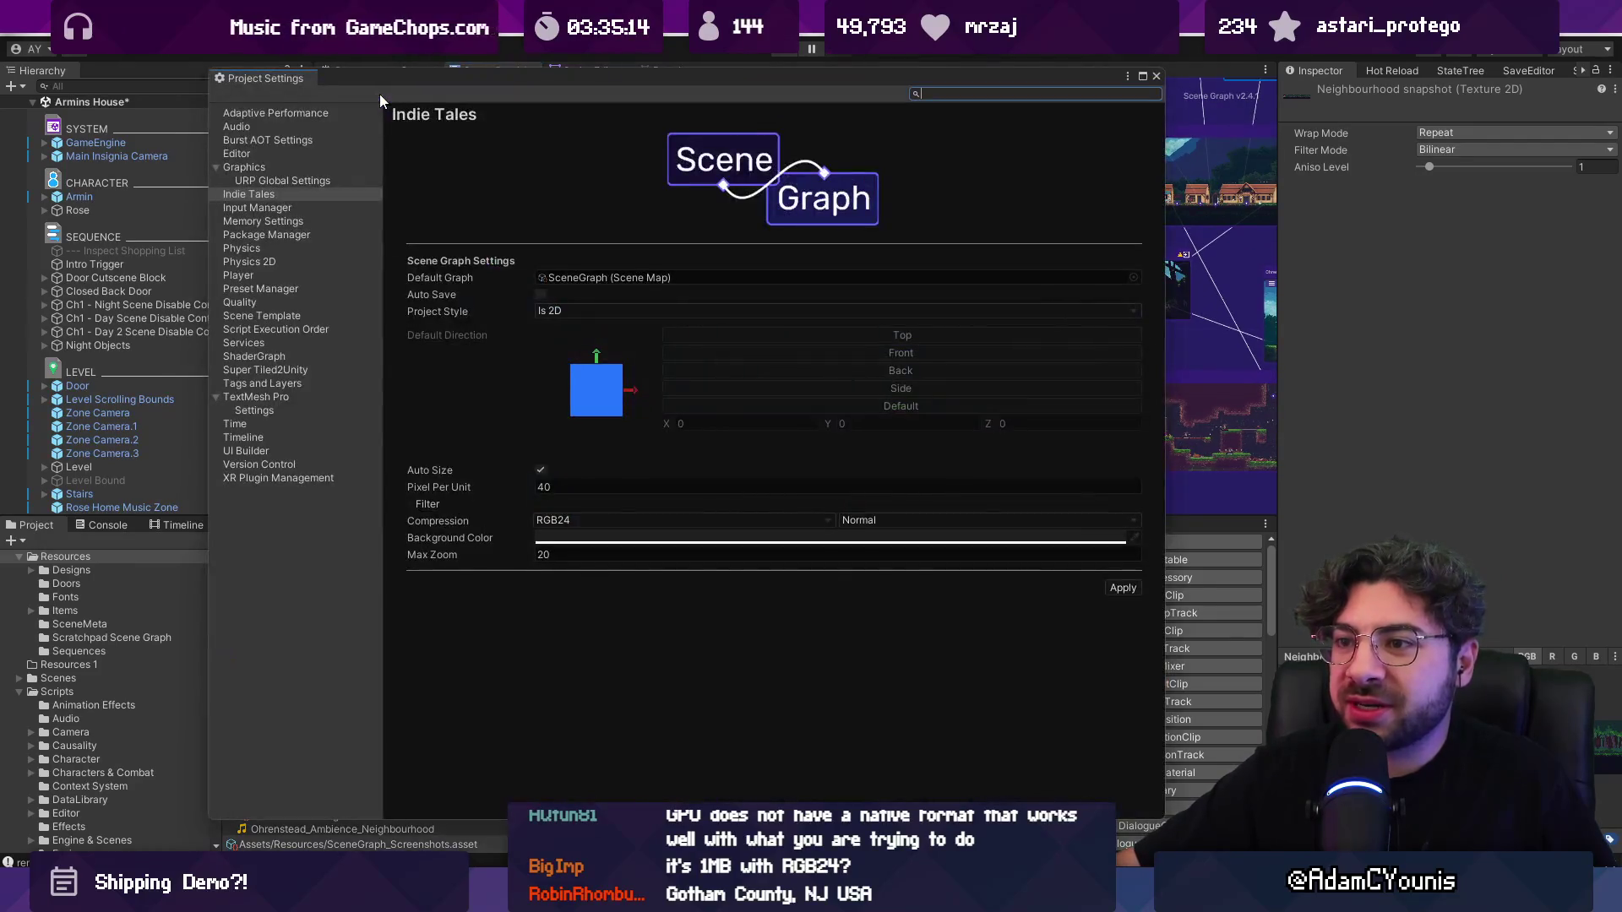
pyautogui.click(550, 555)
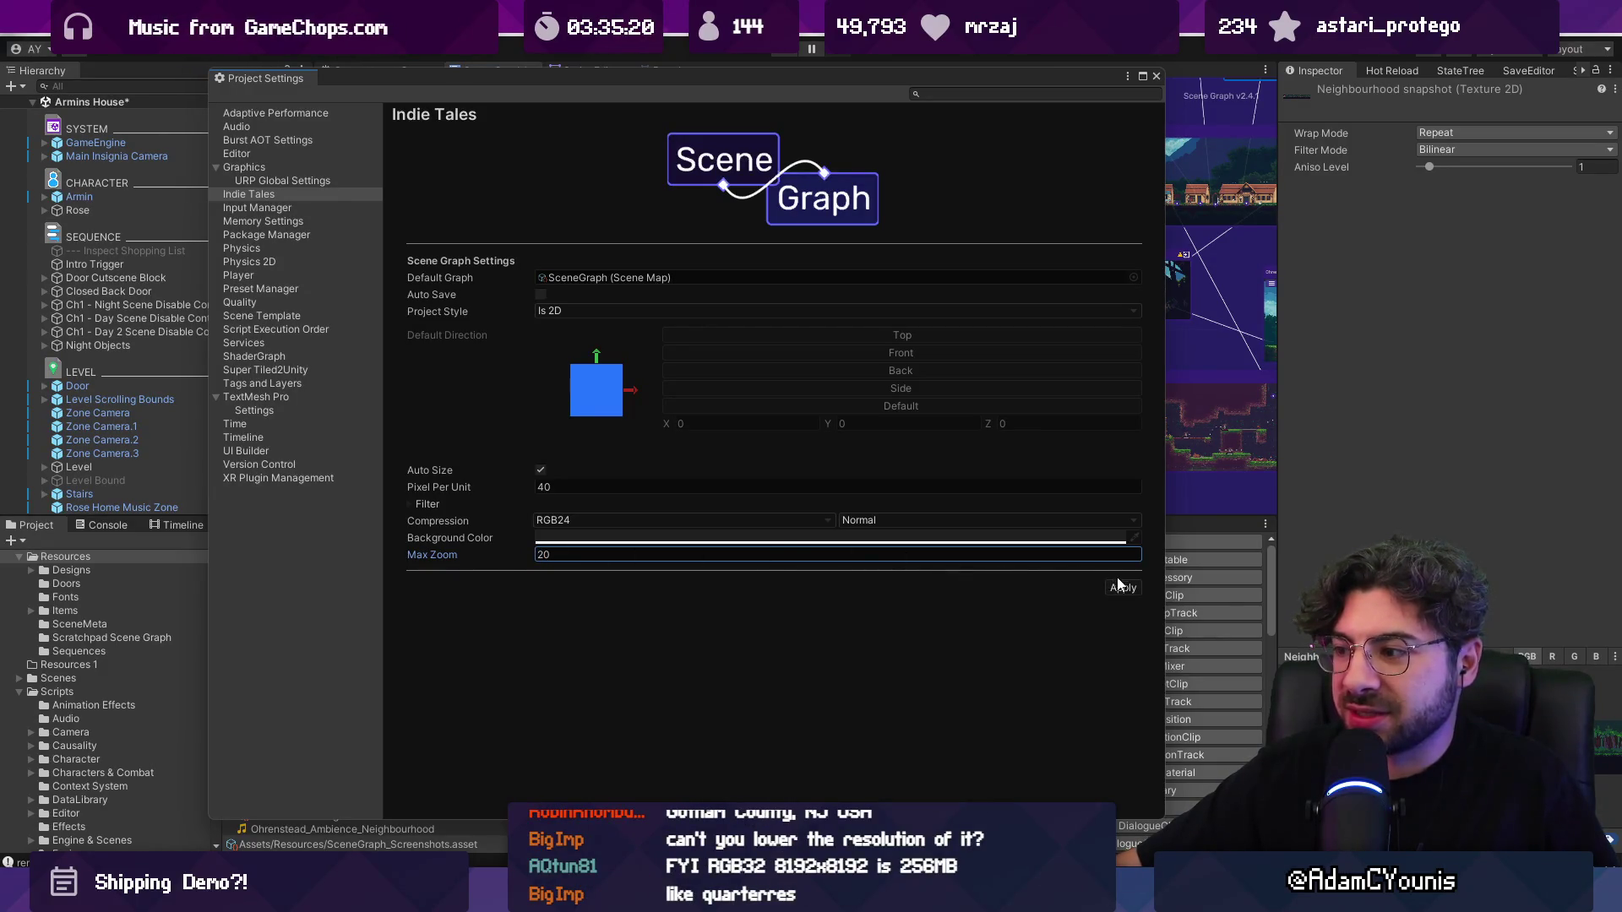
pyautogui.click(1156, 76)
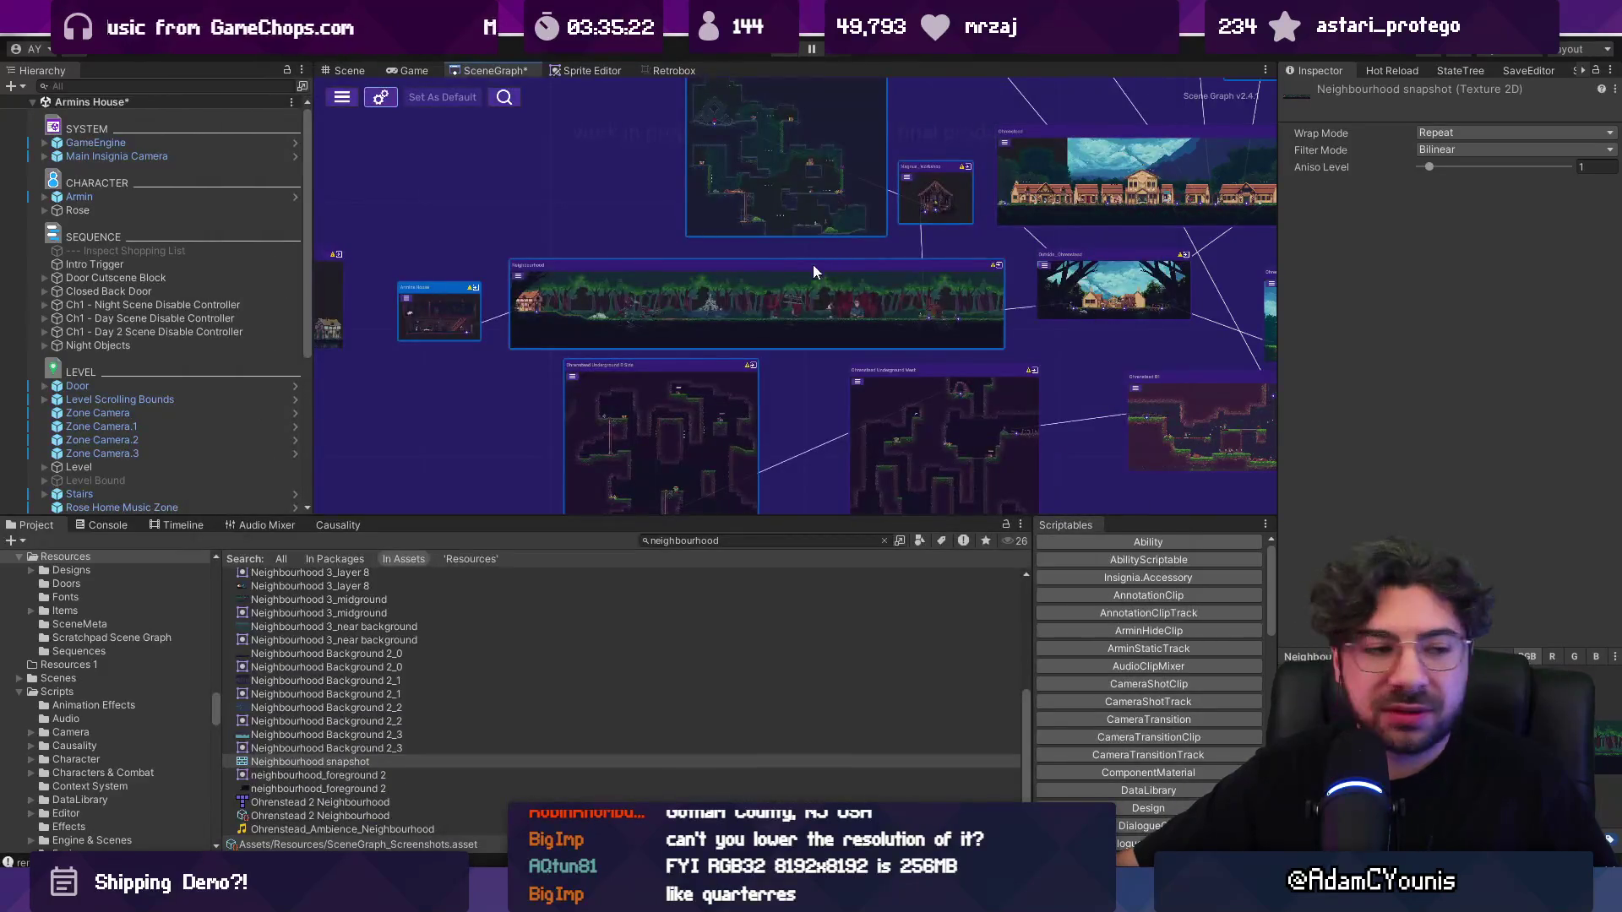
pyautogui.moveTo(665, 289)
pyautogui.mouseDown()
pyautogui.moveTo(515, 327)
pyautogui.moveTo(595, 321)
pyautogui.mouseUp()
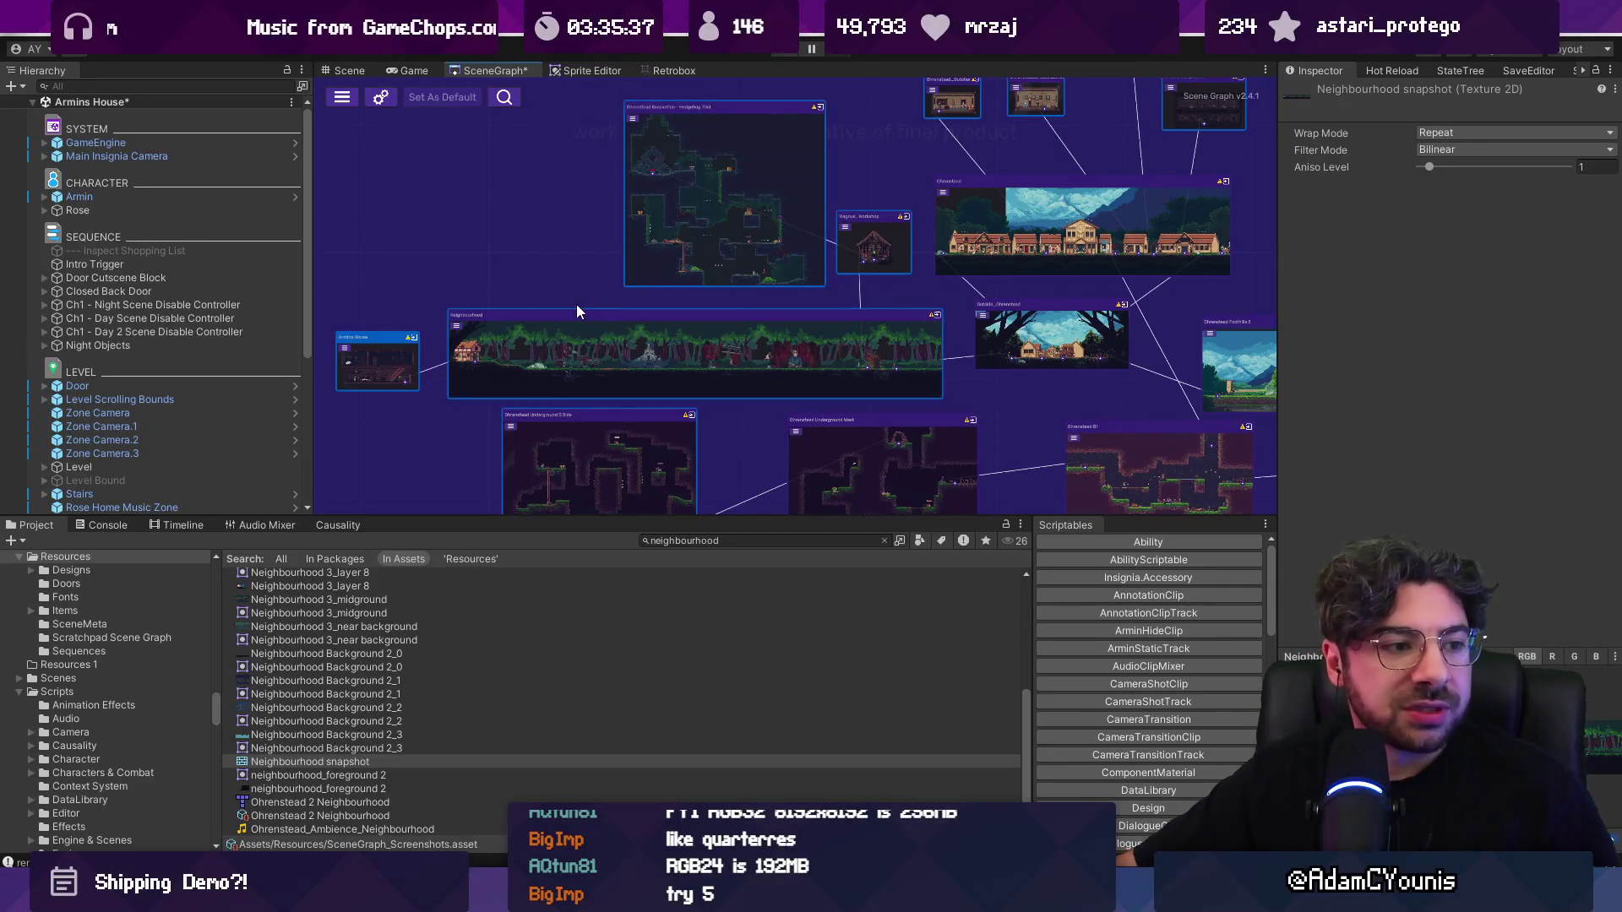
# Step: In the Scene Graph settings, keep RGB24 compression, set Max Zoom to 4, and apply
pyautogui.click(386, 100)
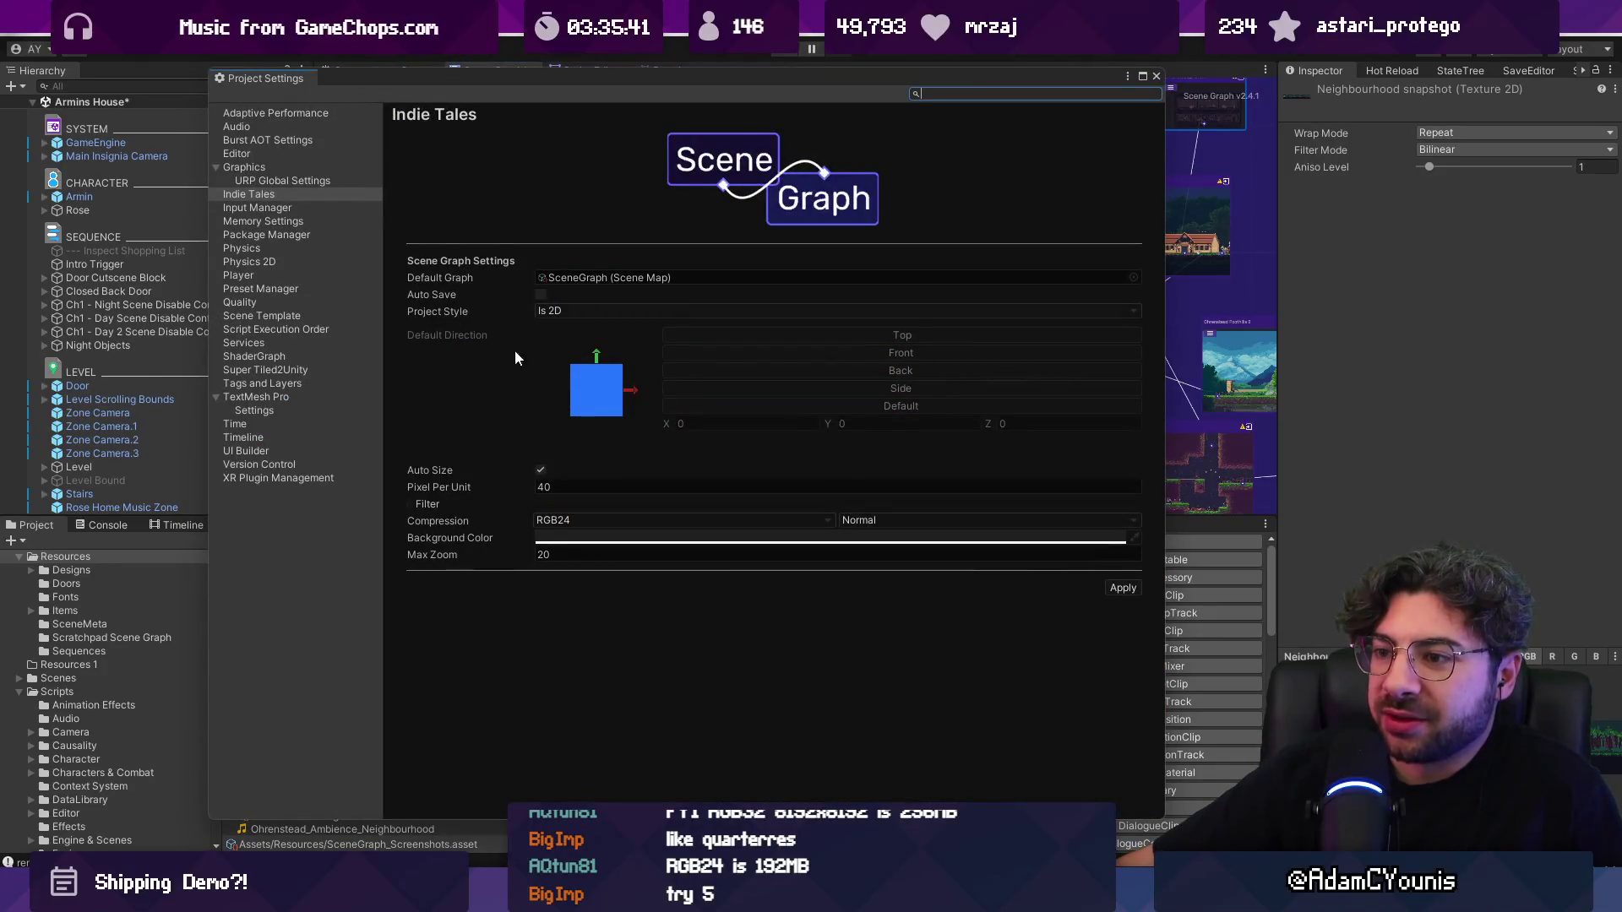
pyautogui.click(575, 519)
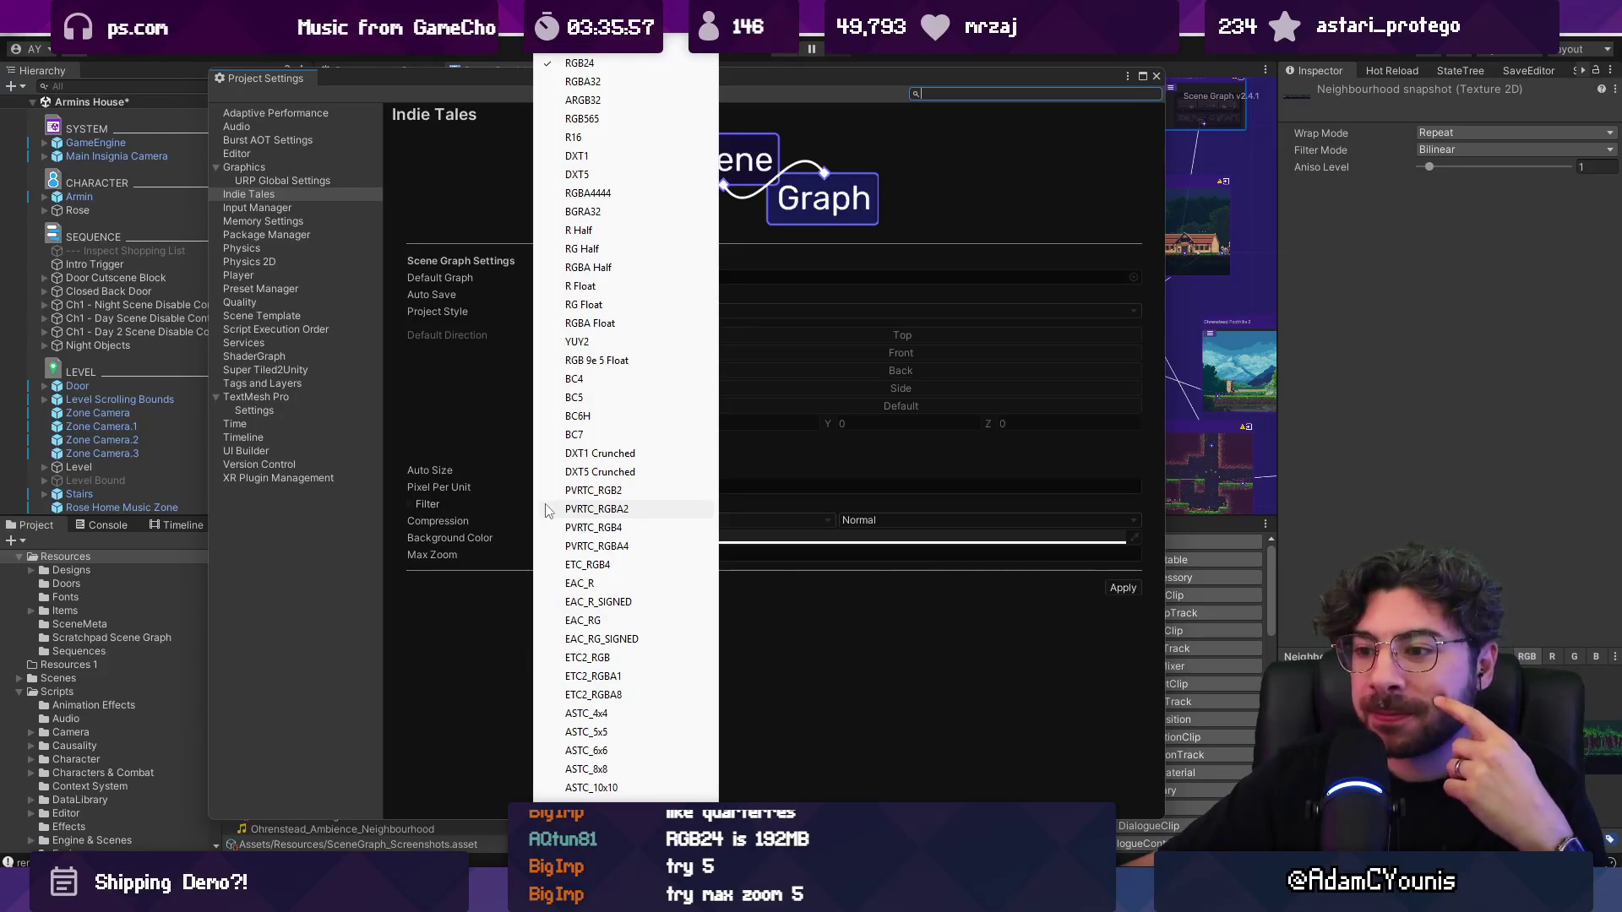
pyautogui.click(468, 611)
pyautogui.click(542, 556)
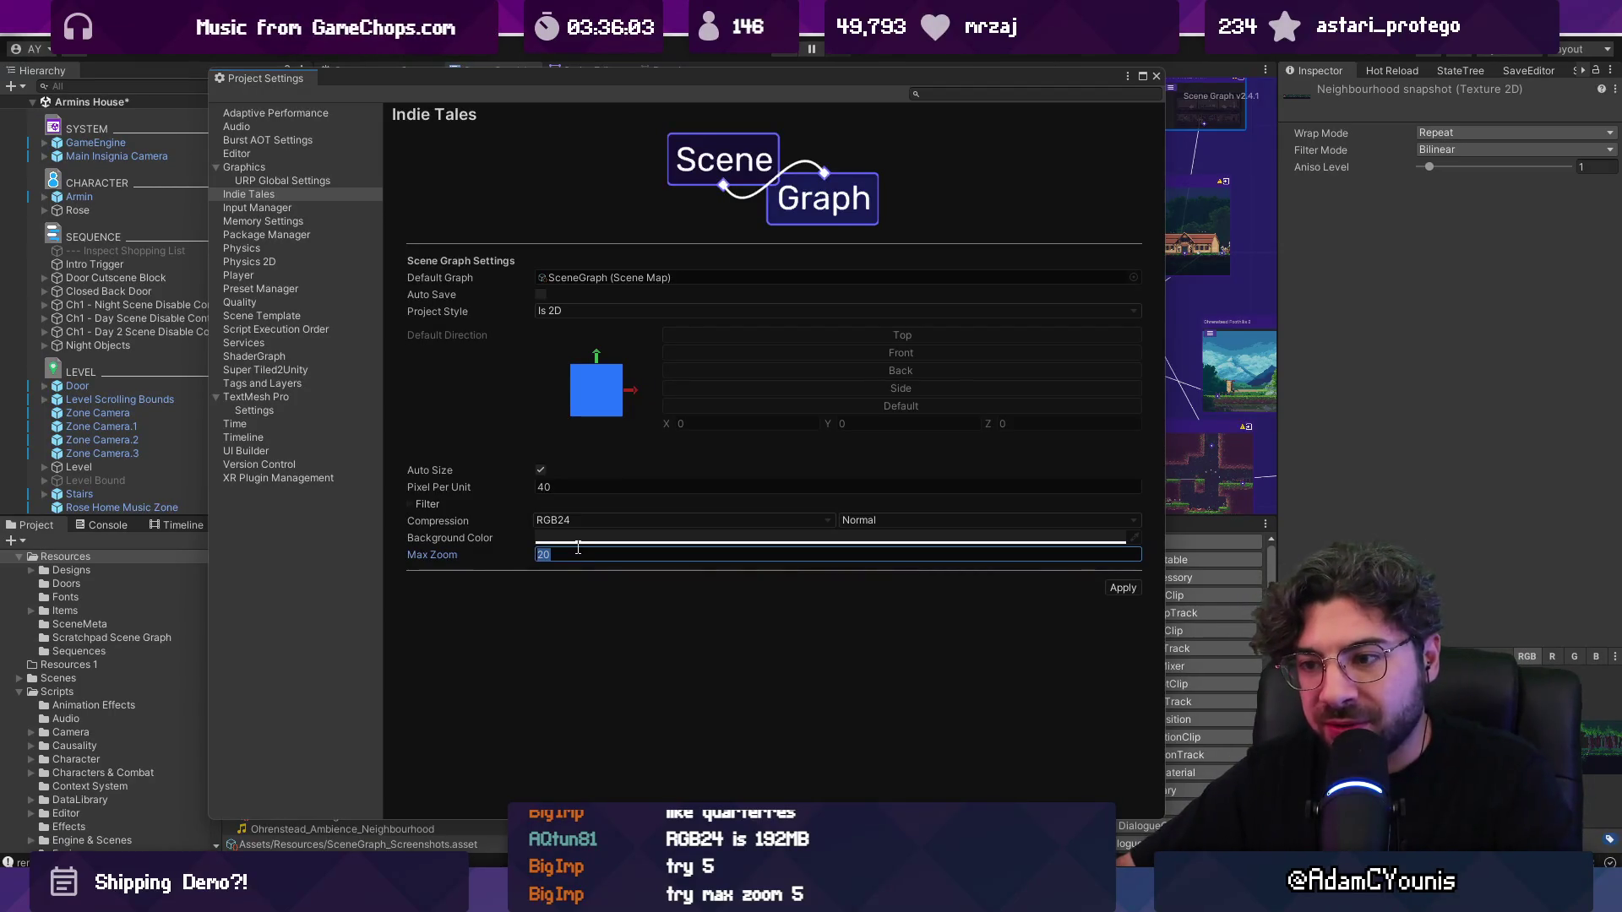
pyautogui.click(1123, 588)
pyautogui.click(1156, 76)
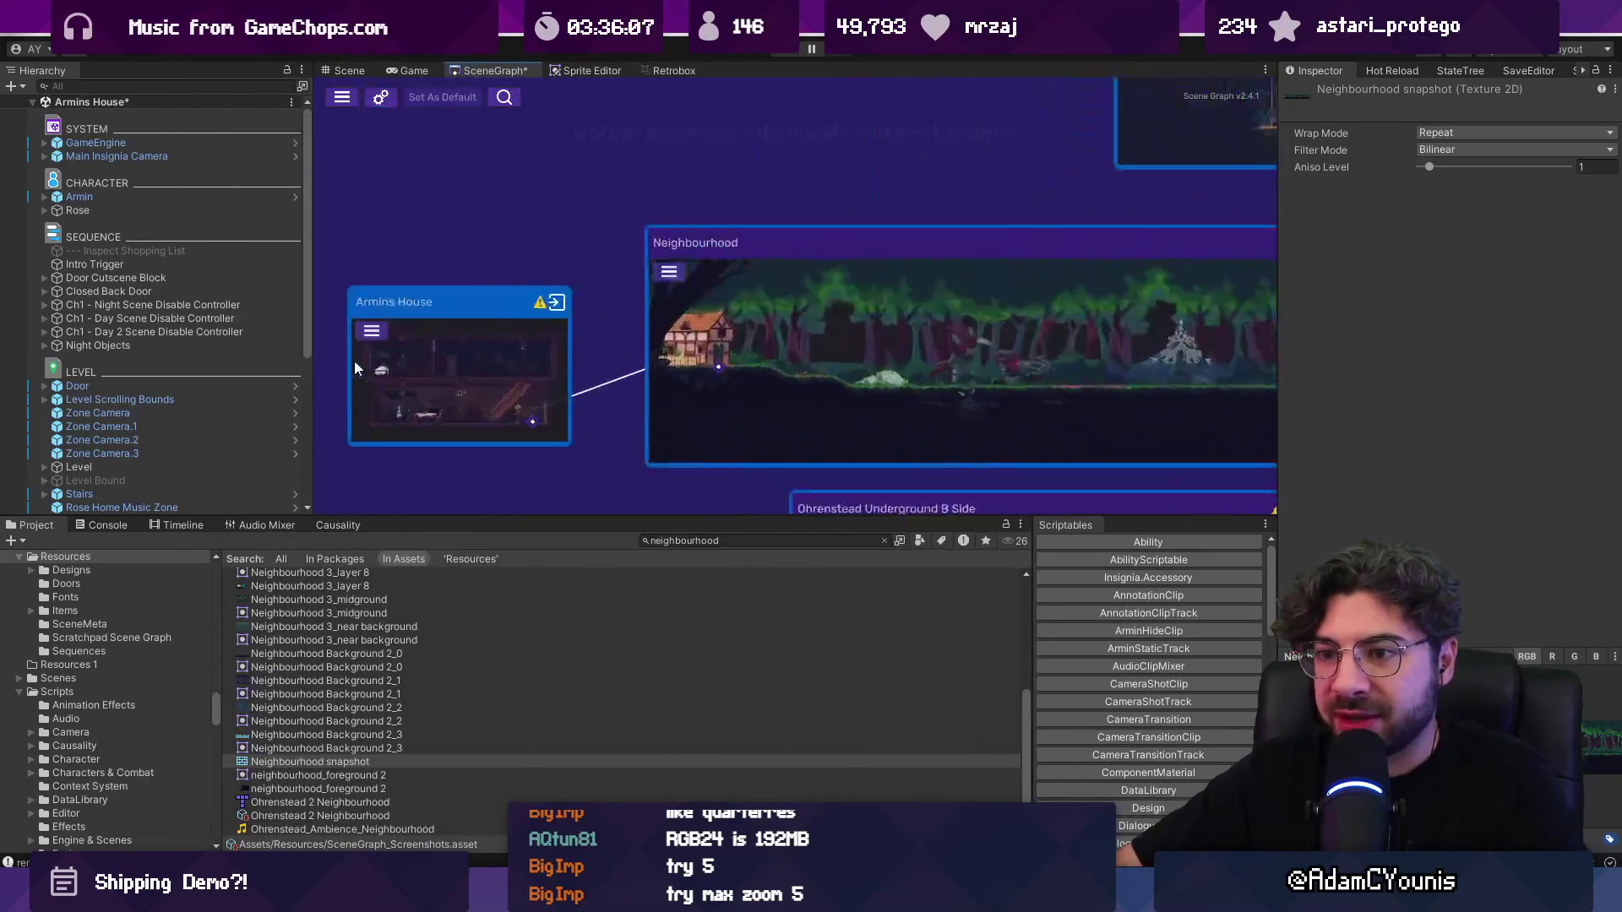
# Step: Search the project for 'armins house' and select the Armins House snapshot texture
pyautogui.moveTo(393, 367); pyautogui.dragTo(598, 348)
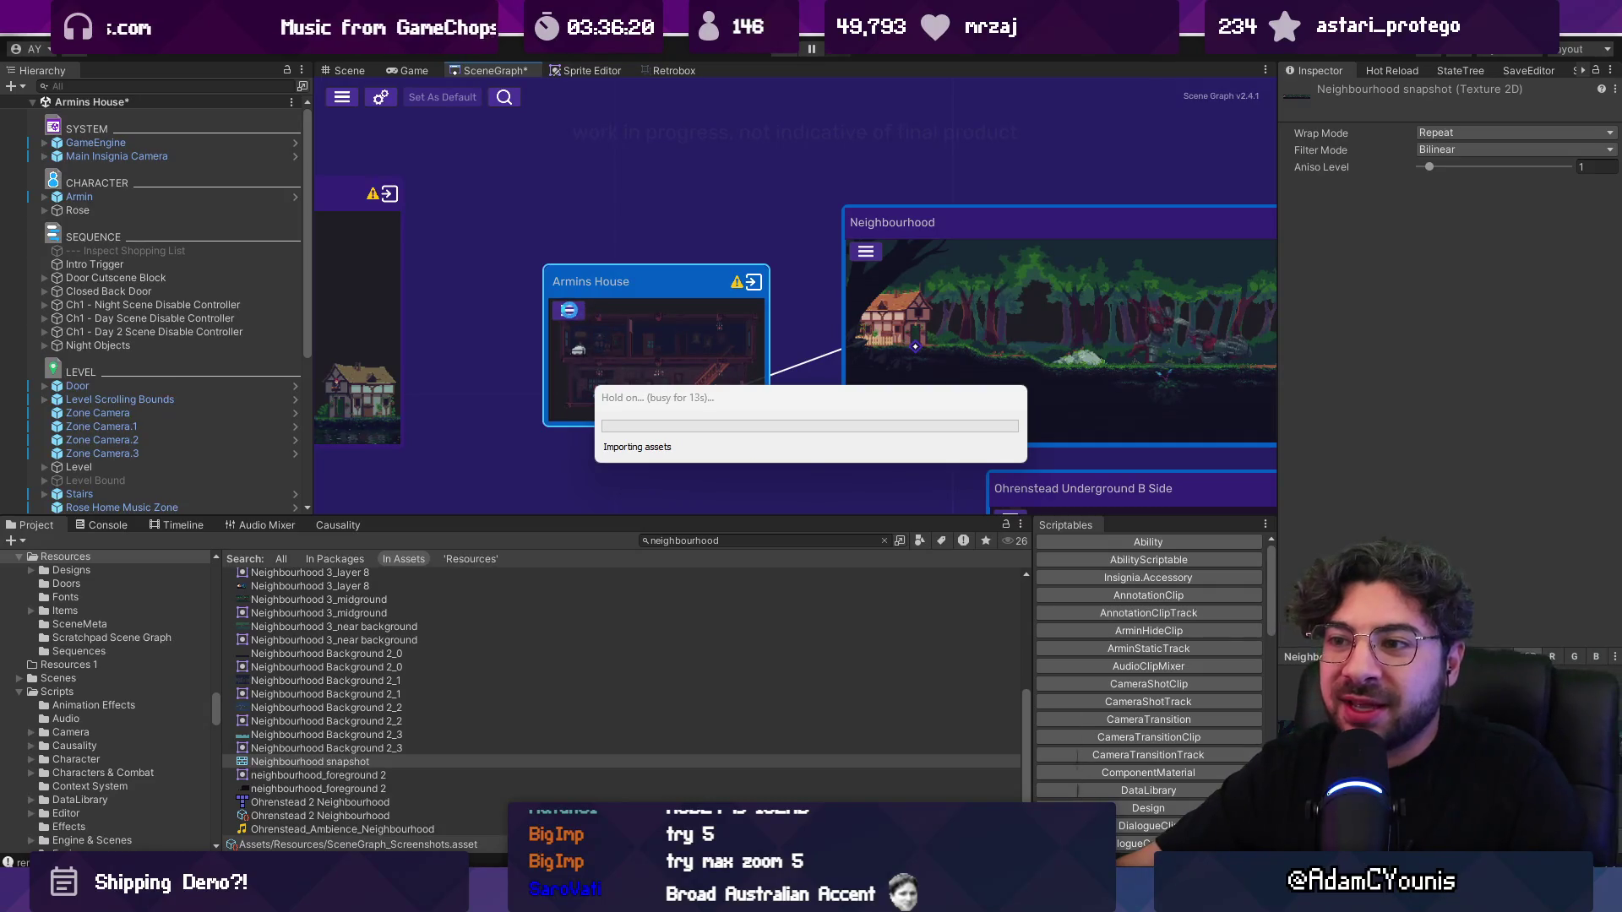
pyautogui.scroll(1, 570, 312)
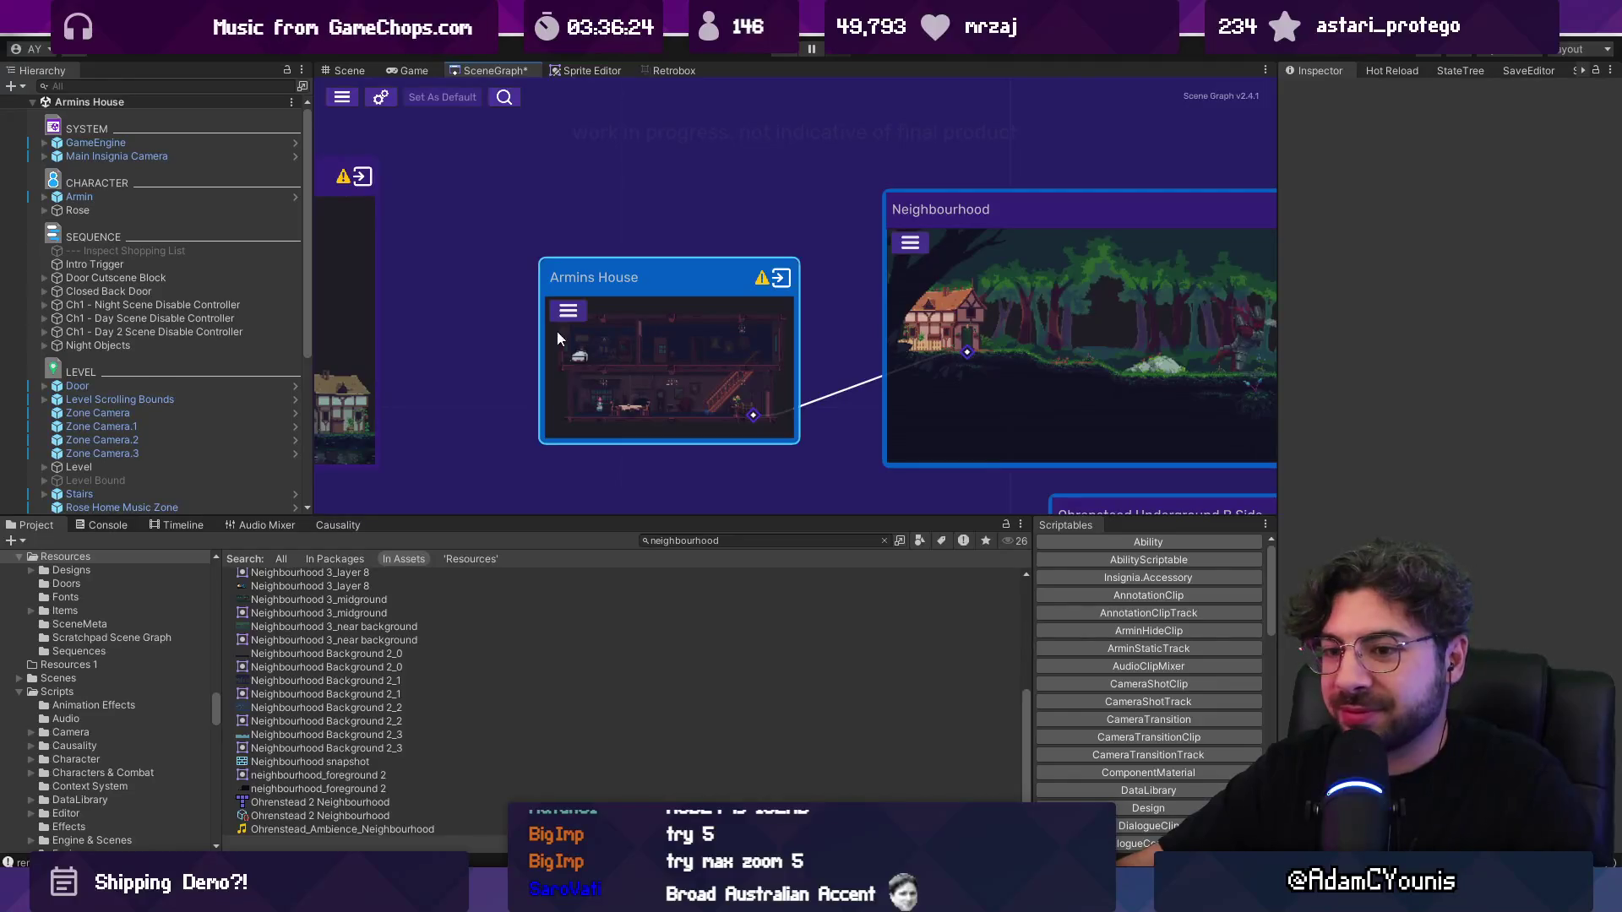
pyautogui.click(695, 539)
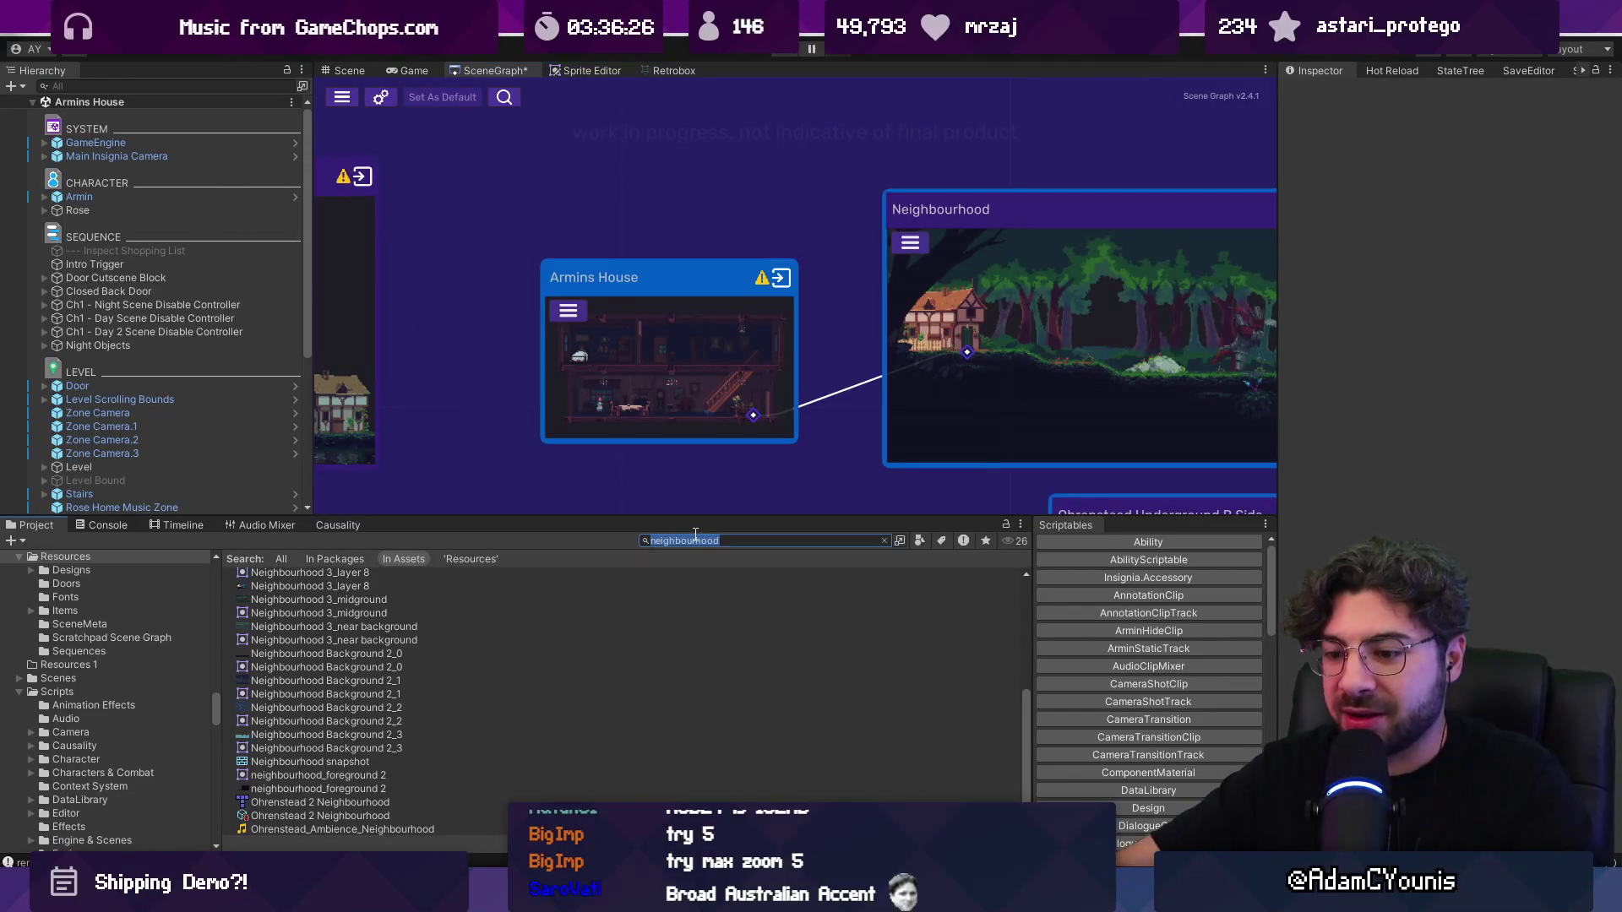
pyautogui.write('armins house')
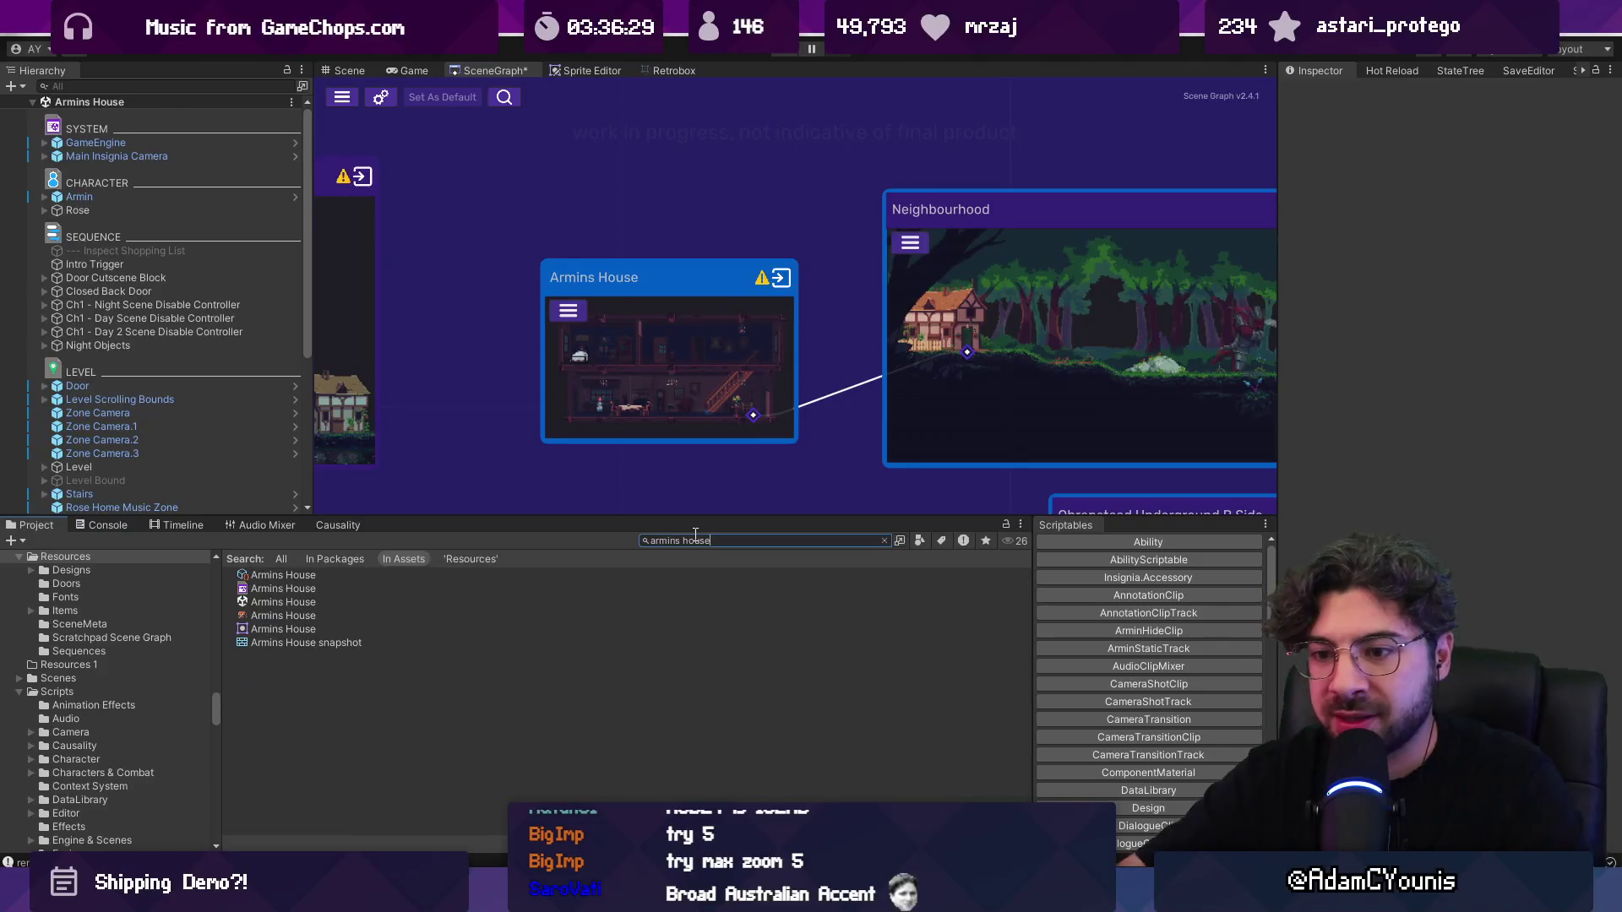
pyautogui.click(328, 644)
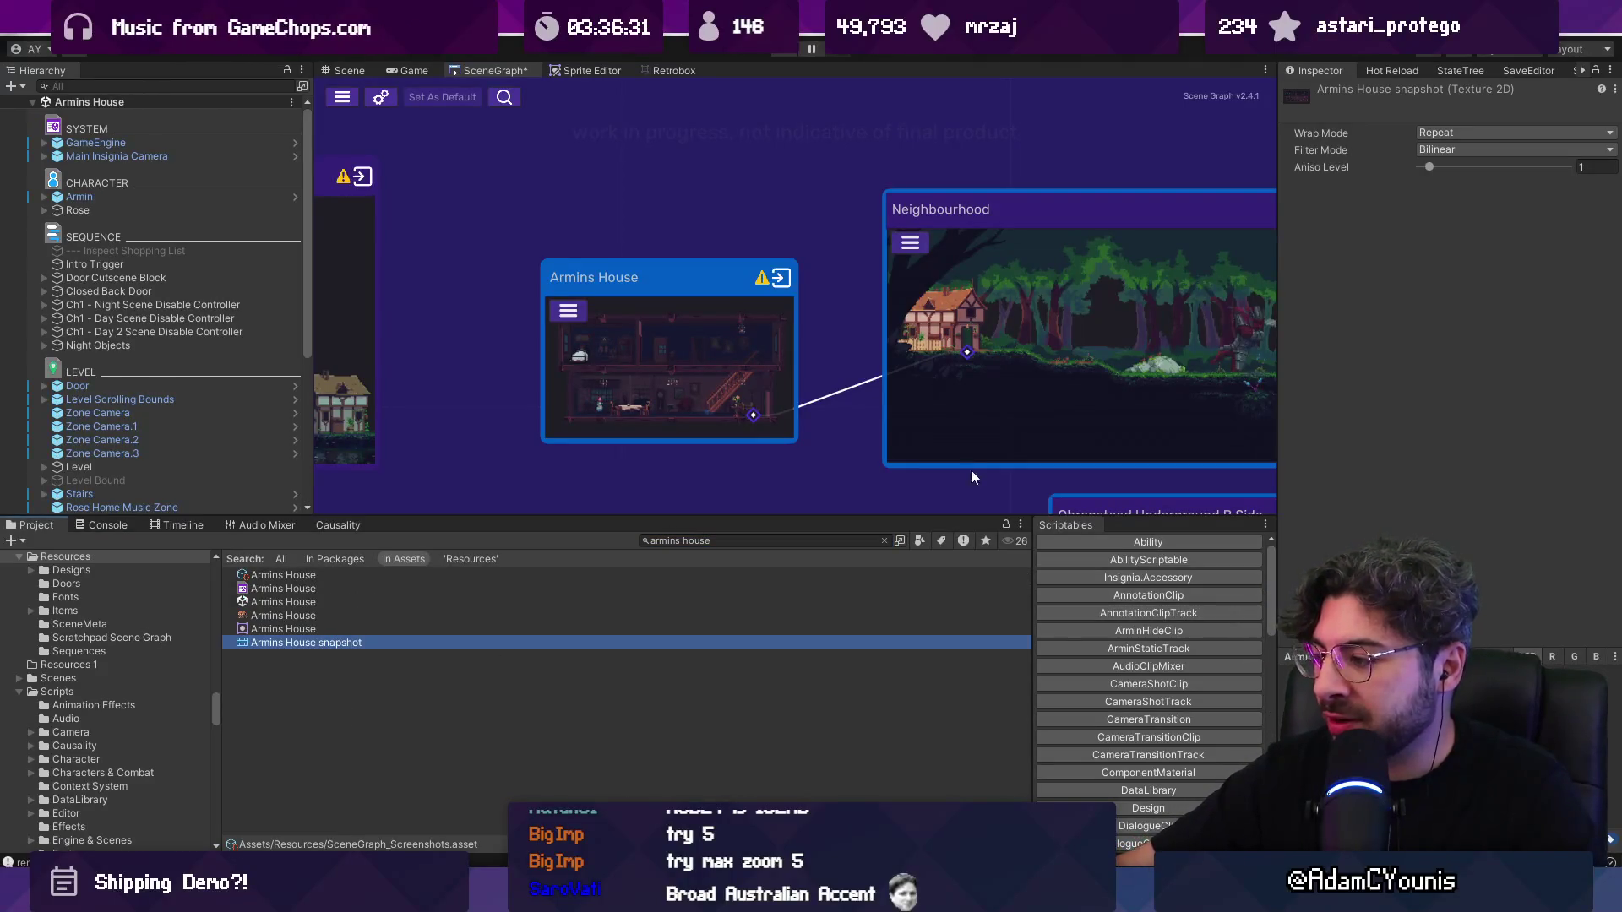
# Step: Open the Armins House scene from its graph node, then return to the Scene Graph settings
pyautogui.scroll(3, 918, 358)
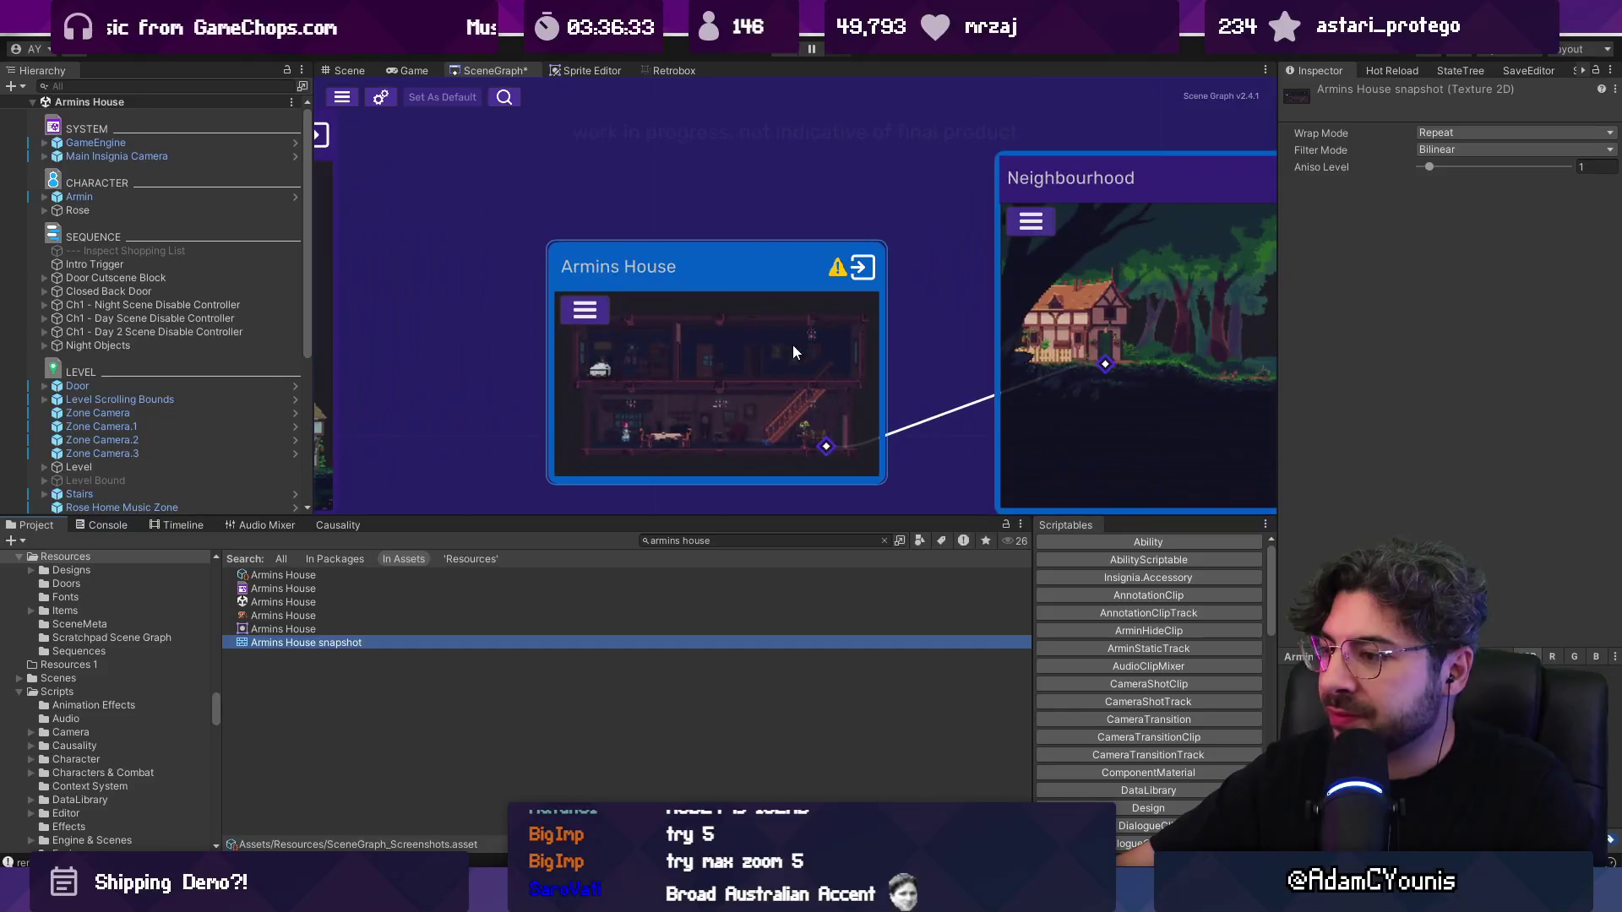
pyautogui.click(699, 377)
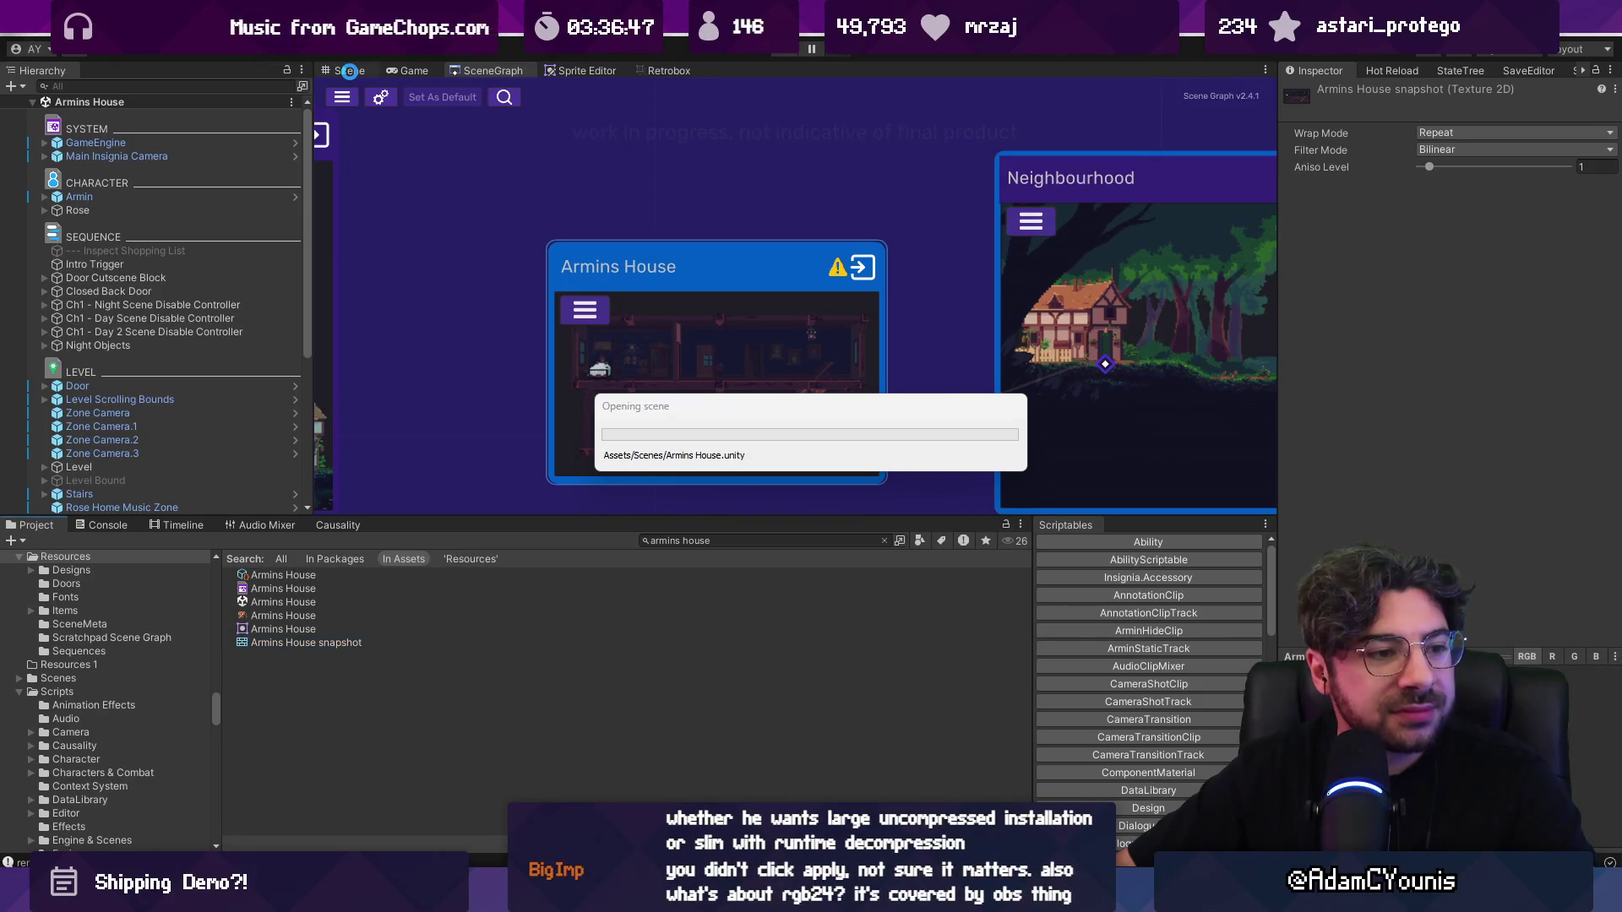
pyautogui.click(349, 71)
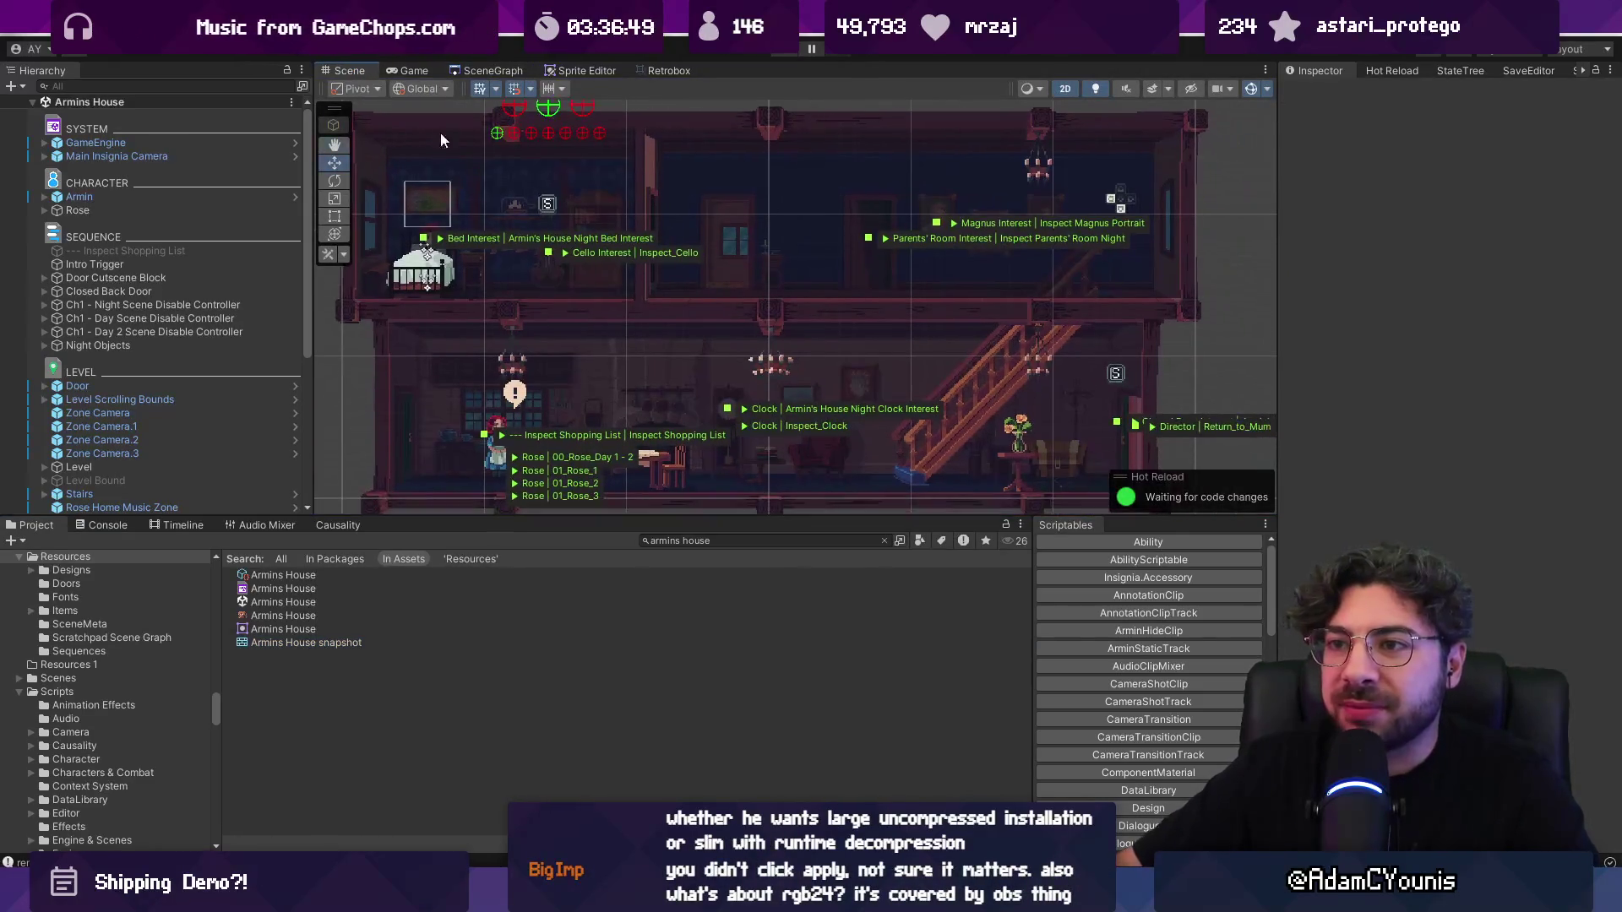
pyautogui.click(488, 69)
pyautogui.click(399, 98)
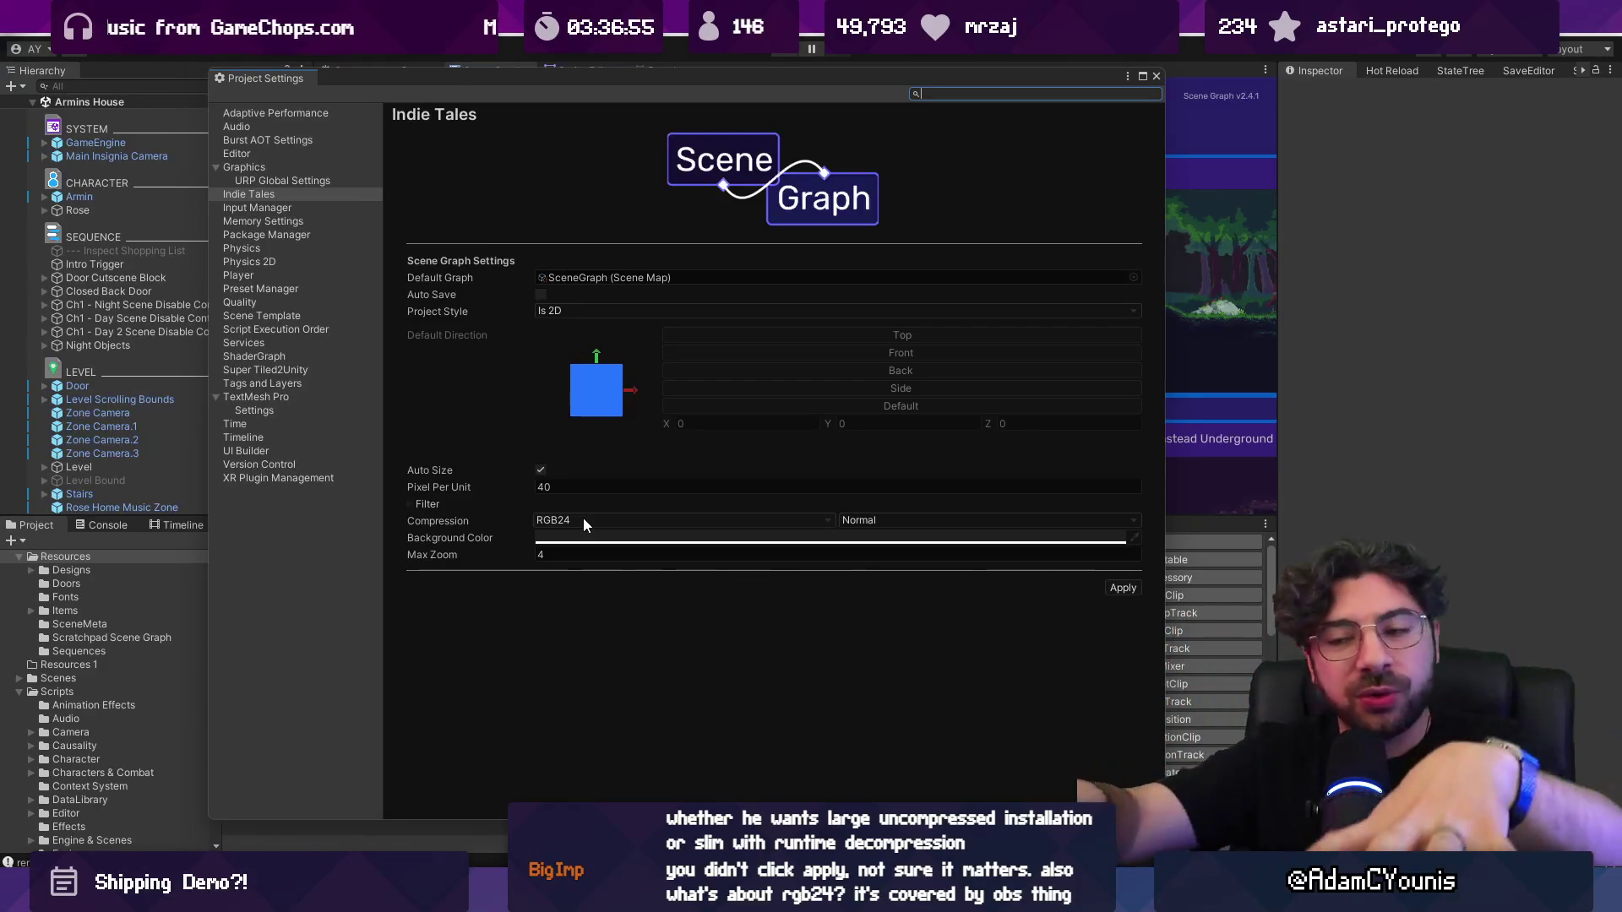
# Step: Apply the Scene Graph settings, change Pixel Per Unit from 40 to 50, and close Project Settings
pyautogui.click(1120, 588)
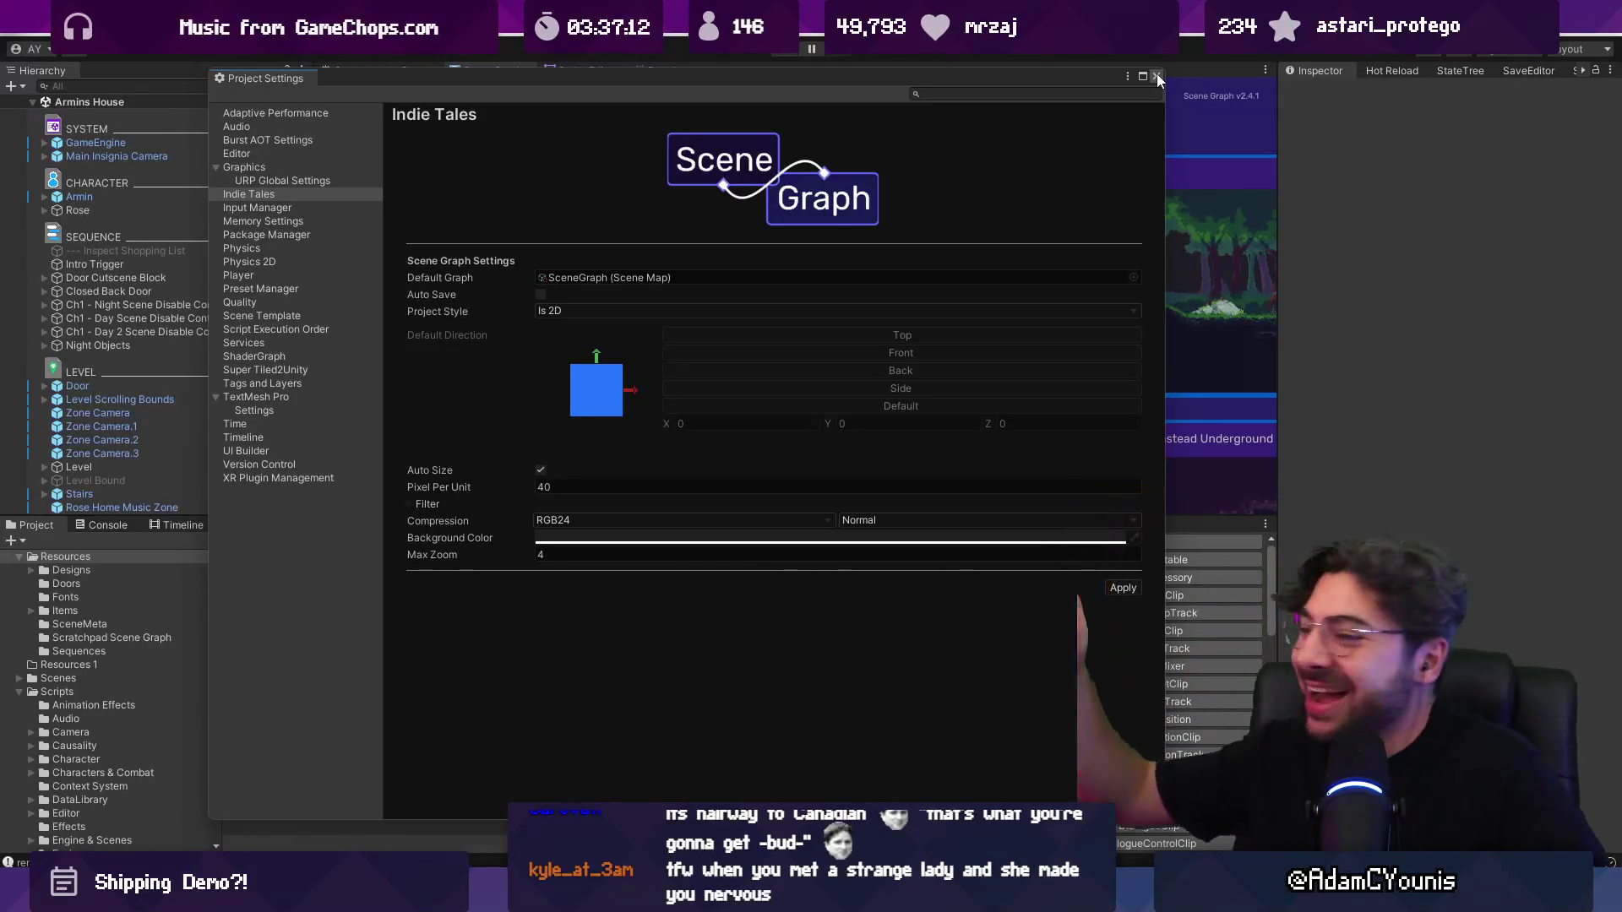
pyautogui.click(591, 488)
pyautogui.doubleClick(591, 486)
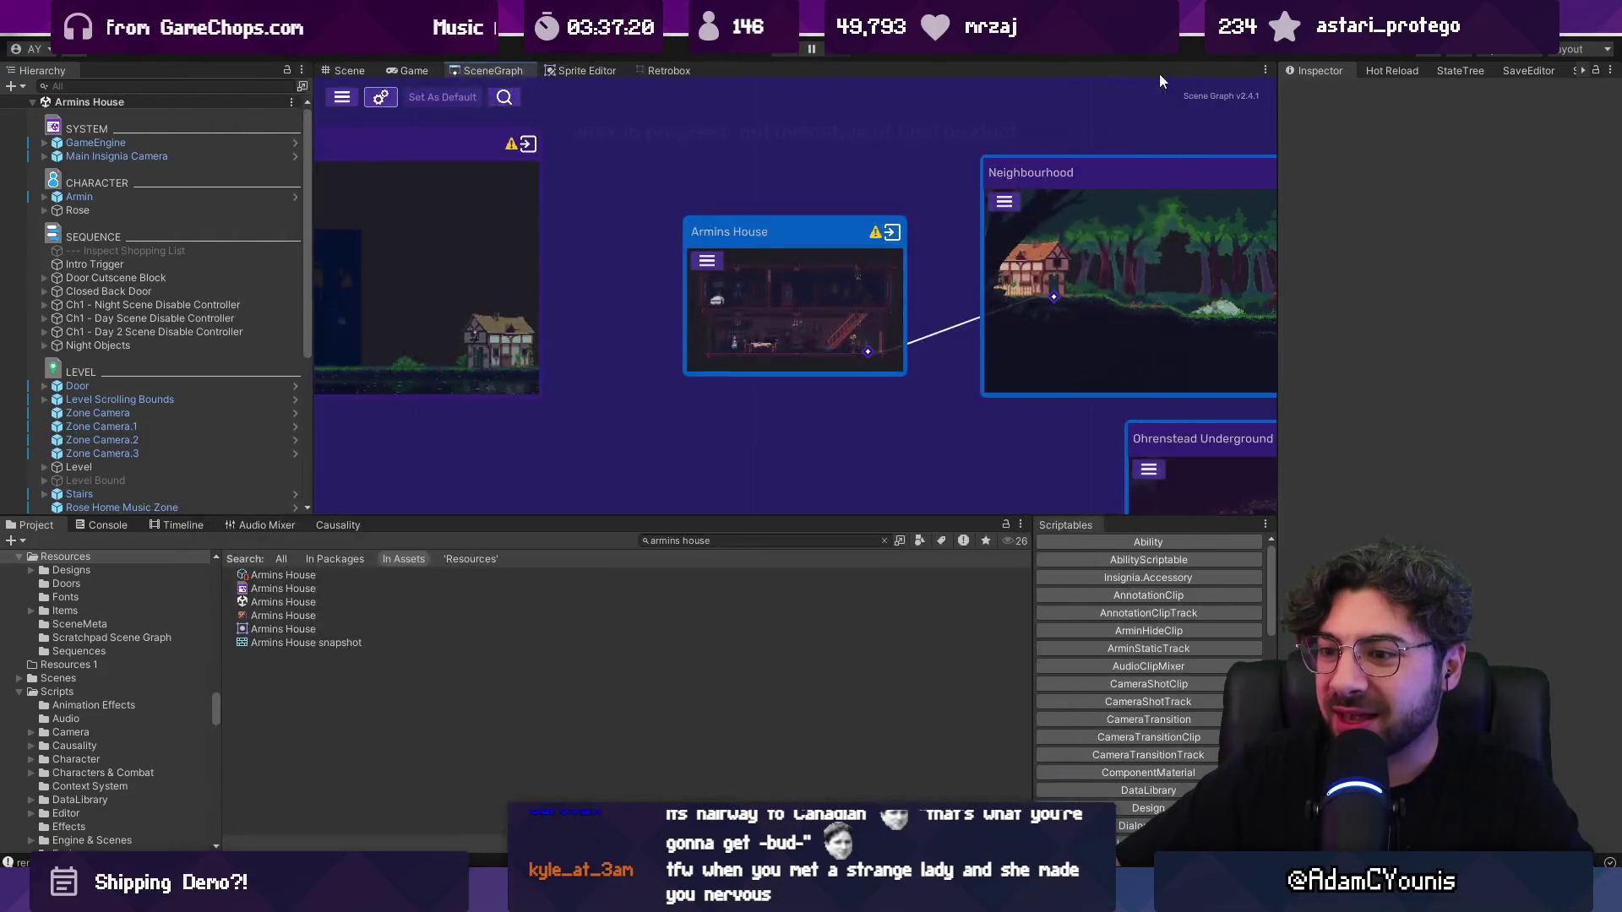
pyautogui.click(1156, 76)
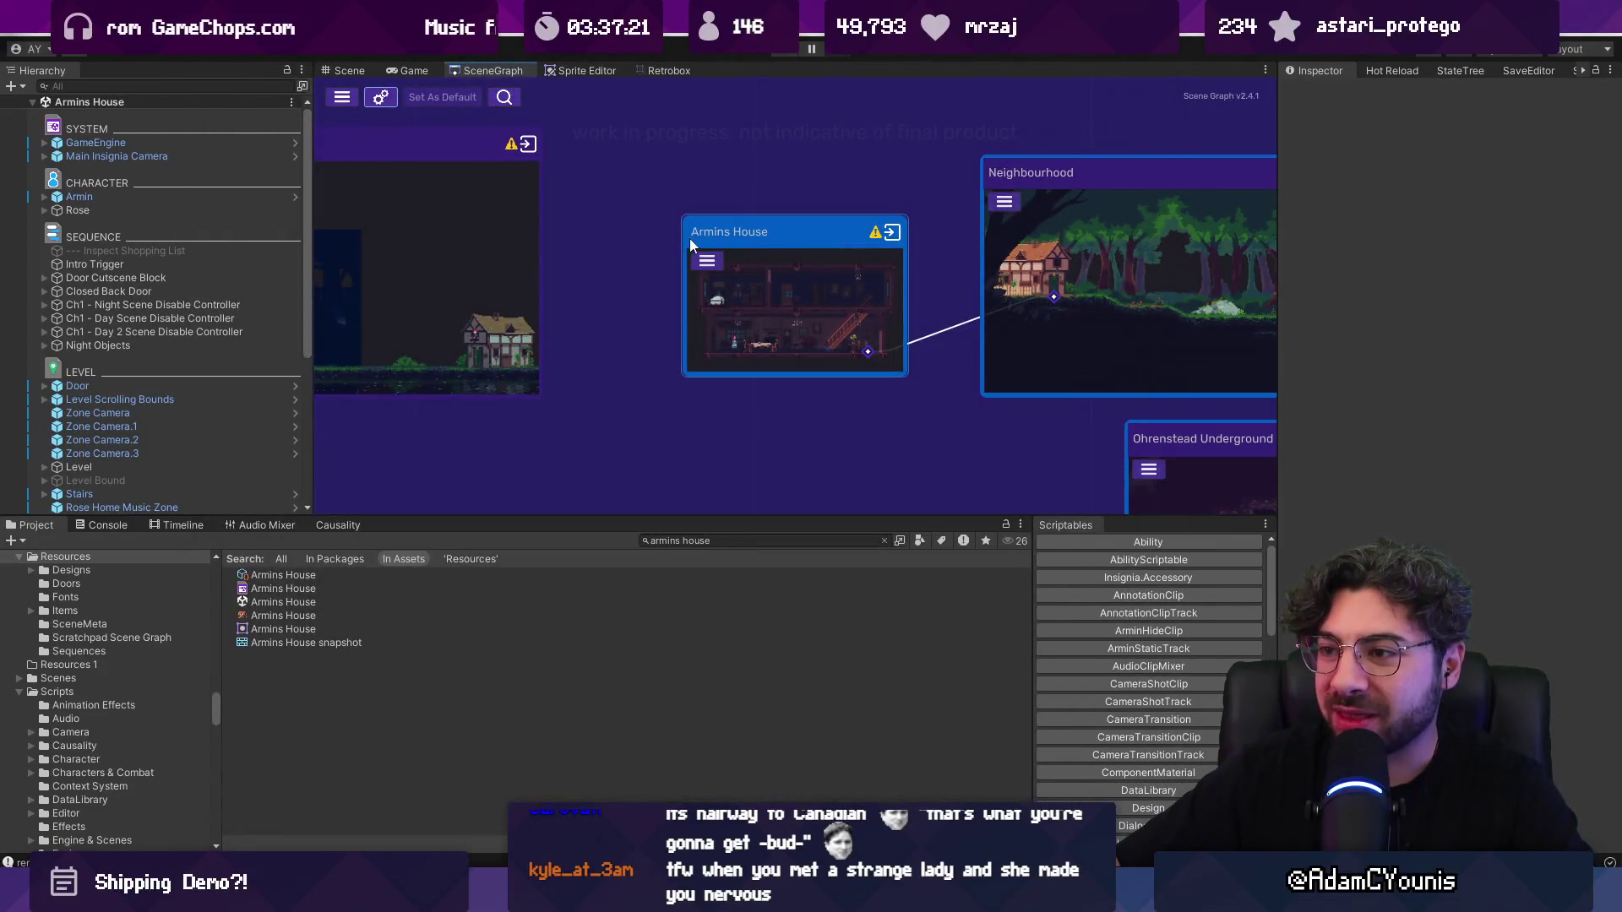
# Step: Reload the Armins House scene from its graph node, then return to the Scene Graph and check its settings
pyautogui.doubleClick(780, 301)
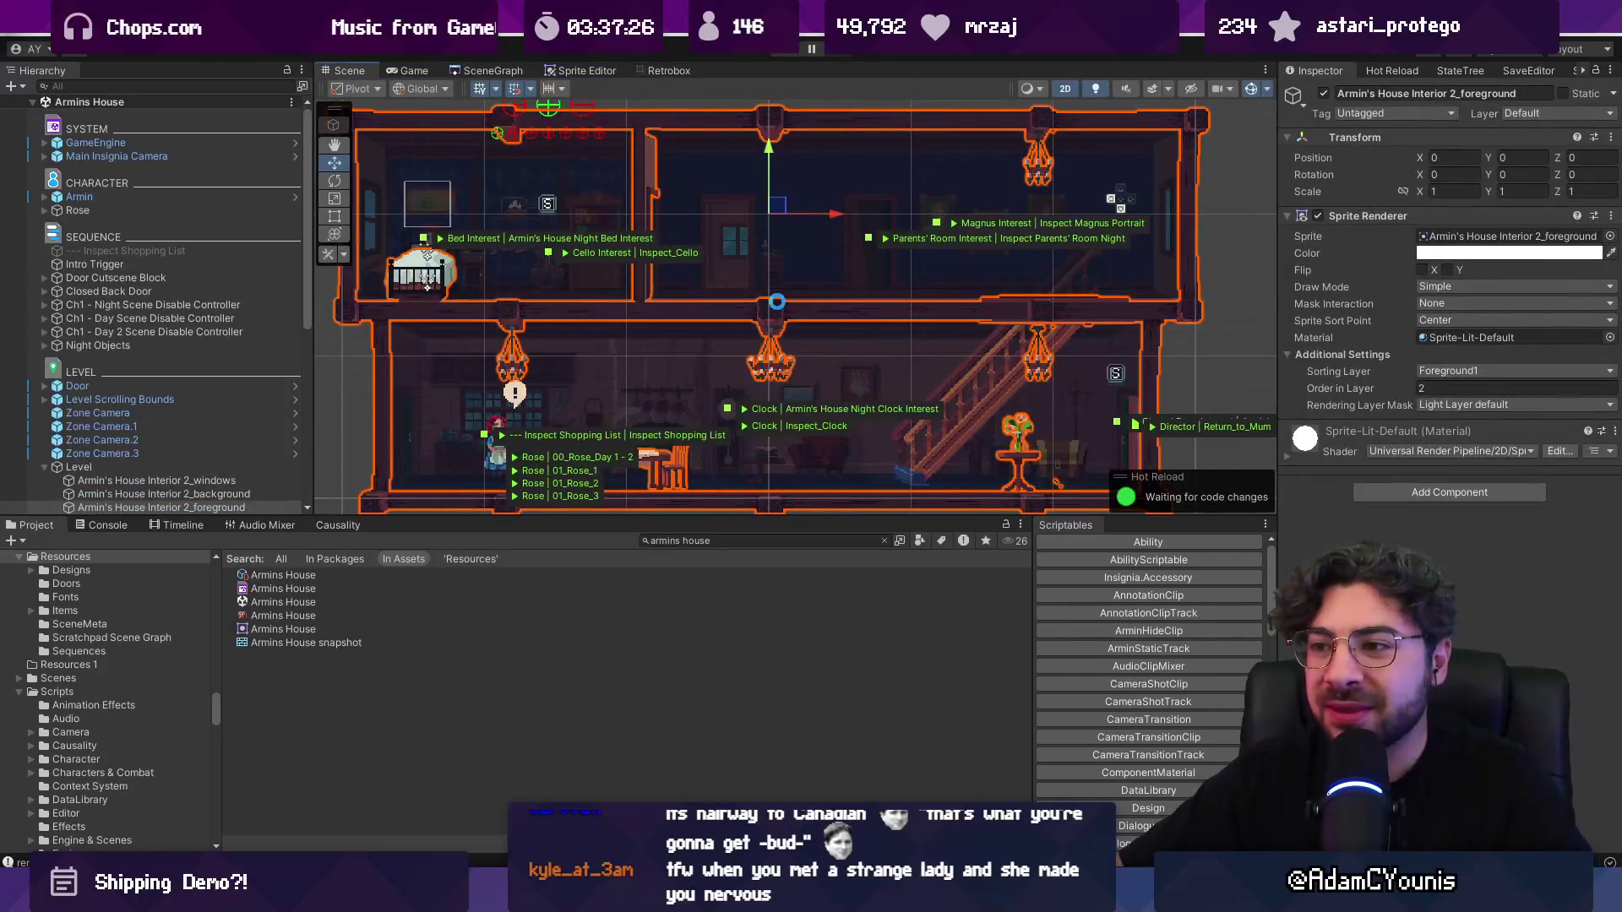
pyautogui.click(498, 71)
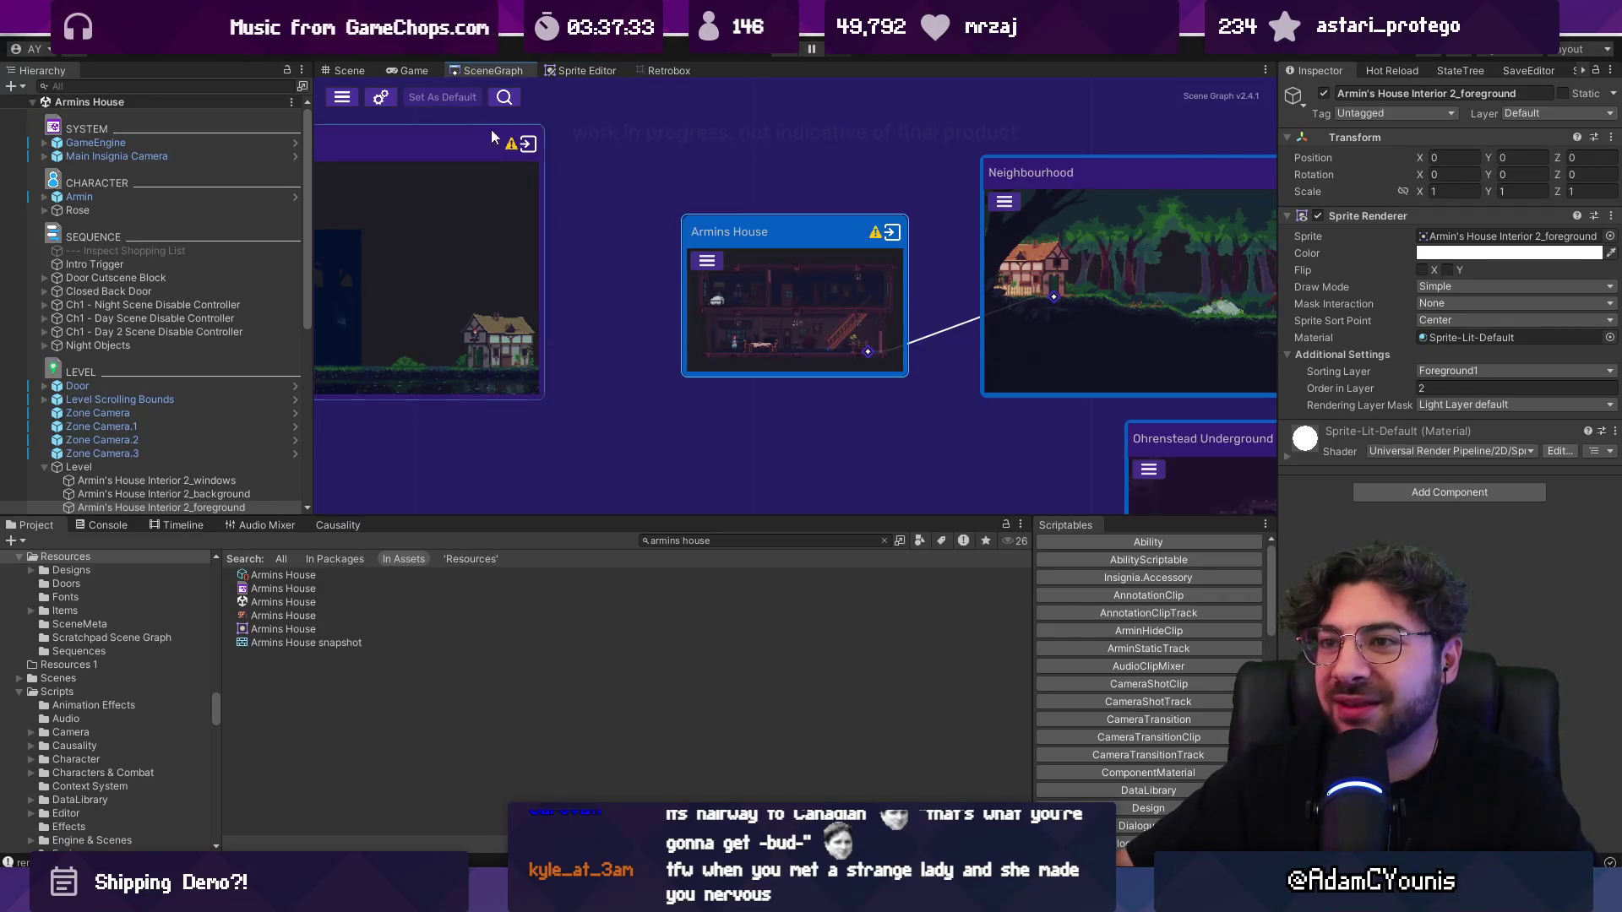
pyautogui.click(381, 97)
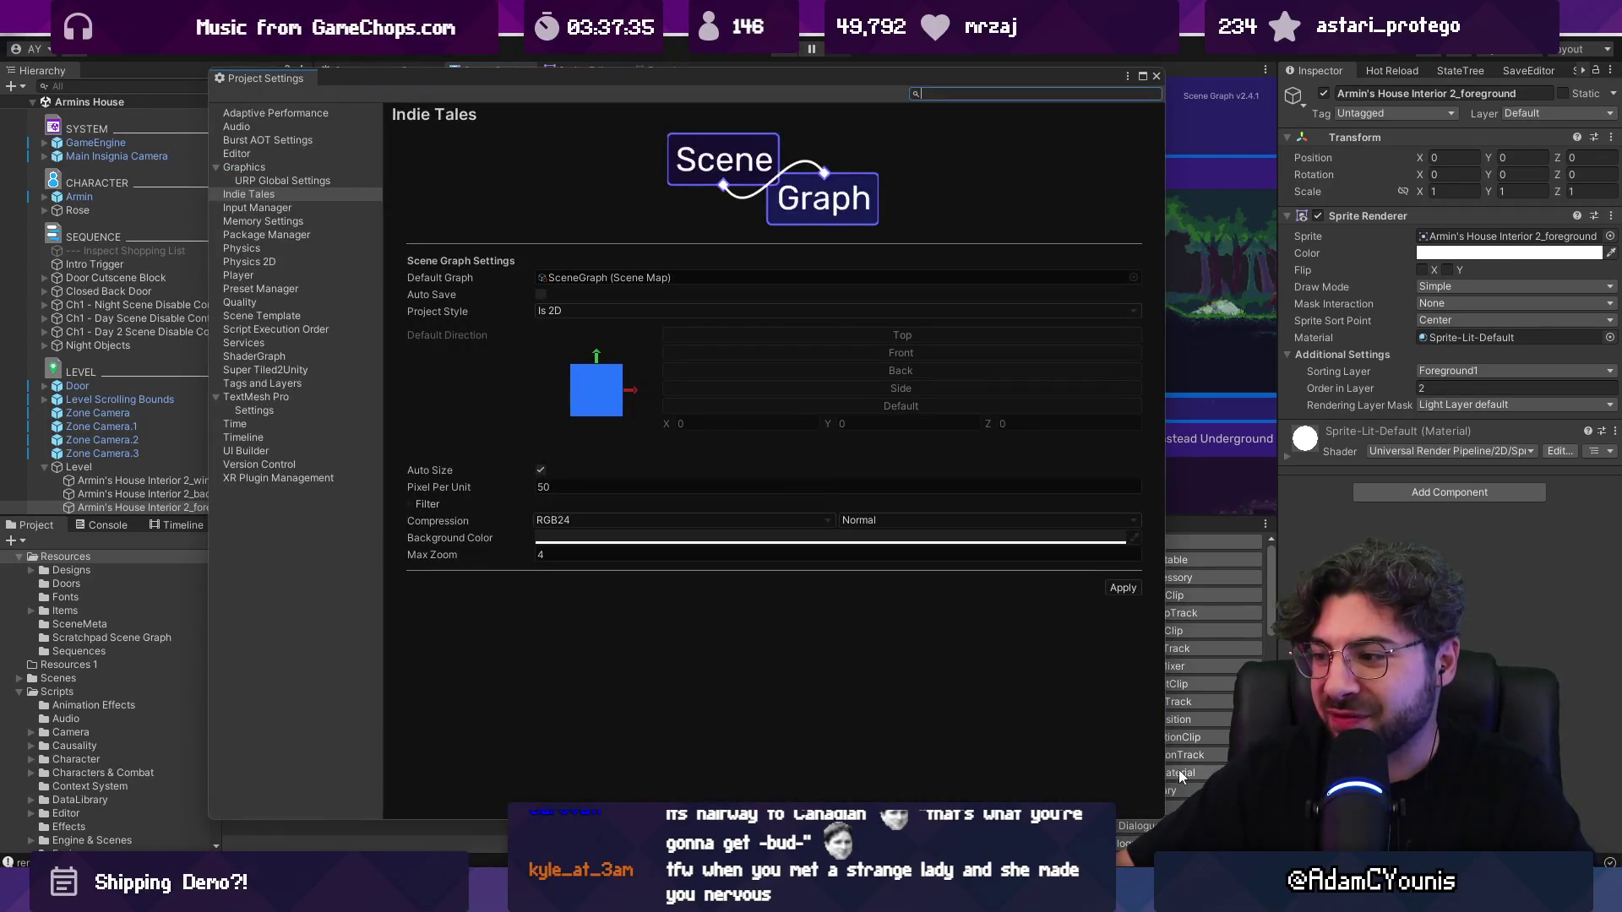
pyautogui.click(1157, 76)
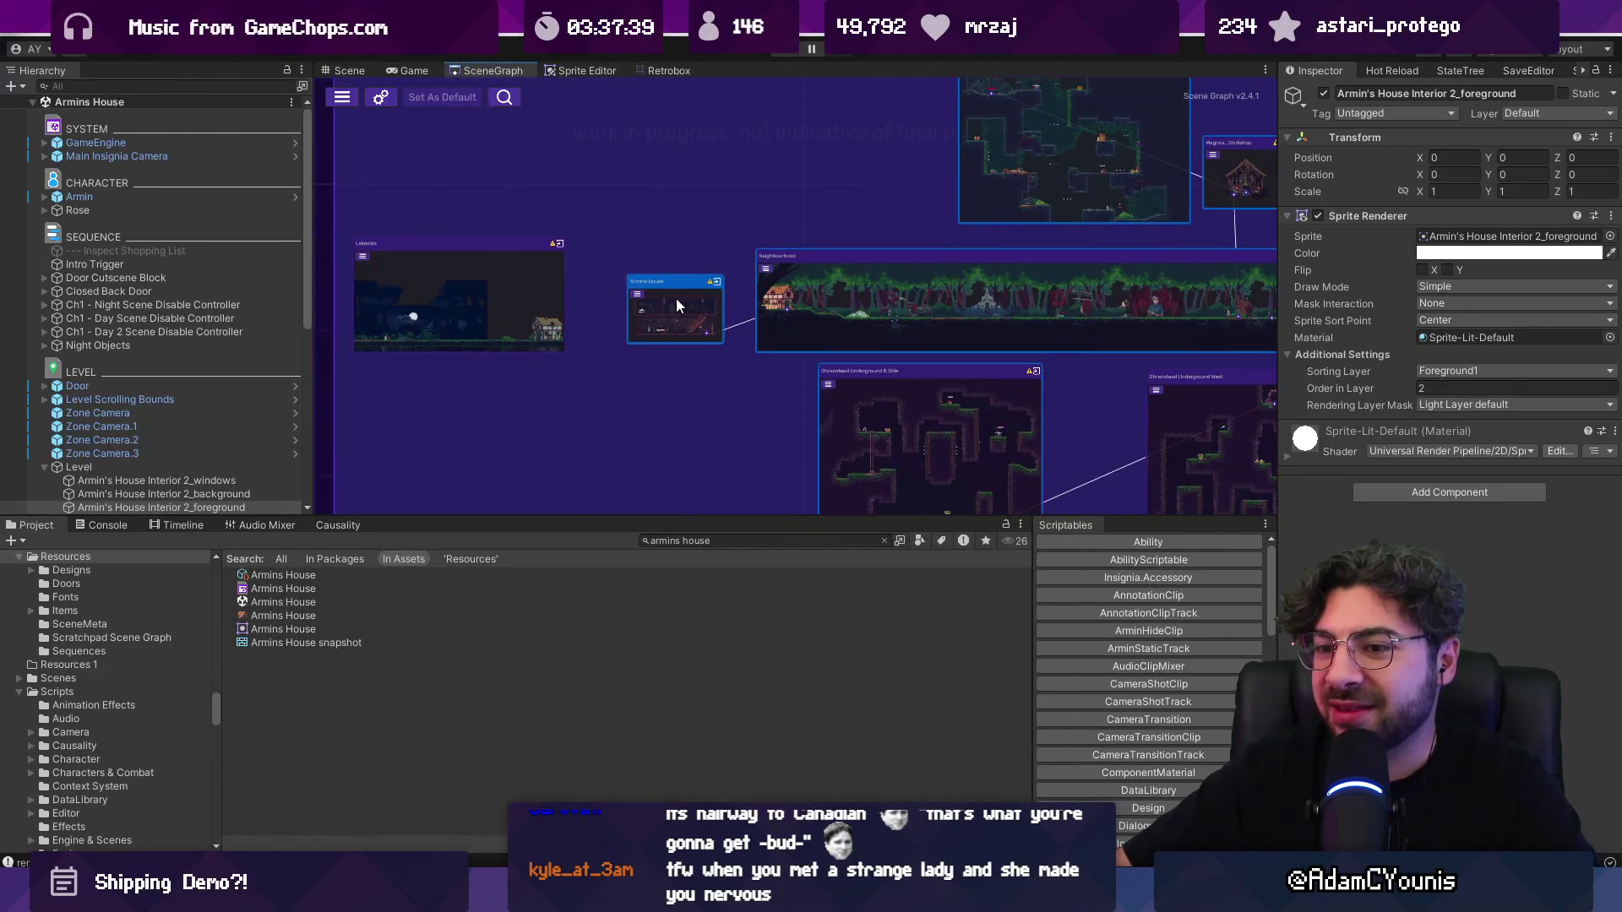
# Step: Select the Armins House snapshot texture and regenerate that node's snapshot with Reset Selected Screenshots
pyautogui.click(340, 640)
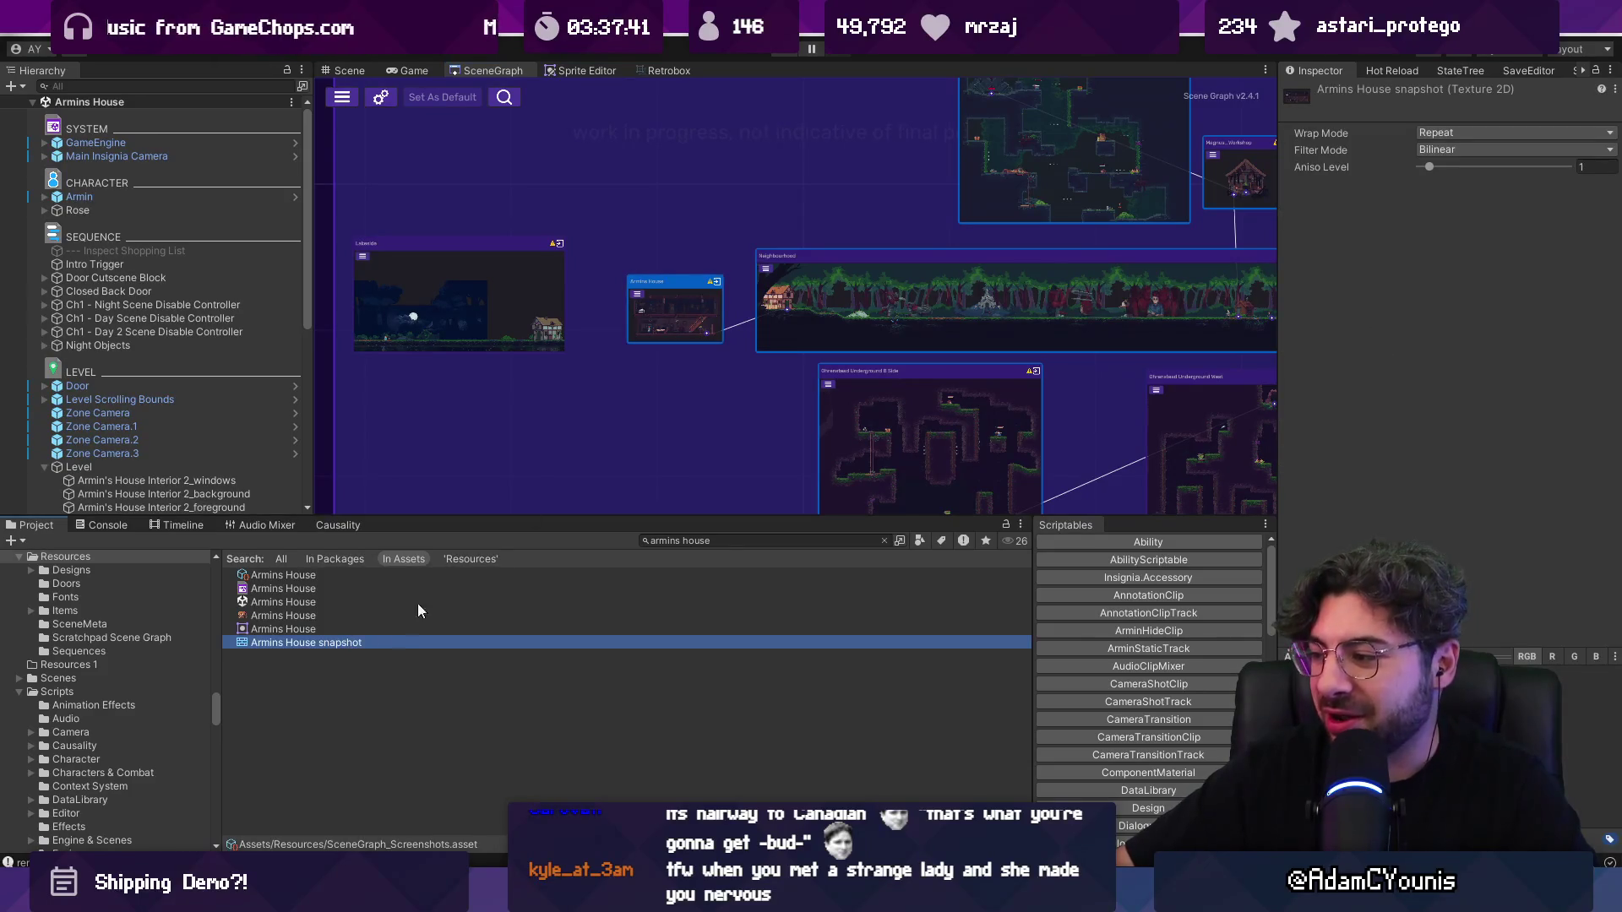
pyautogui.scroll(1, 655, 312)
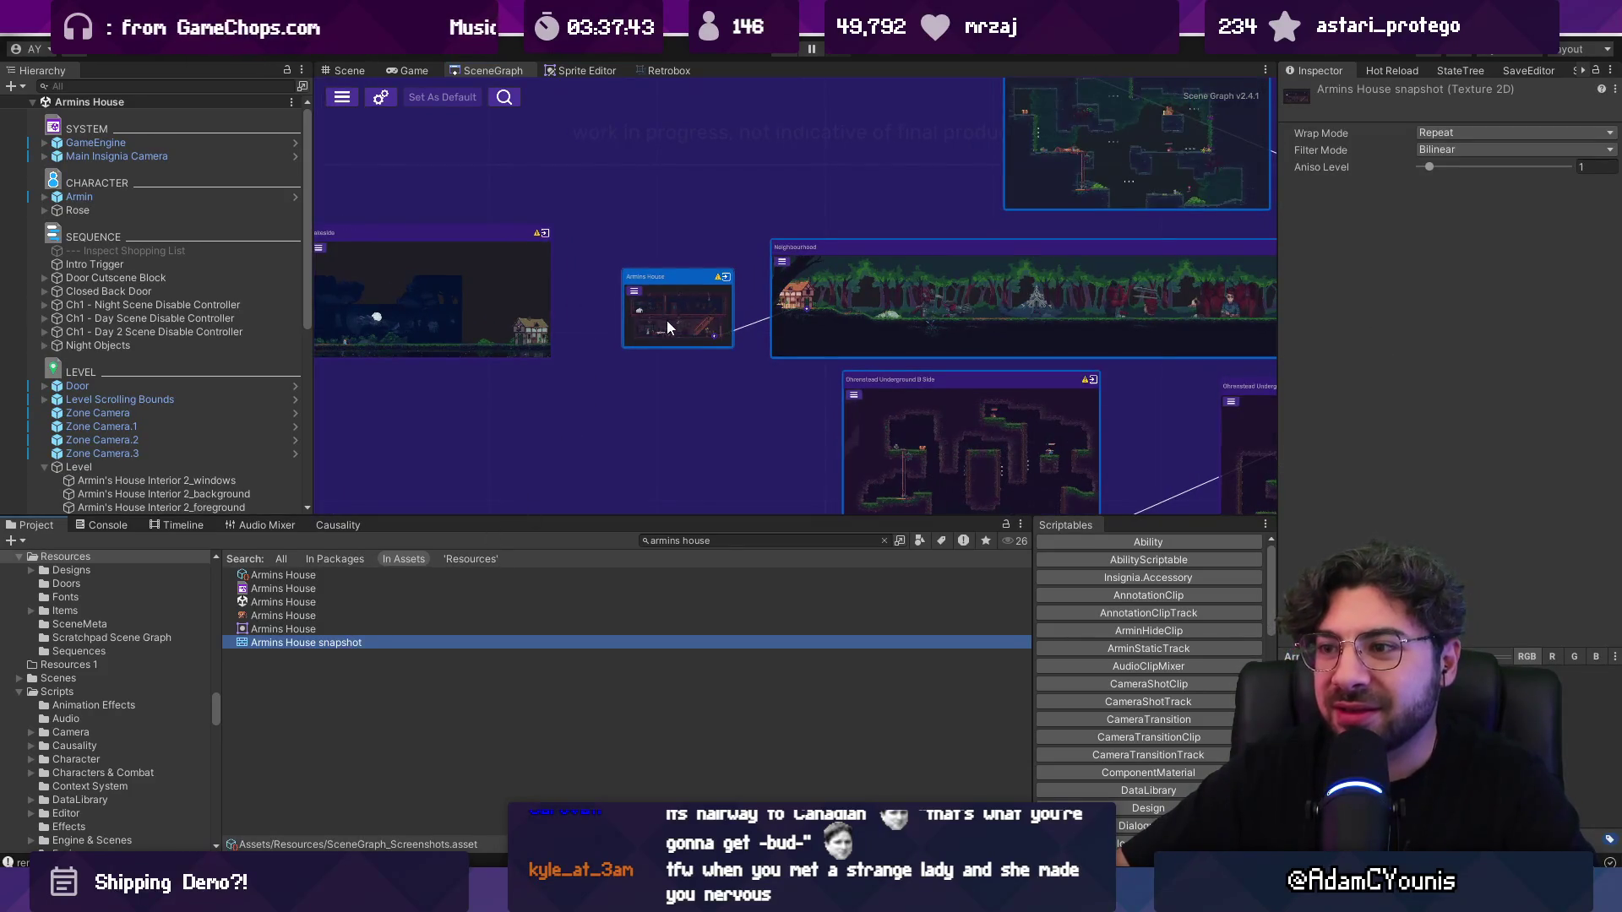
pyautogui.rightClick(672, 316)
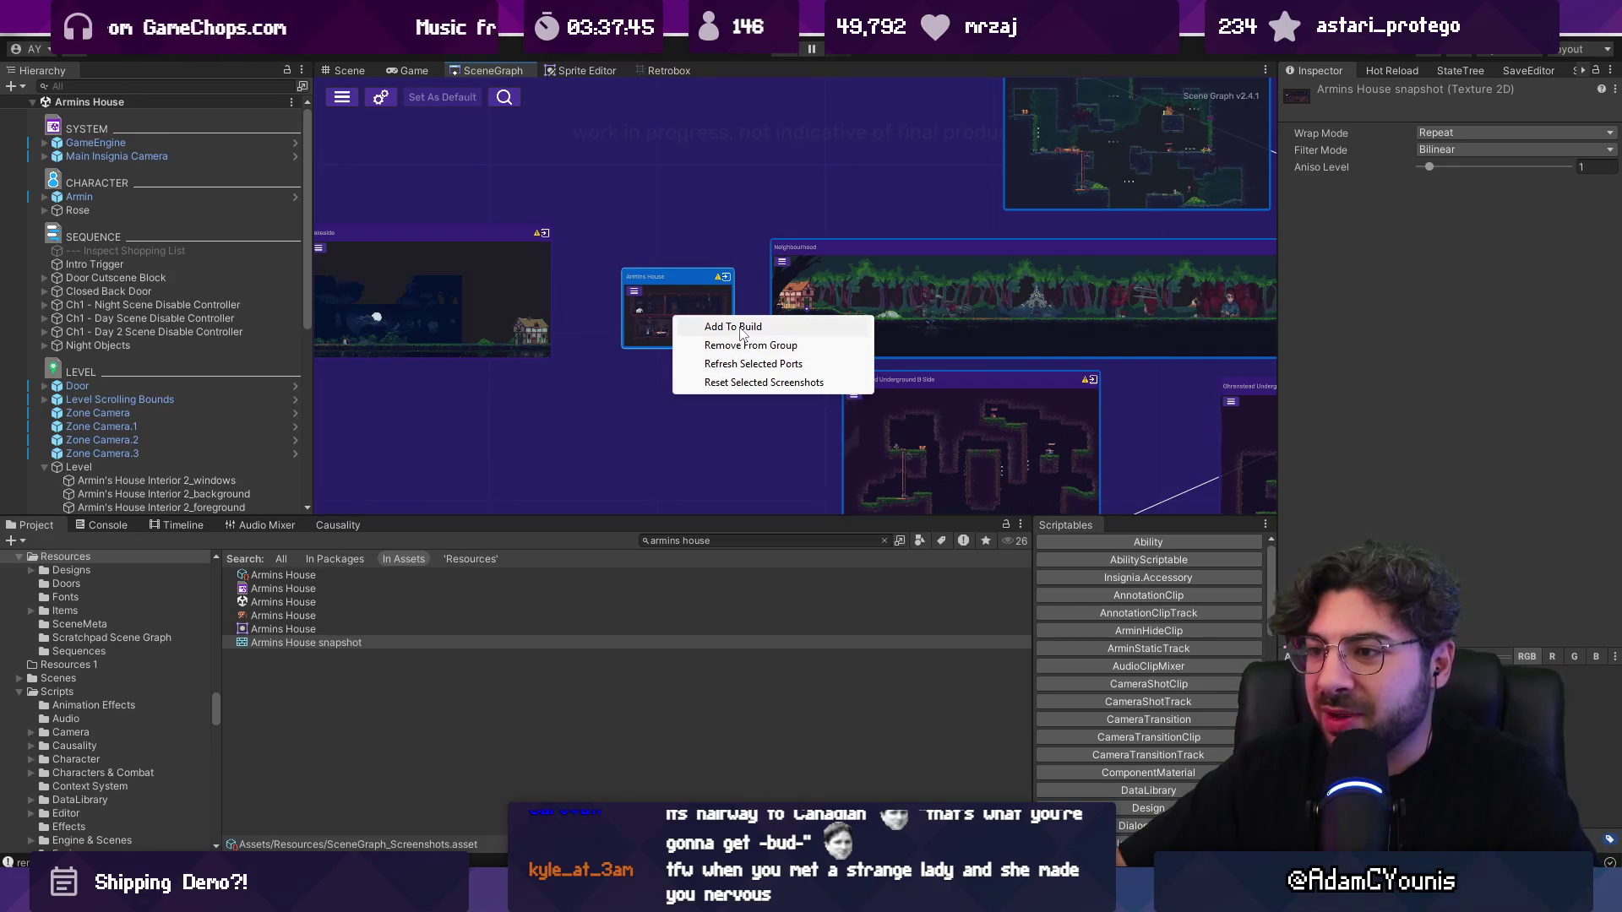
pyautogui.click(764, 382)
pyautogui.scroll(3, 707, 322)
pyautogui.moveTo(706, 322); pyautogui.dragTo(645, 270)
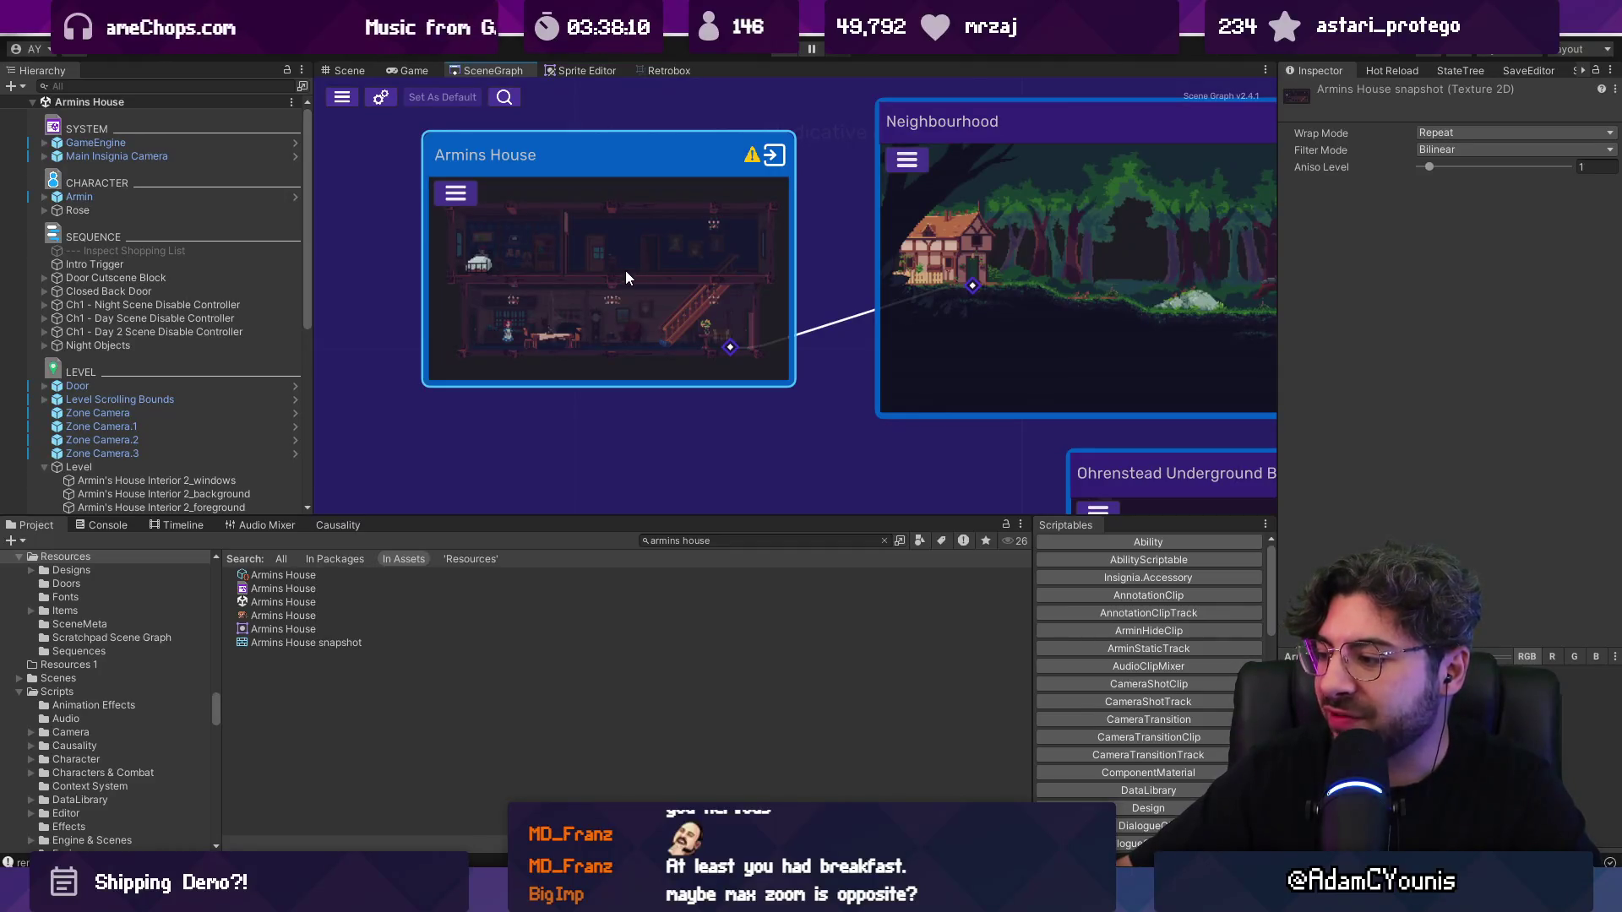
# Step: Set the Scene Graph Max Zoom to 4, apply, and close Project Settings
pyautogui.click(380, 96)
pyautogui.click(567, 555)
pyautogui.write('4')
pyautogui.click(1122, 588)
pyautogui.click(1157, 76)
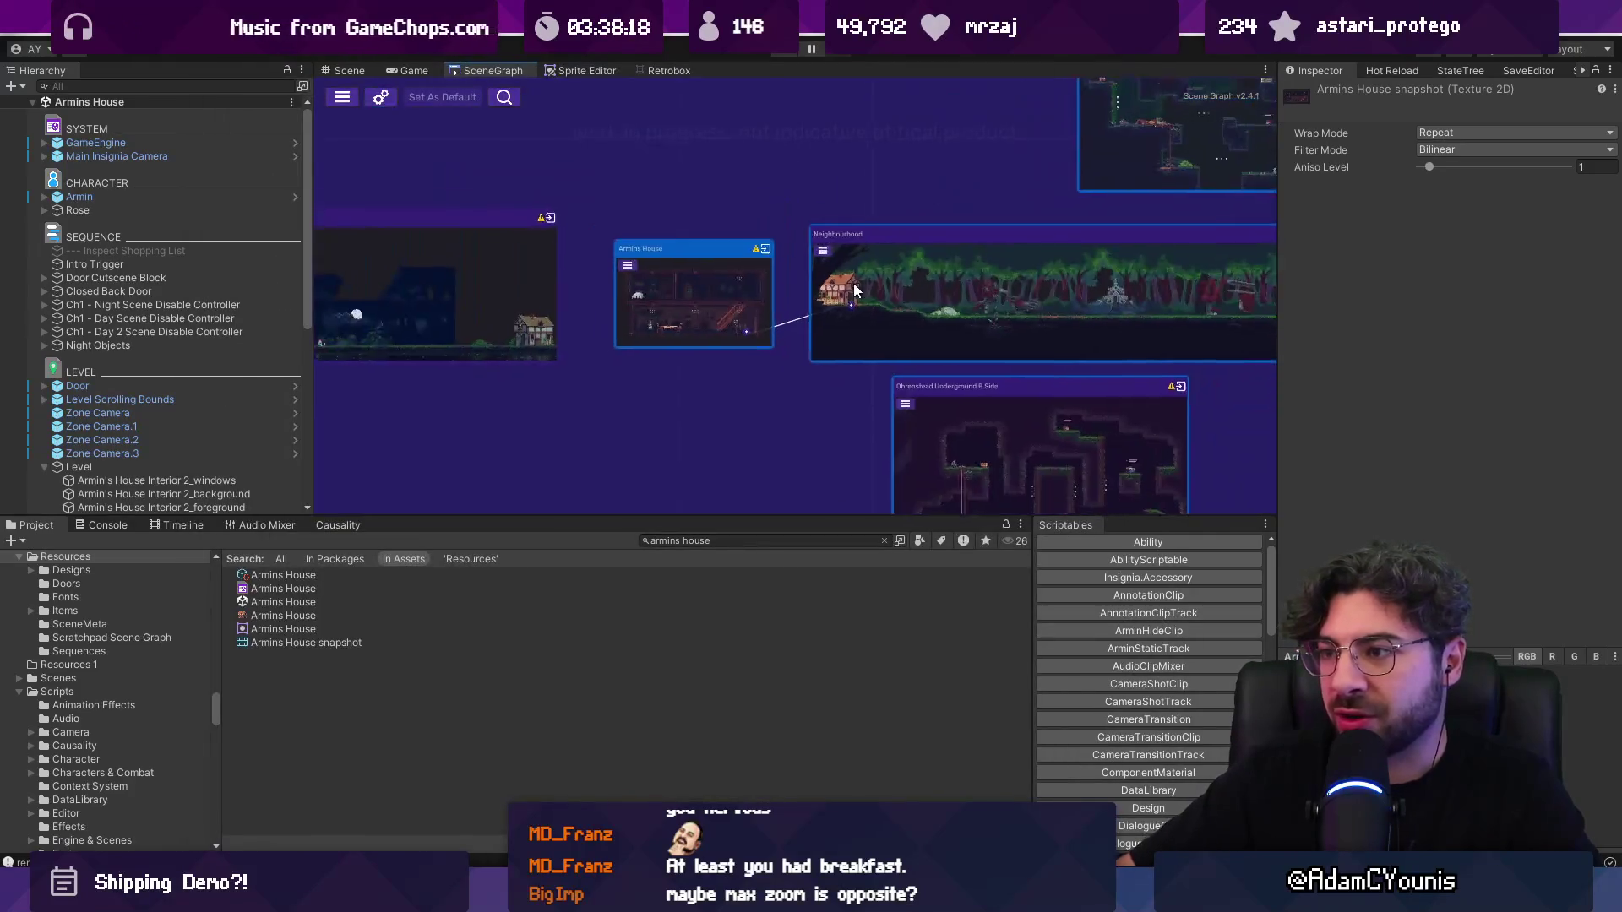
# Step: Regenerate the Neighbourhood node's snapshot, then reopen the Scene Graph project settings
pyautogui.moveTo(859, 281); pyautogui.dragTo(671, 311)
pyautogui.rightClick(670, 311)
pyautogui.click(736, 380)
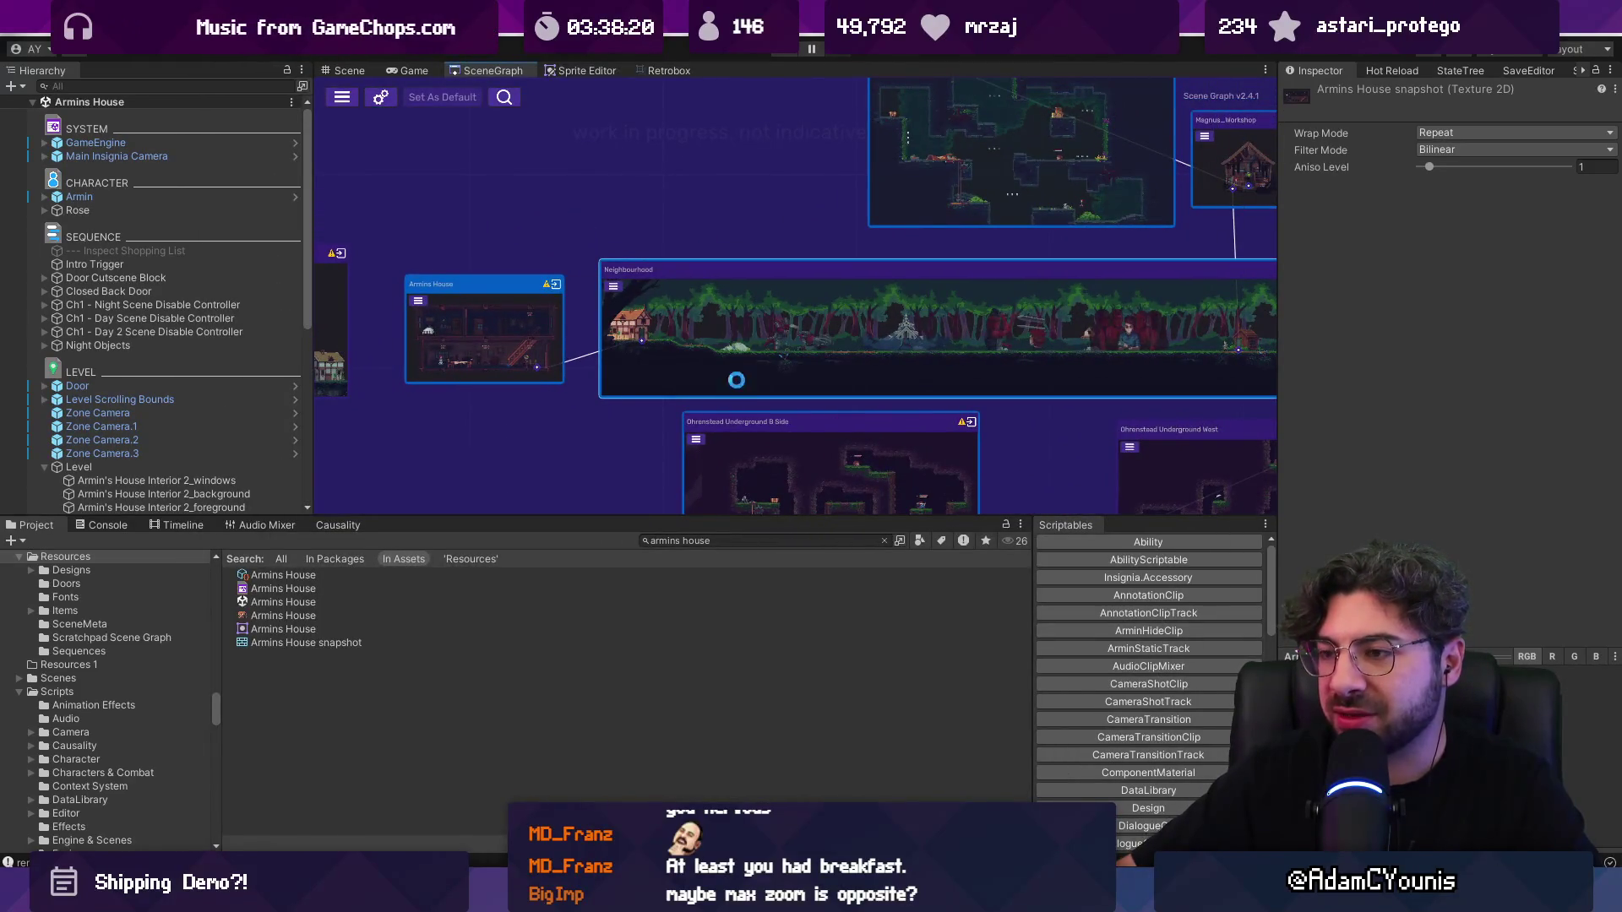
pyautogui.scroll(-3, 716, 340)
pyautogui.scroll(2, 759, 350)
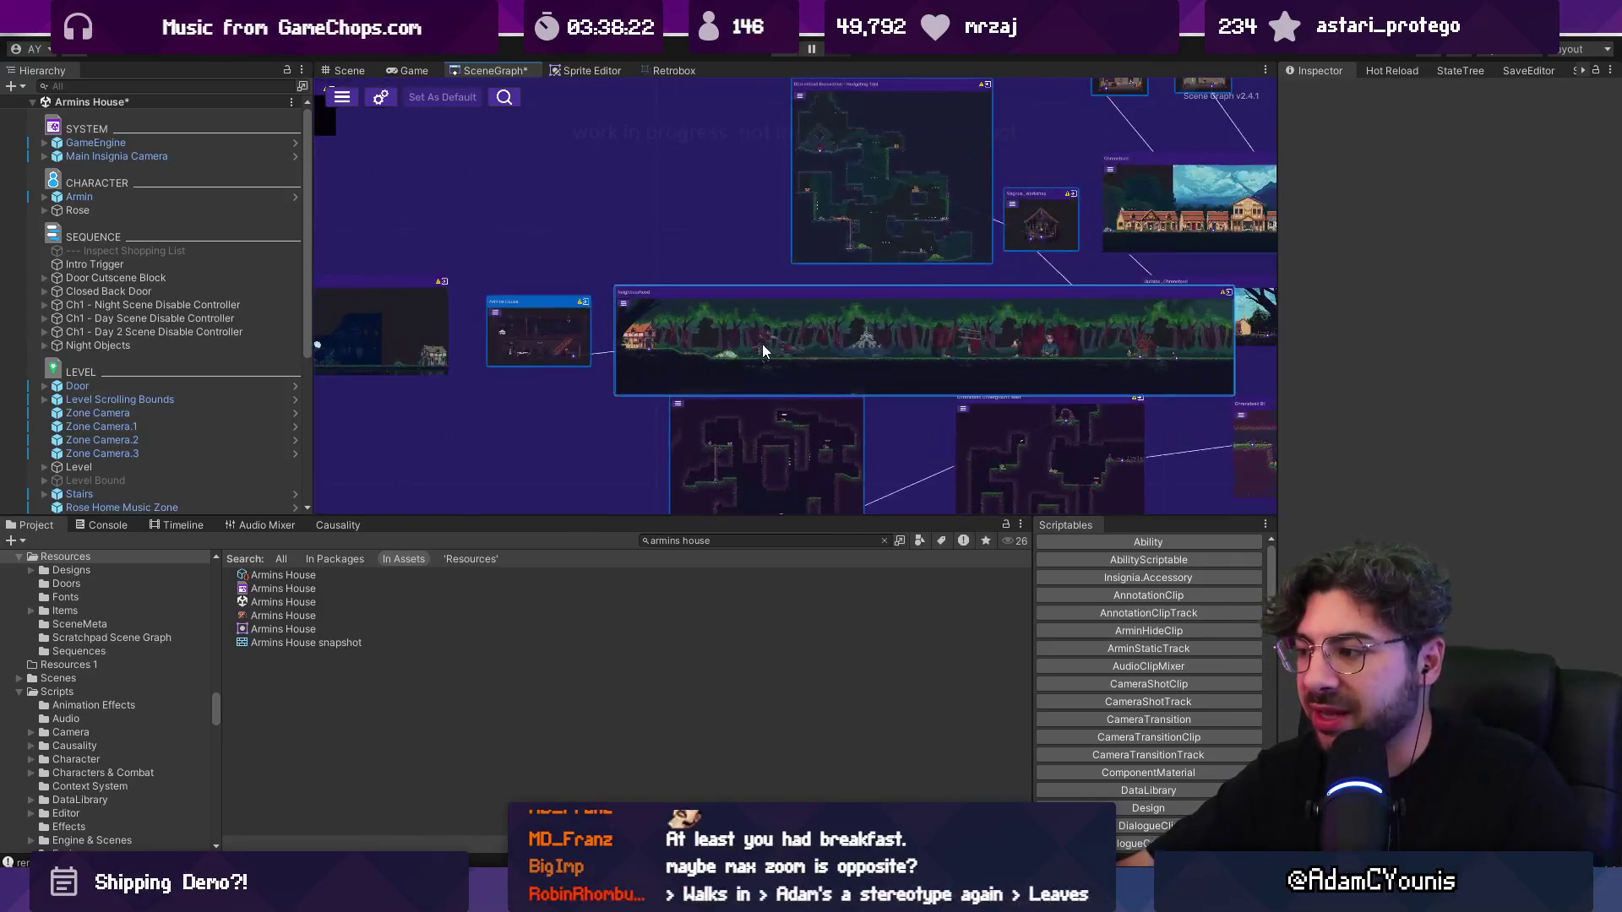
pyautogui.click(381, 97)
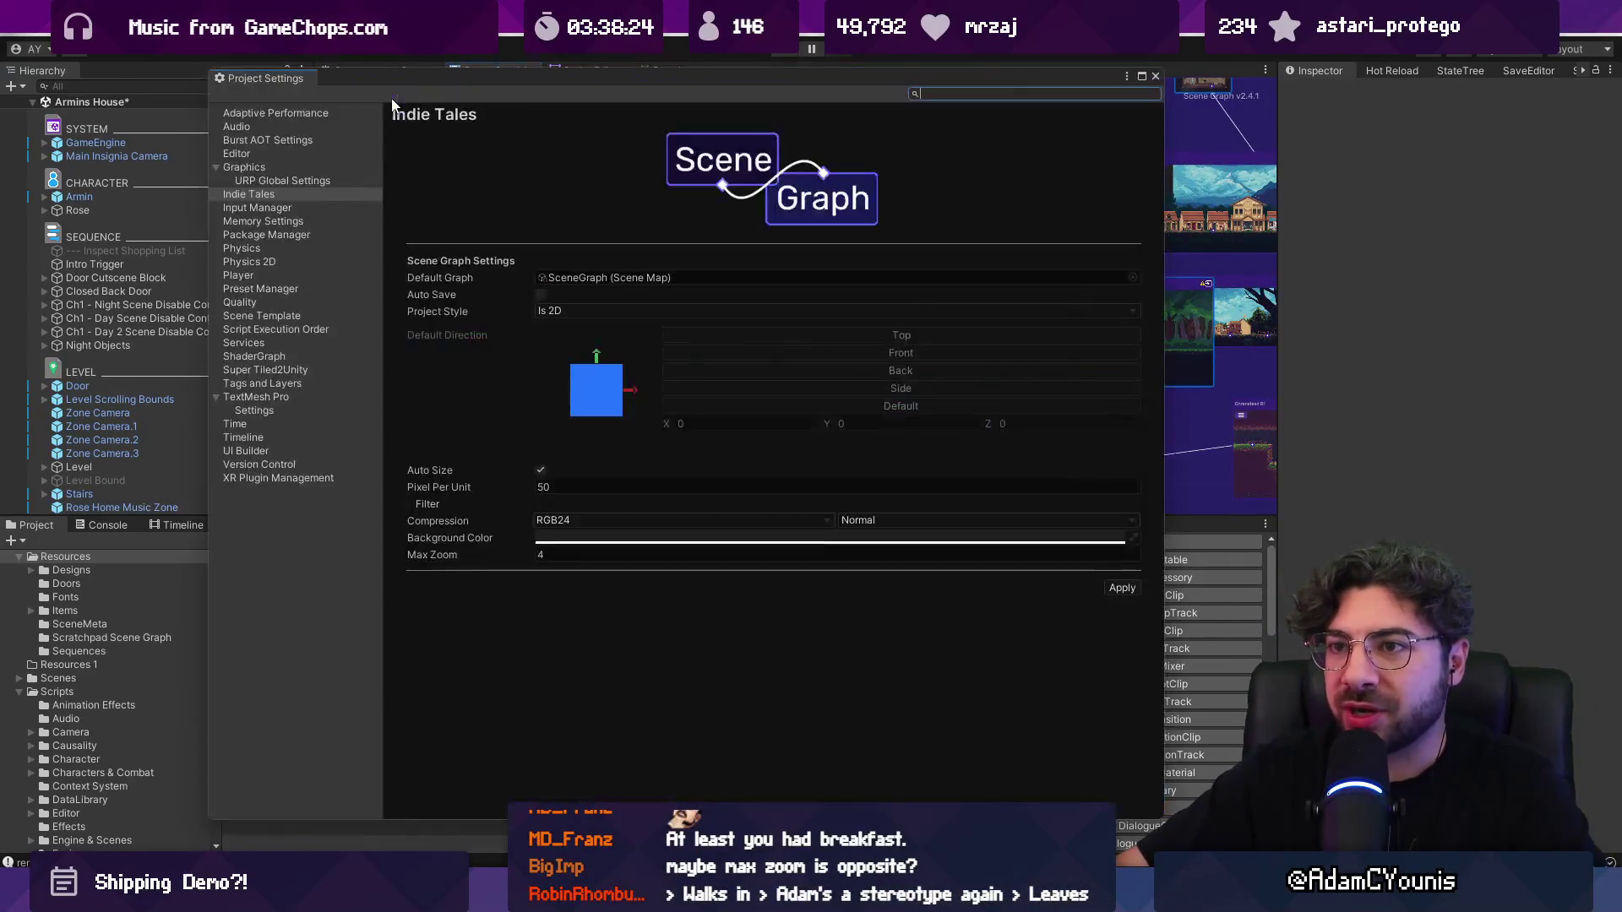
# Step: Change the Scene Graph Pixel Per Unit back to 40 and close Project Settings
pyautogui.click(592, 553)
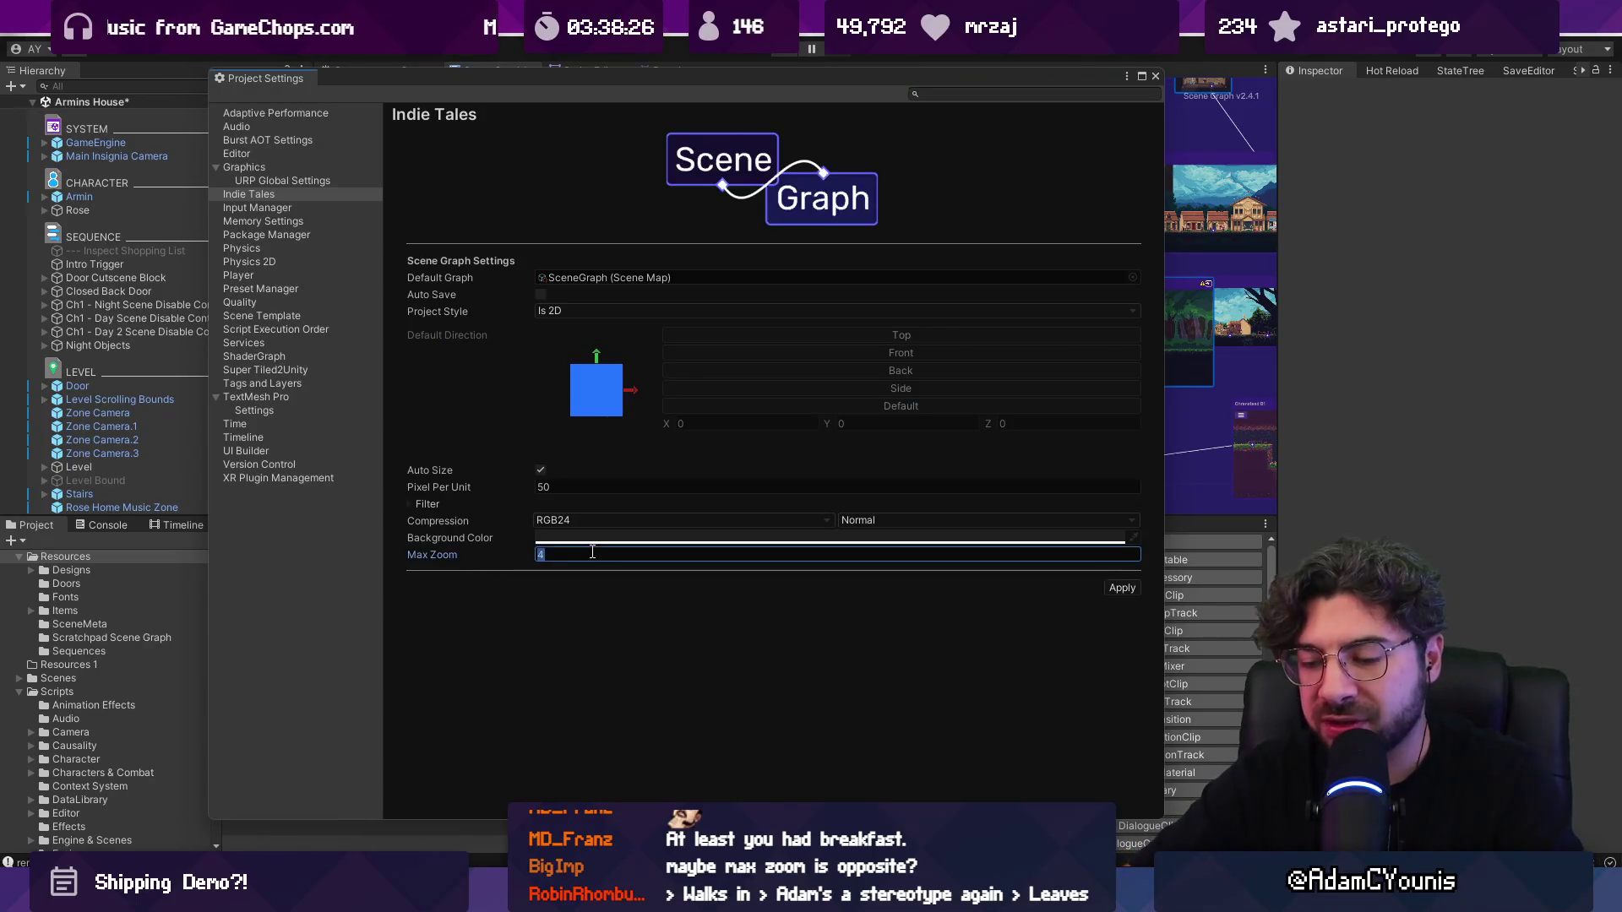
pyautogui.click(589, 488)
pyautogui.write('40')
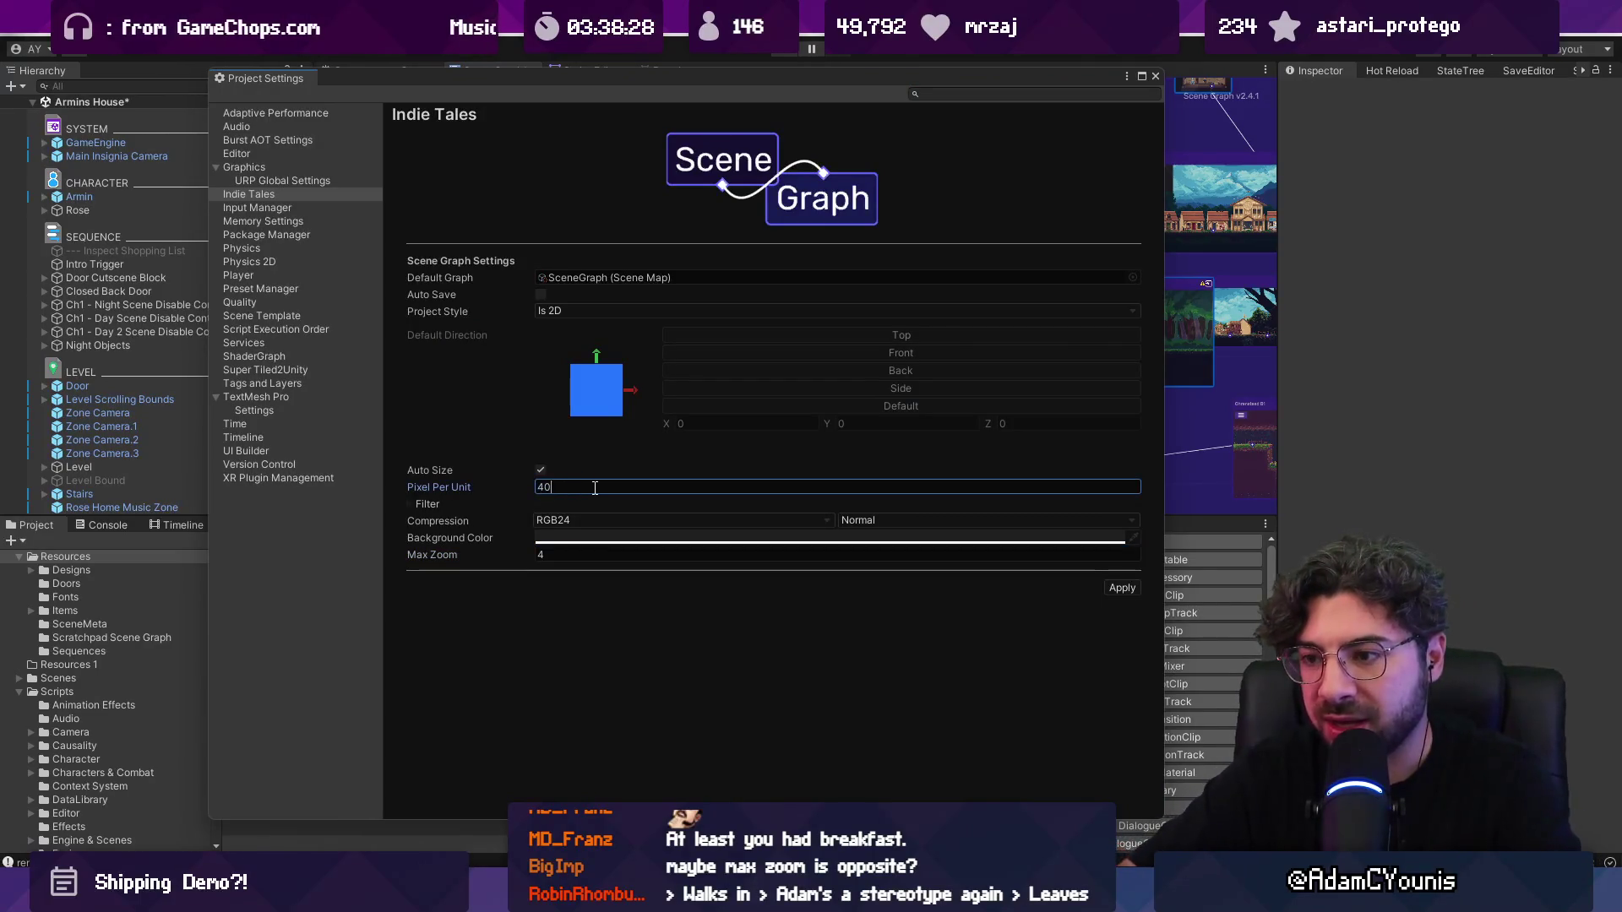
pyautogui.click(1155, 76)
# Step: Reset the room node's screenshots to regenerate snapshots, then reopen the Scene Graph settings
pyautogui.rightClick(762, 306)
pyautogui.click(783, 367)
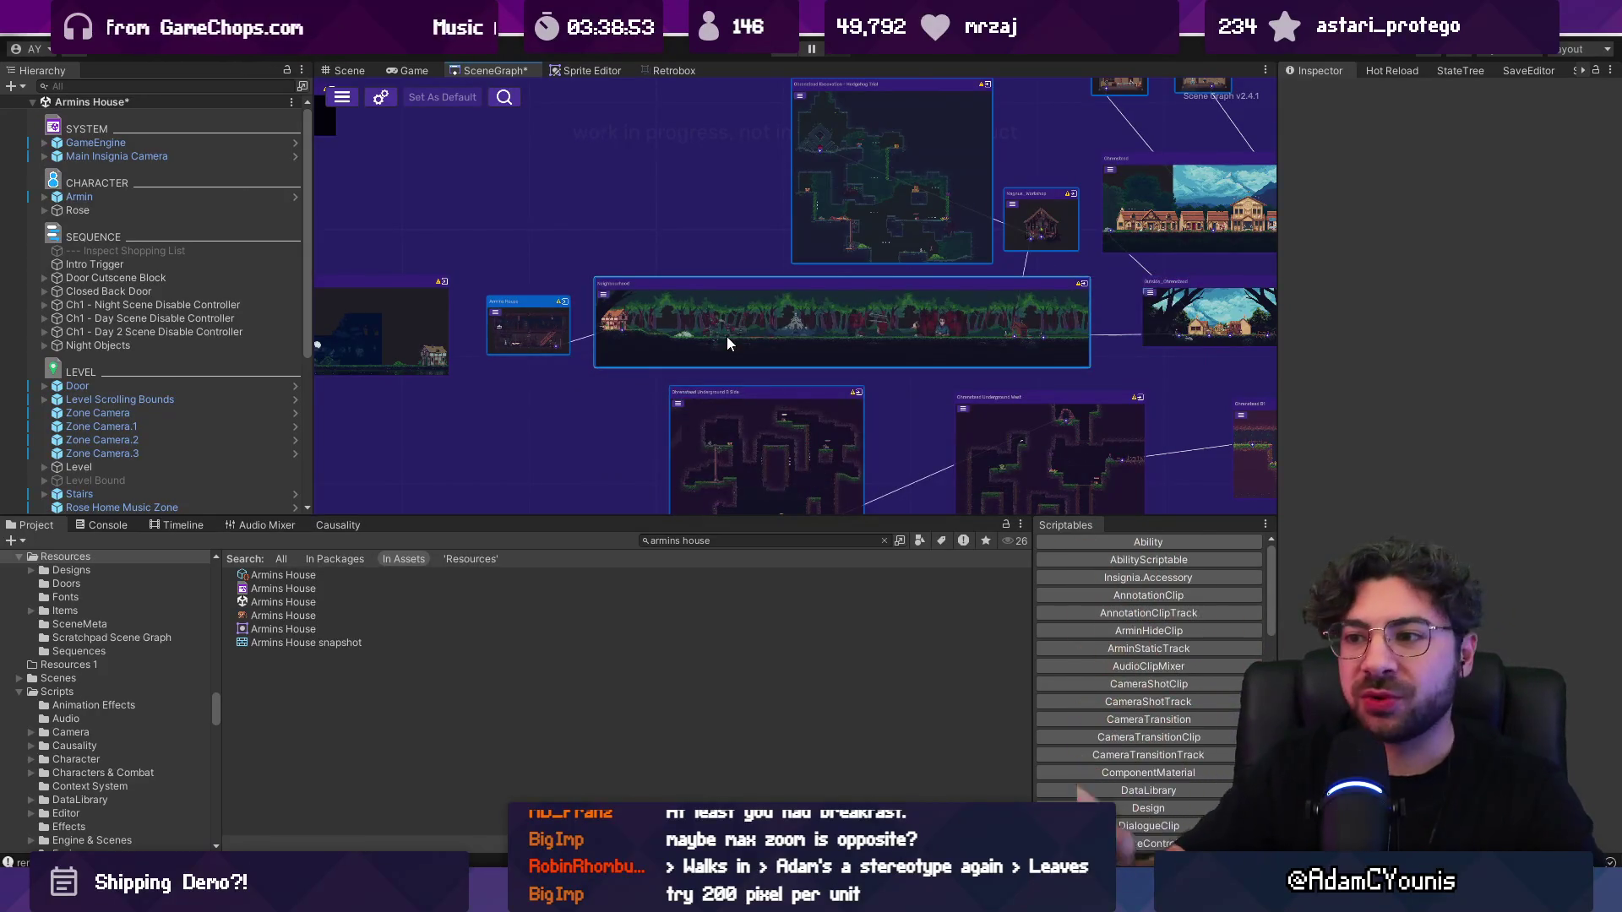
pyautogui.scroll(3, 587, 302)
pyautogui.scroll(-2, 686, 306)
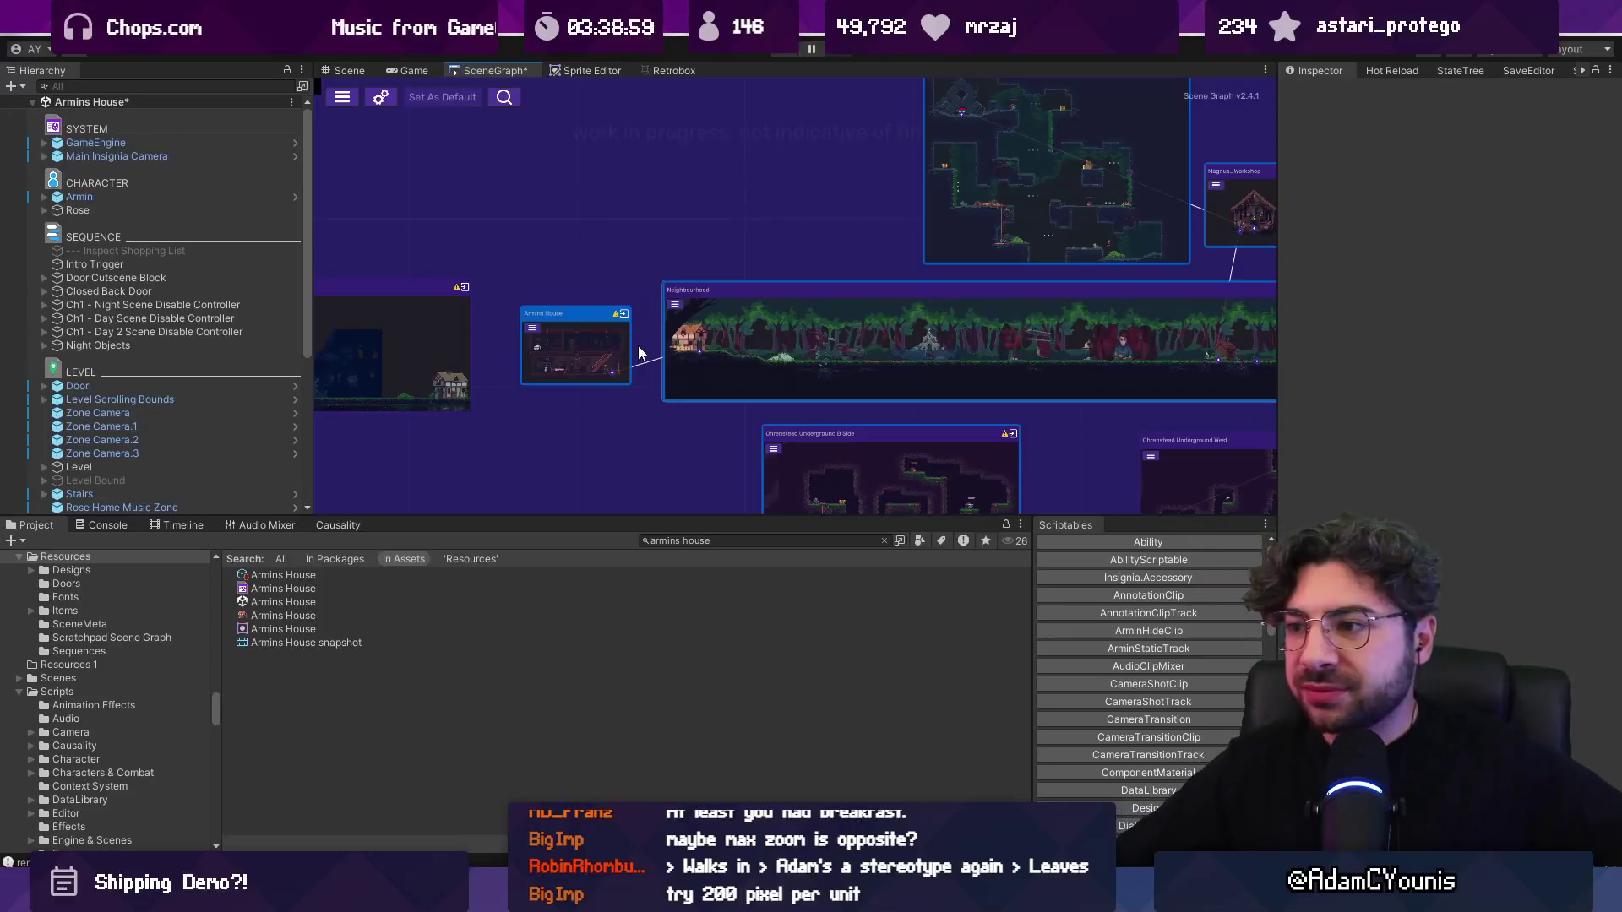
pyautogui.click(380, 96)
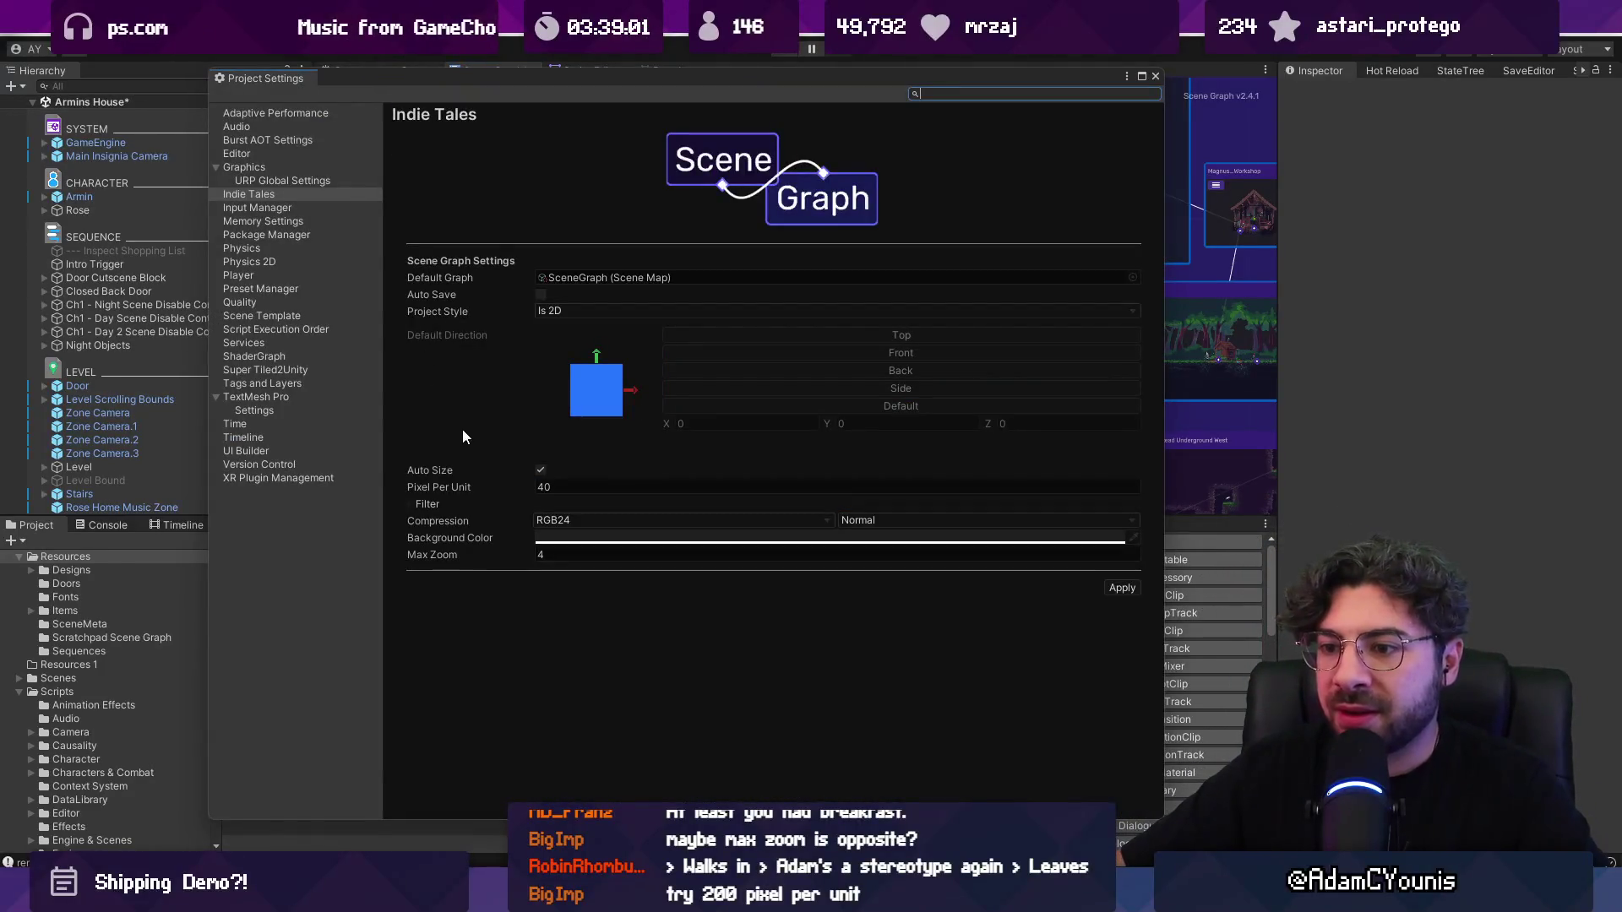
# Step: Enter Max Zoom 20 and Pixel Per Unit 25 in the Scene Graph settings, then apply and close
pyautogui.click(564, 553)
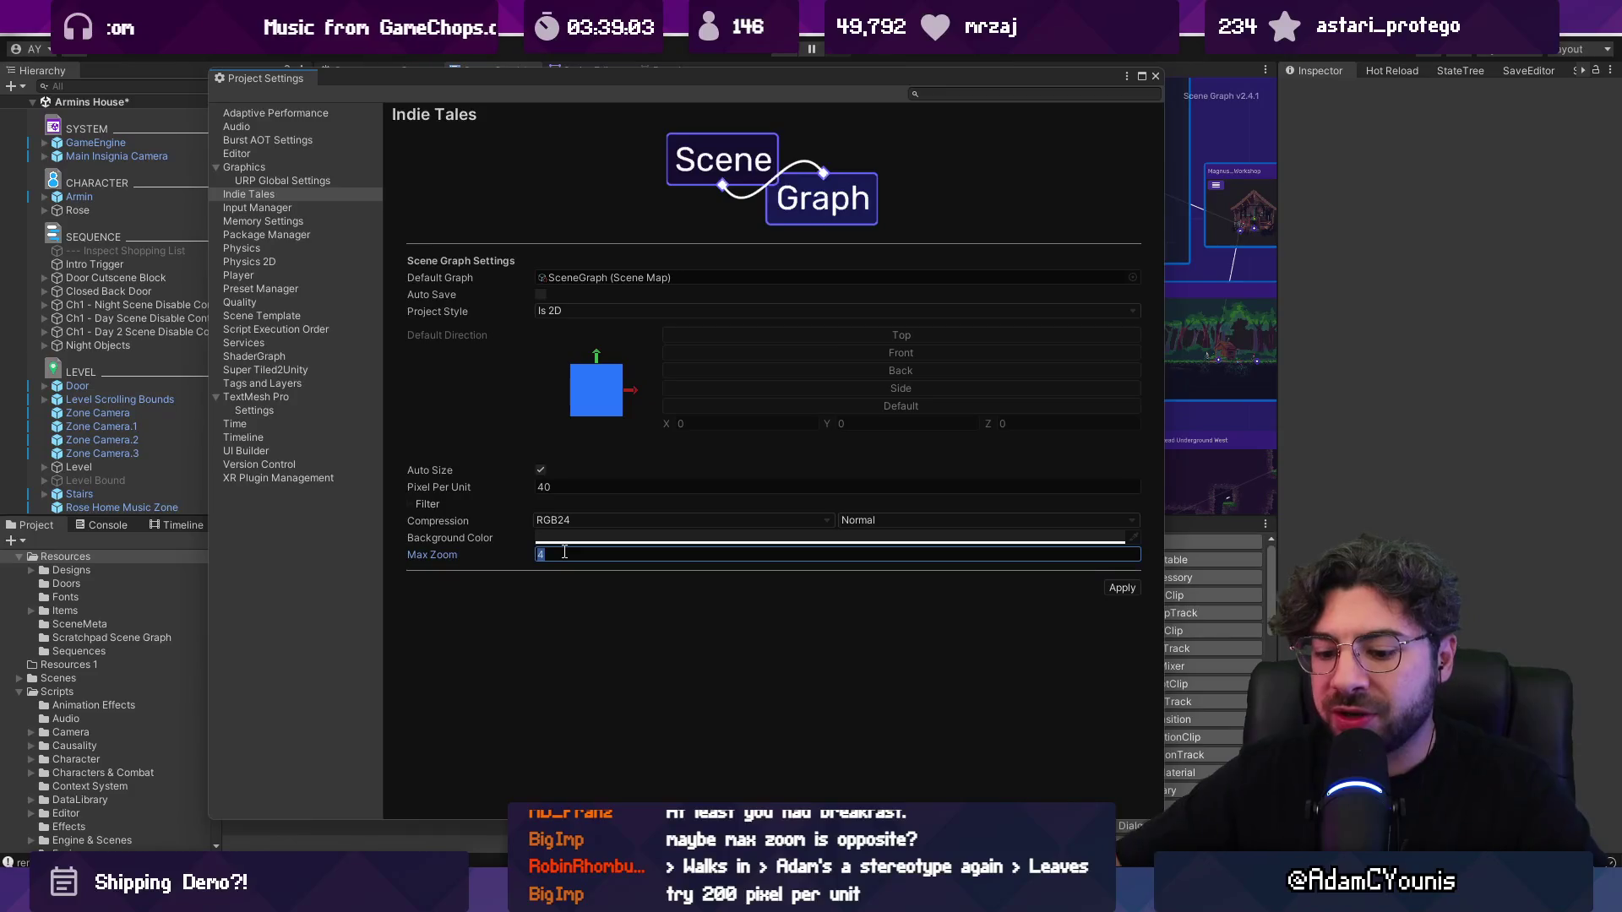
pyautogui.write('20')
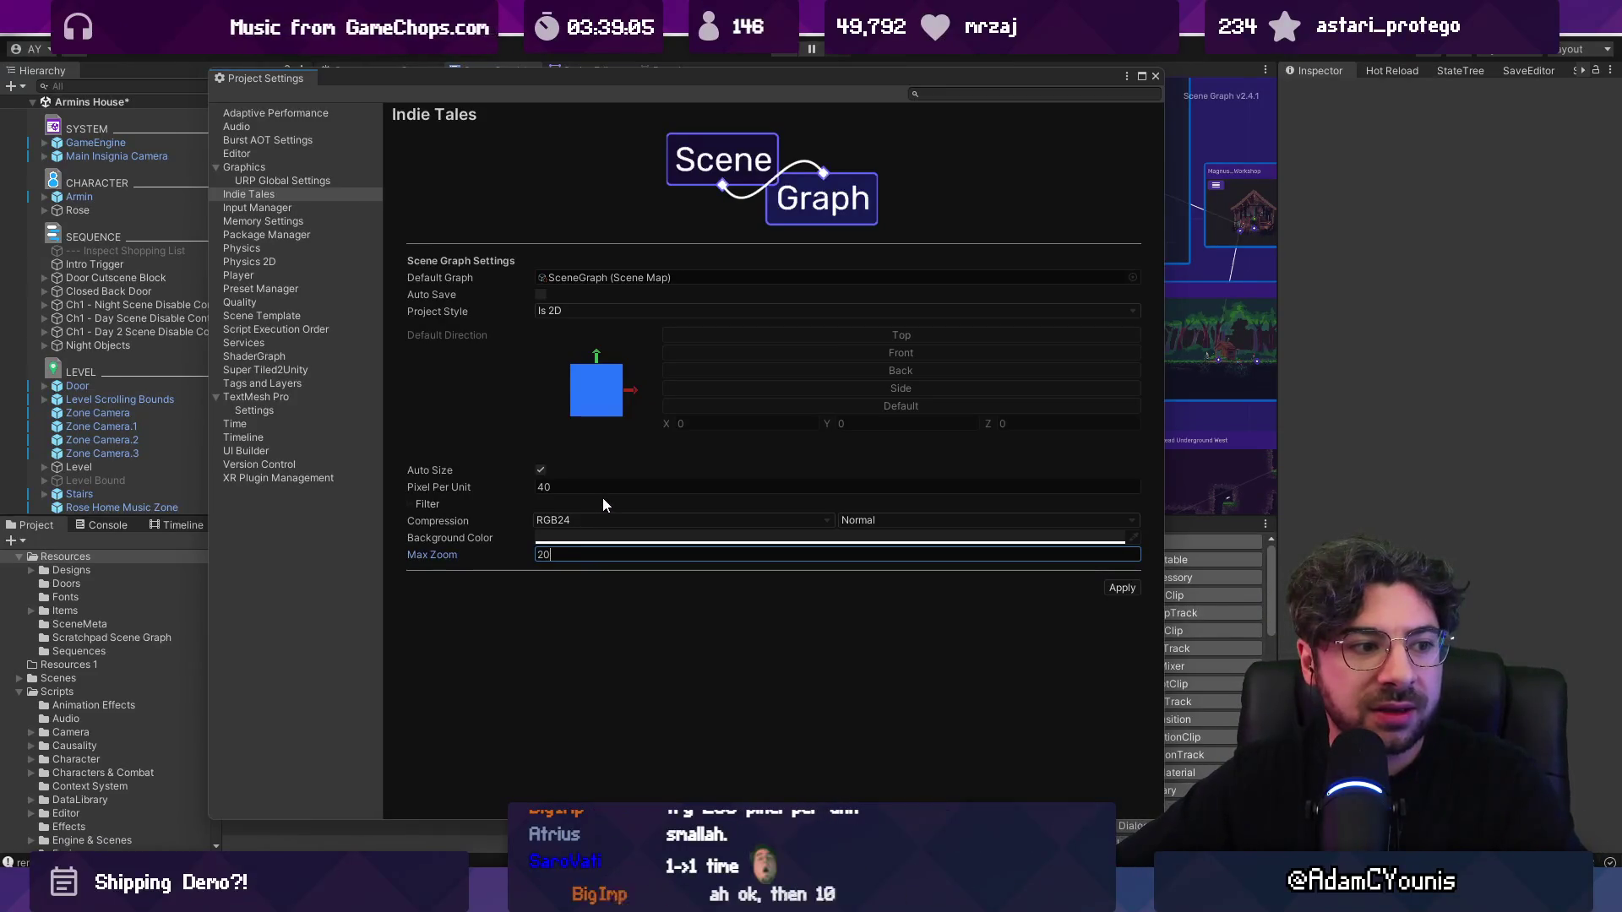
pyautogui.click(601, 489)
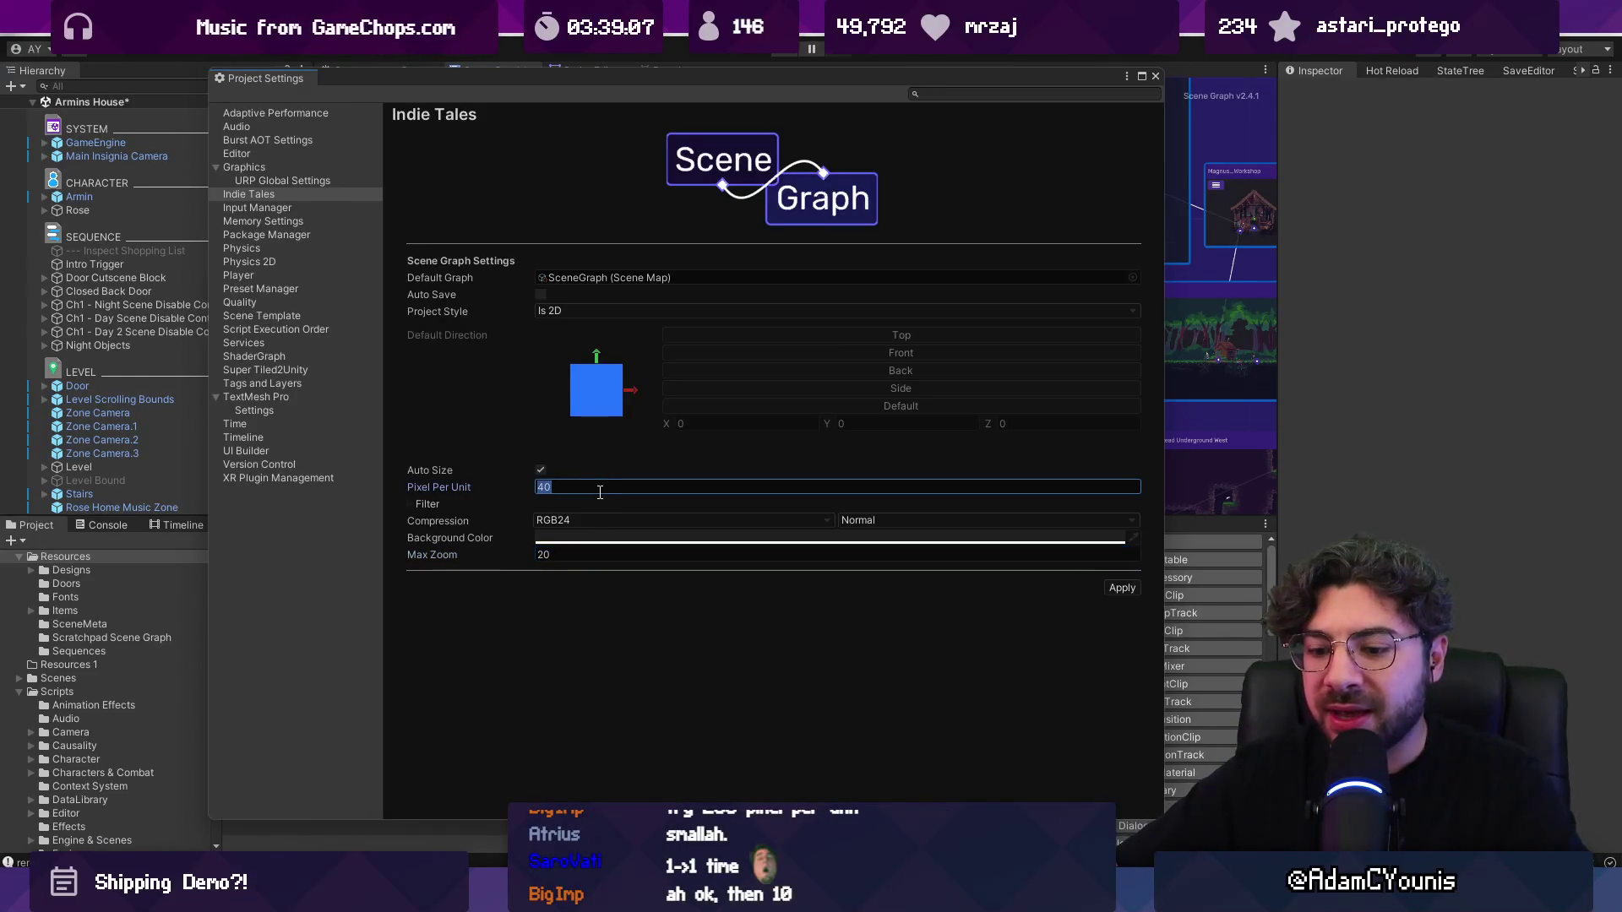
pyautogui.write('20')
pyautogui.write('5')
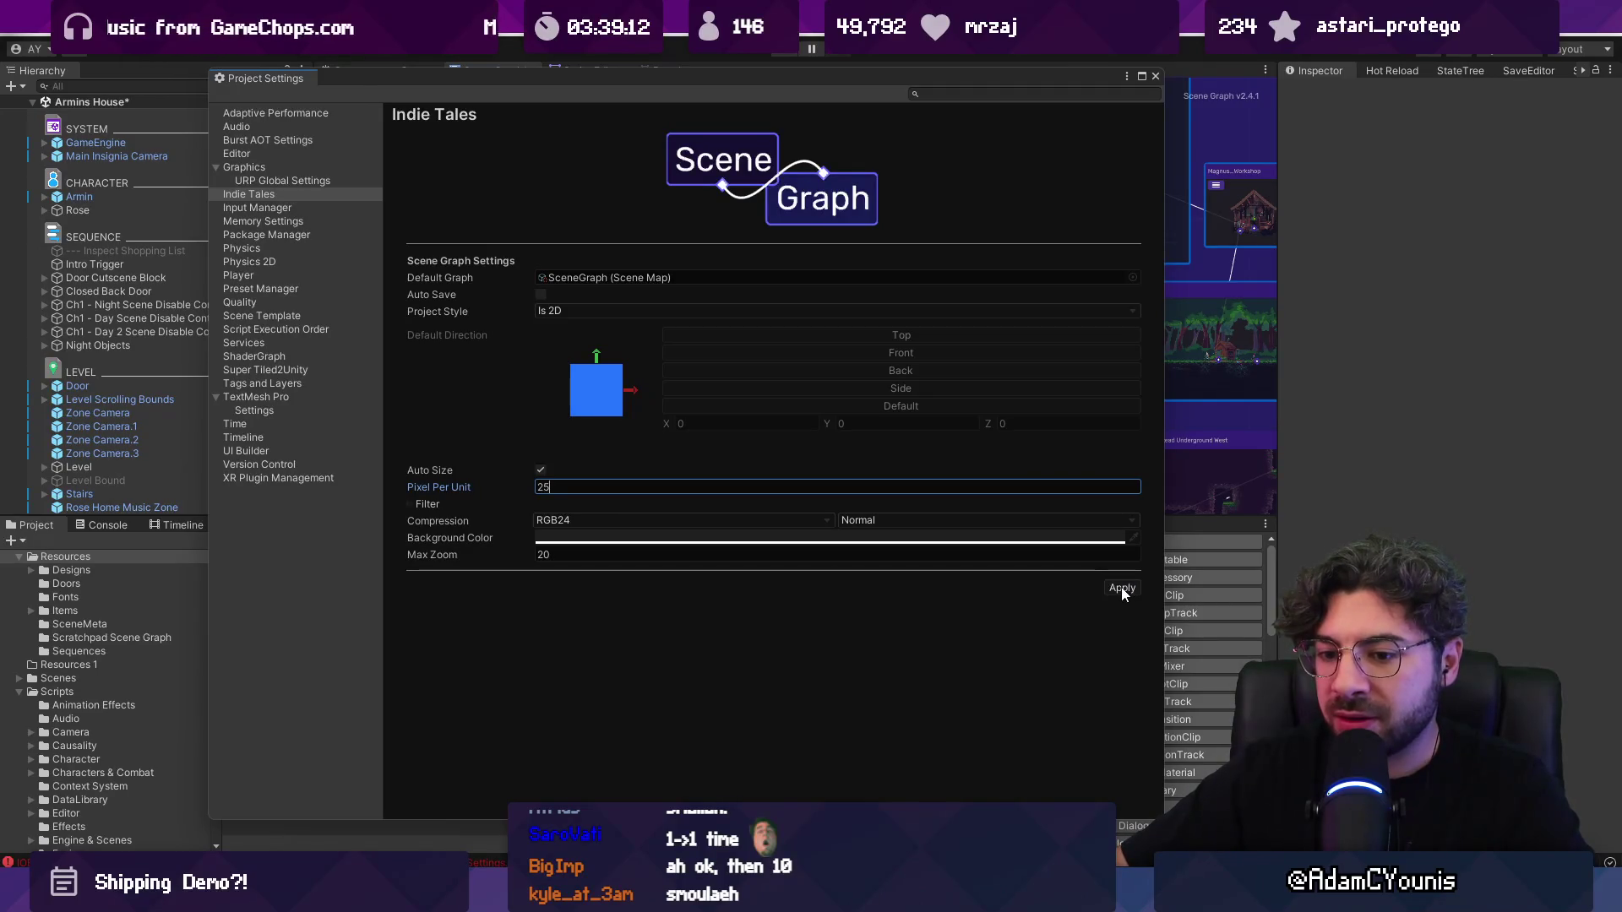
pyautogui.click(1154, 77)
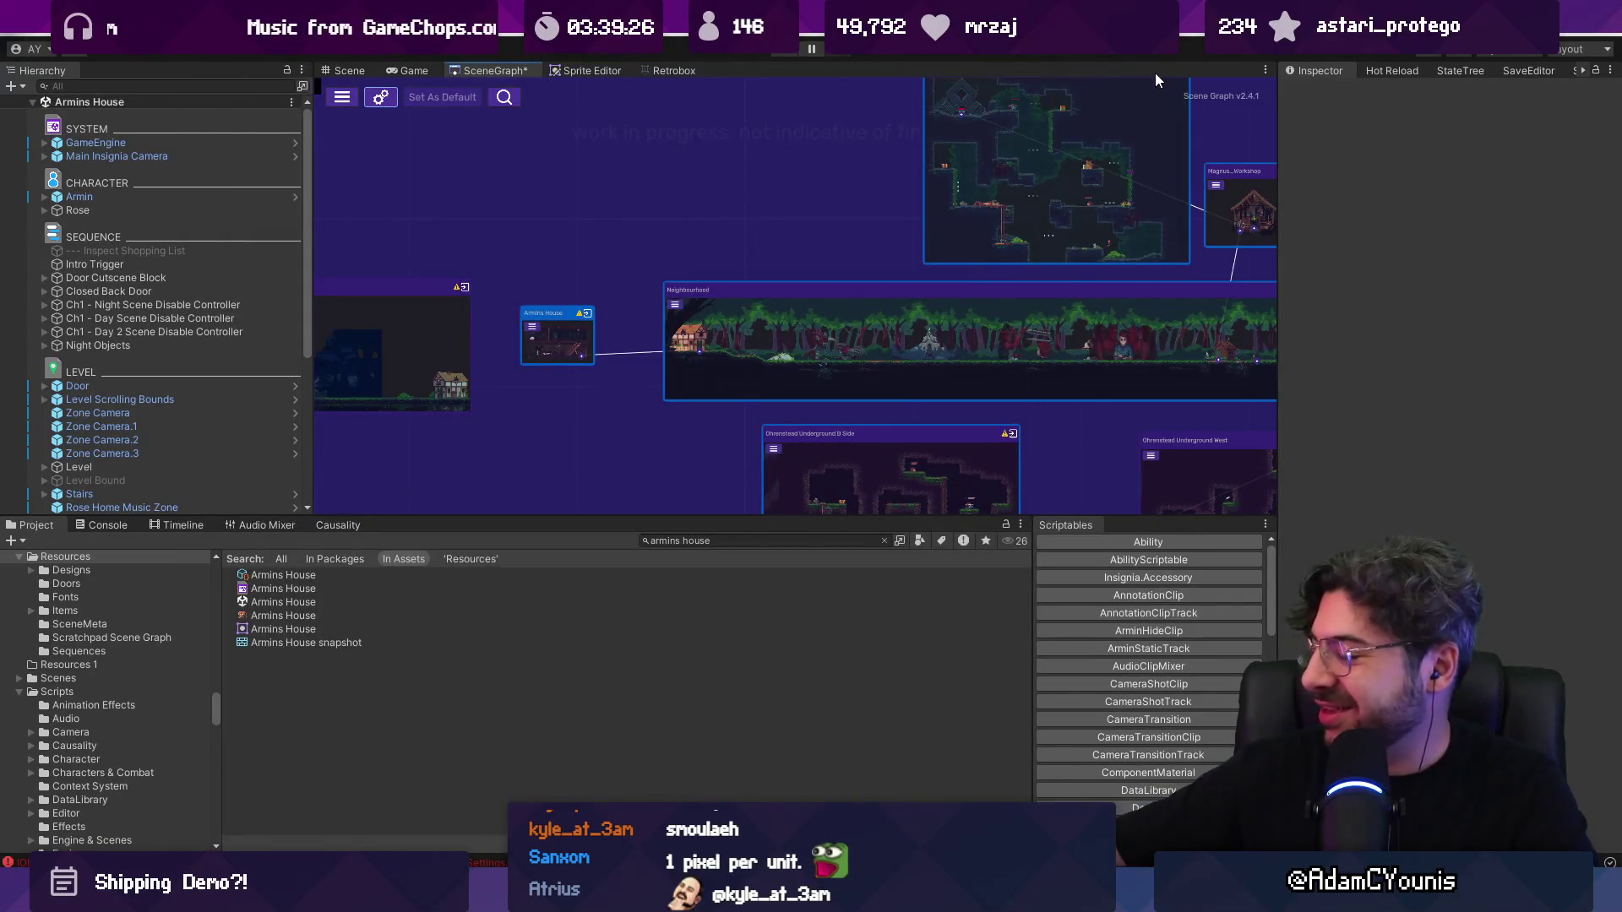
# Step: Reset Selected Screenshots on both the Armins House and Neighbourhood nodes
pyautogui.rightClick(561, 341)
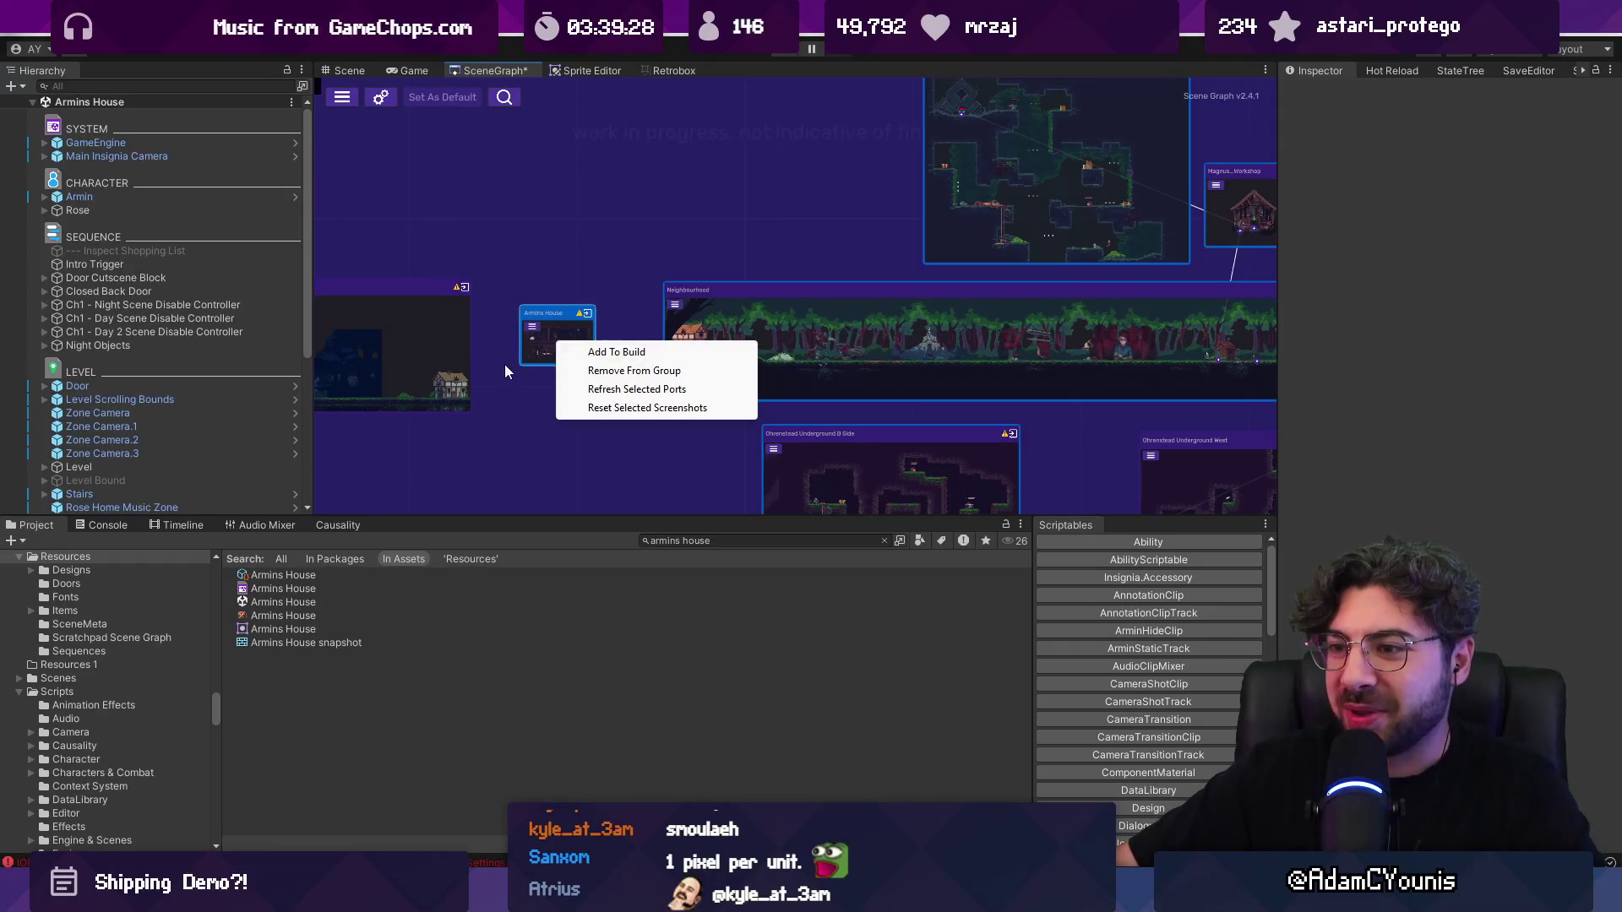
pyautogui.click(622, 412)
pyautogui.scroll(5, 554, 346)
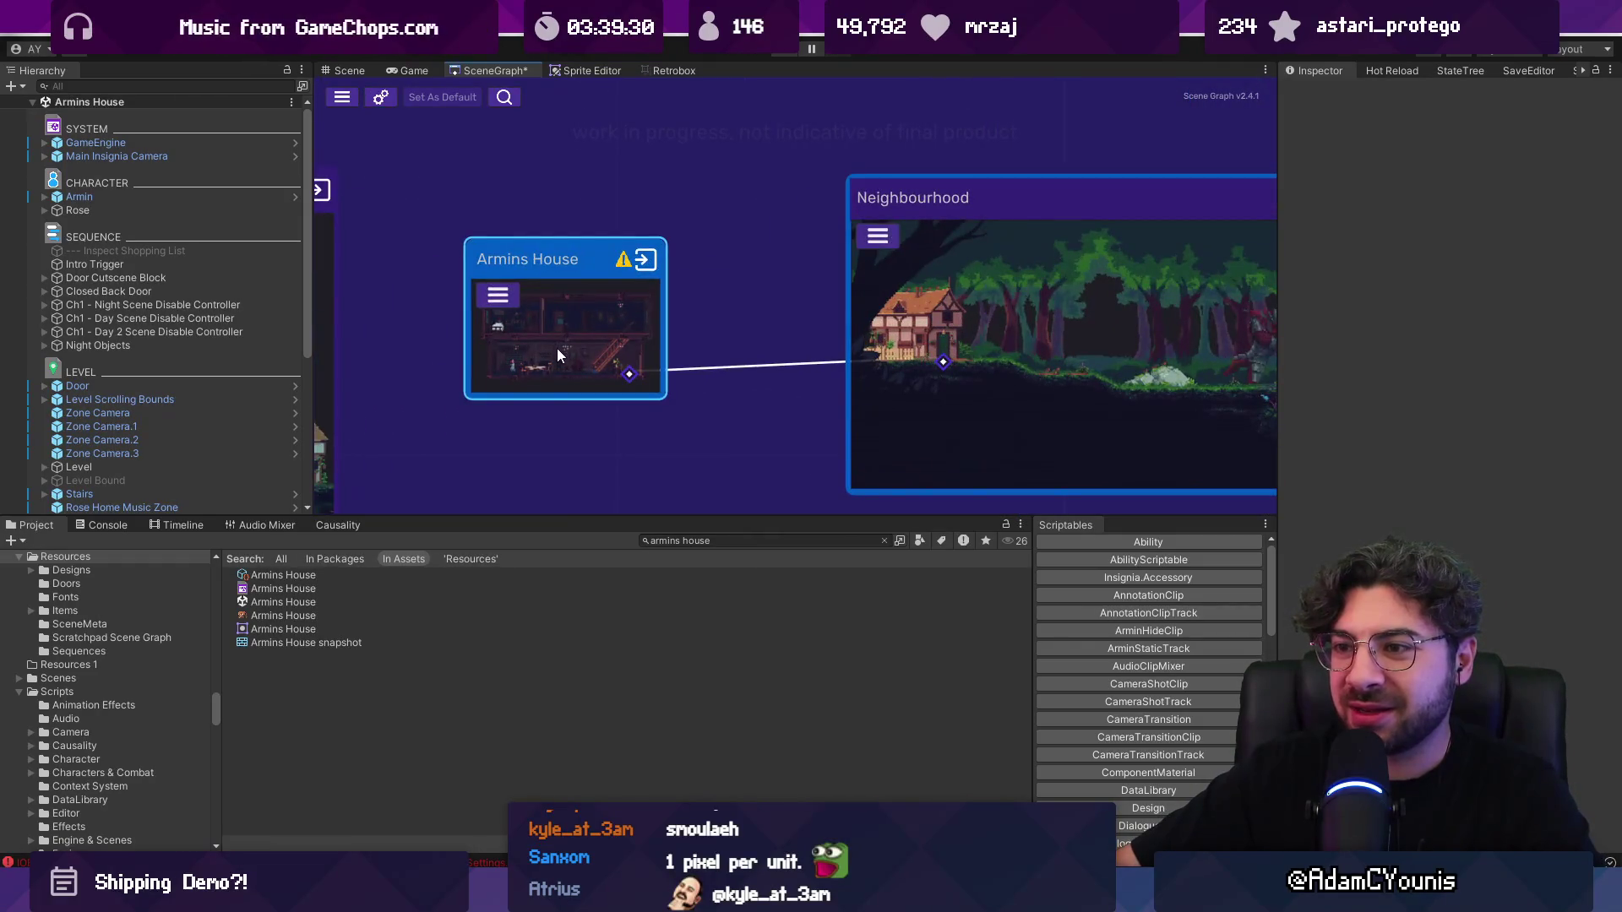
pyautogui.scroll(1, 556, 348)
pyautogui.scroll(-5, 559, 343)
pyautogui.rightClick(788, 348)
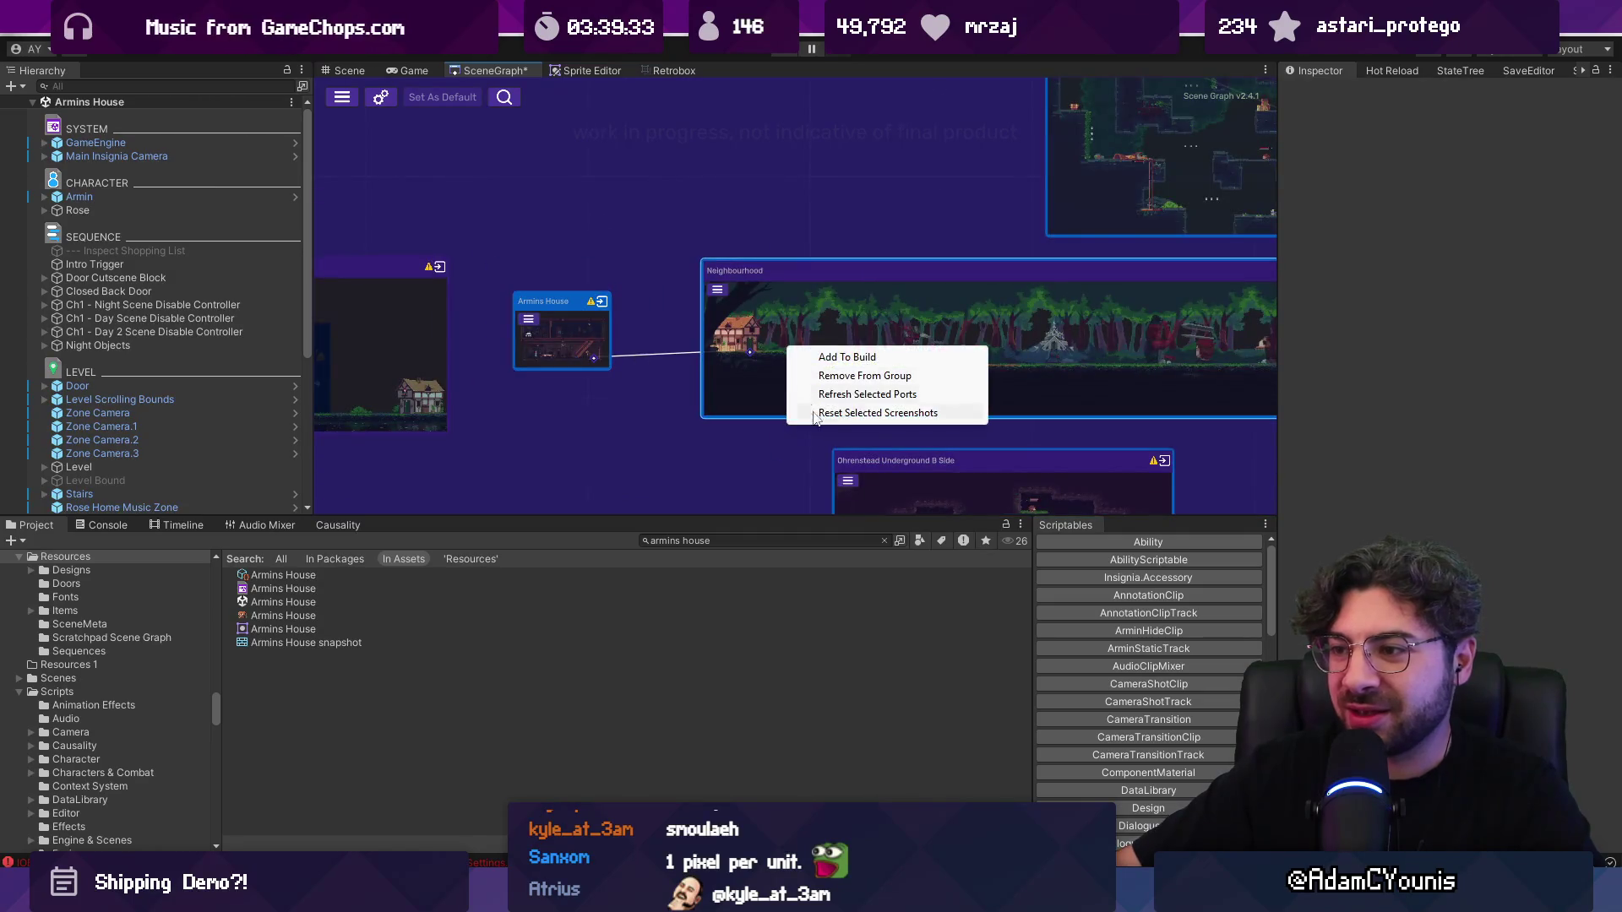
pyautogui.click(831, 414)
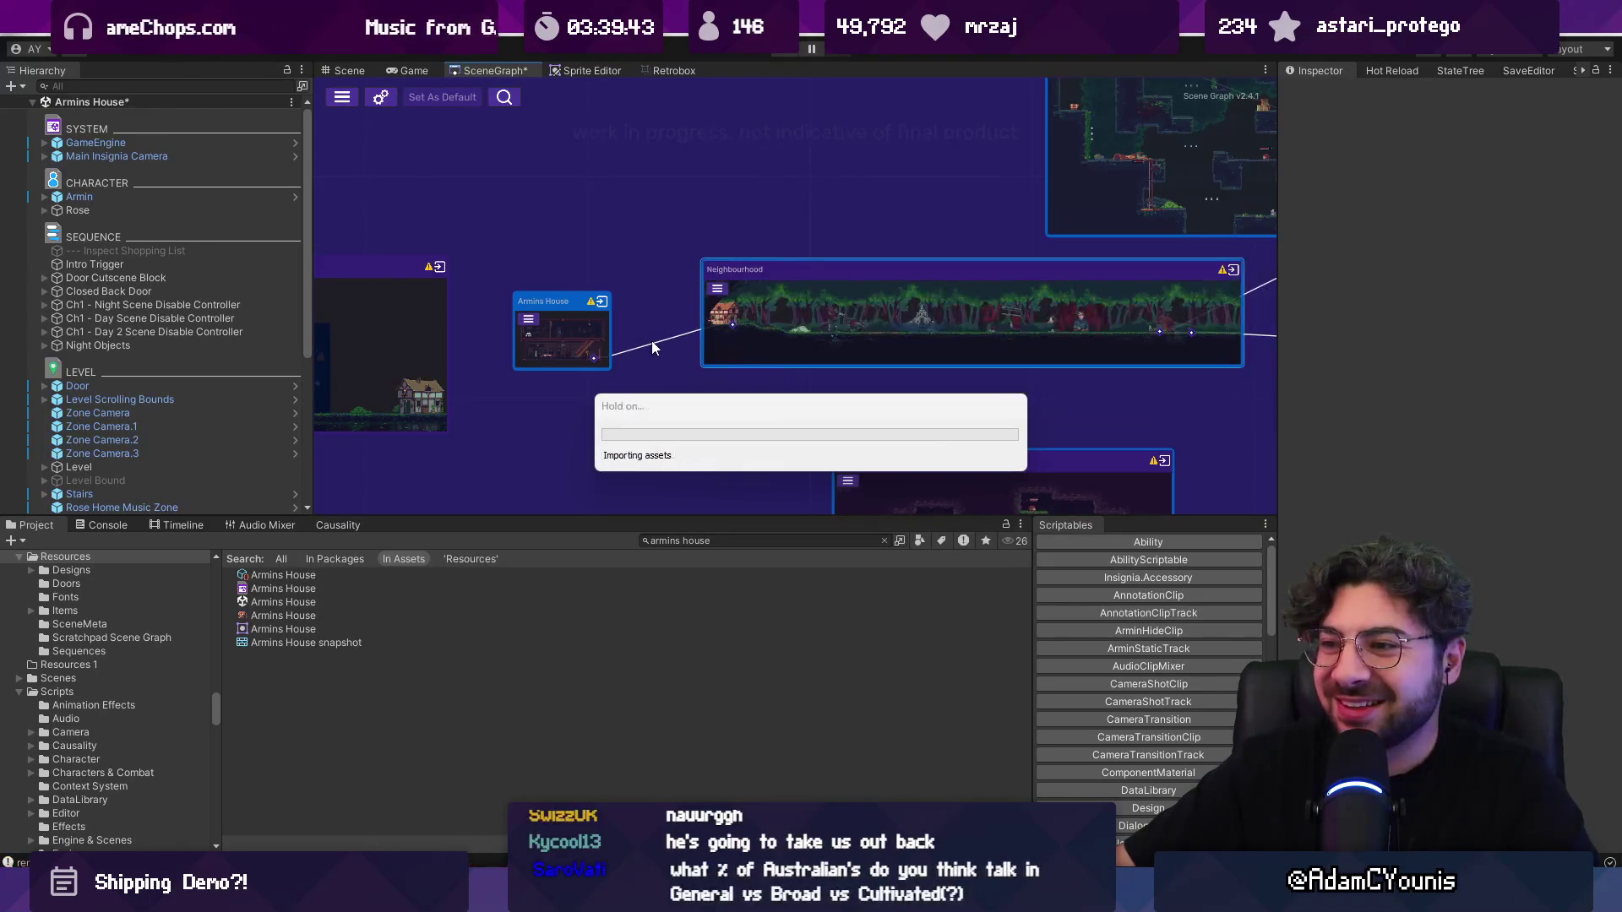
pyautogui.moveTo(750, 351); pyautogui.dragTo(730, 372)
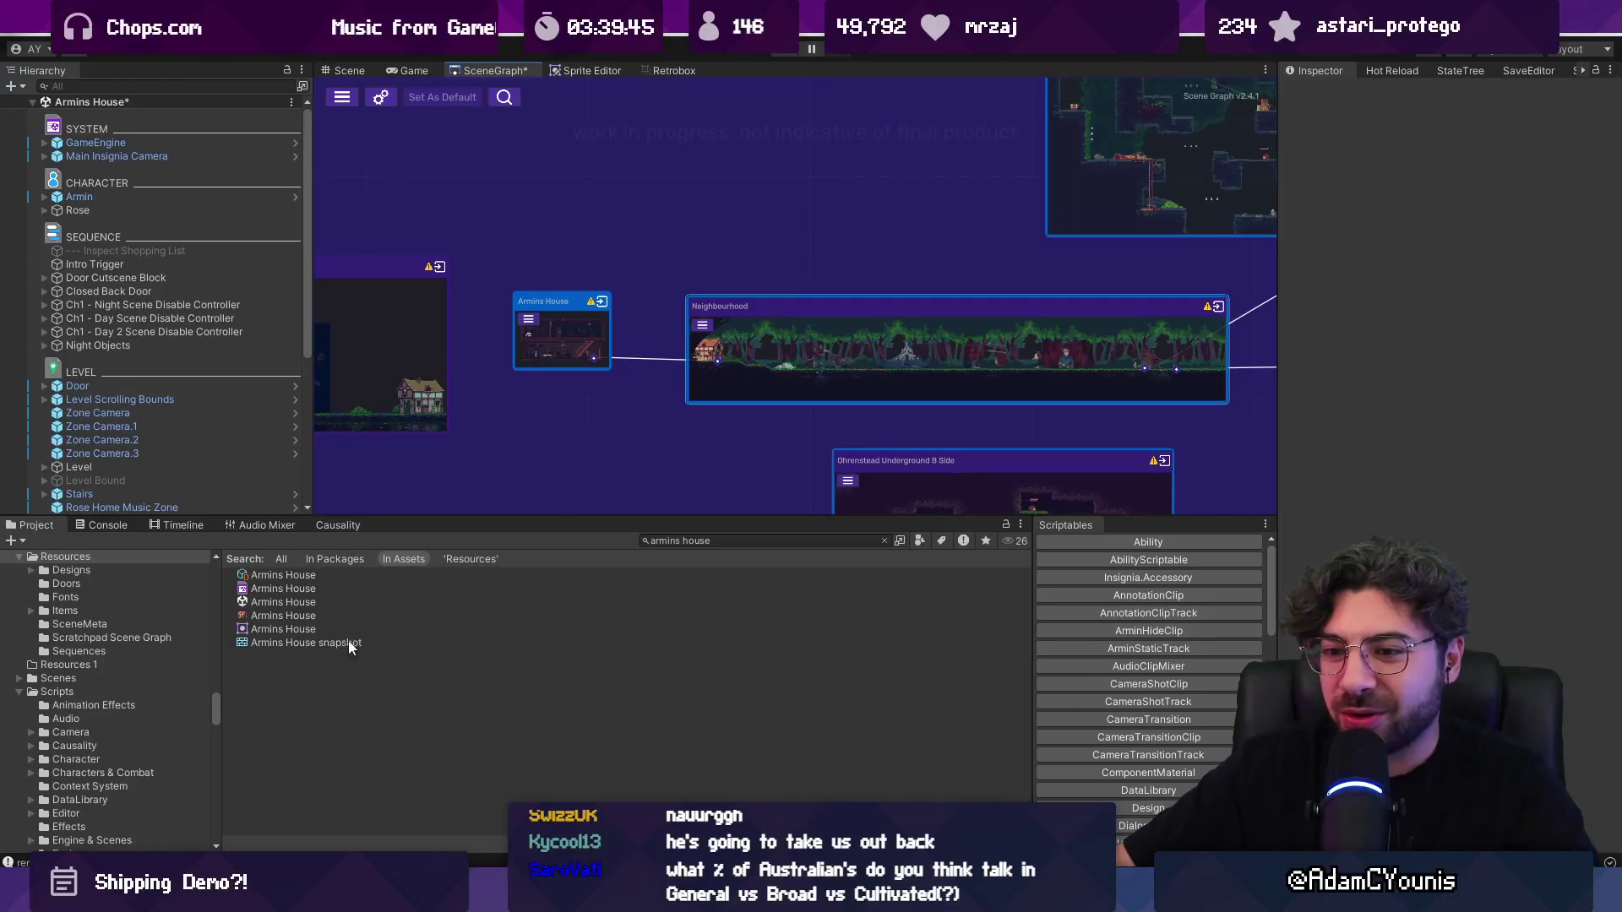
# Step: Search the Project window for the Neighbourhood assets and inspect its regenerated snapshot texture
pyautogui.click(691, 535)
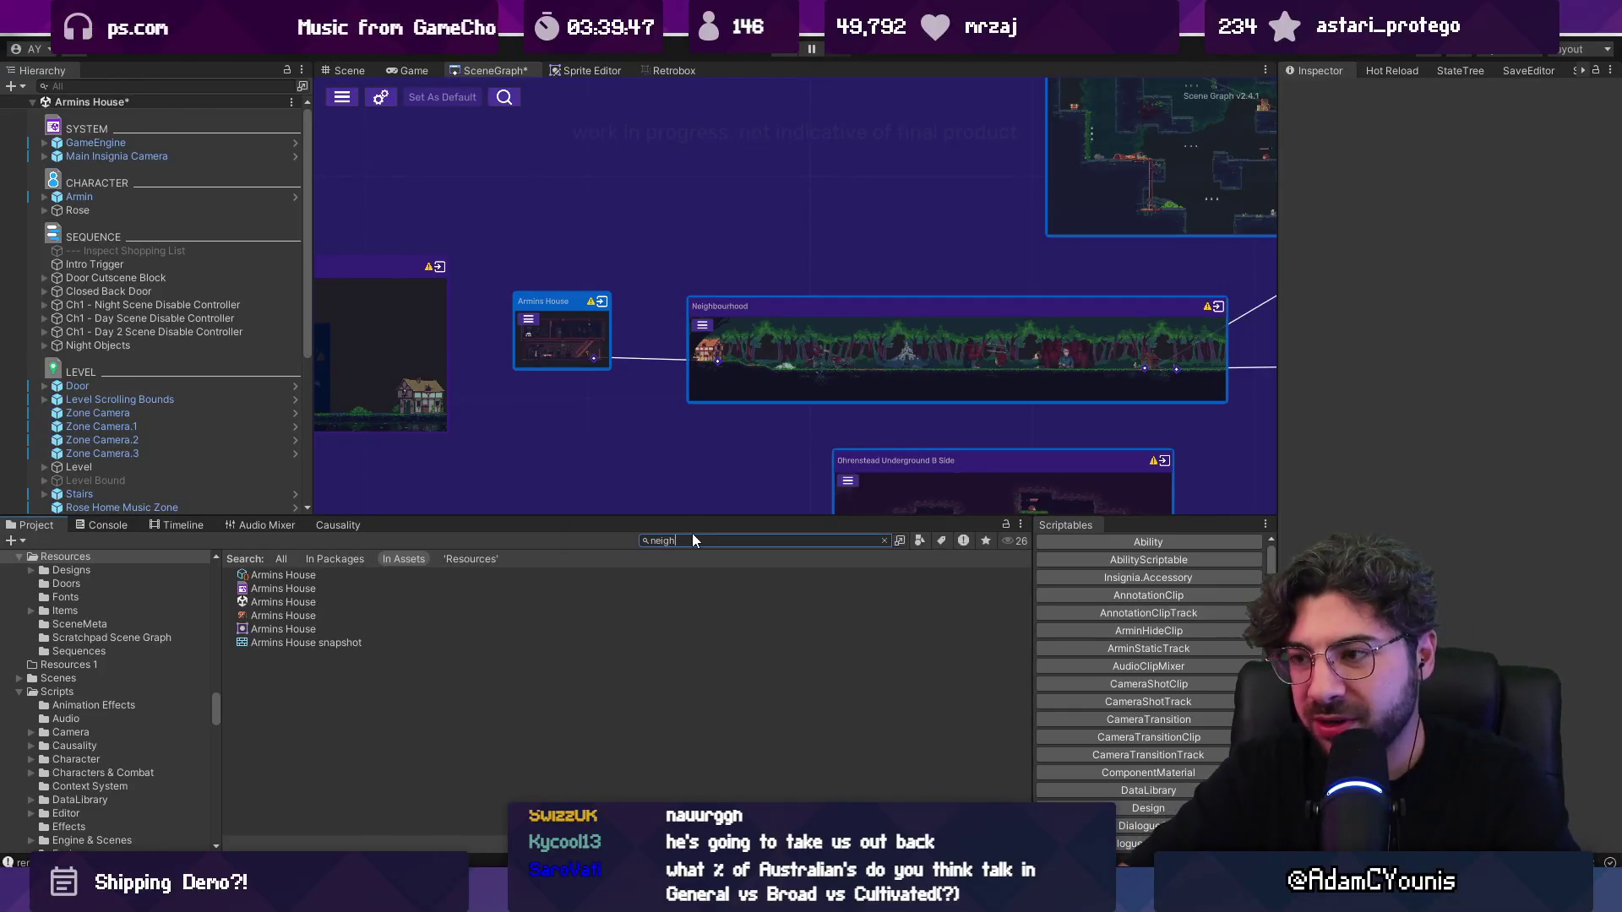
pyautogui.write('b')
pyautogui.write('d')
pyautogui.click(288, 656)
pyautogui.scroll(-6, 309, 684)
pyautogui.click(304, 762)
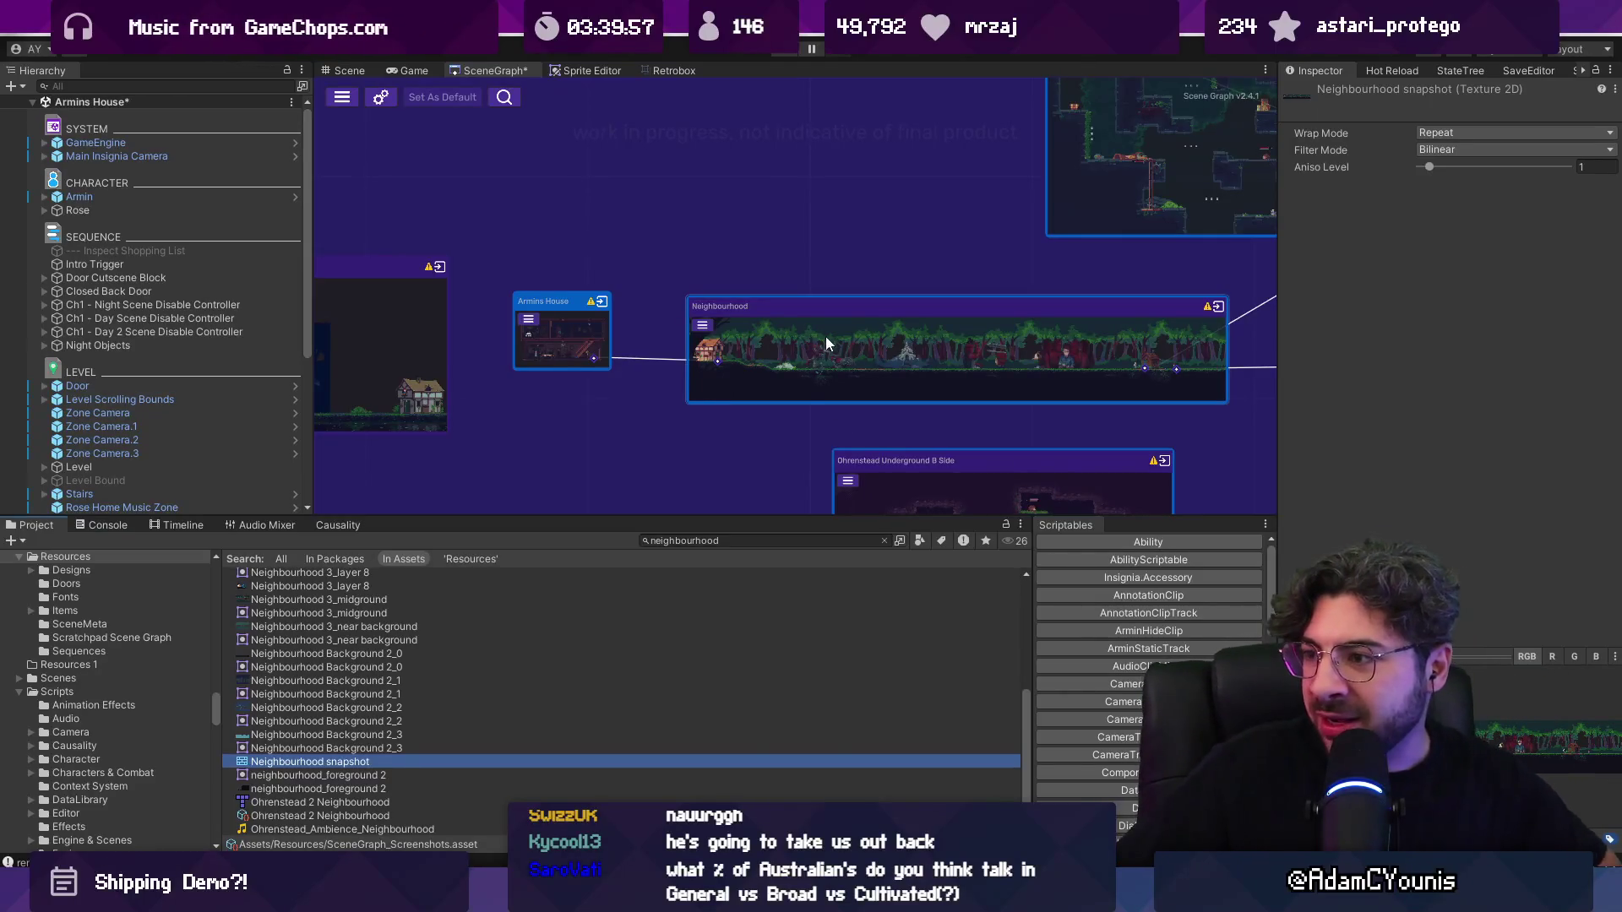
pyautogui.scroll(4, 831, 316)
pyautogui.scroll(-6, 777, 318)
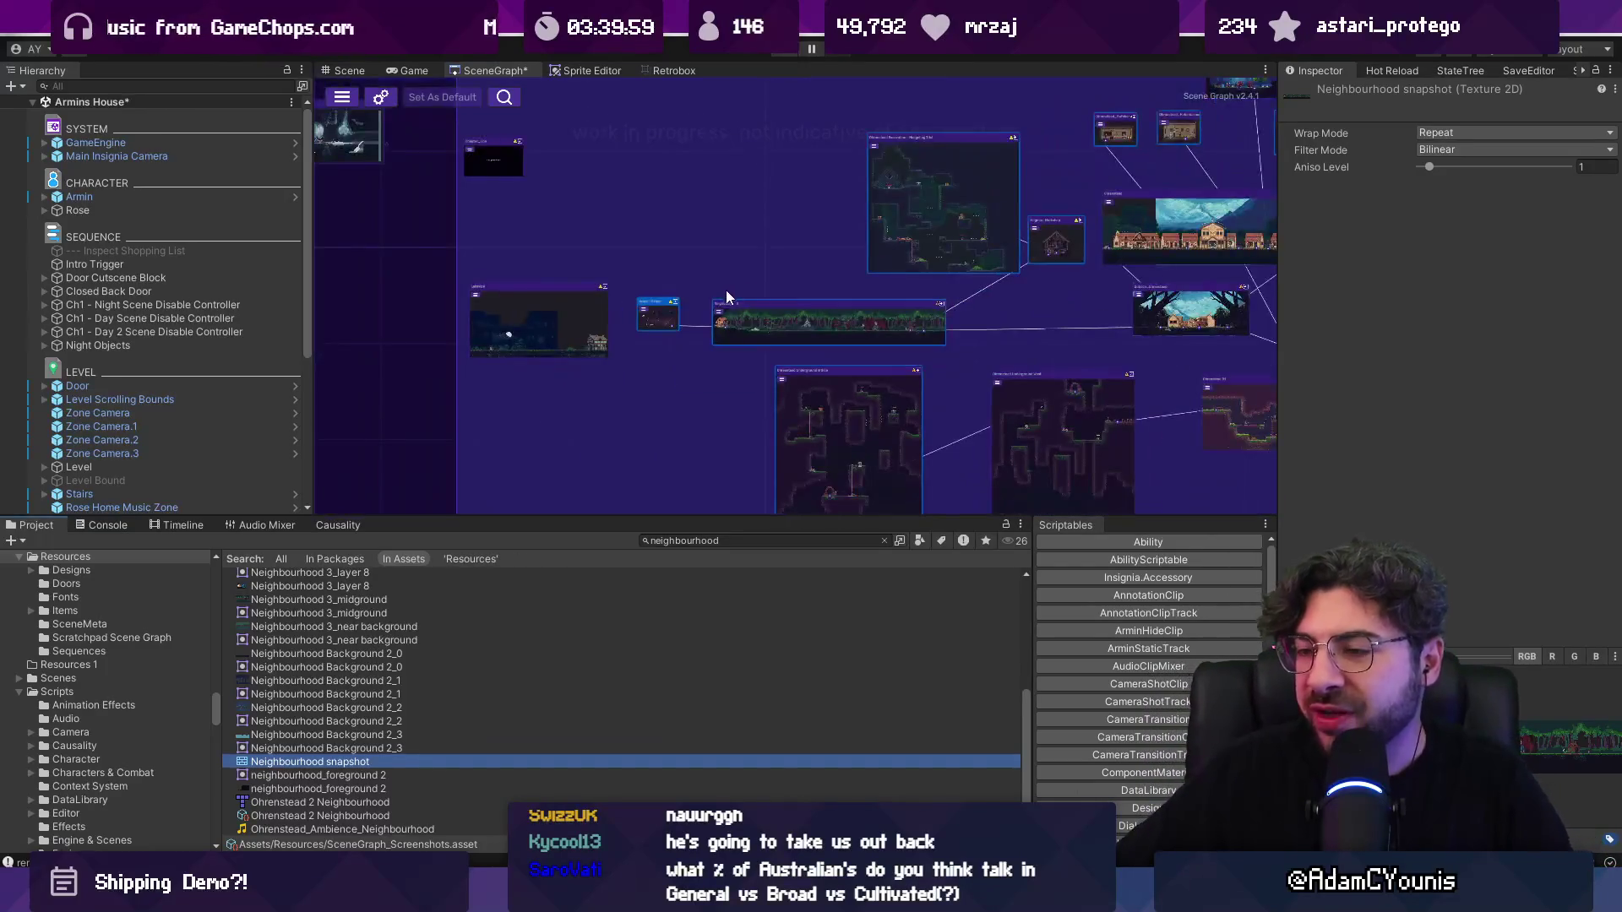
# Step: Pan the graph across other room nodes and reopen the Scene Graph project settings
pyautogui.moveTo(669, 246); pyautogui.dragTo(504, 279)
pyautogui.scroll(4, 591, 245)
pyautogui.scroll(-3, 591, 262)
pyautogui.click(424, 97)
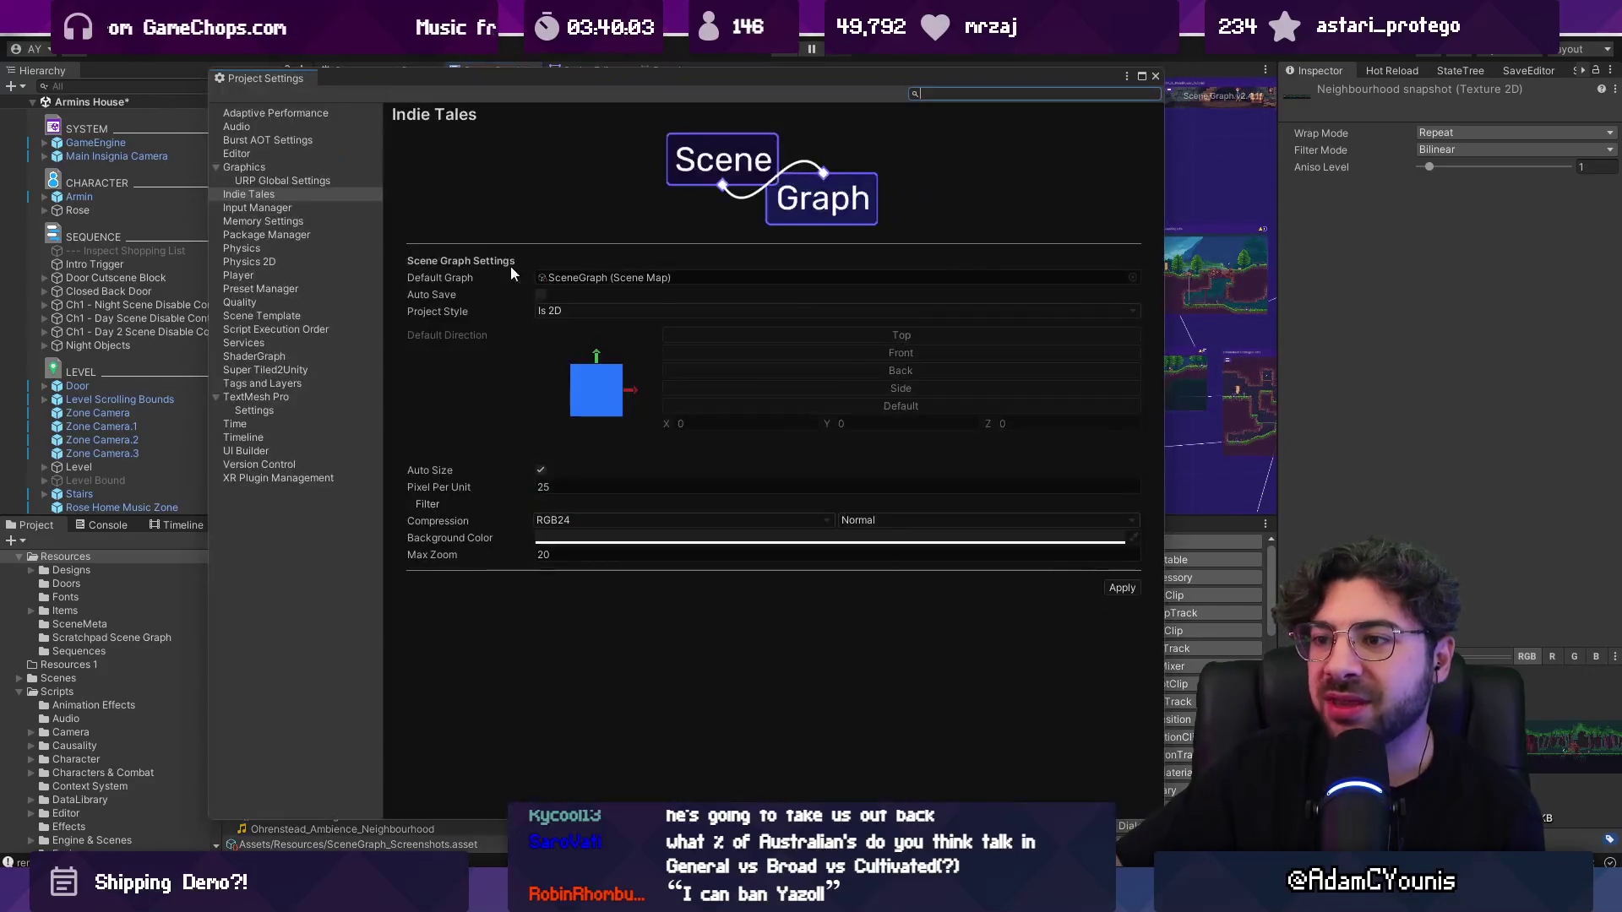
# Step: Set the Scene Graph Max Zoom to 40 and close Project Settings
pyautogui.click(559, 554)
pyautogui.write('40')
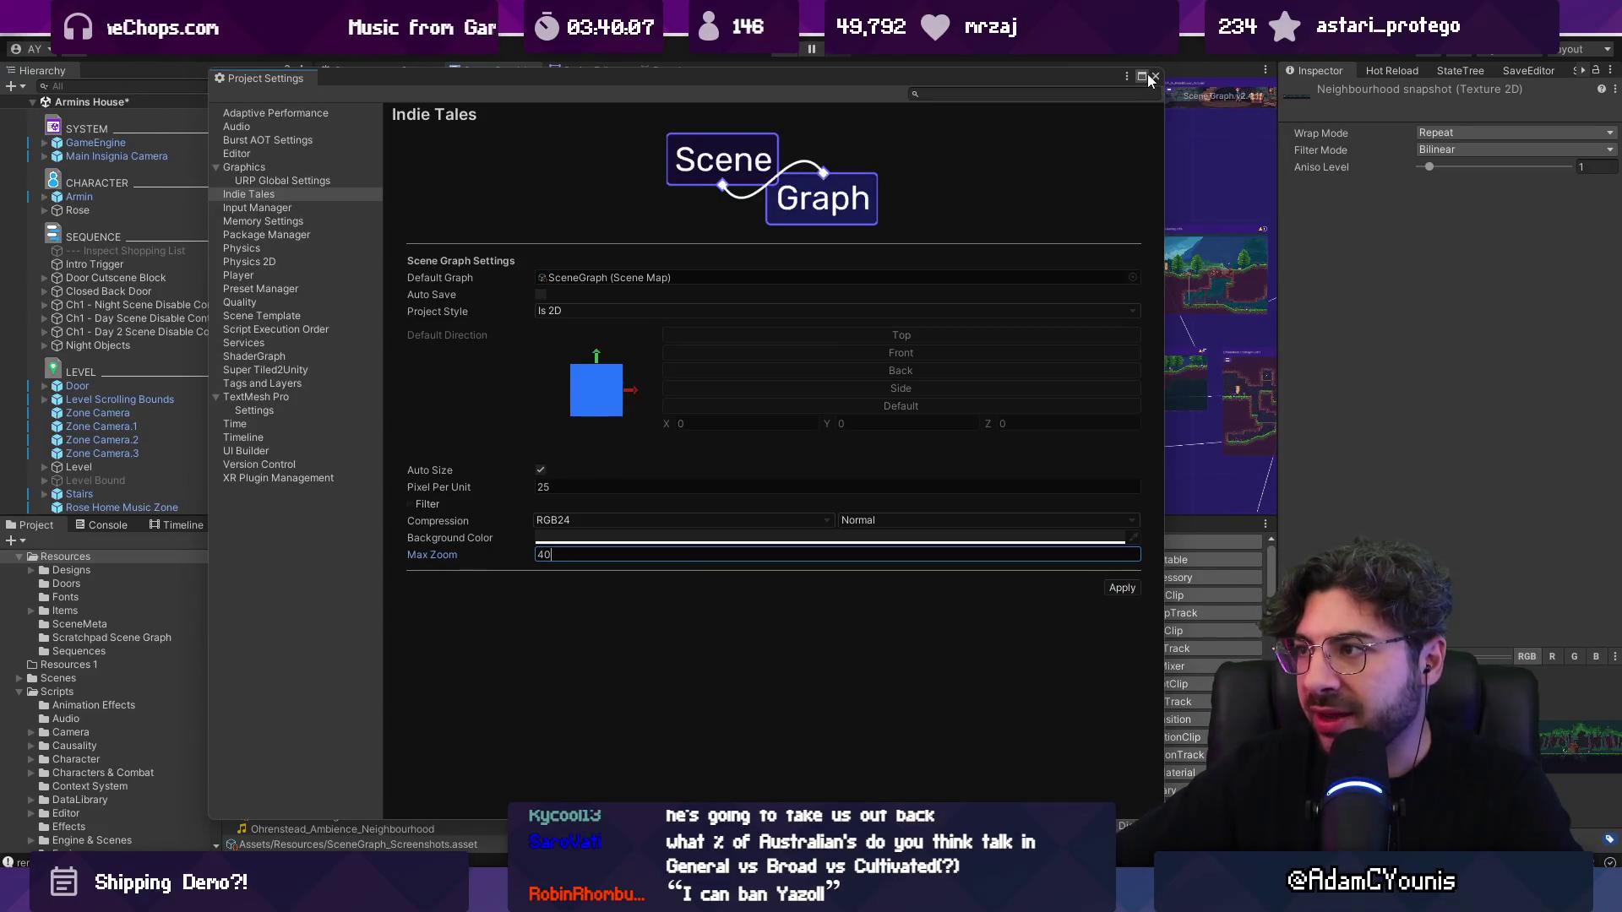
pyautogui.click(1151, 78)
# Step: Pan and zoom the graph far out to show the full map of linked room snapshots
pyautogui.scroll(-3, 823, 302)
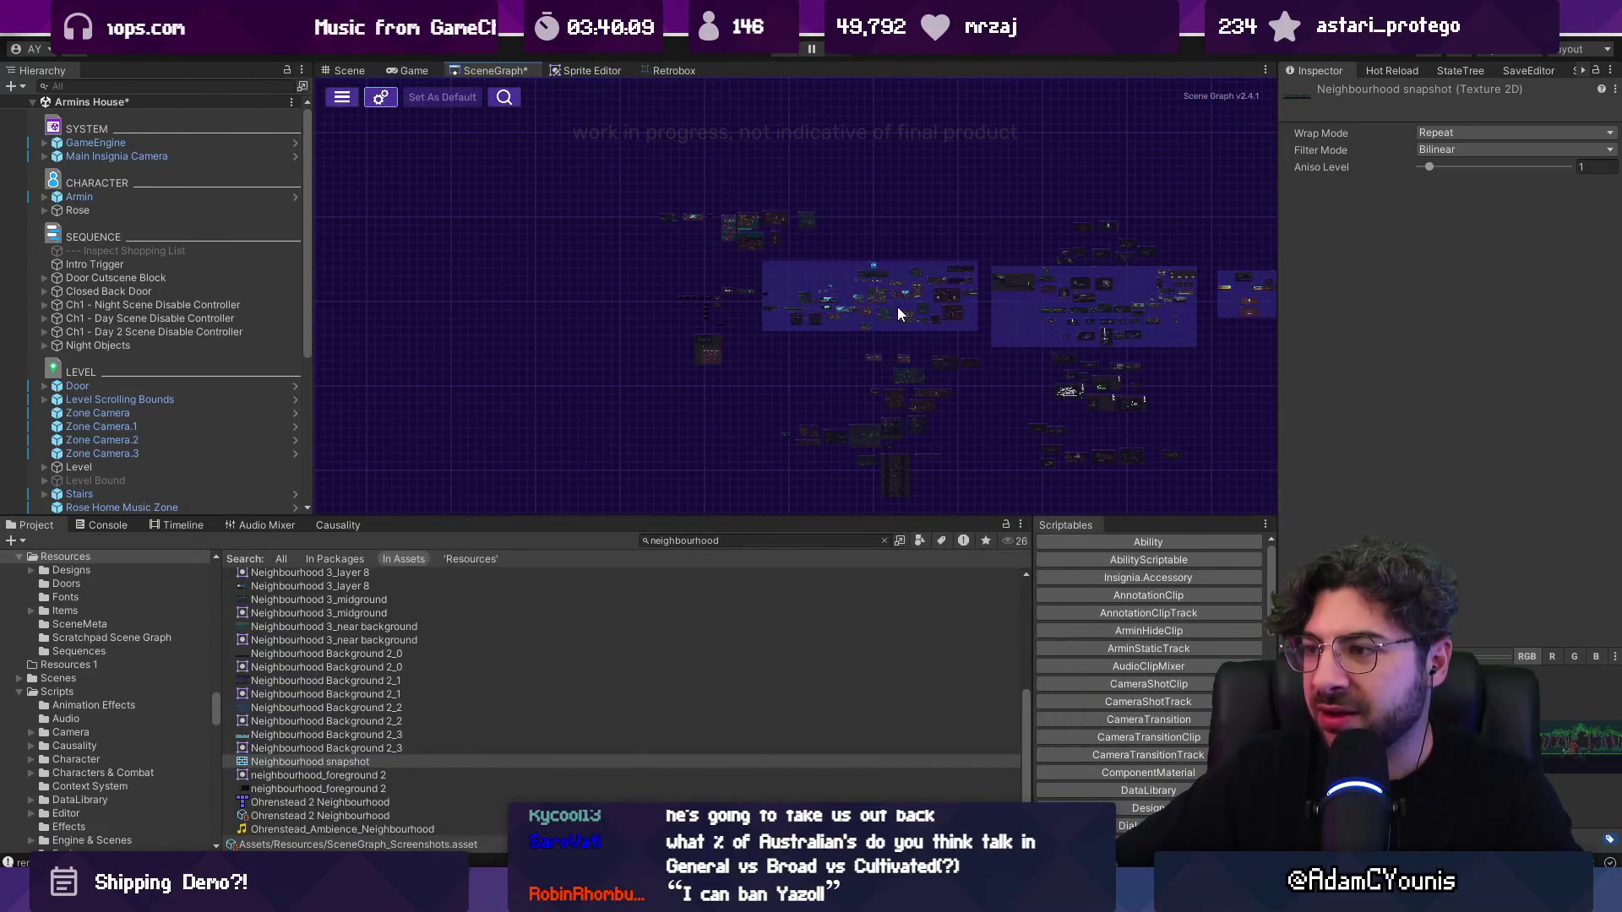
pyautogui.moveTo(898, 306); pyautogui.dragTo(596, 277)
pyautogui.scroll(5, 639, 280)
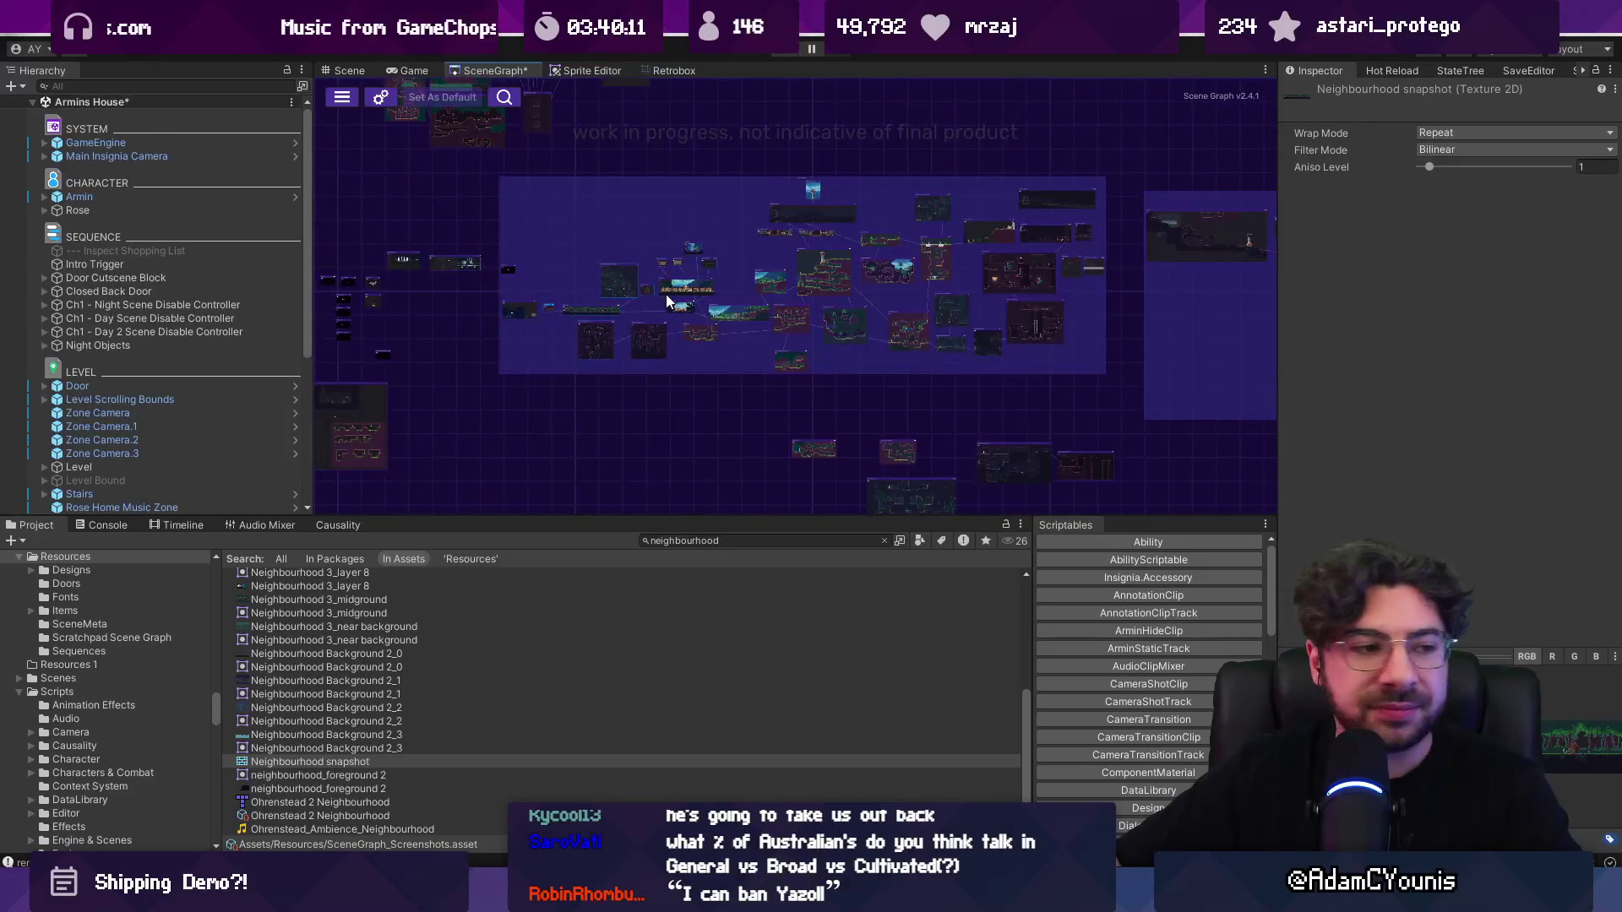
pyautogui.scroll(1, 700, 278)
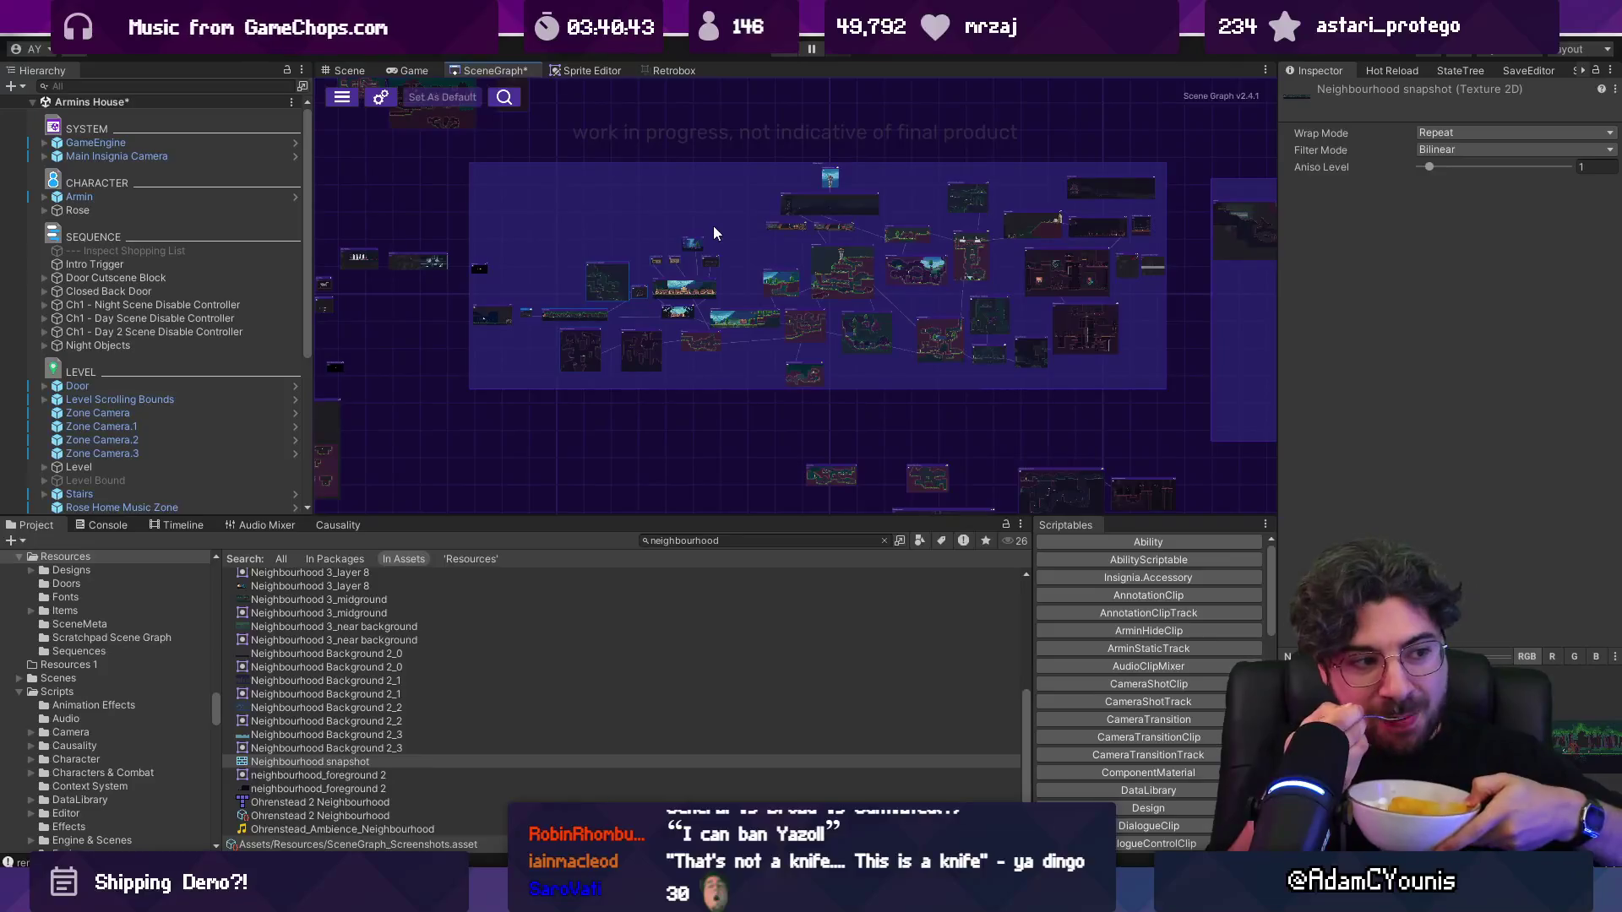
pyautogui.moveTo(903, 897)
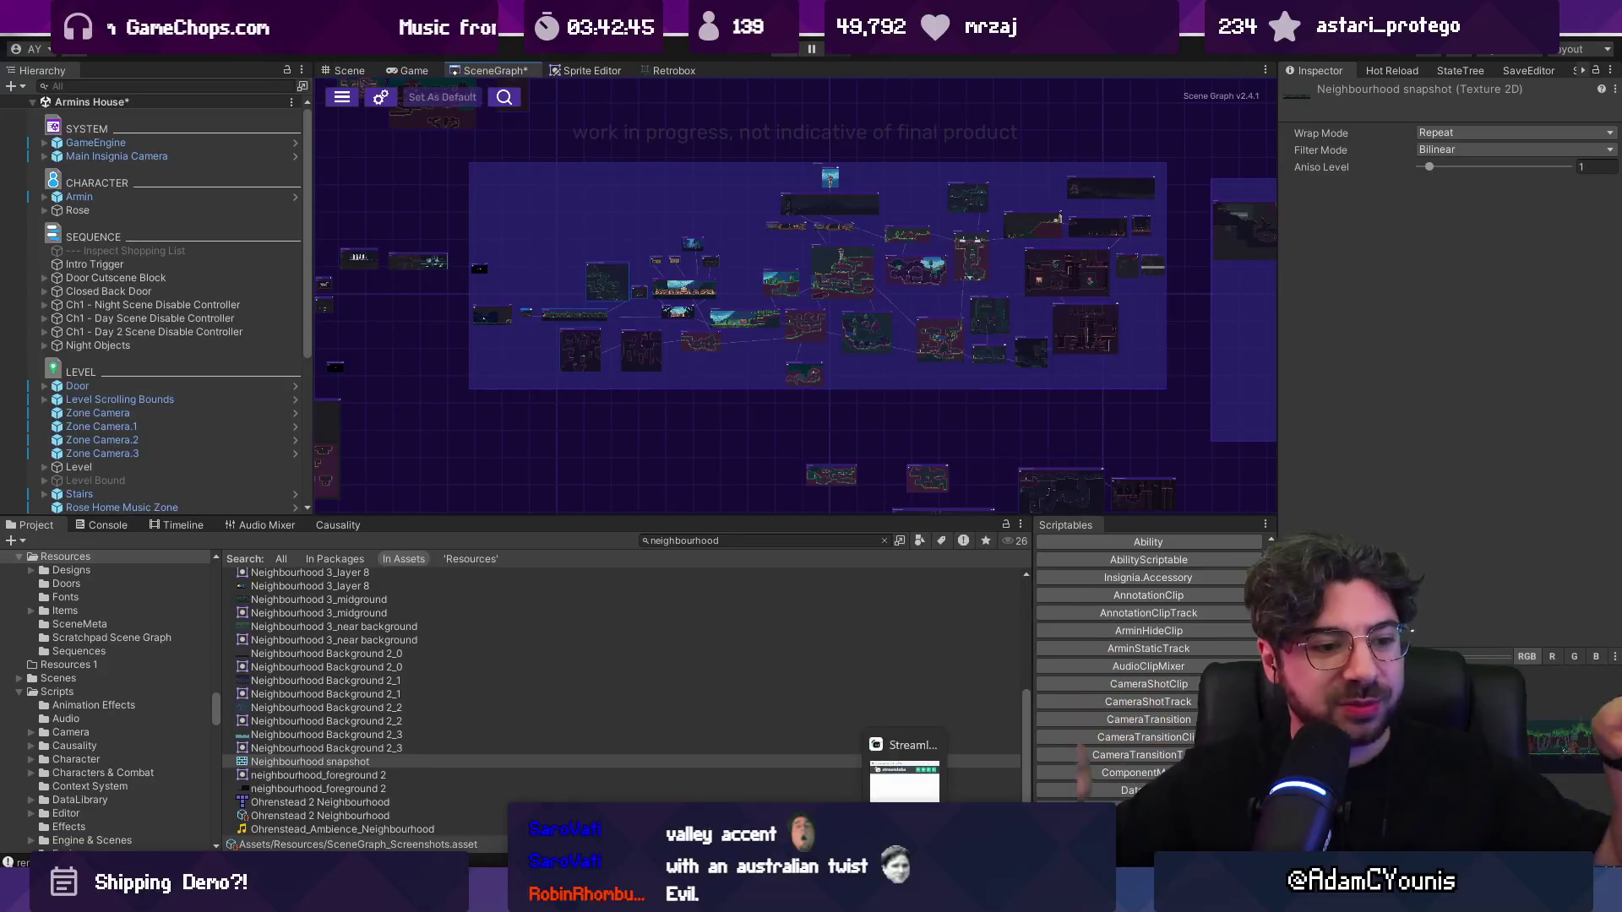
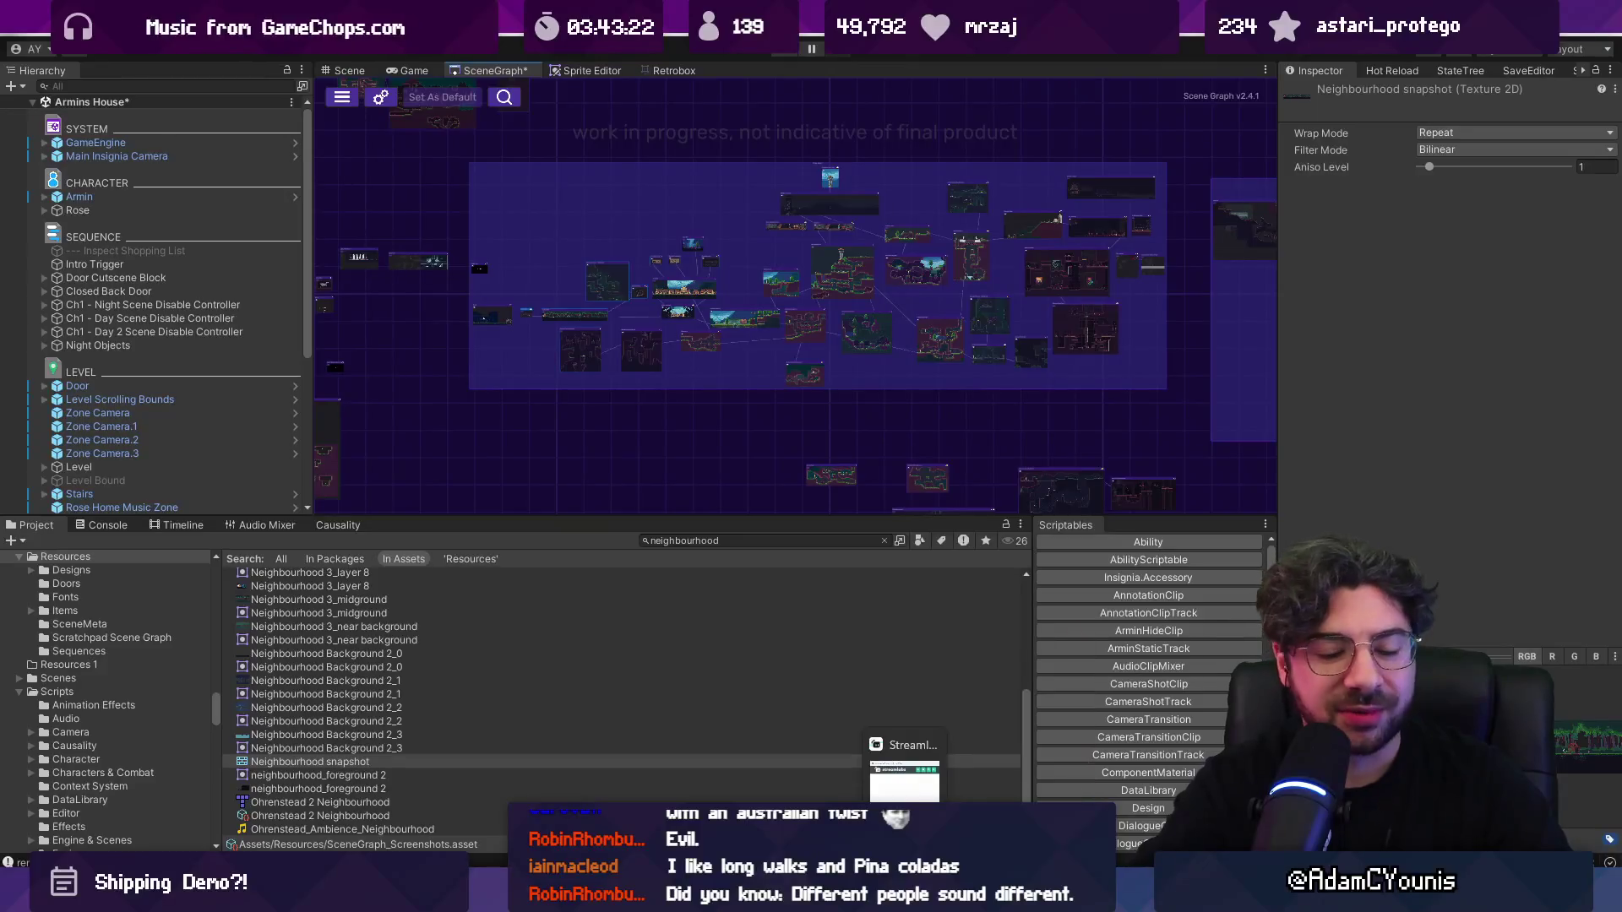
# Step: Reset Selected Screenshots on a box-selected Scene Graph node cluster, then bring up Chrome's Spelling Bee
pyautogui.scroll(2, 792, 312)
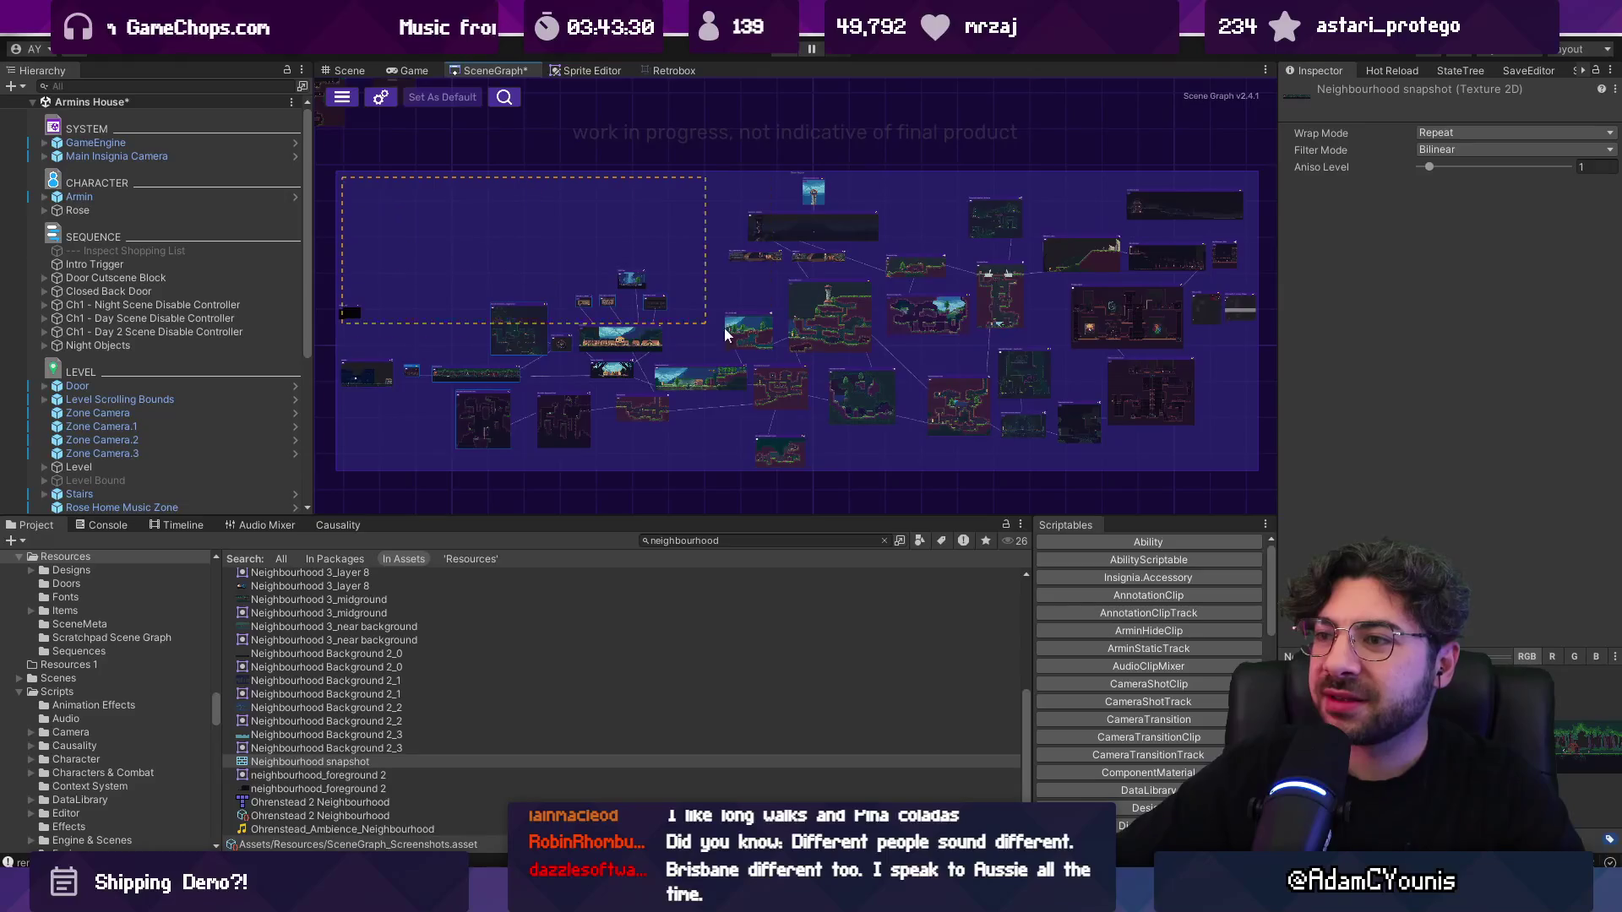
pyautogui.moveTo(1233, 445); pyautogui.dragTo(1234, 444)
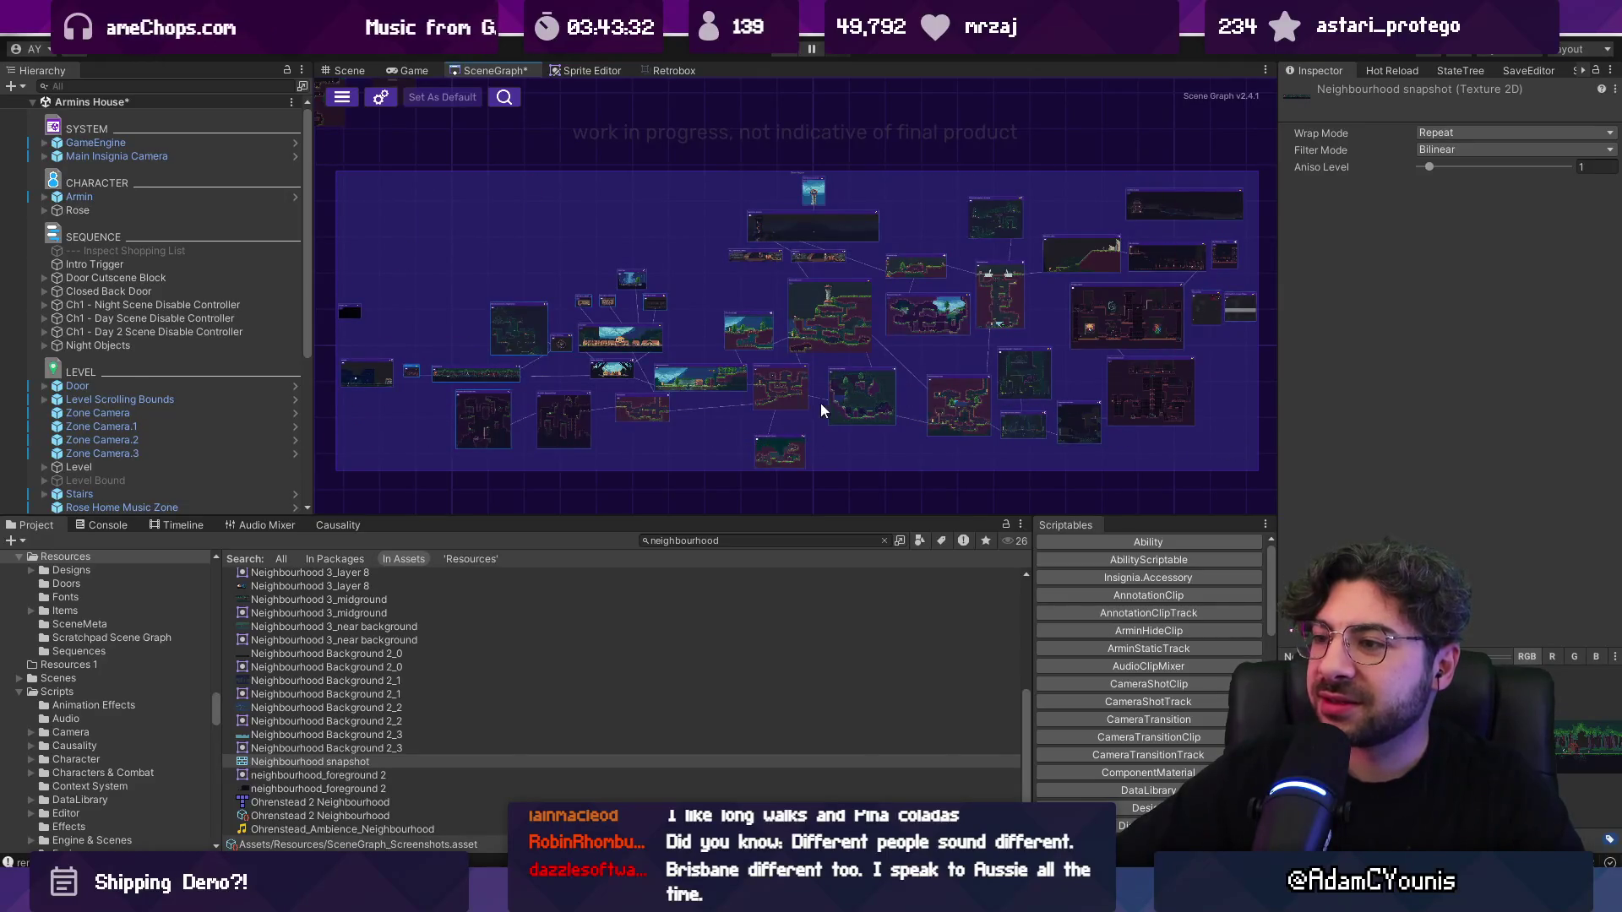
pyautogui.rightClick(799, 383)
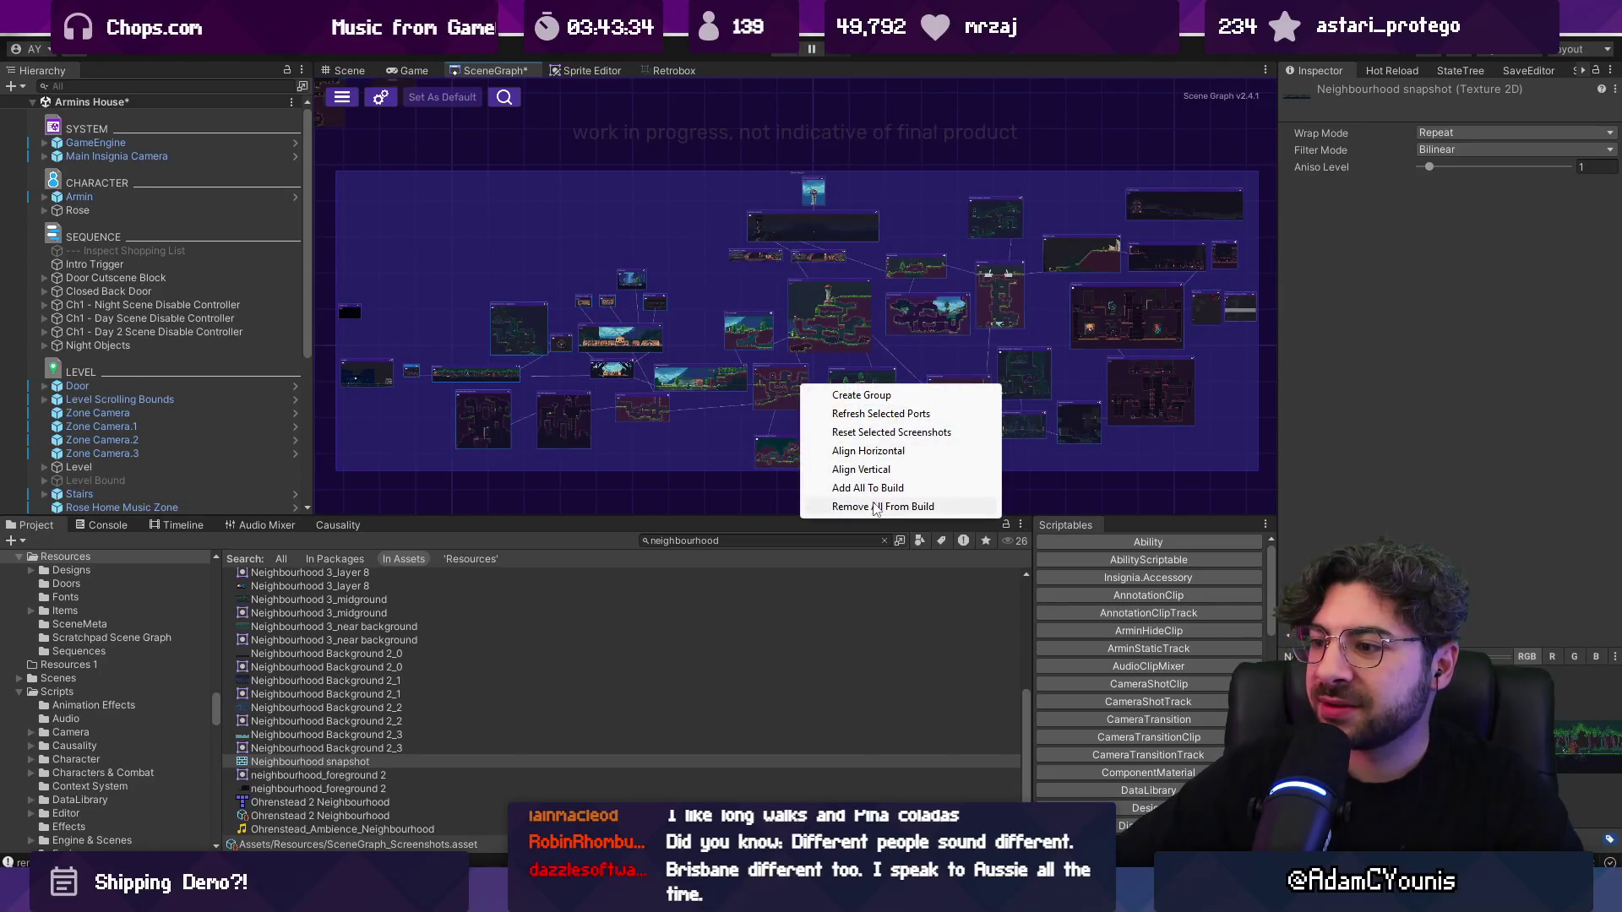
pyautogui.click(879, 432)
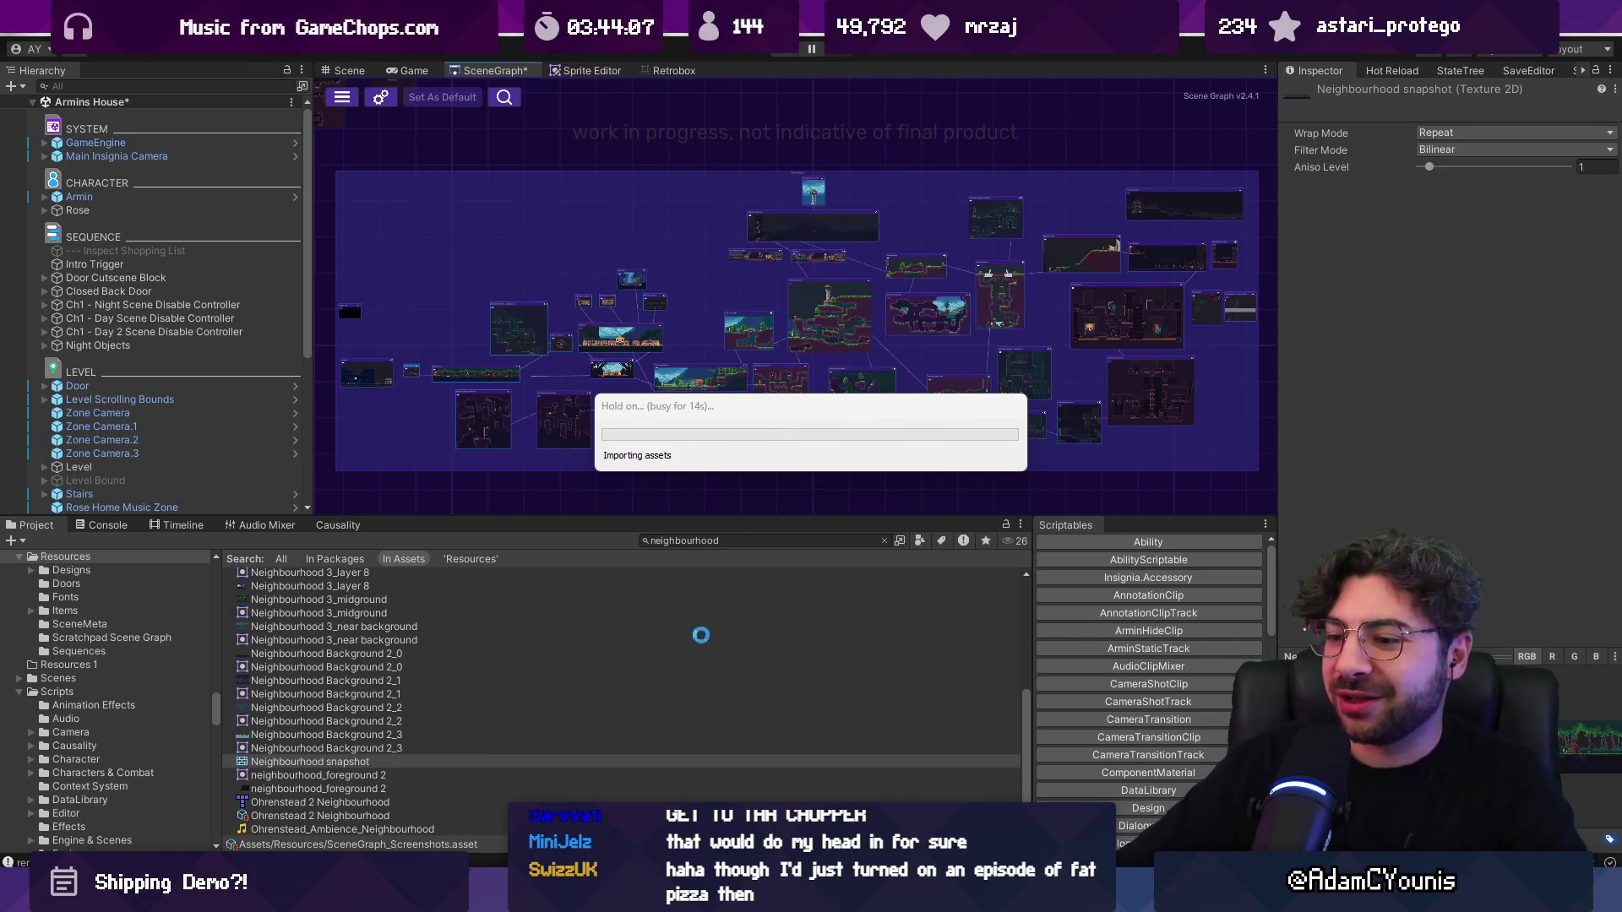
pyautogui.moveTo(794, 897)
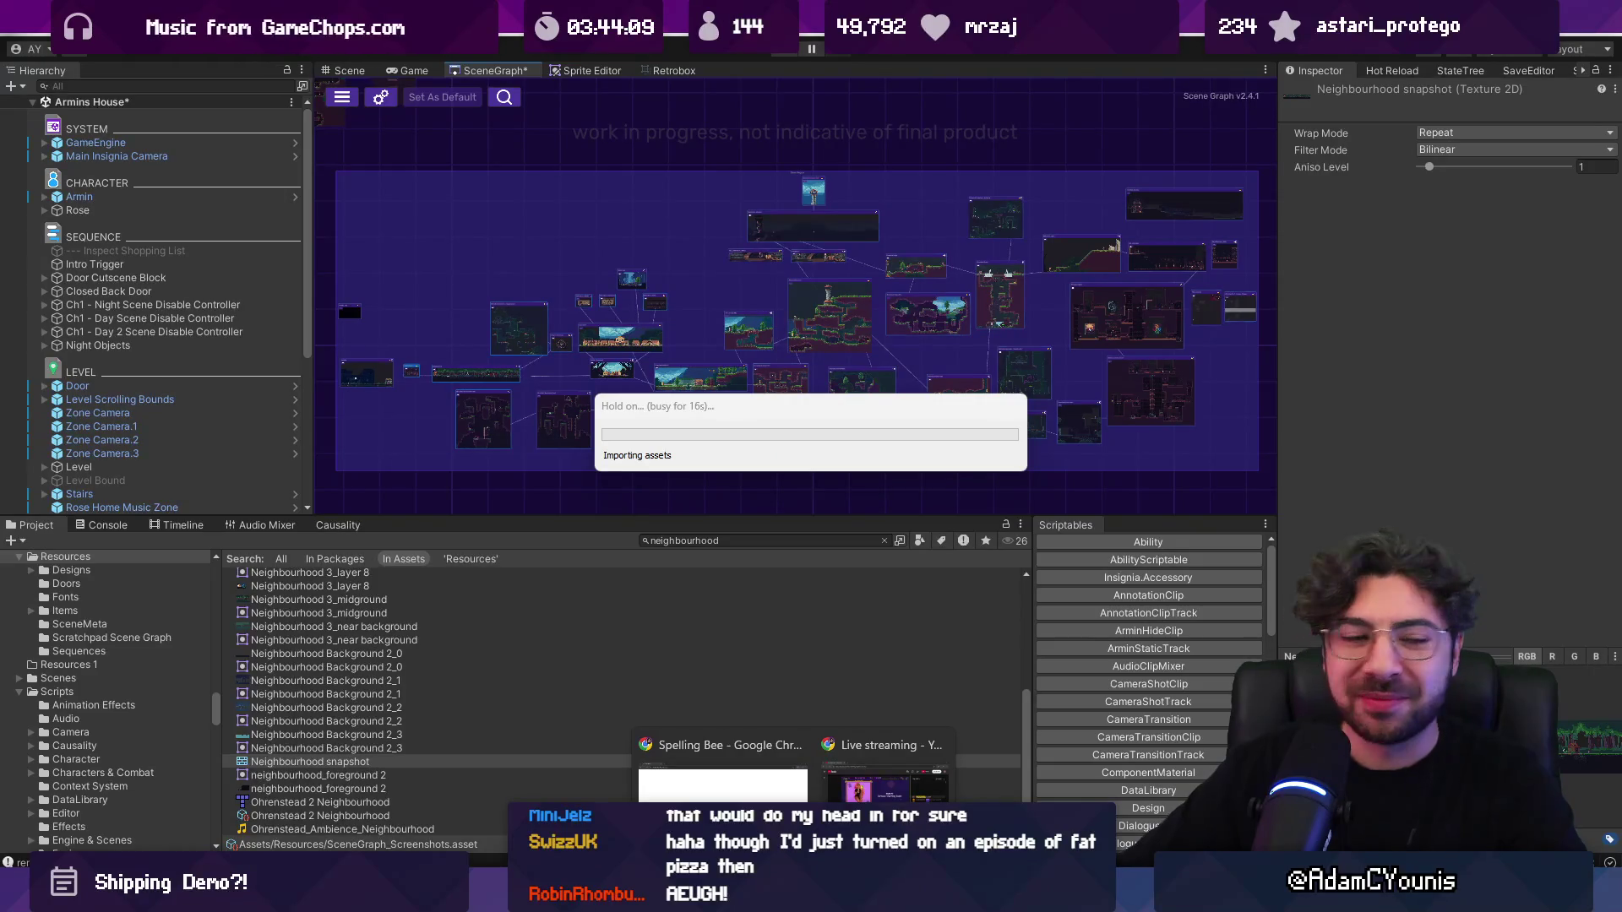
pyautogui.click(764, 779)
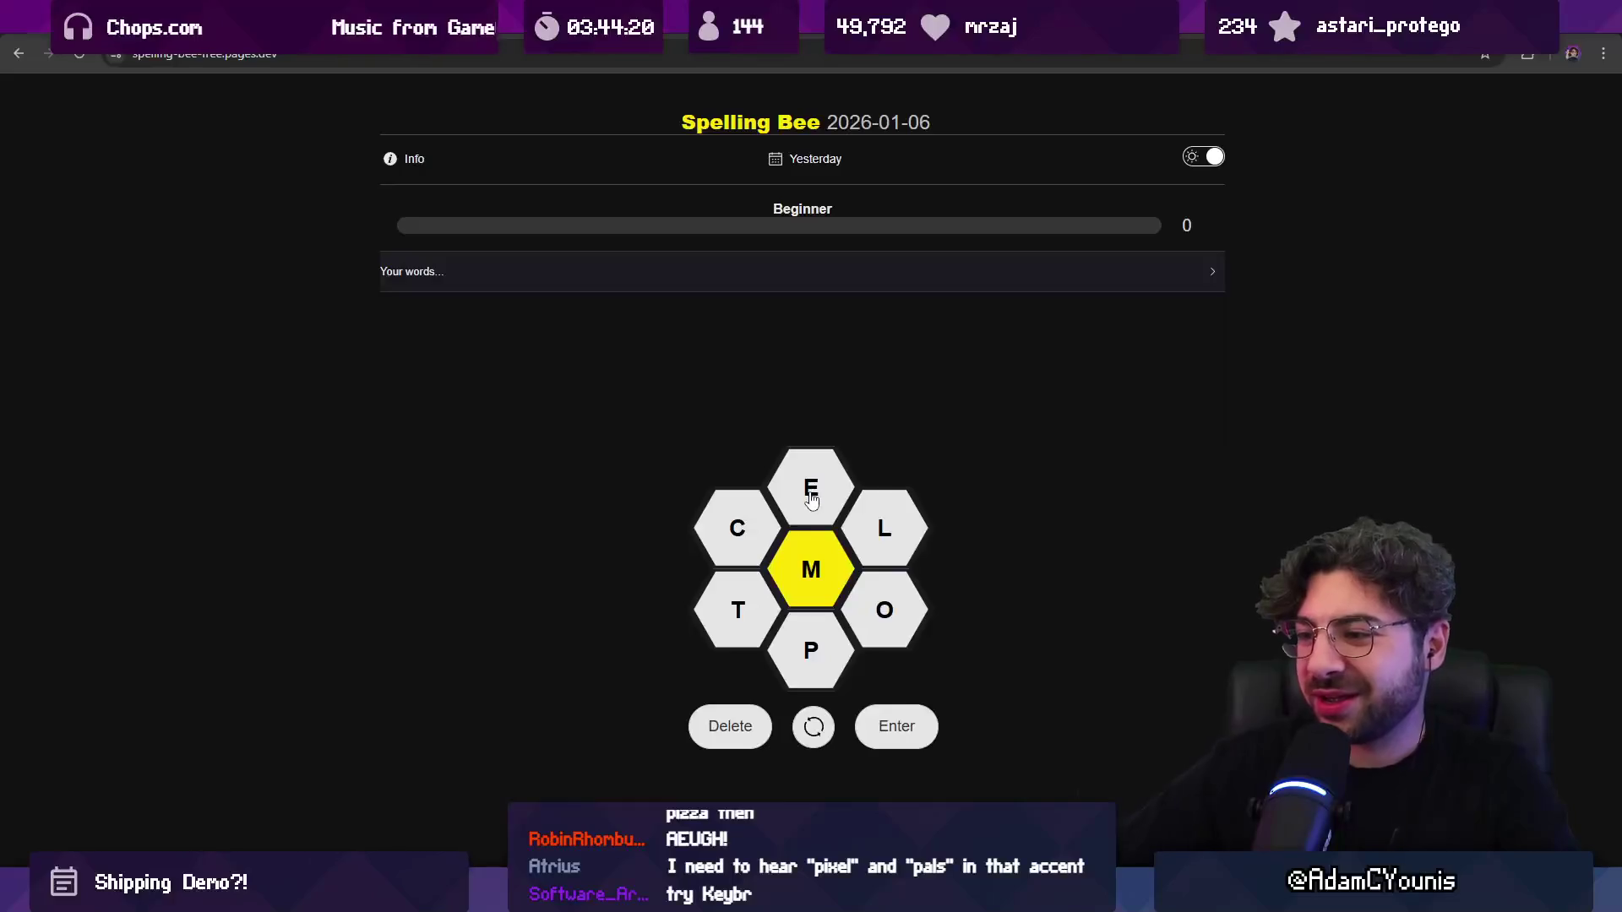
# Step: Get pelmet, melt and moot accepted; ELMO and POLE are rejected
pyautogui.write('m')
pyautogui.press('BackSpace')
pyautogui.press('BackSpace')
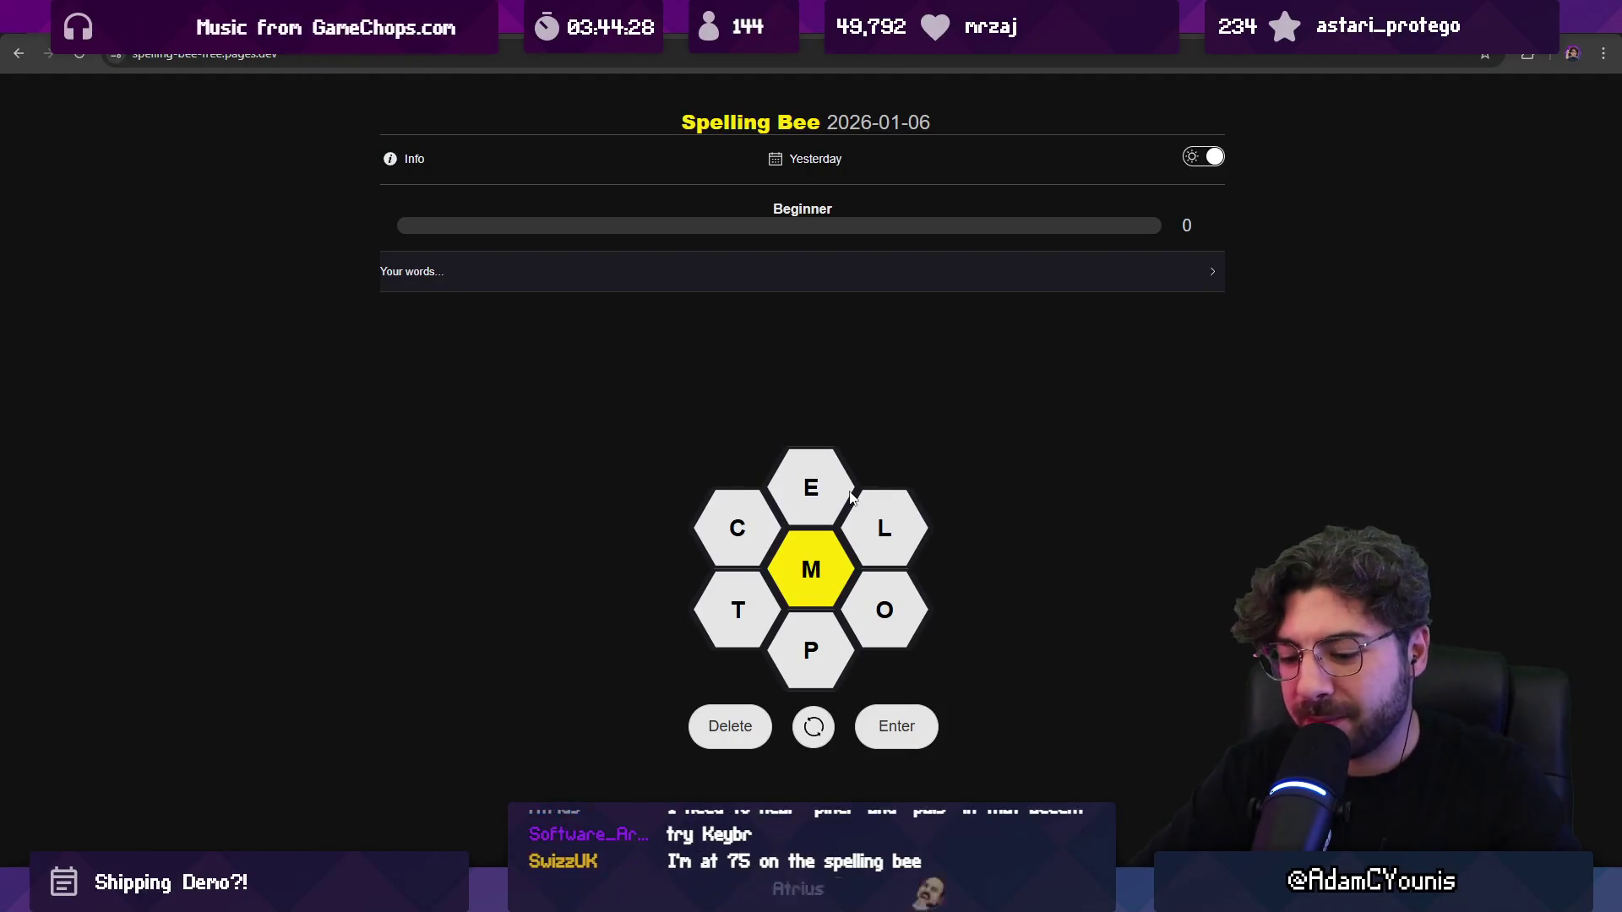
pyautogui.write('pelmet')
pyautogui.press('Return')
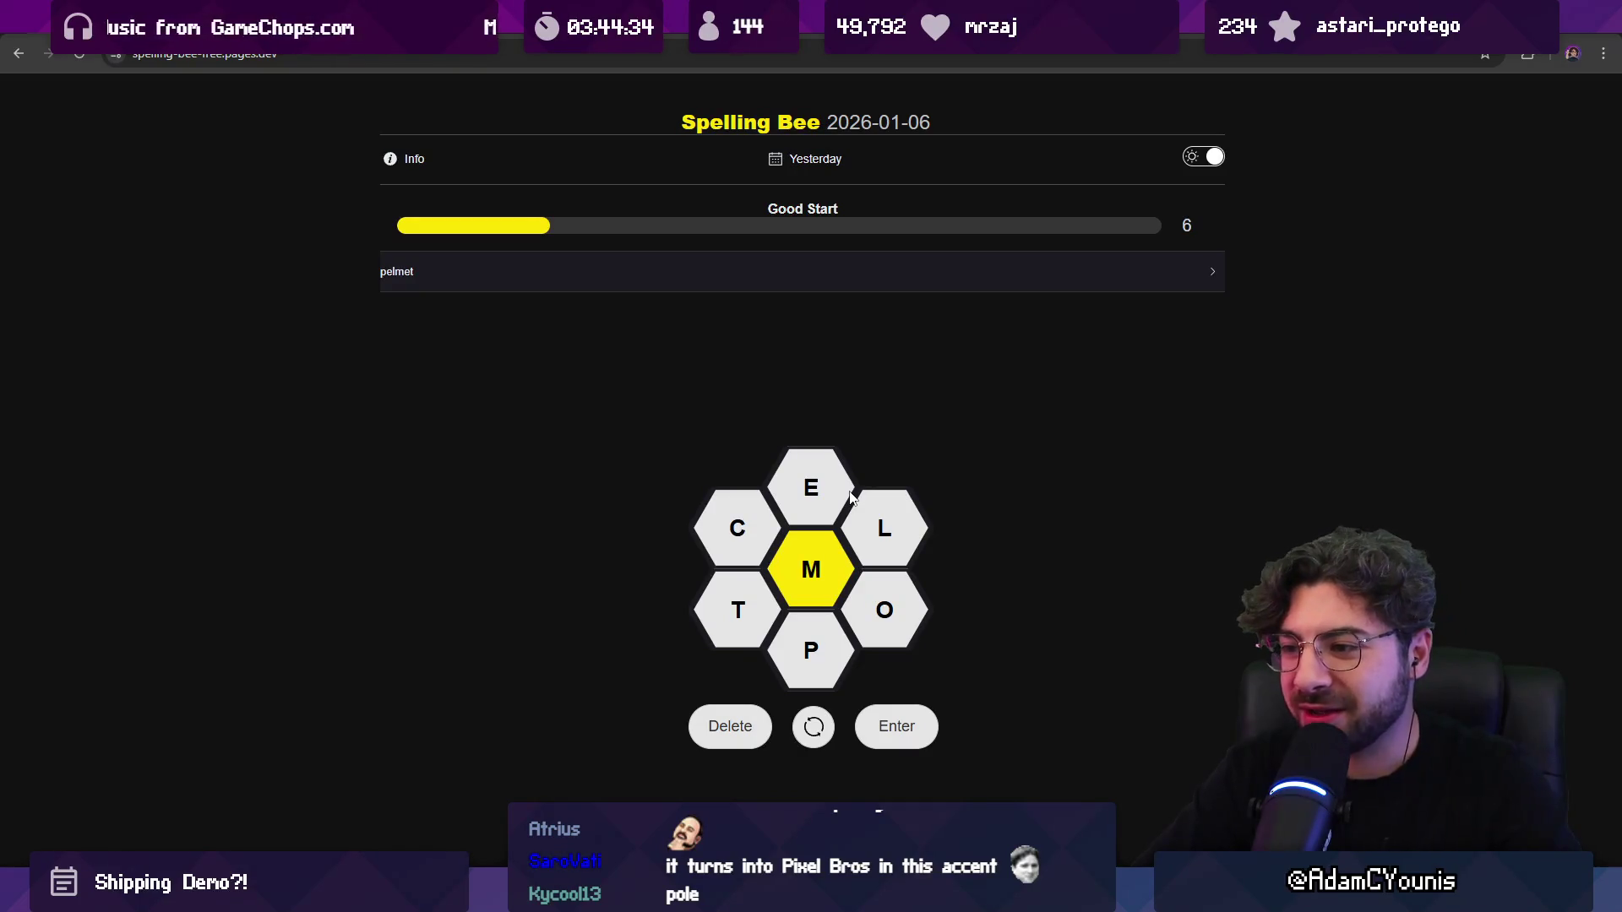
pyautogui.write('lmo')
pyautogui.press('Return')
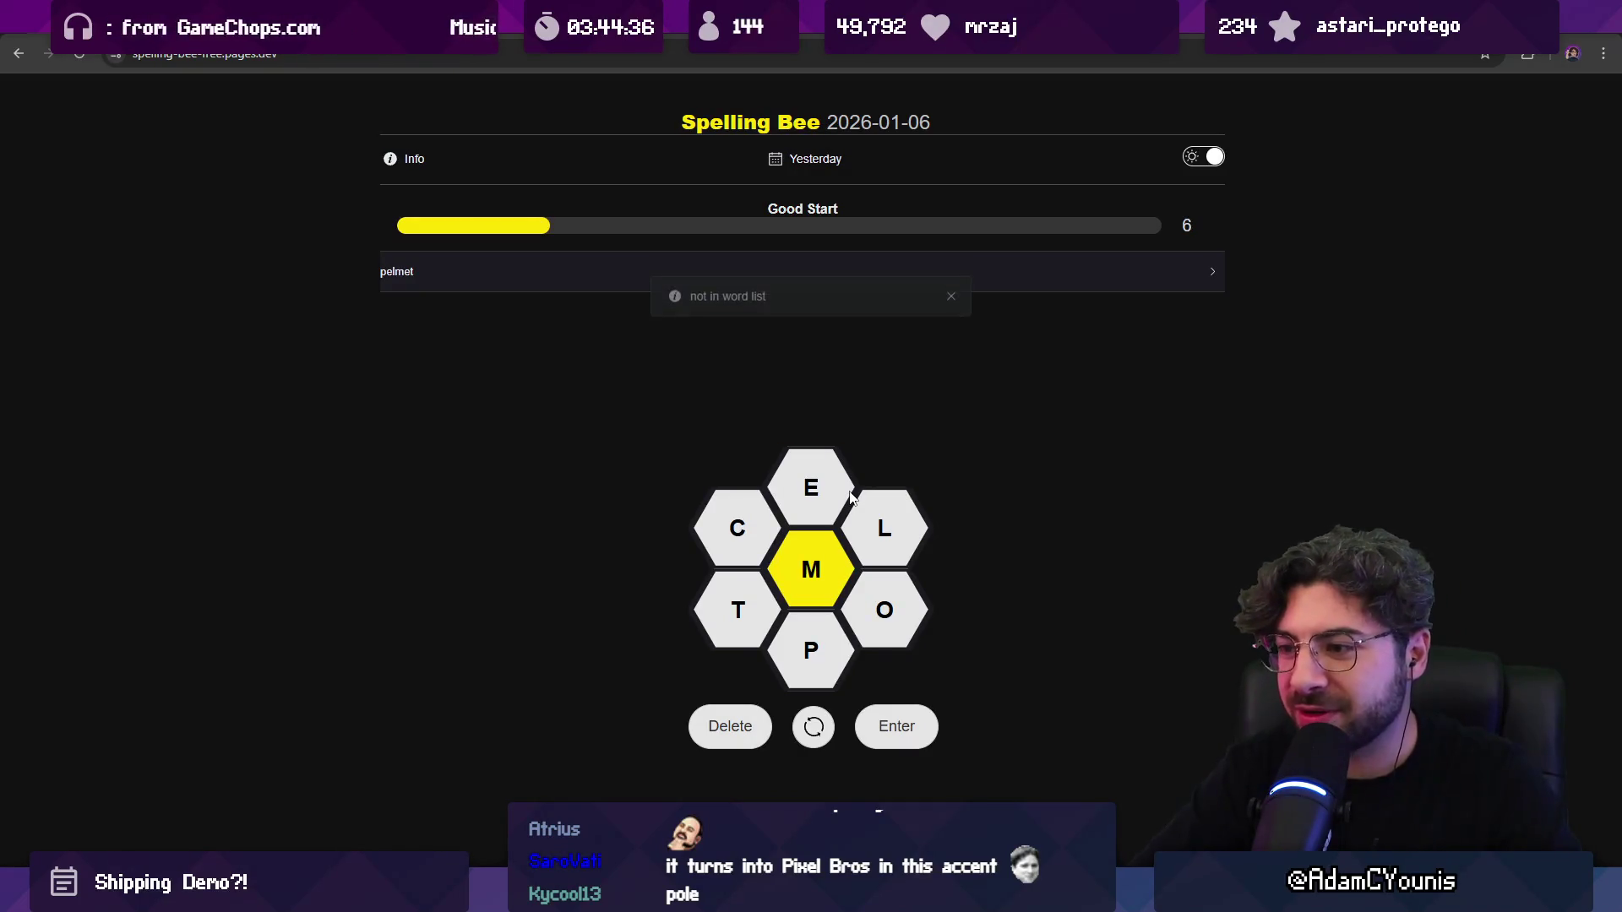
pyautogui.press('BackSpace')
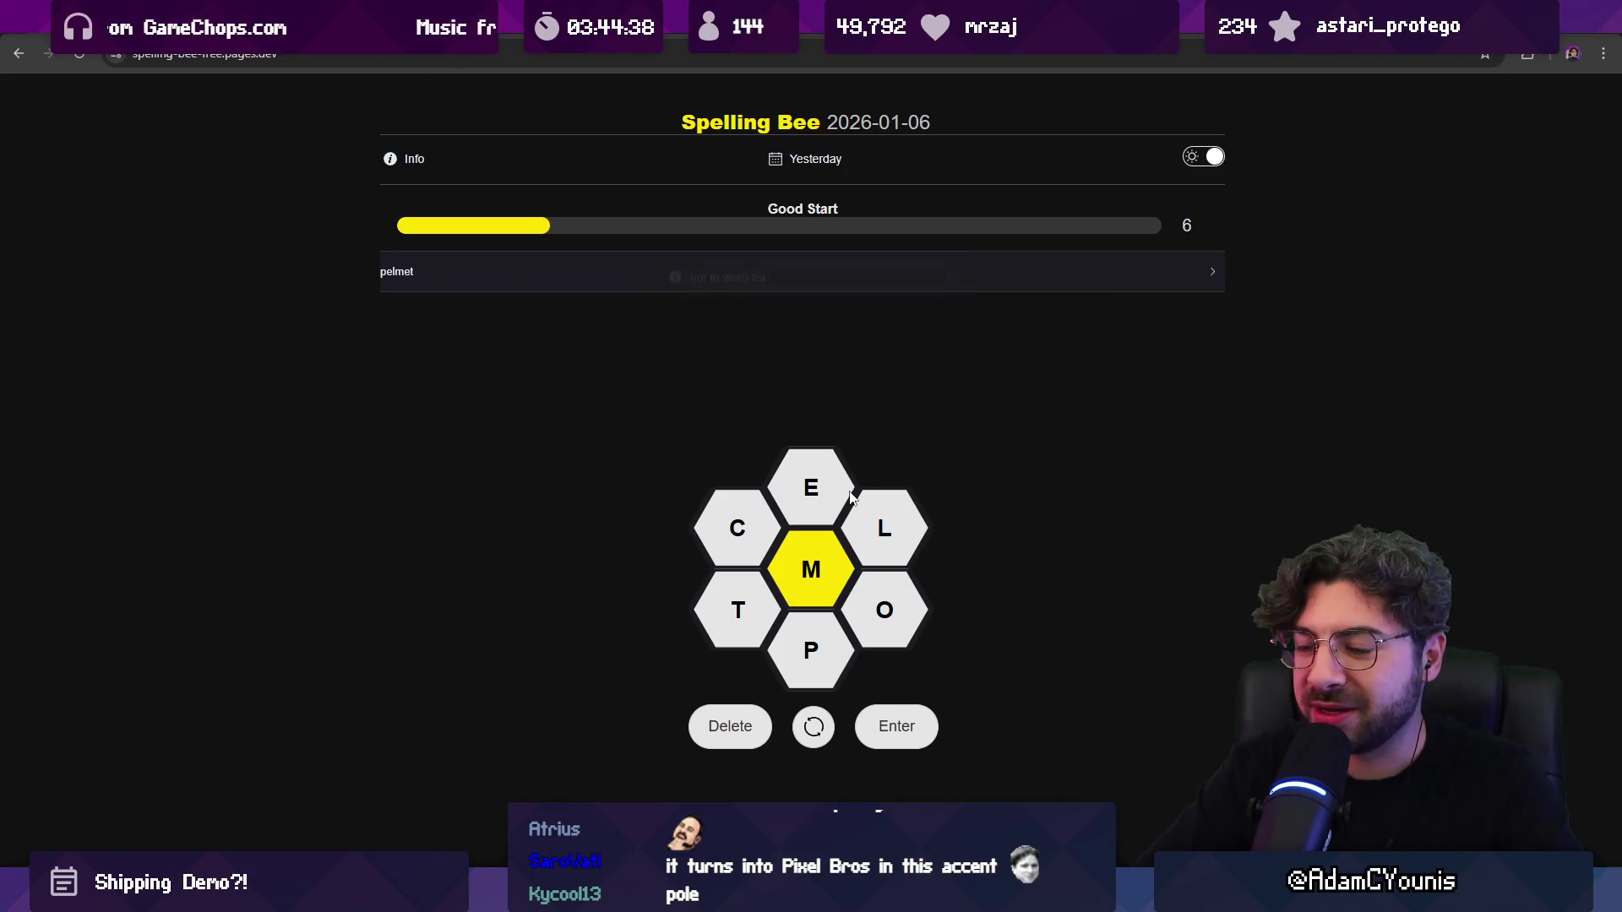
pyautogui.write('MElt')
pyautogui.press('Return')
pyautogui.write('le')
pyautogui.press('Return')
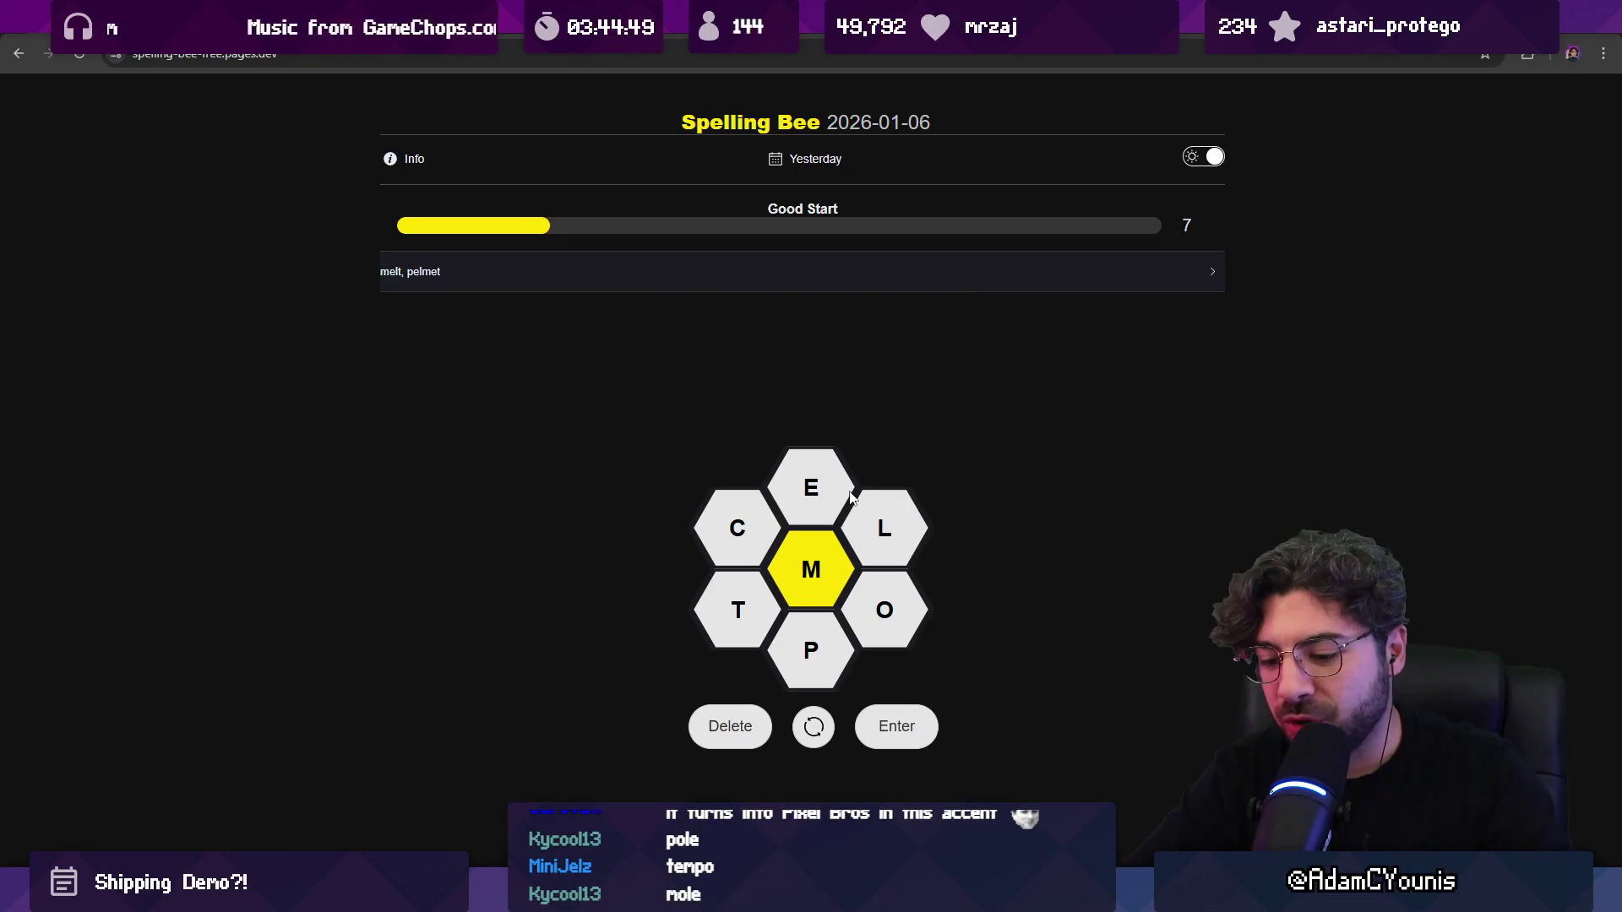
pyautogui.write('moot')
pyautogui.press('Return')
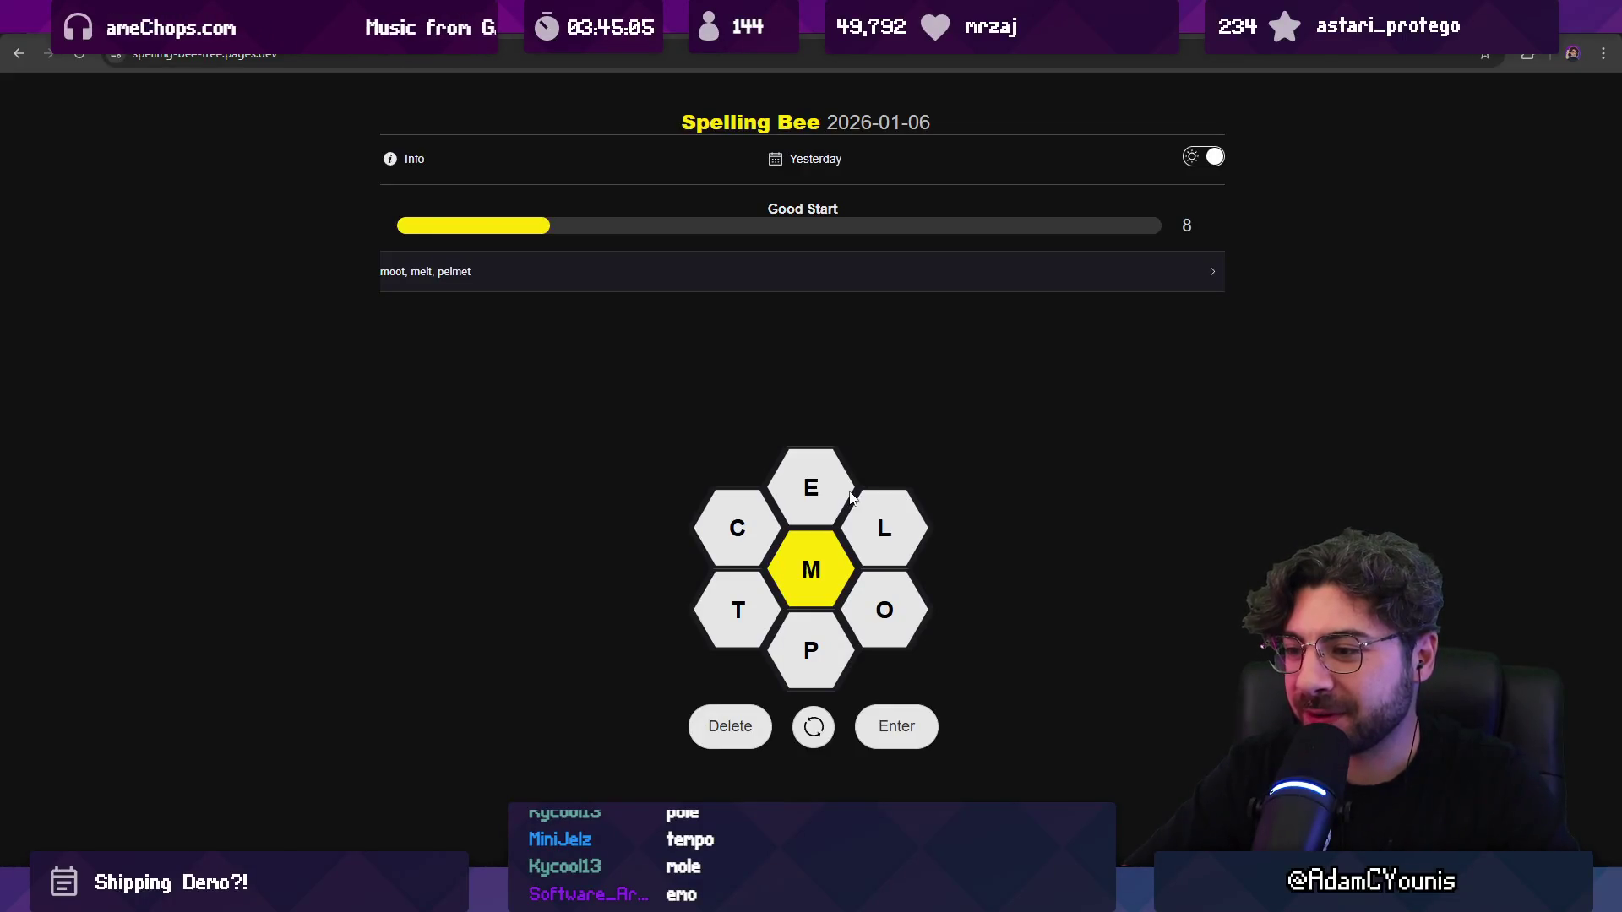
# Step: Try POMELLO (rejected) and test other M, P, O, L, E letter combinations
pyautogui.write('mpo')
pyautogui.press('BackSpace')
pyautogui.press('BackSpace')
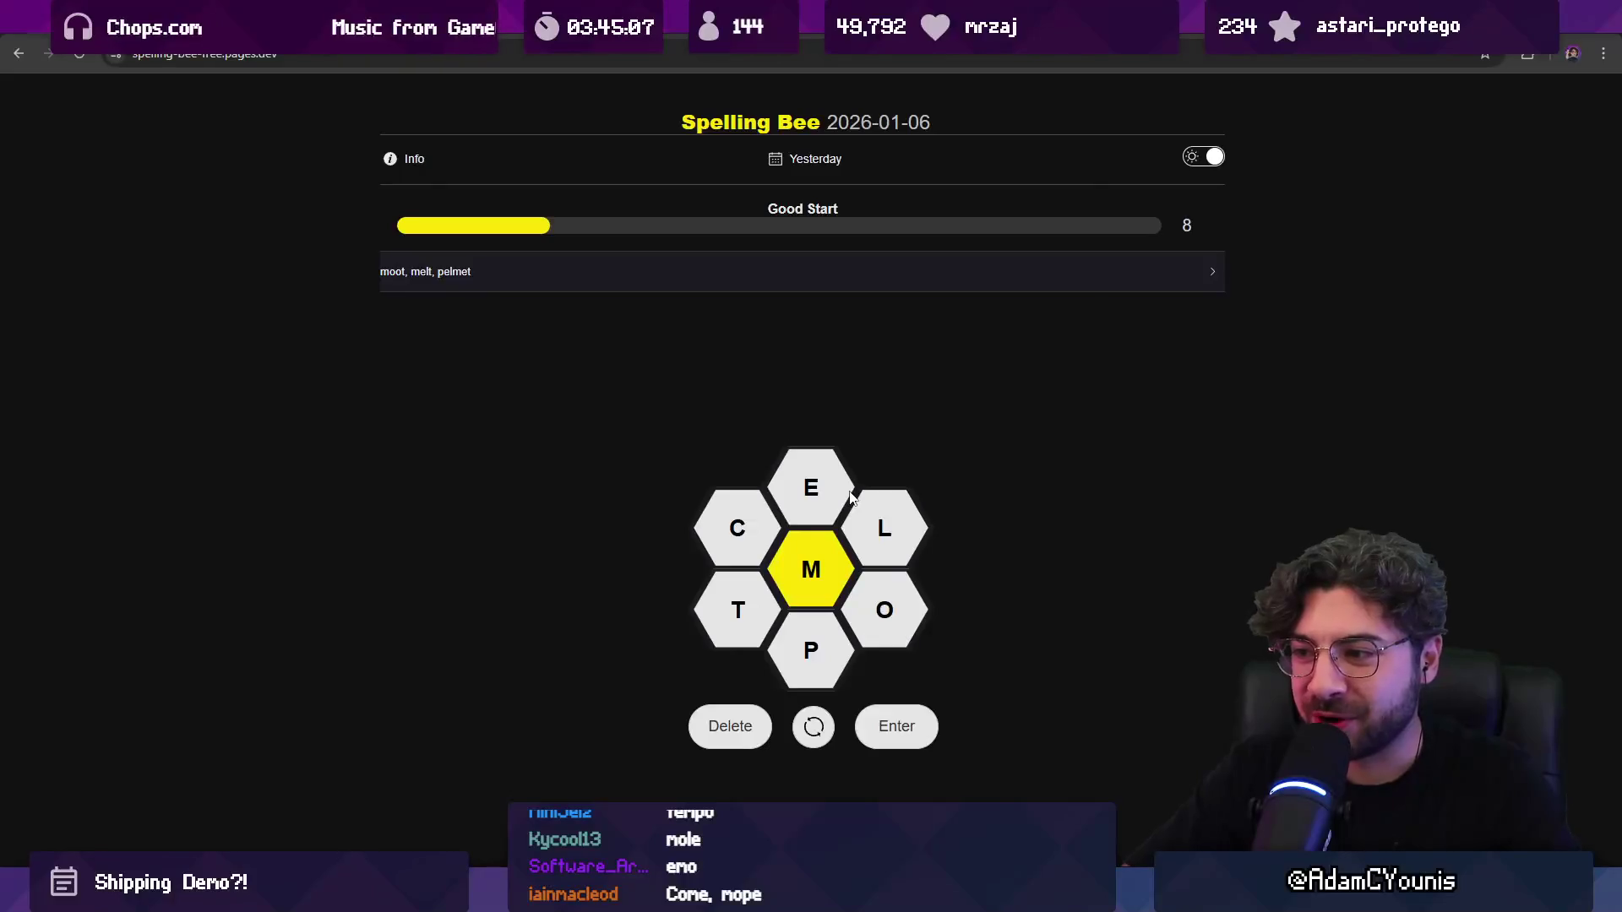
pyautogui.write('mello')
pyautogui.press('Return')
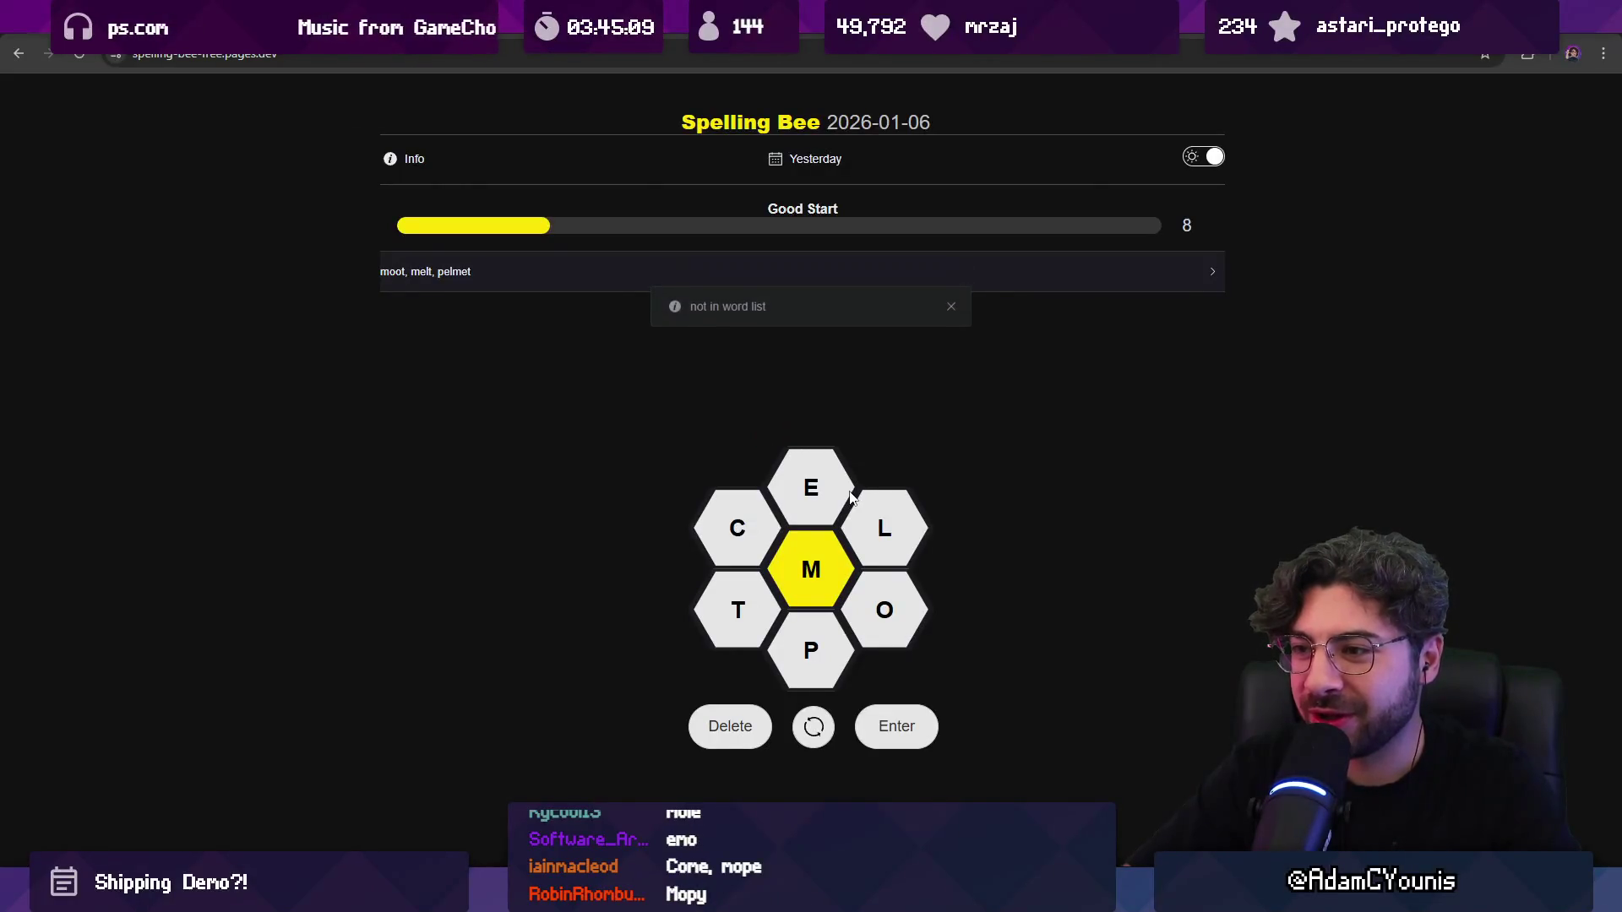
pyautogui.write('m')
pyautogui.press('BackSpace')
pyautogui.write('pole')
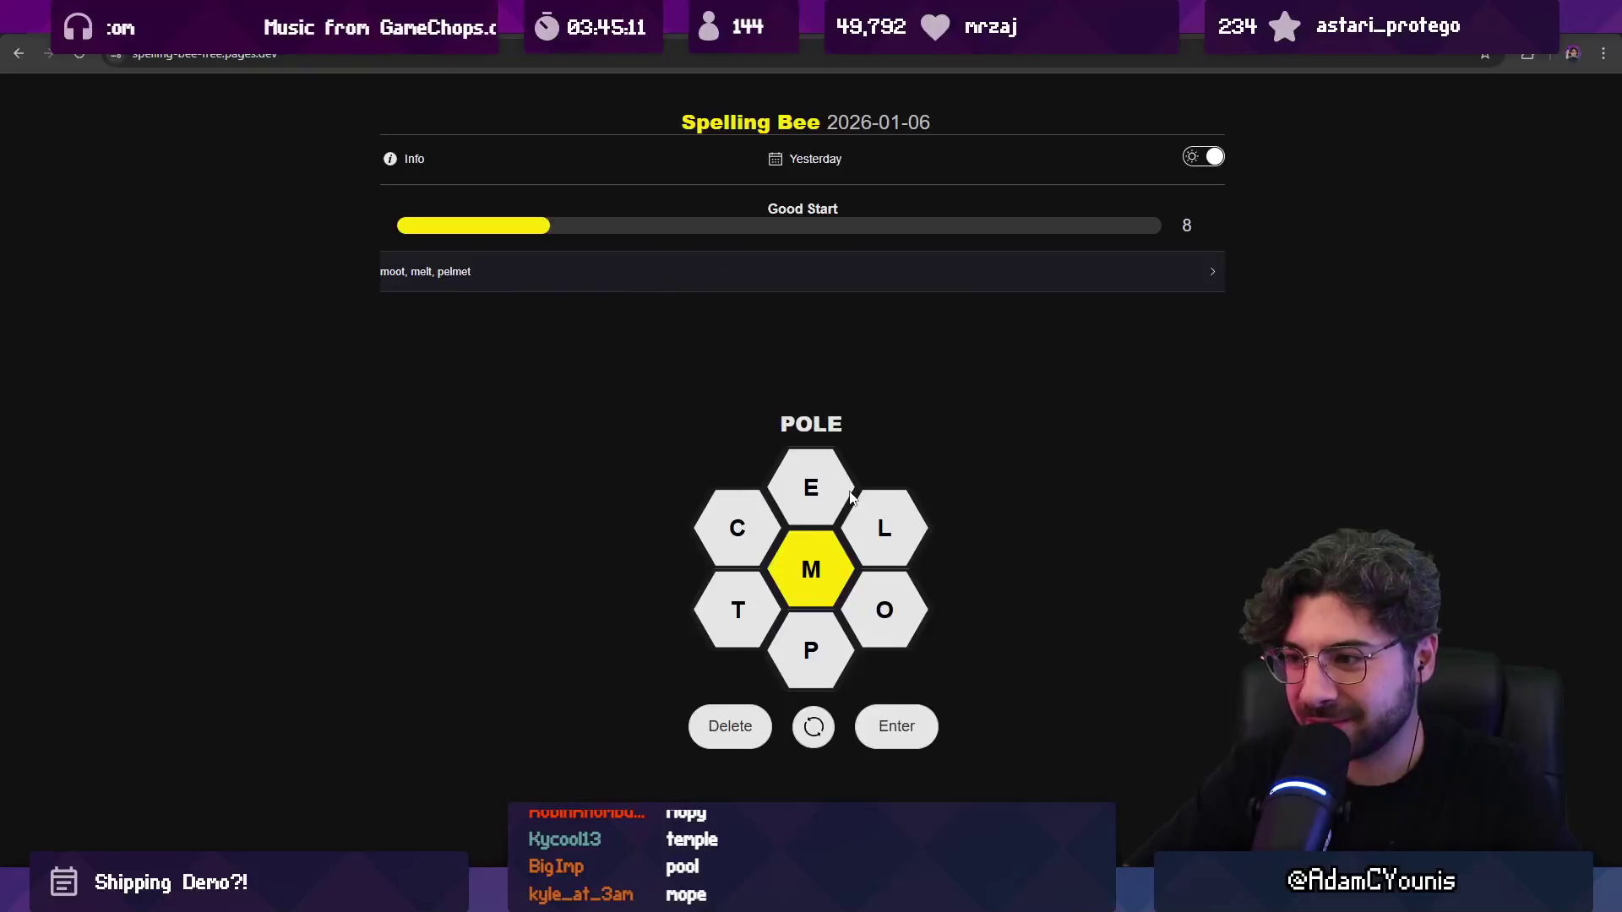
pyautogui.press('BackSpace')
pyautogui.press('BackSpace')
pyautogui.write('melpo')
pyautogui.press('BackSpace')
pyautogui.press('BackSpace')
# Step: Add emote and comet after the pomelo and POMMELL guesses are rejected
pyautogui.write('o')
pyautogui.press('Return')
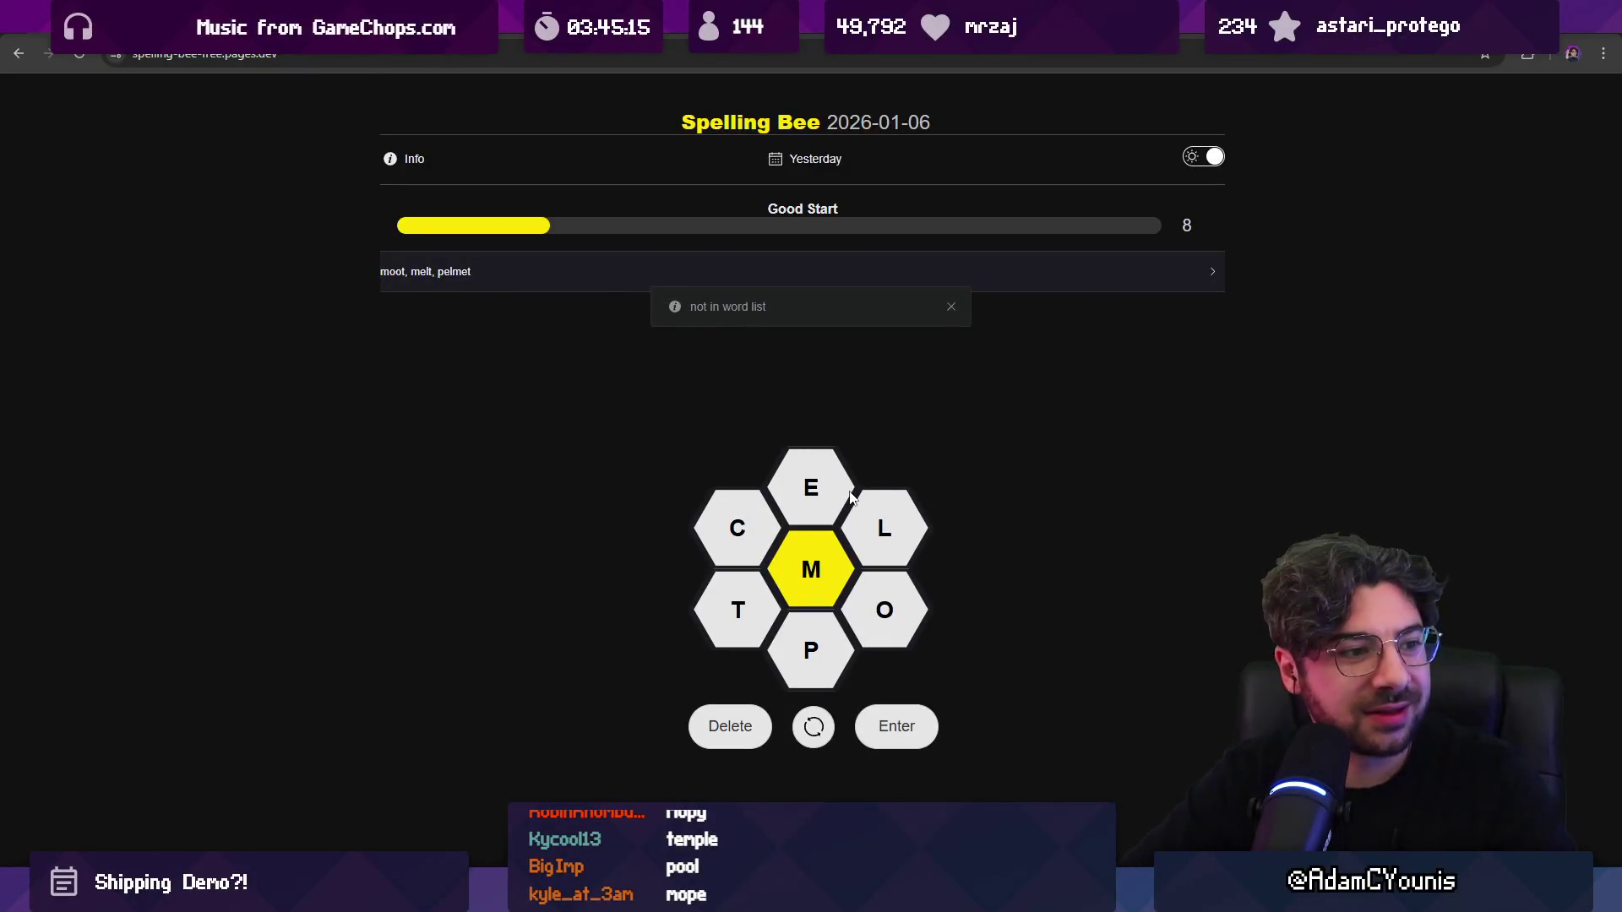
pyautogui.press('BackSpace')
pyautogui.press('BackSpace')
pyautogui.write('pommell')
pyautogui.press('Return')
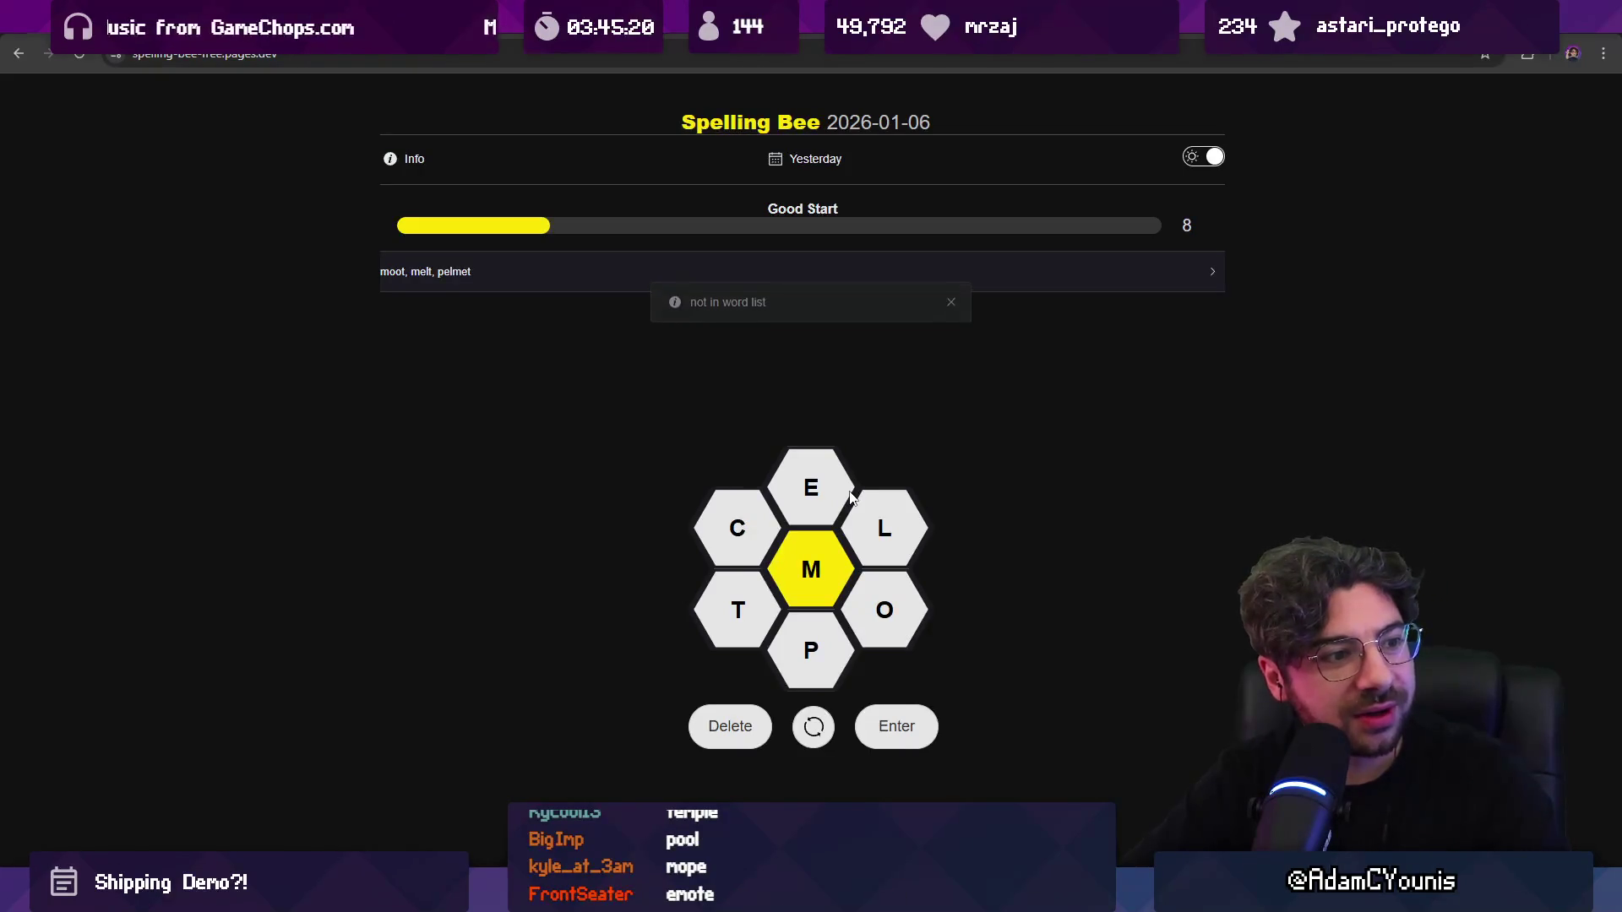
pyautogui.write('emote')
pyautogui.press('Return')
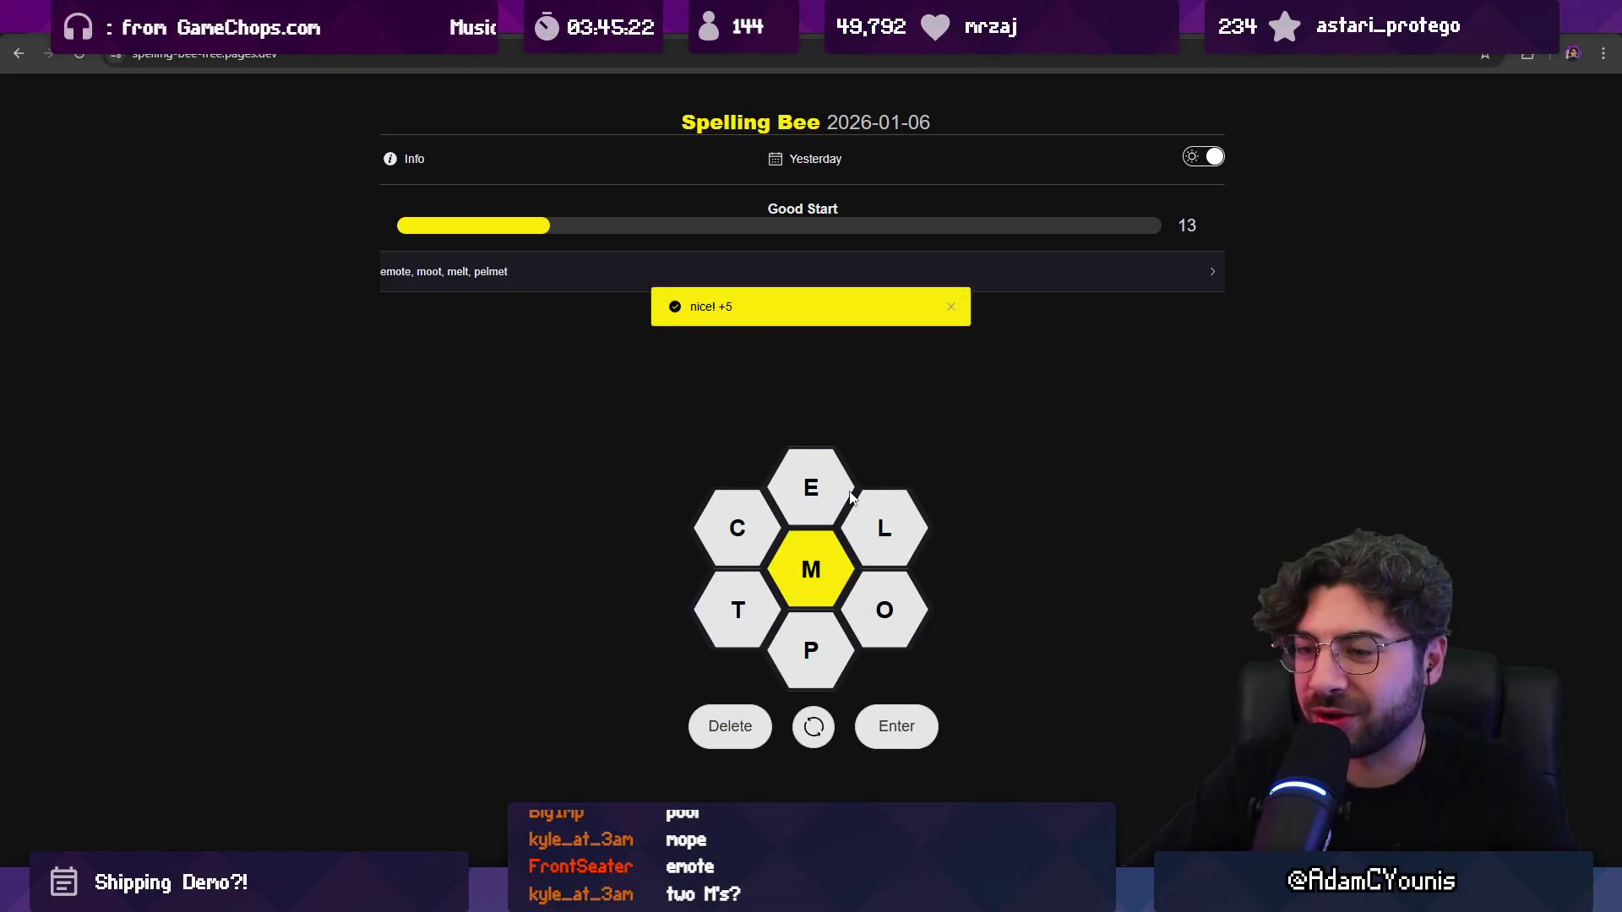
pyautogui.write('comet')
pyautogui.press('Return')
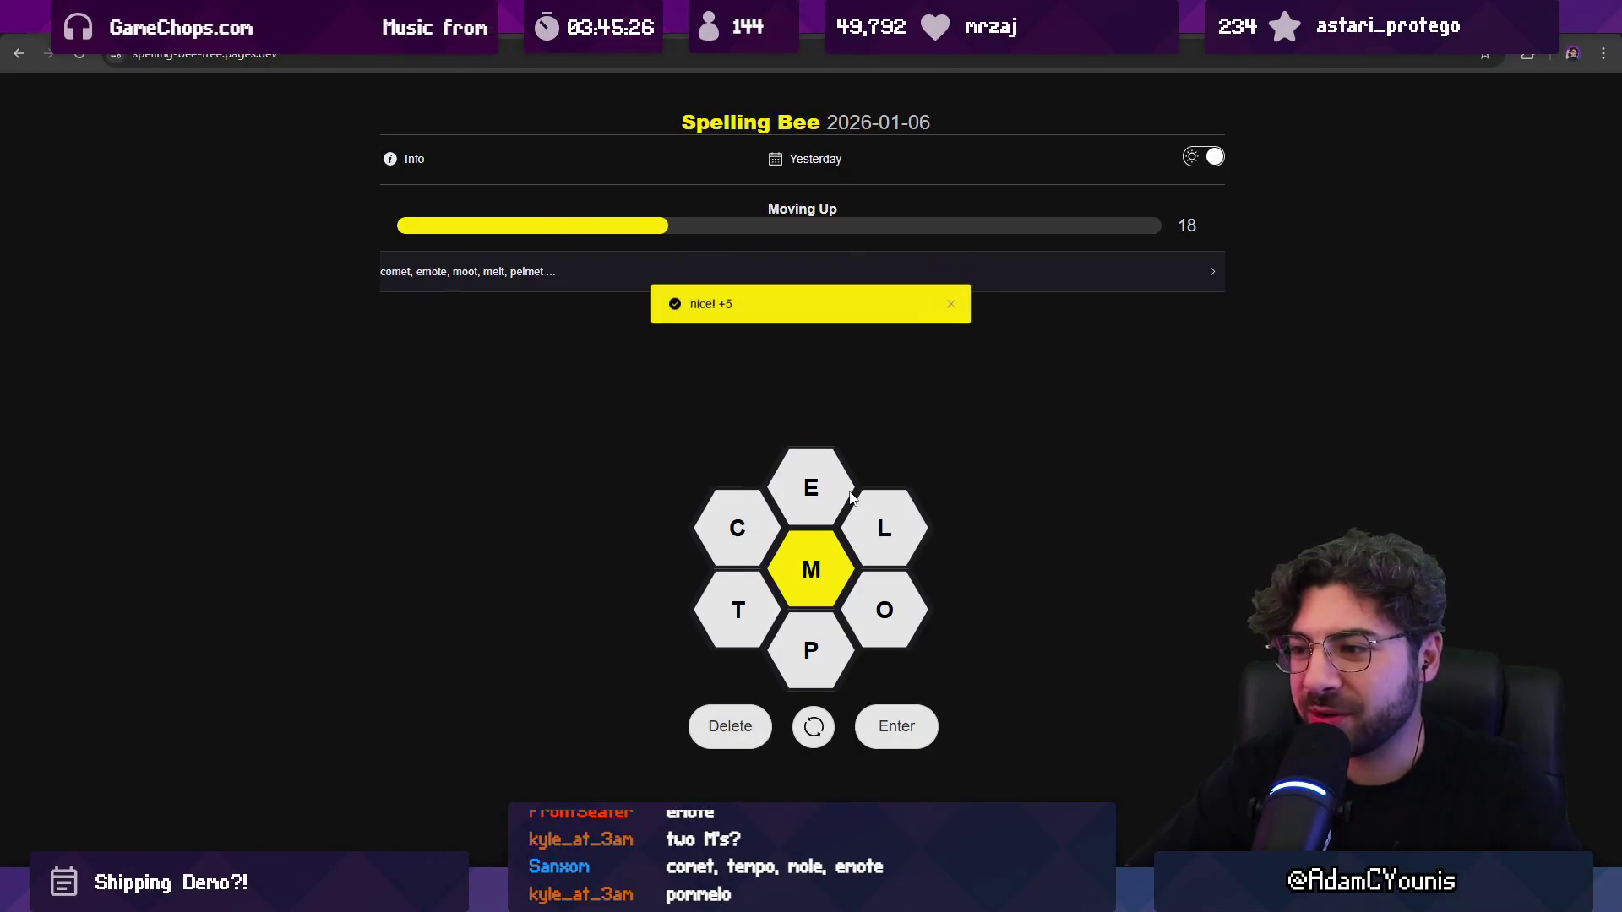
# Step: Add omelette and the pangram complete after POMMELO is rejected
pyautogui.write('mmelo')
pyautogui.press('Return')
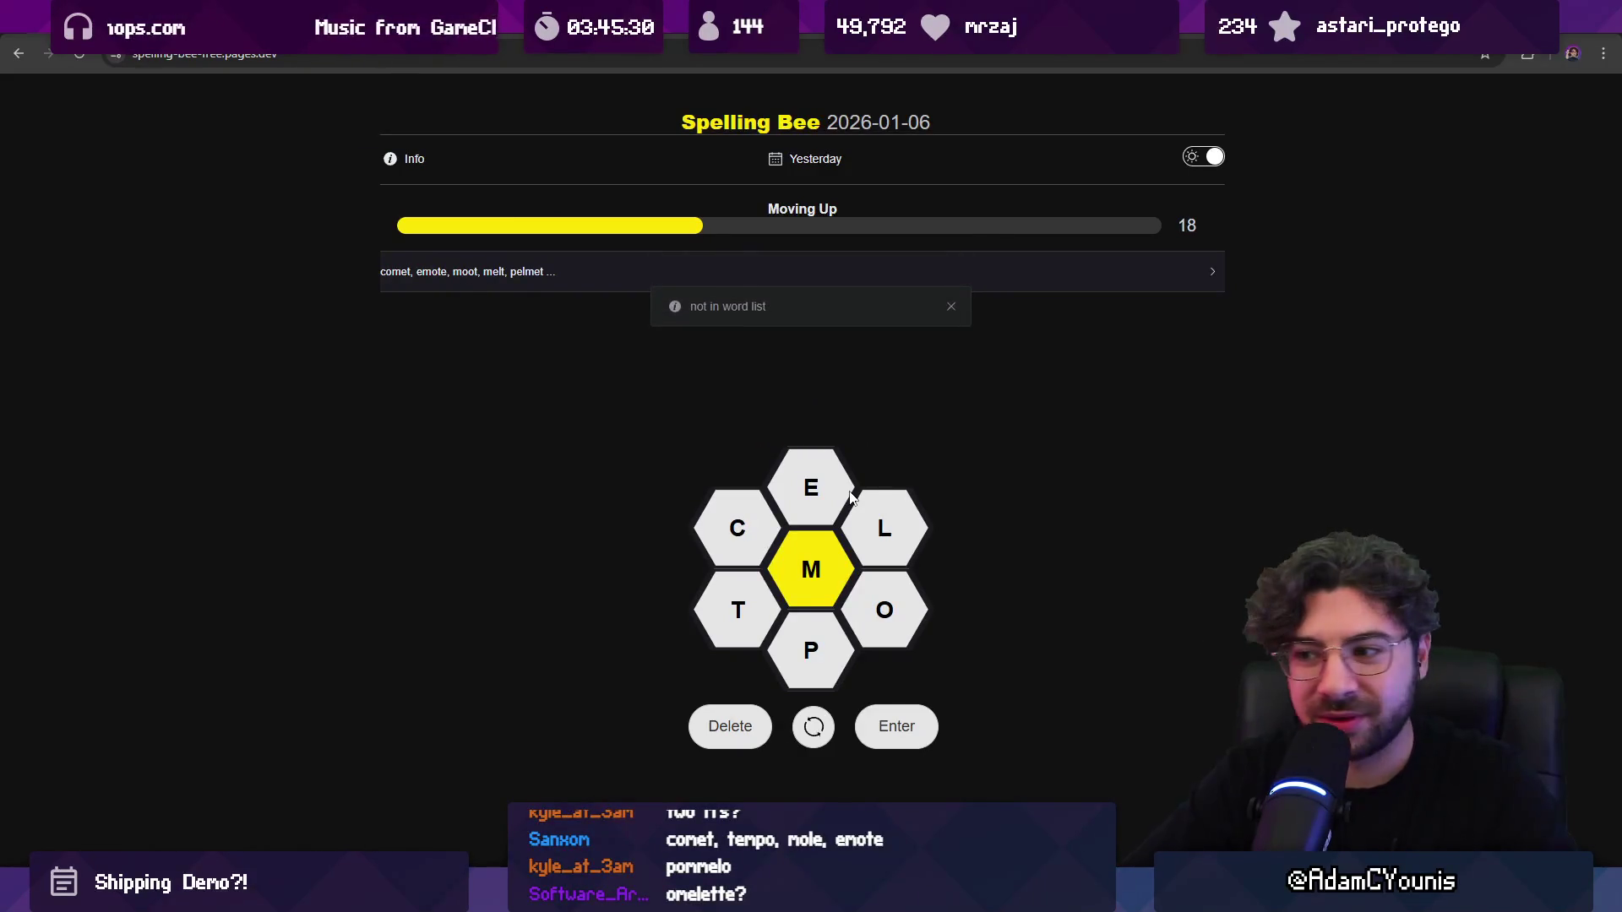
pyautogui.write('oelette')
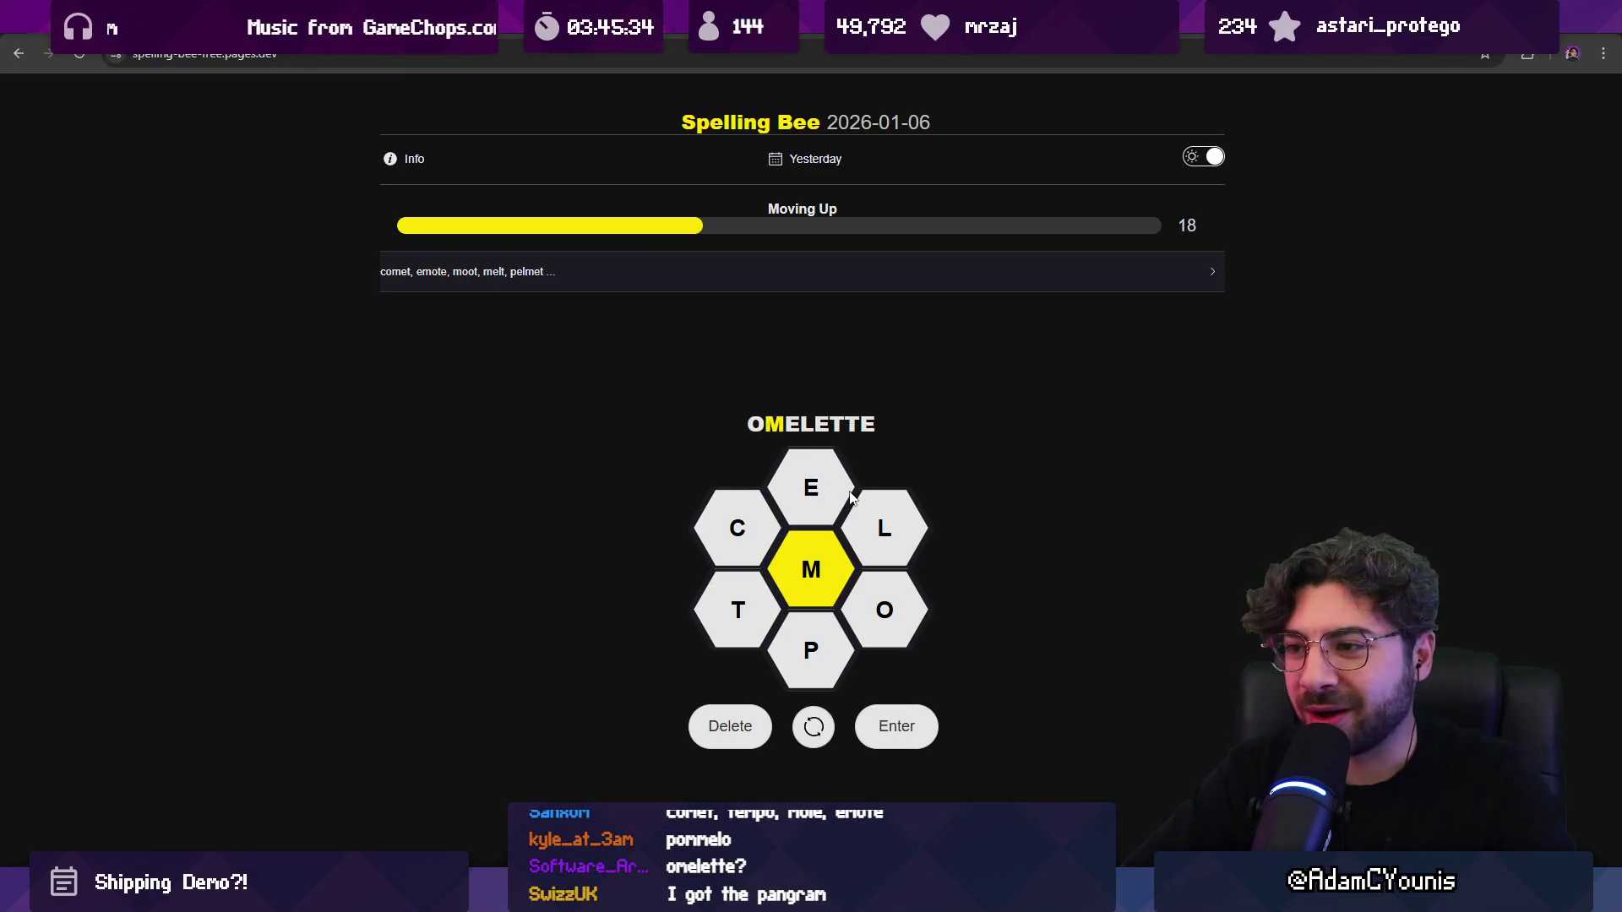
pyautogui.press('Return')
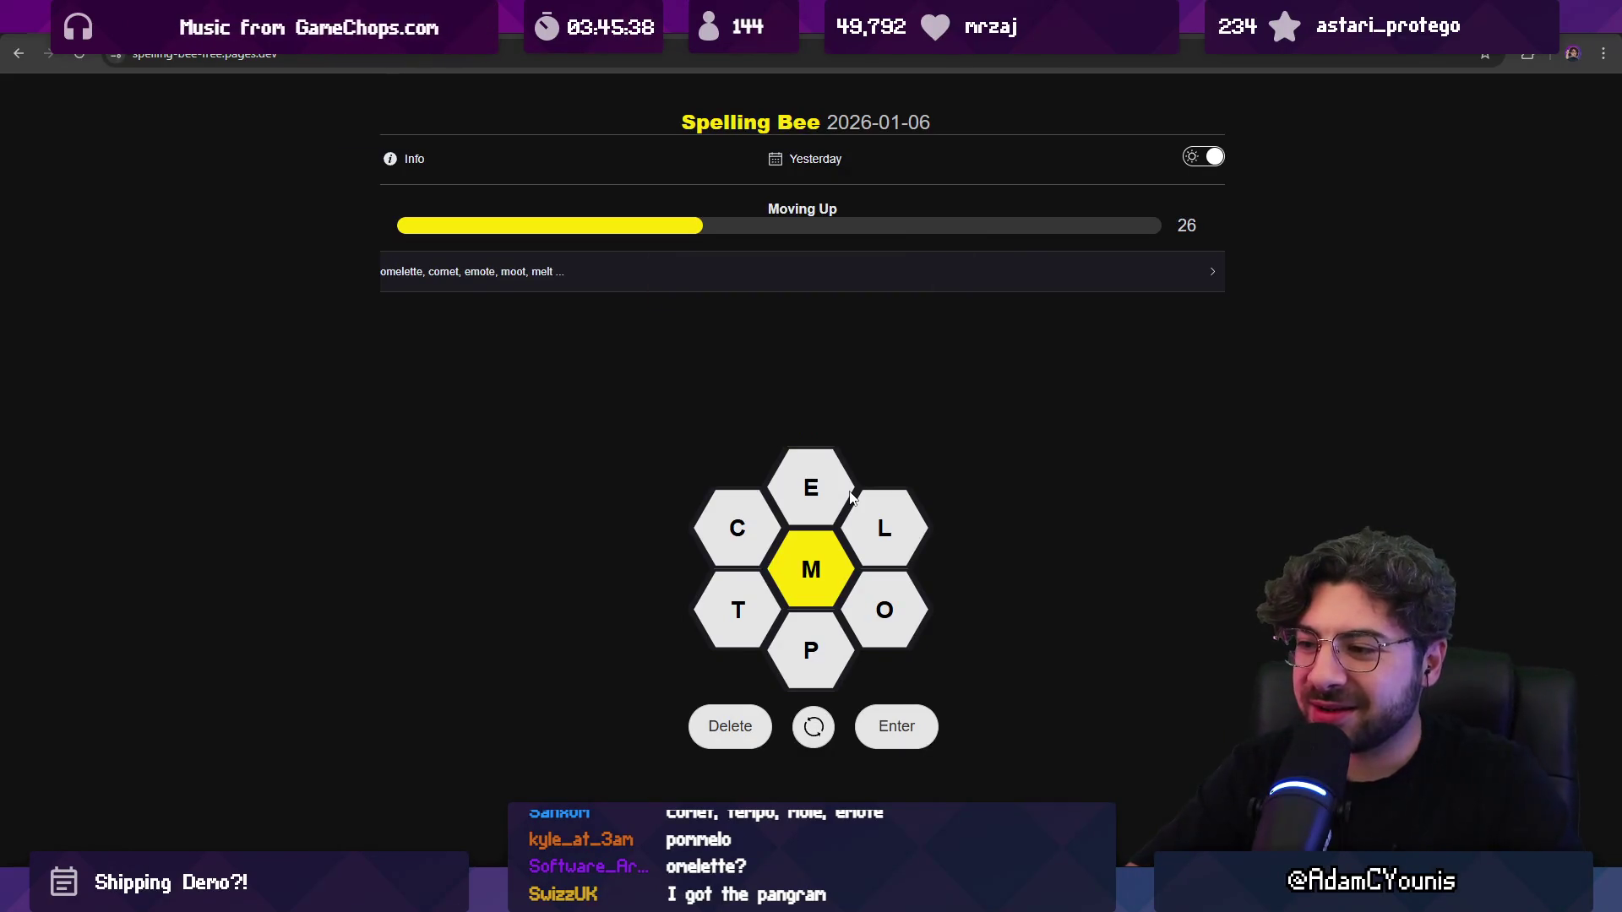
pyautogui.write('COT')
pyautogui.press('BackSpace')
pyautogui.write('TEM')
pyautogui.press('BackSpace')
pyautogui.press('BackSpace')
pyautogui.press('BackSpace')
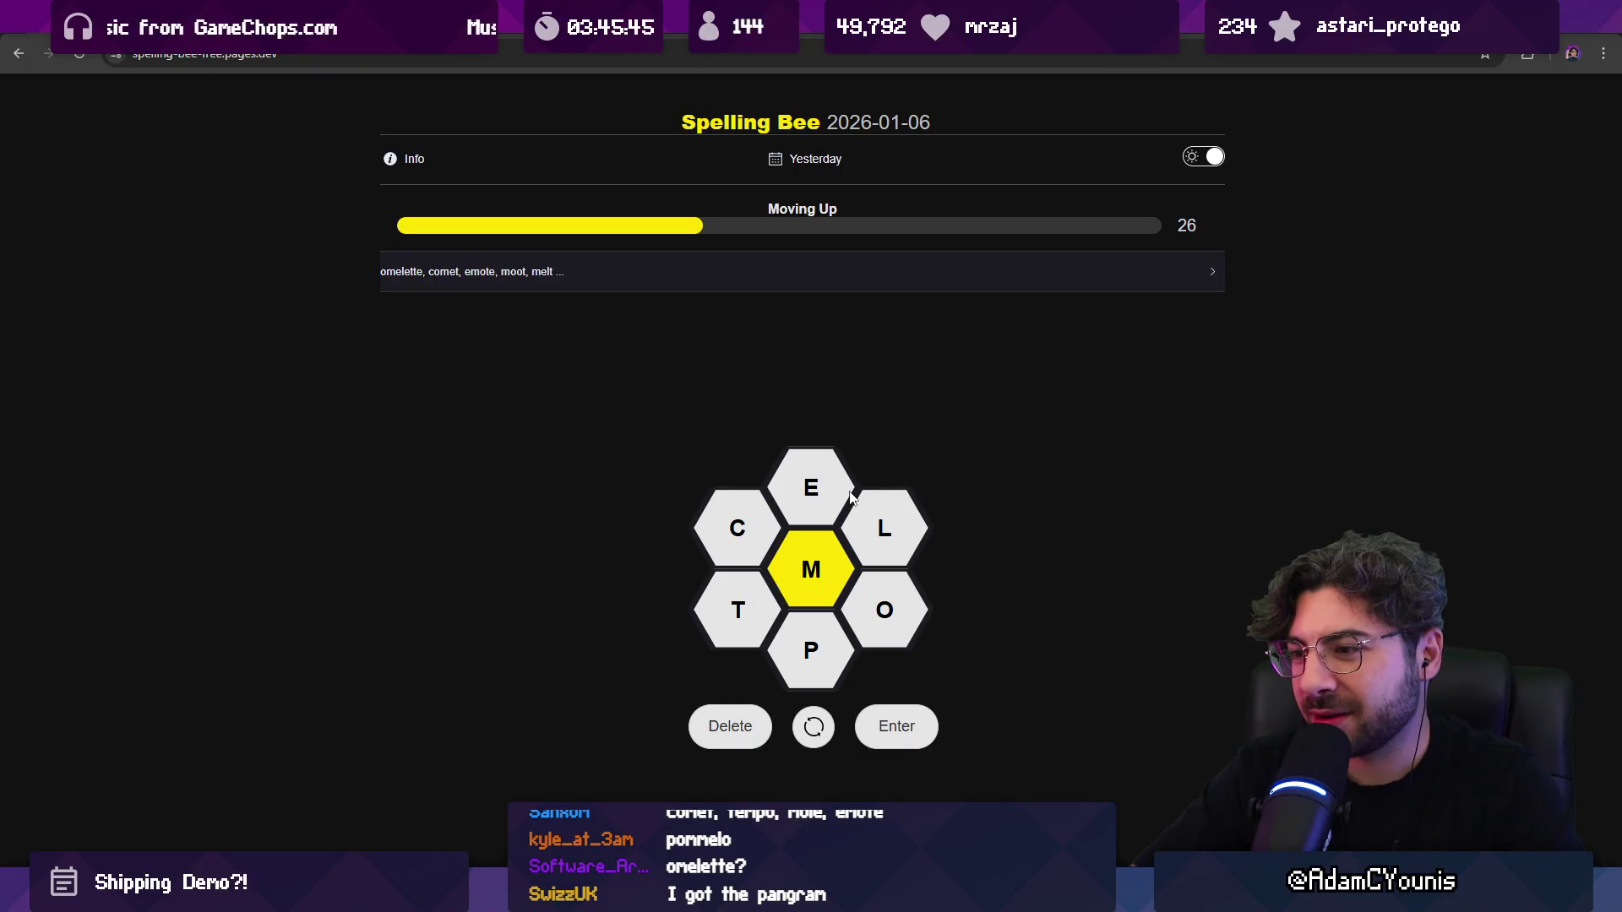
pyautogui.write('OM')
pyautogui.write('e')
pyautogui.press('Return')
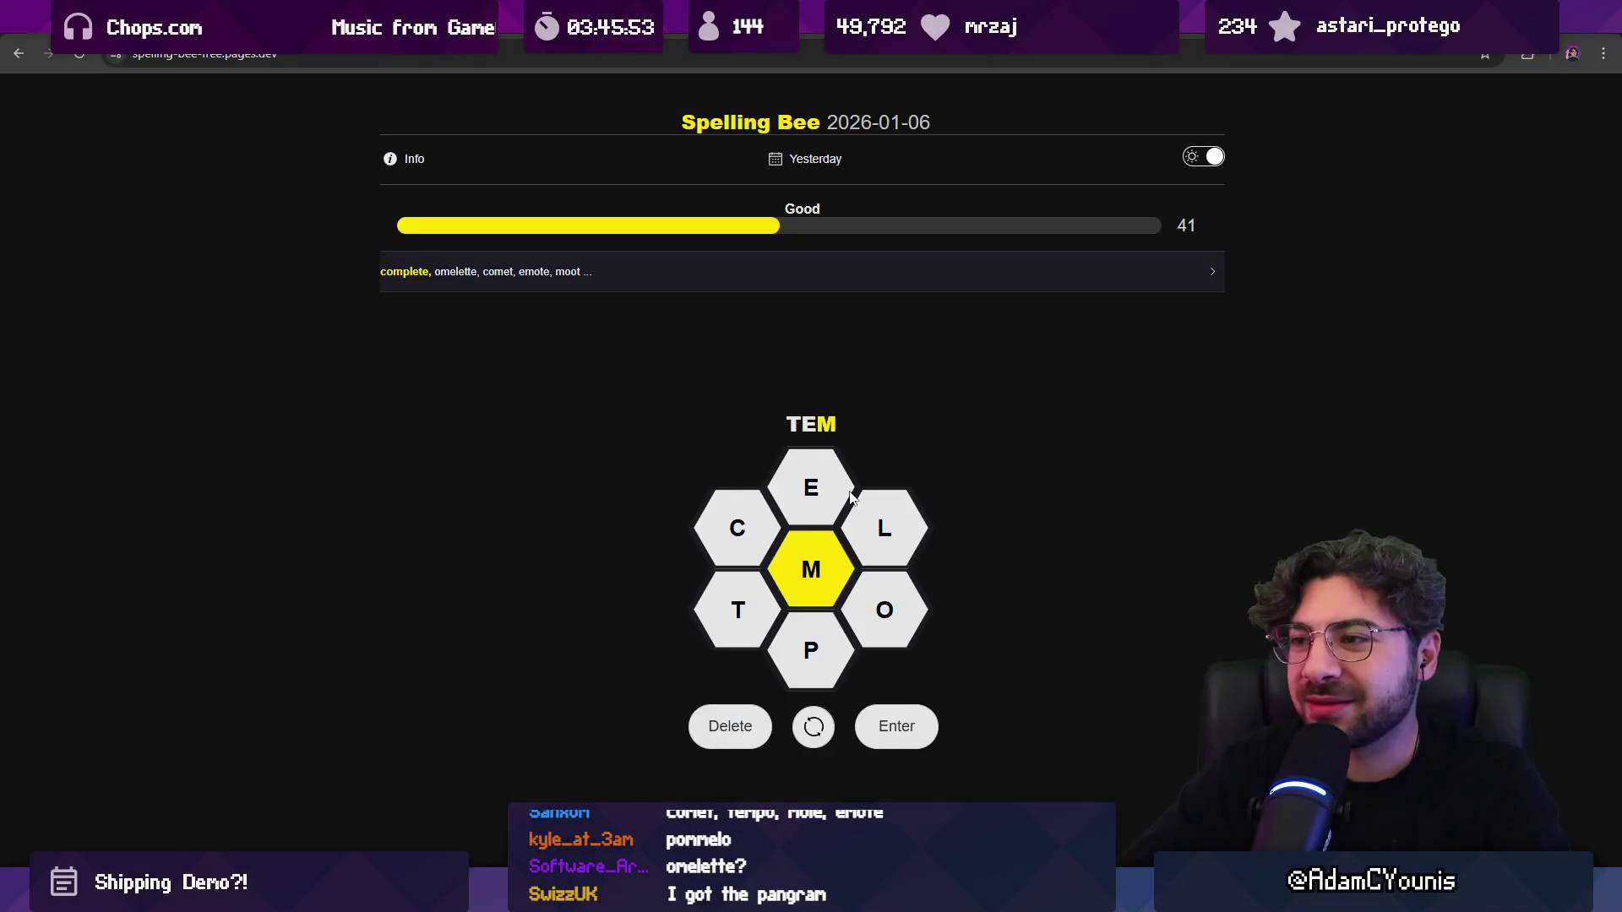
# Step: Add tempo, mole and pommel for 53 points (Solid), then go back to Unity
pyautogui.press('Return')
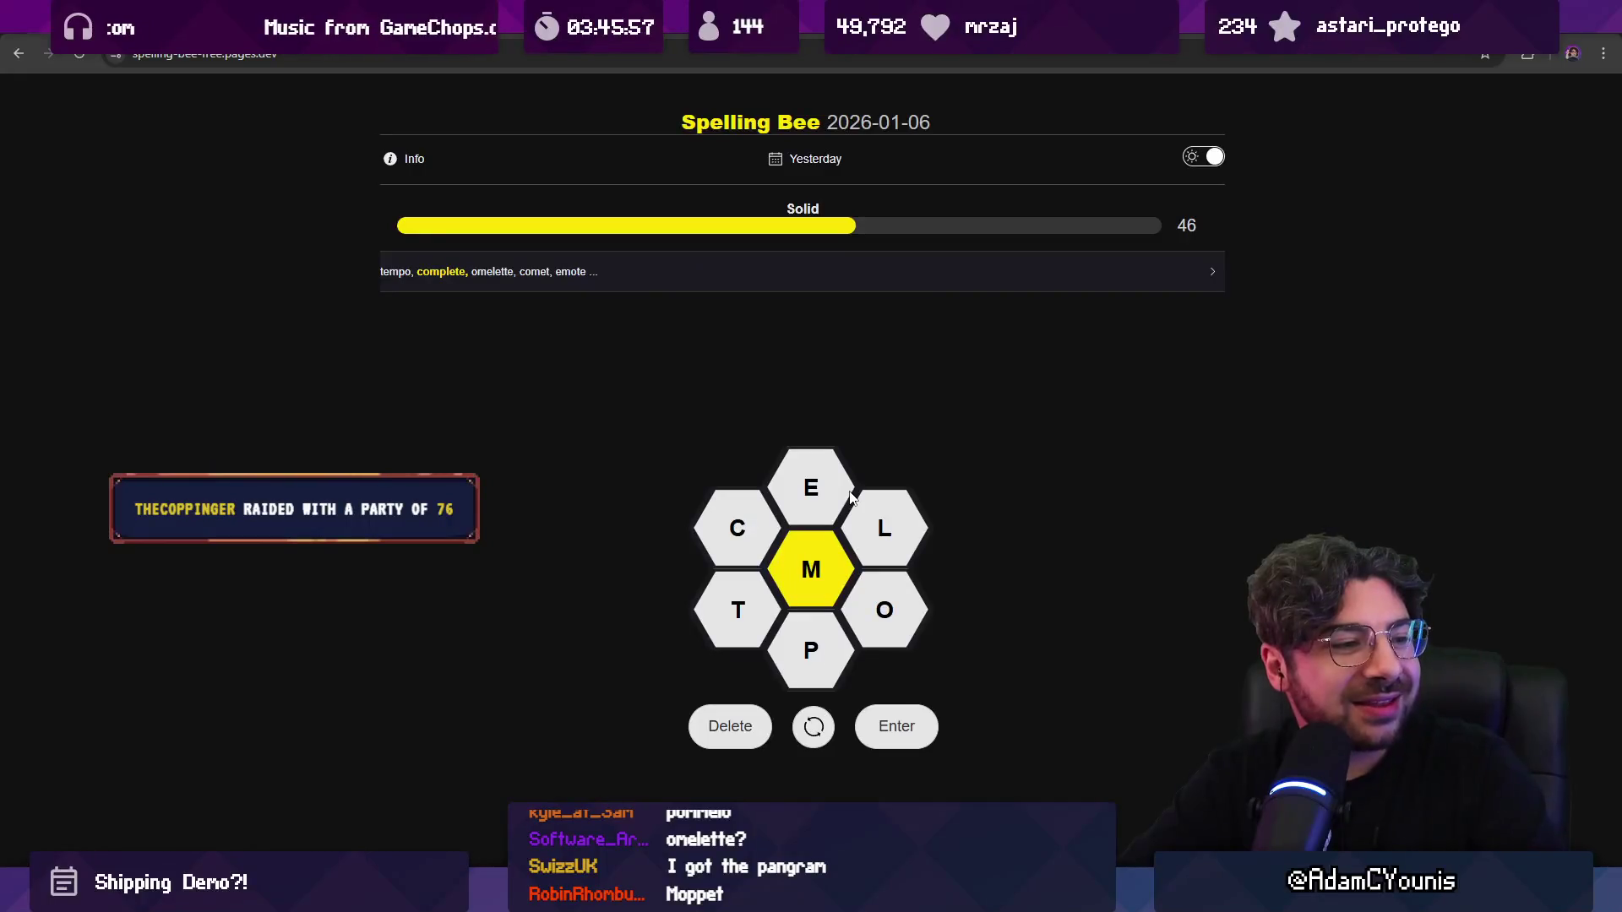
pyautogui.write('mole')
pyautogui.press('Return')
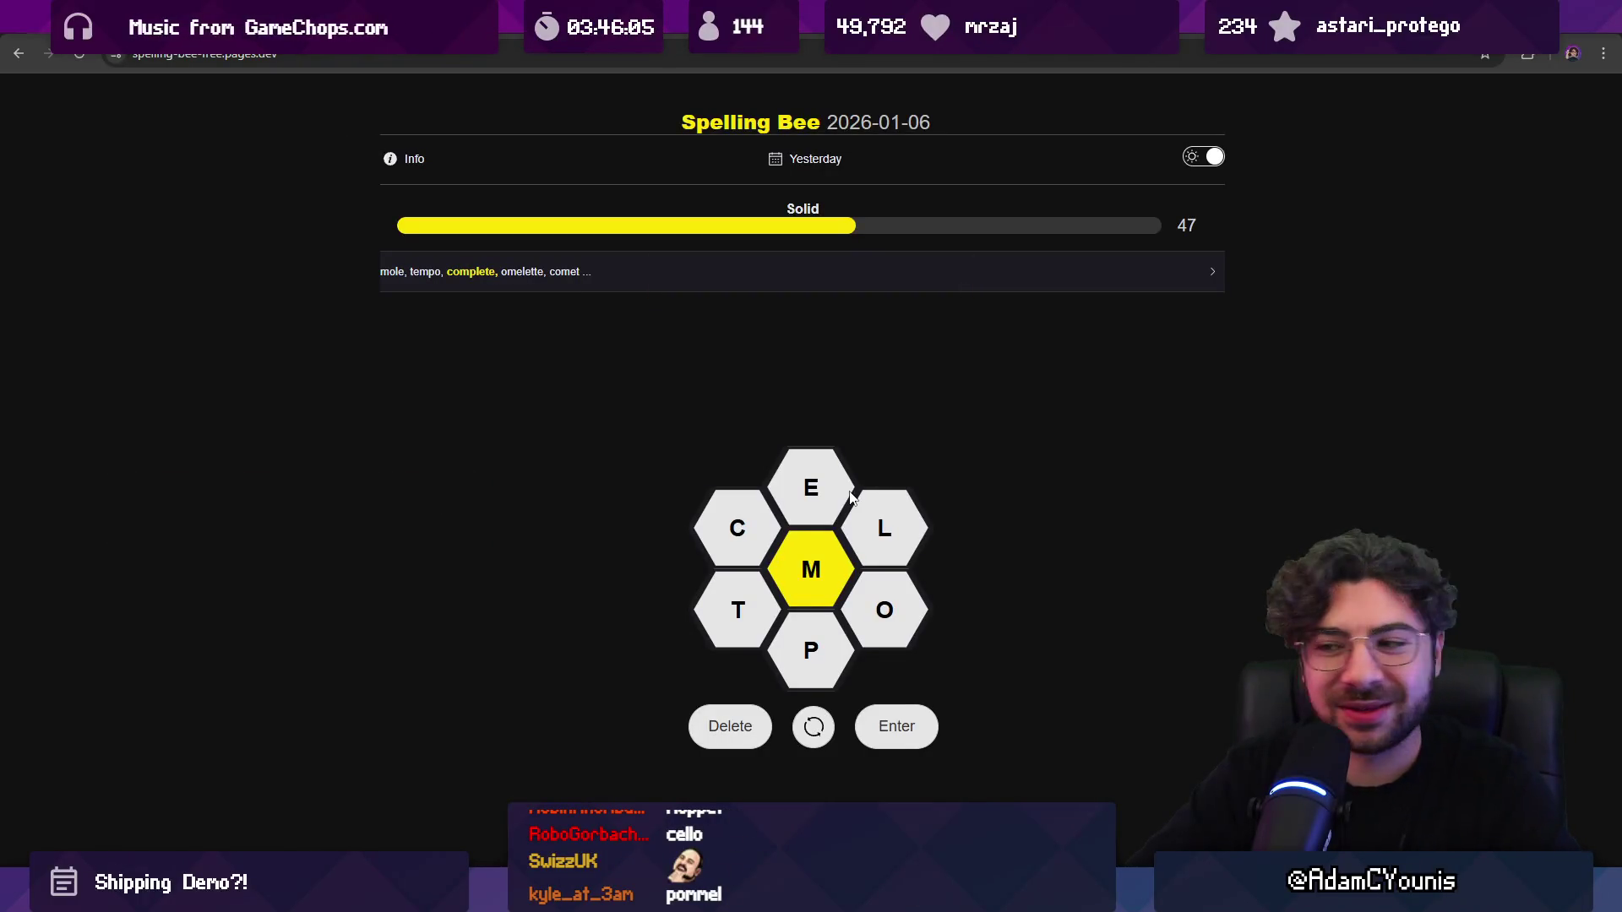
pyautogui.press('Return')
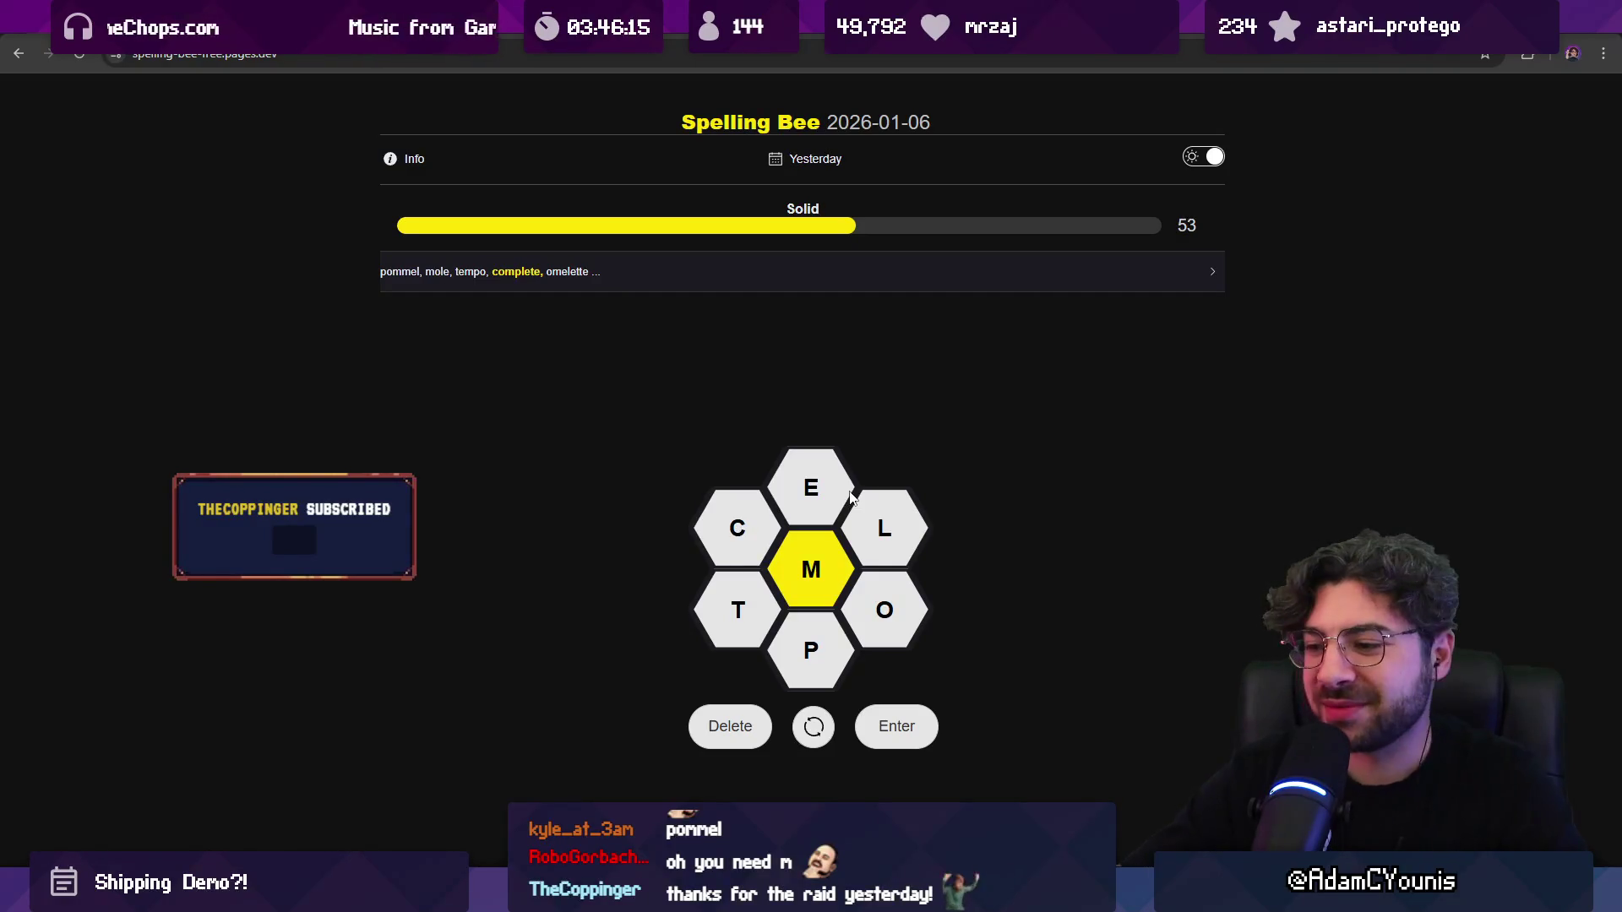
pyautogui.hotkey('alt', 'Tab')
# Step: Check the log messages, then inspect the Neighbourhood Background 2_1 texture in the search results
pyautogui.scroll(2, 756, 335)
pyautogui.scroll(-4, 762, 319)
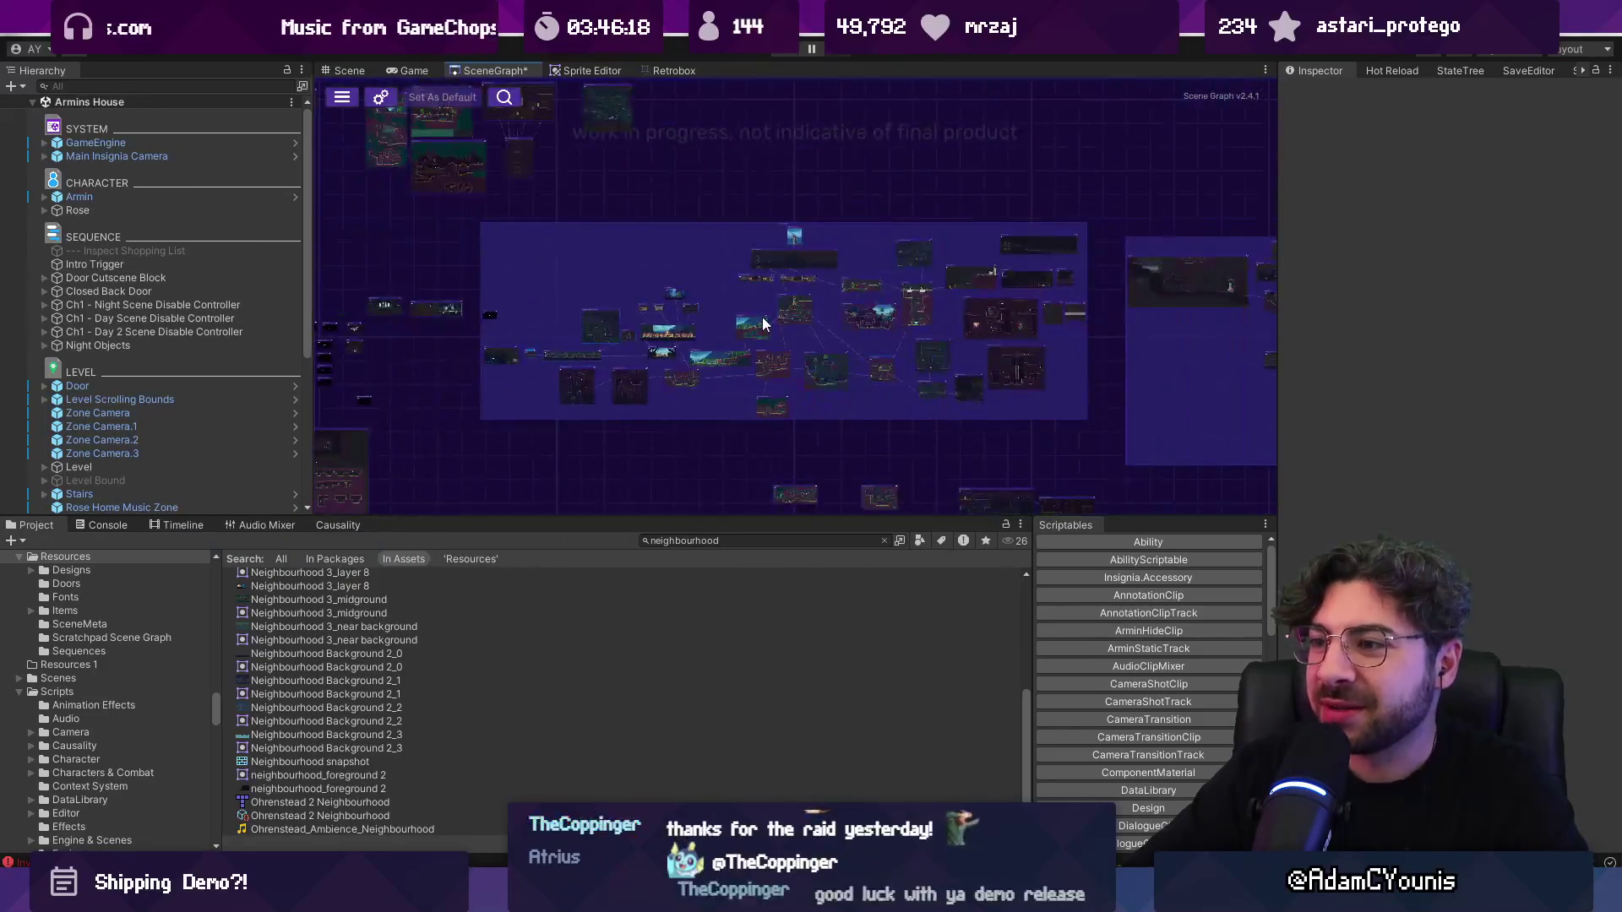
pyautogui.scroll(3, 823, 342)
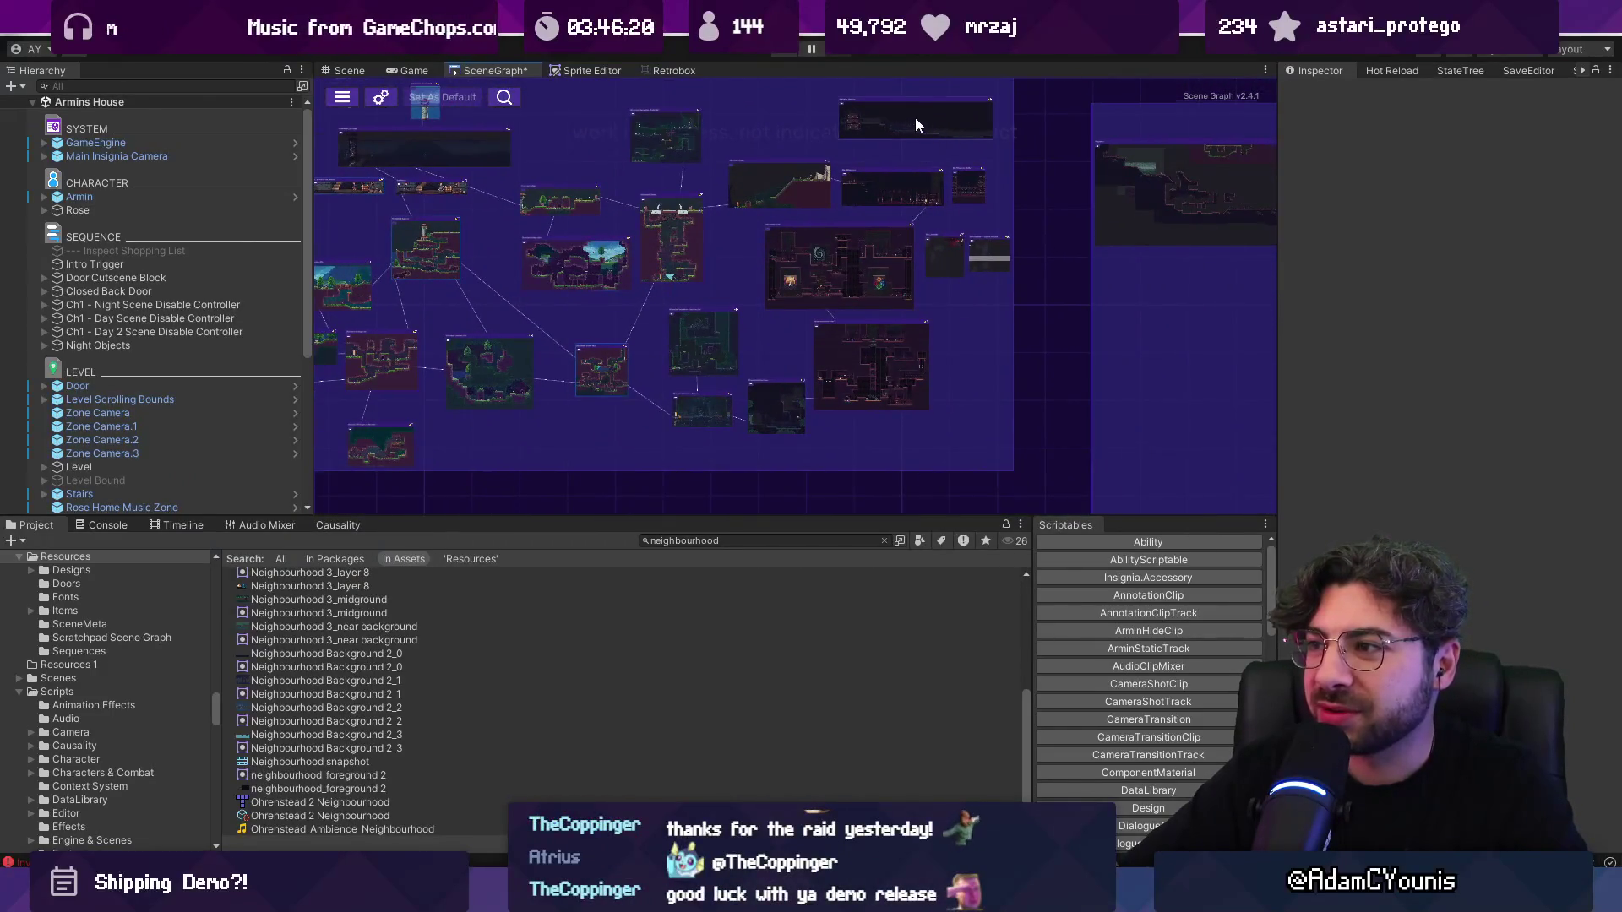
pyautogui.scroll(2, 916, 120)
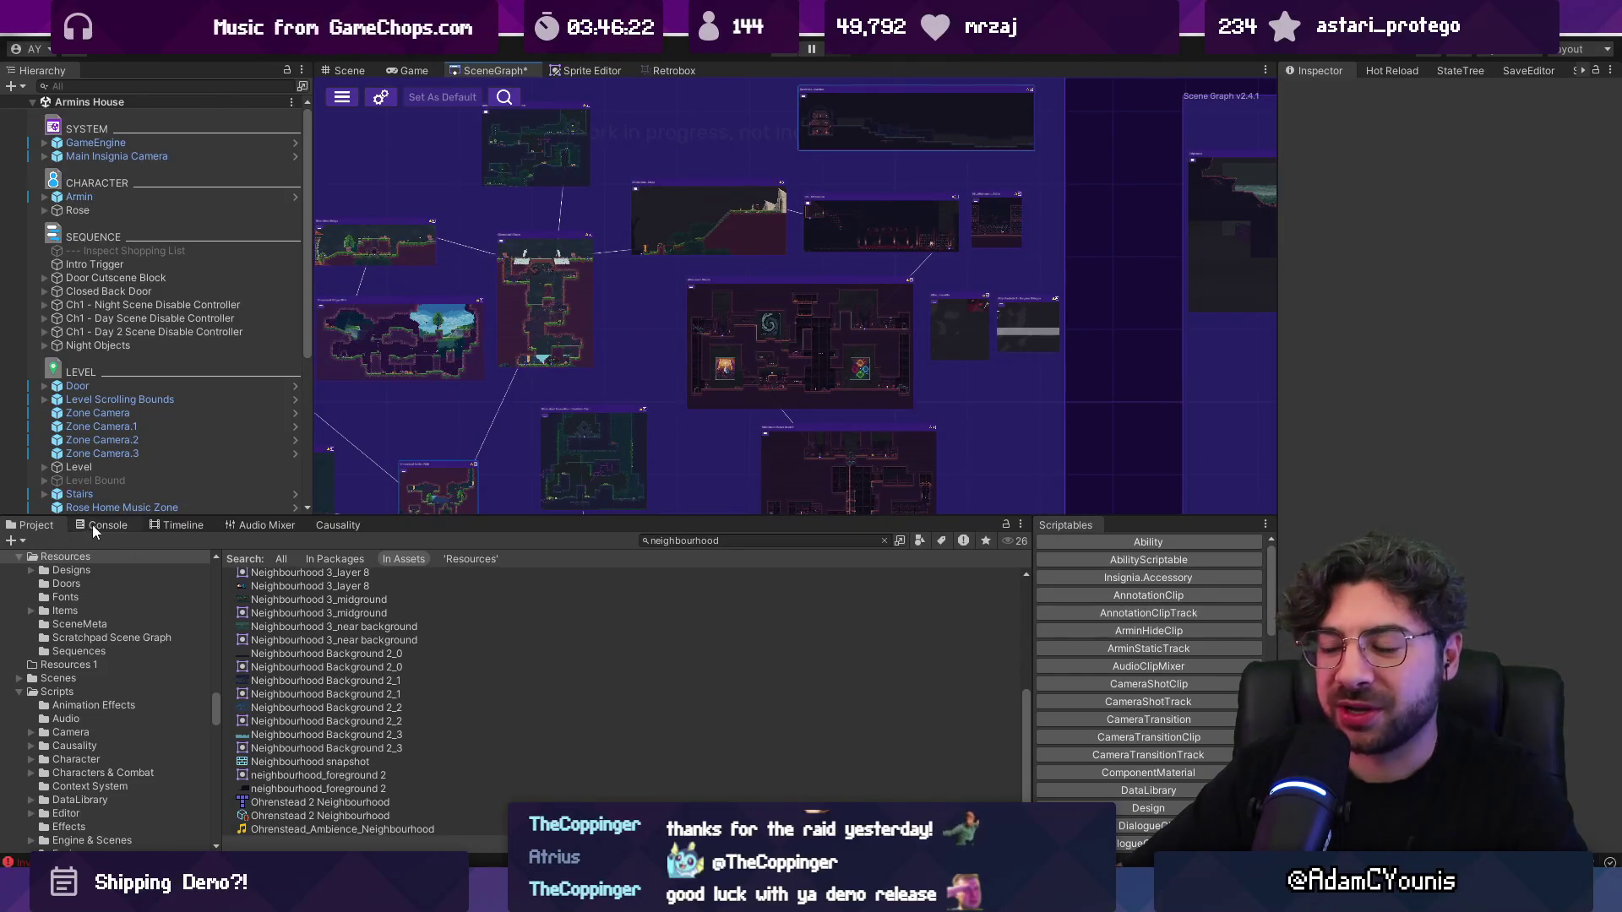
pyautogui.click(92, 526)
pyautogui.click(31, 527)
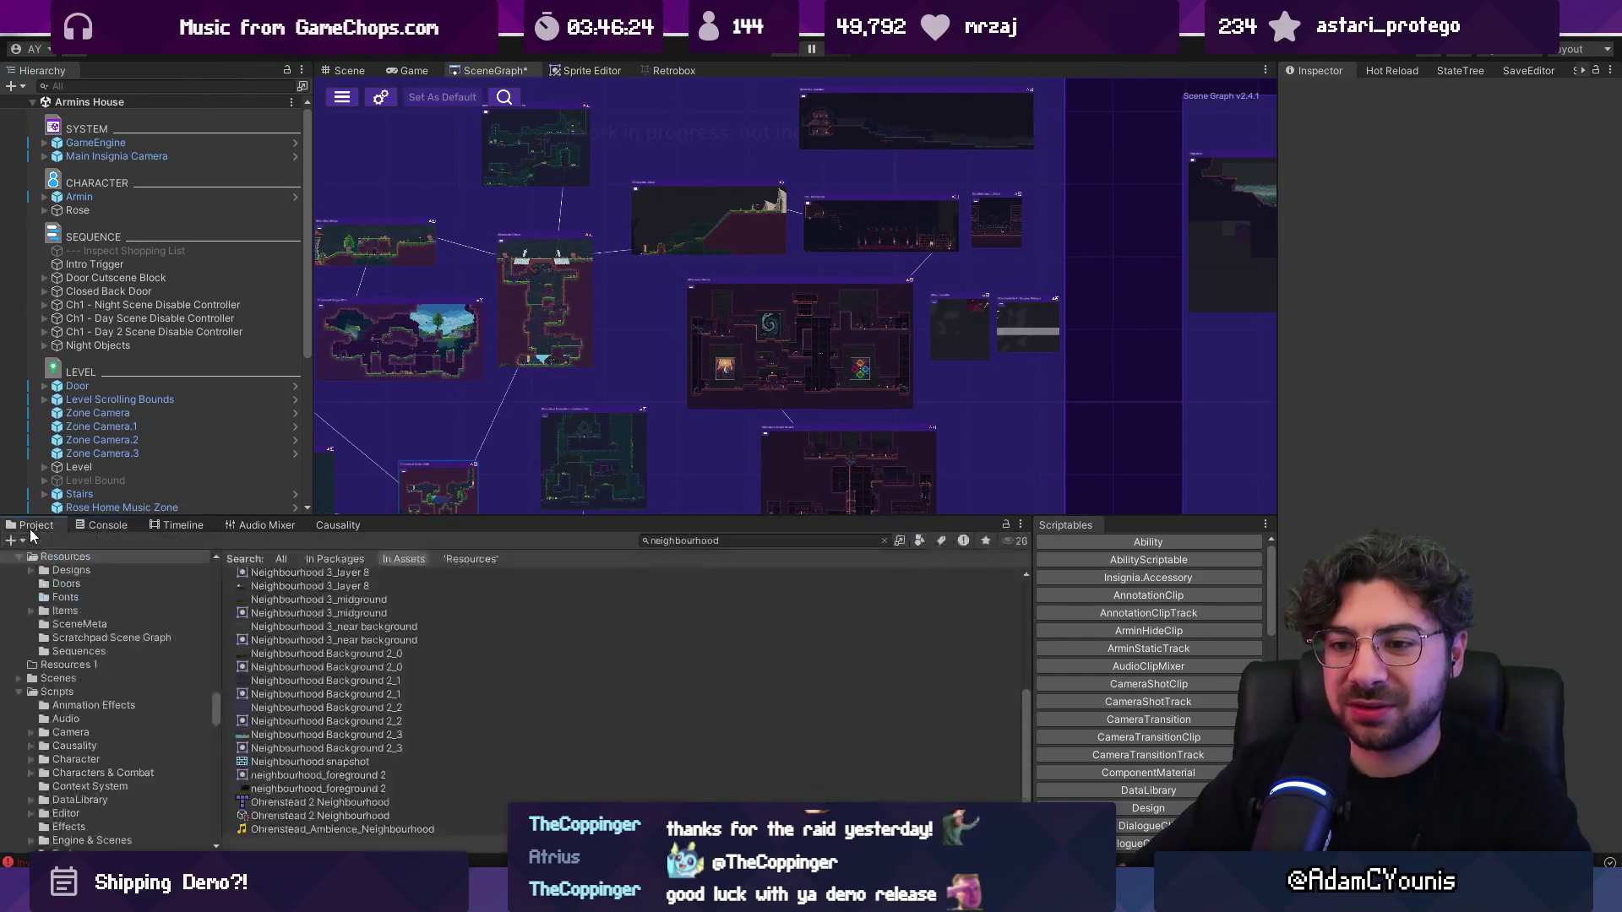
pyautogui.click(362, 681)
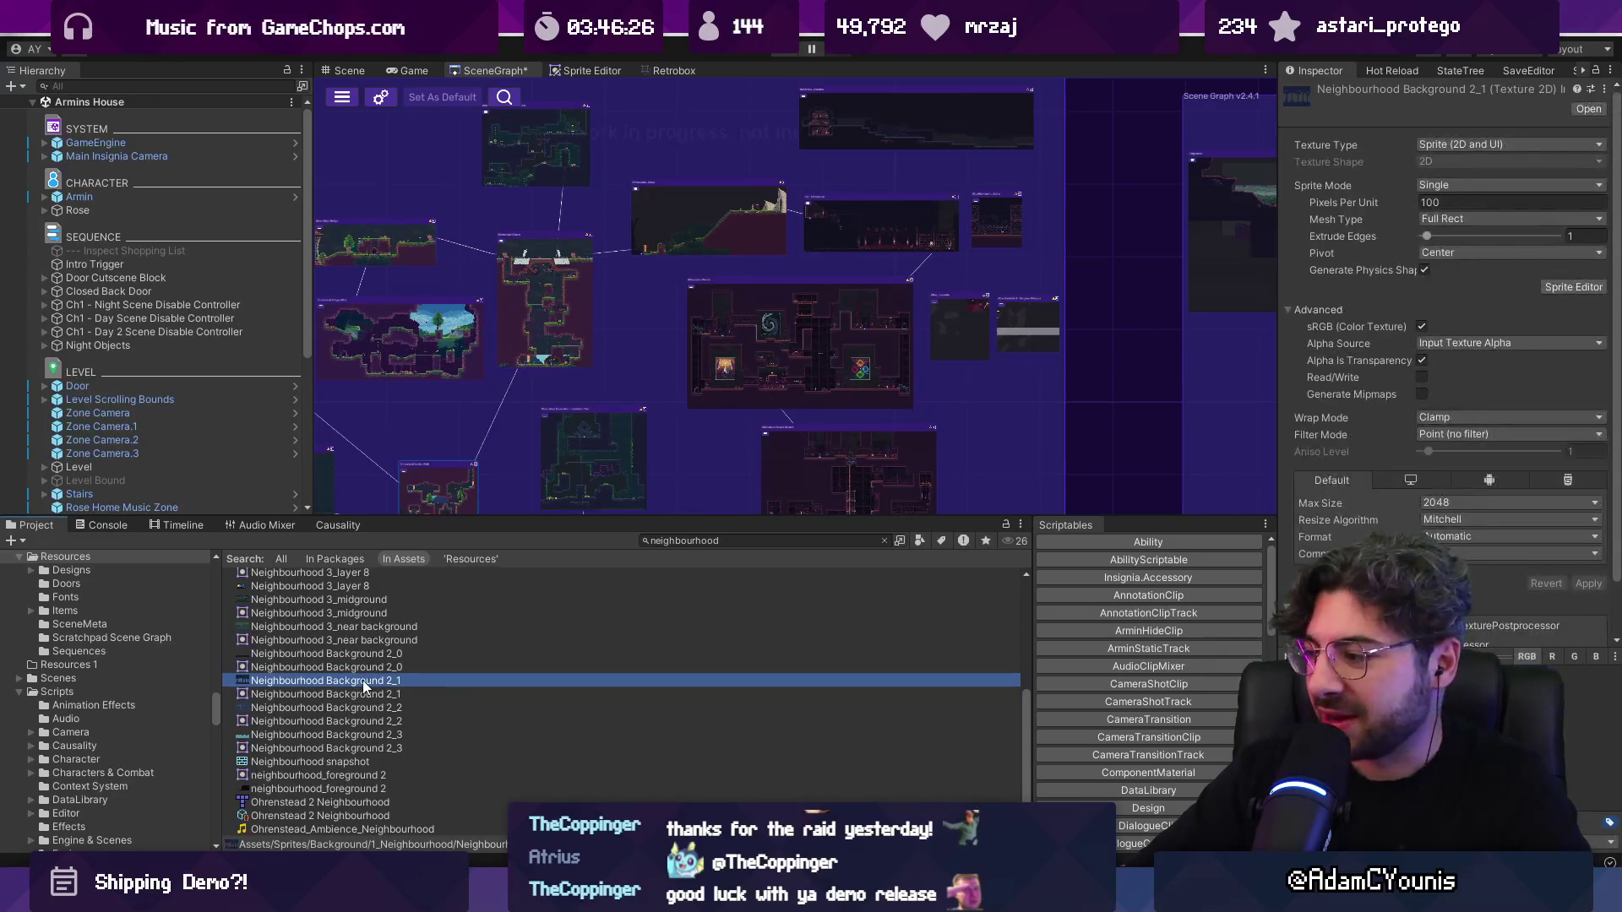
# Step: Browse the Resources snapshots: Neighbourhood, Ned's Workshop, Naso Train Test, Hollow Test, Forest Ruins
pyautogui.scroll(-3, 860, 351)
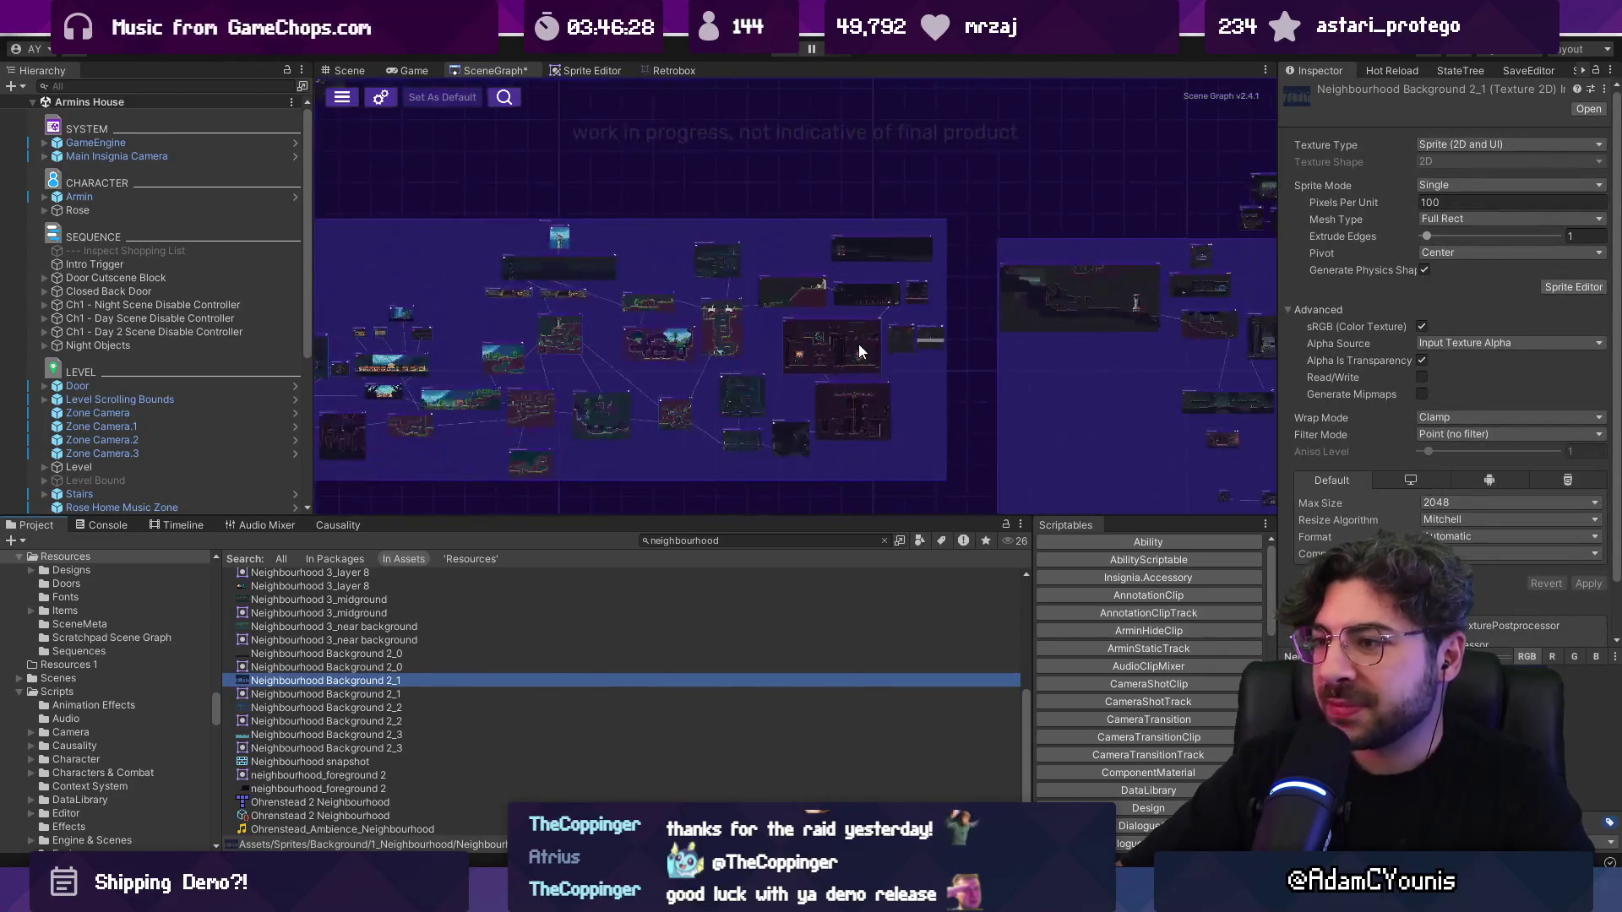
pyautogui.click(718, 542)
pyautogui.click(405, 759)
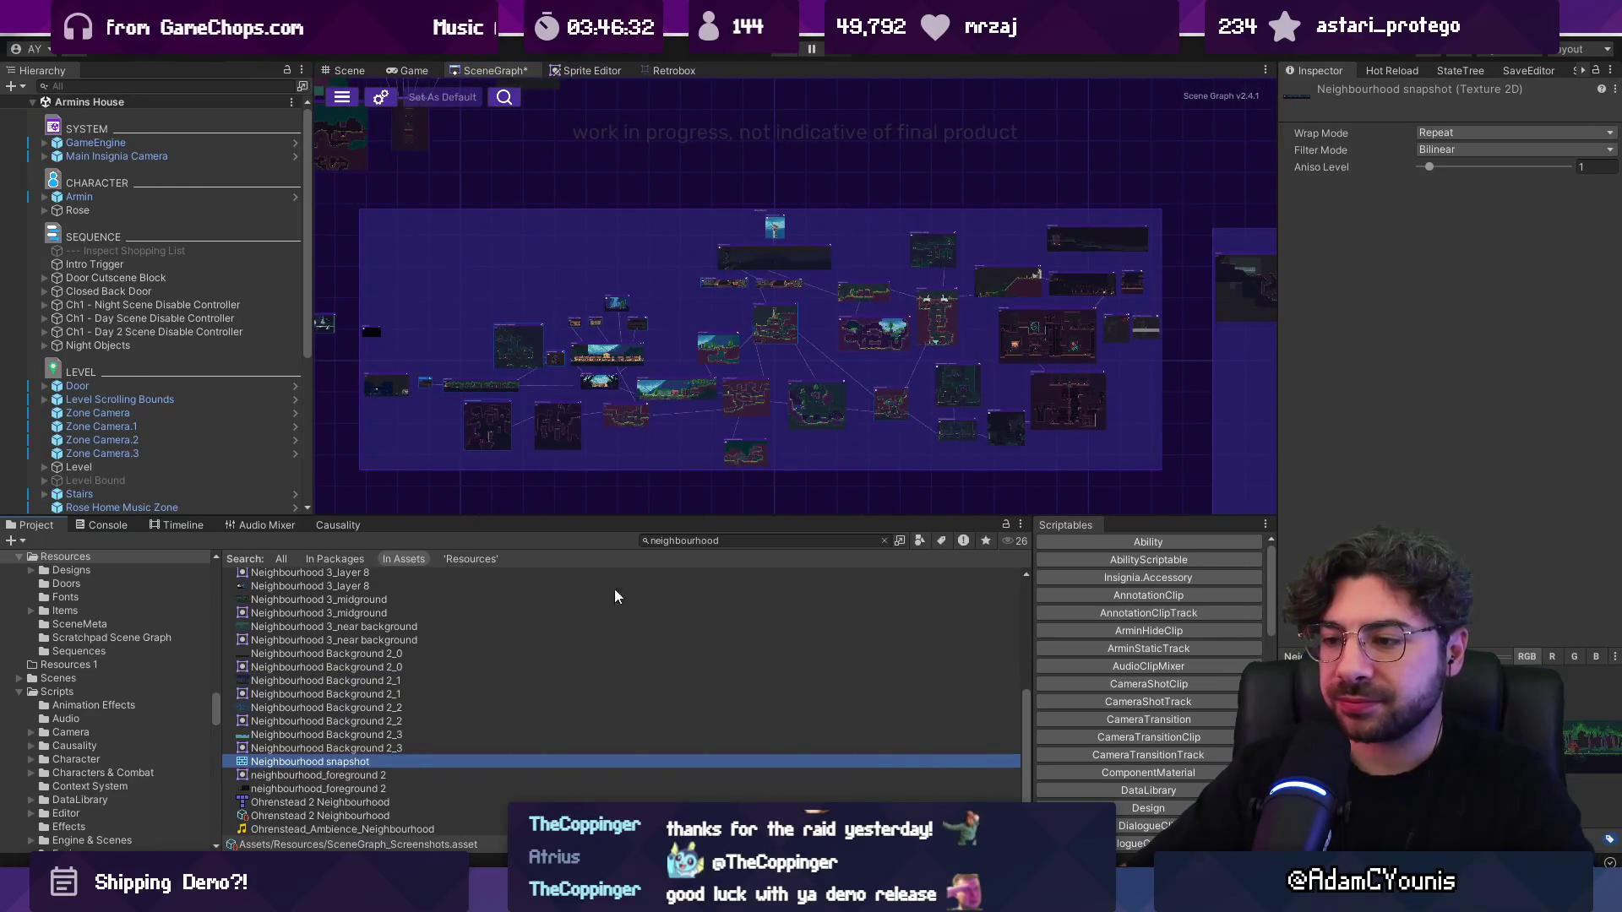
pyautogui.click(885, 540)
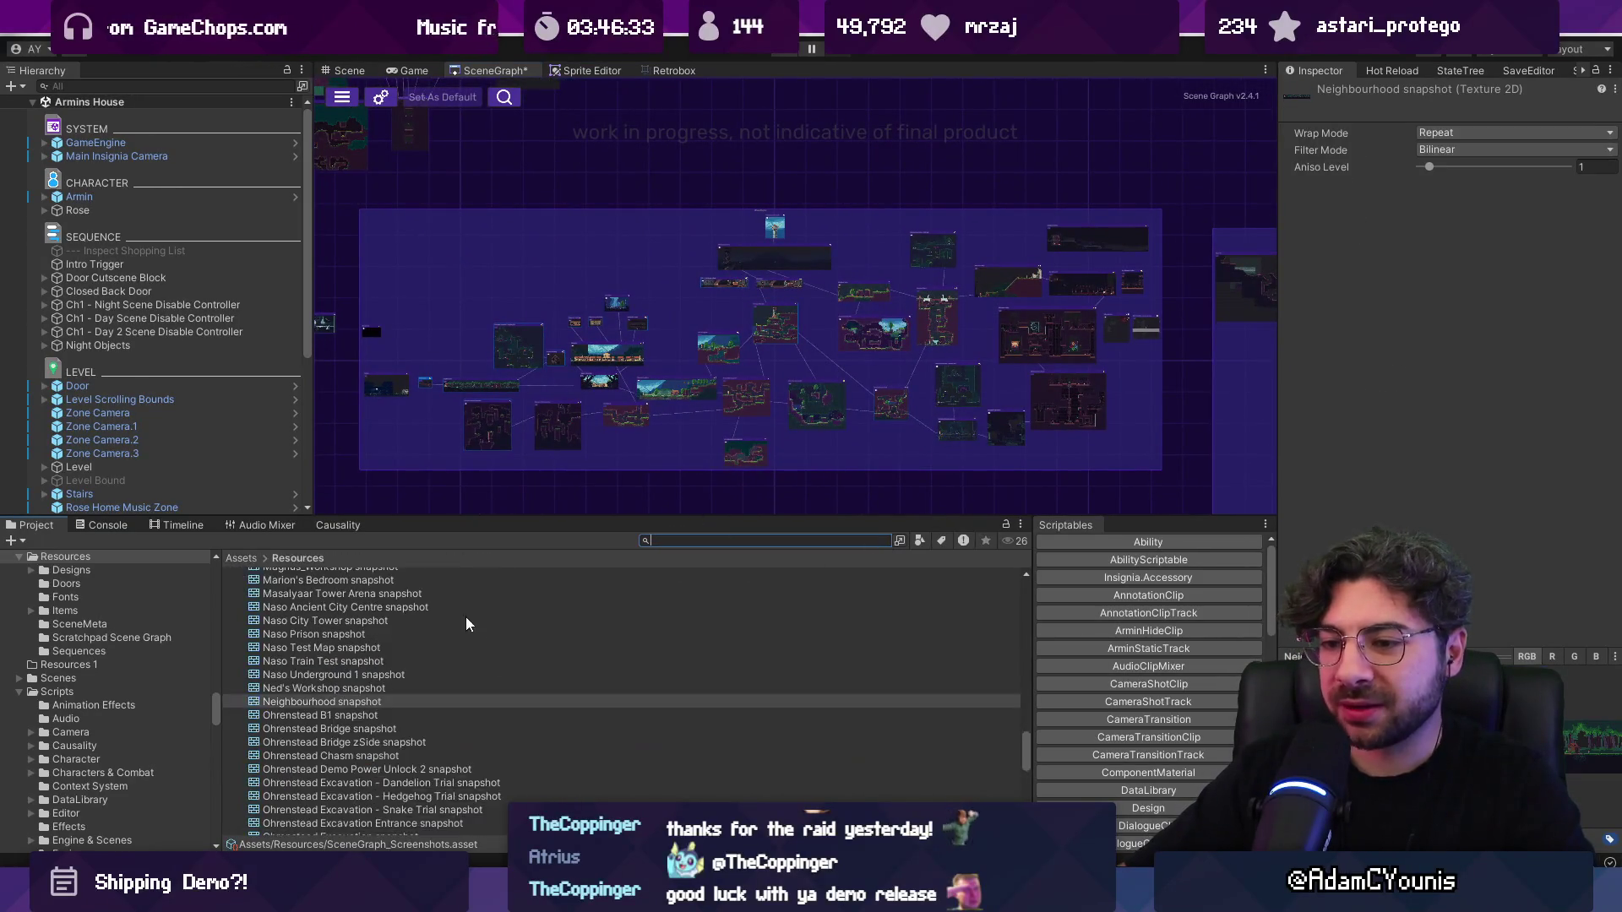
pyautogui.click(376, 702)
pyautogui.click(373, 689)
pyautogui.press('Up')
pyautogui.press('Up')
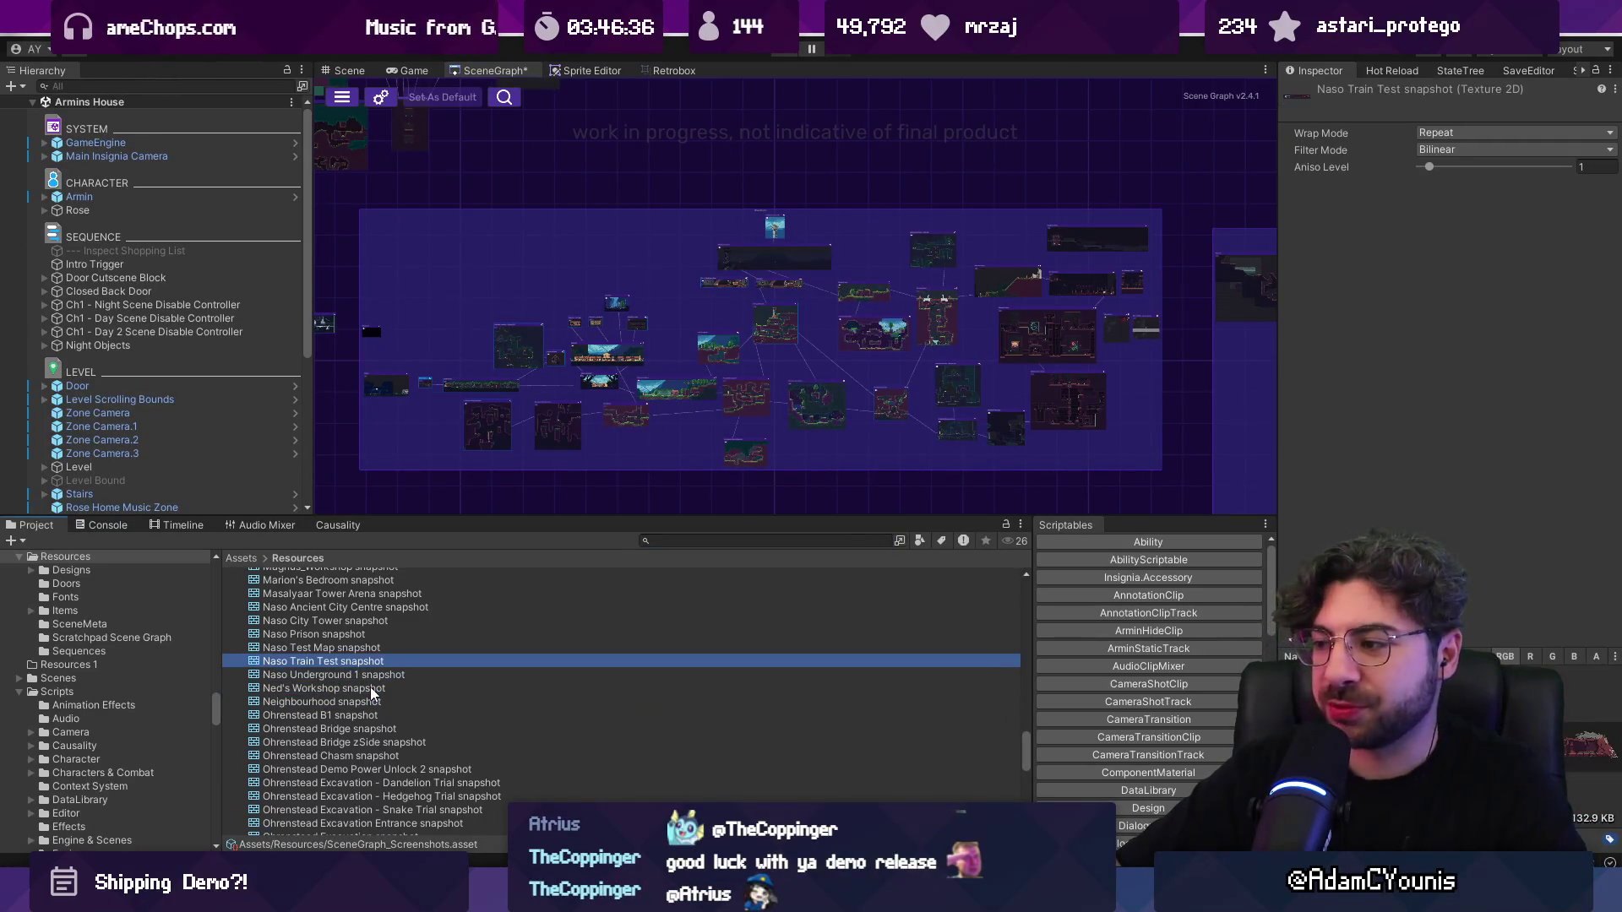
pyautogui.press('Down')
pyautogui.press('Down')
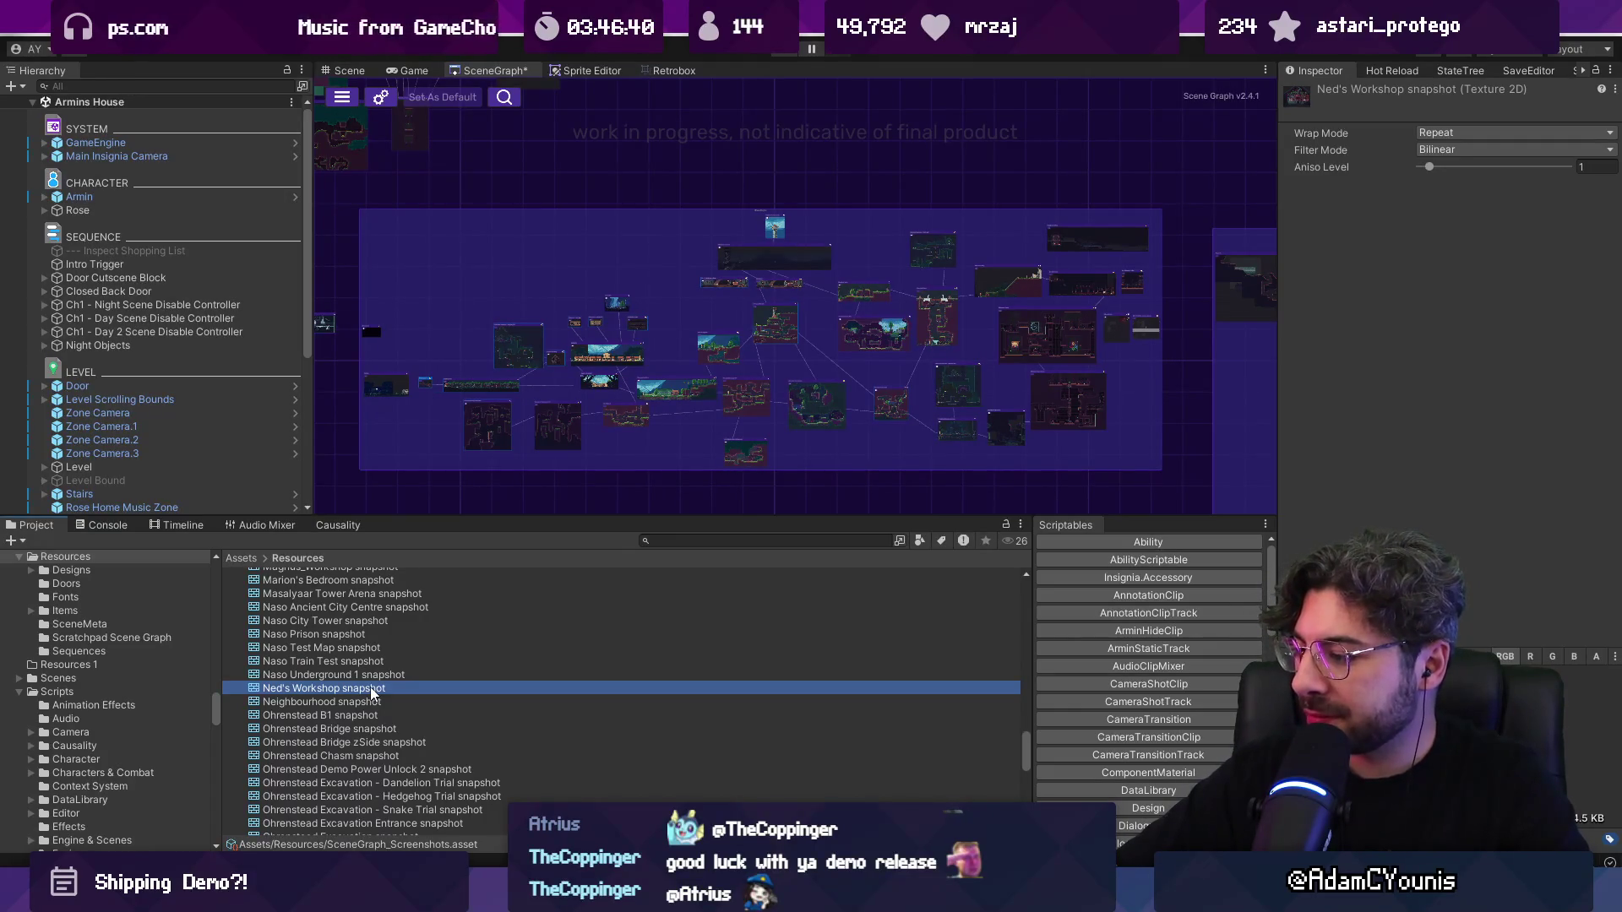
pyautogui.press('Up')
pyautogui.press('Up')
pyautogui.press('Up')
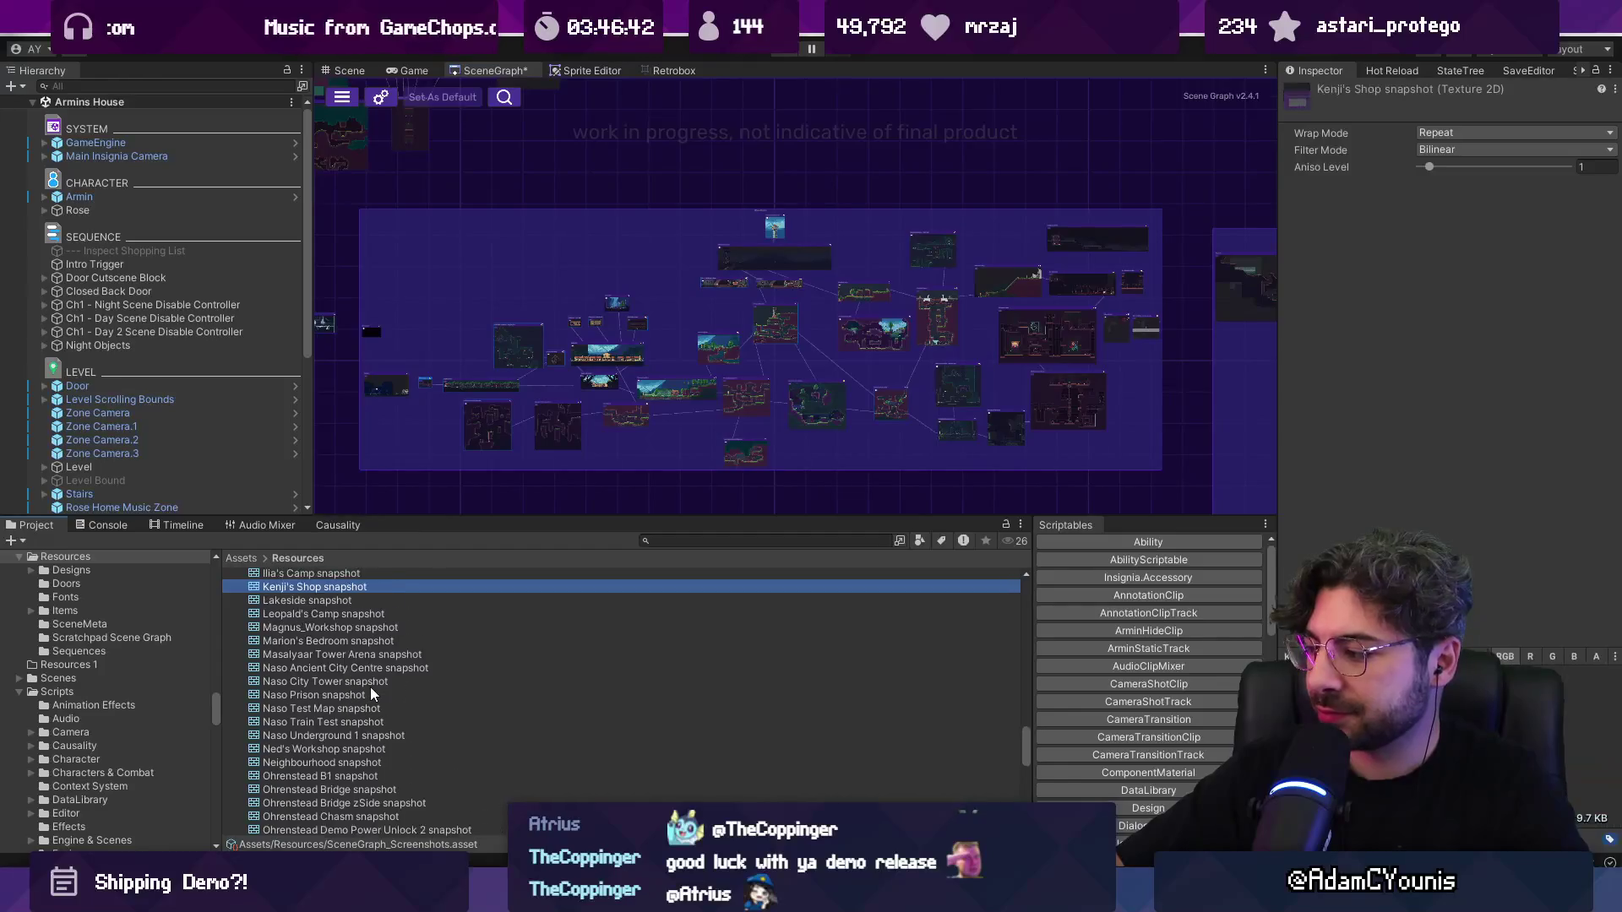
pyautogui.press('Up')
pyautogui.press('Up')
pyautogui.press('Up')
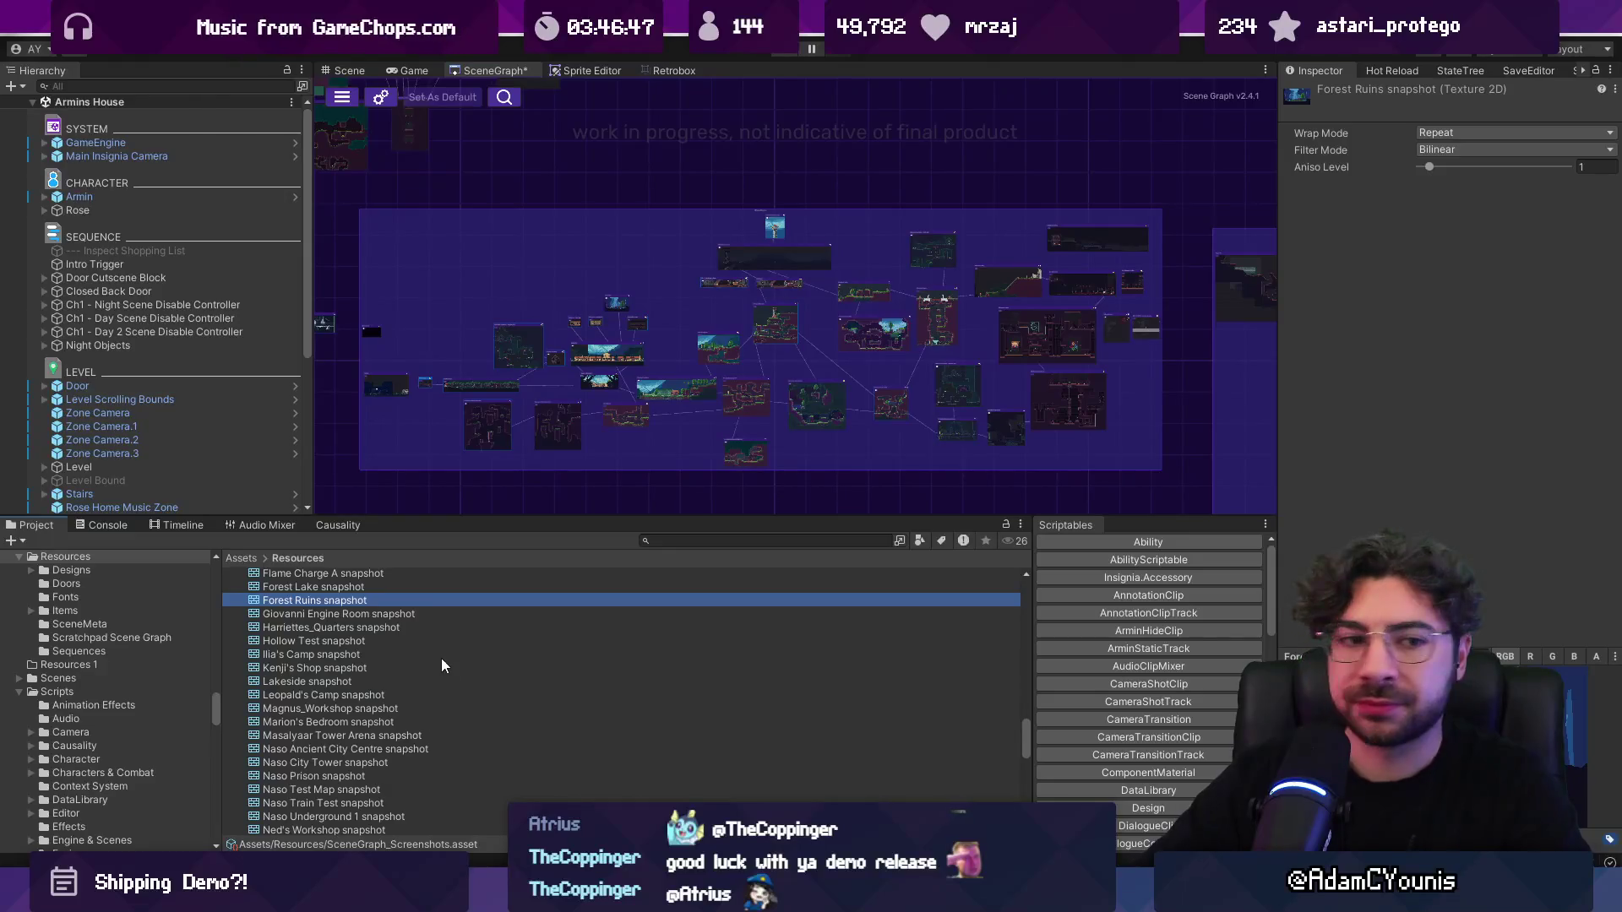
pyautogui.scroll(6, 887, 433)
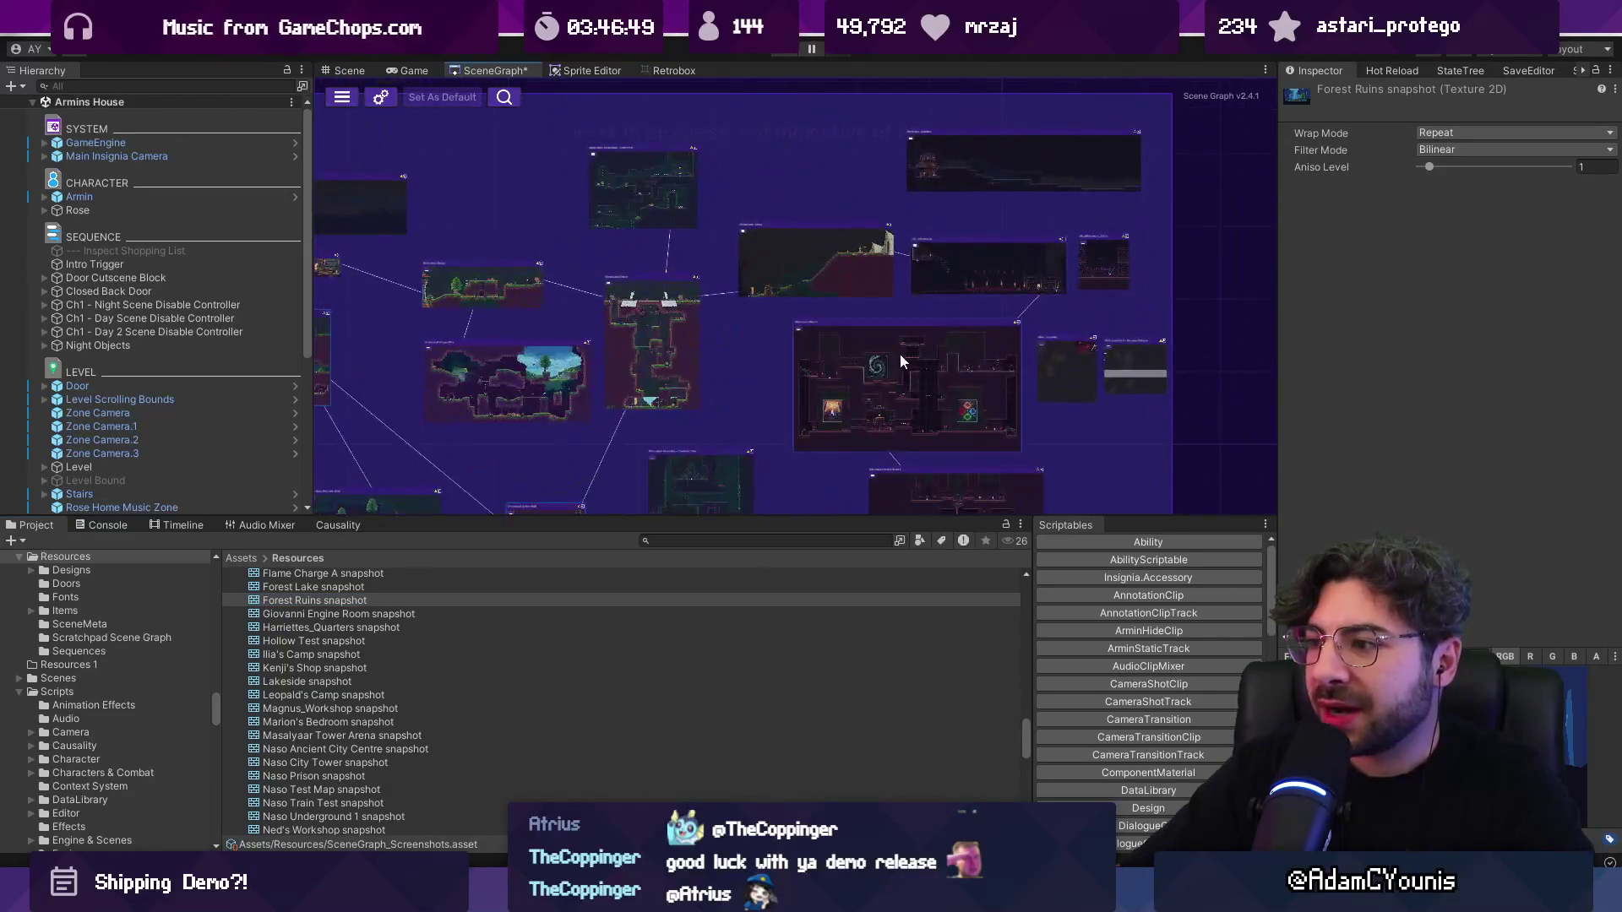
pyautogui.scroll(5, 677, 367)
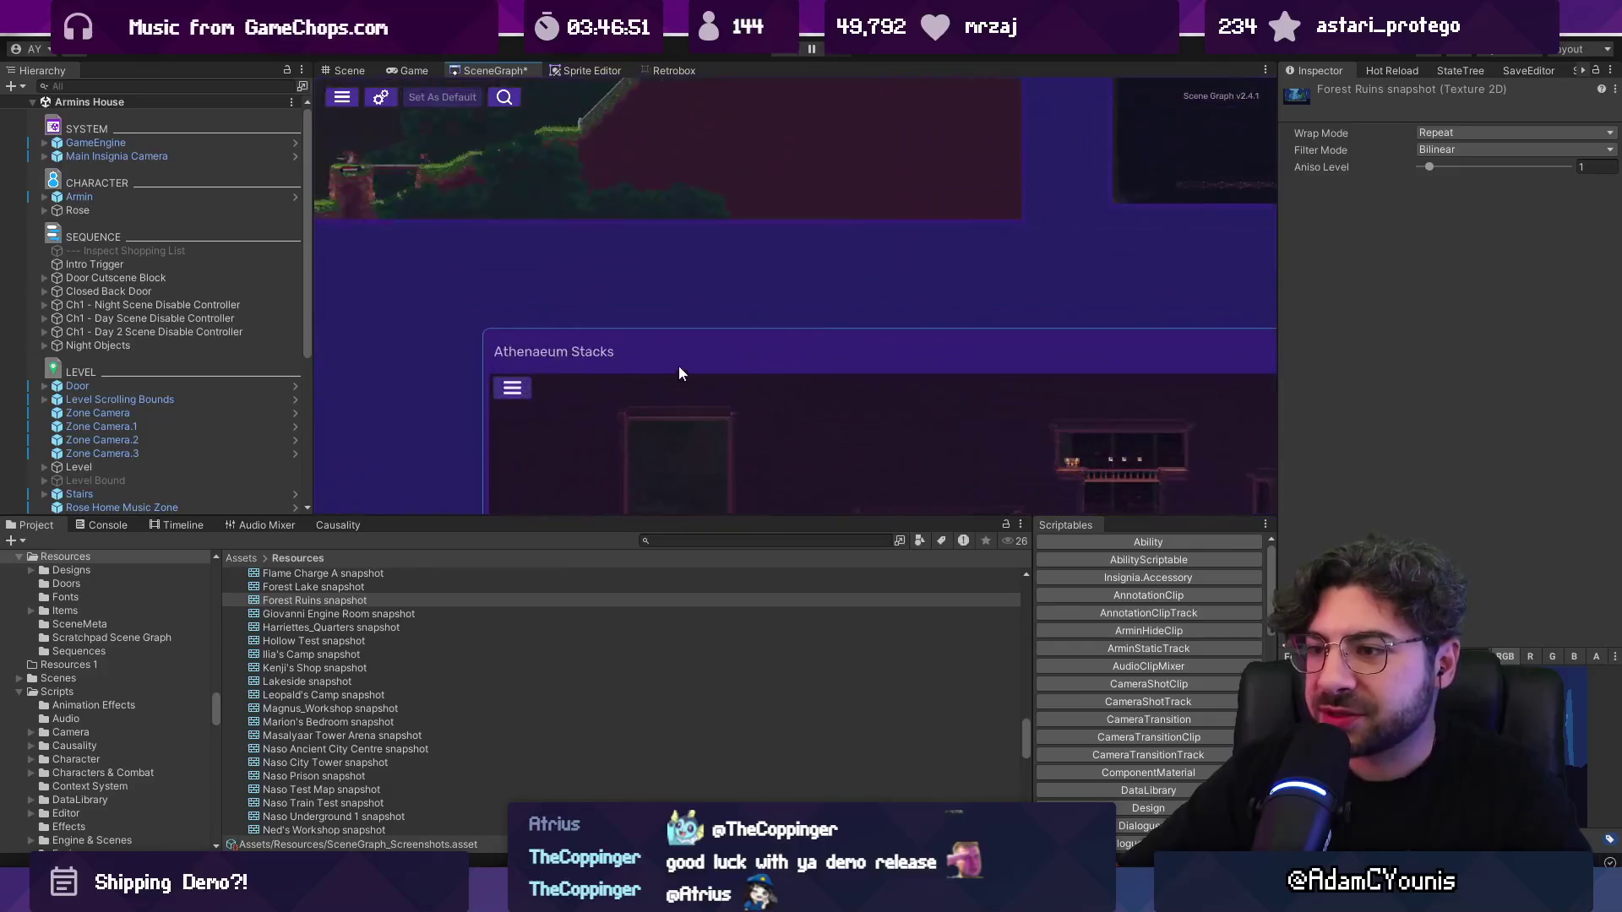
# Step: Search 'stacks', select the Athenaeum Stacks snapshot, and box-select its rooms in the Scene Graph
pyautogui.click(682, 539)
pyautogui.write('acks')
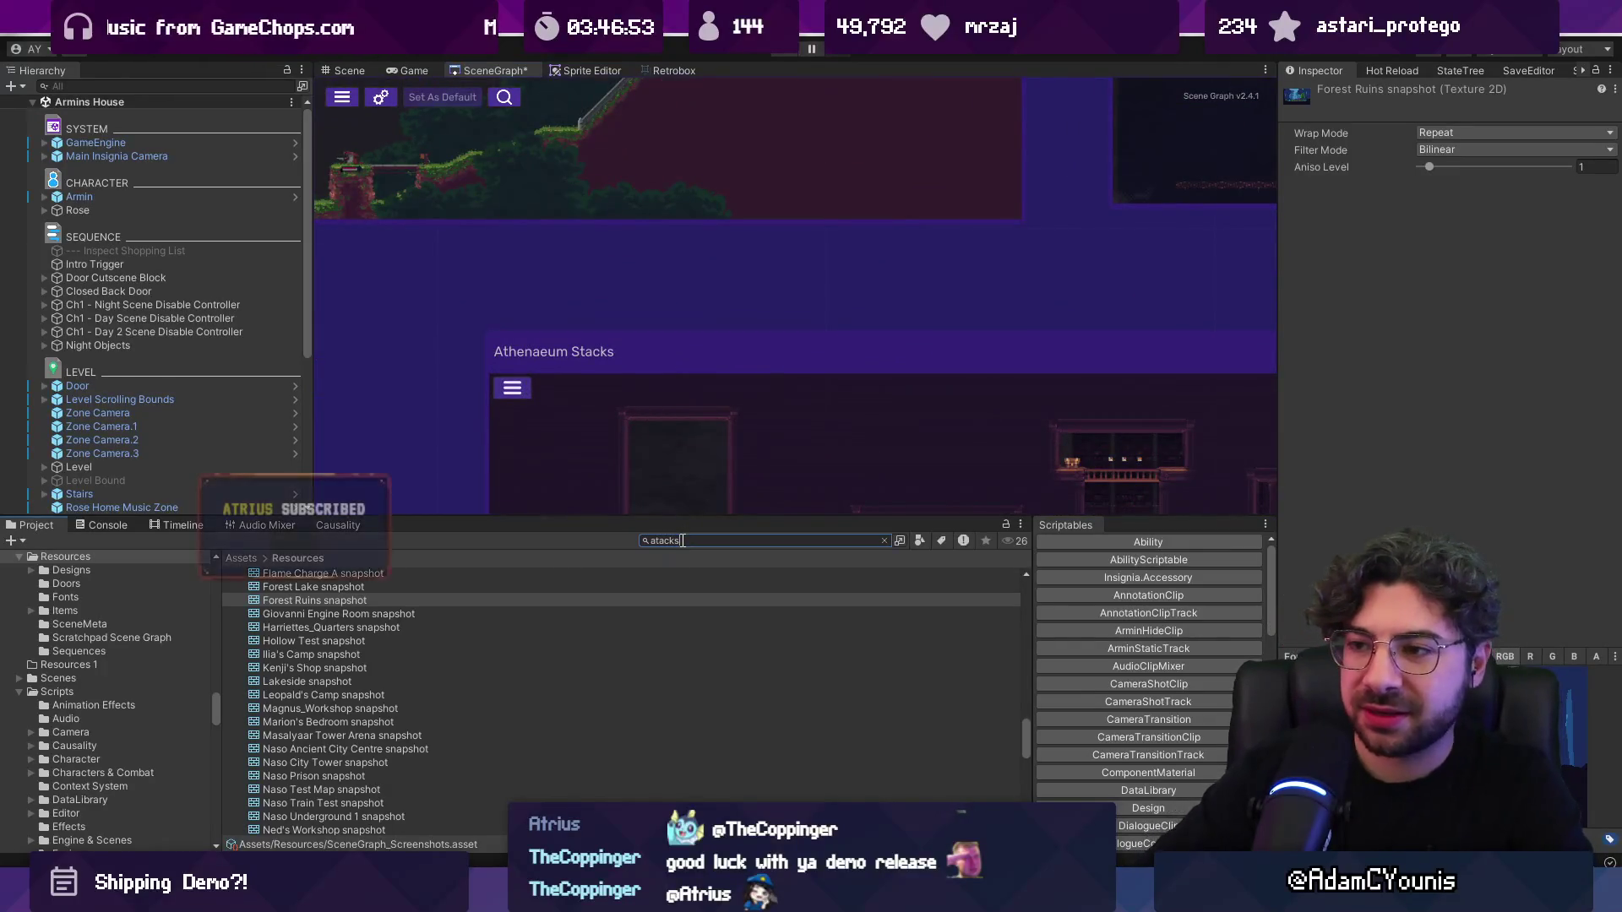
pyautogui.press('BackSpace')
pyautogui.write('s')
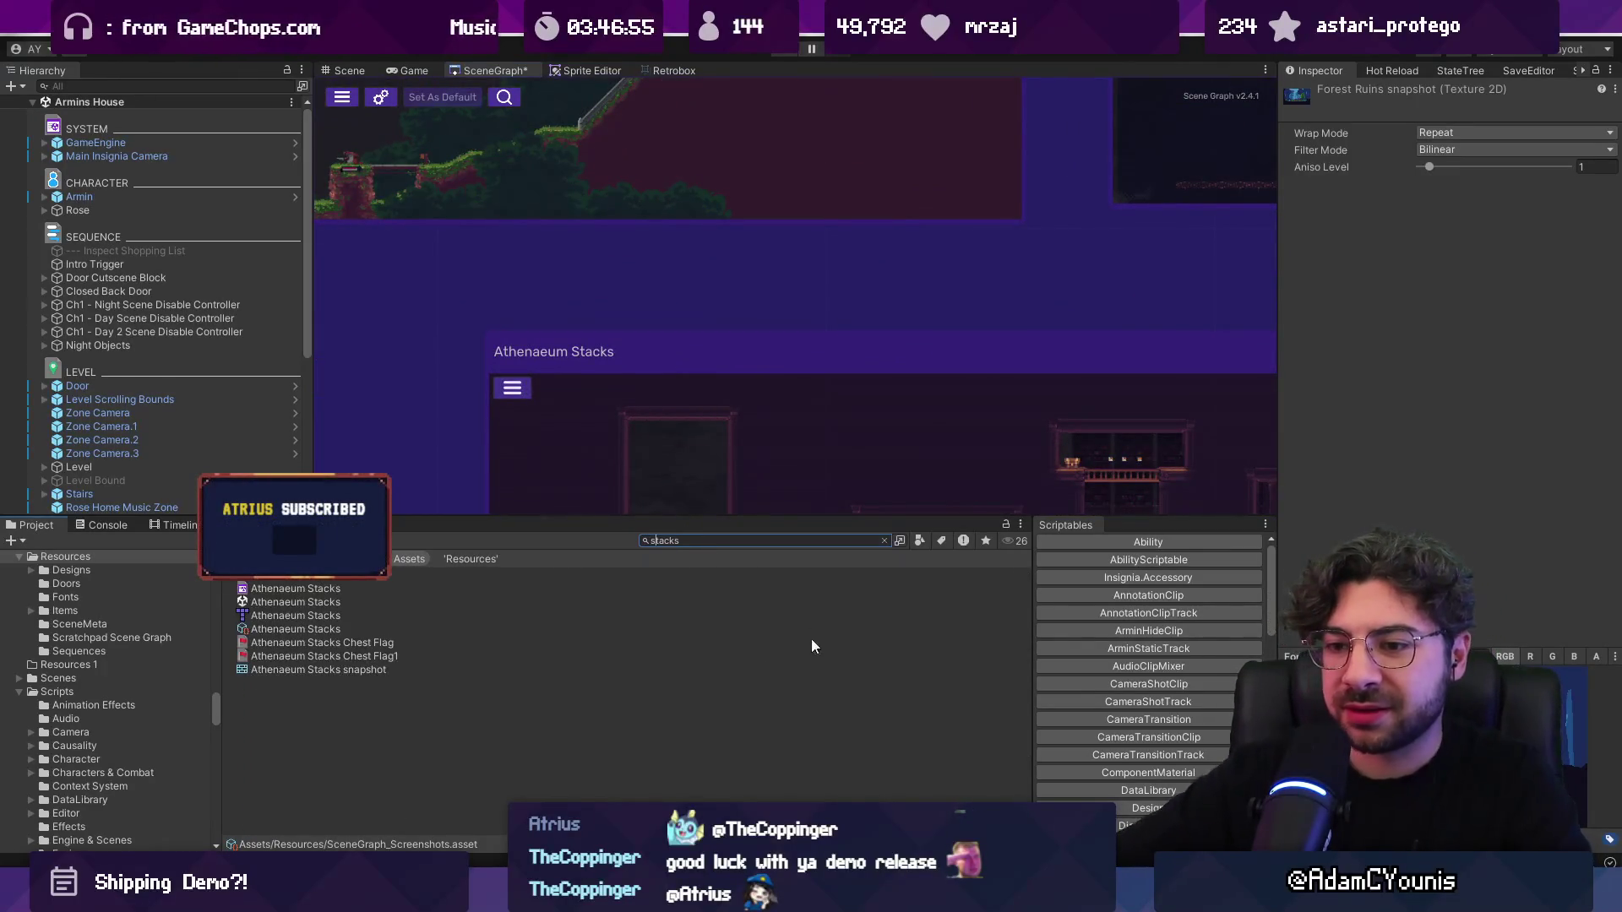
pyautogui.click(372, 676)
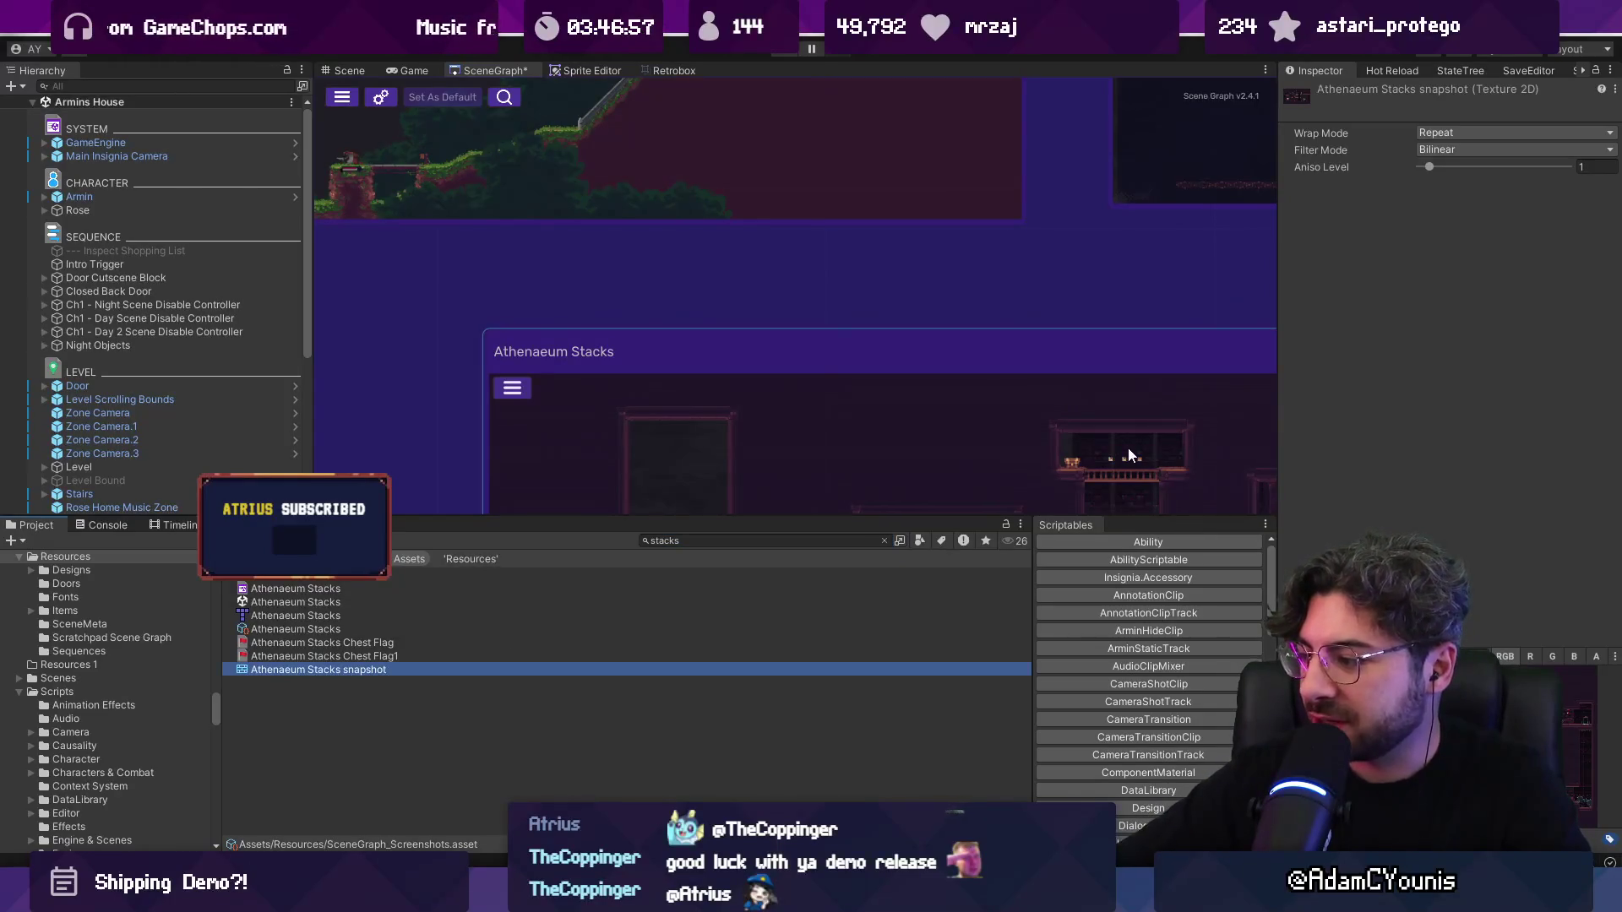
pyautogui.scroll(-3, 949, 302)
pyautogui.scroll(-4, 949, 302)
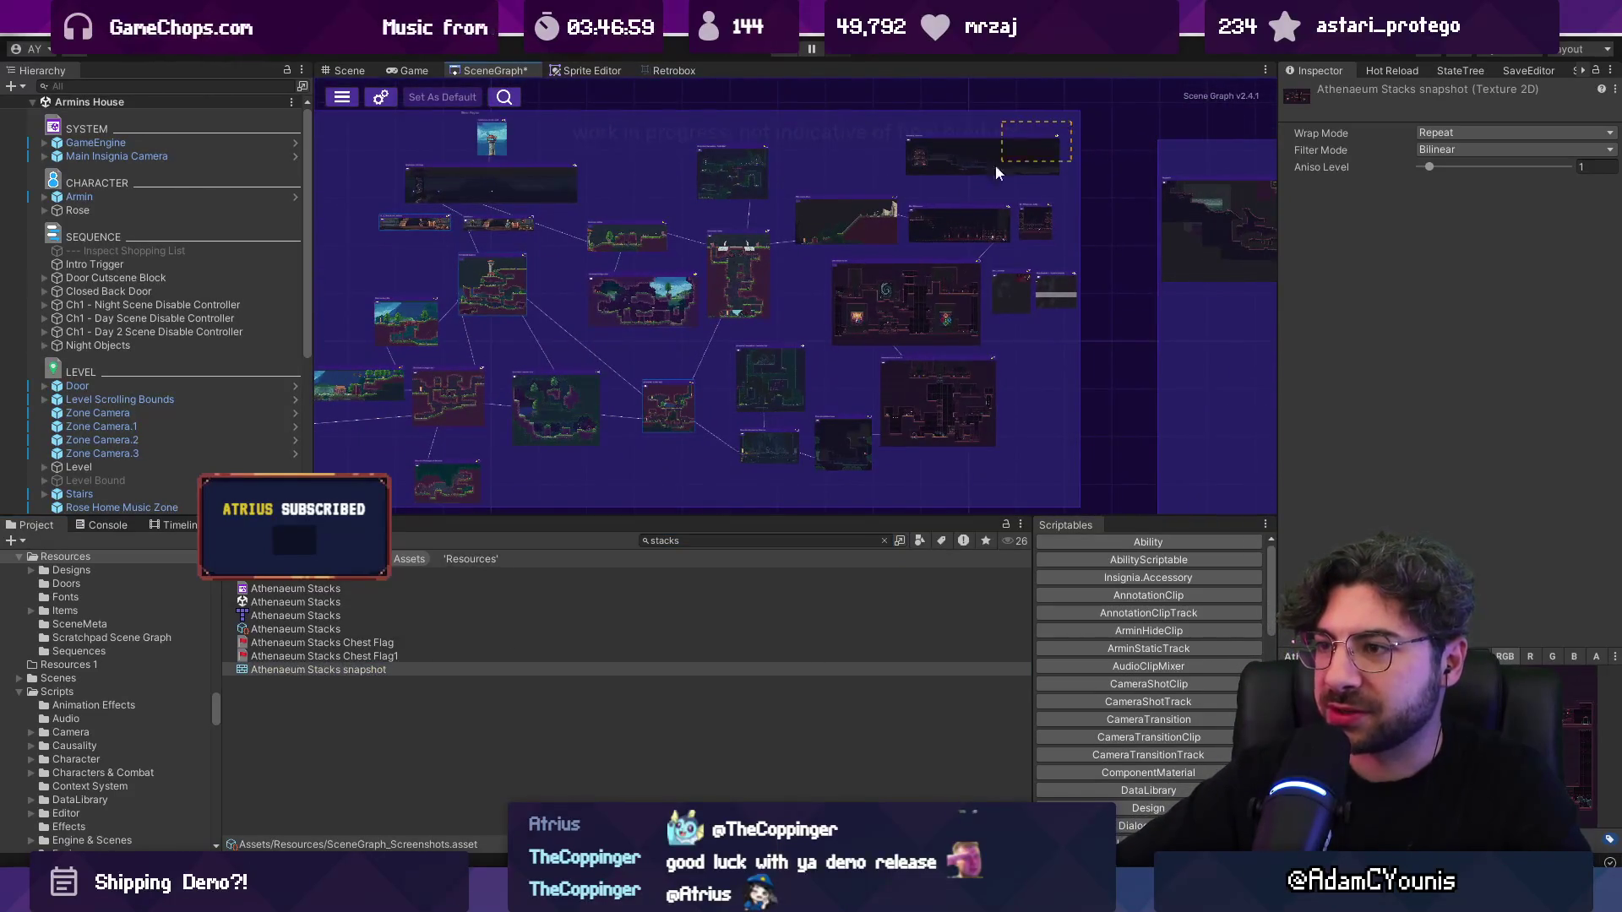
pyautogui.moveTo(626, 458); pyautogui.dragTo(617, 478)
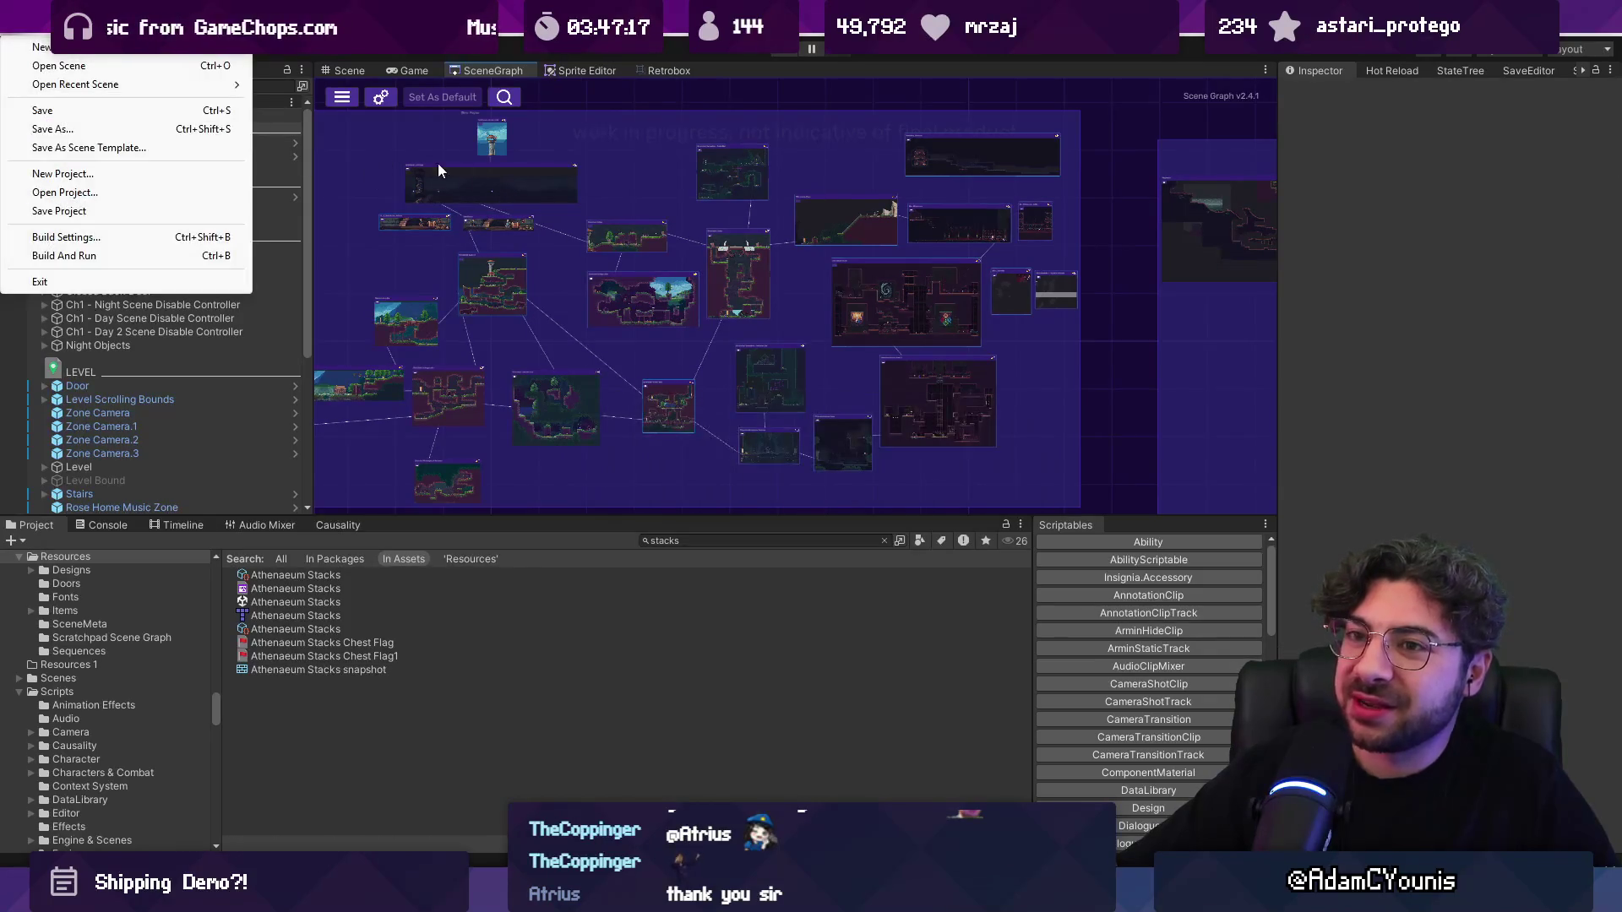
pyautogui.click(165, 236)
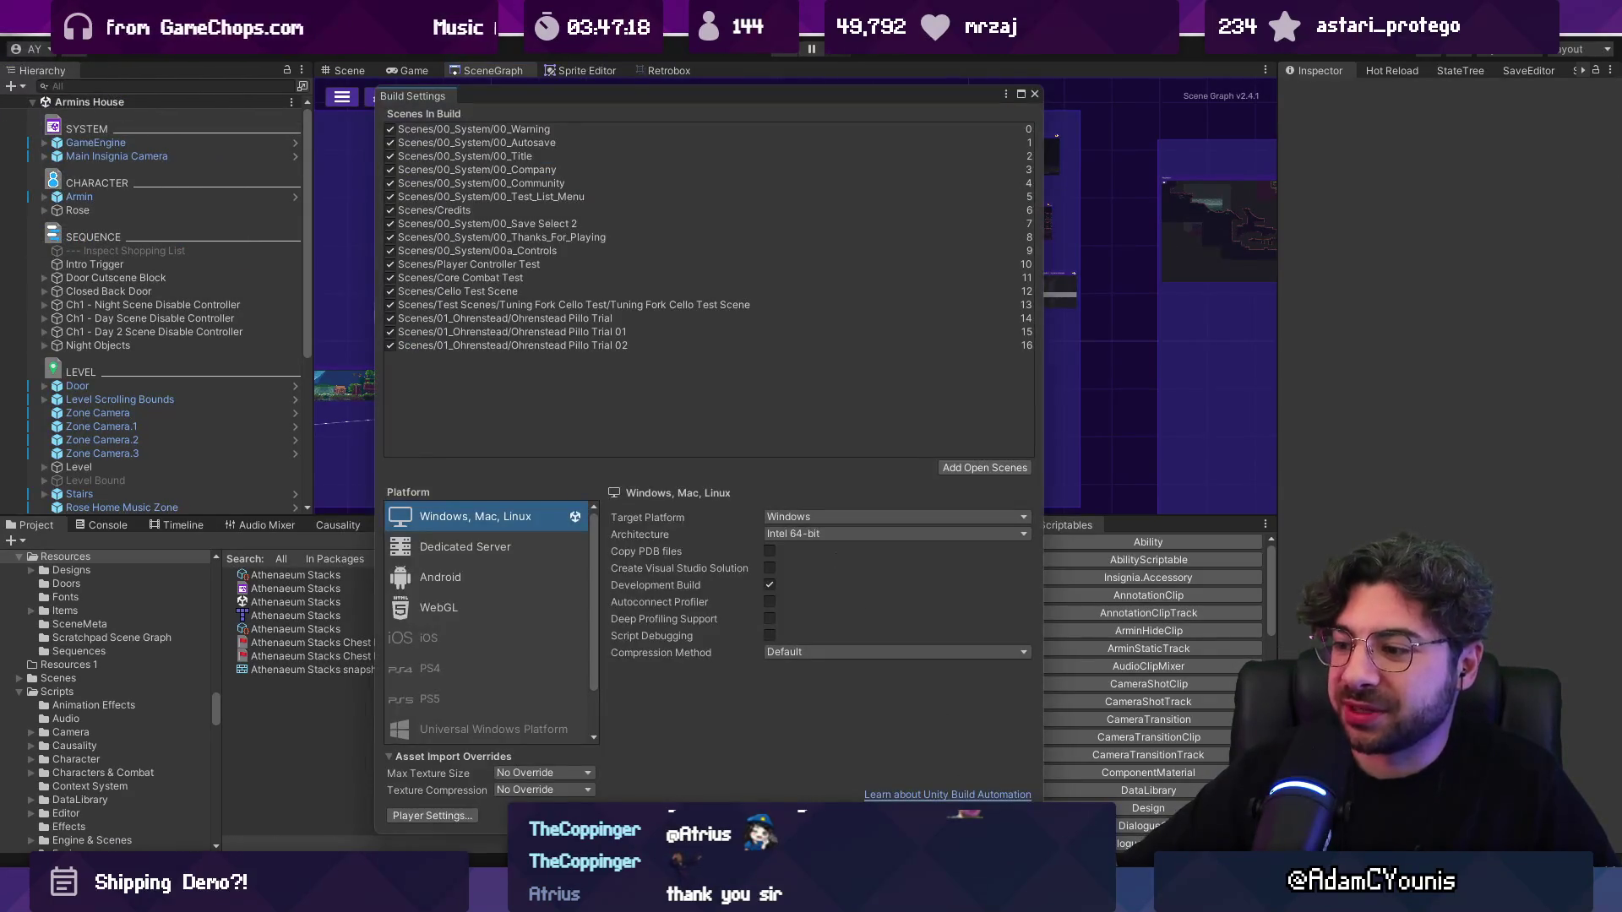
# Step: Build the Windows player into Desktop/Insignia Demo 0.8.2-alpha and bring up the Resources folder window
pyautogui.click(990, 816)
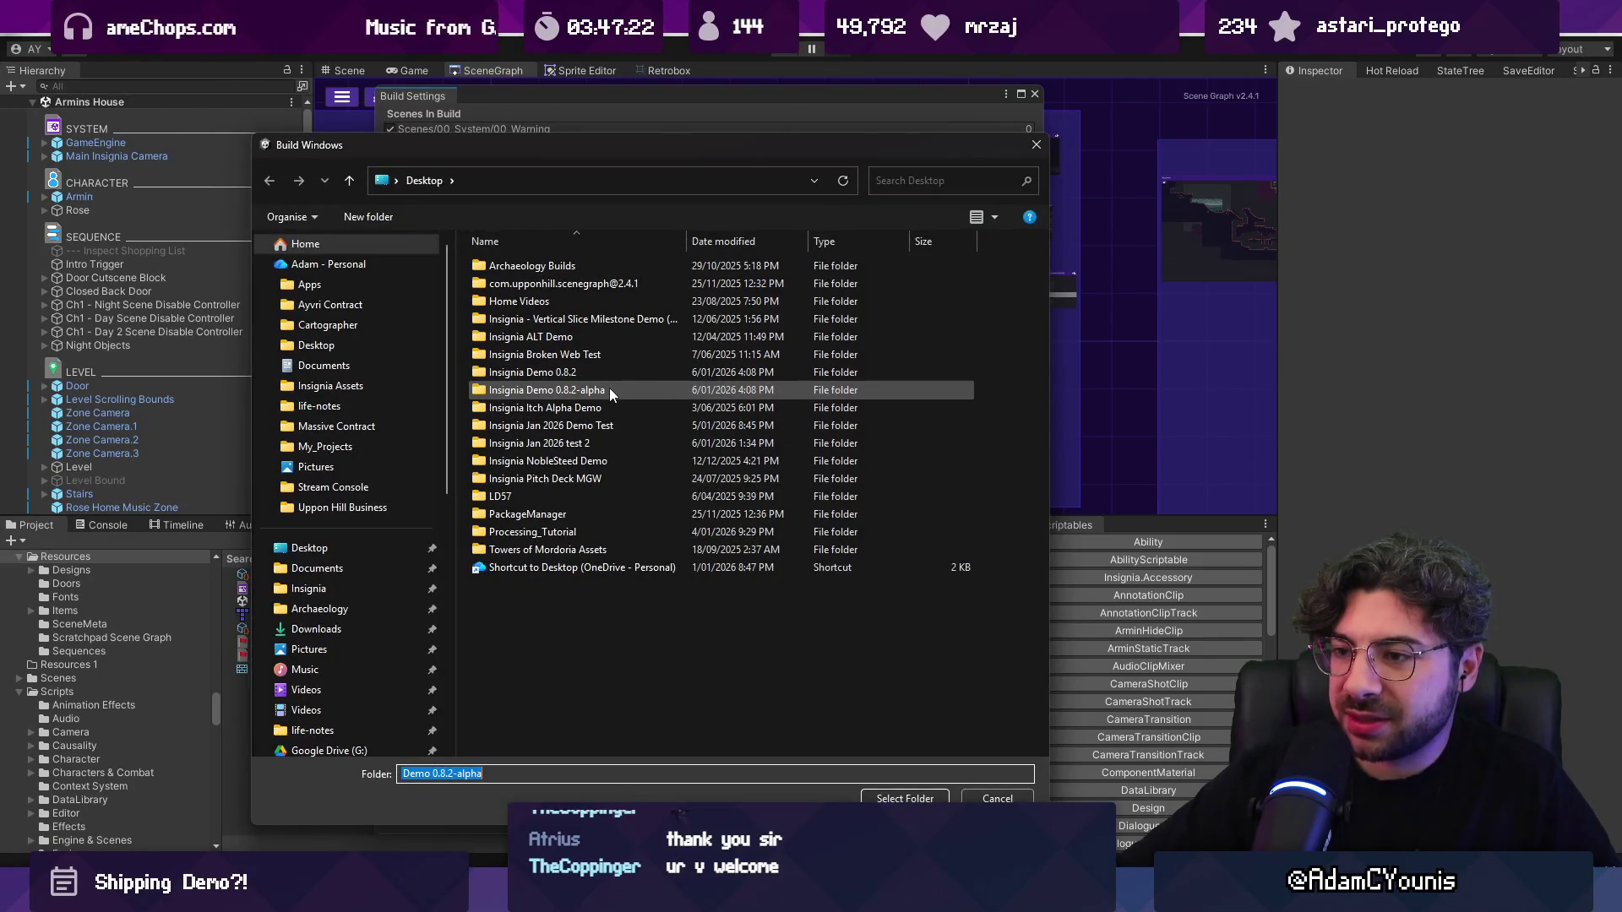
pyautogui.click(610, 387)
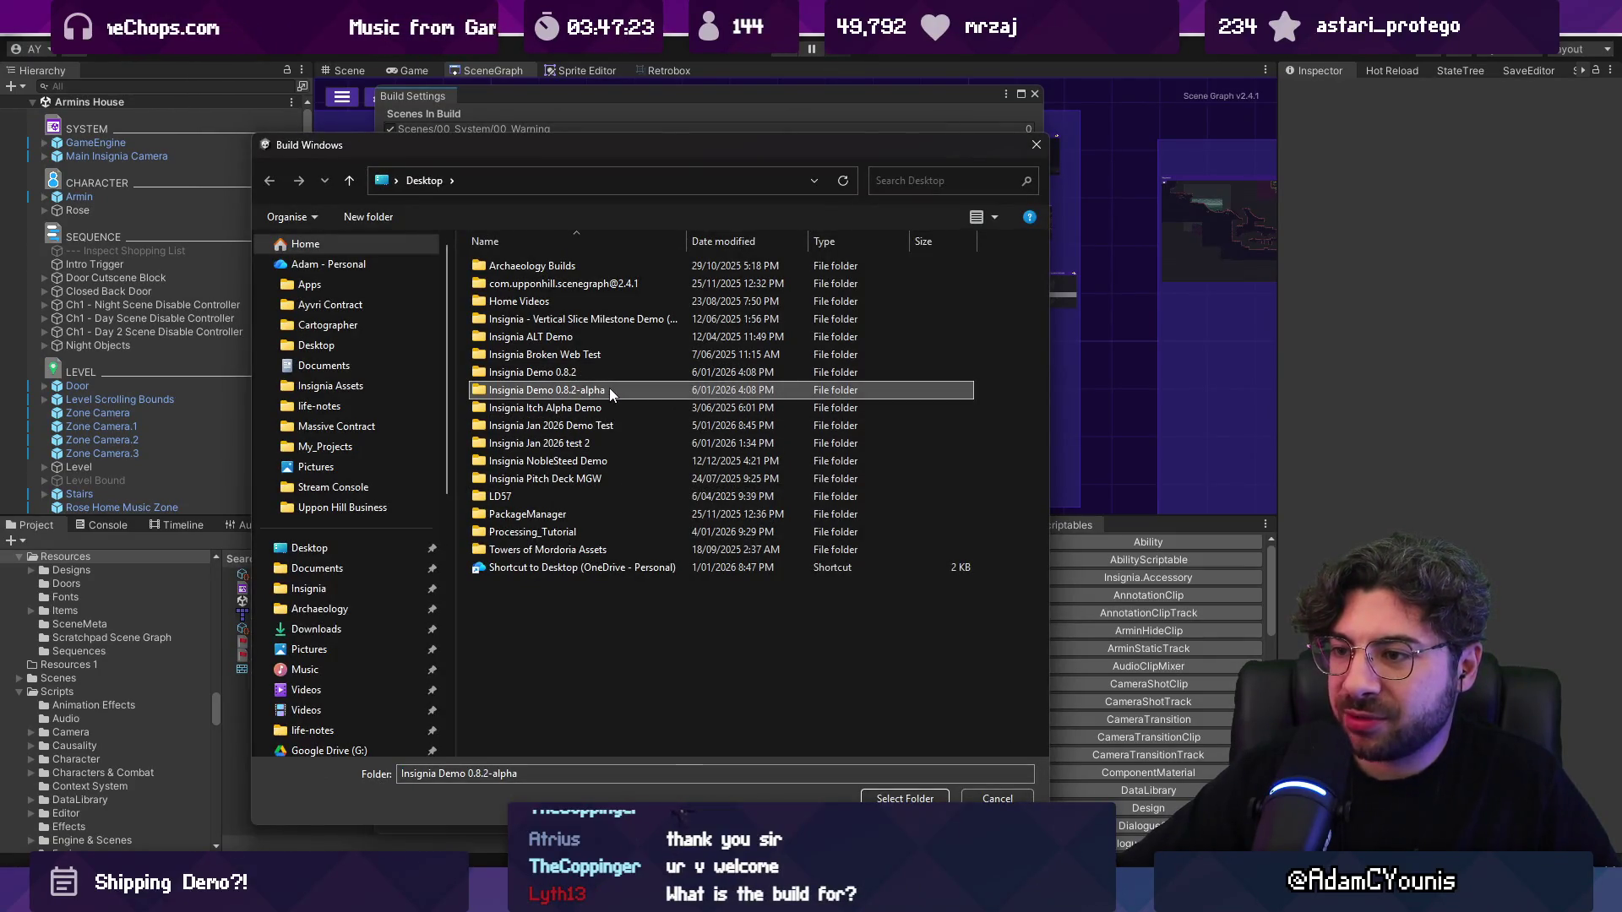
pyautogui.click(907, 798)
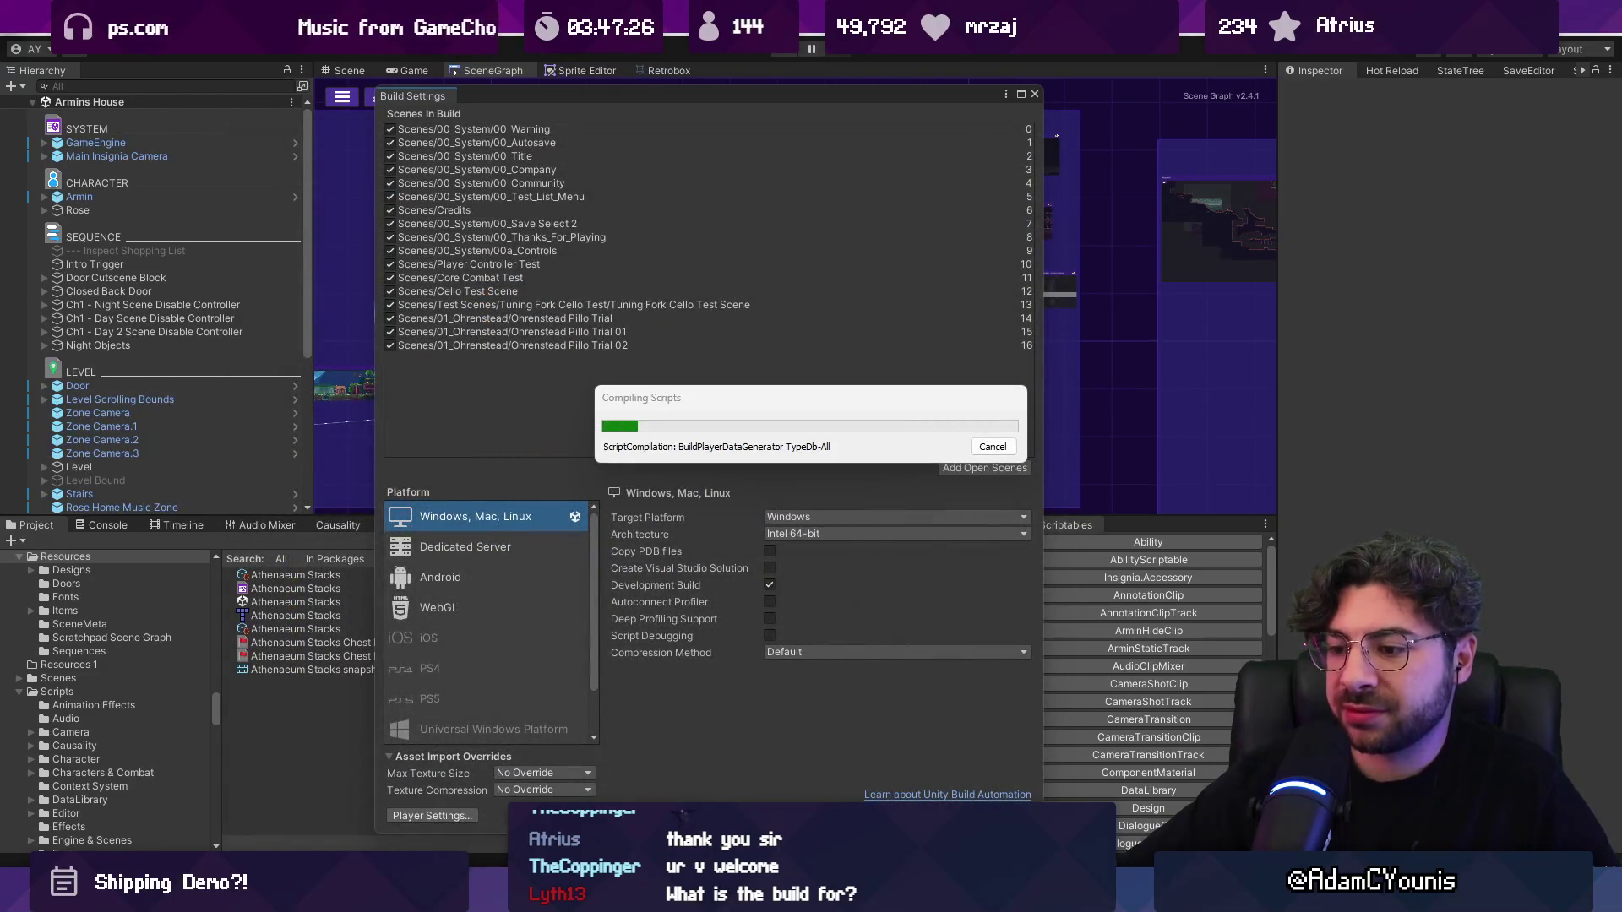
pyautogui.moveTo(568, 883)
pyautogui.moveTo(591, 773)
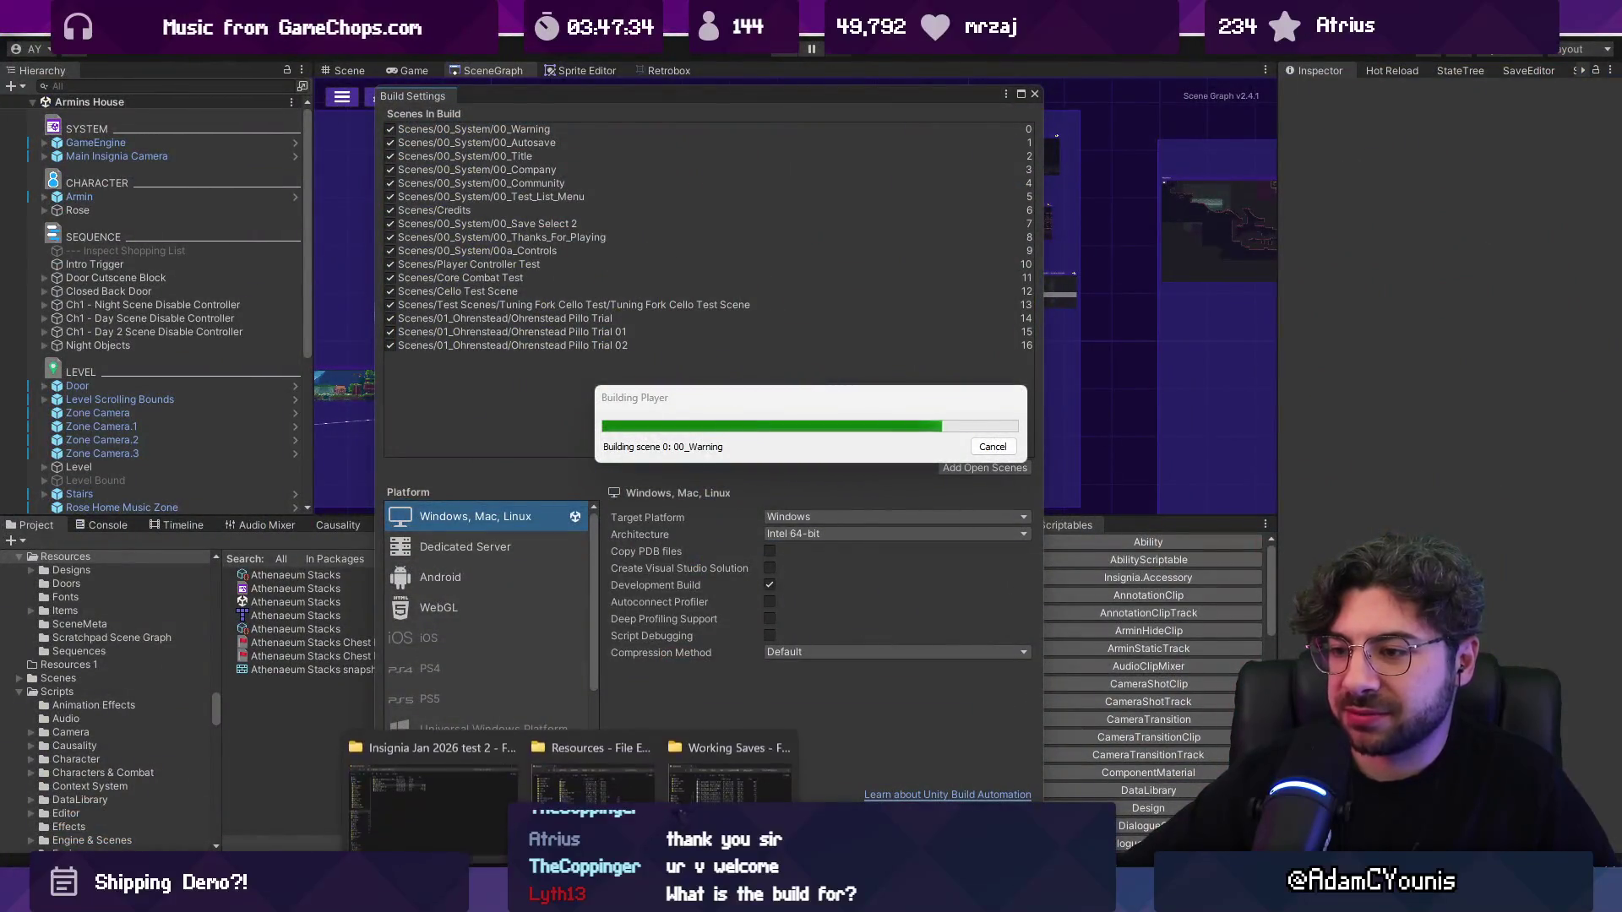
pyautogui.click(581, 770)
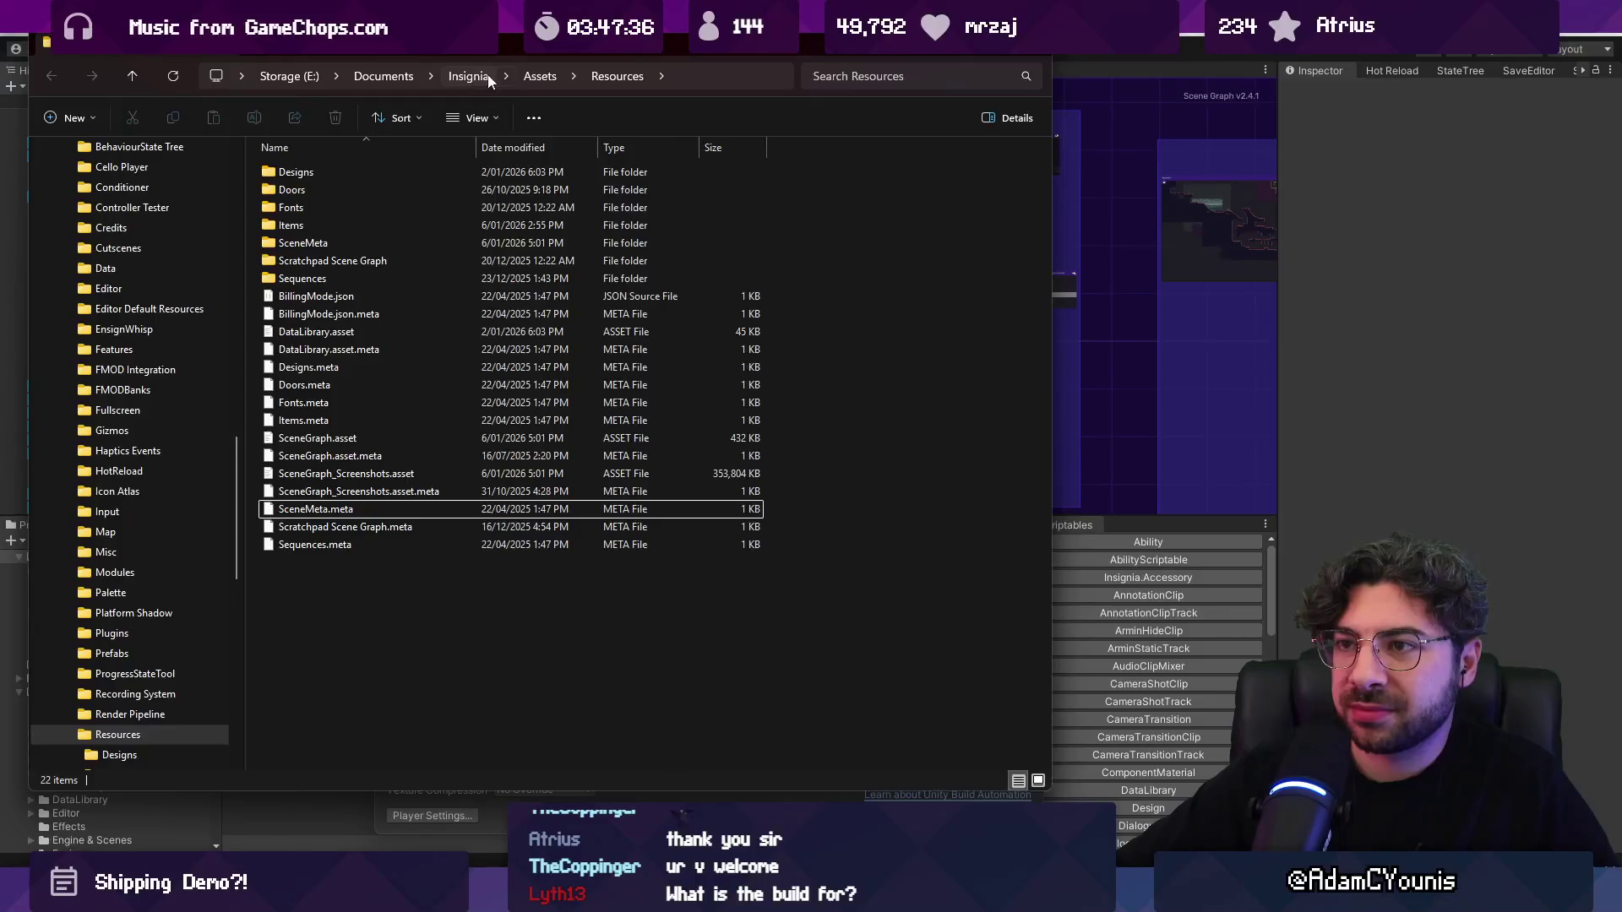
# Step: Move up to Assets, jump to the Desktop, and open the Insignia Demo 0.8.2 folder
pyautogui.click(537, 78)
pyautogui.scroll(10, 189, 267)
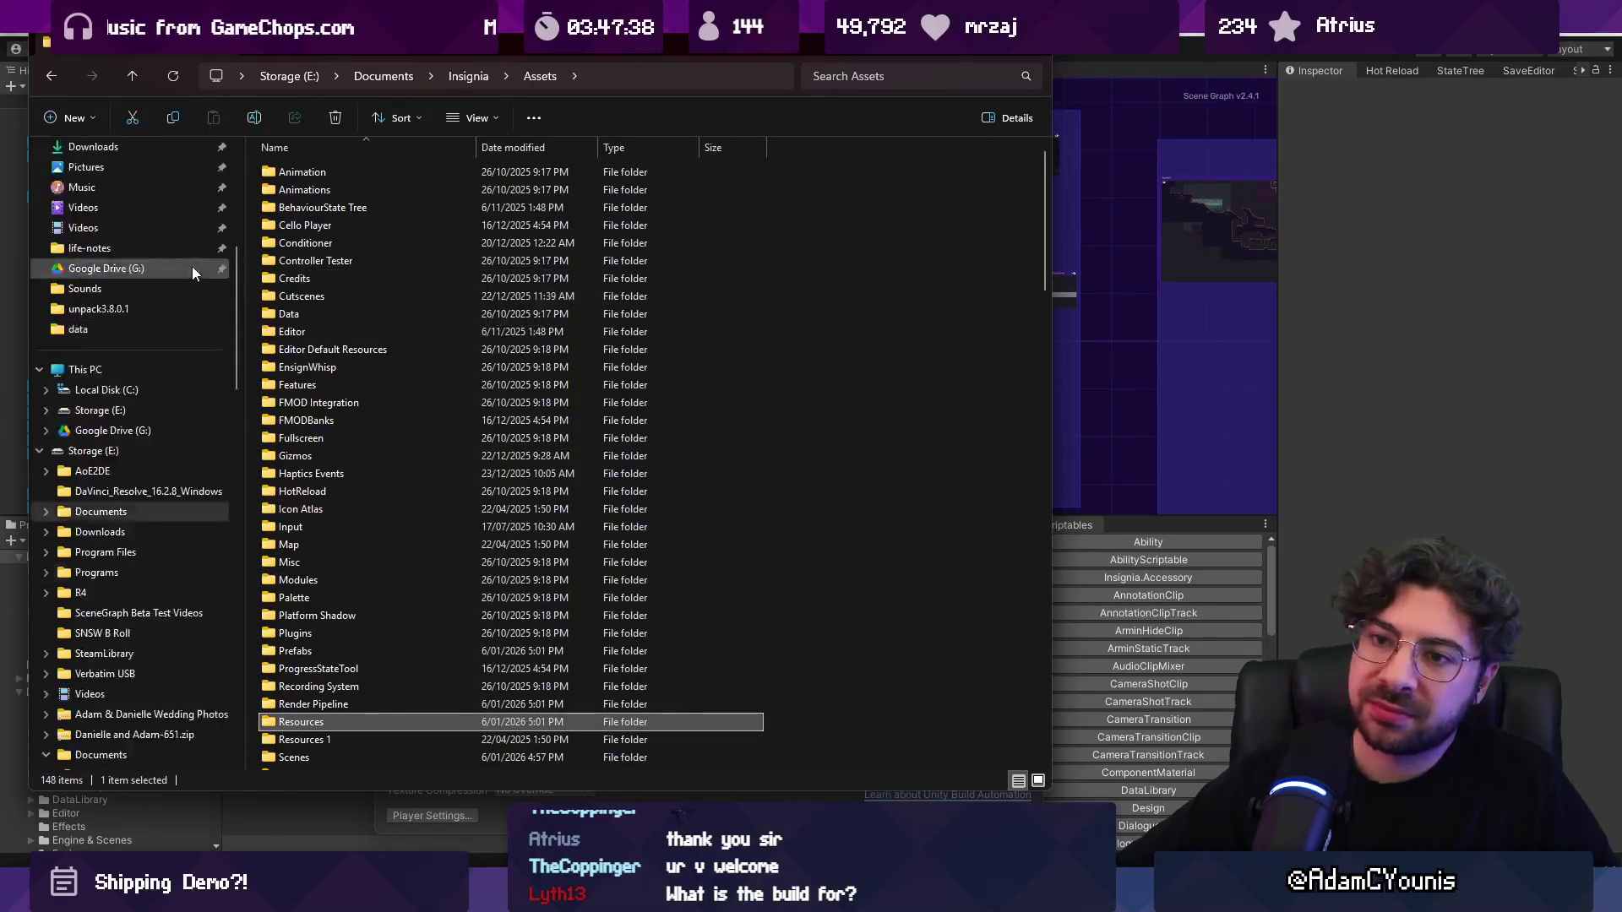
pyautogui.click(125, 471)
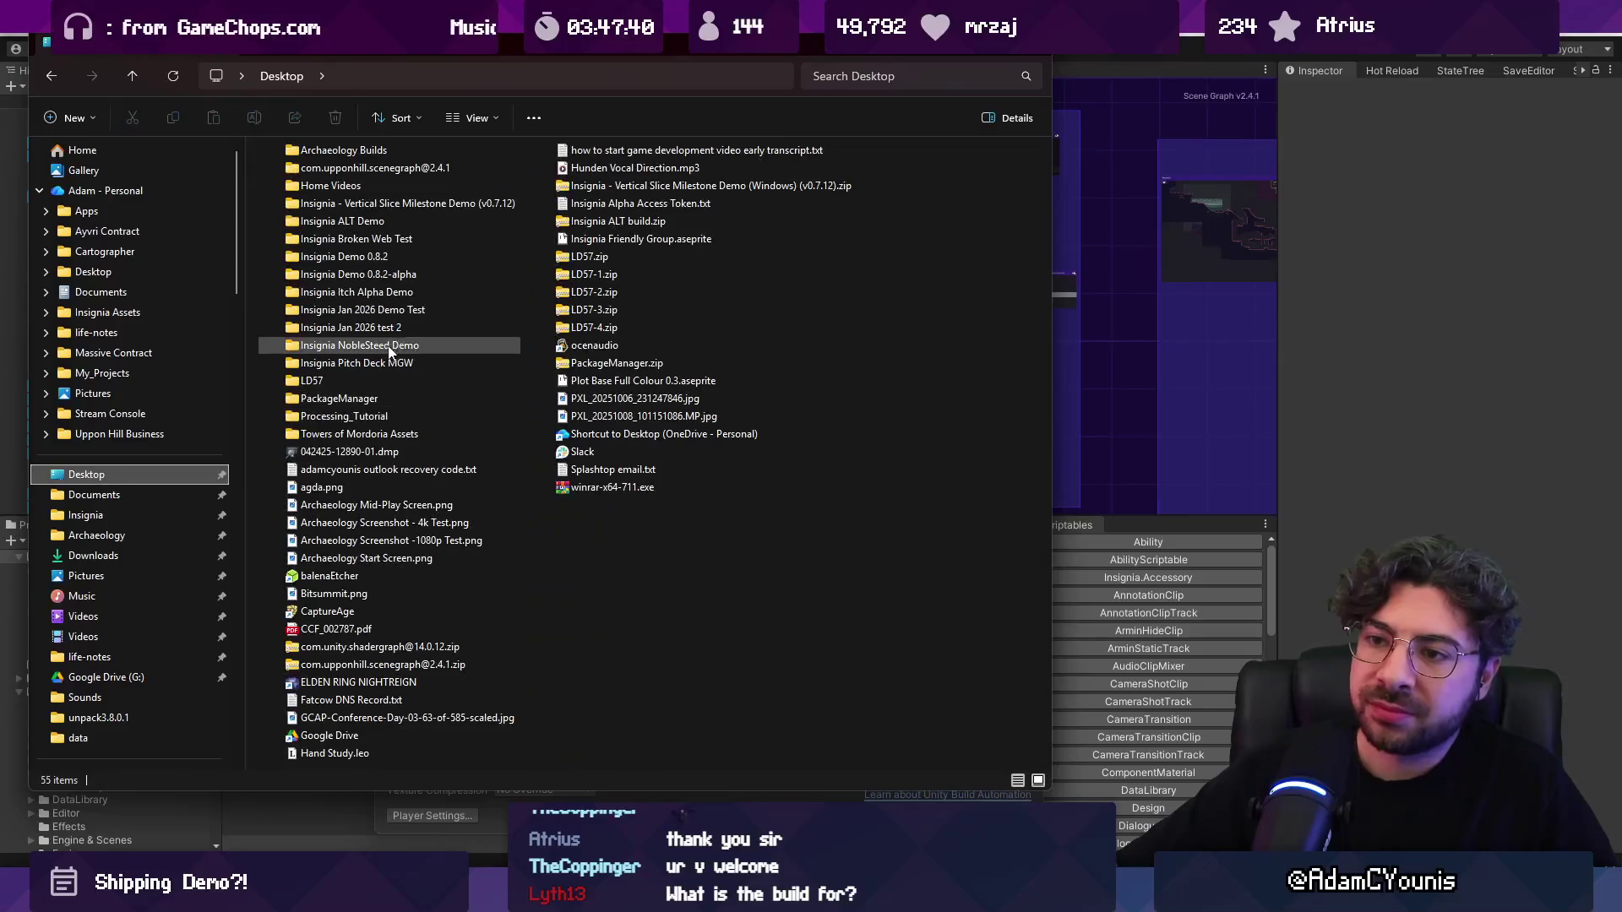
pyautogui.doubleClick(424, 261)
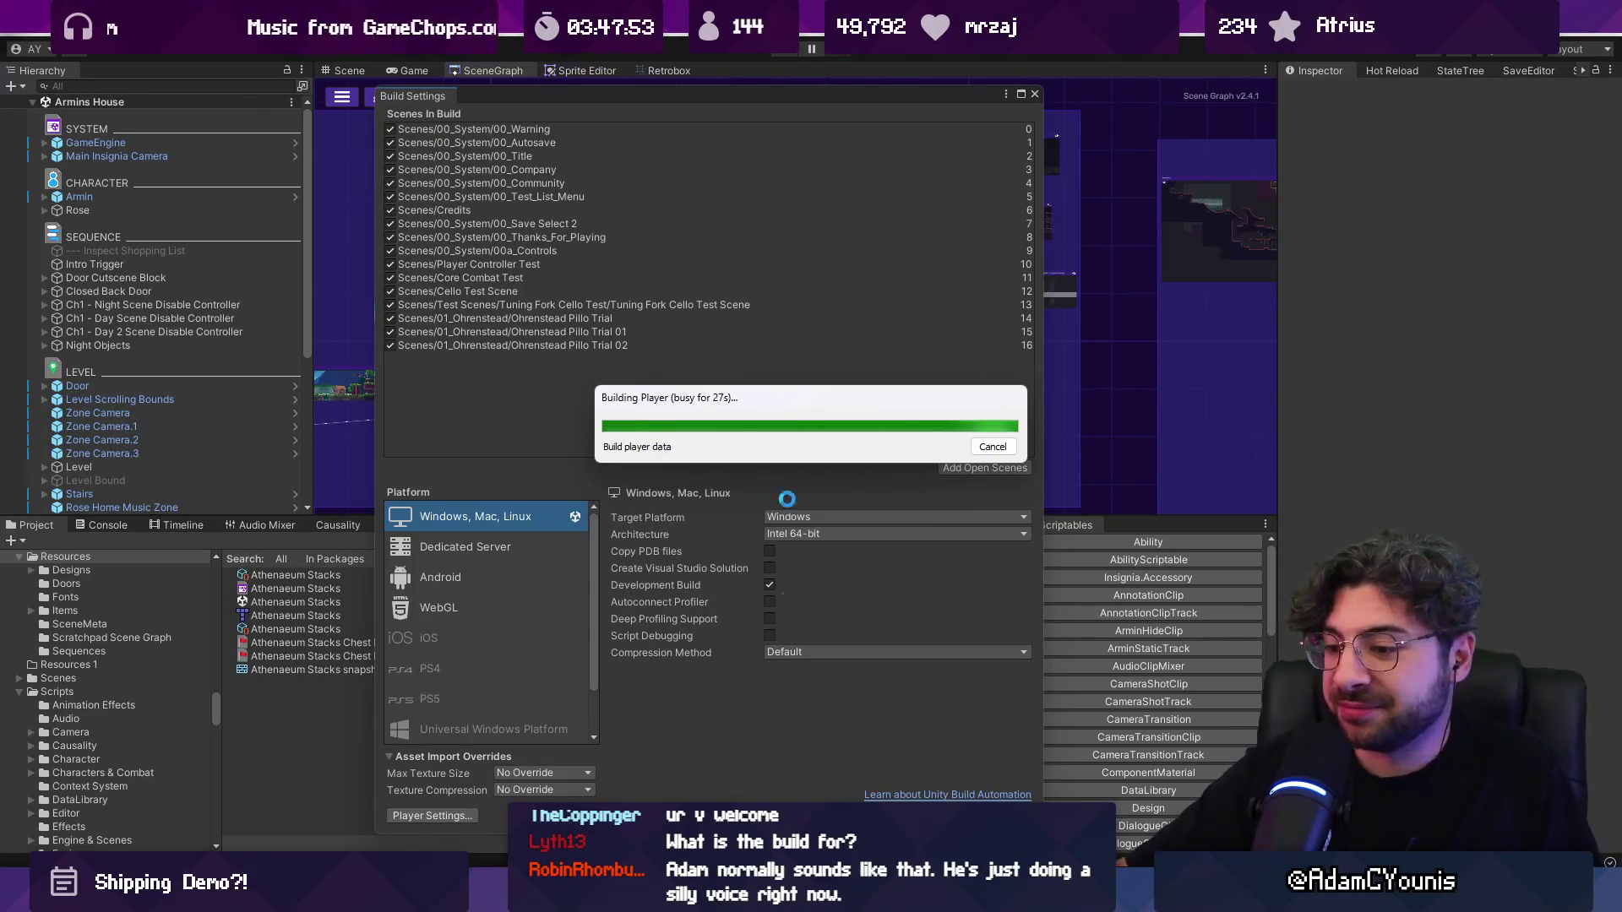
# Step: Bring Chrome's Spelling Bee window forward while the Windows player keeps building
pyautogui.moveTo(794, 893)
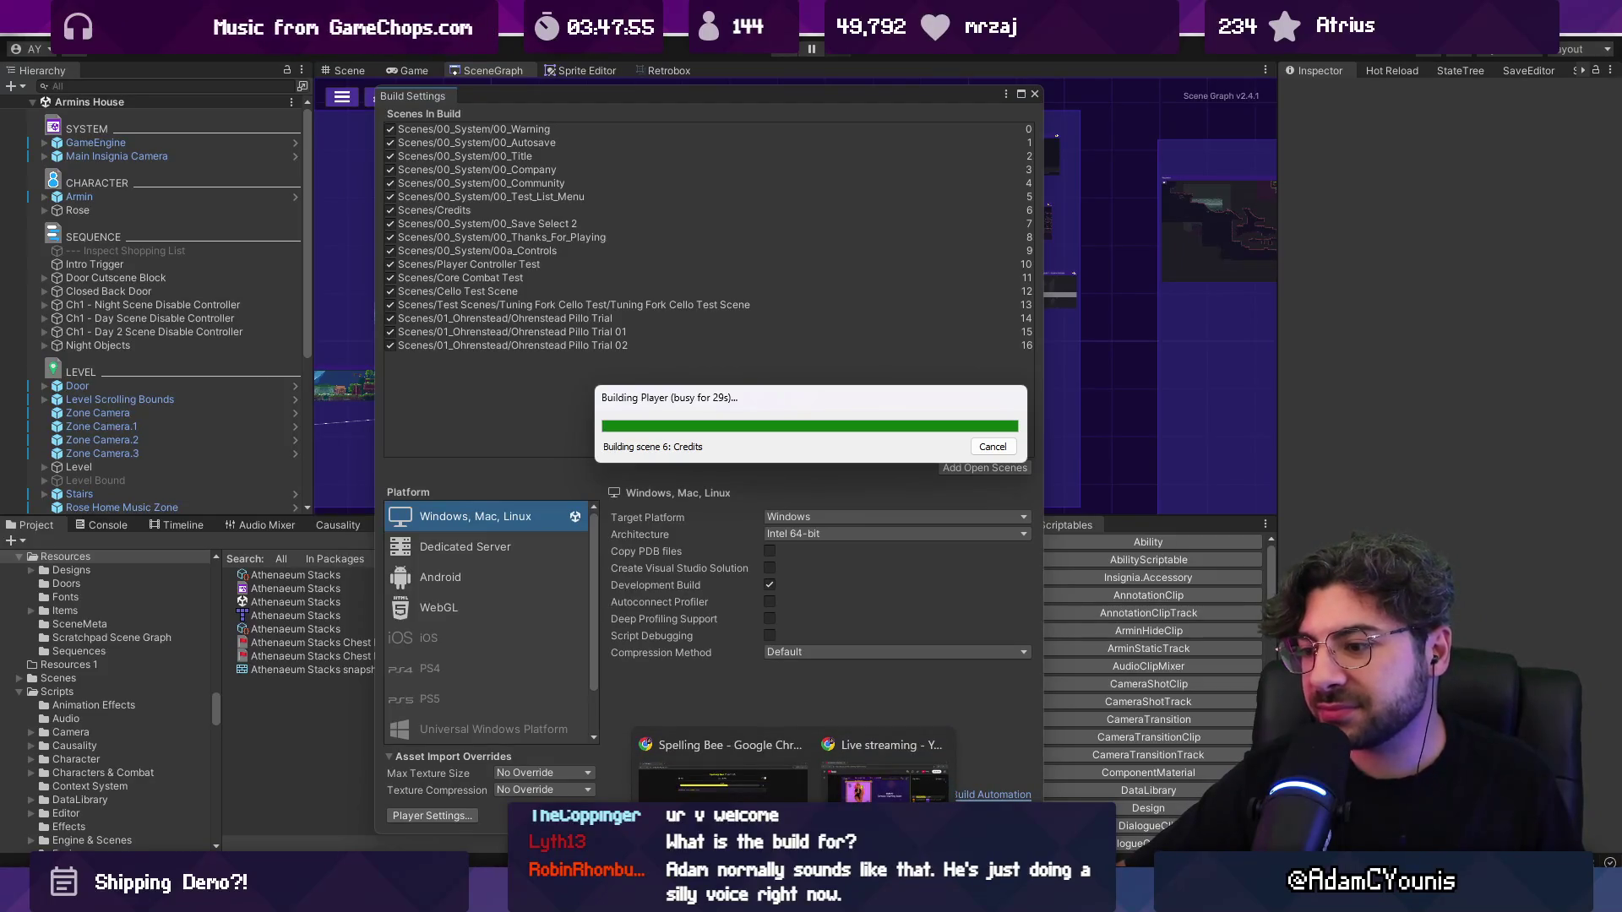
pyautogui.click(772, 798)
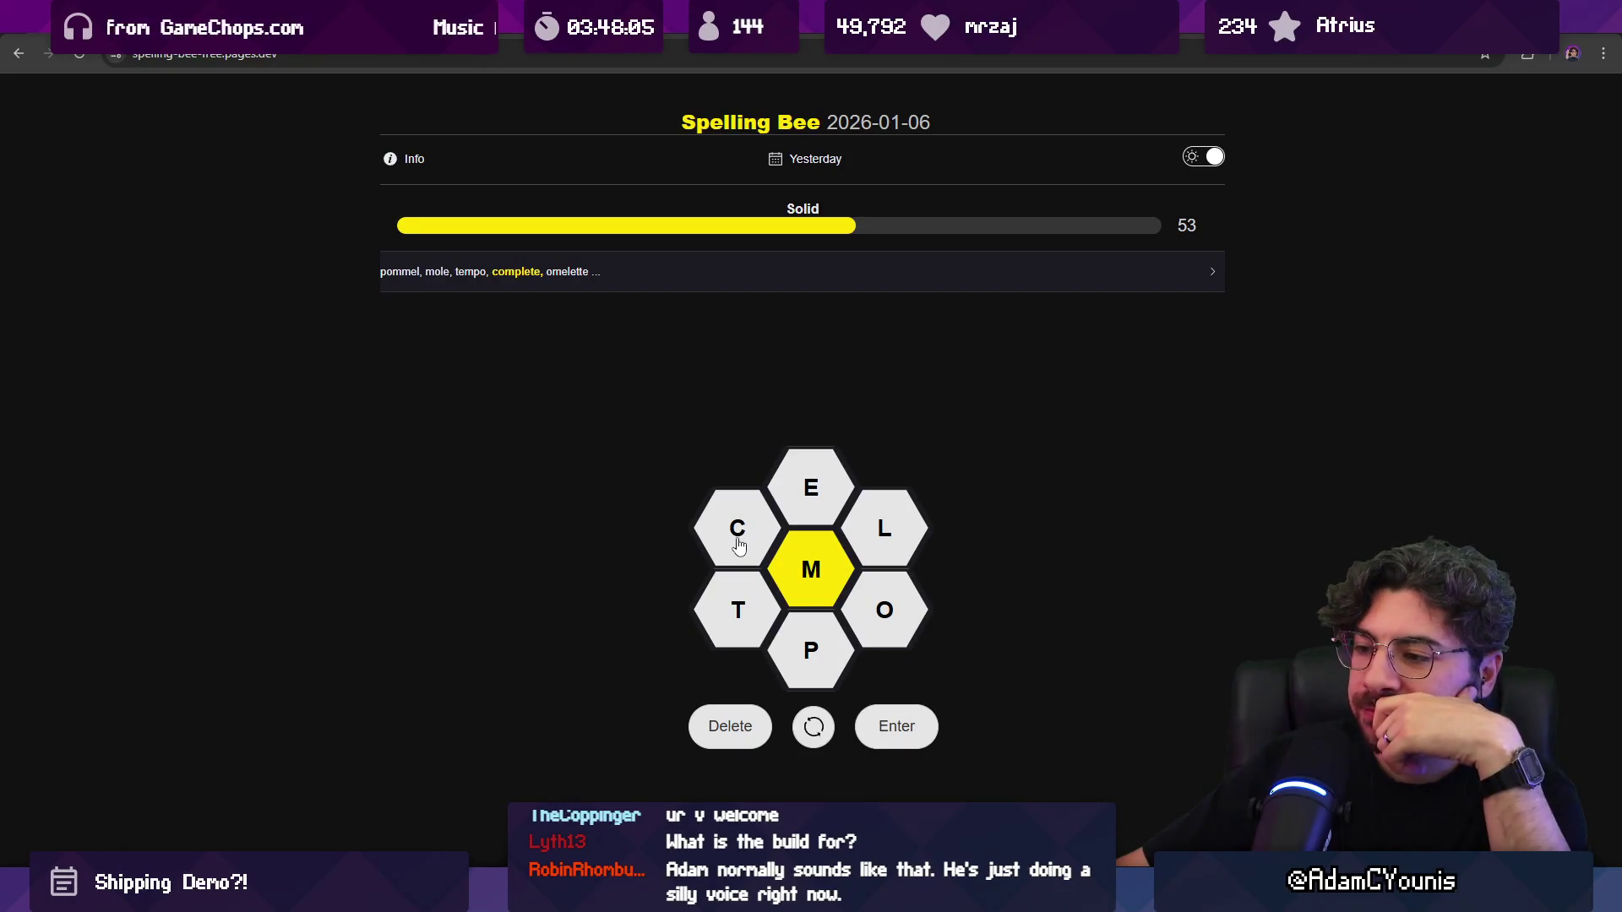
# Step: Submit the words COME, TOME and TOTEM
pyautogui.write('code')
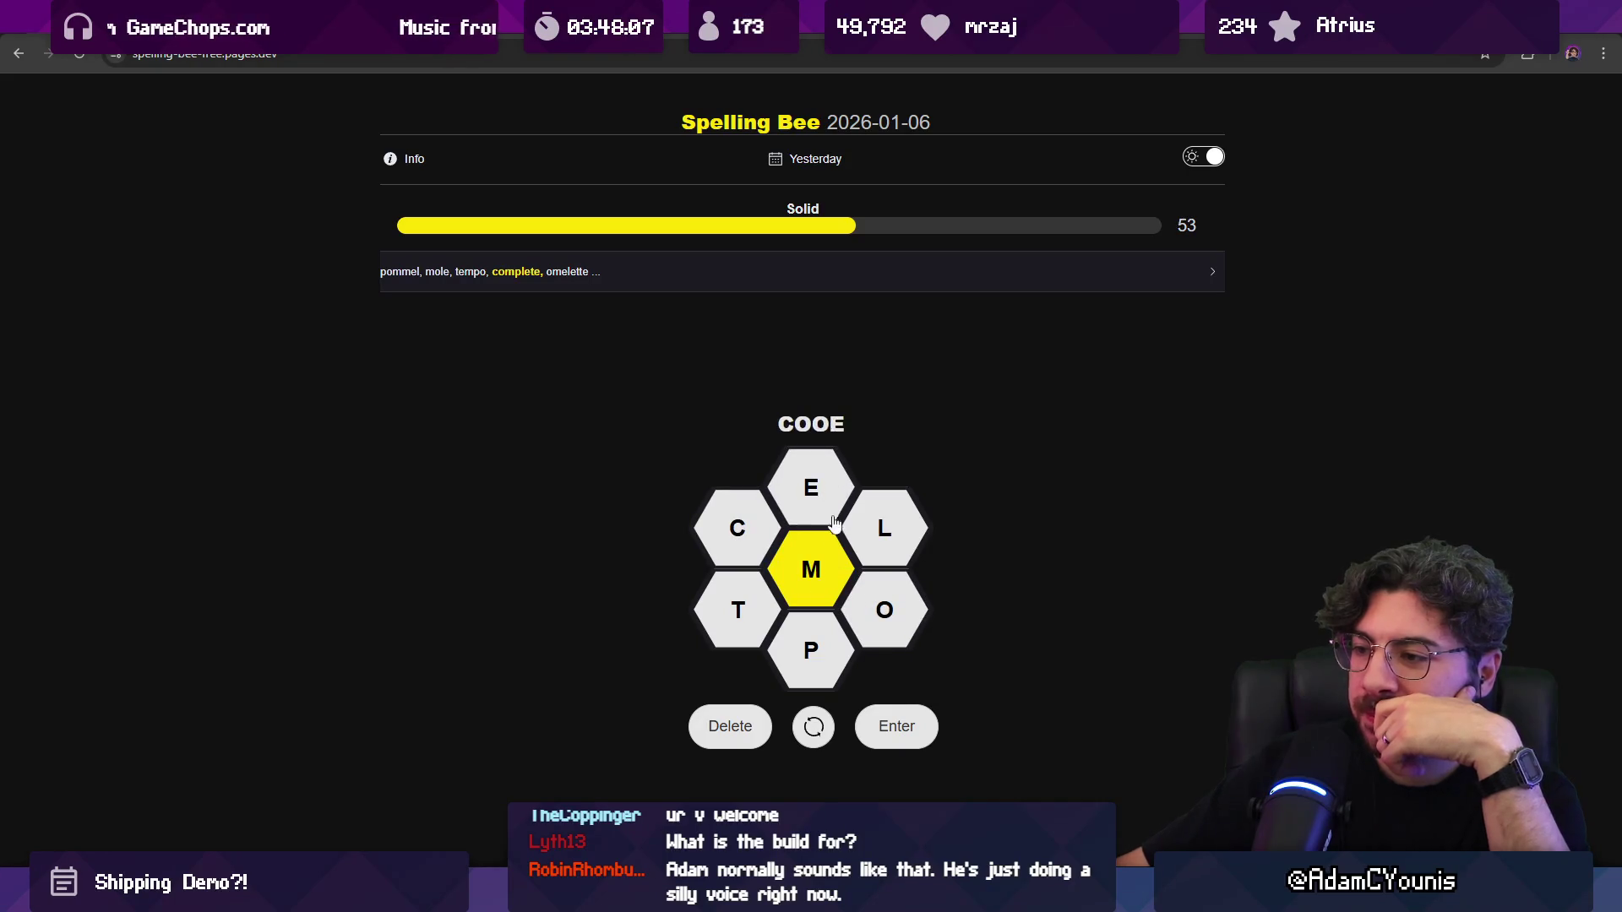
pyautogui.doubleClick(730, 727)
pyautogui.click(792, 556)
pyautogui.click(811, 514)
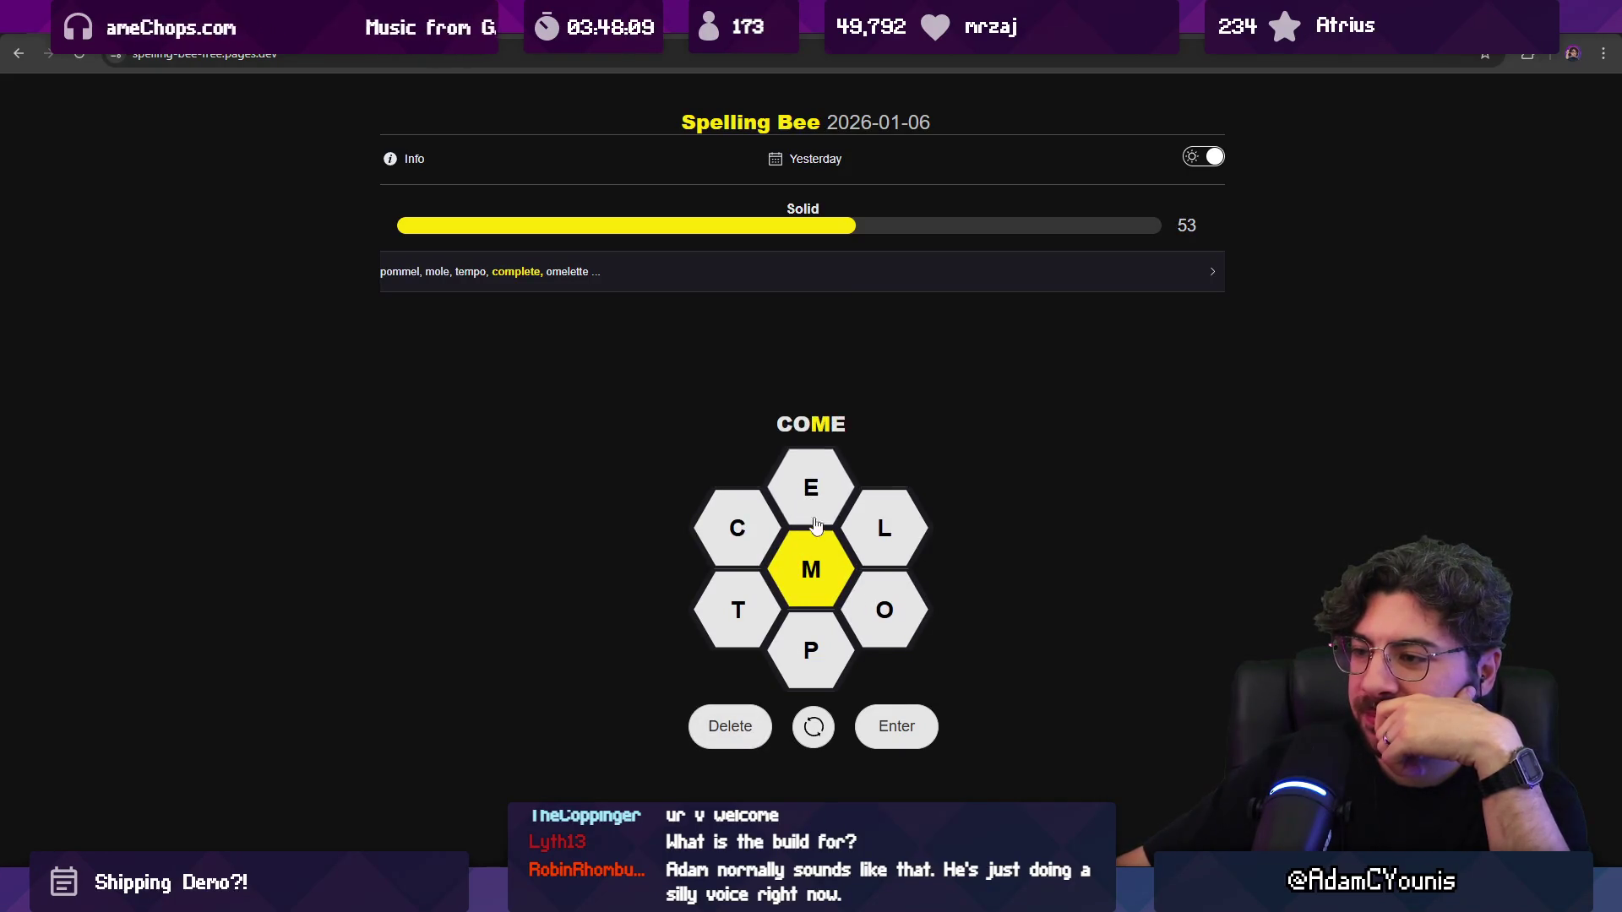
pyautogui.click(894, 728)
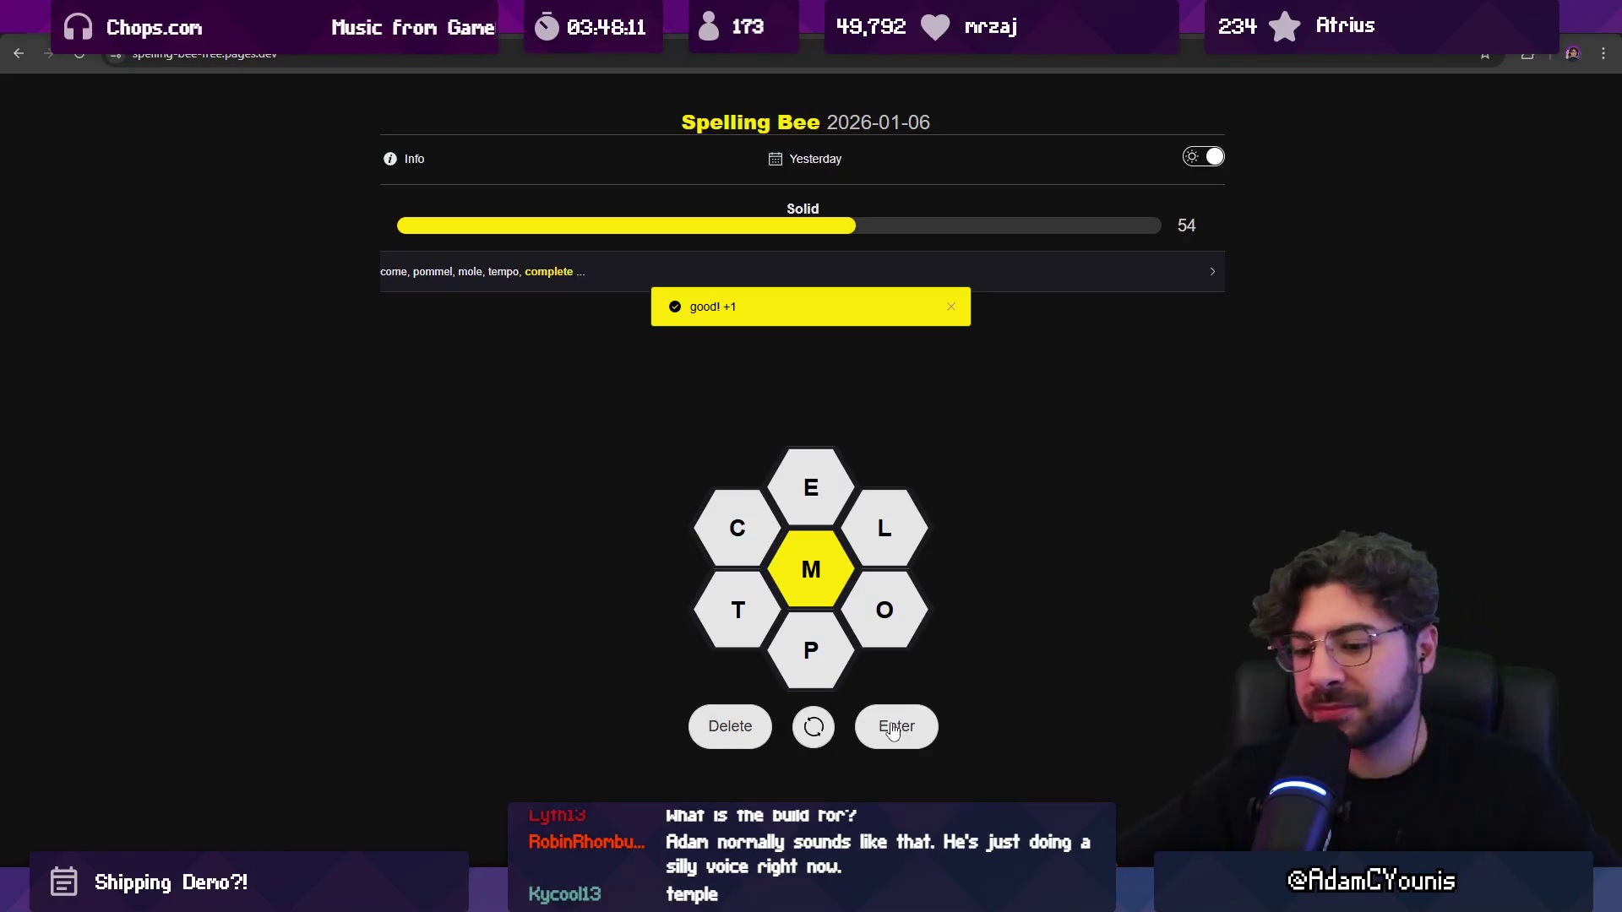
pyautogui.write('tome')
pyautogui.press('Return')
pyautogui.click(894, 729)
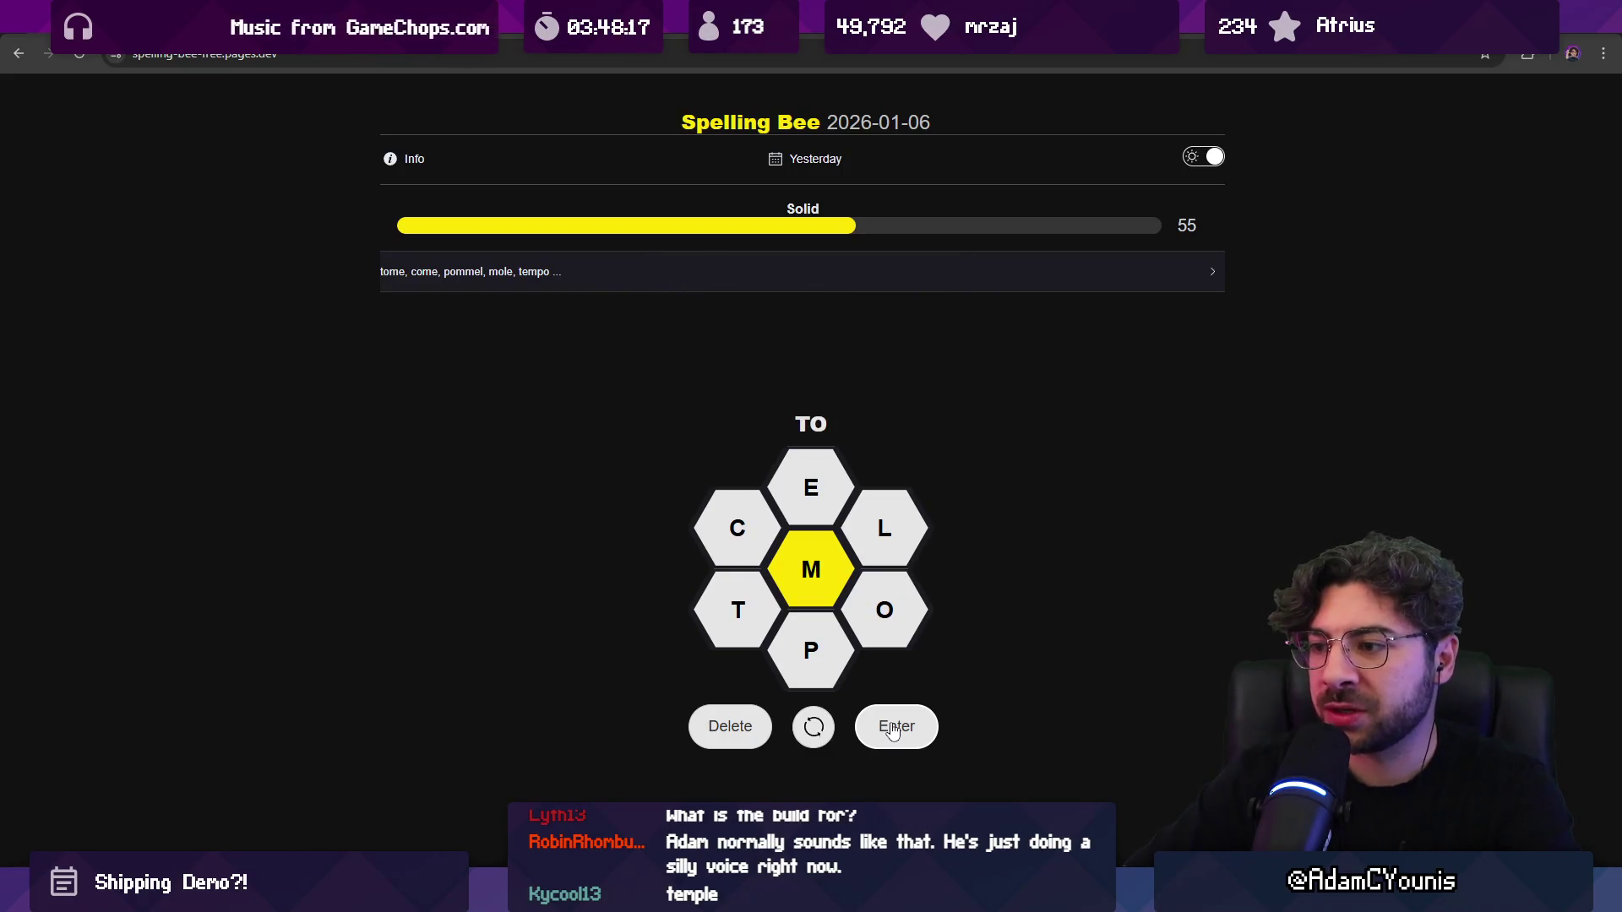
pyautogui.write('m')
pyautogui.press('Return')
pyautogui.click(894, 730)
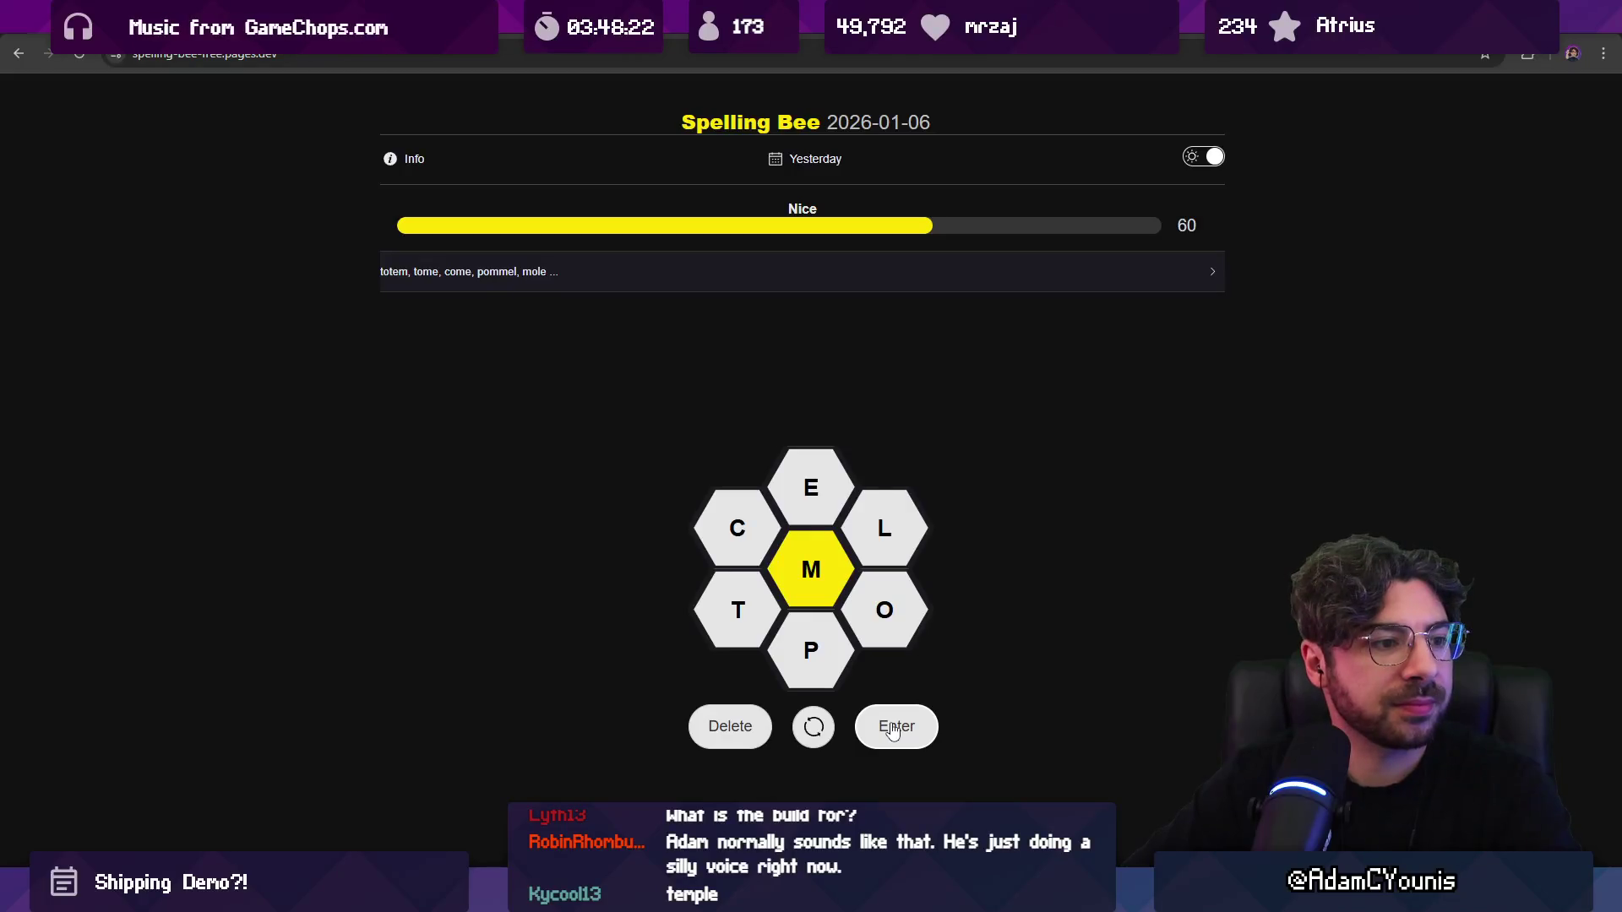
# Step: Submit TEMPLE, MOOT and MOPPET
pyautogui.press('Return')
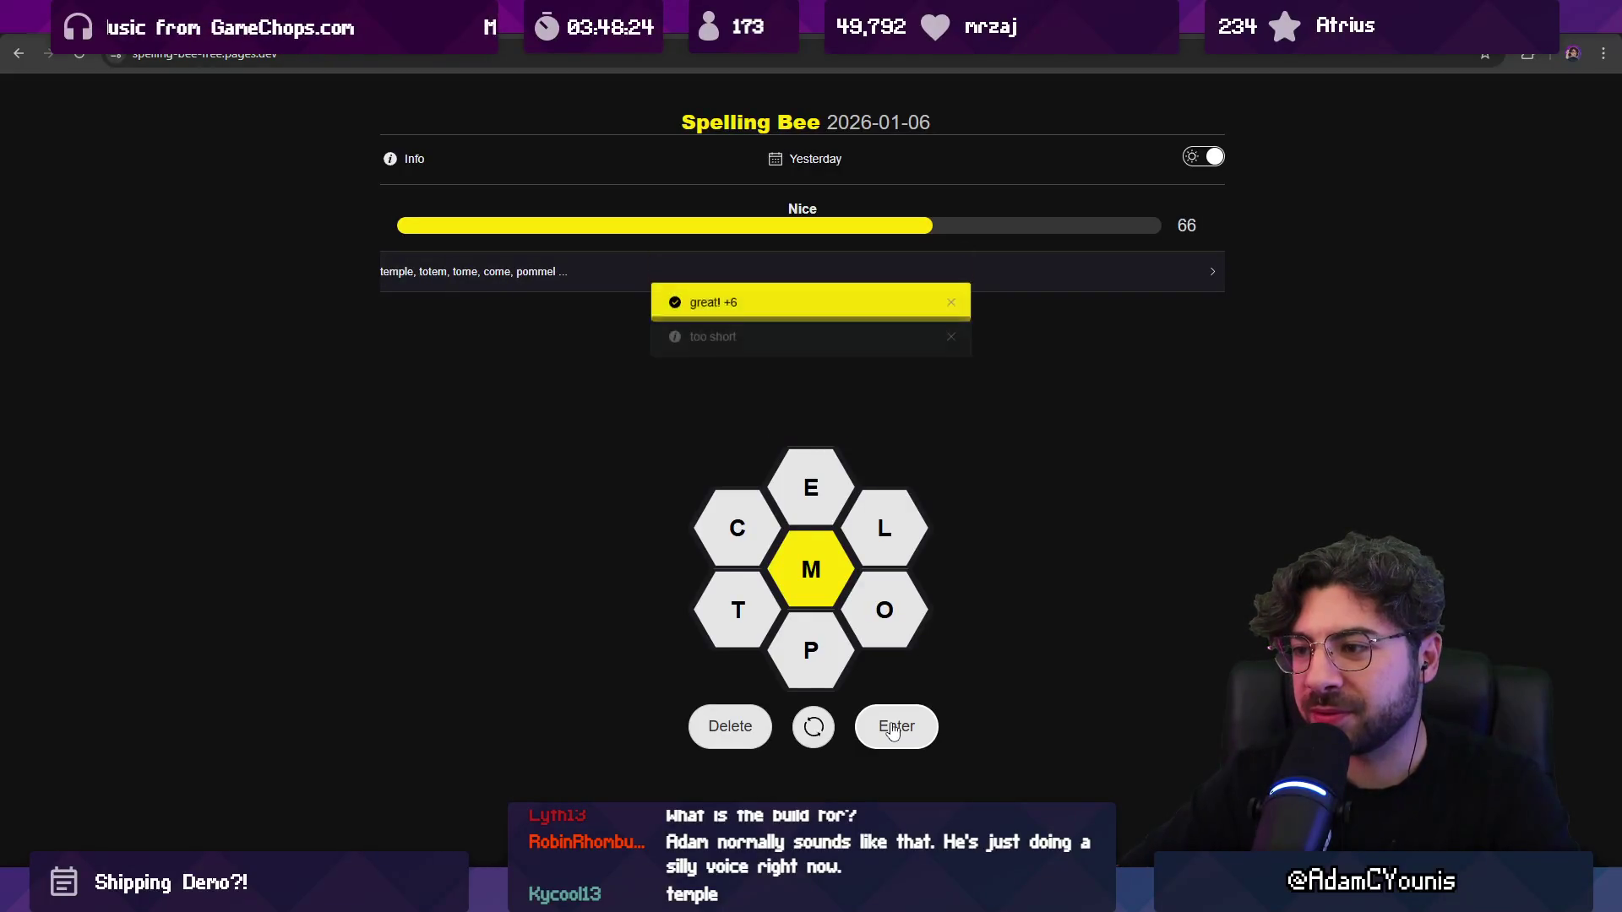
pyautogui.click(894, 730)
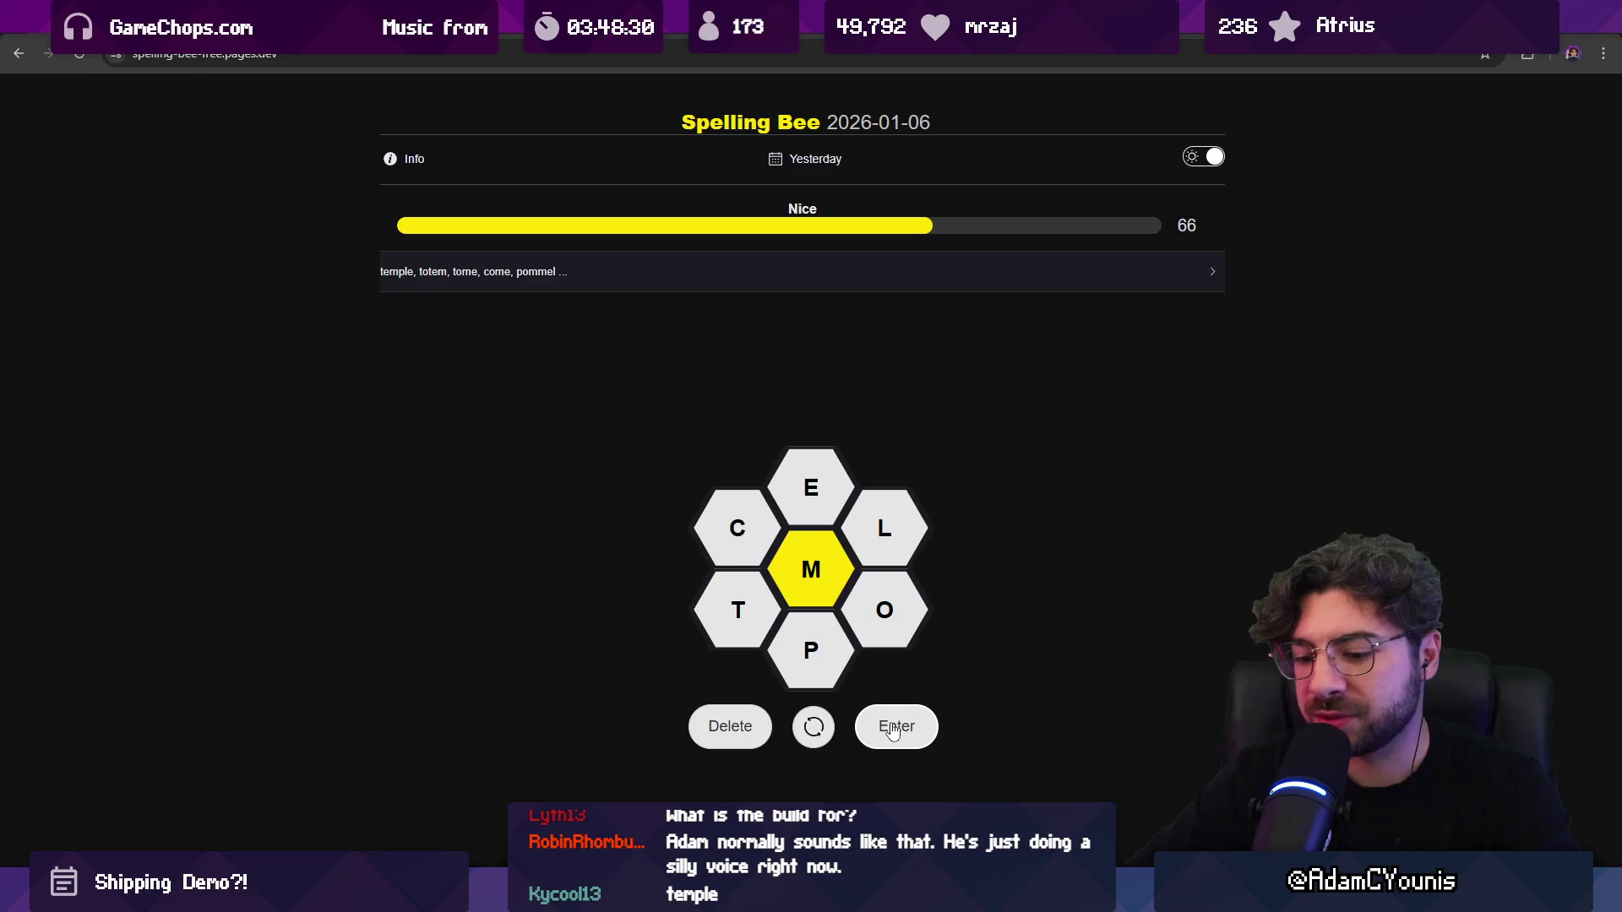
pyautogui.write('MOOT')
pyautogui.press('Return')
pyautogui.click(893, 730)
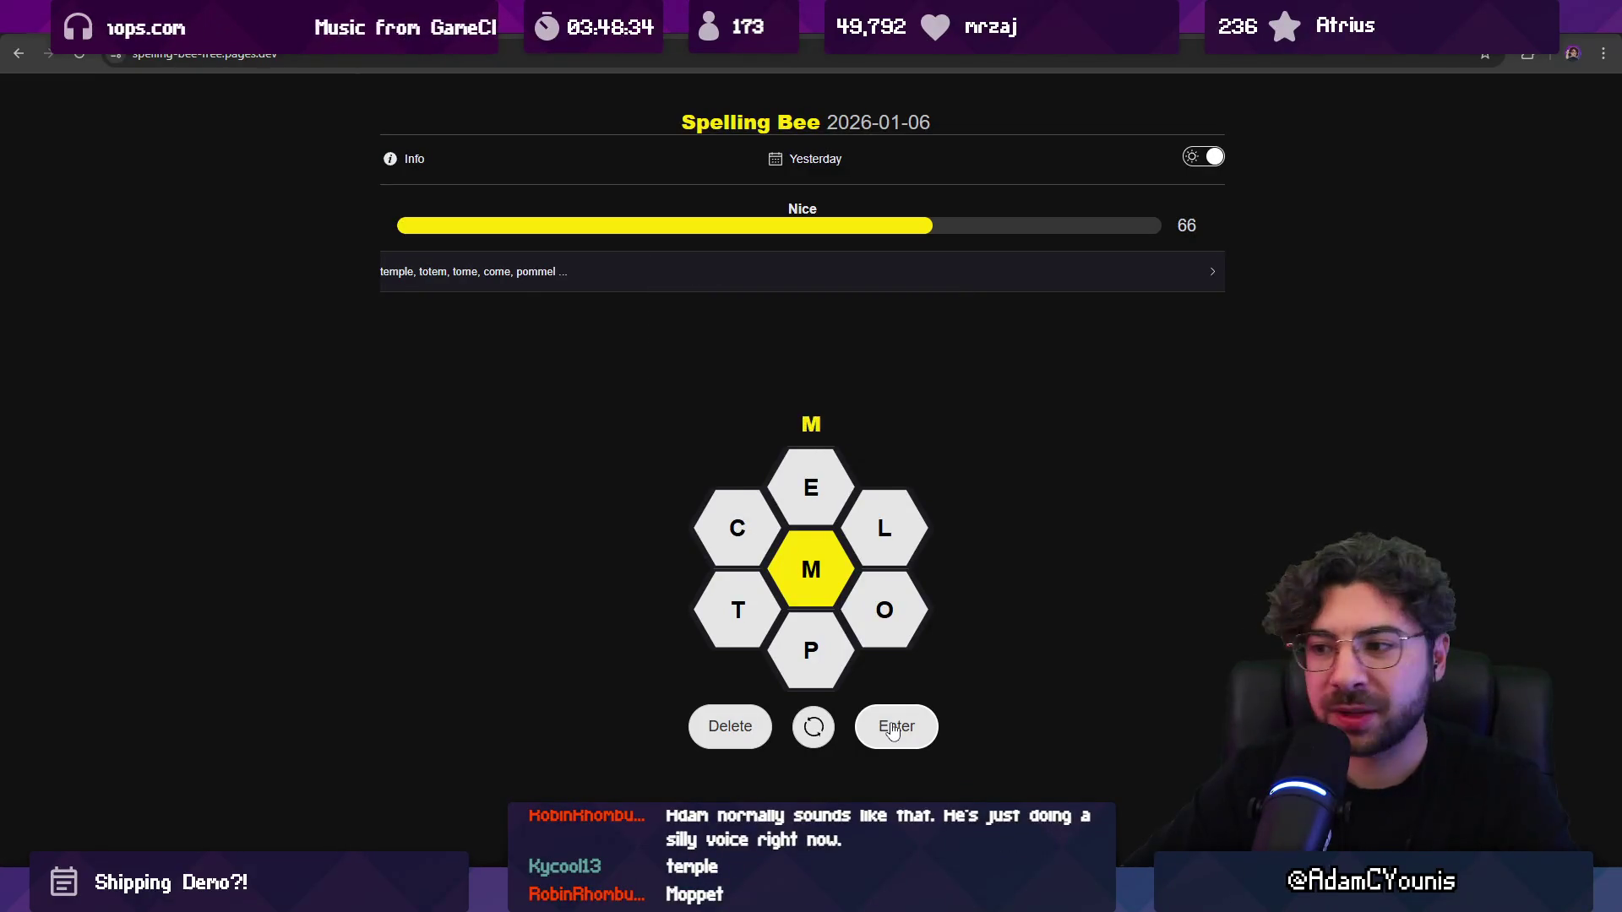
pyautogui.press('Return')
pyautogui.click(894, 730)
pyautogui.write('TOO')
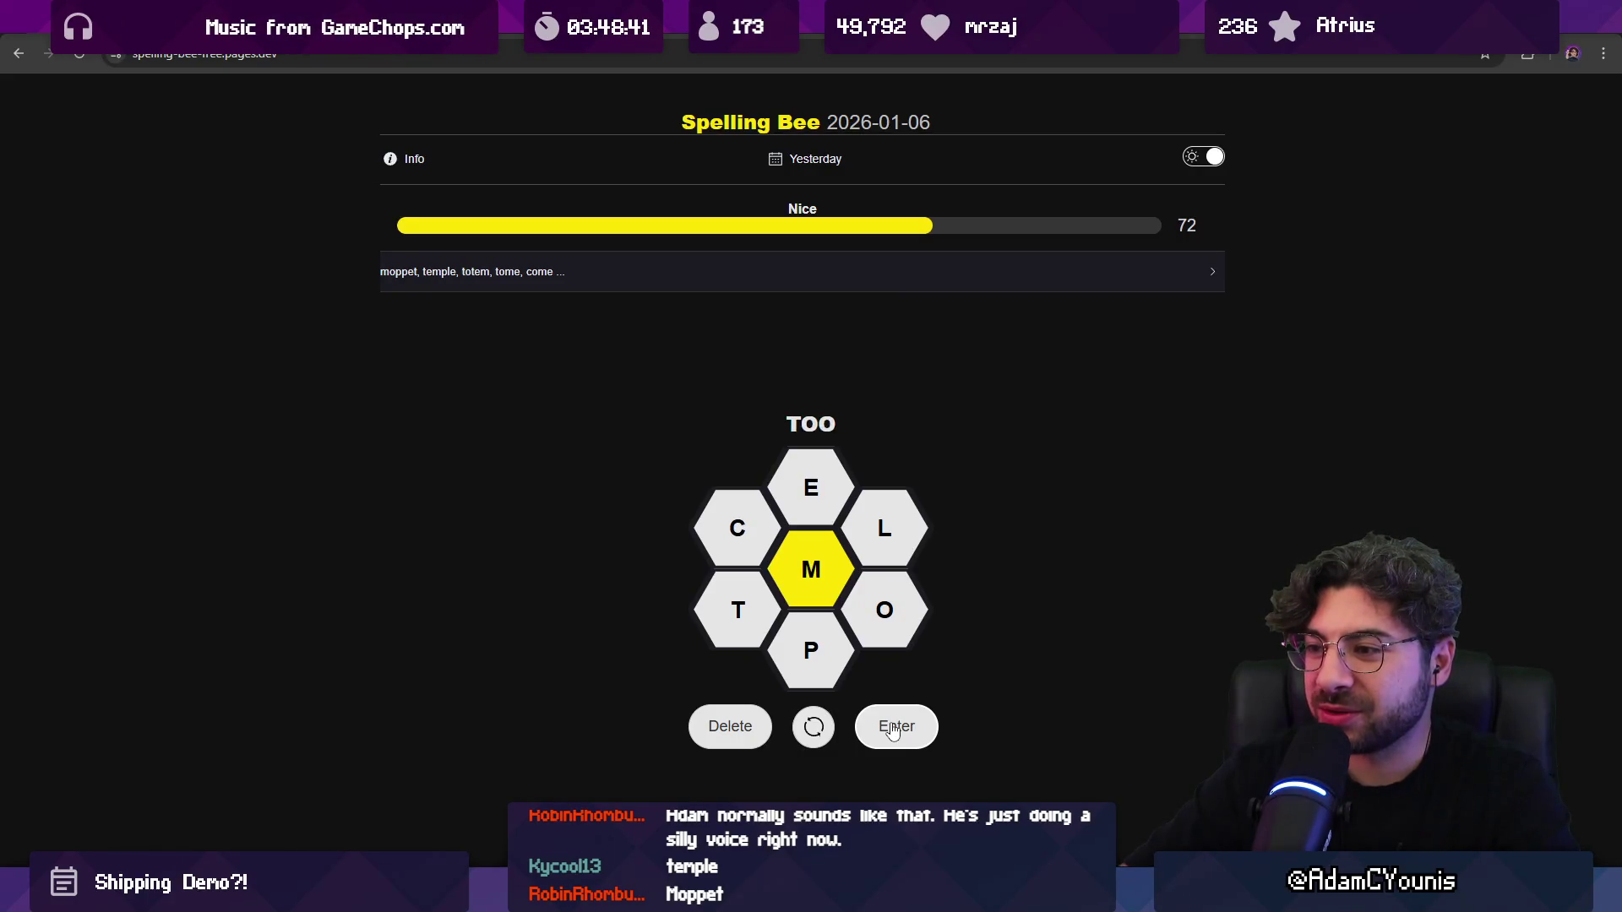
# Step: Add MEMO and MOTEL, reaching 78 points at Great, then return to Unity
pyautogui.press('BackSpace')
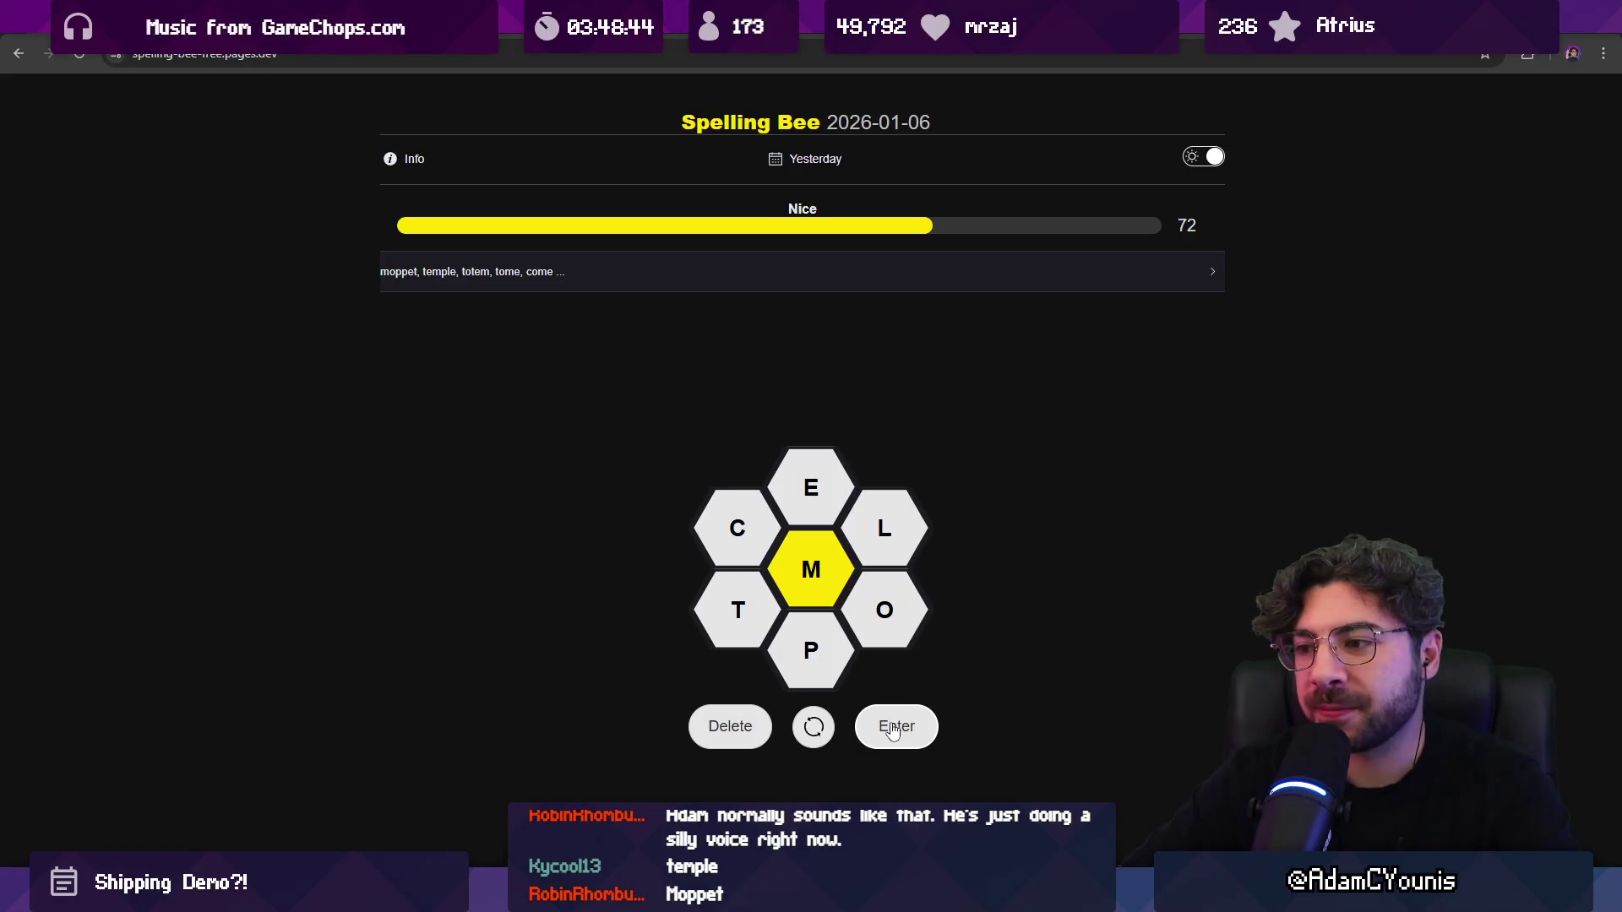
pyautogui.write('mo')
pyautogui.press('BackSpace')
pyautogui.press('BackSpace')
pyautogui.write('memmo')
pyautogui.press('BackSpace')
pyautogui.press('BackSpace')
pyautogui.write('po')
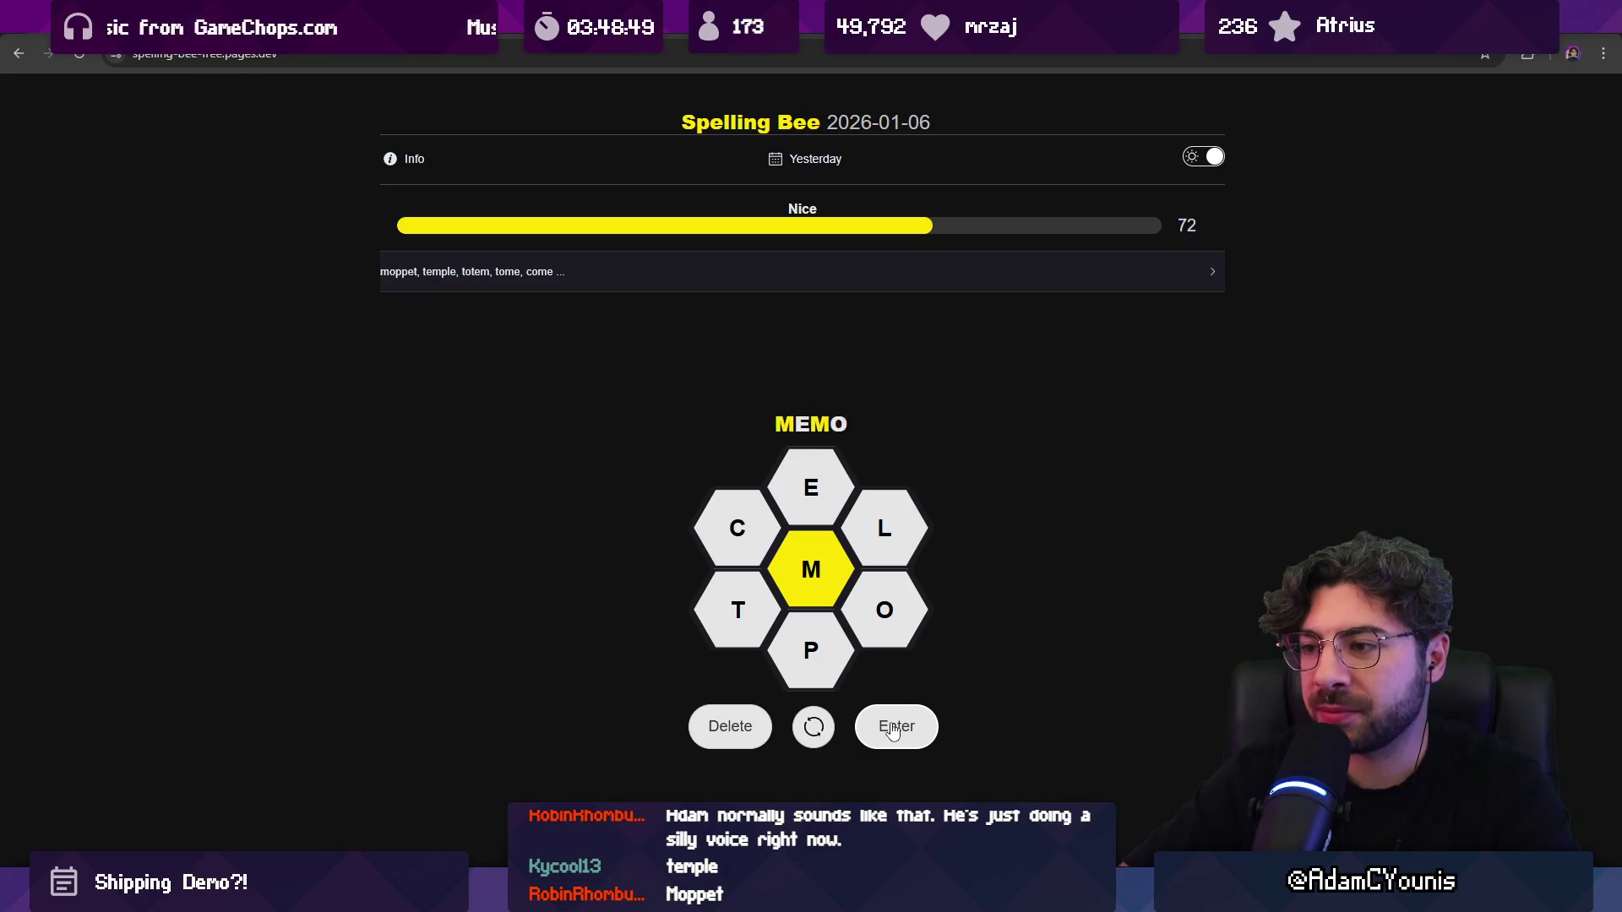
pyautogui.click(893, 728)
pyautogui.click(893, 729)
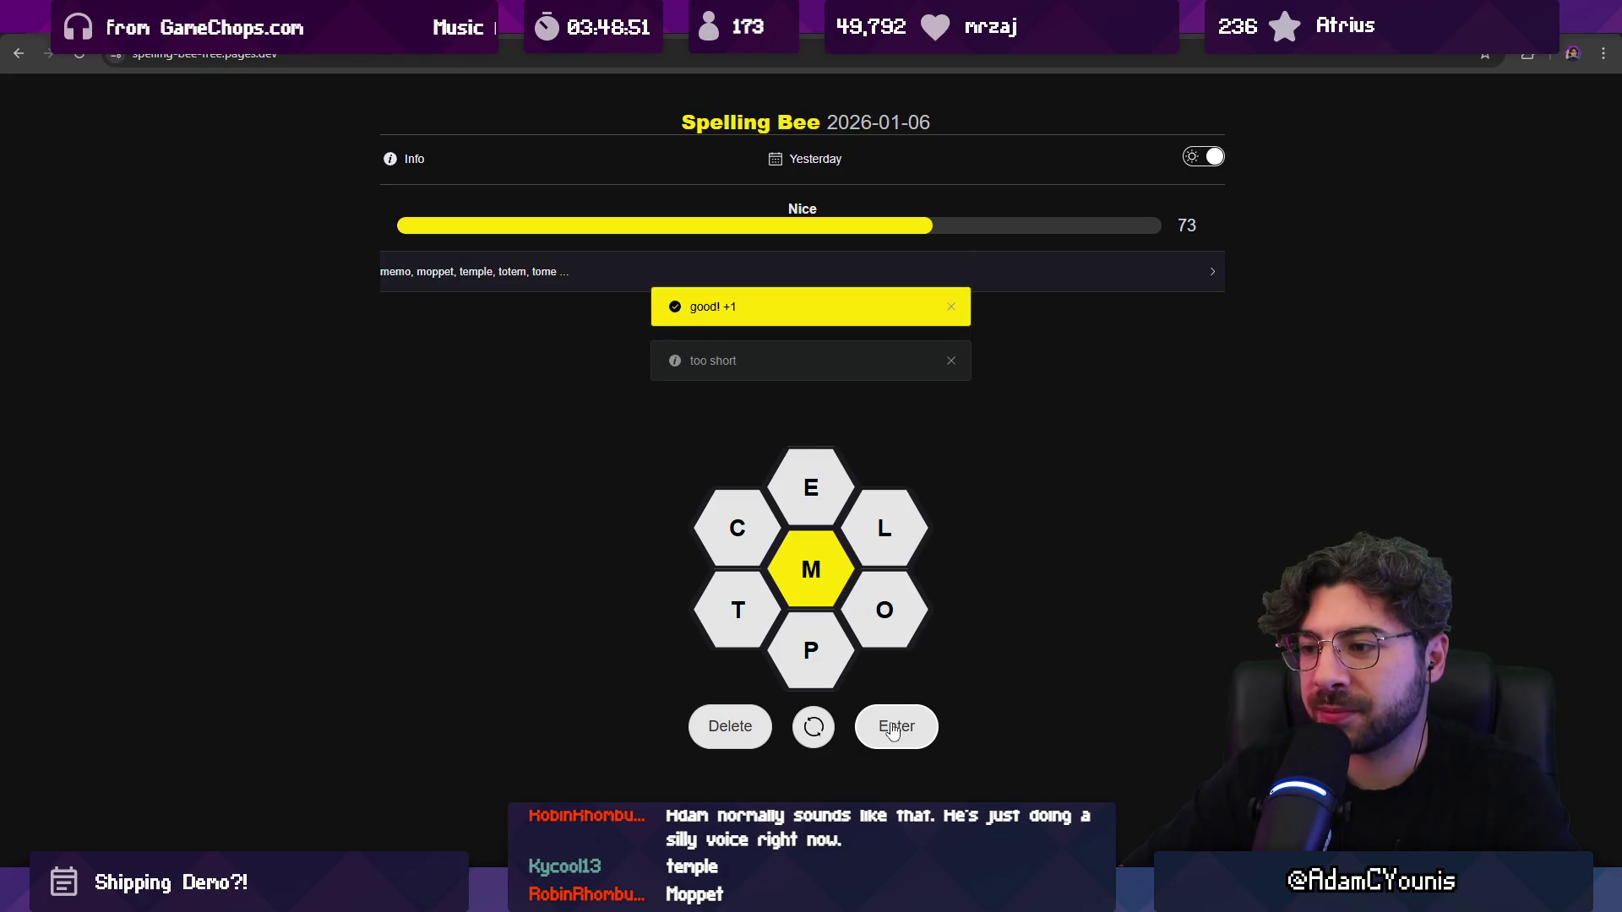
pyautogui.hotkey('alt', 'Tab')
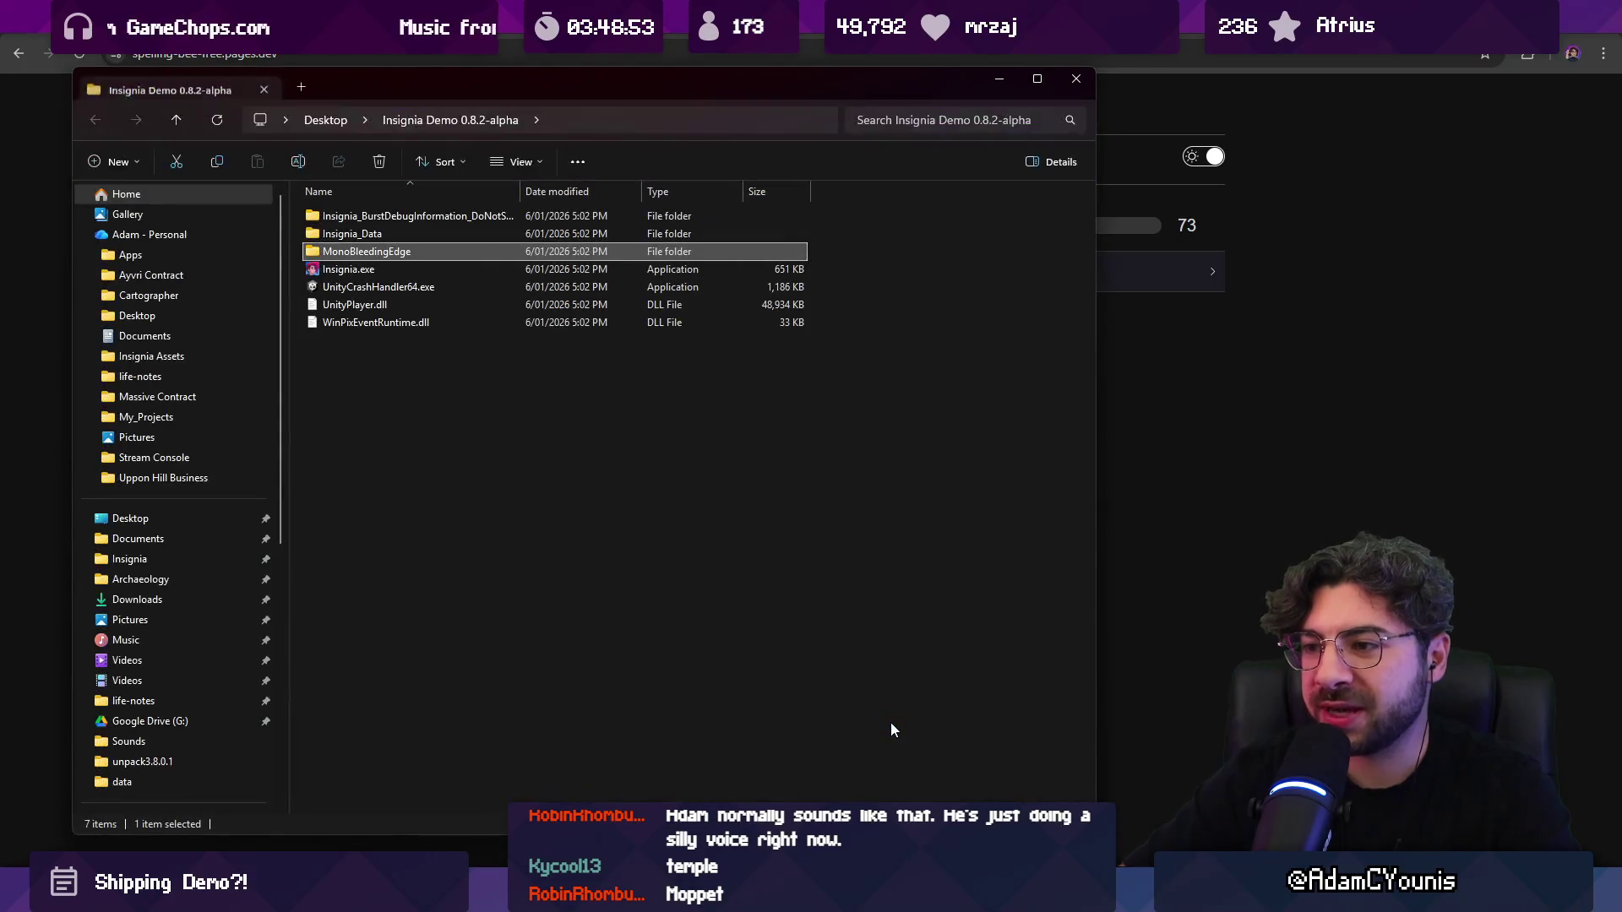
pyautogui.hotkey('alt', 'Tab')
pyautogui.write('motel')
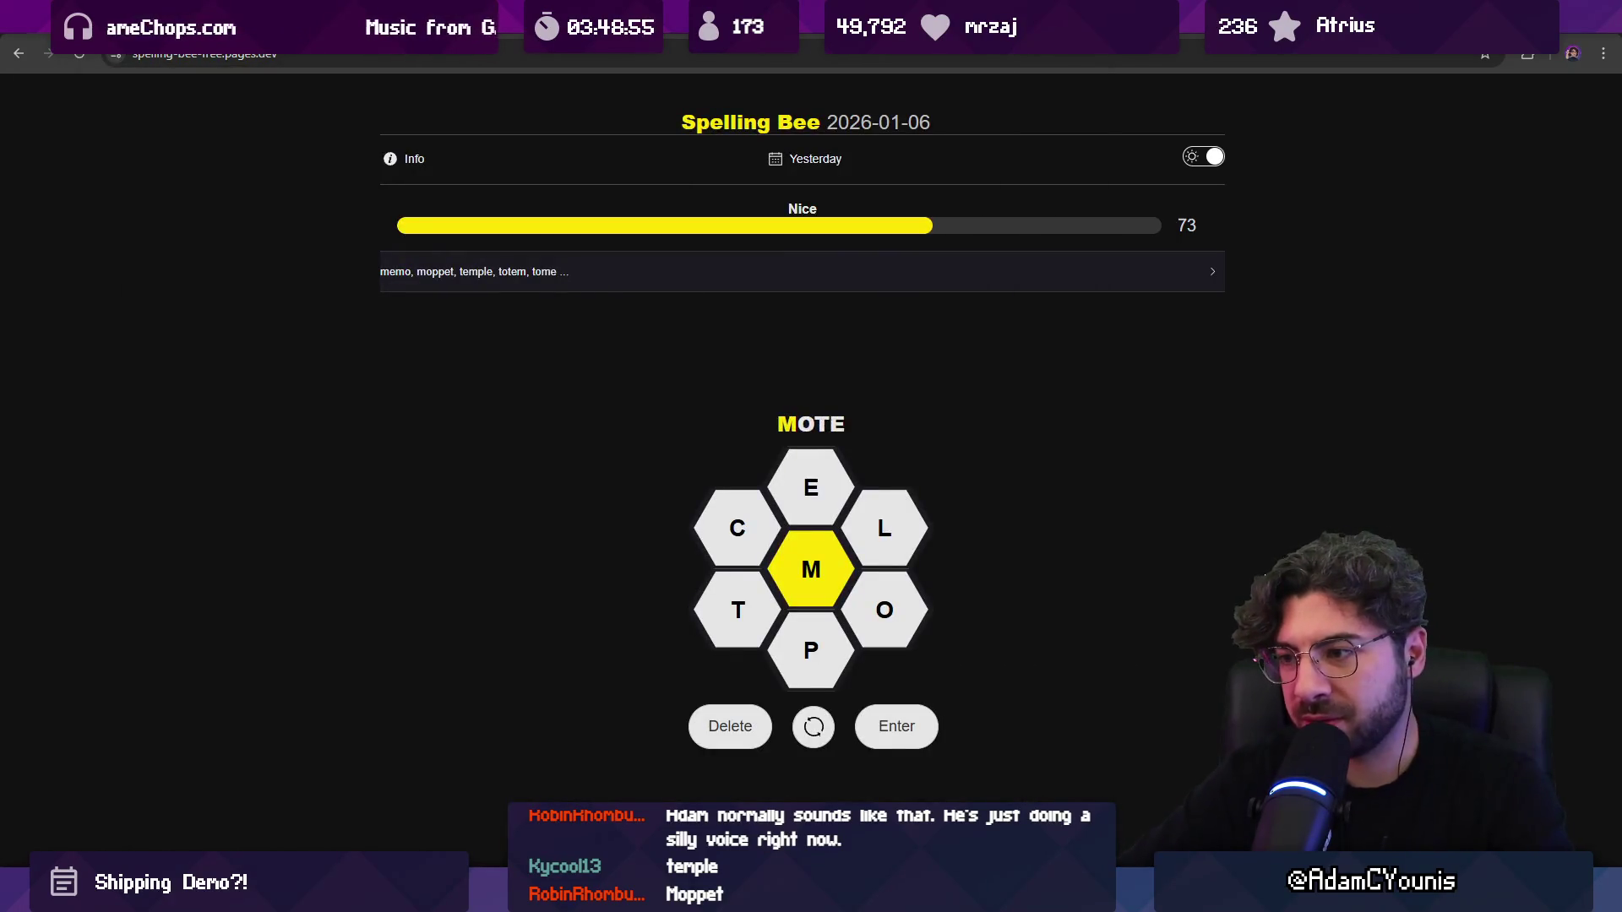
pyautogui.press('Return')
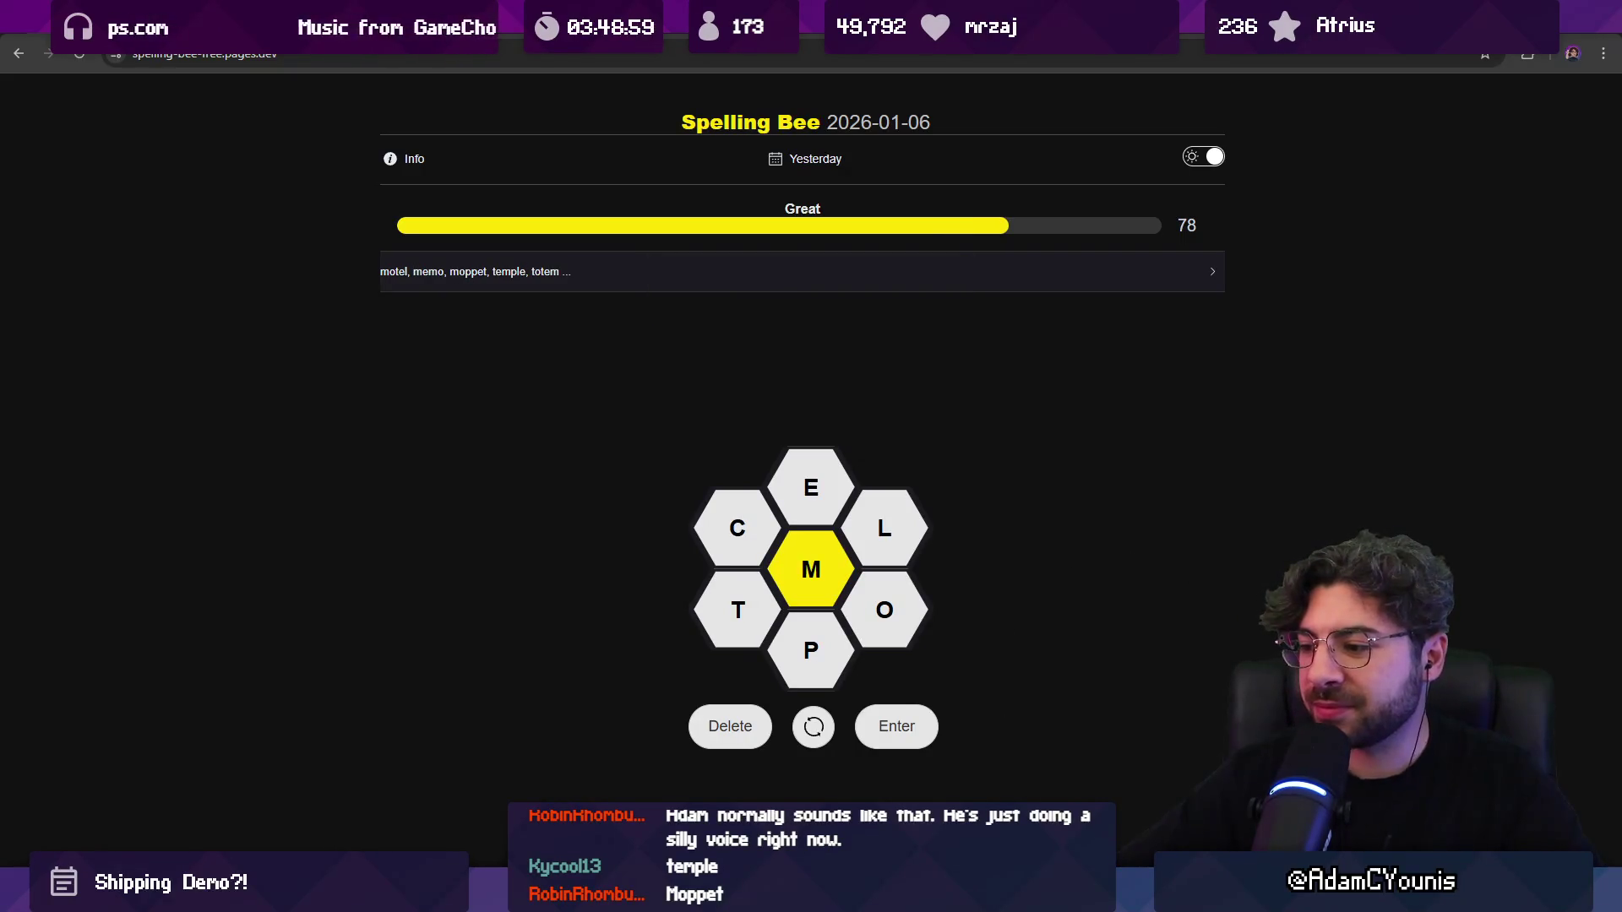
pyautogui.hotkey('alt', 'Tab')
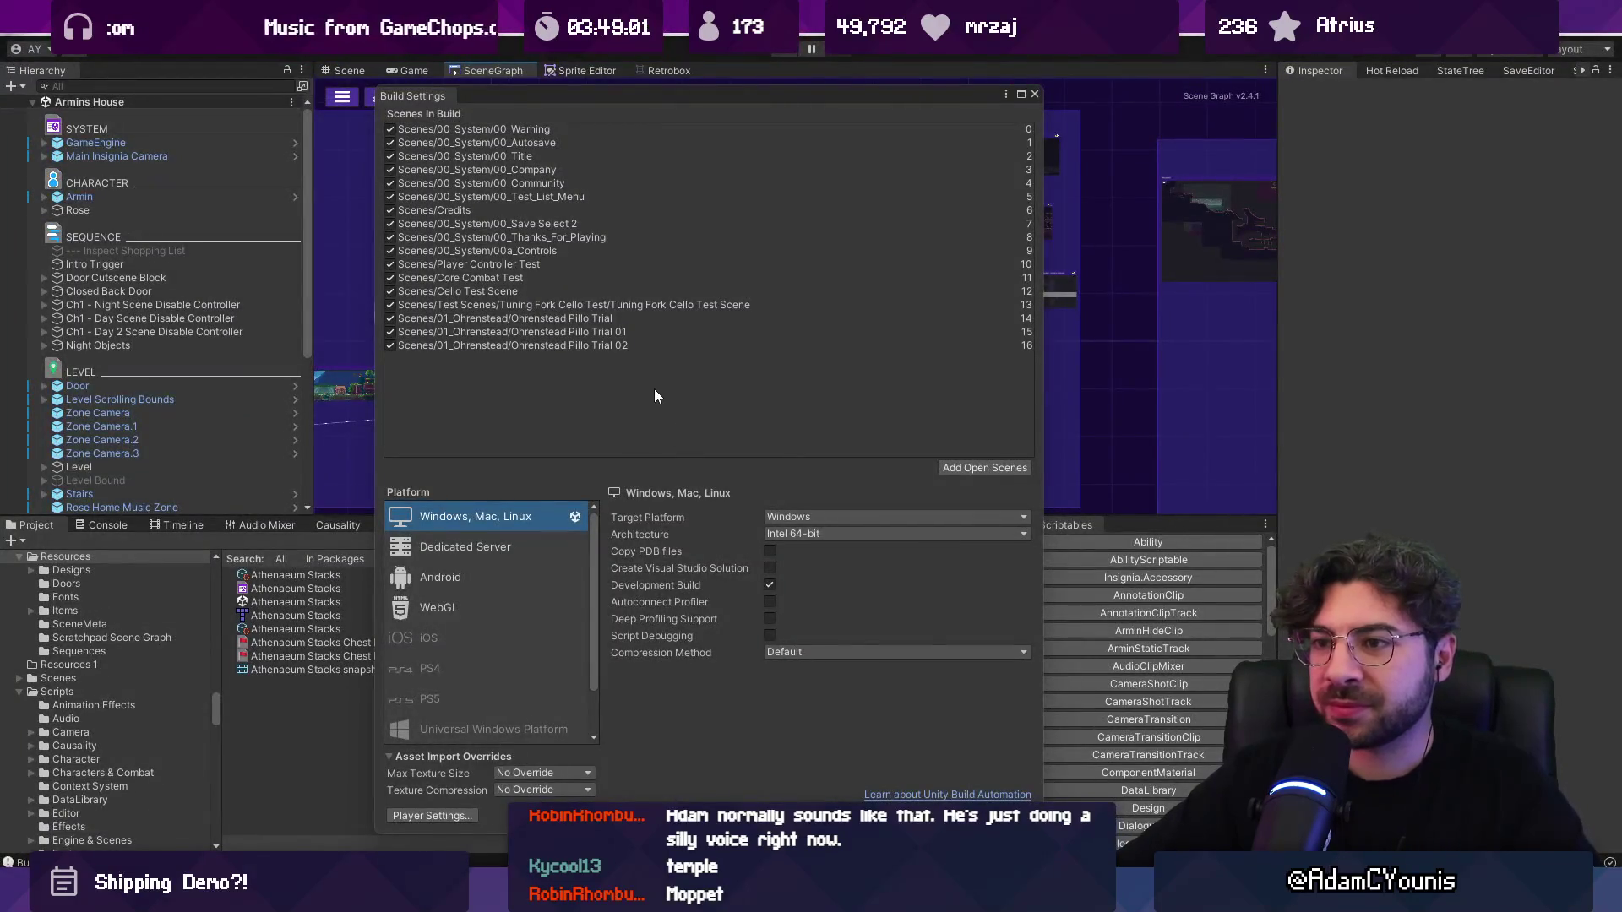
# Step: Close Build Settings, use Add All To Build on a box-selected node group, and recentre the graph
pyautogui.click(1035, 94)
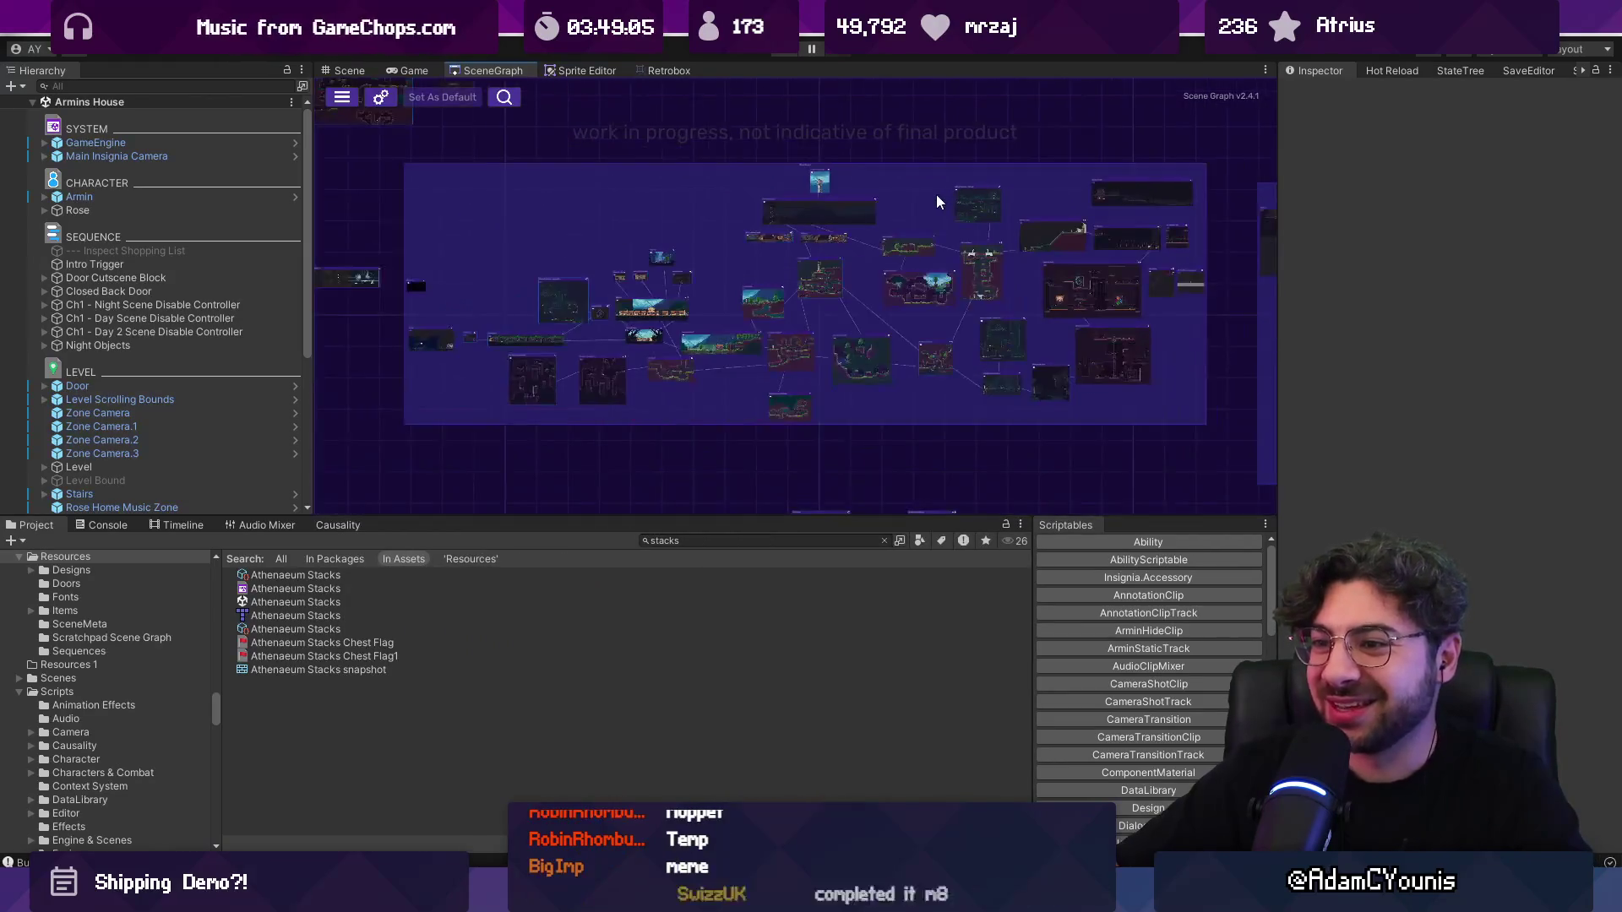
pyautogui.moveTo(638, 247)
pyautogui.mouseDown()
pyautogui.moveTo(743, 303)
pyautogui.moveTo(903, 351)
pyautogui.mouseUp()
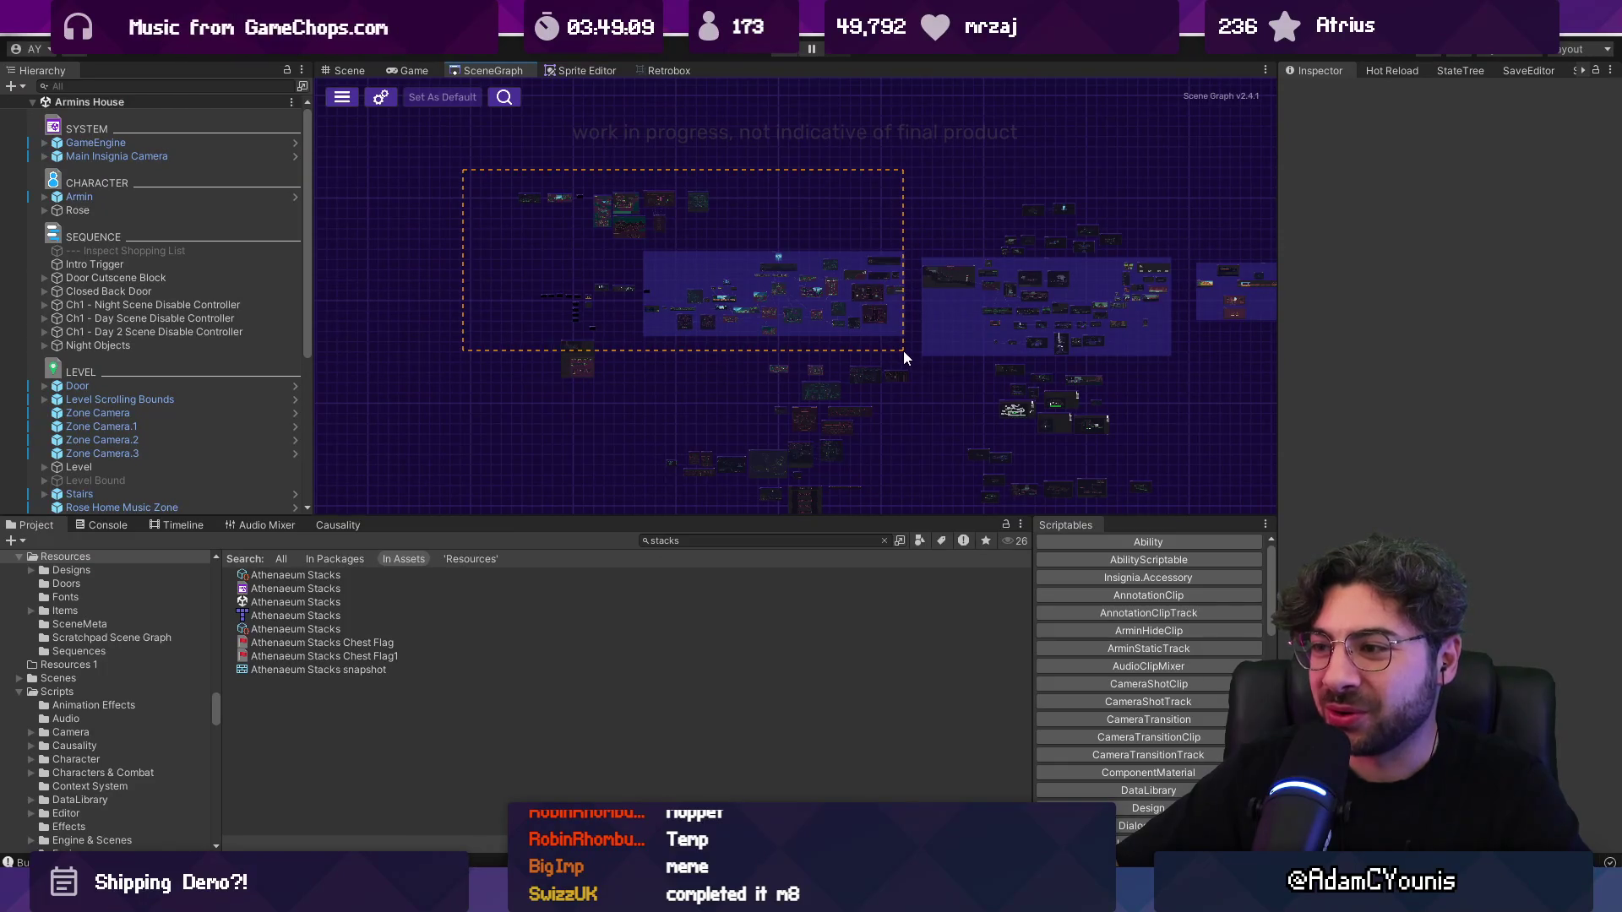
pyautogui.scroll(5, 895, 338)
pyautogui.rightClick(919, 358)
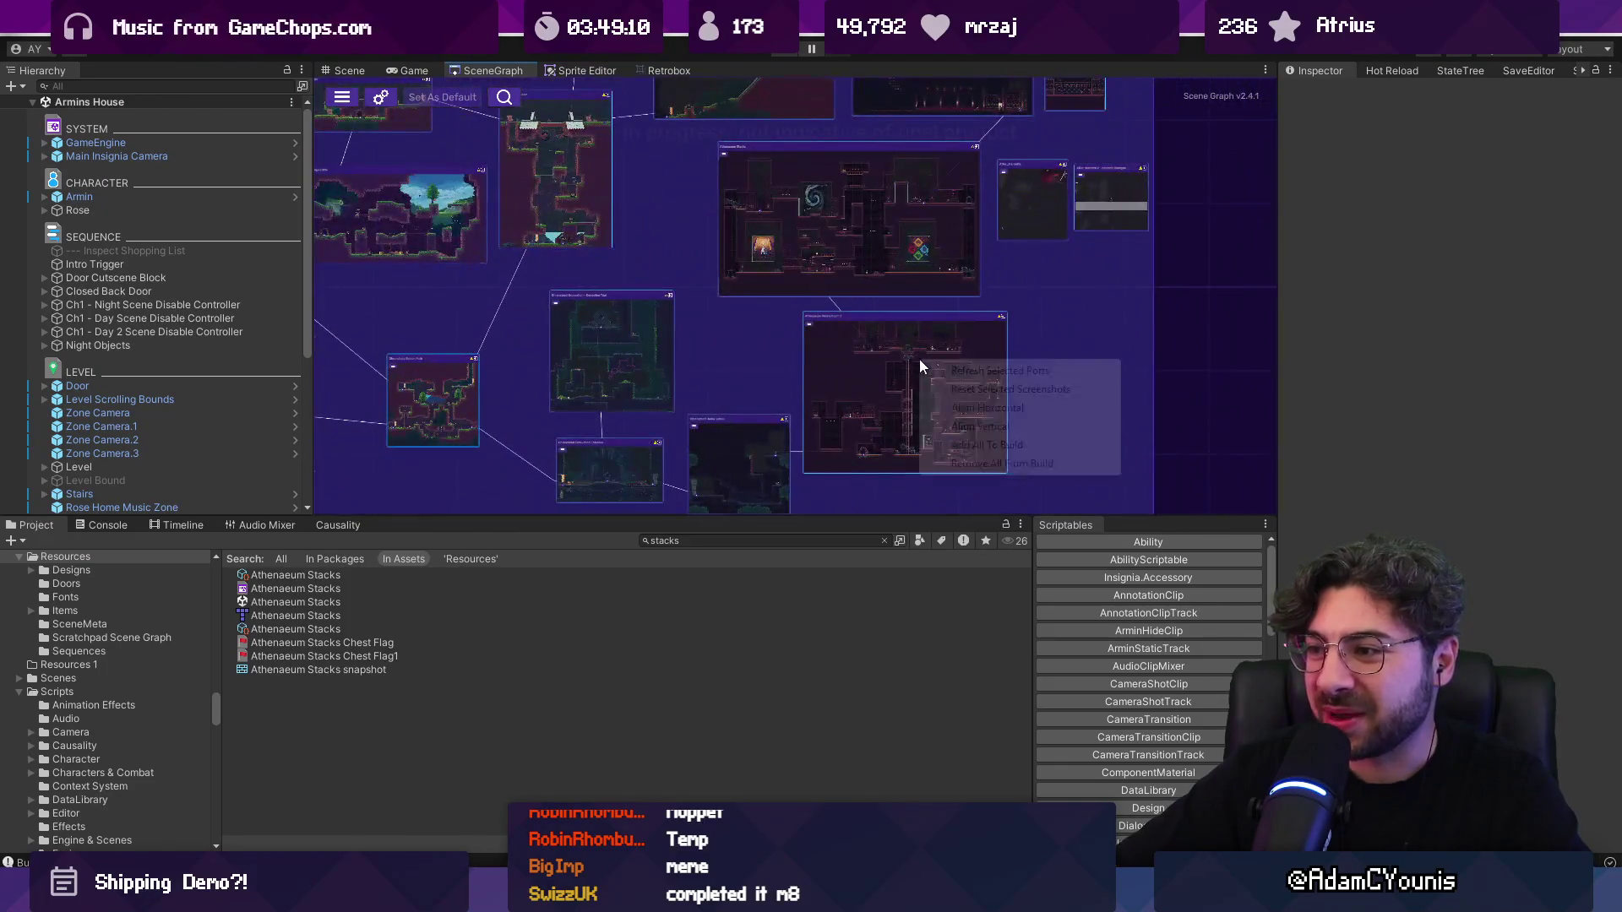
pyautogui.click(1002, 444)
pyautogui.scroll(-5, 989, 314)
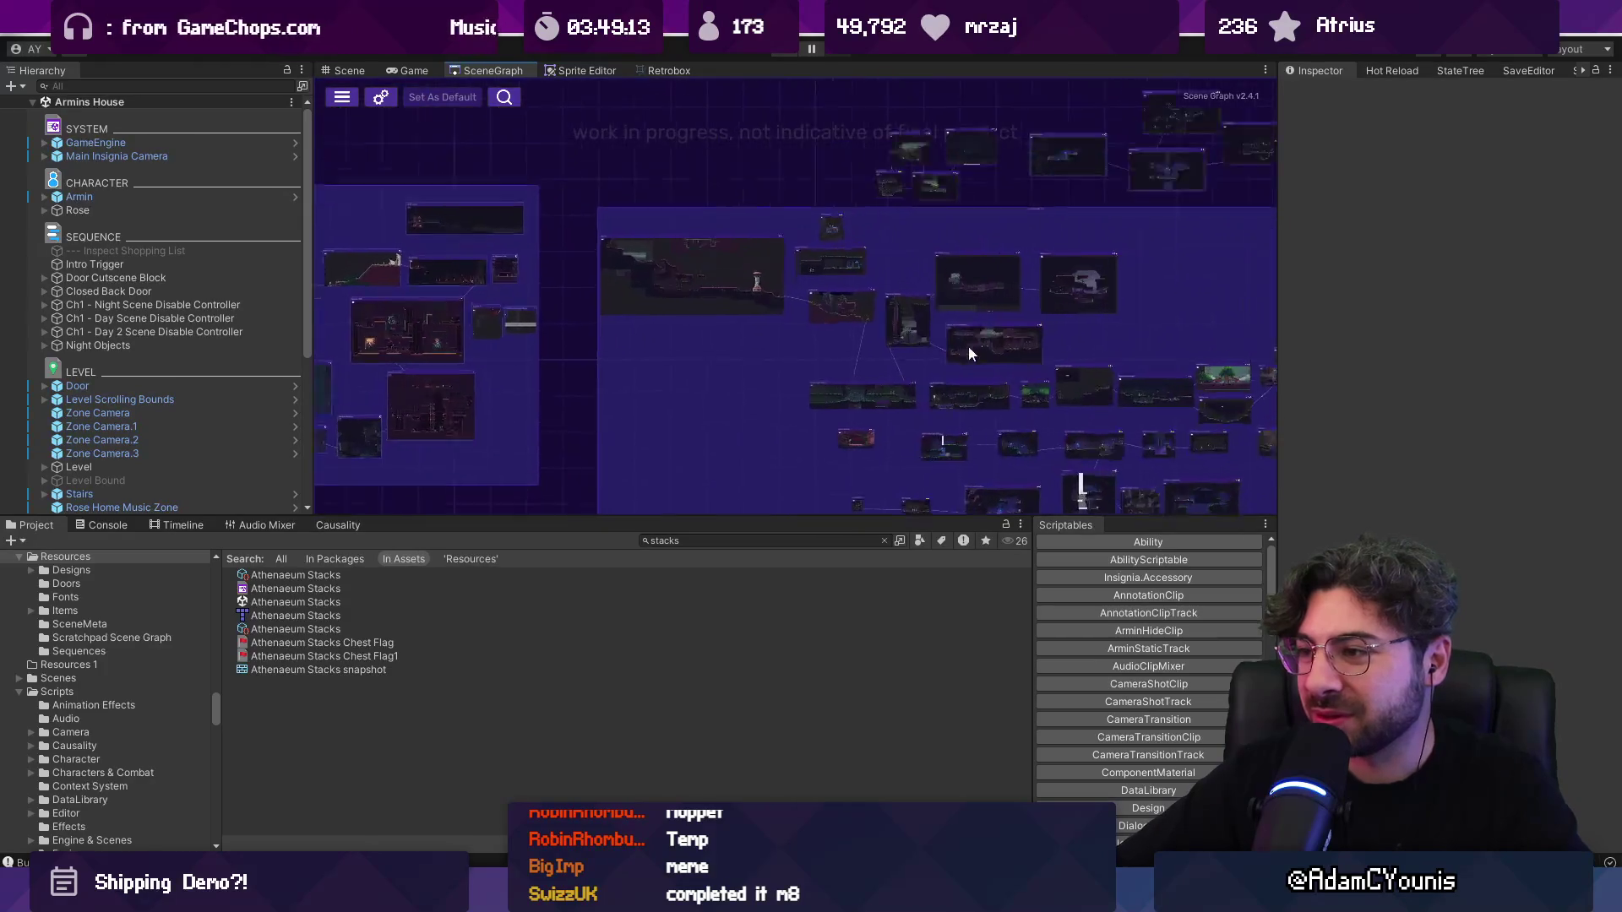
pyautogui.scroll(5, 955, 341)
pyautogui.scroll(-5, 1196, 285)
pyautogui.doubleClick(758, 279)
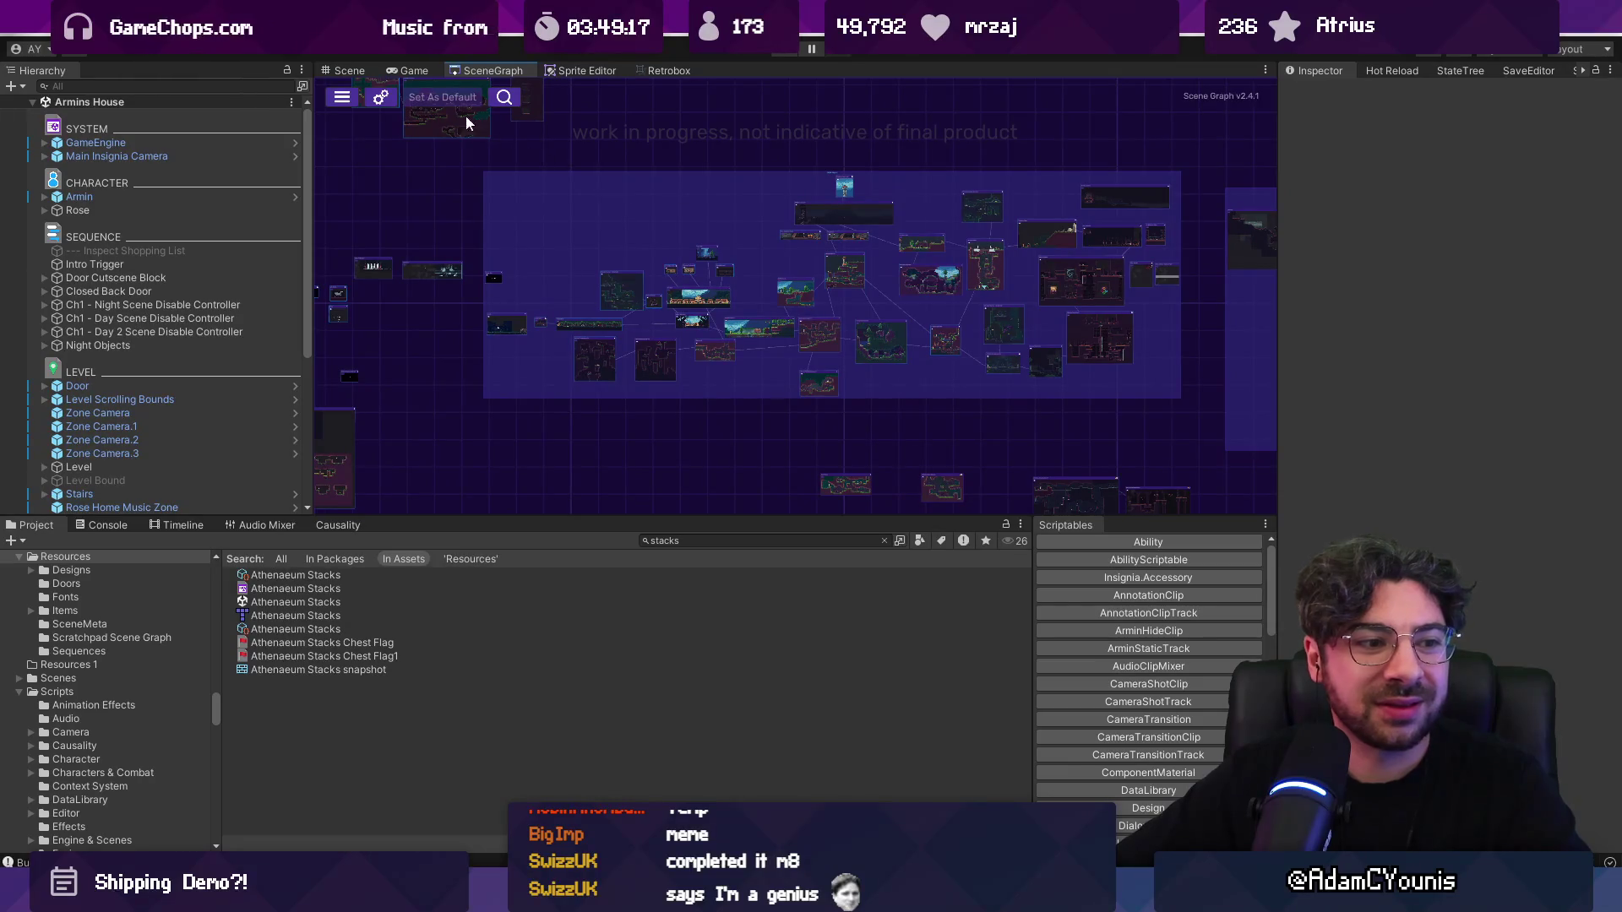
pyautogui.click(22, 38)
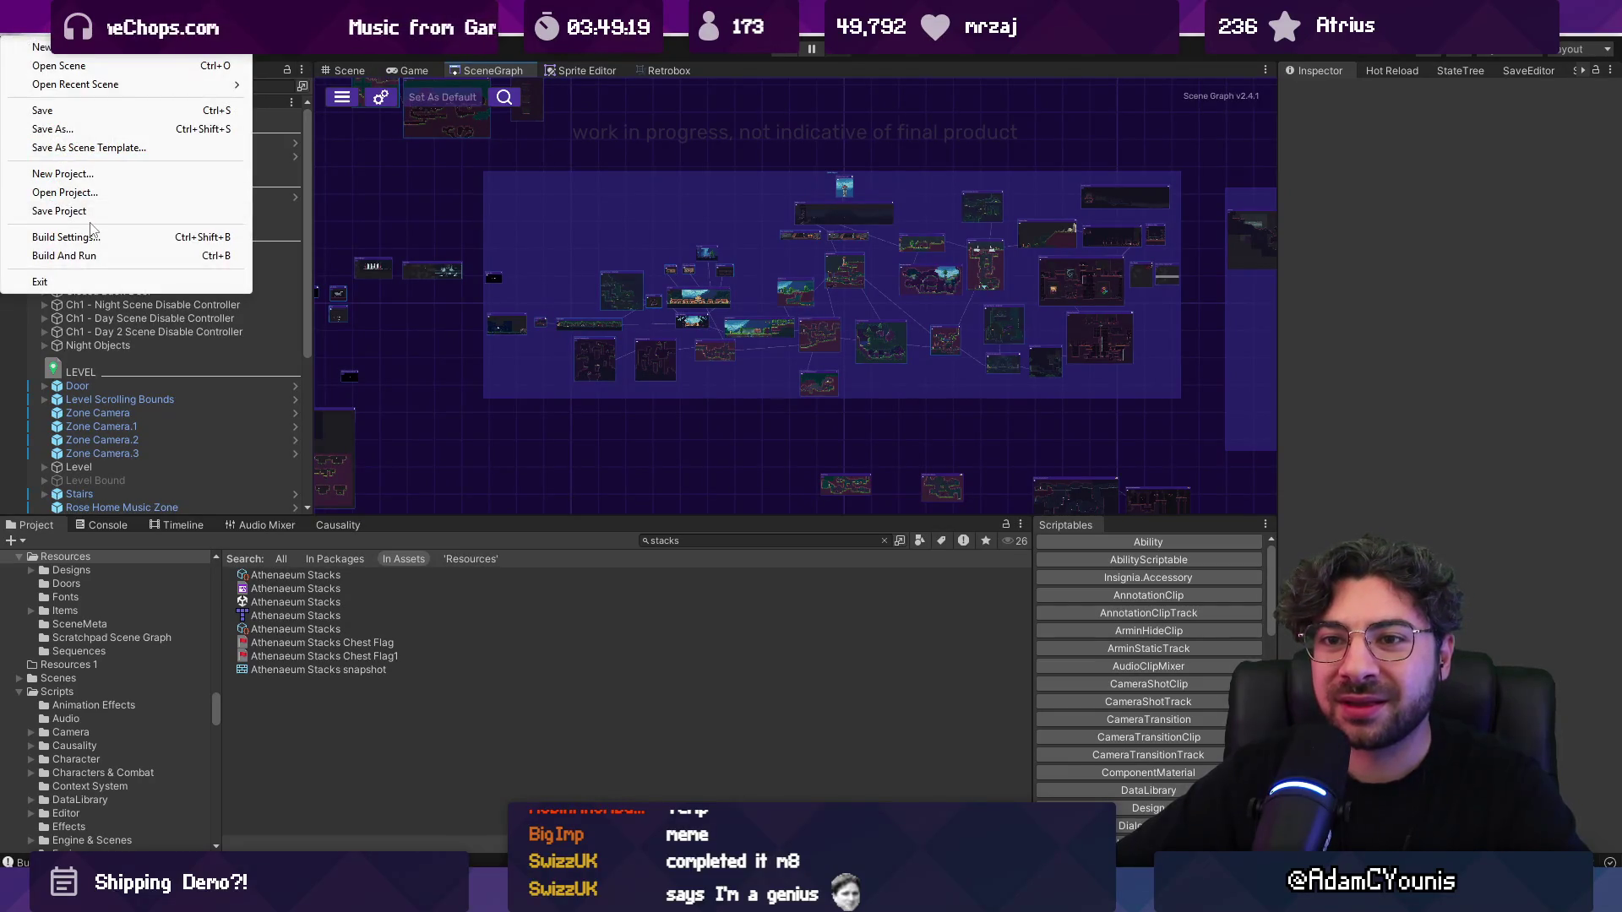
# Step: Rebuild the Windows player into Desktop/Insignia Demo 0.8.2-alpha, then return to Spelling Bee
pyautogui.click(66, 237)
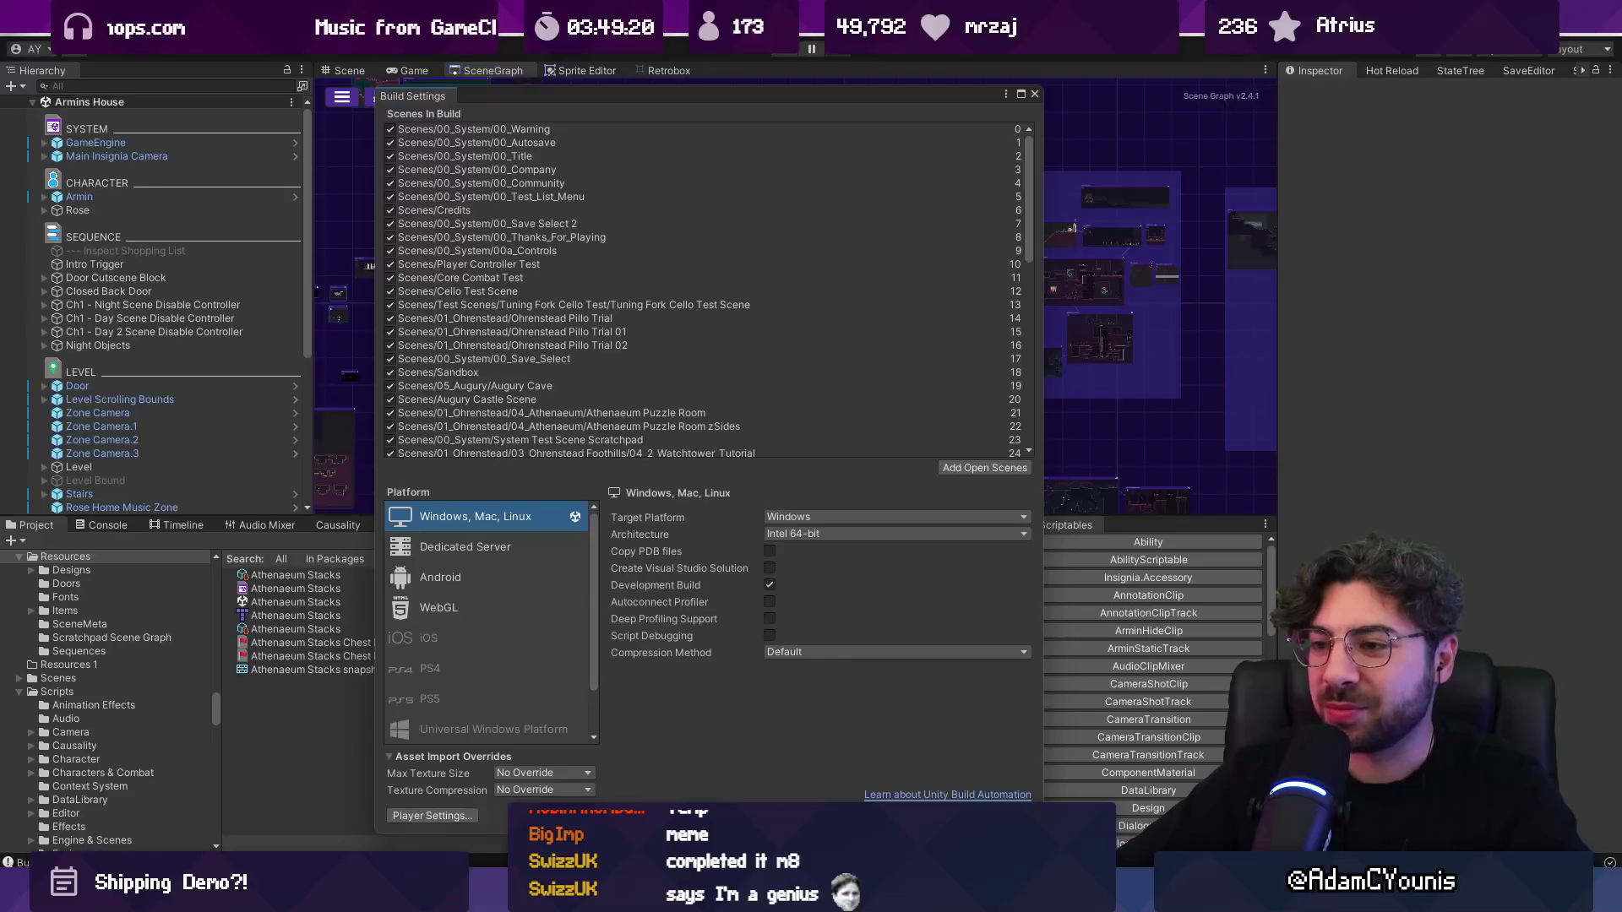
pyautogui.click(921, 815)
pyautogui.doubleClick(579, 391)
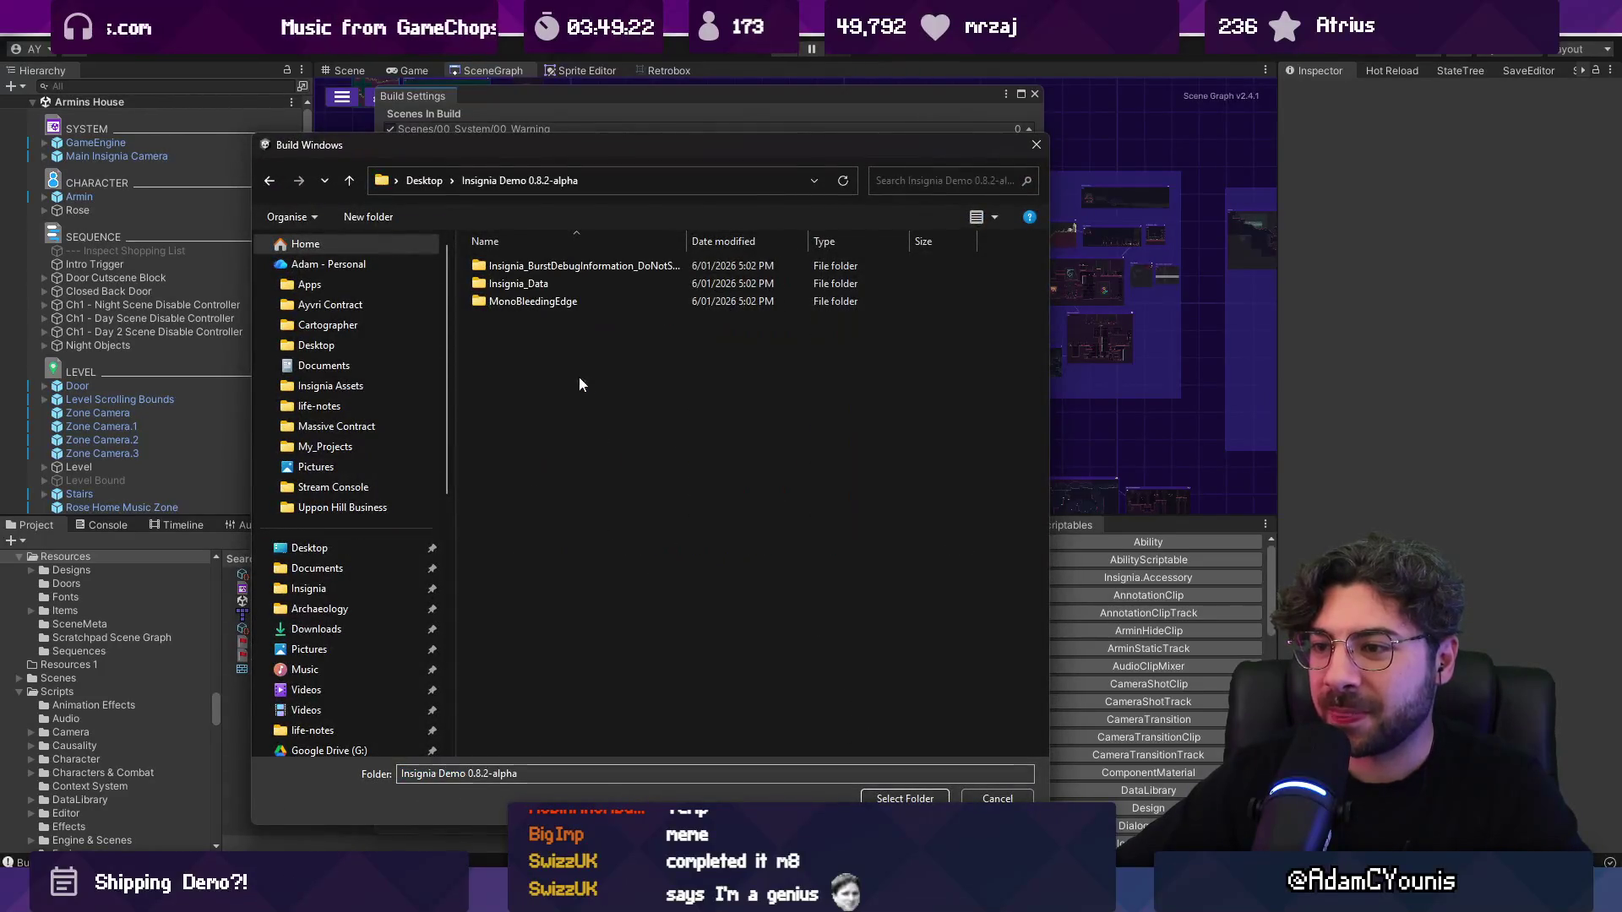
pyautogui.press('Return')
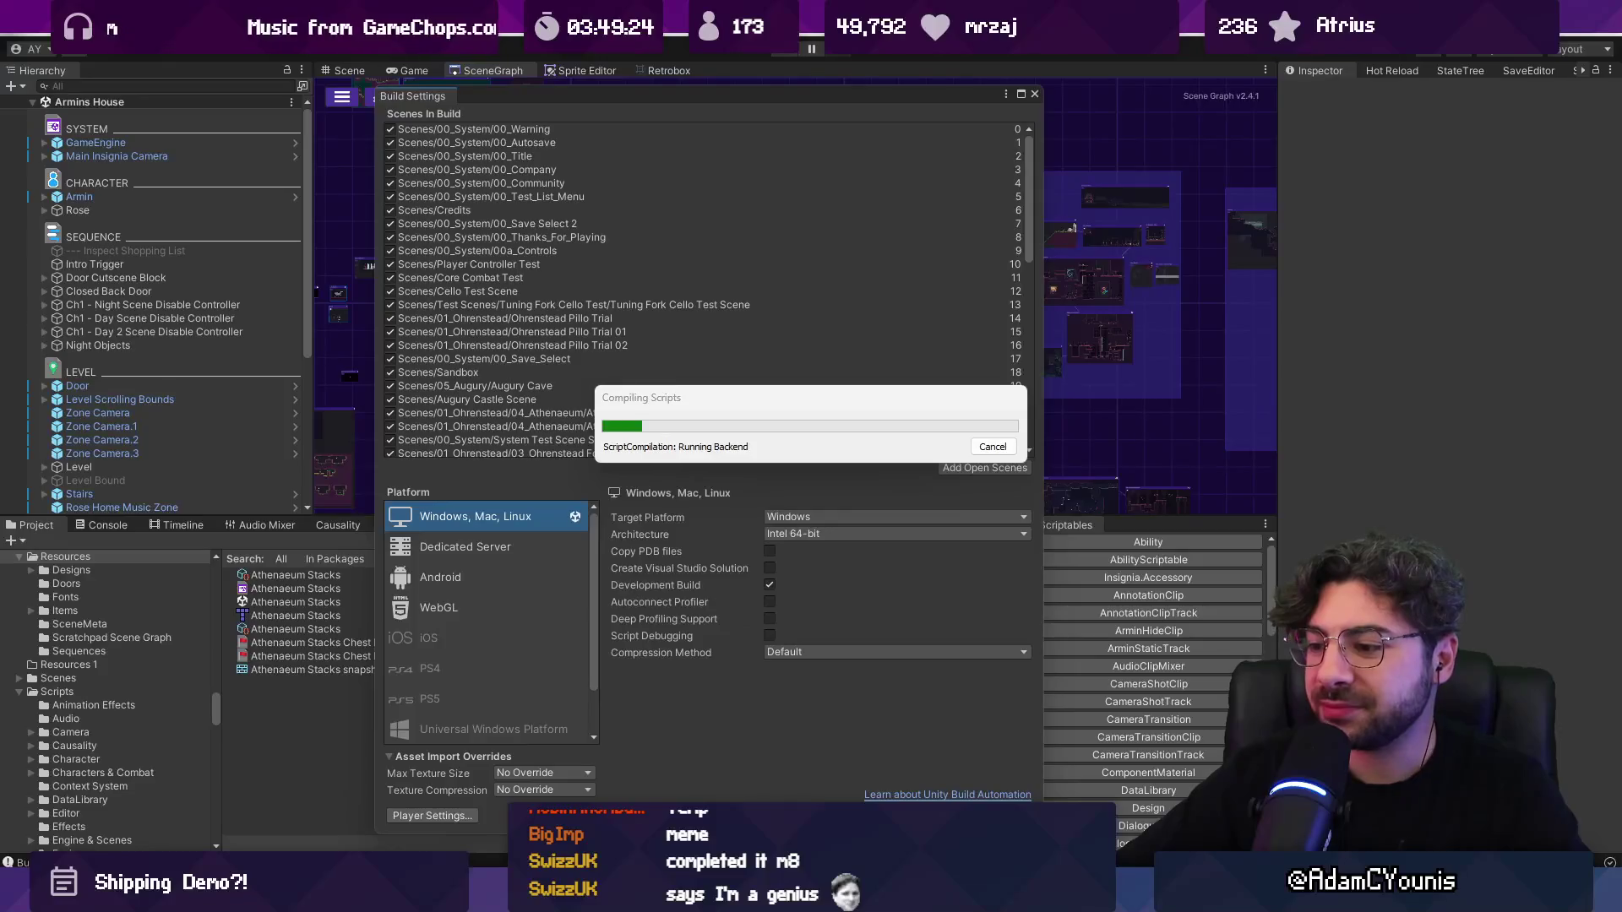
pyautogui.moveTo(794, 895)
pyautogui.click(722, 781)
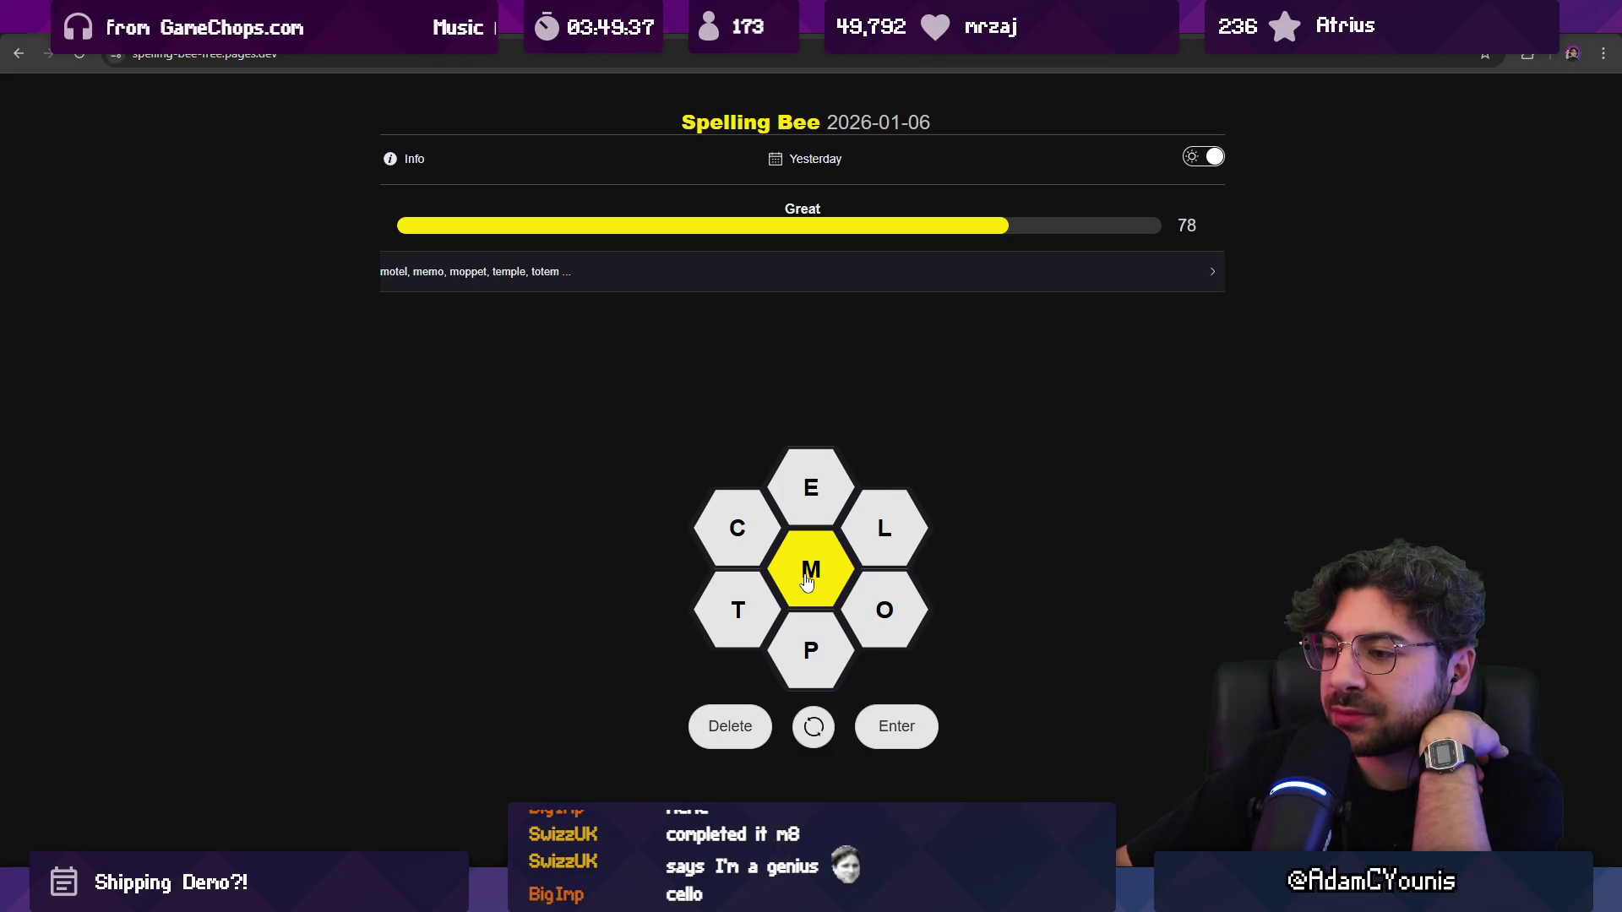
# Step: Try POMMEL and COMET as Spelling Bee guesses, discarding LOPPE and POME drafts
pyautogui.write('loppe')
pyautogui.press('BackSpace')
pyautogui.press('BackSpace')
pyautogui.press('BackSpace')
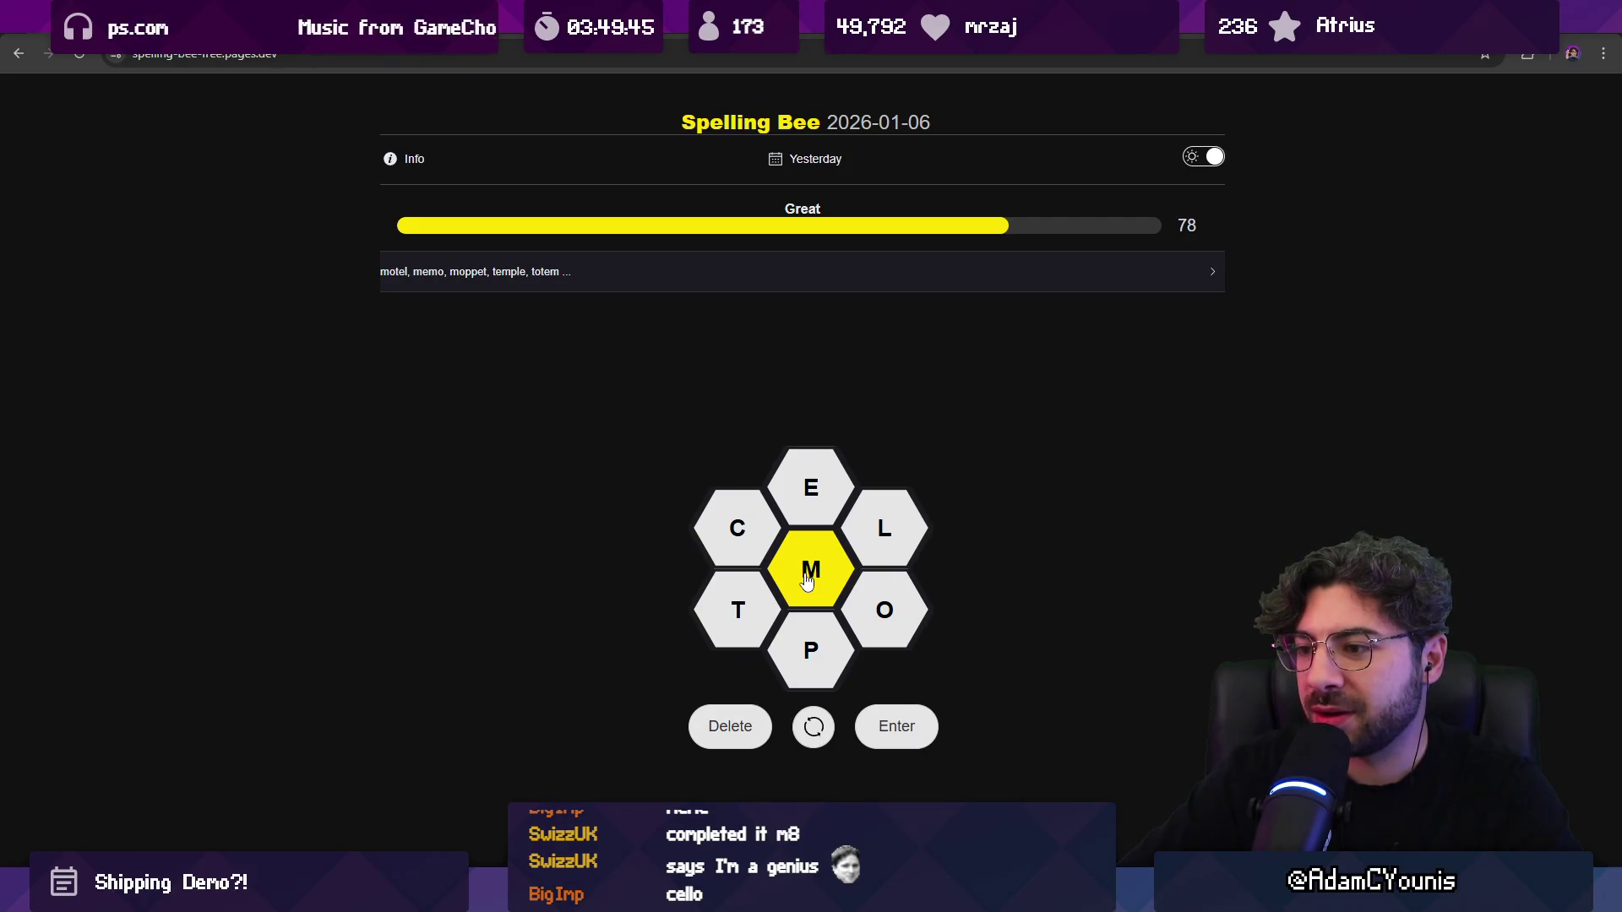
pyautogui.write('mo')
pyautogui.press('BackSpace')
pyautogui.press('BackSpace')
pyautogui.write('pommel')
pyautogui.press('Return')
pyautogui.write('pome')
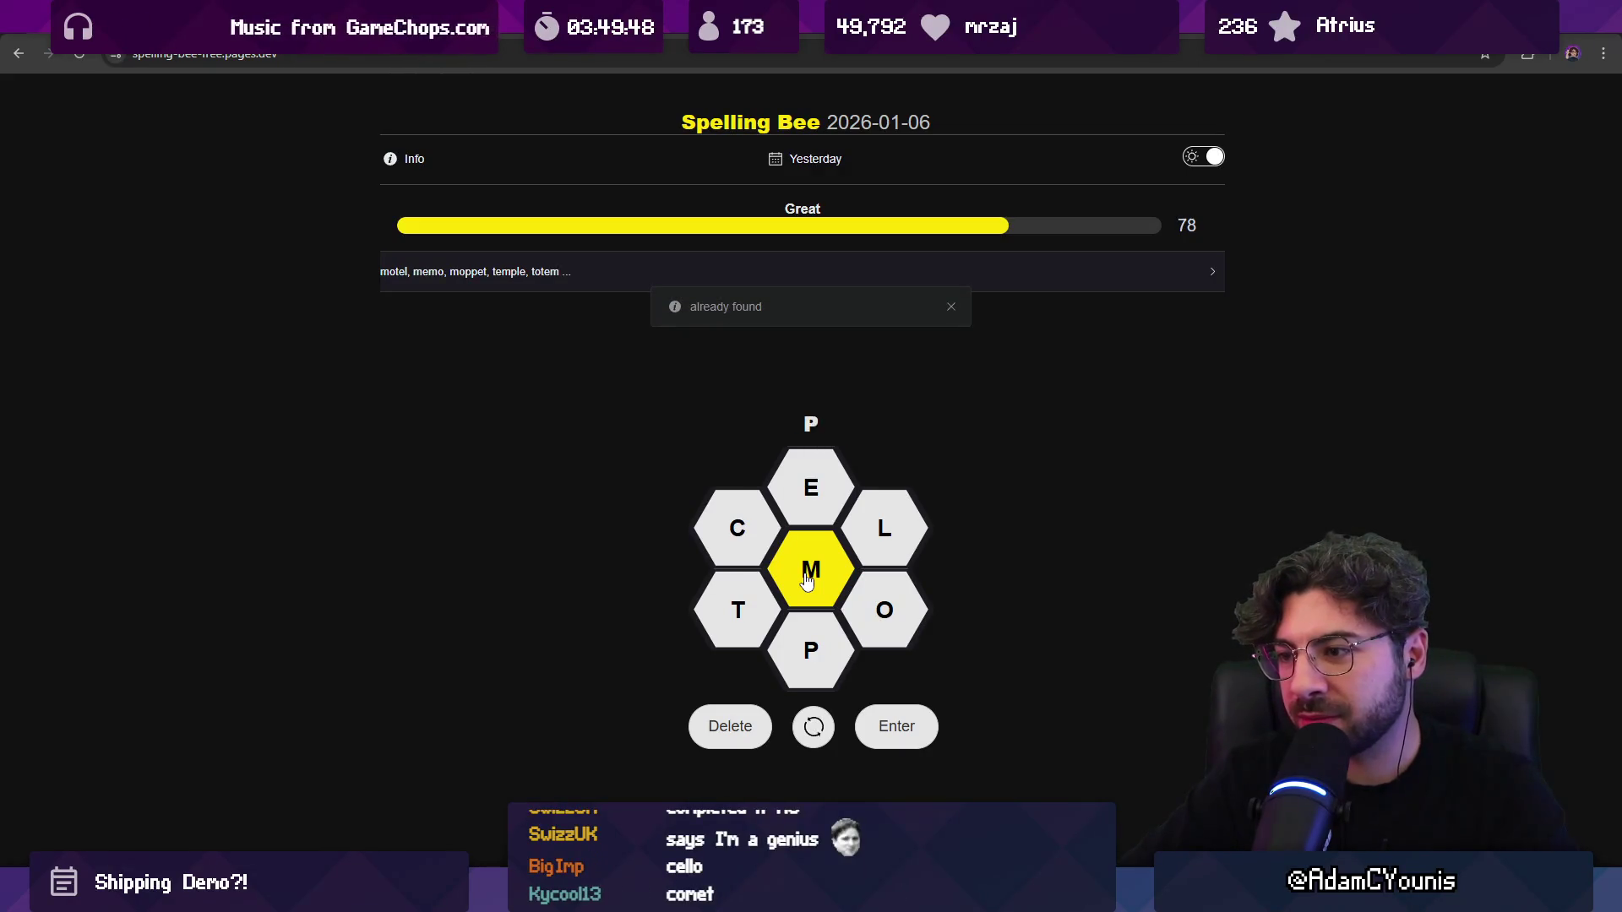
pyautogui.press('BackSpace')
pyautogui.press('BackSpace')
pyautogui.press('BackSpace')
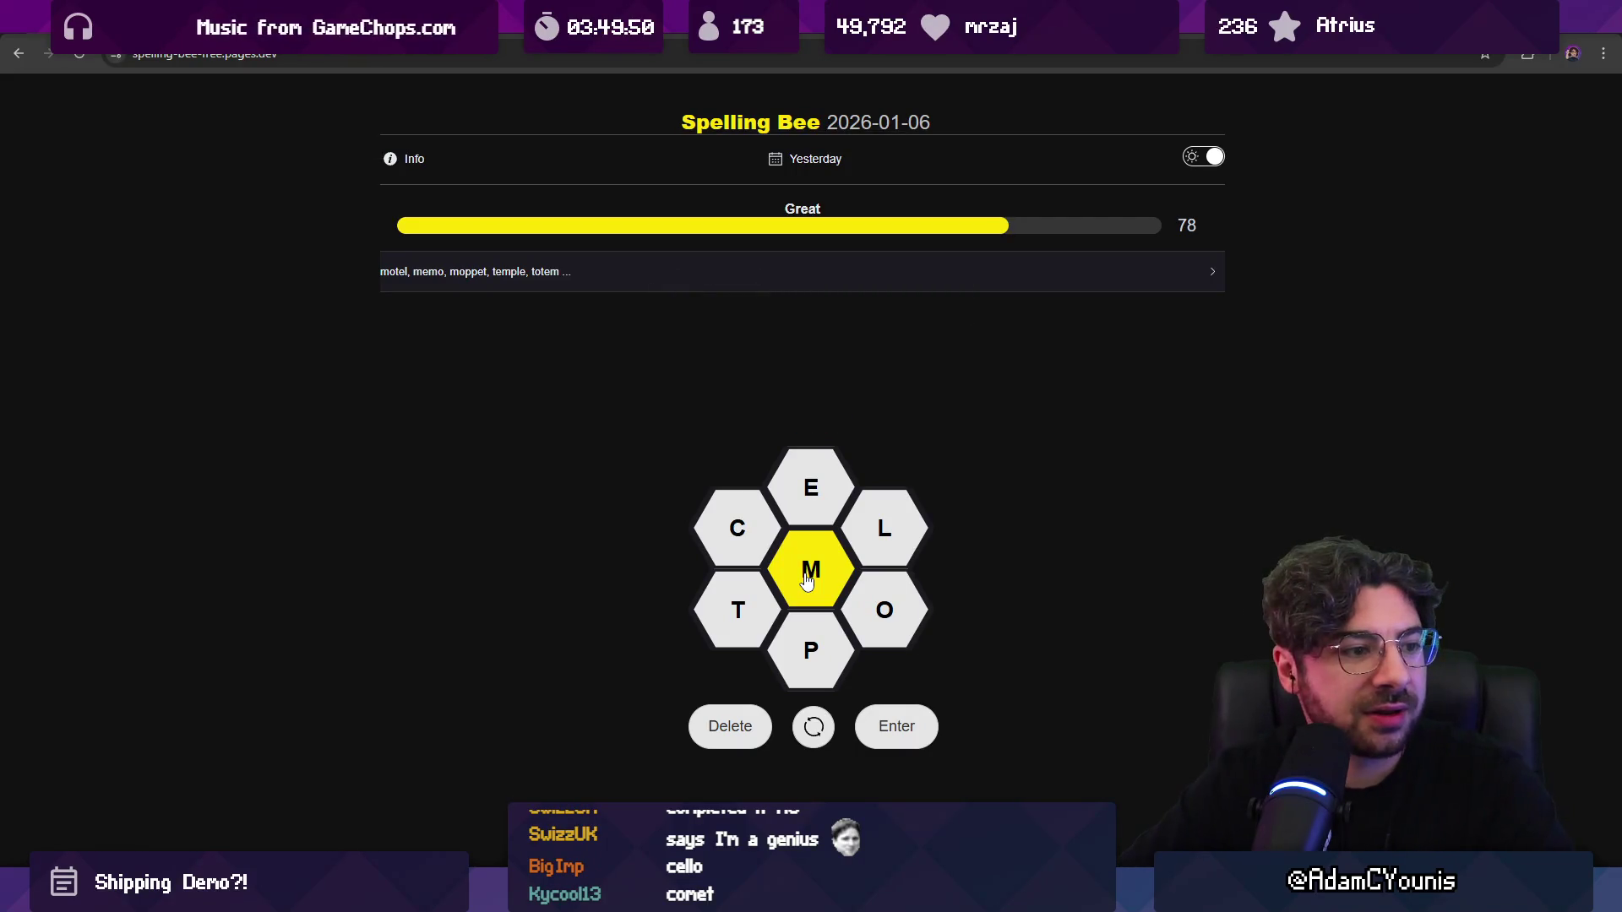
pyautogui.write('comet')
pyautogui.press('Return')
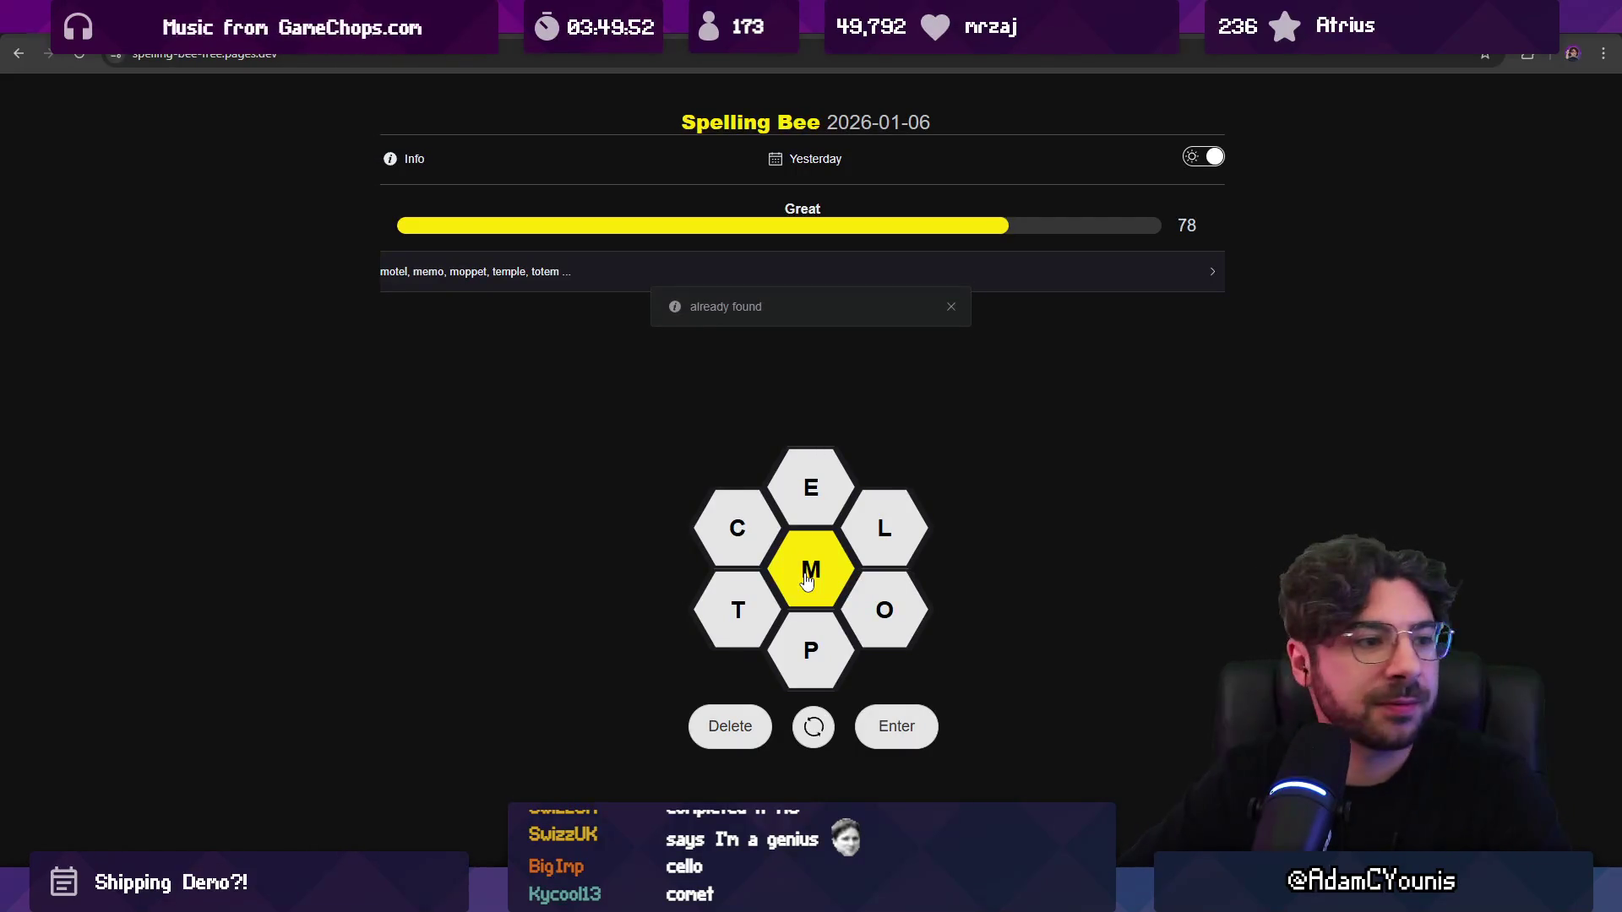
# Step: Guess TEMPO, MOLE and COME in Spelling Bee
pyautogui.write('cell')
pyautogui.press('BackSpace')
pyautogui.press('BackSpace')
pyautogui.press('BackSpace')
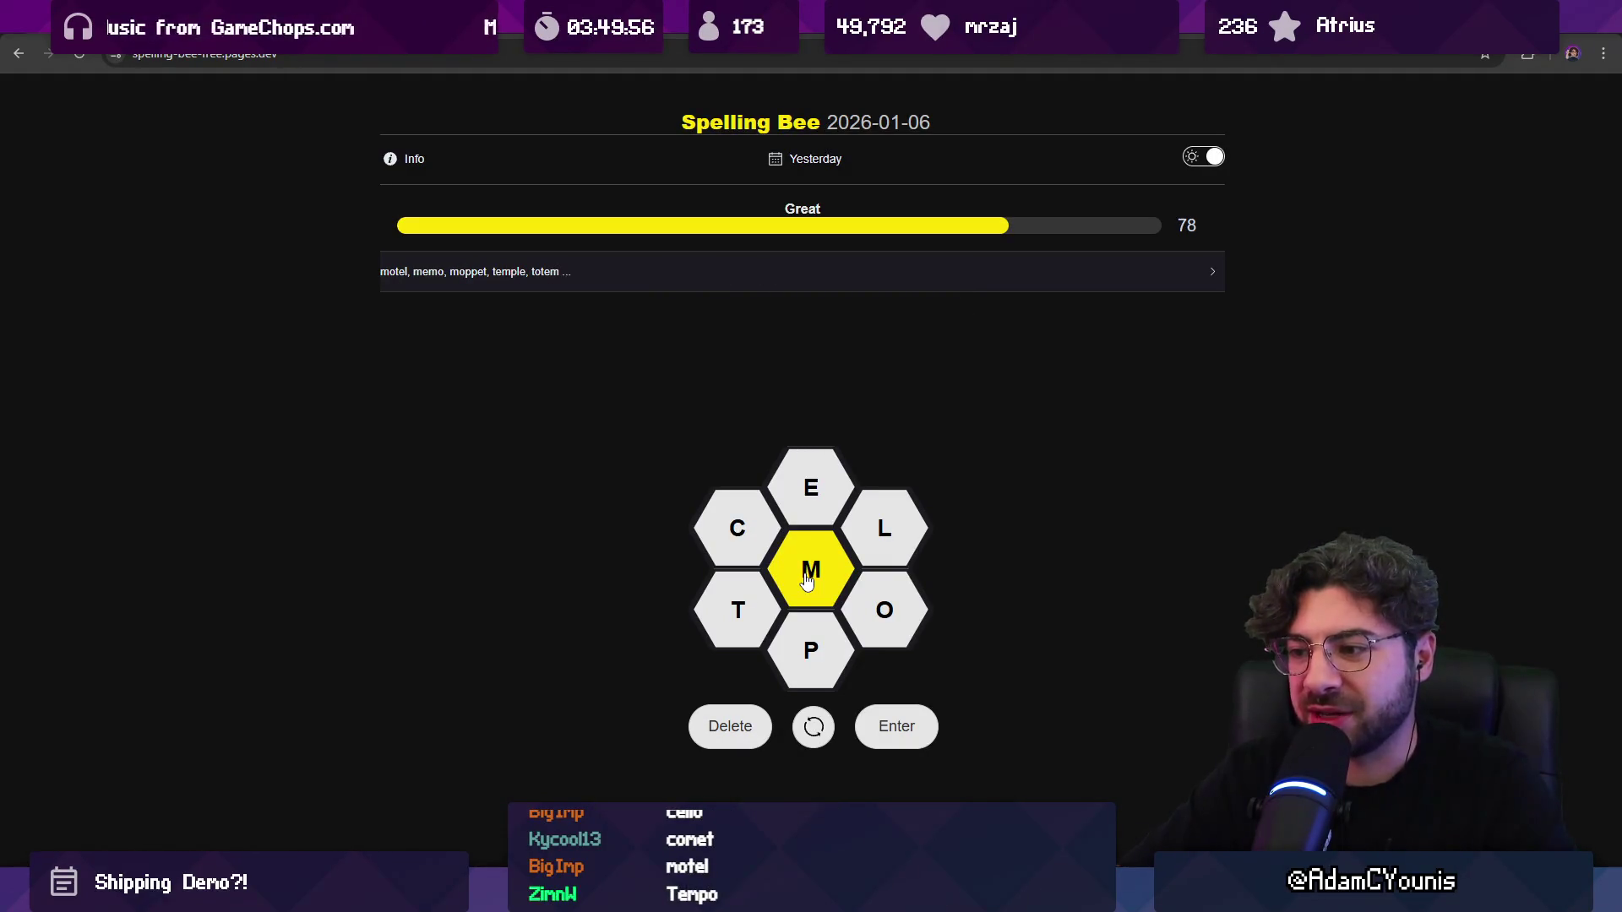
pyautogui.write('tempo')
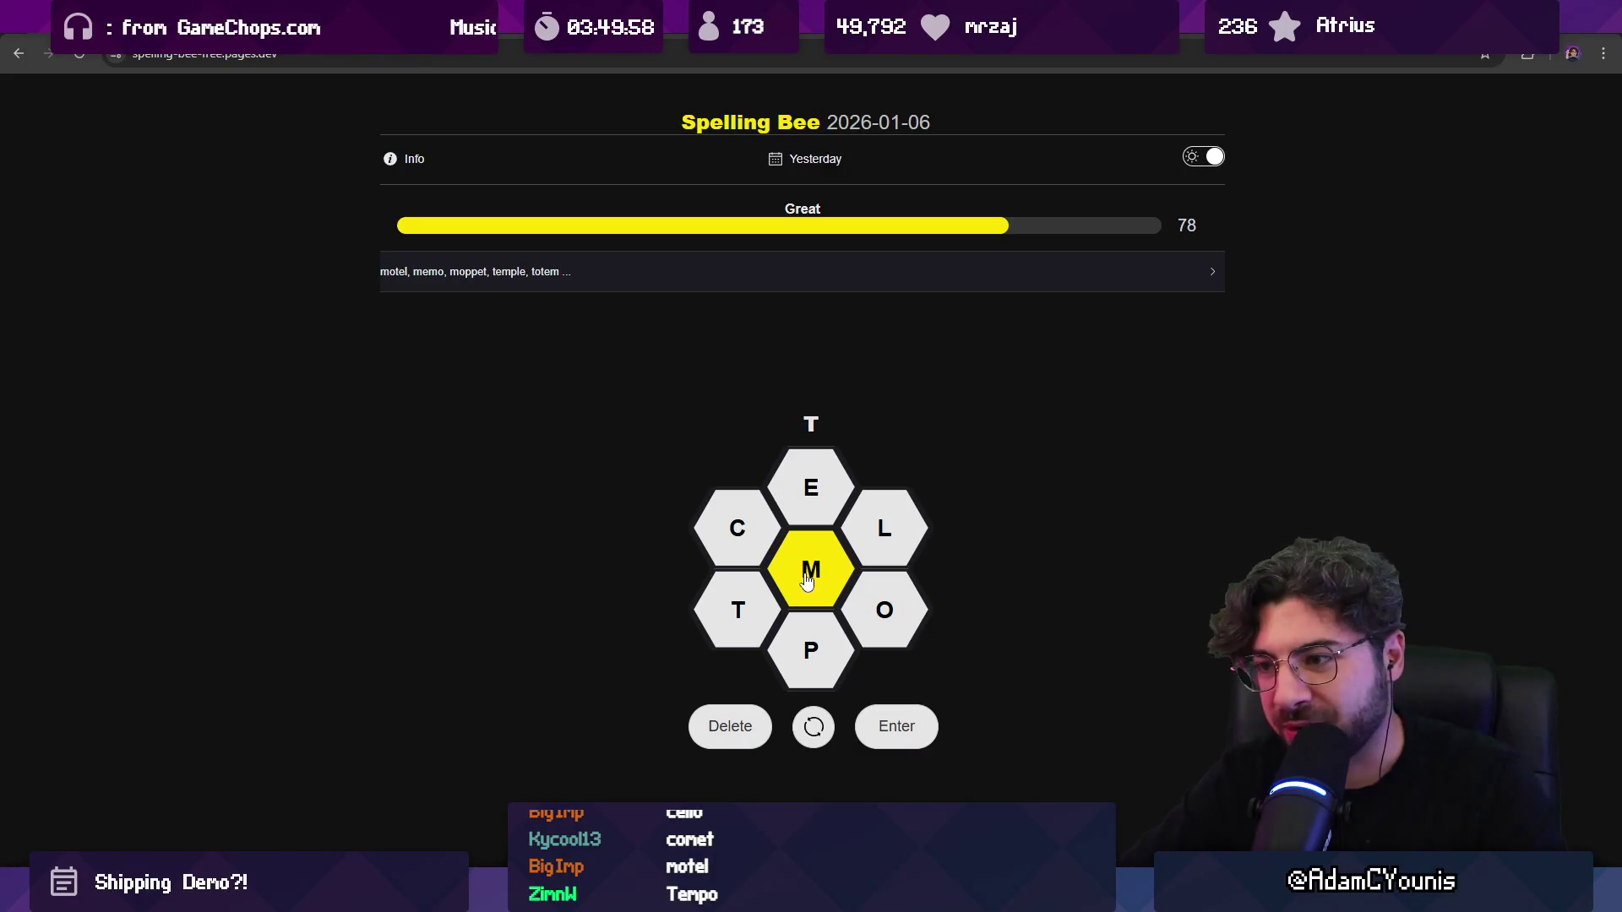
pyautogui.press('Return')
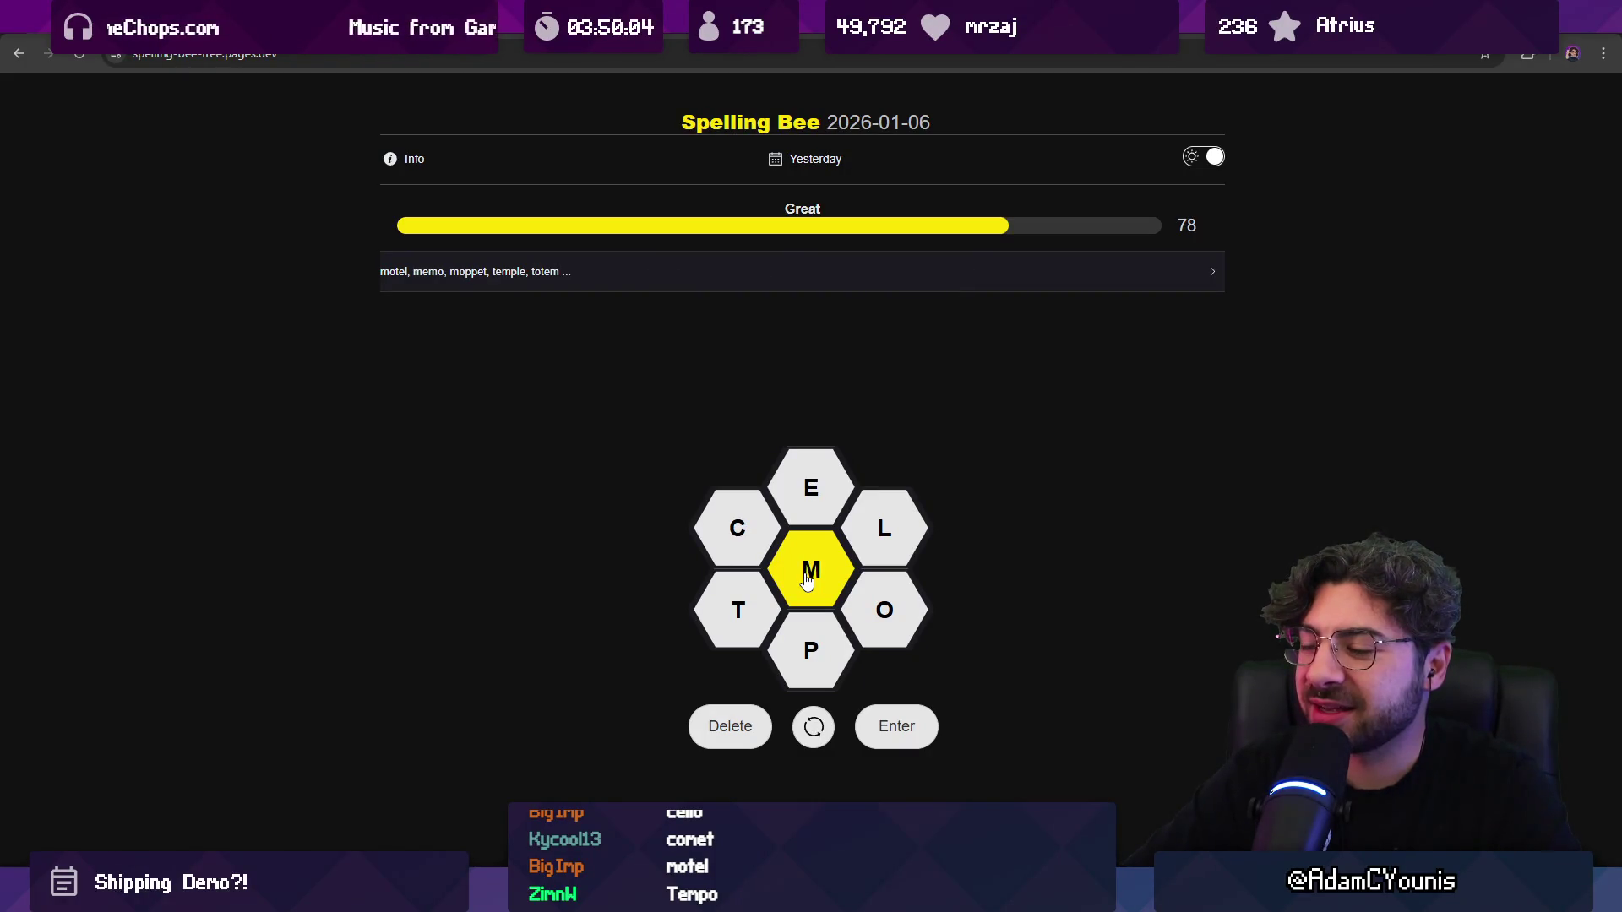
pyautogui.write('po')
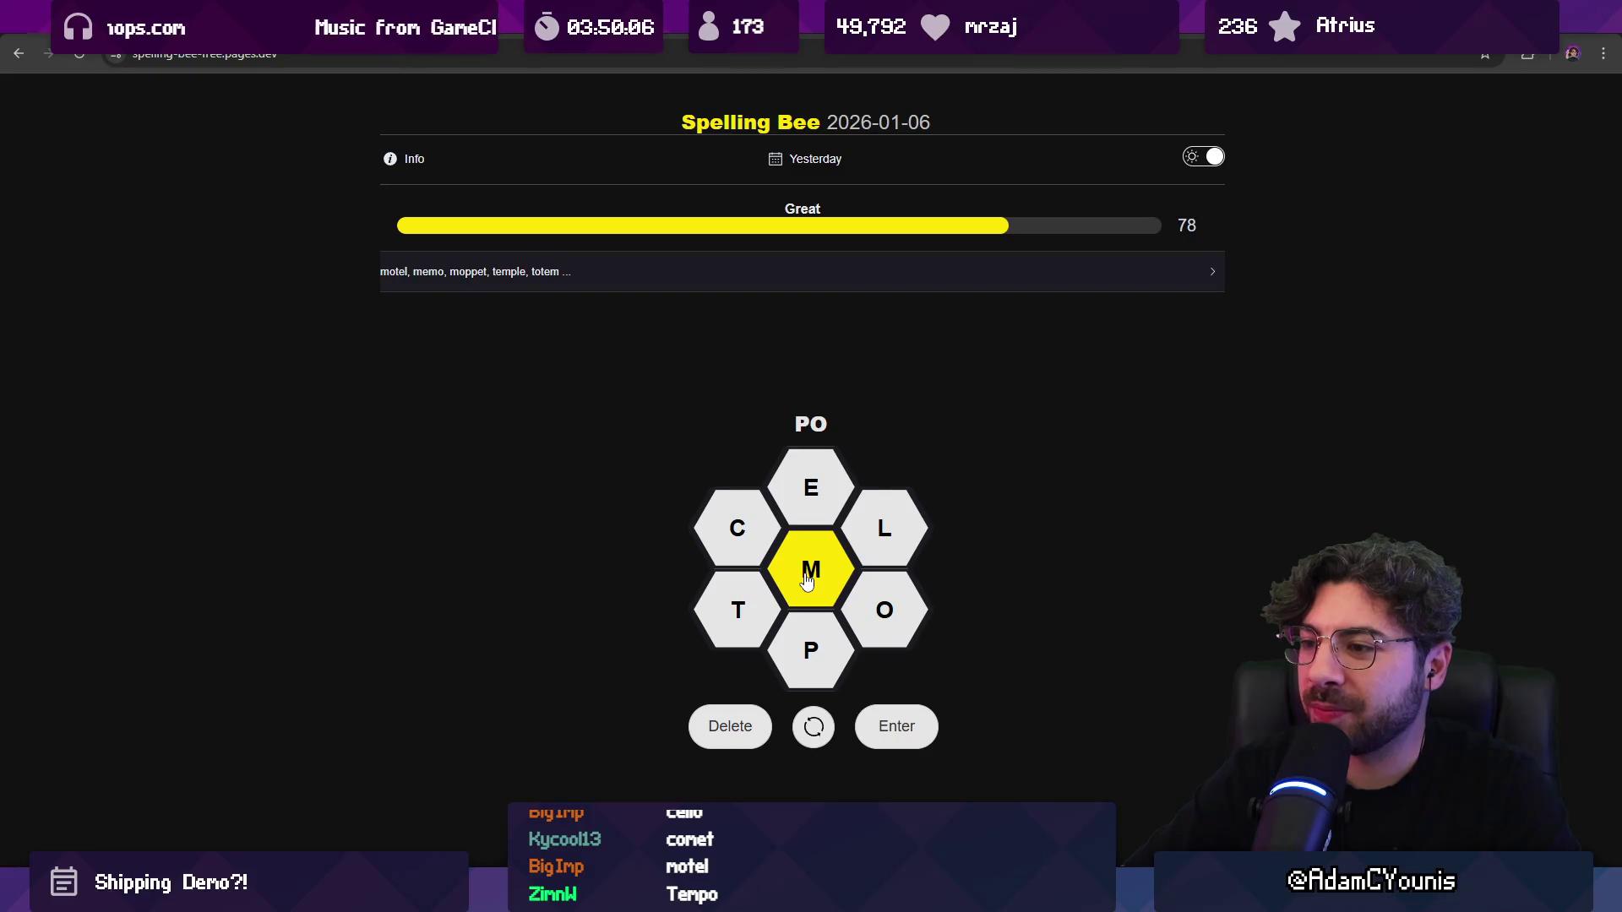
pyautogui.press('BackSpace')
pyautogui.press('BackSpace')
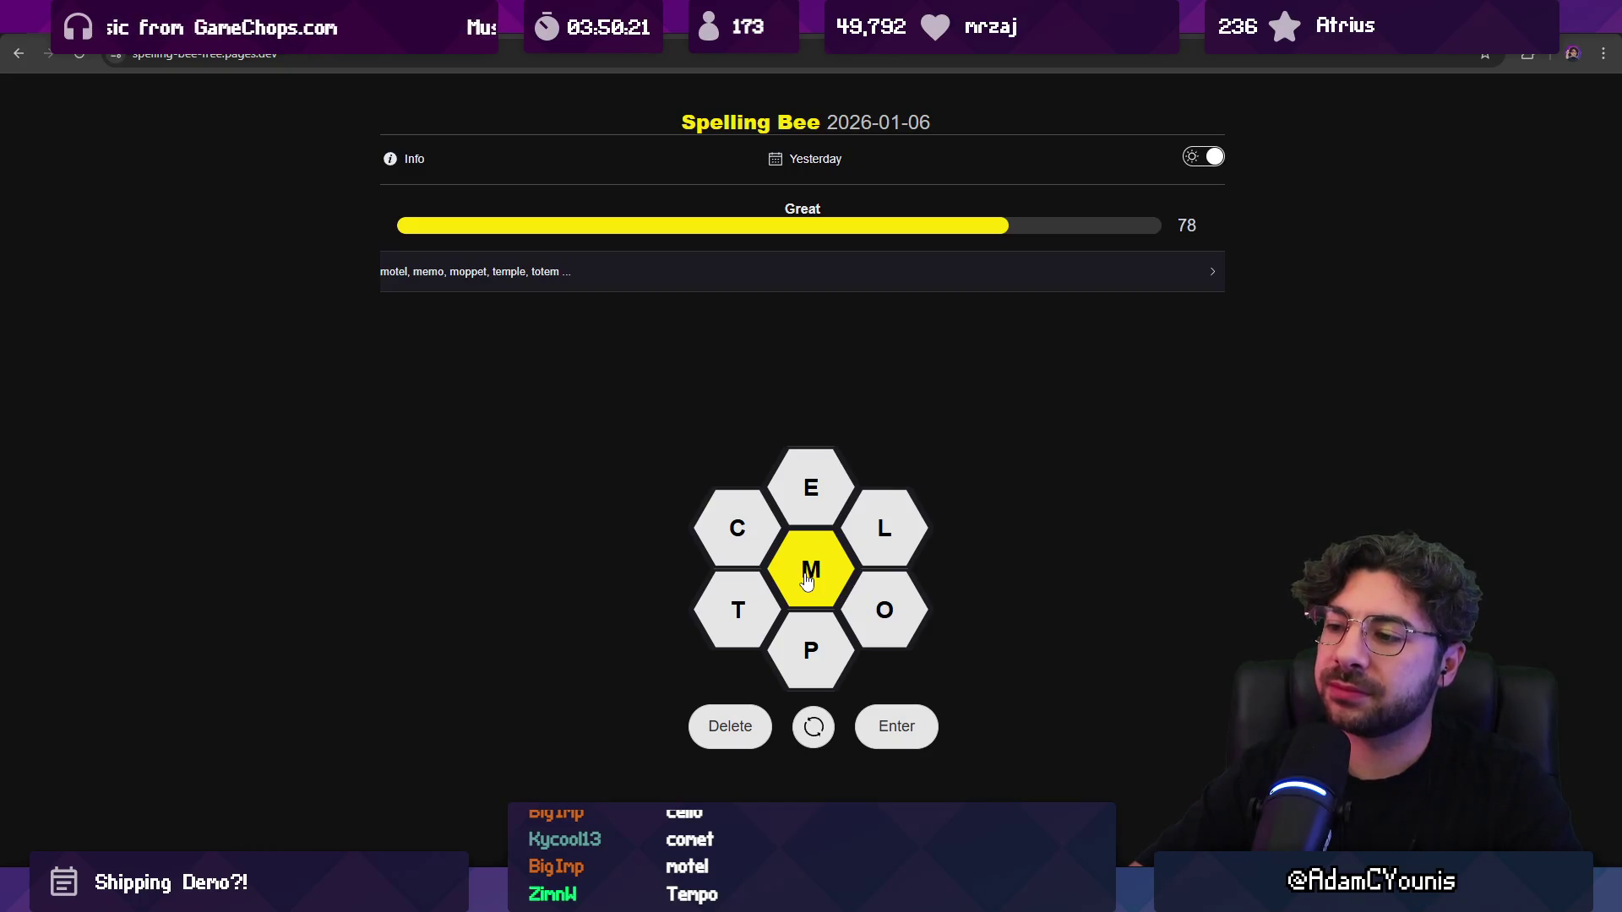
pyautogui.write('mole')
pyautogui.press('Return')
pyautogui.write('come')
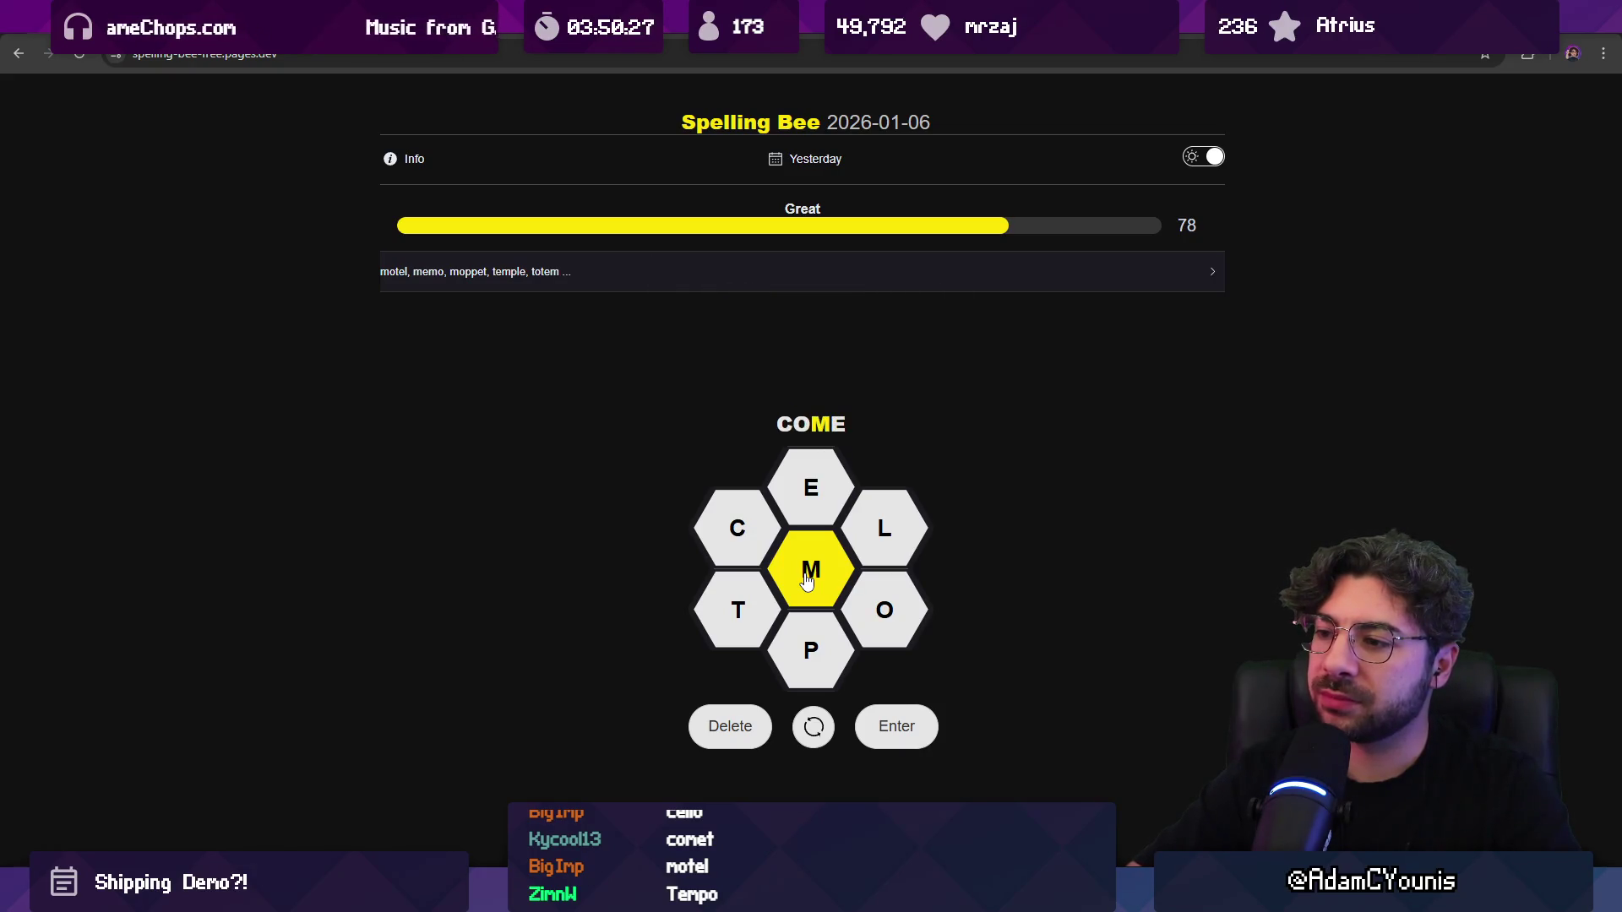
pyautogui.press('Return')
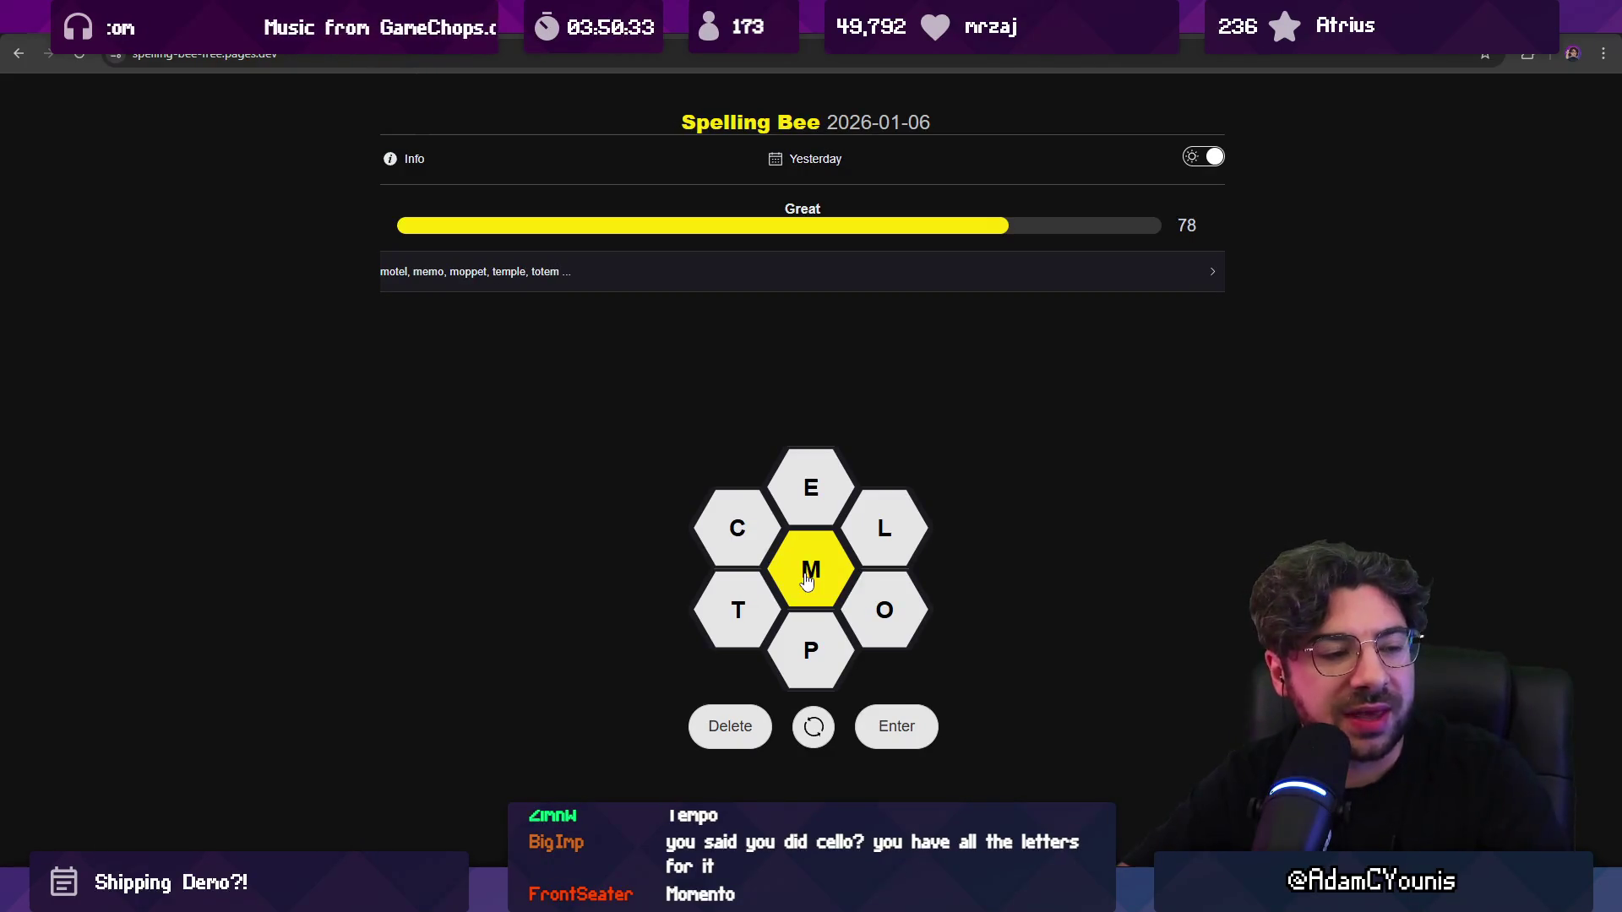
# Step: Guess MEME twice and LOCOM in Spelling Bee, without new points
pyautogui.write('mometo')
pyautogui.press('BackSpace')
pyautogui.press('BackSpace')
pyautogui.press('BackSpace')
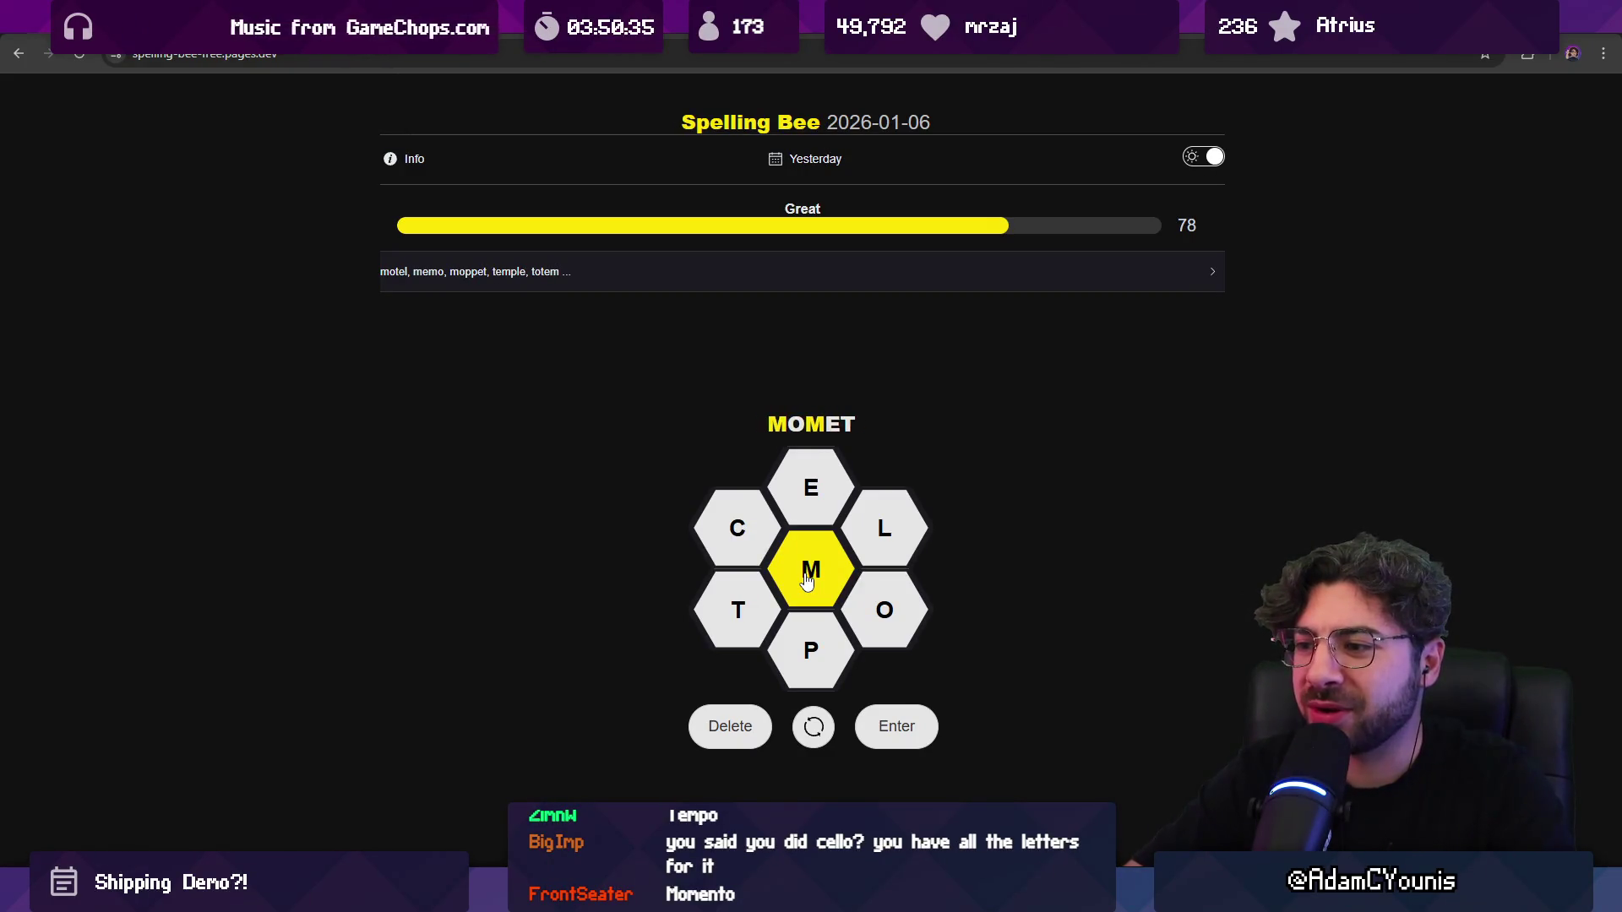
pyautogui.press('BackSpace')
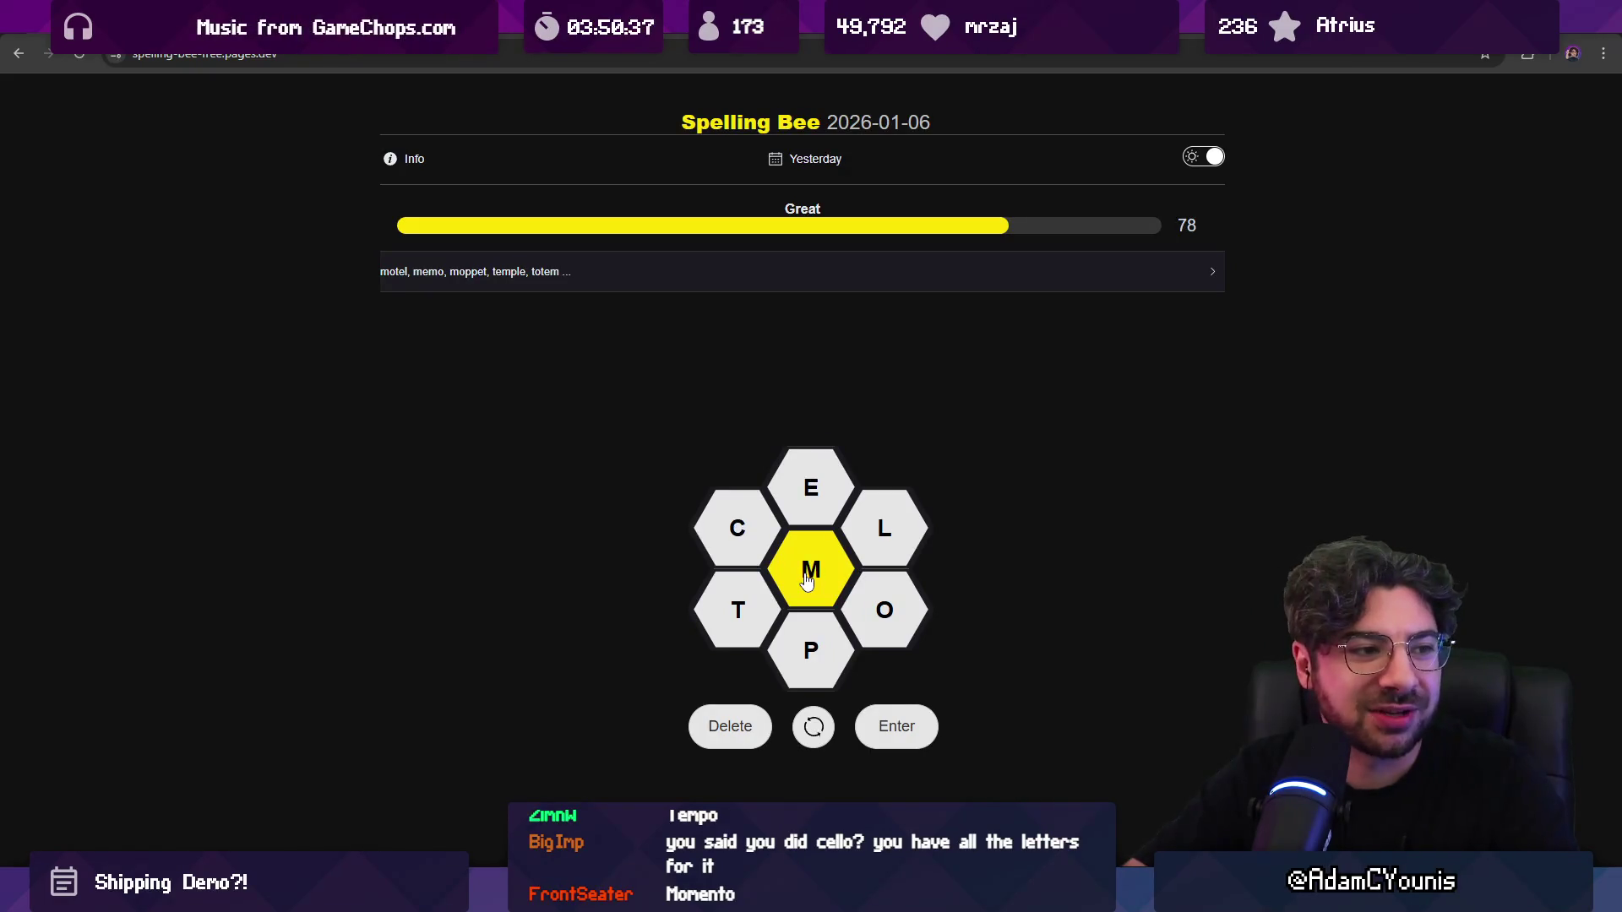
pyautogui.write('meme')
pyautogui.press('Return')
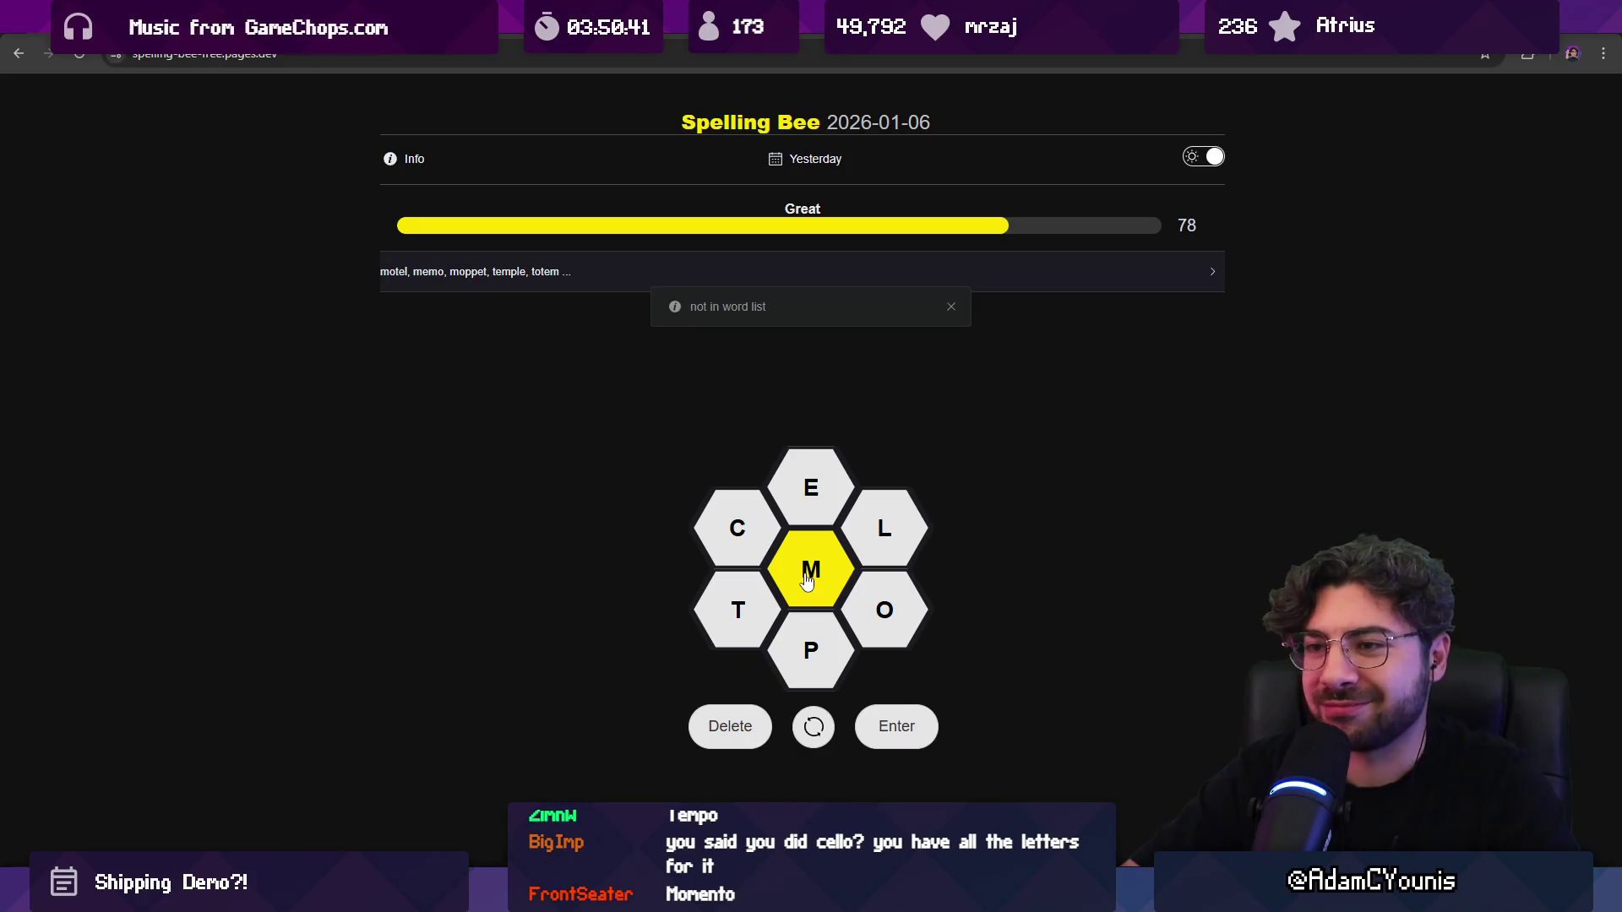
pyautogui.write('meme')
pyautogui.press('Return')
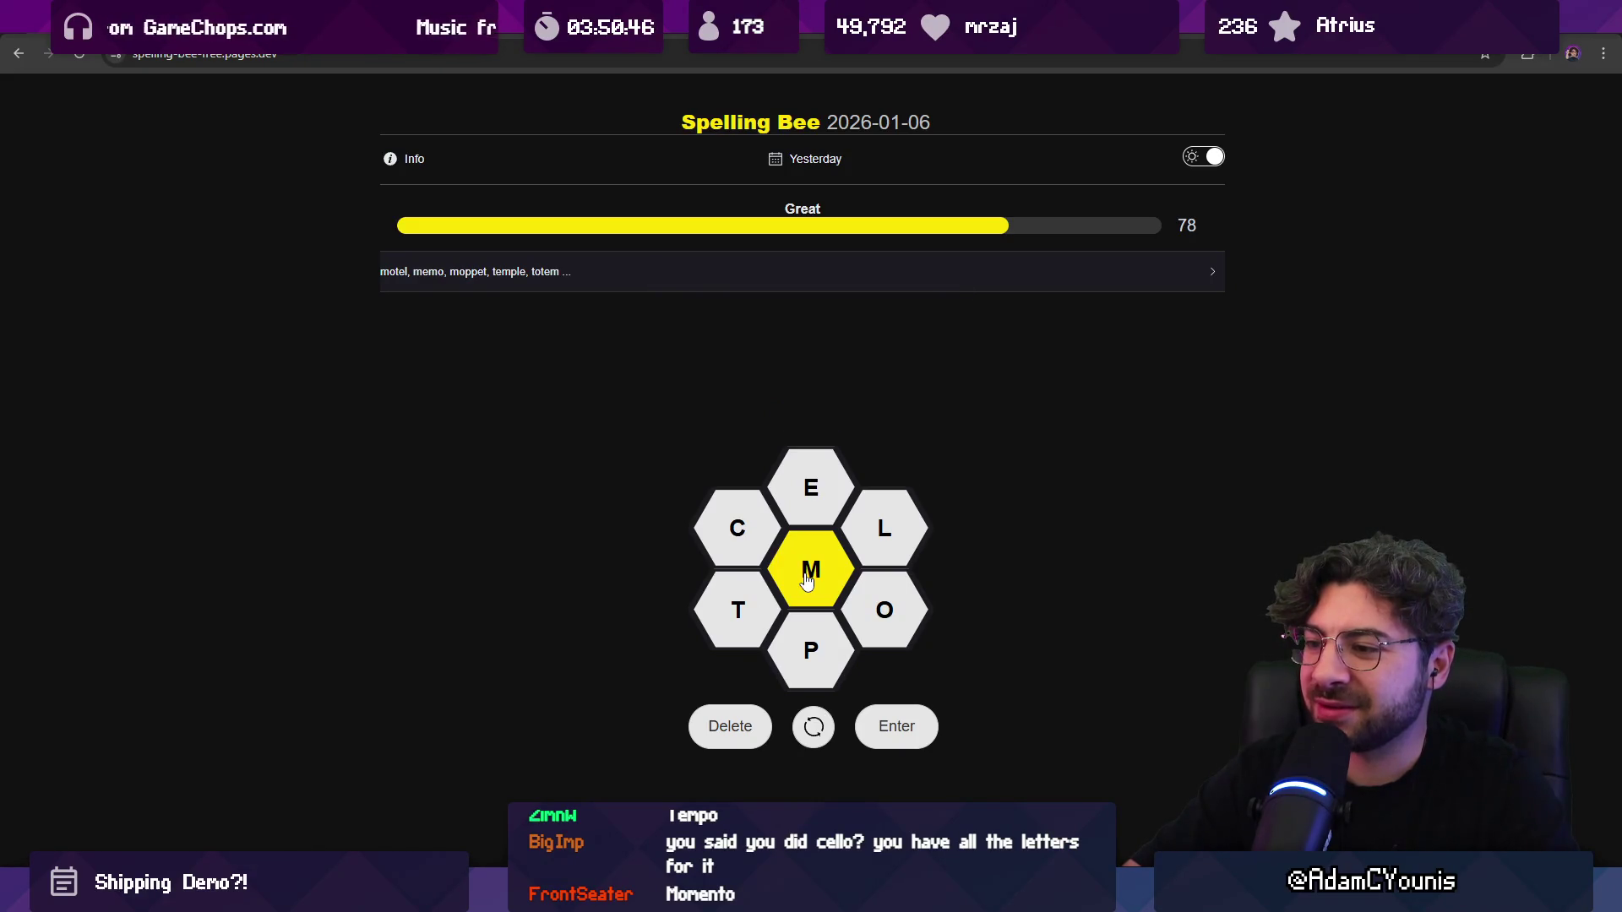
pyautogui.write('ocom')
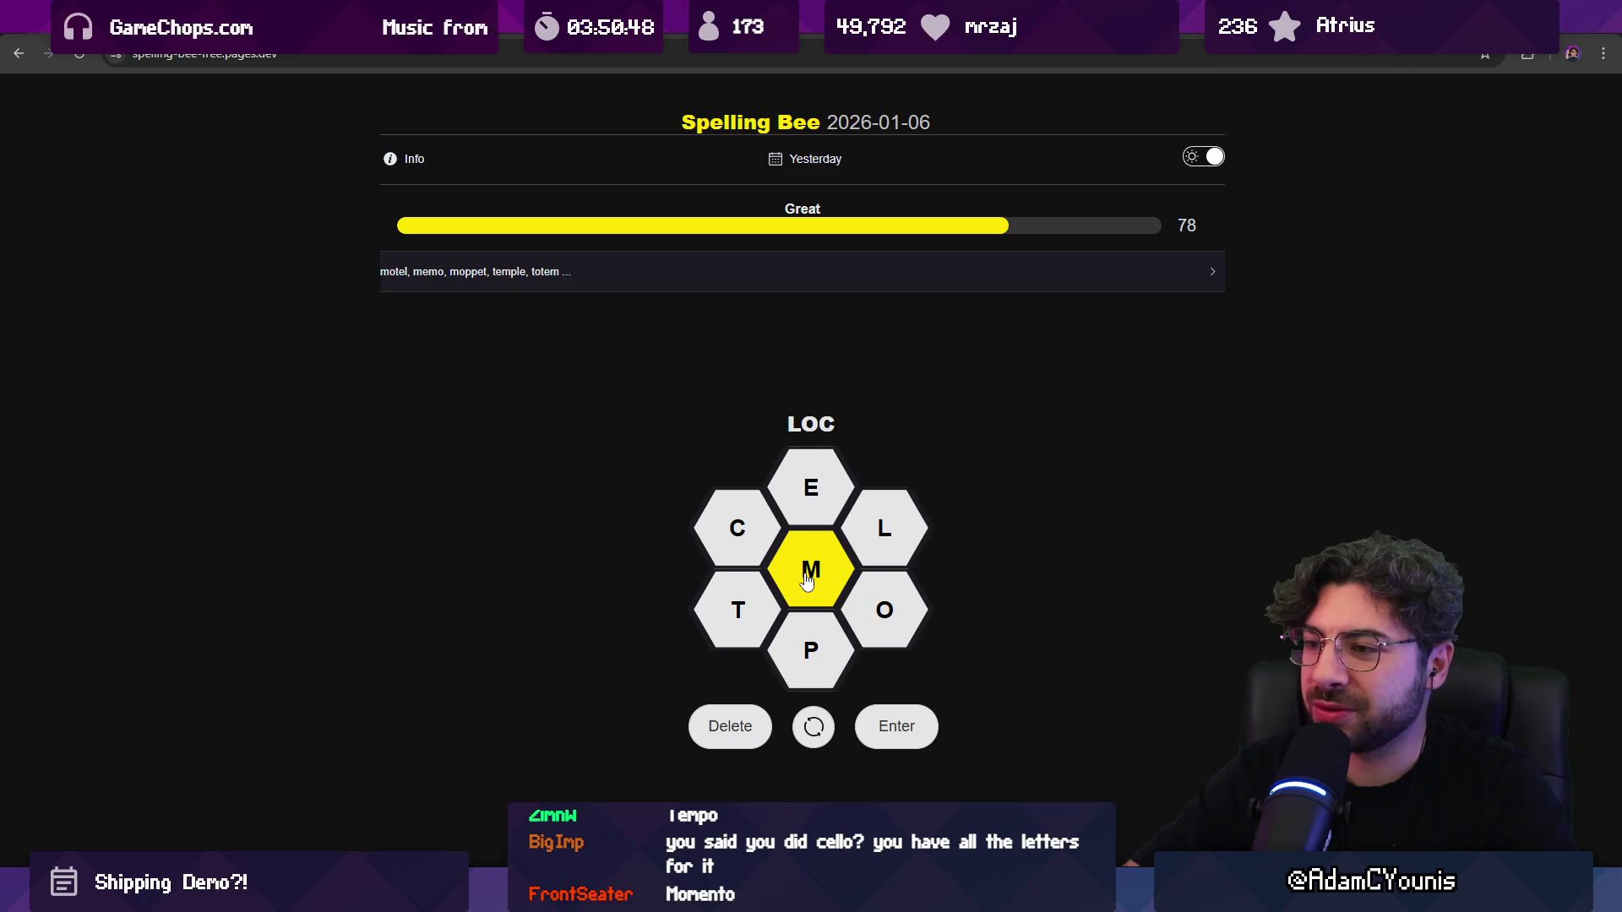
pyautogui.press('Return')
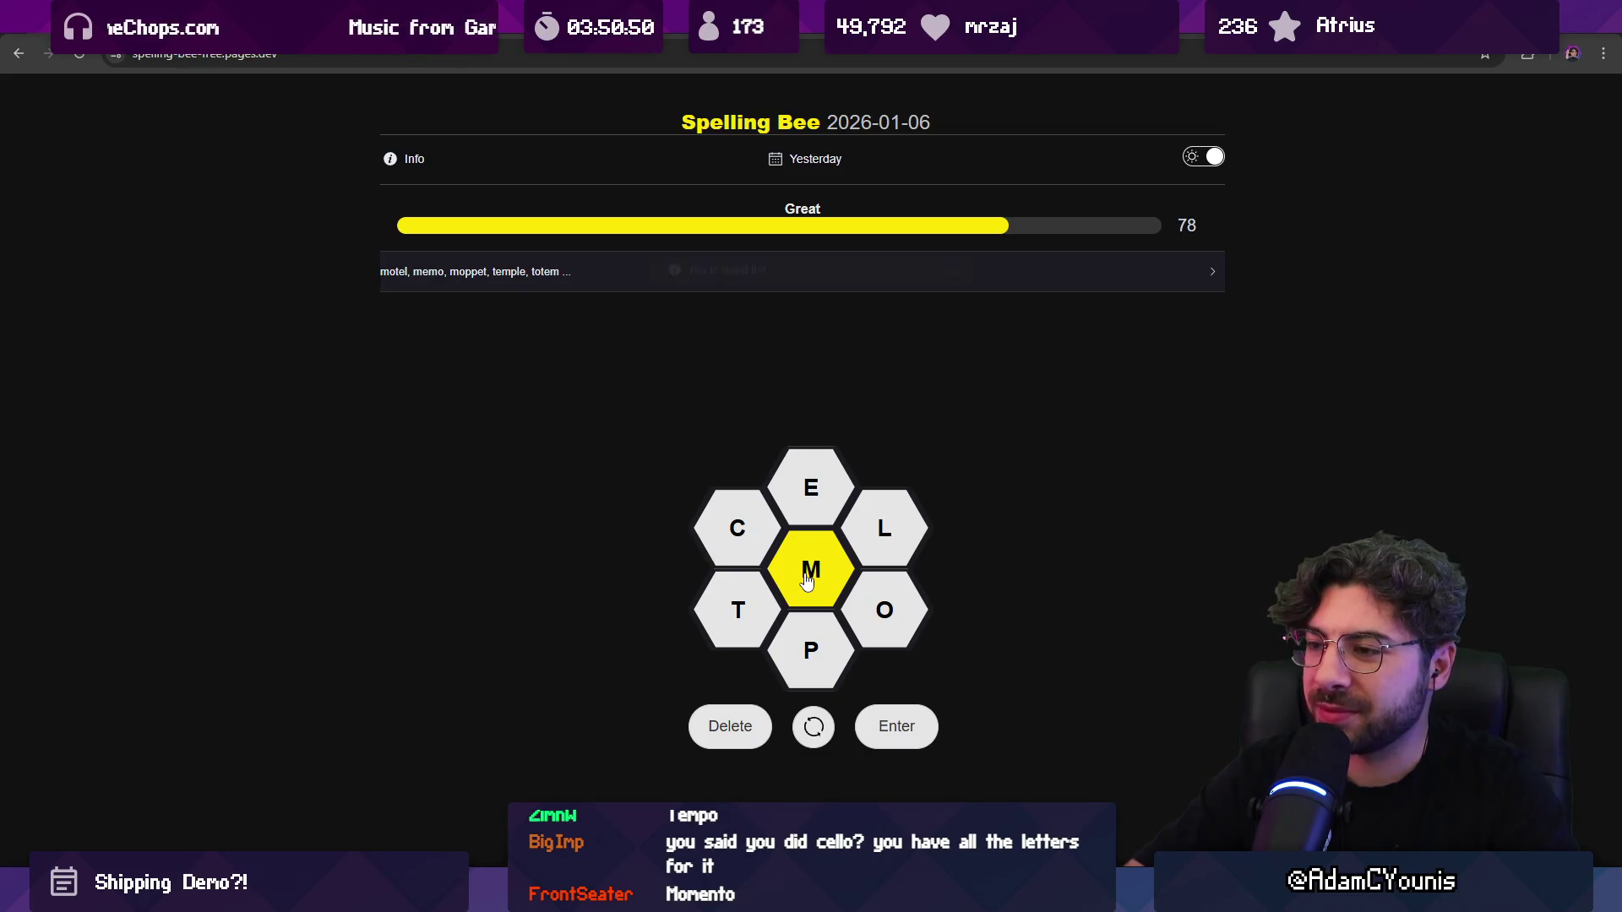
# Step: Try MOOL, MELL and CLEM as further unsuccessful Spelling Bee guesses
pyautogui.write('coo')
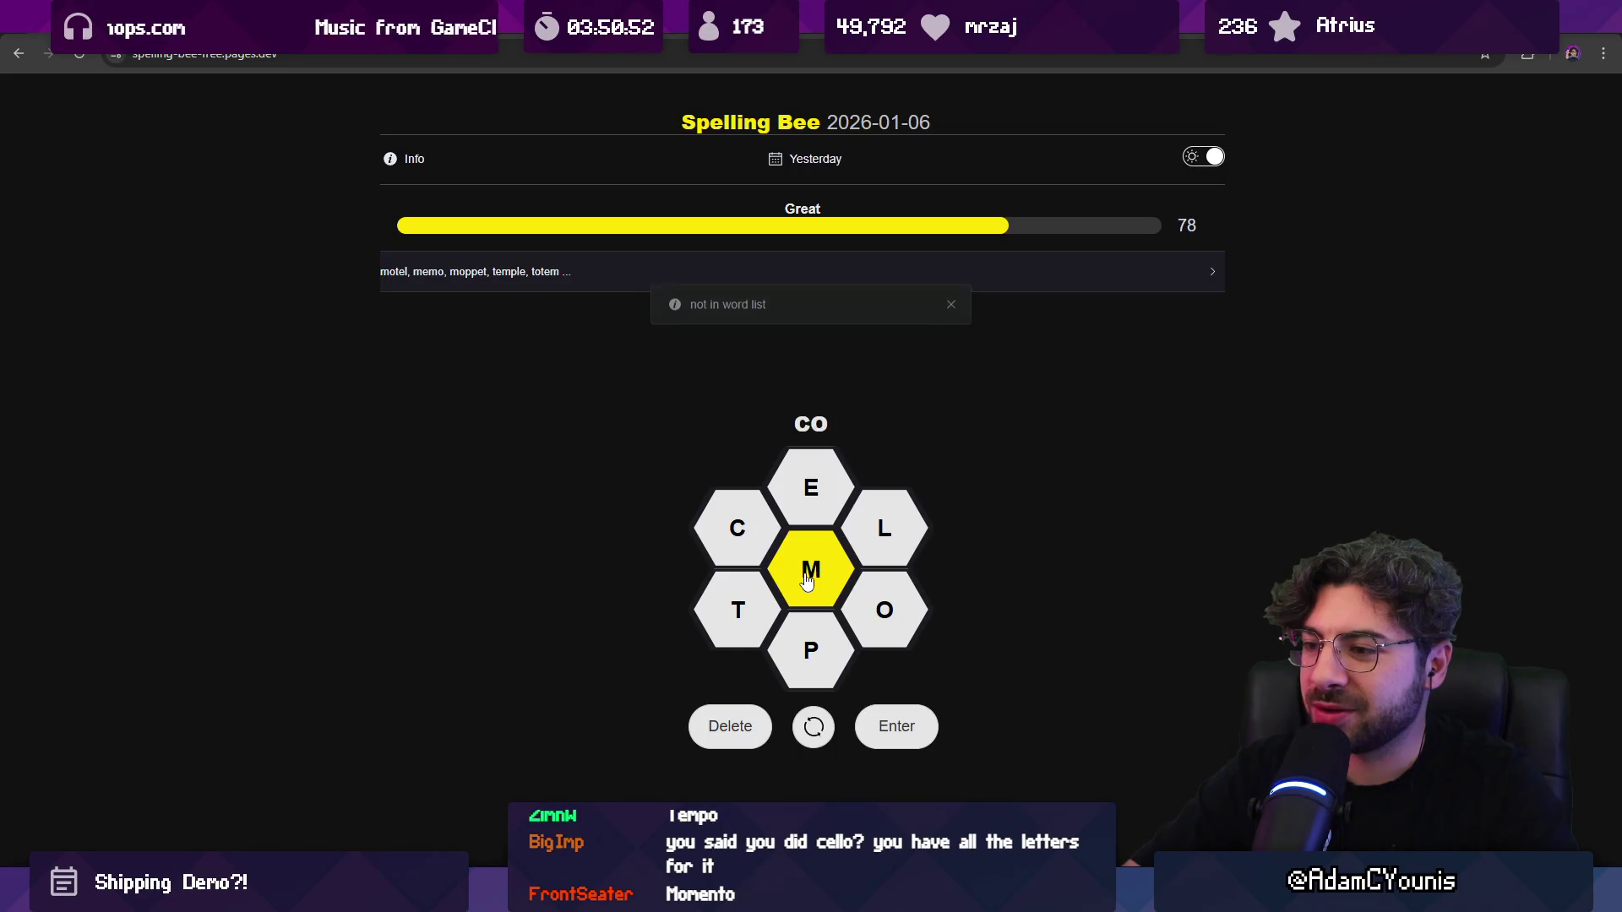
pyautogui.press('BackSpace')
pyautogui.press('BackSpace')
pyautogui.press('BackSpace')
pyautogui.write('mool')
pyautogui.press('Return')
pyautogui.write('m')
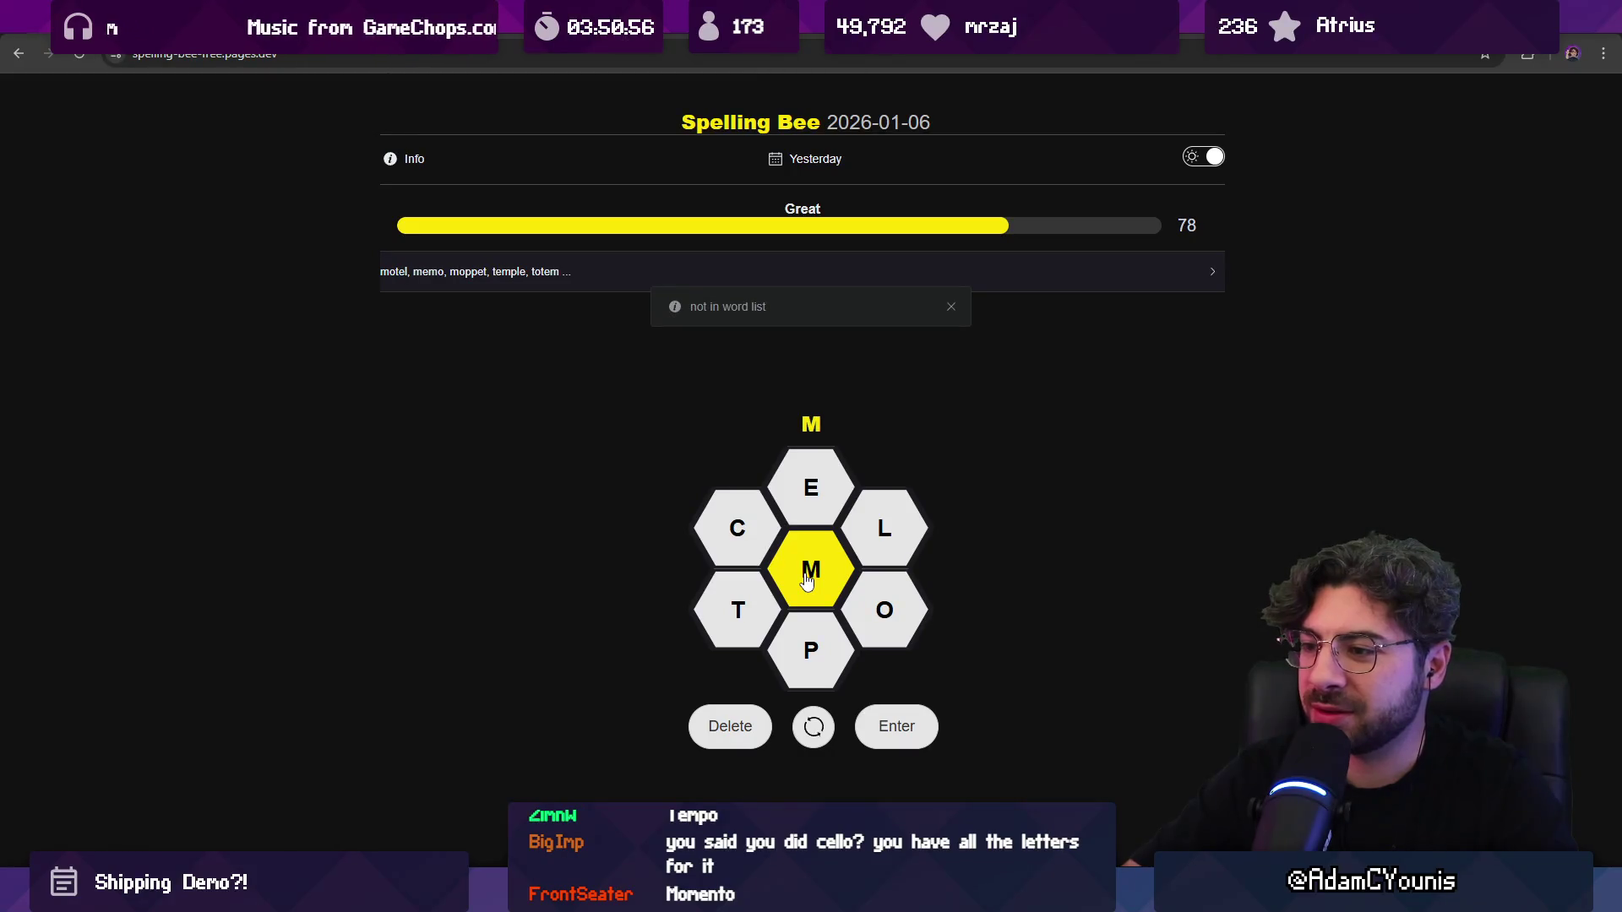
pyautogui.write('ell')
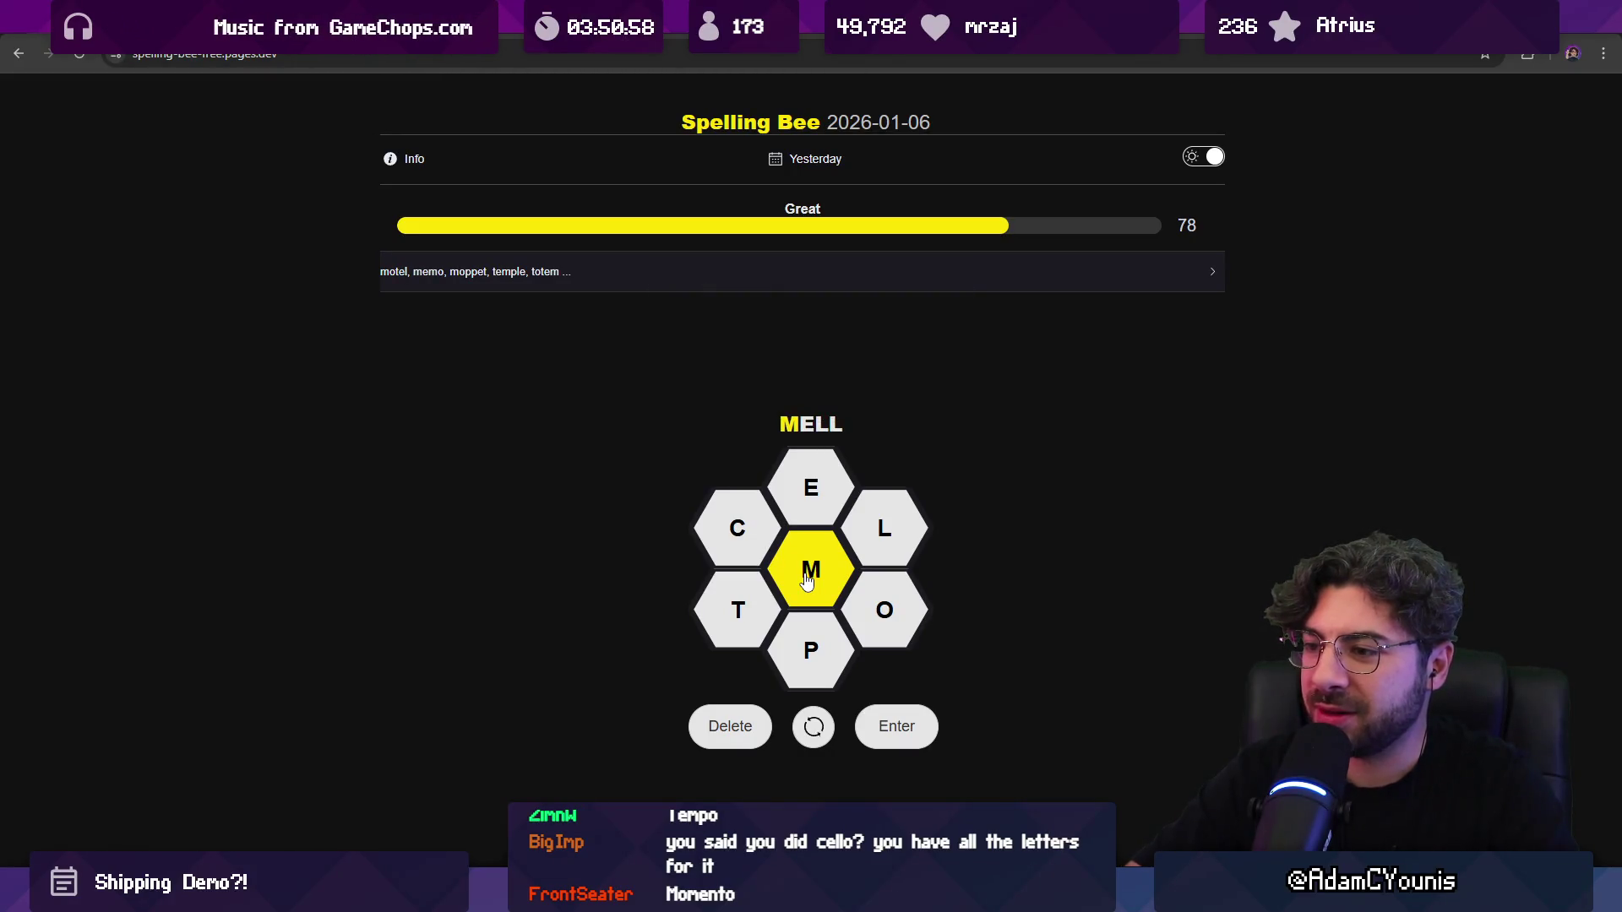
pyautogui.press('Return')
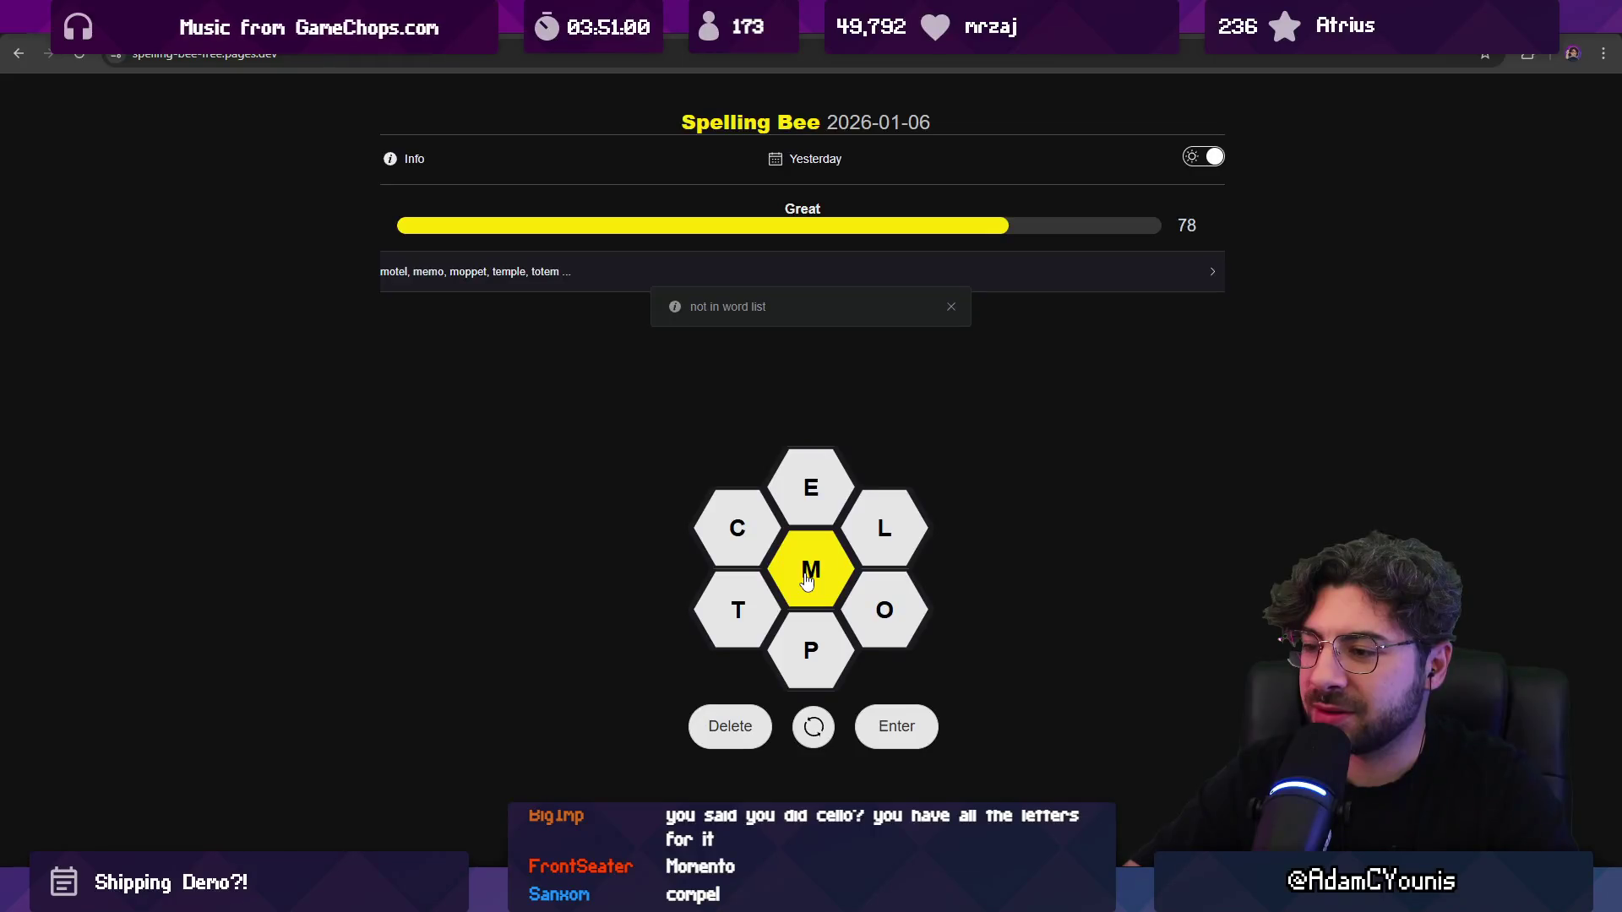
pyautogui.write('el')
pyautogui.press('BackSpace')
pyautogui.press('BackSpace')
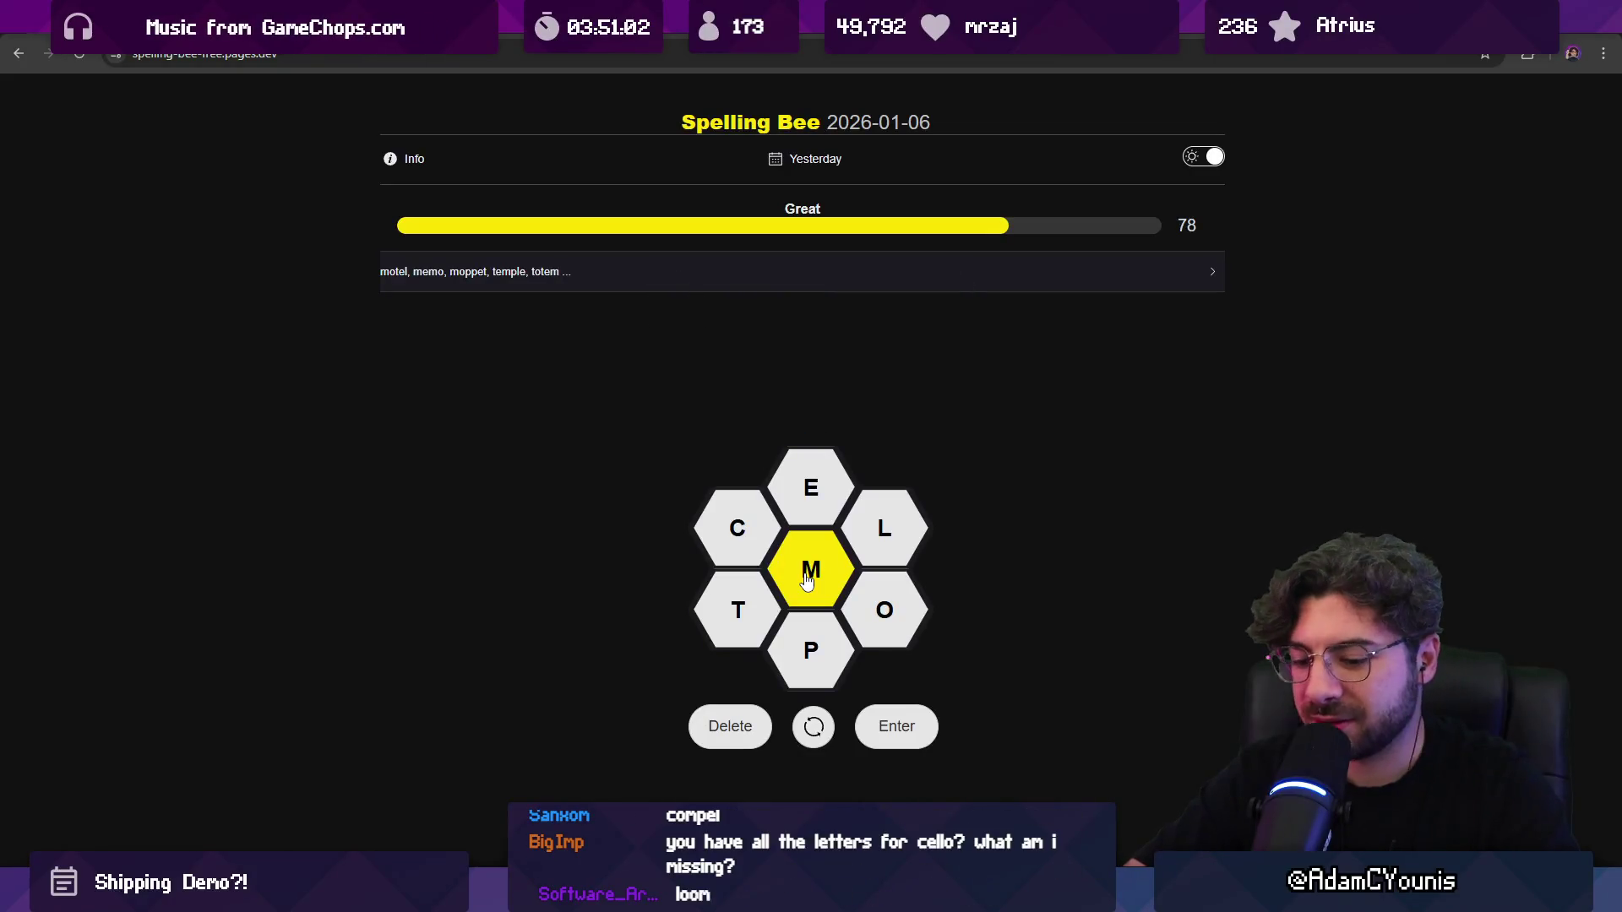
pyautogui.write('clm')
pyautogui.press('BackSpace')
pyautogui.write('em')
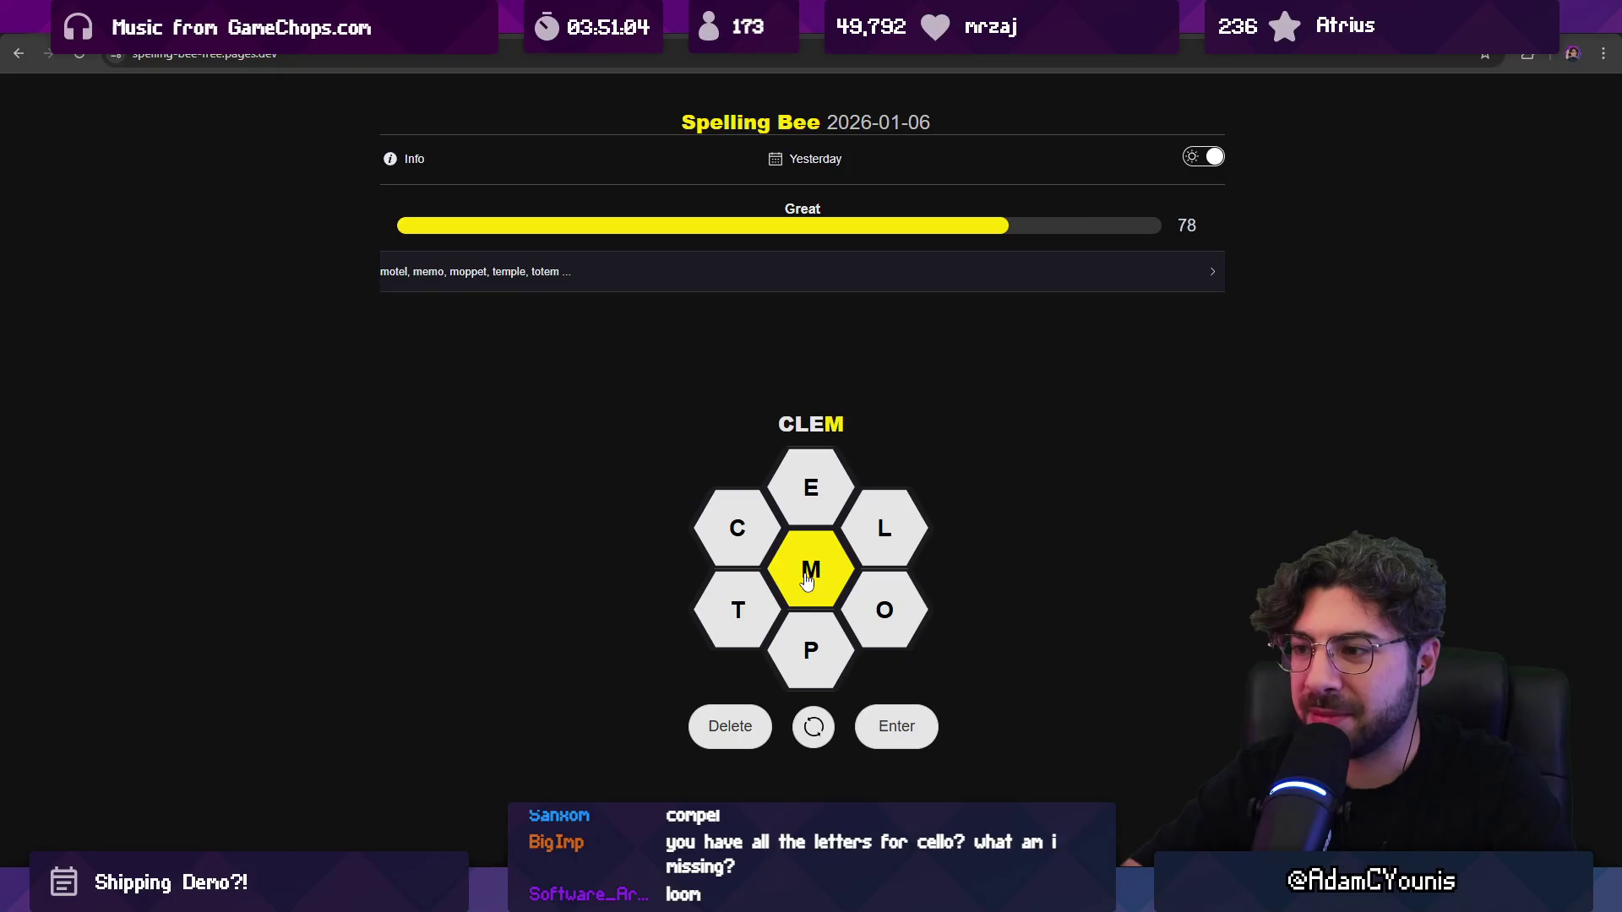
pyautogui.press('Return')
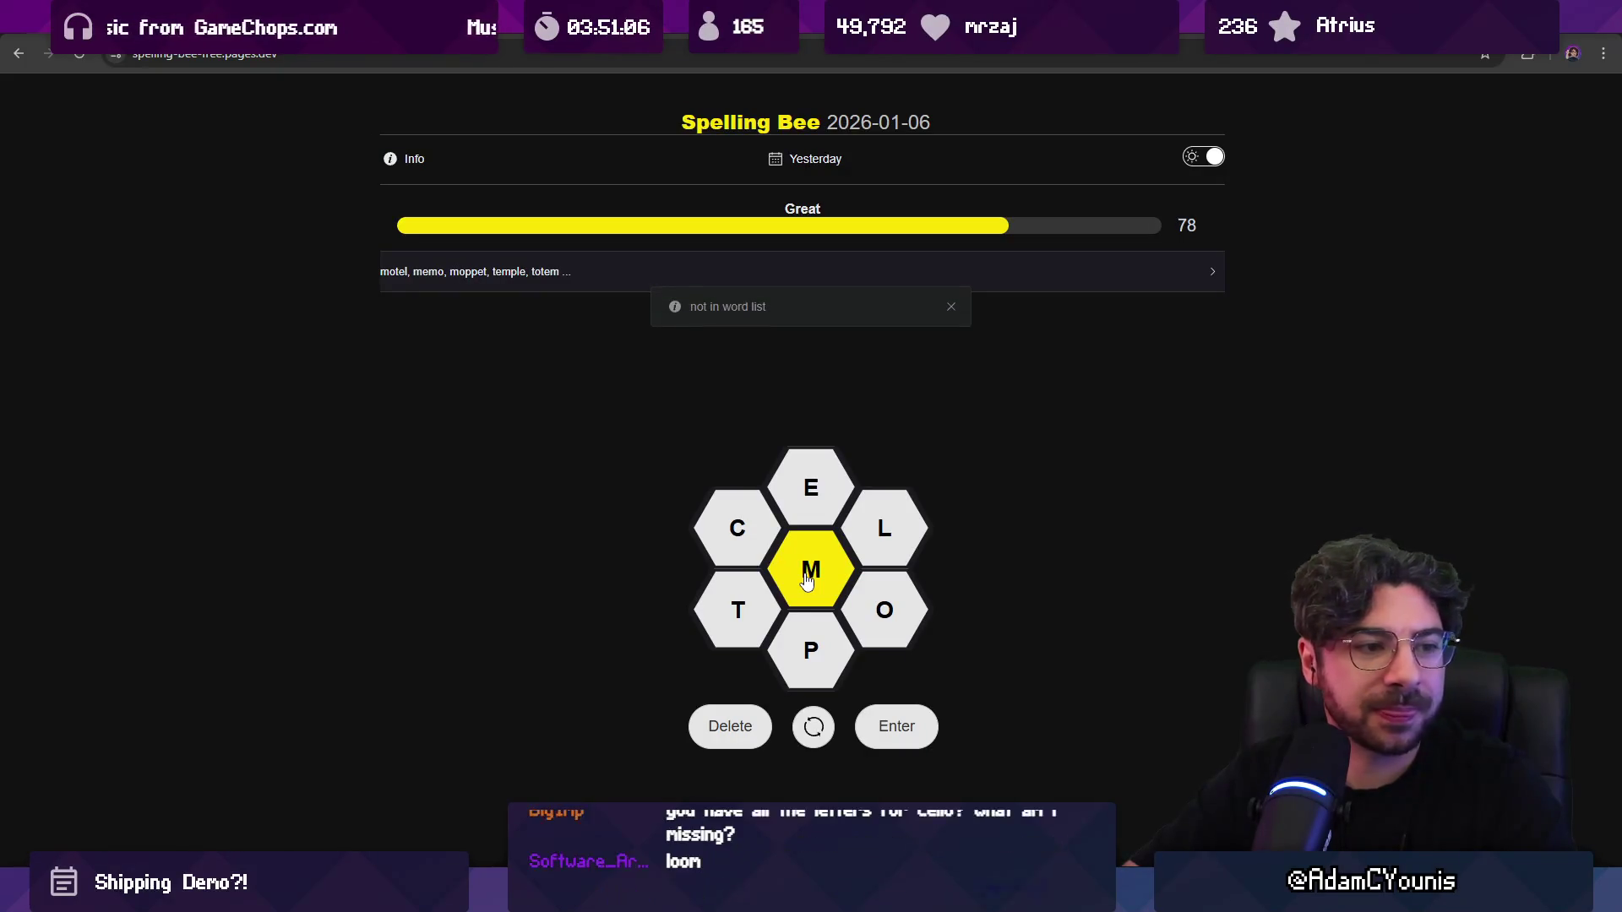
# Step: Submit LOOM and MOPE, raising the score to 80
pyautogui.write('loom')
pyautogui.press('Return')
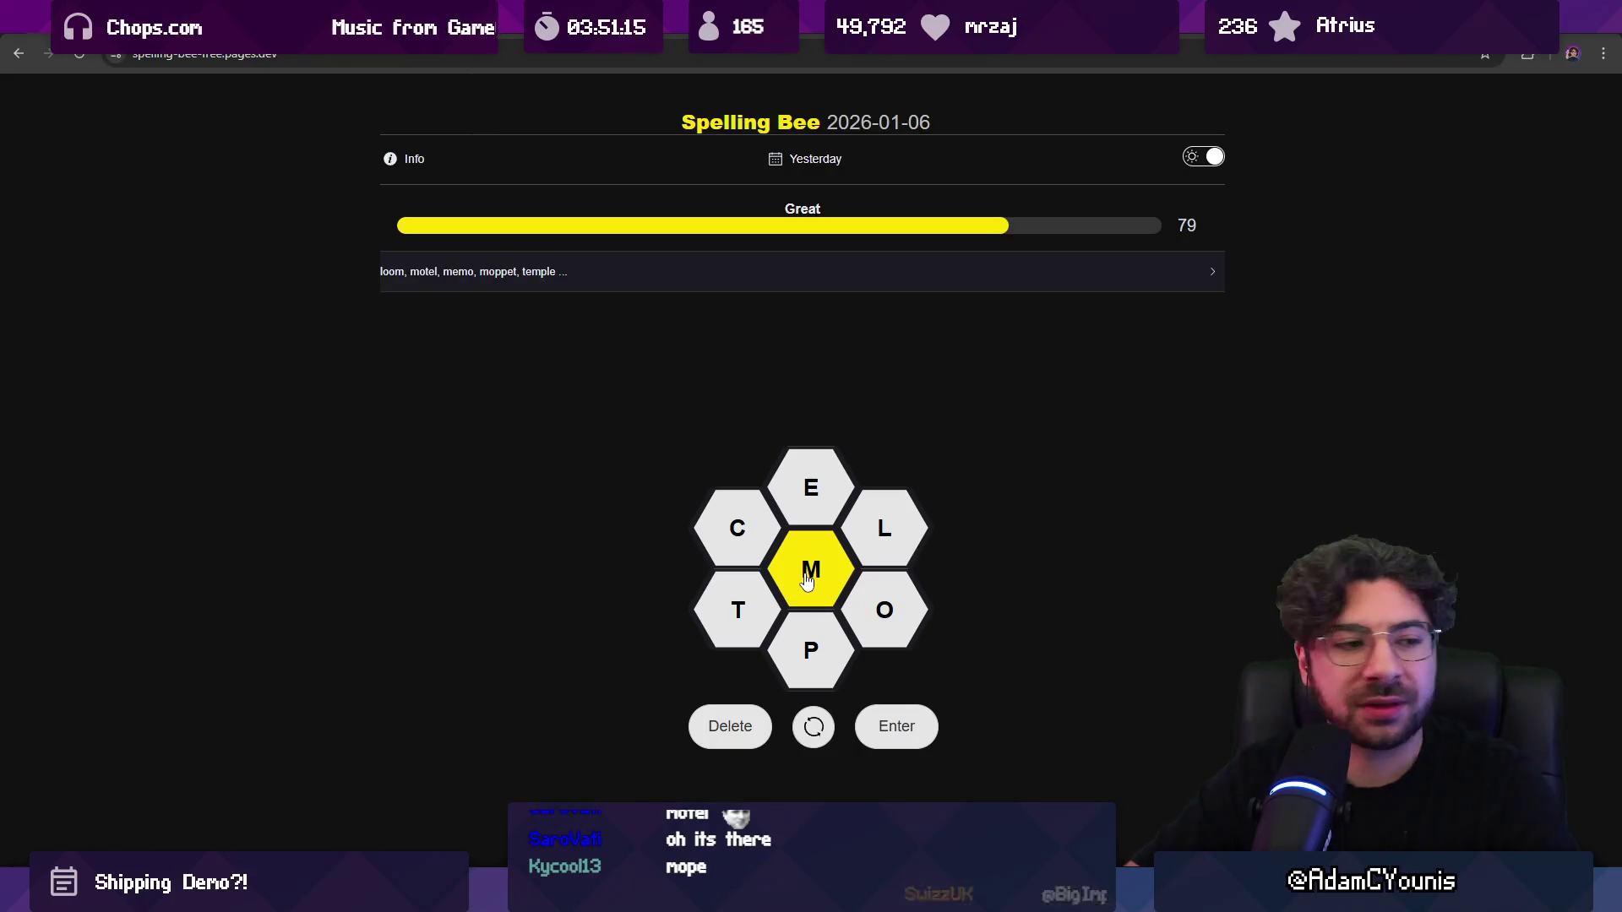
pyautogui.write('mop')
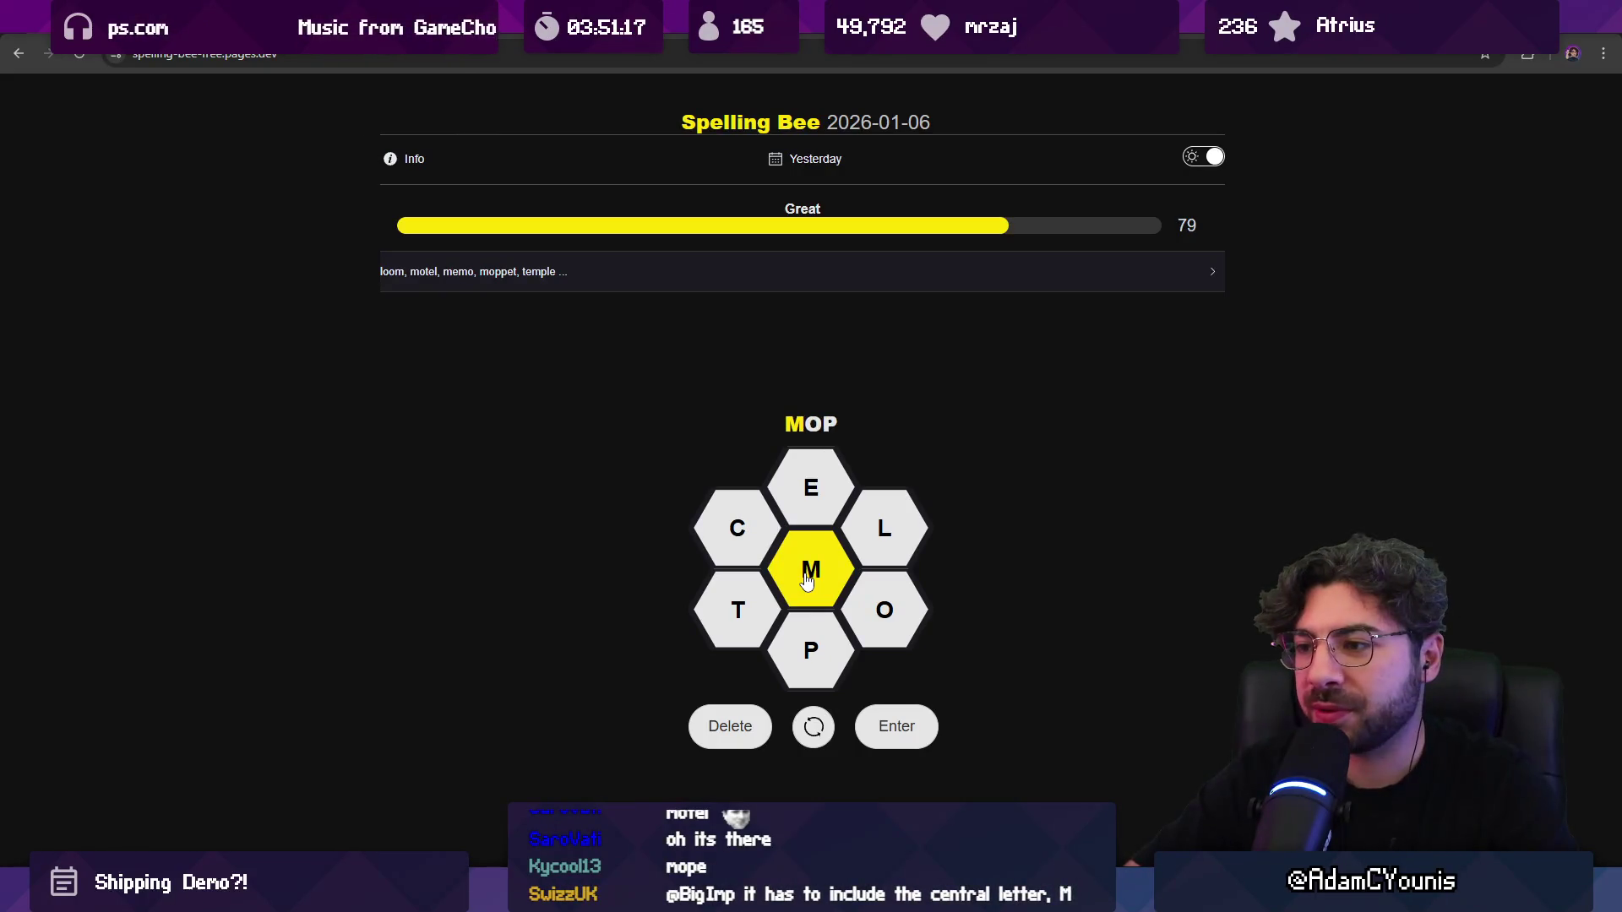
pyautogui.write('e')
pyautogui.press('Return')
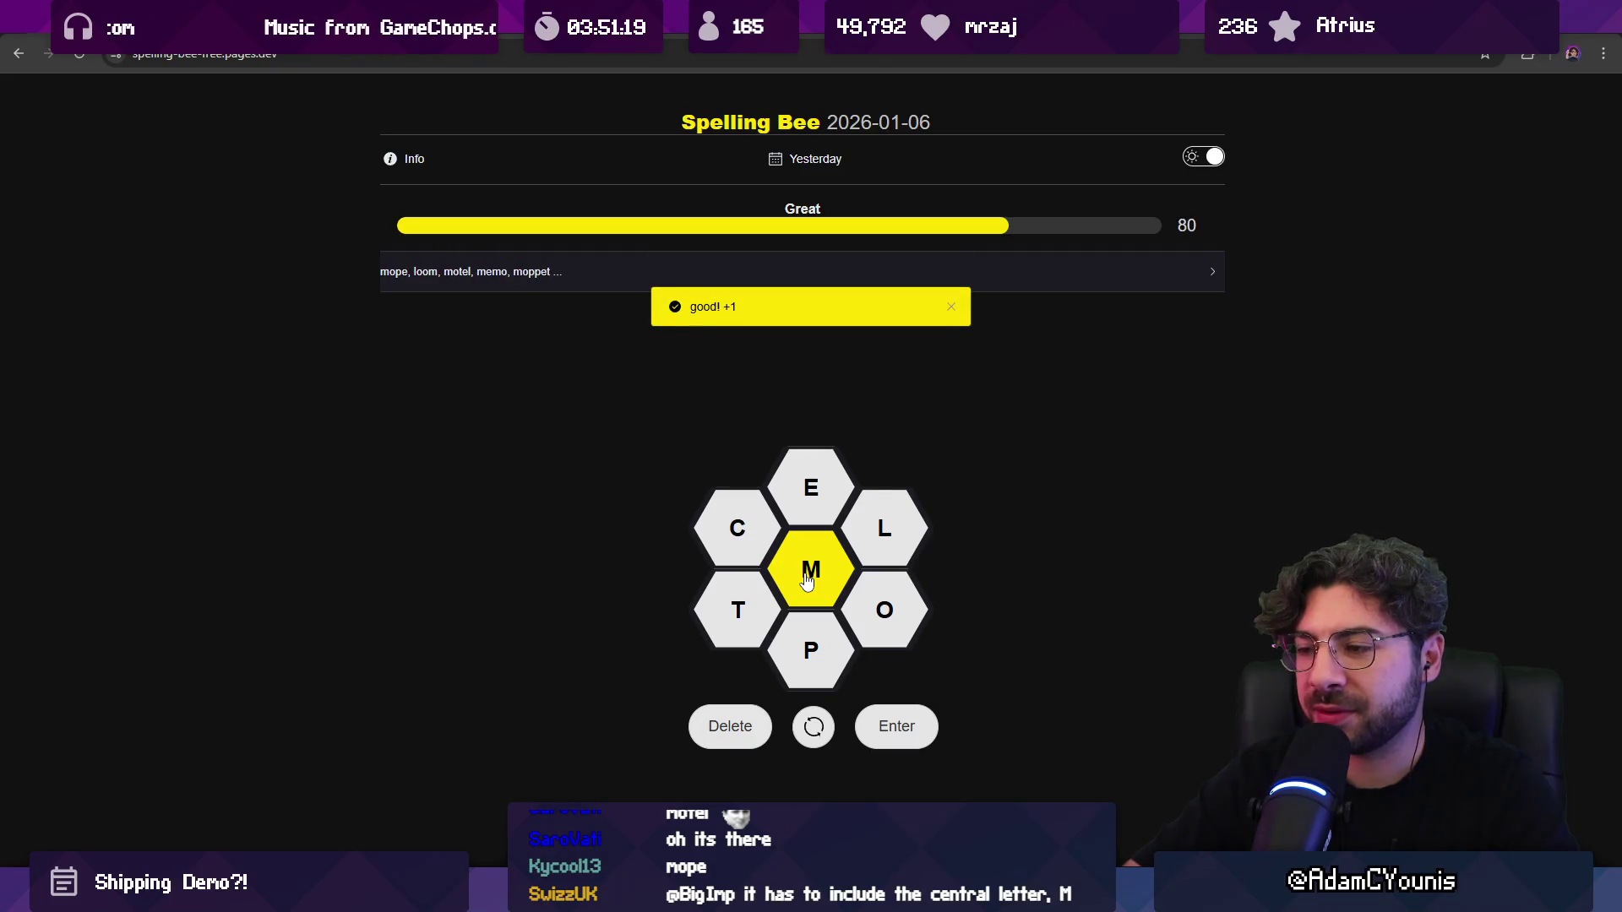
# Step: Try a few short entries, ending with one rejected as too short
pyautogui.write('m')
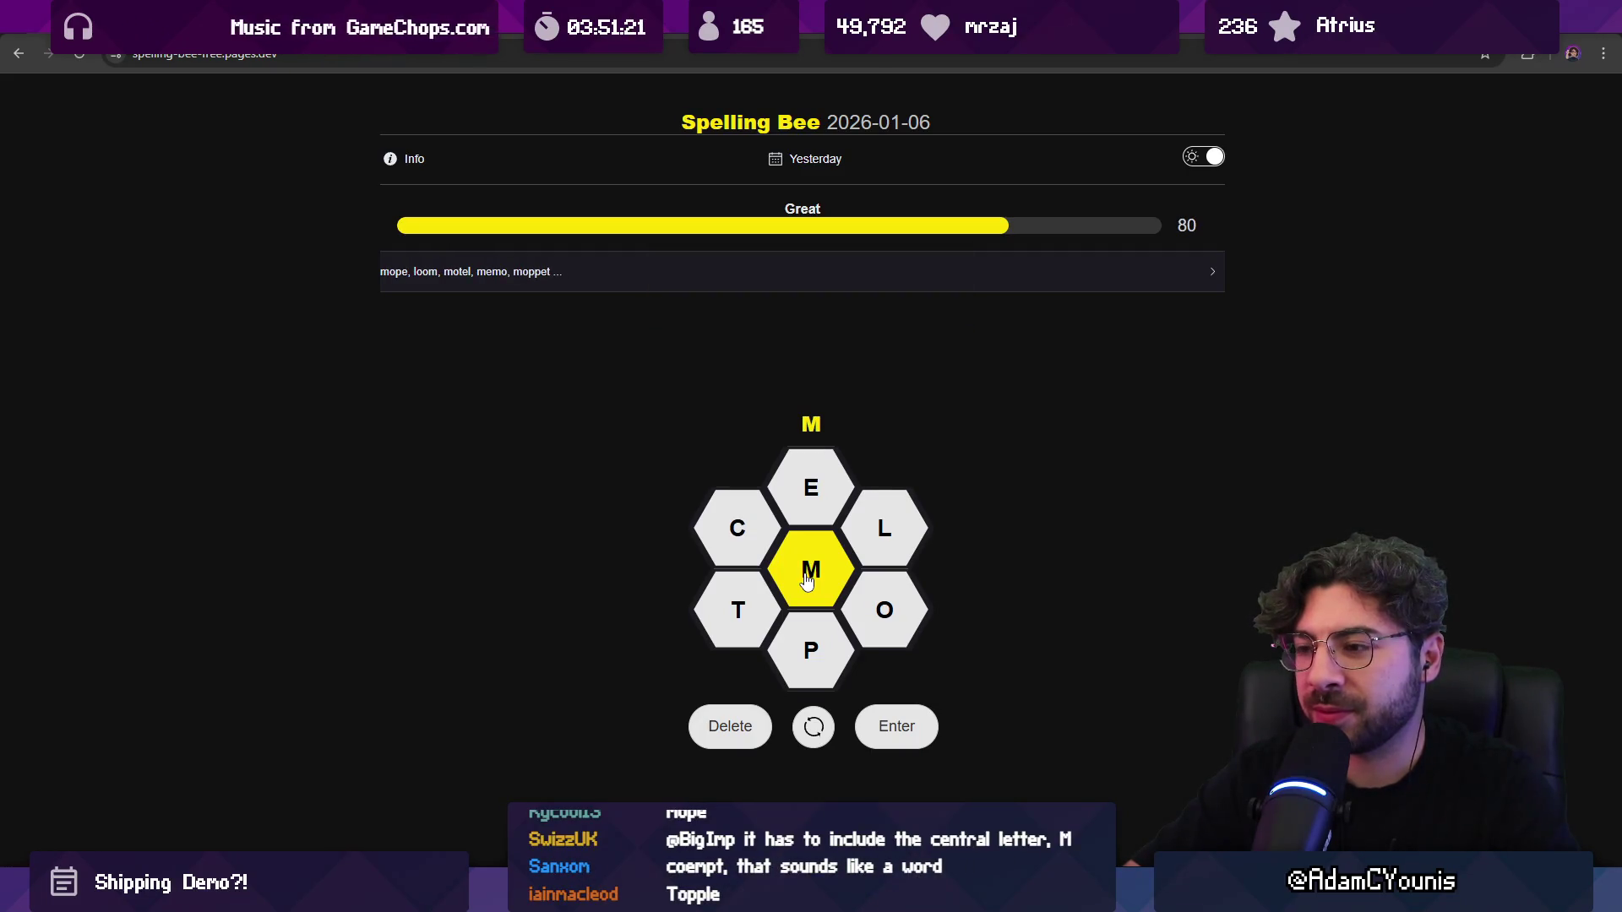
pyautogui.press('BackSpace')
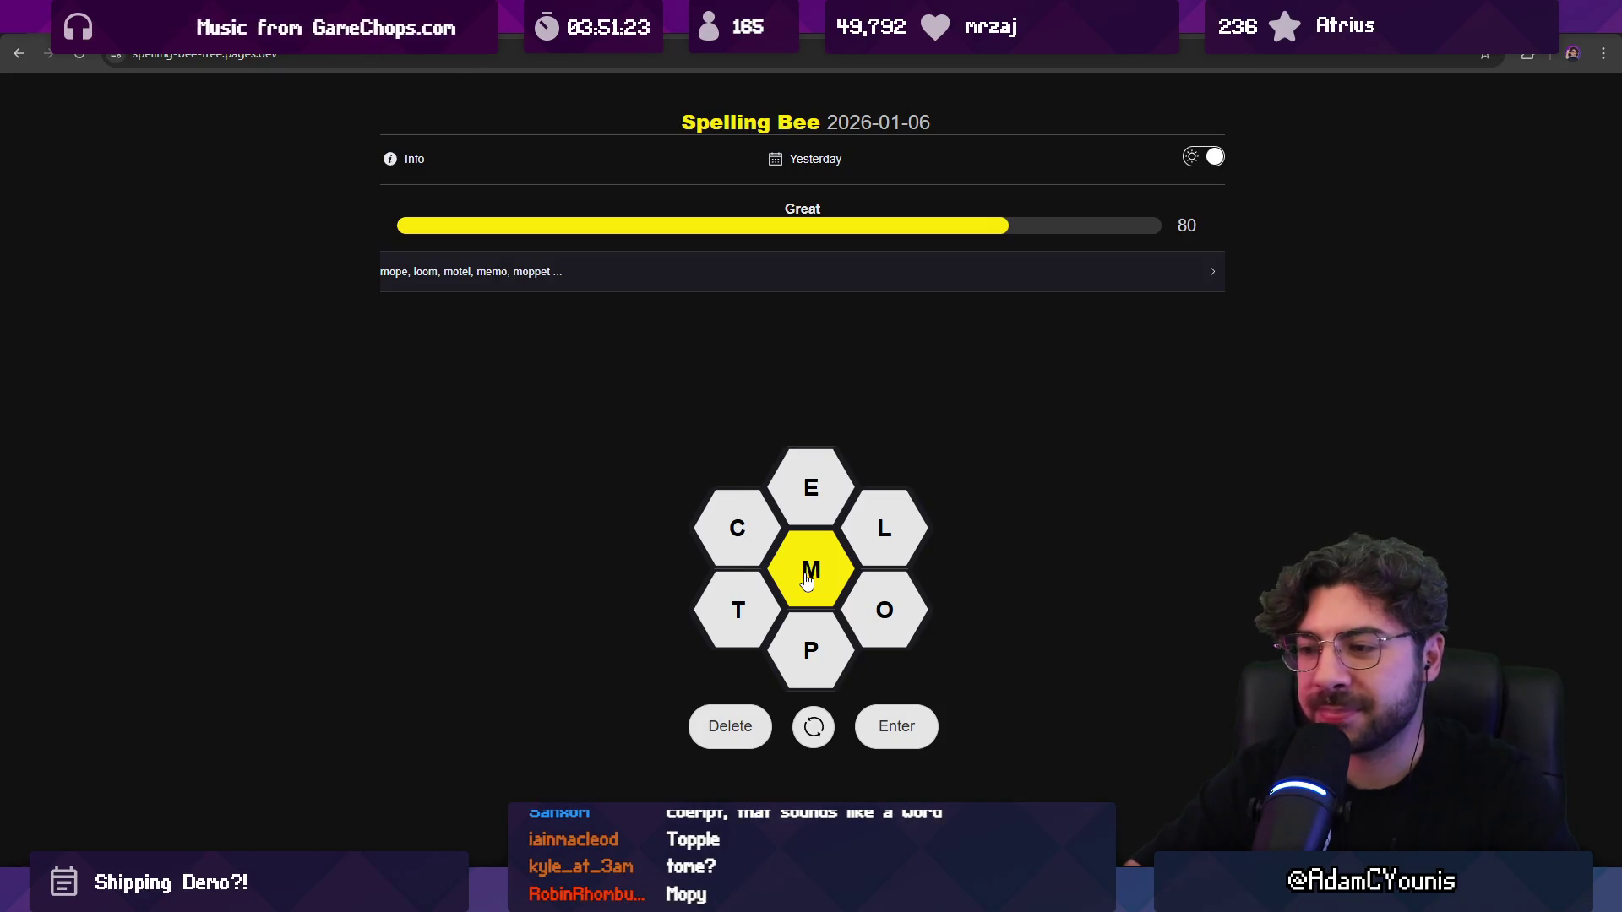
pyautogui.write('mo')
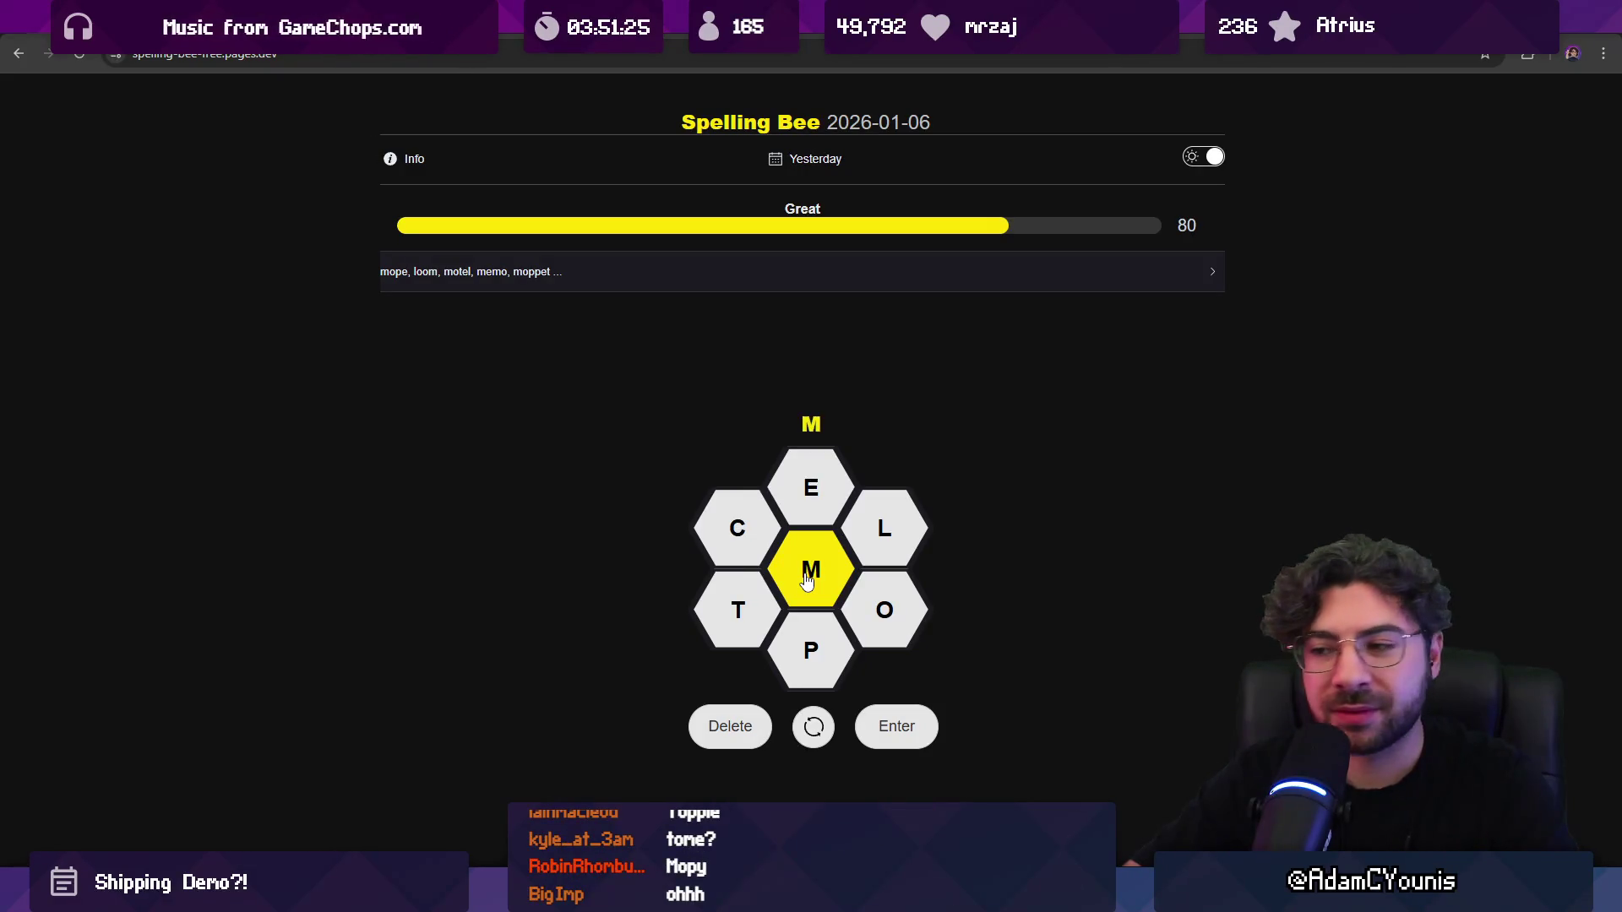
pyautogui.press('BackSpace')
pyautogui.press('BackSpace')
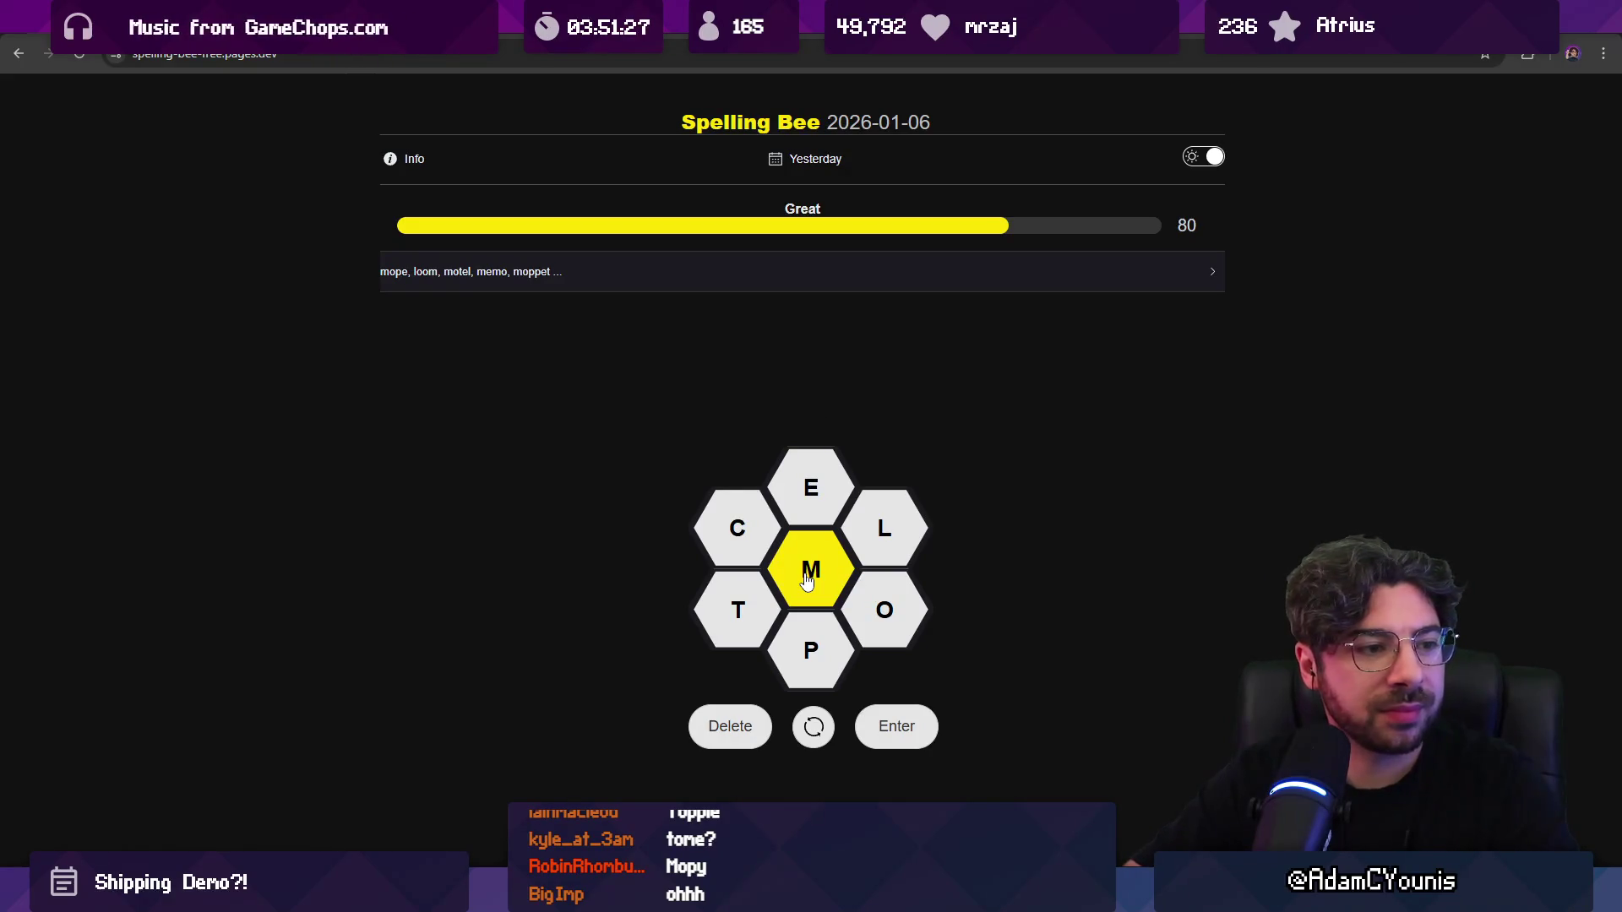
pyautogui.write('to')
pyautogui.press('BackSpace')
pyautogui.press('BackSpace')
pyautogui.write('o')
pyautogui.press('BackSpace')
pyautogui.write('om')
pyautogui.press('BackSpace')
pyautogui.press('BackSpace')
pyautogui.write('t')
pyautogui.press('Return')
pyautogui.click(857, 281)
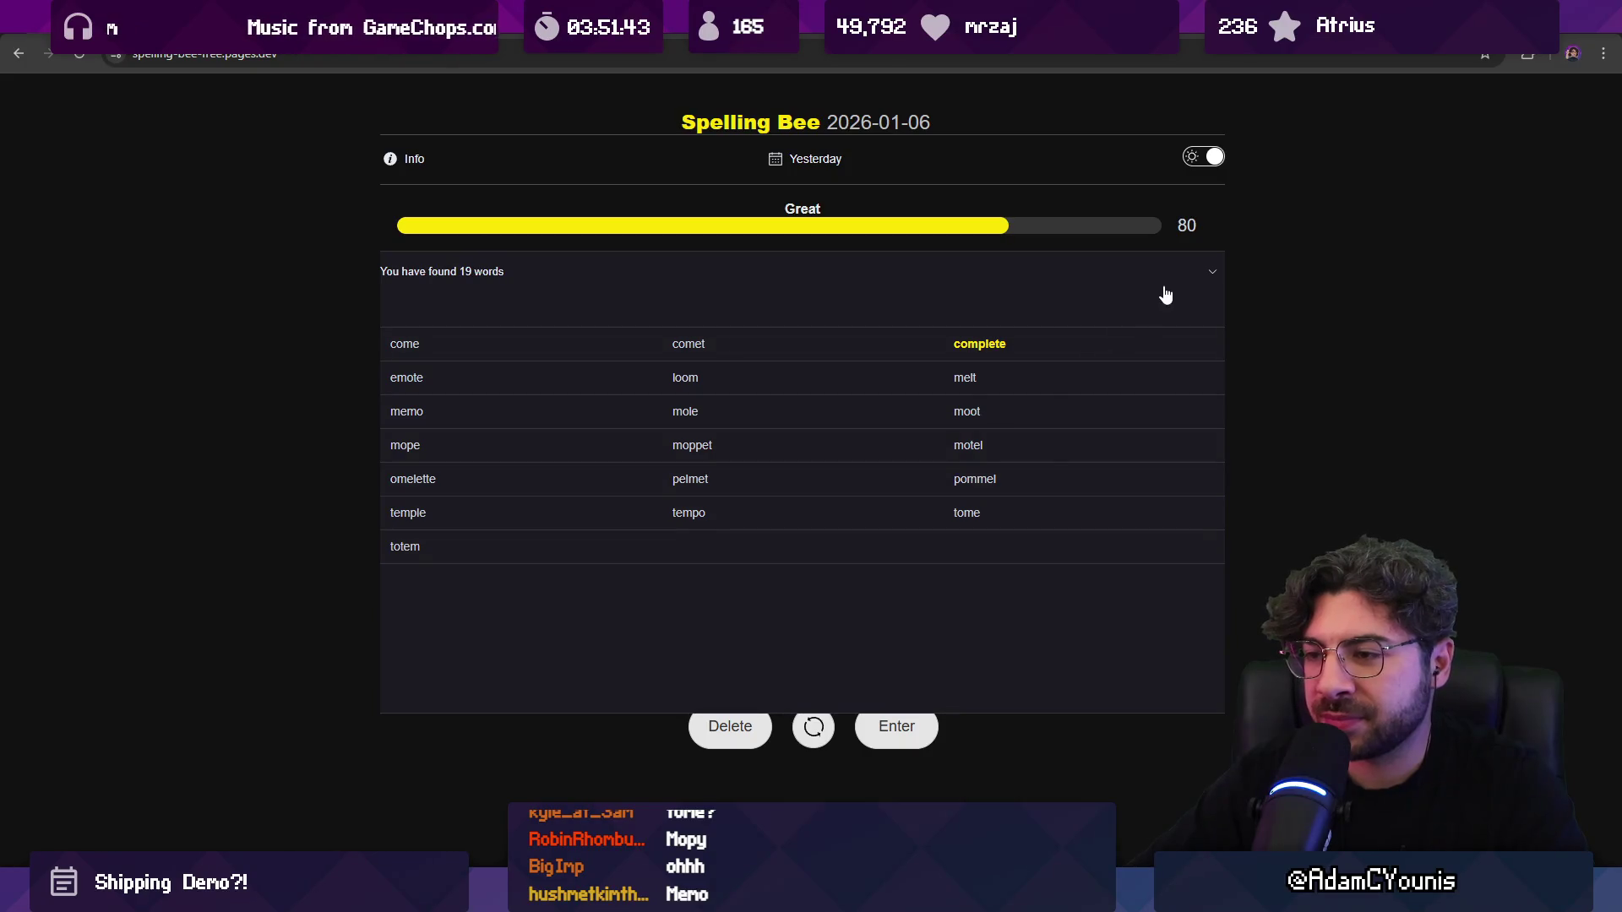
pyautogui.click(1213, 279)
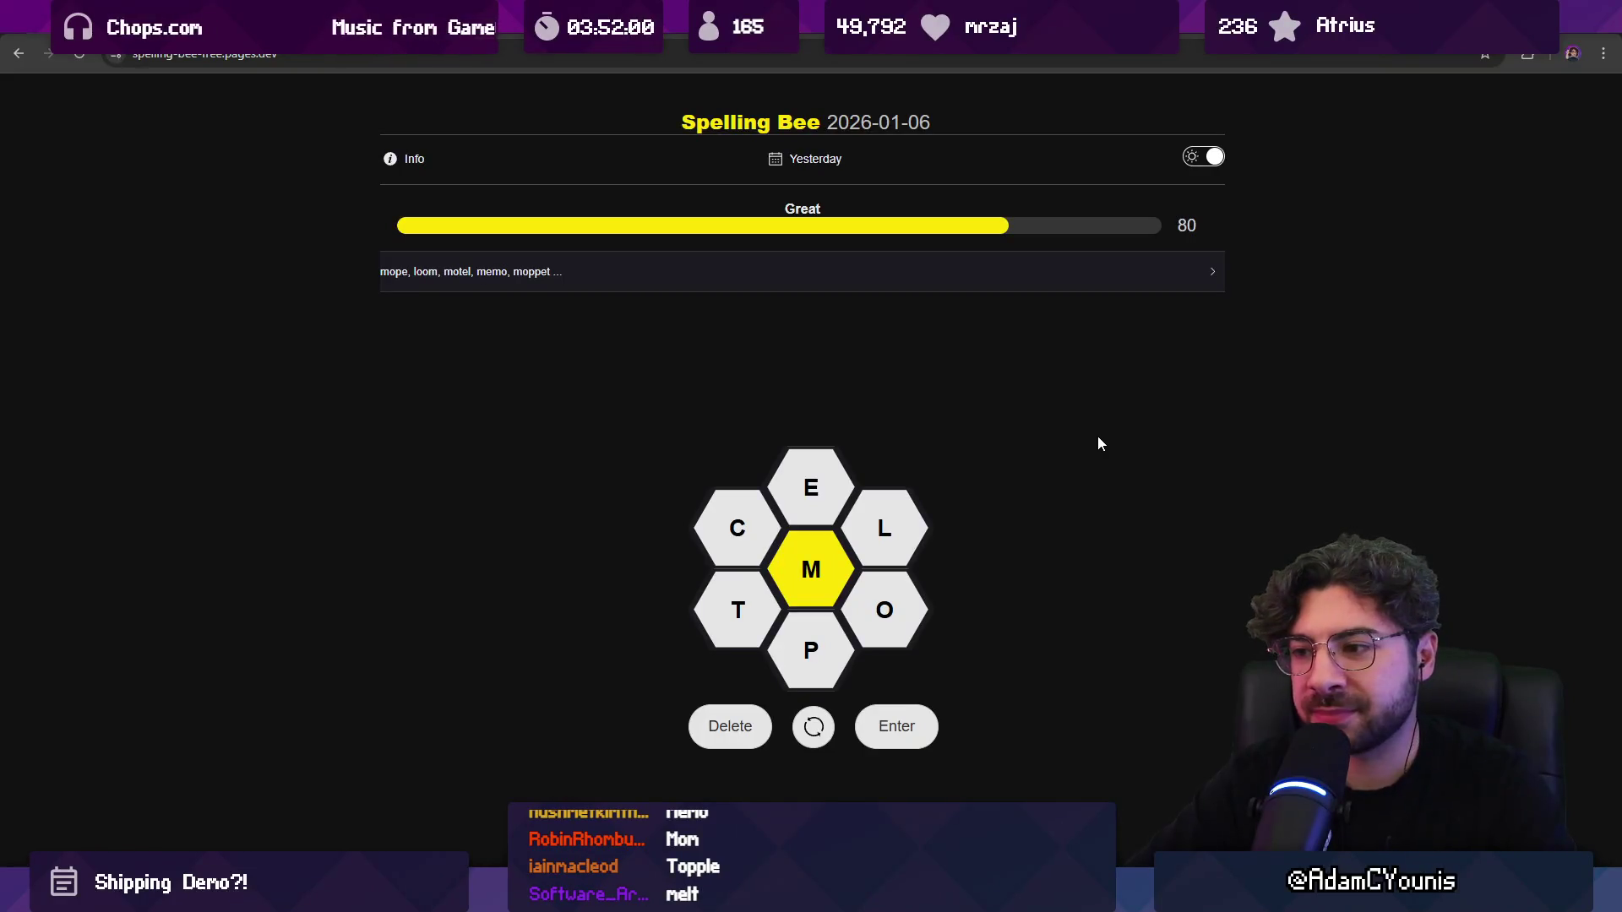
pyautogui.write('melt')
# Step: Resubmit MELT, then get MEET and METTLE accepted
pyautogui.press('Return')
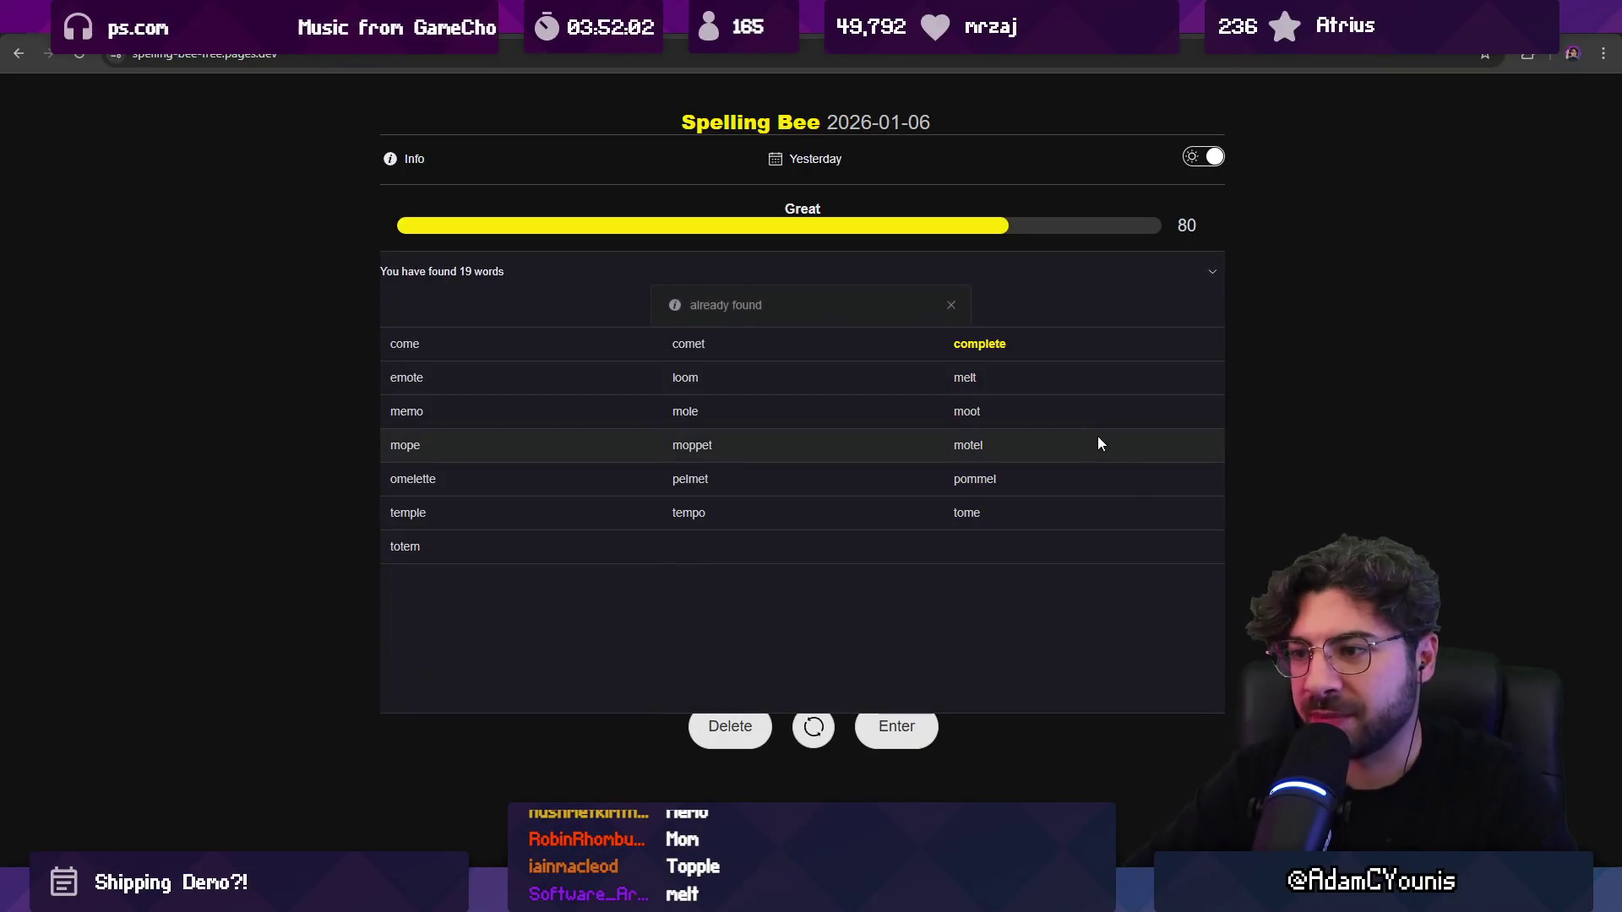
pyautogui.press('Return')
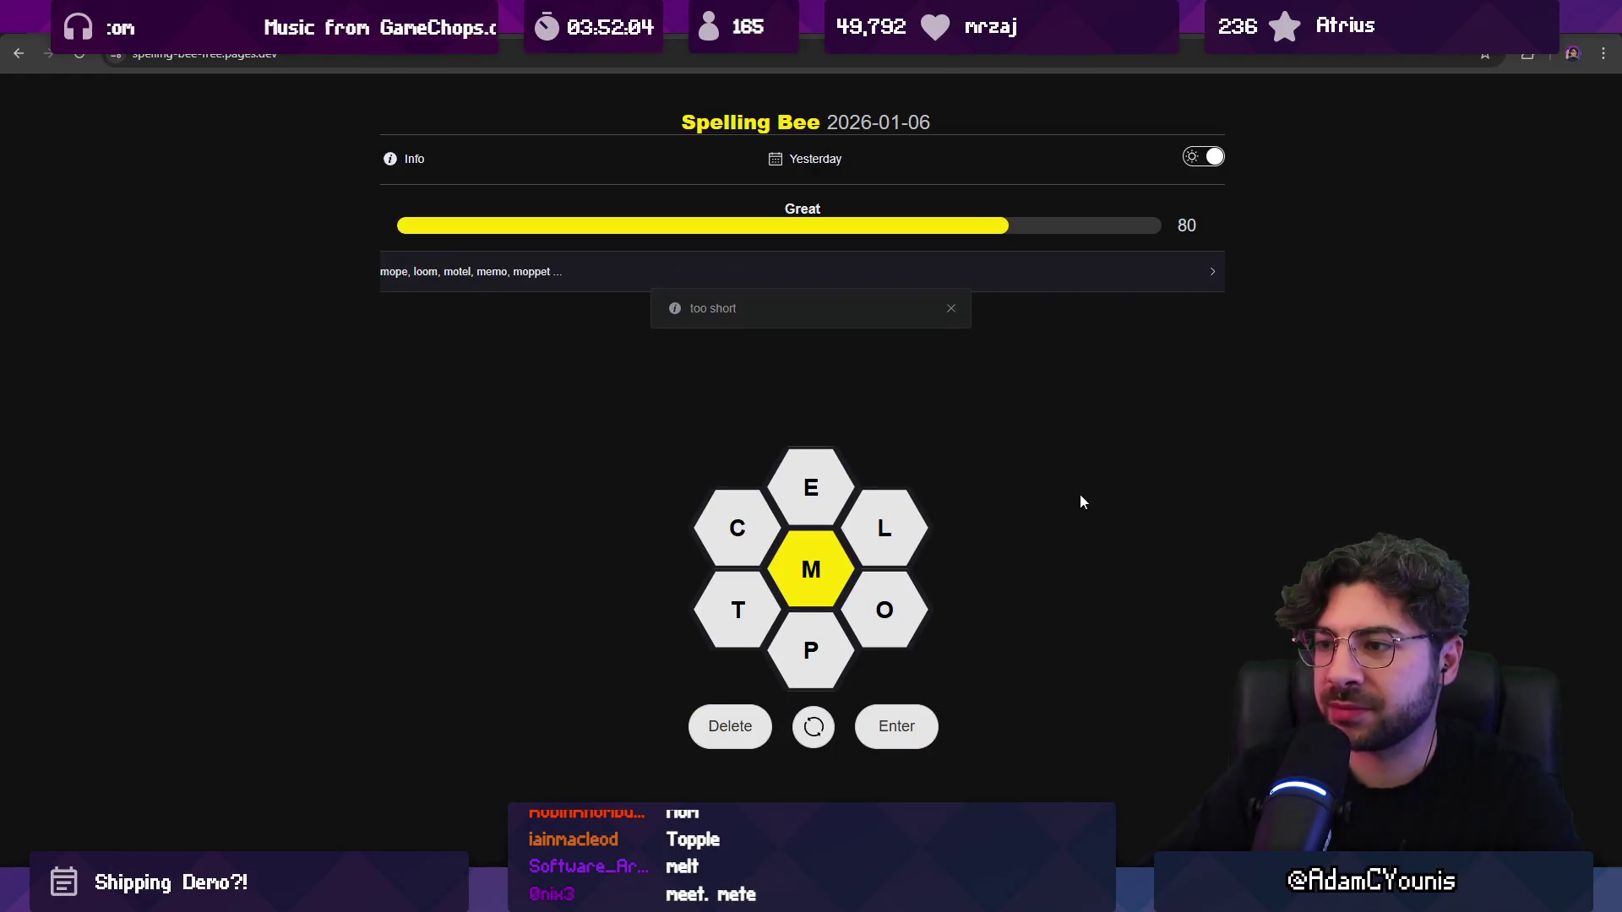
pyautogui.press('m')
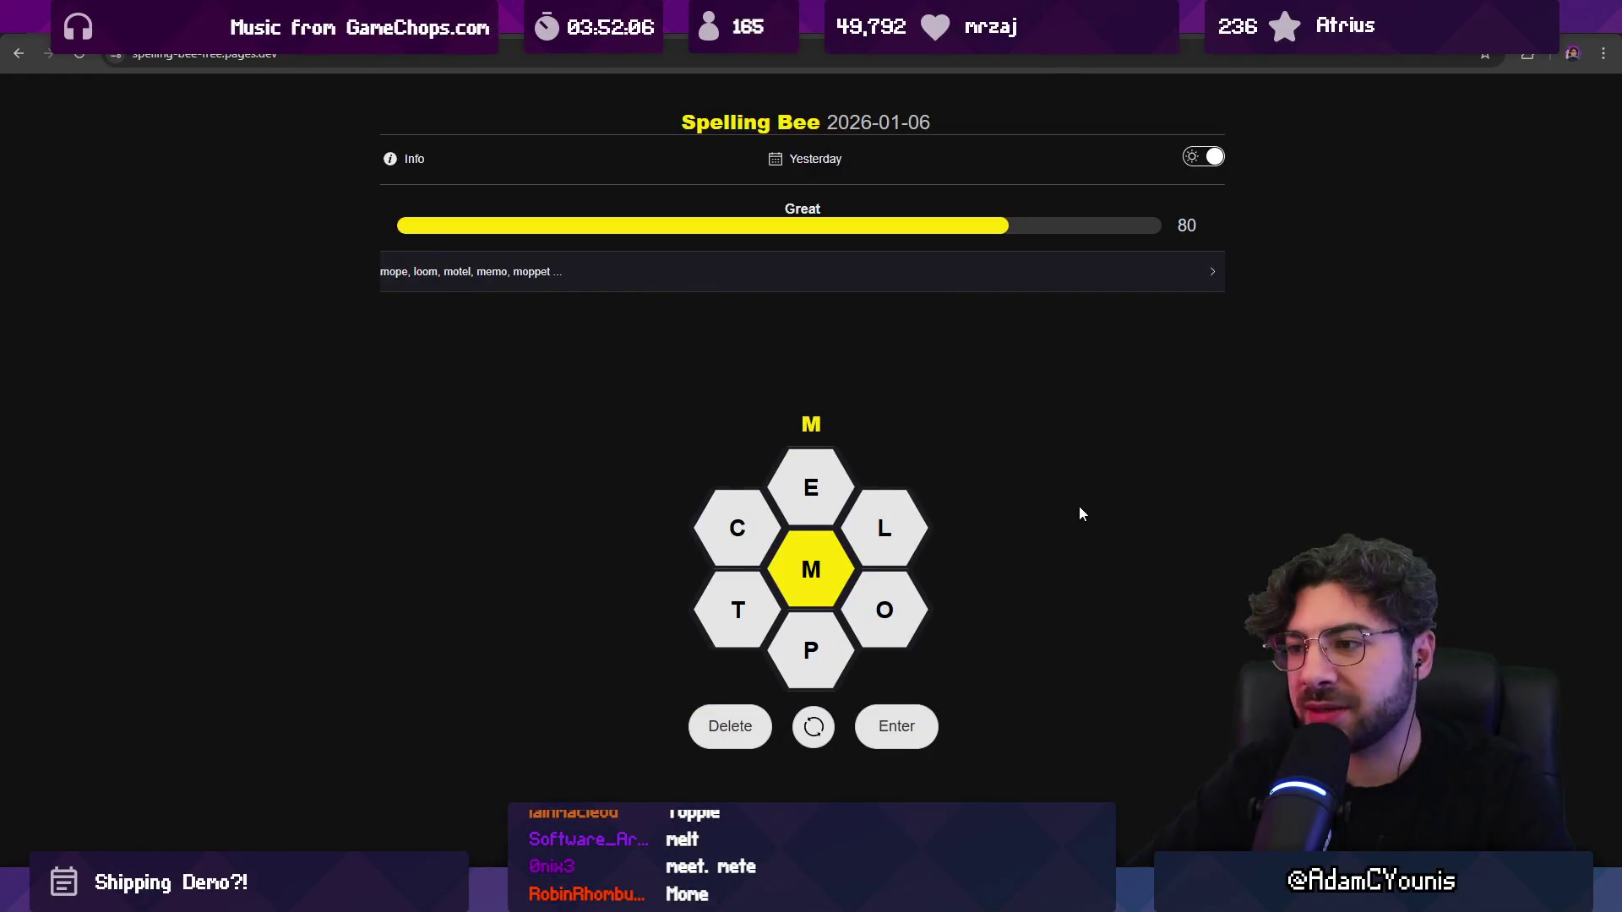
pyautogui.write('eet')
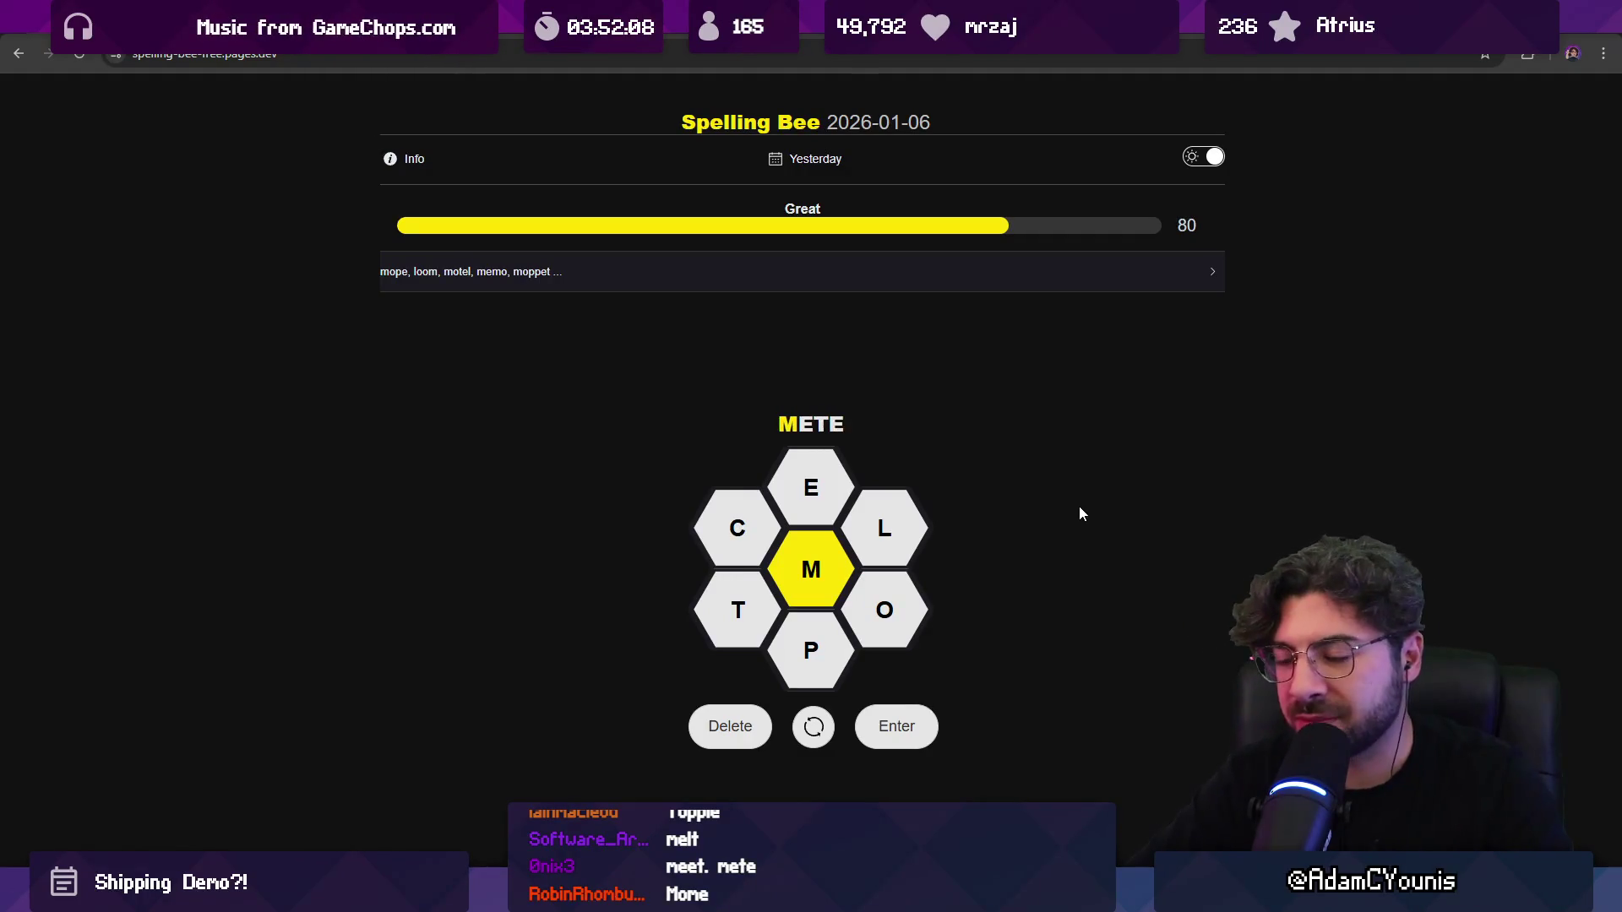
pyautogui.press('Return')
pyautogui.write('mettle')
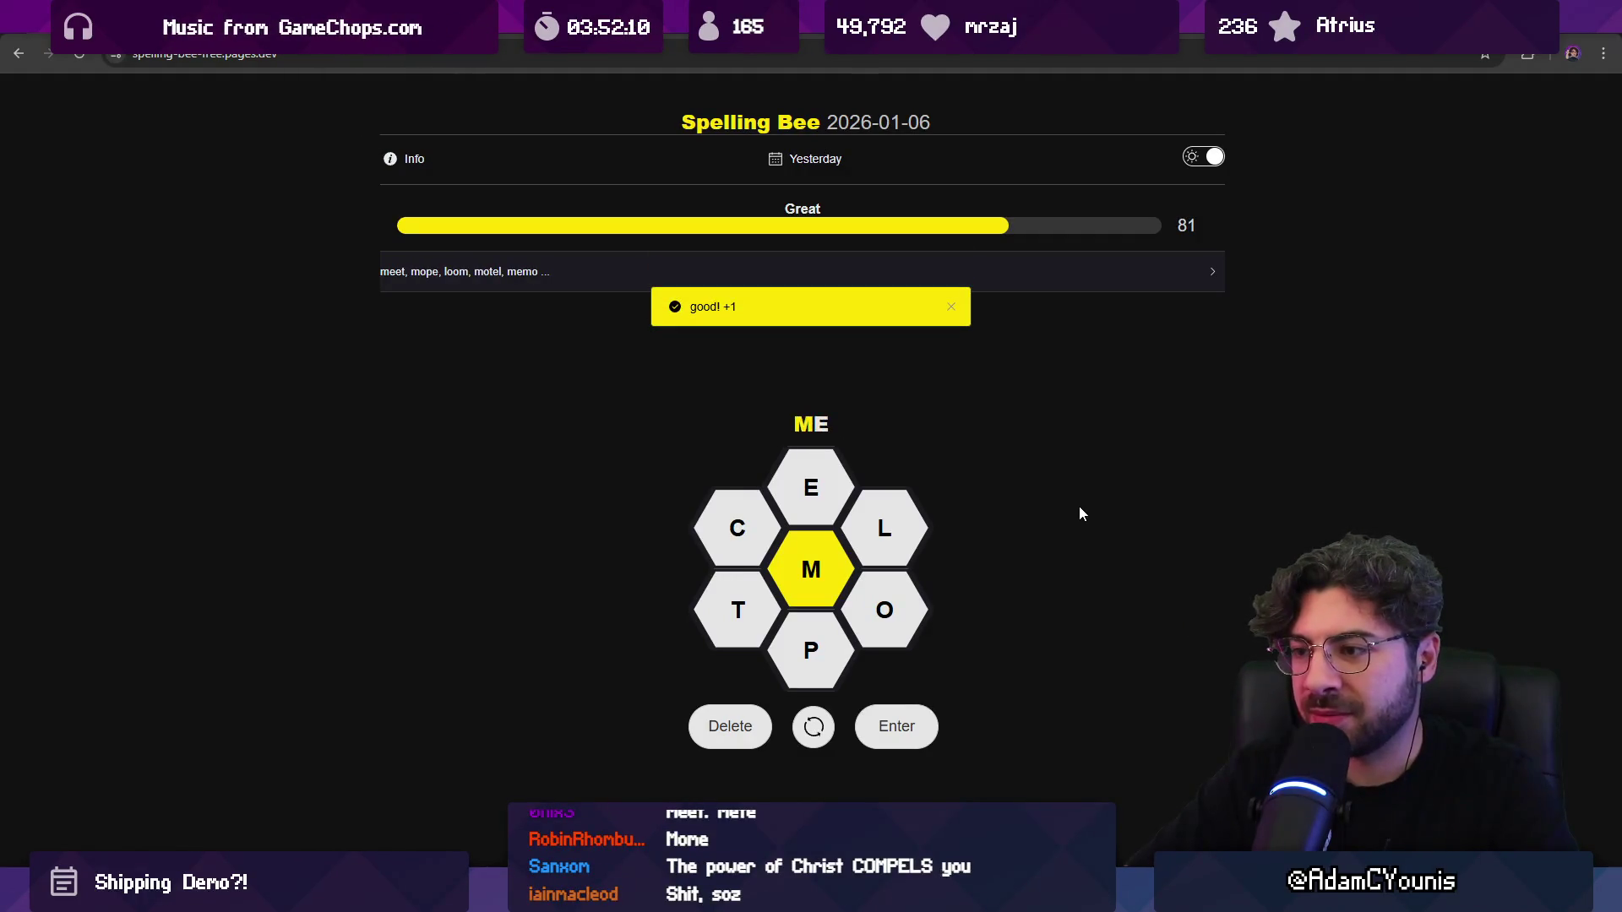
pyautogui.press('Return')
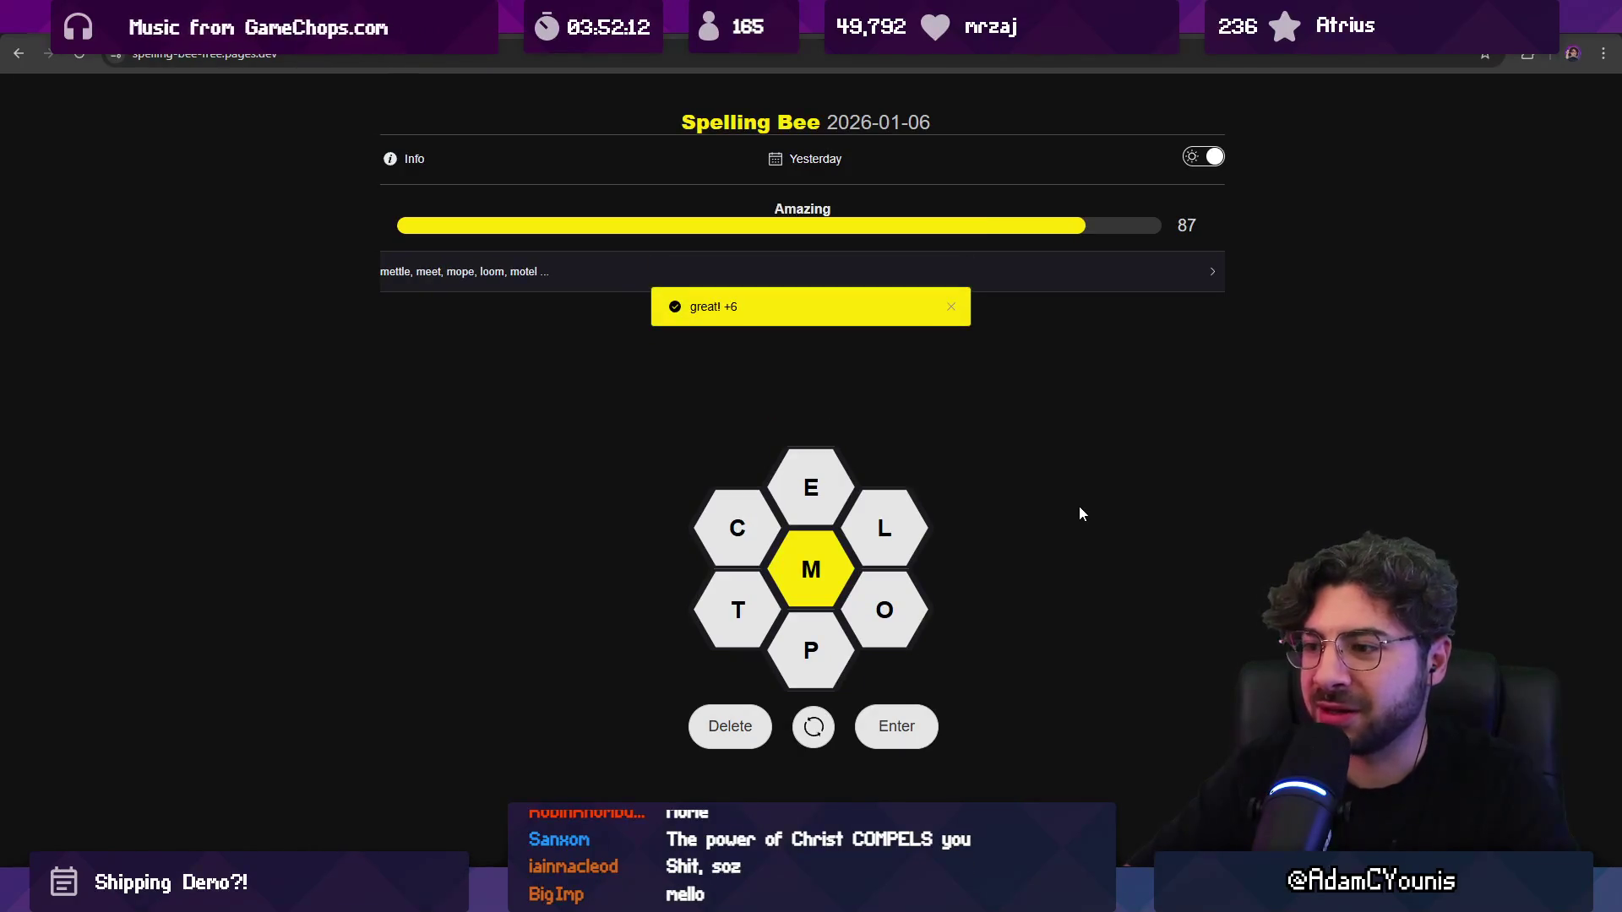
# Step: Try MELLO, then submit COMPEL to reach Genius and dismiss the congratulations
pyautogui.write('mello')
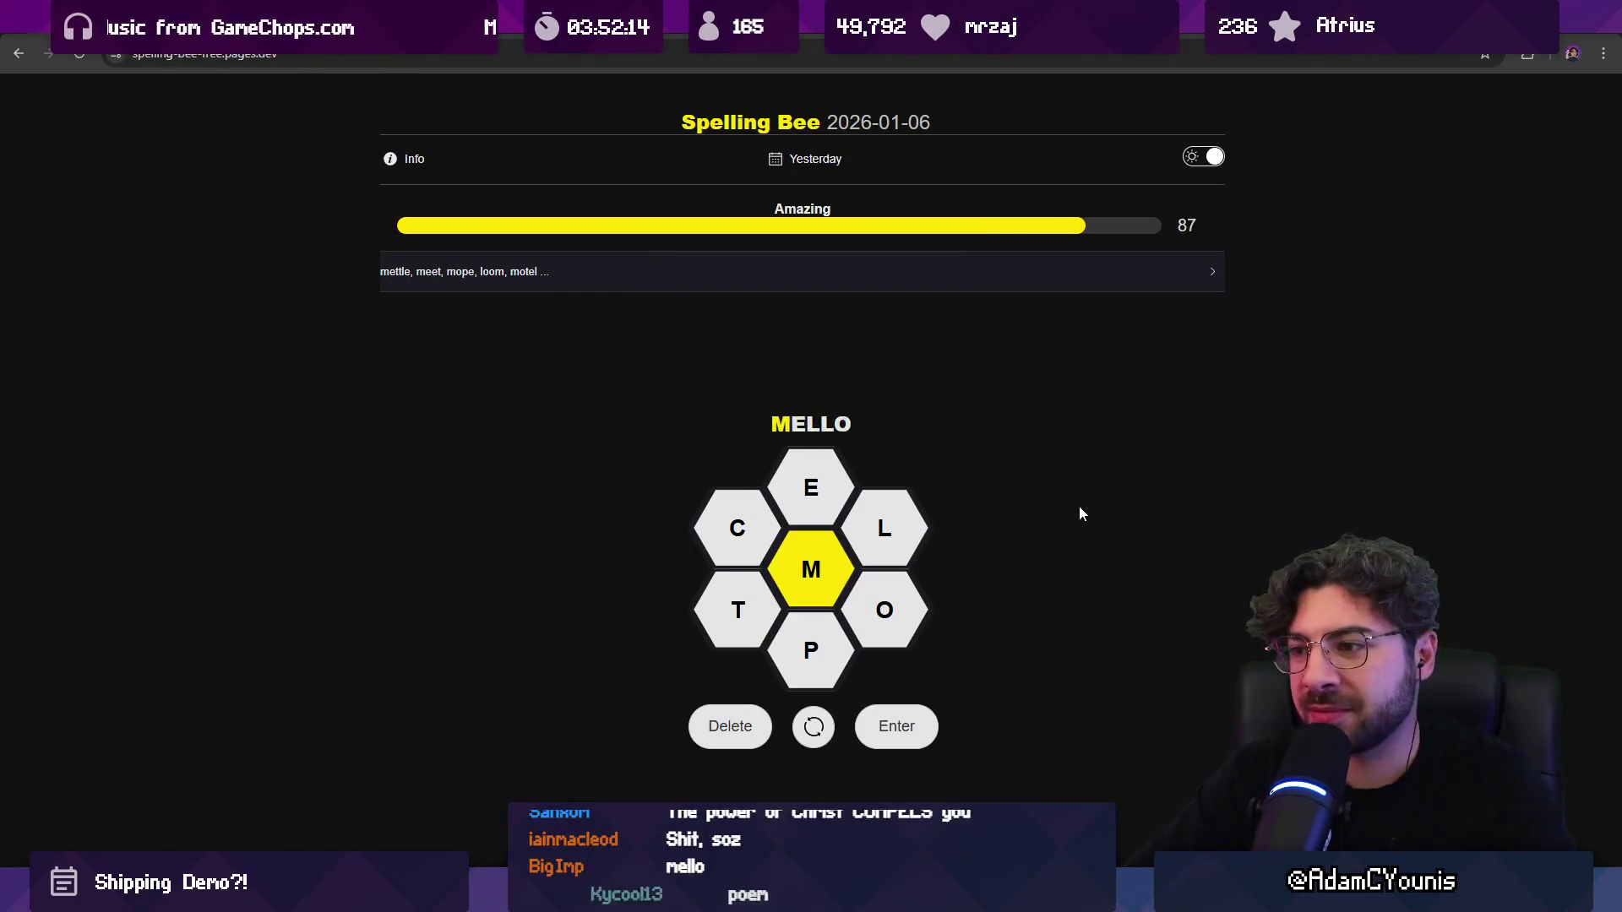
pyautogui.press('Return')
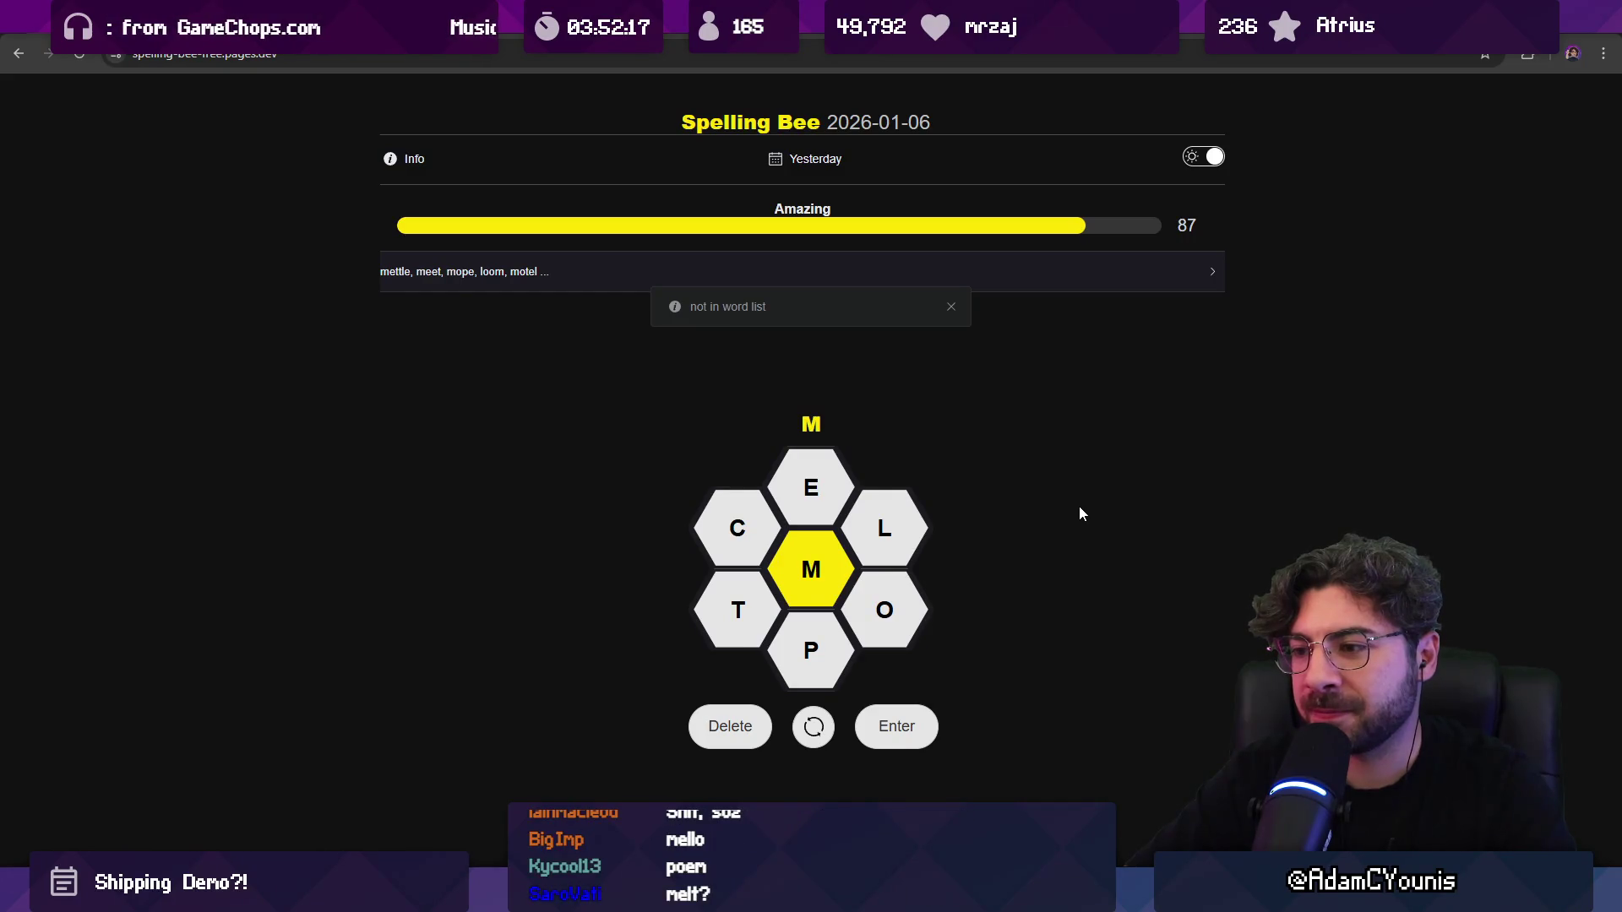
pyautogui.write('m')
pyautogui.press('BackSpace')
pyautogui.write('compel')
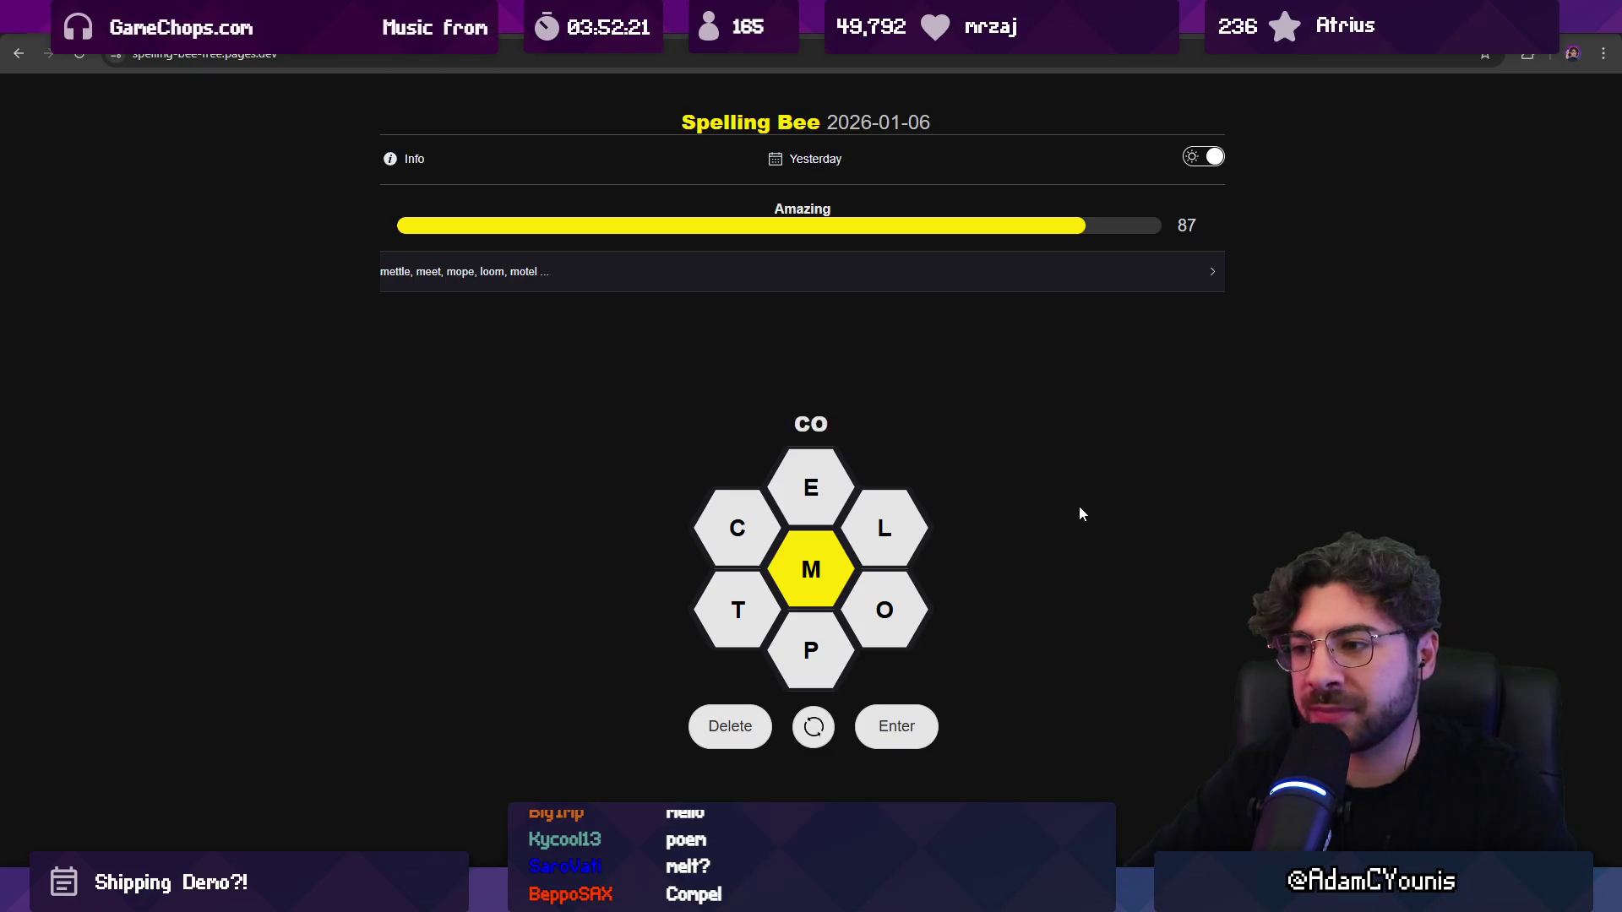
pyautogui.press('Return')
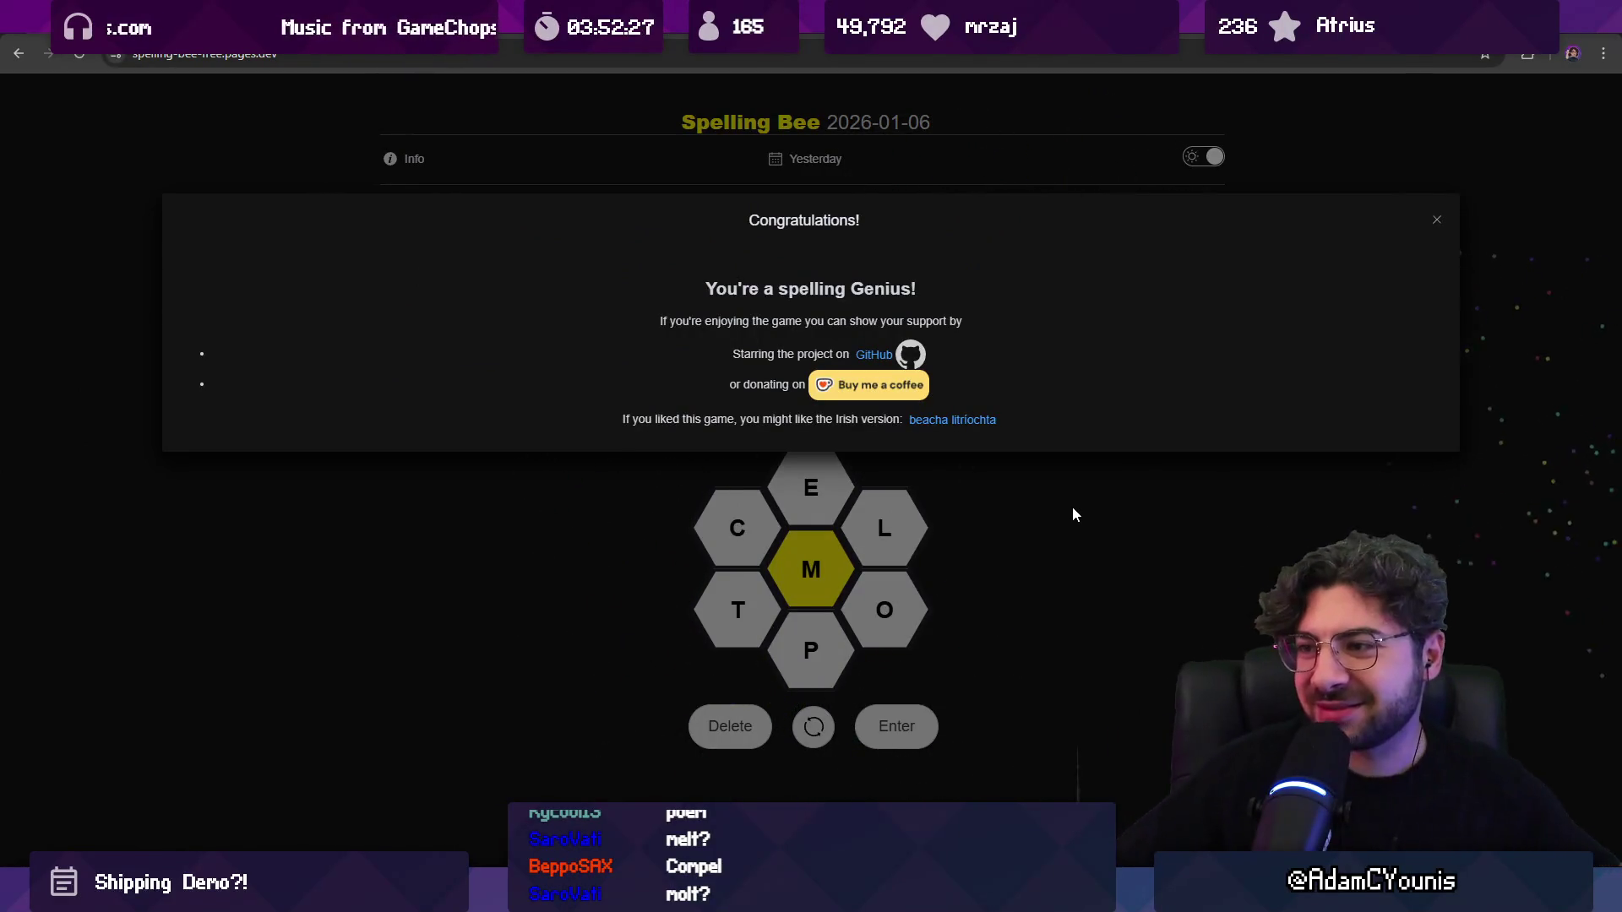
pyautogui.click(1436, 221)
# Step: Submit MOLT for 94 points at Genius, then return to Unity
pyautogui.write('t')
pyautogui.press('Return')
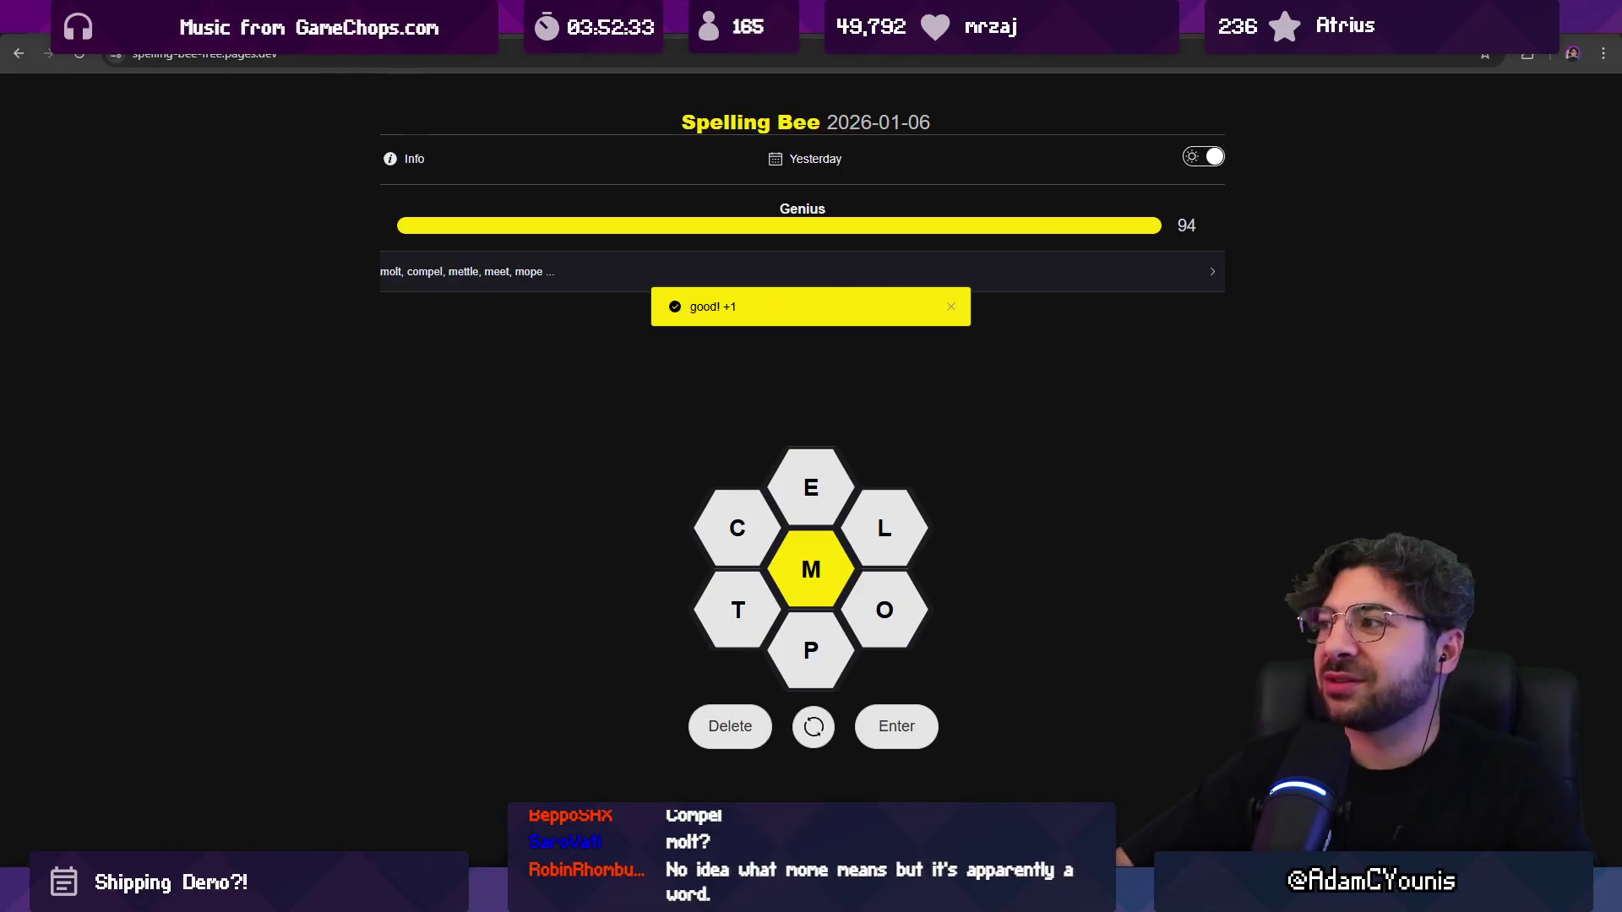
pyautogui.hotkey('alt', 'Tab')
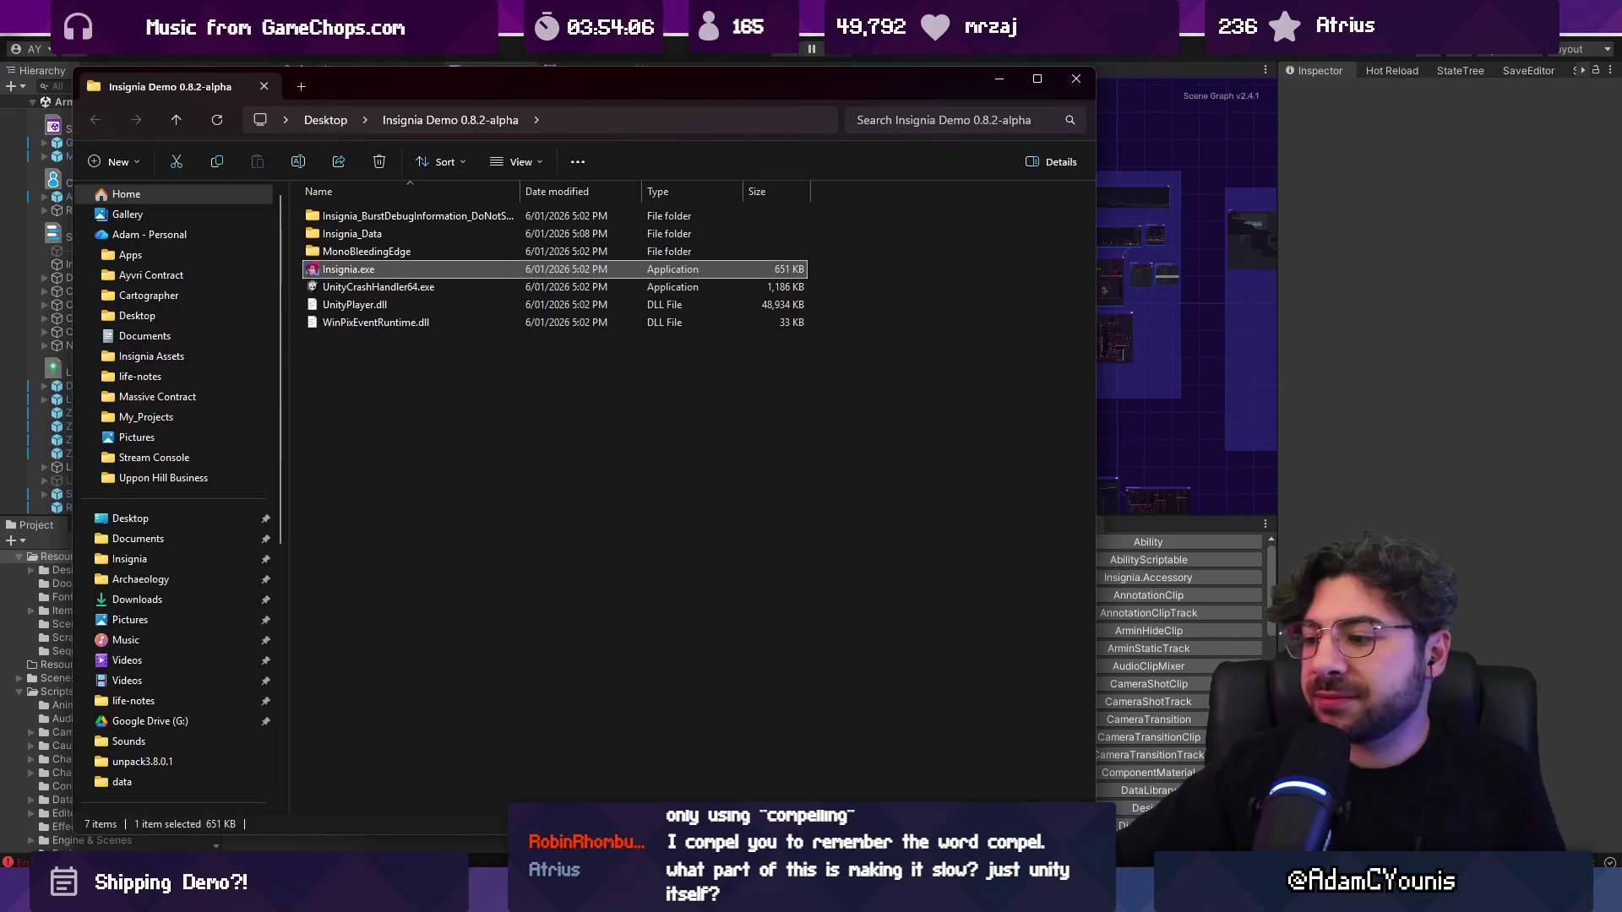
# Step: Allow insignia.exe through the Windows firewall, then close the running game
pyautogui.hotkey('alt', 'Tab')
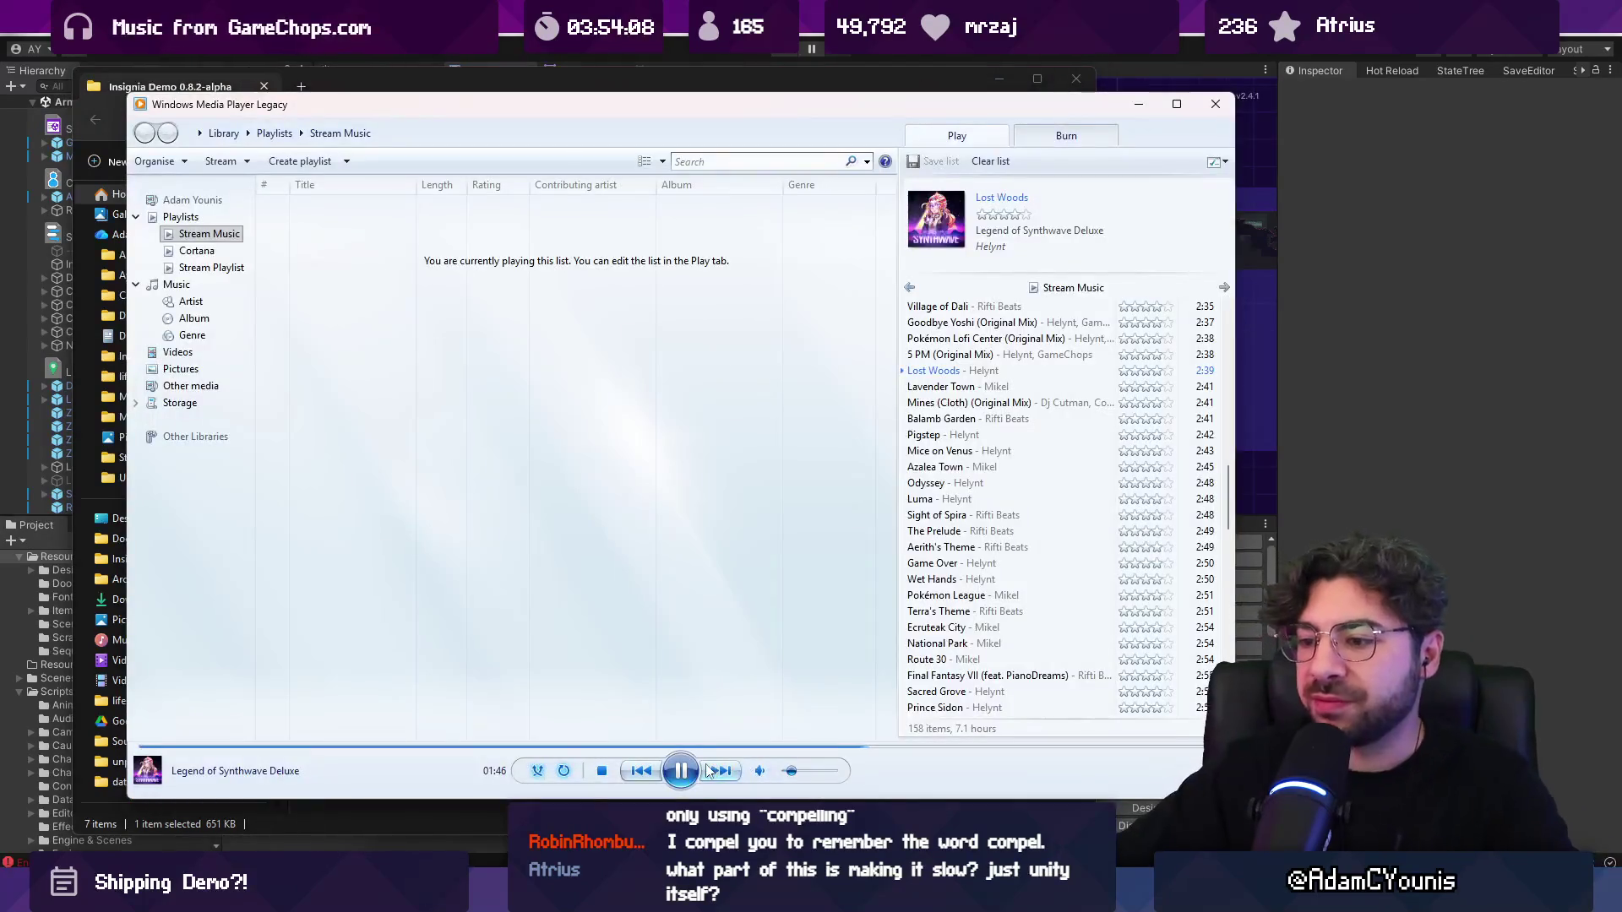
pyautogui.click(715, 88)
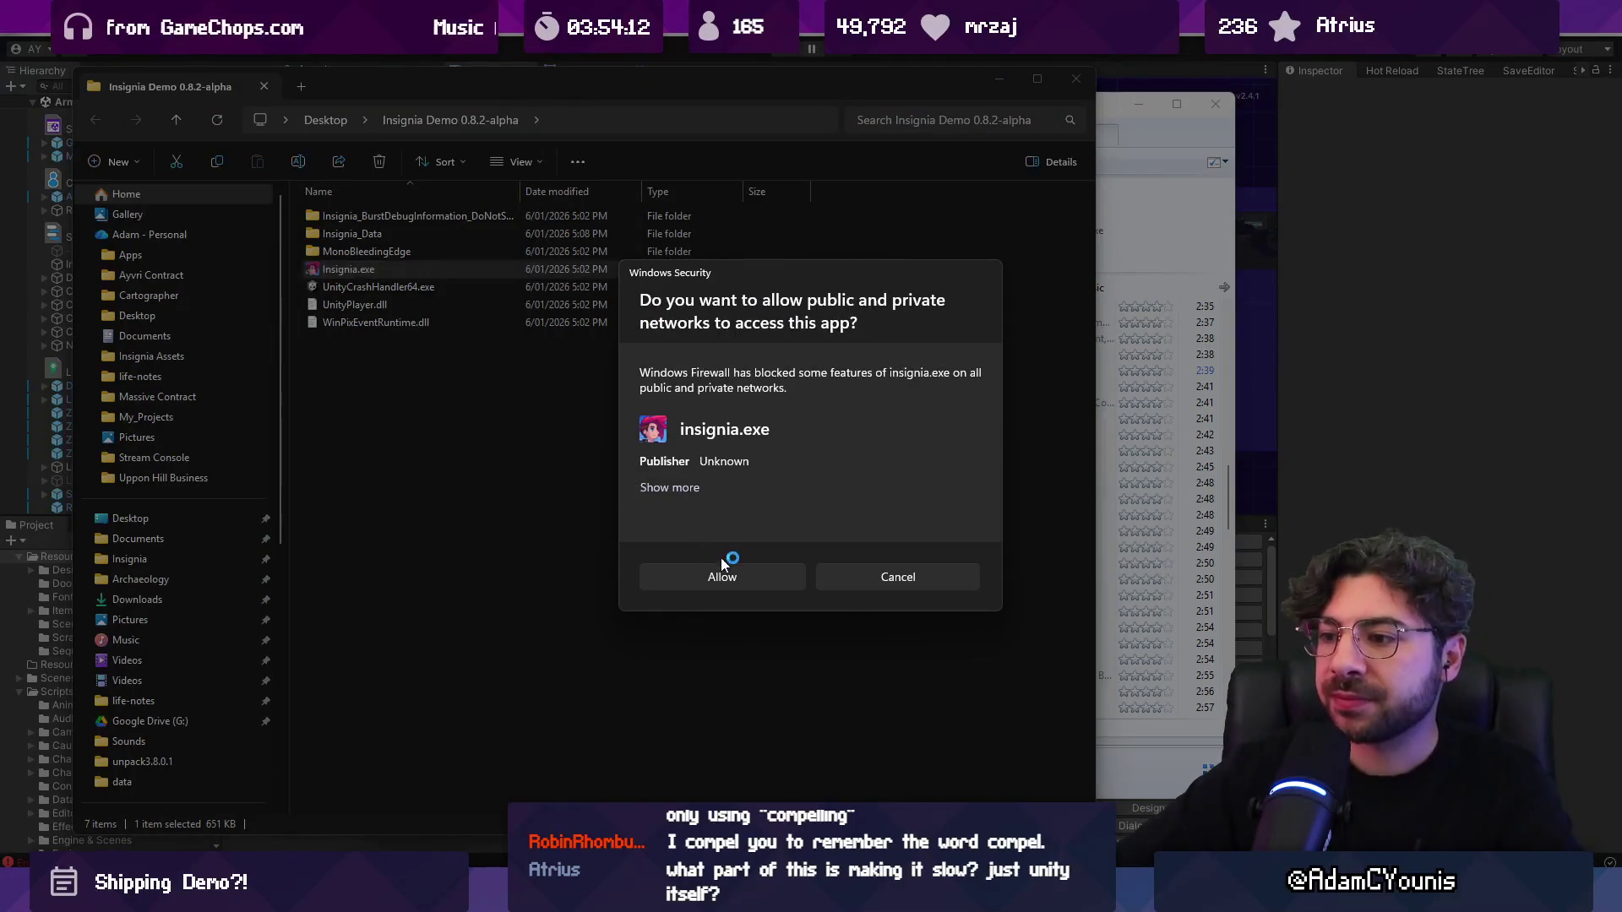
pyautogui.click(736, 576)
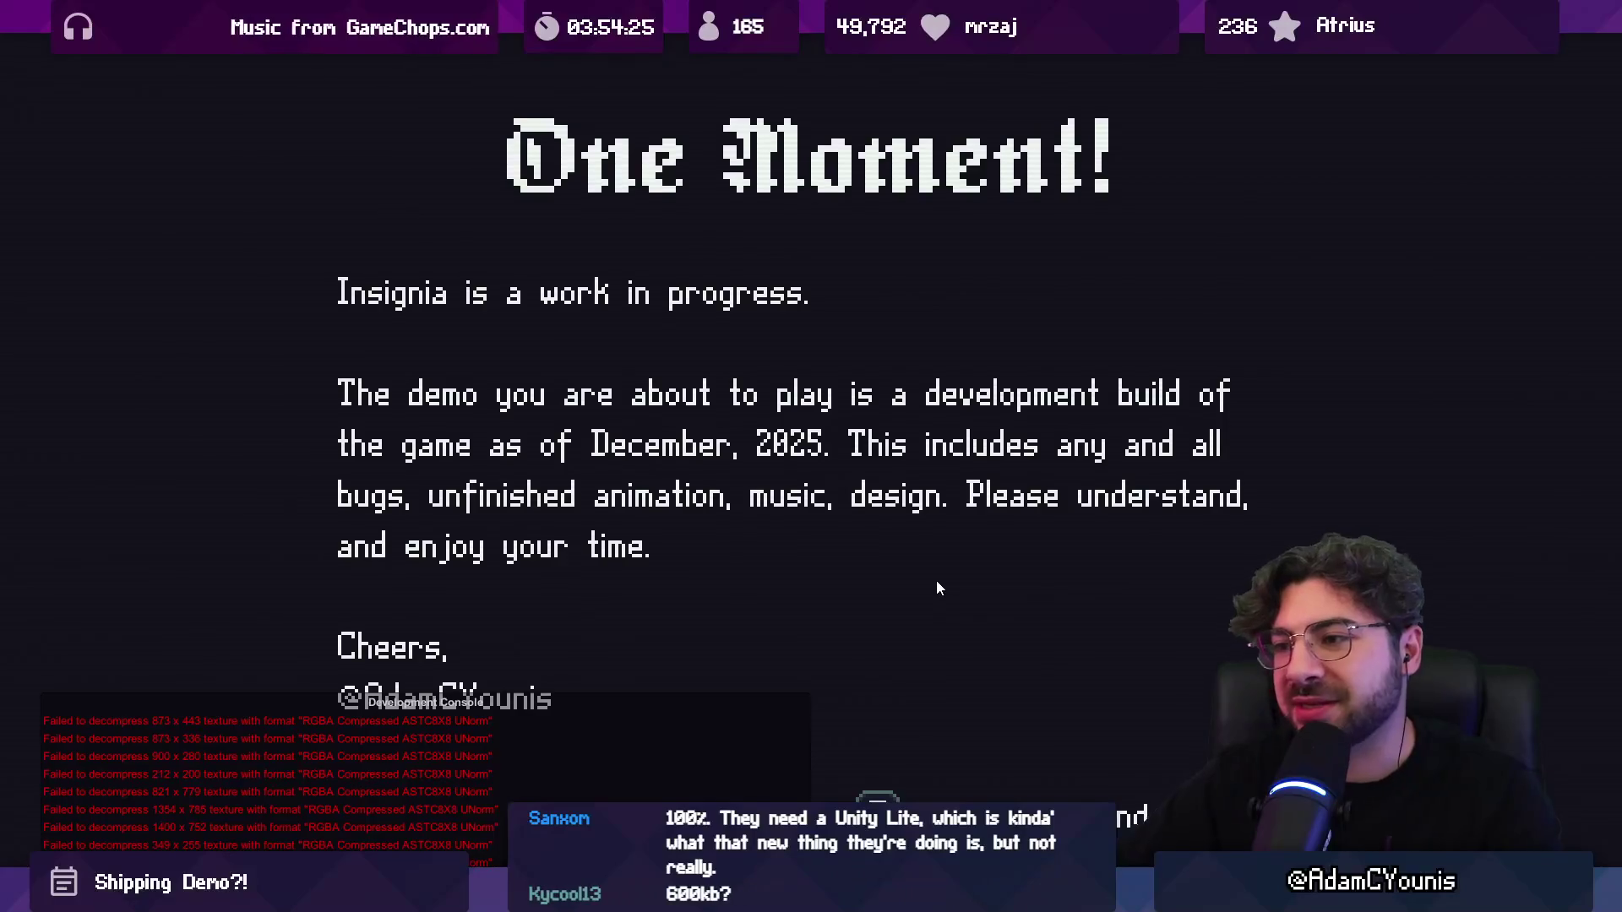
pyautogui.hotkey('alt', 'F4')
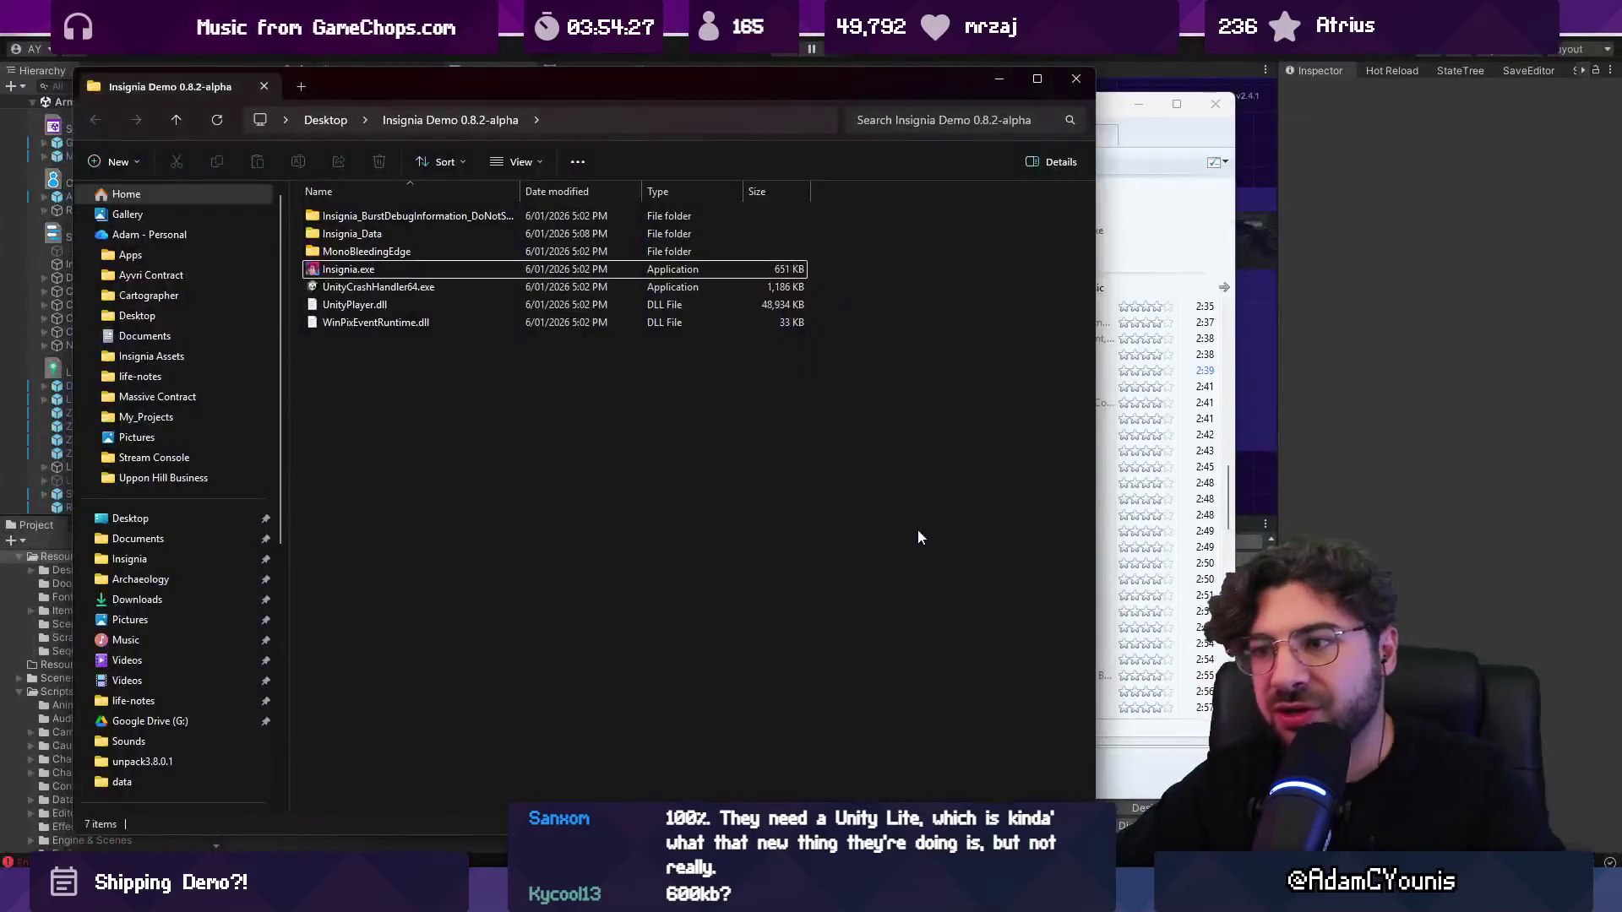
# Step: Disable Development Build and build into the Insignia Demo 0.8.2-alpha folder
pyautogui.hotkey('alt', 'Tab')
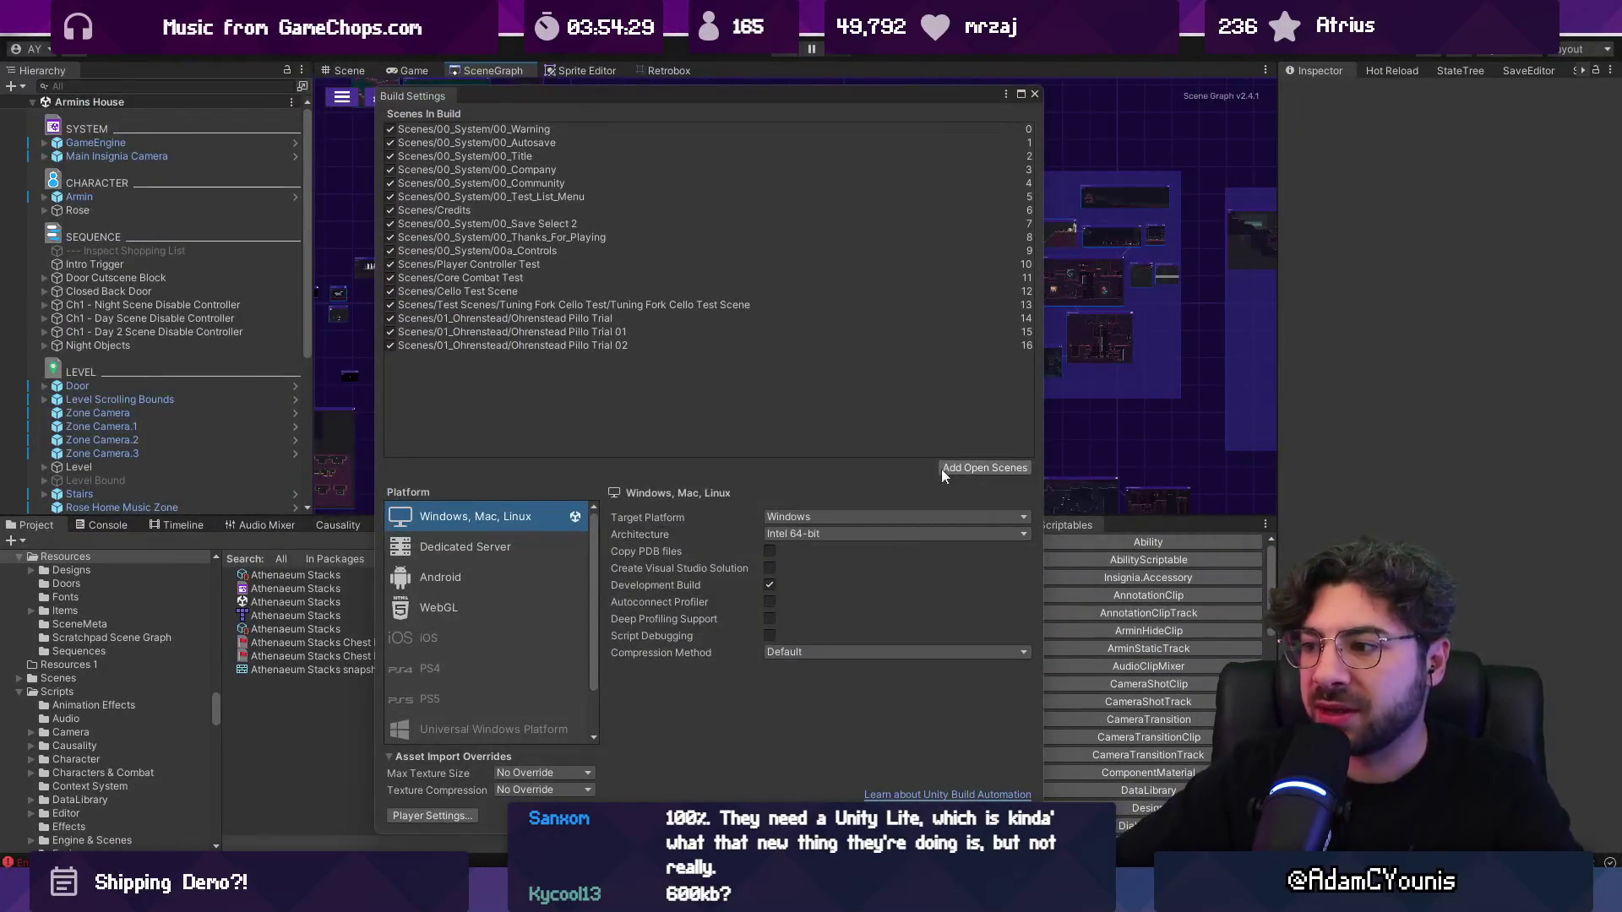
pyautogui.click(769, 585)
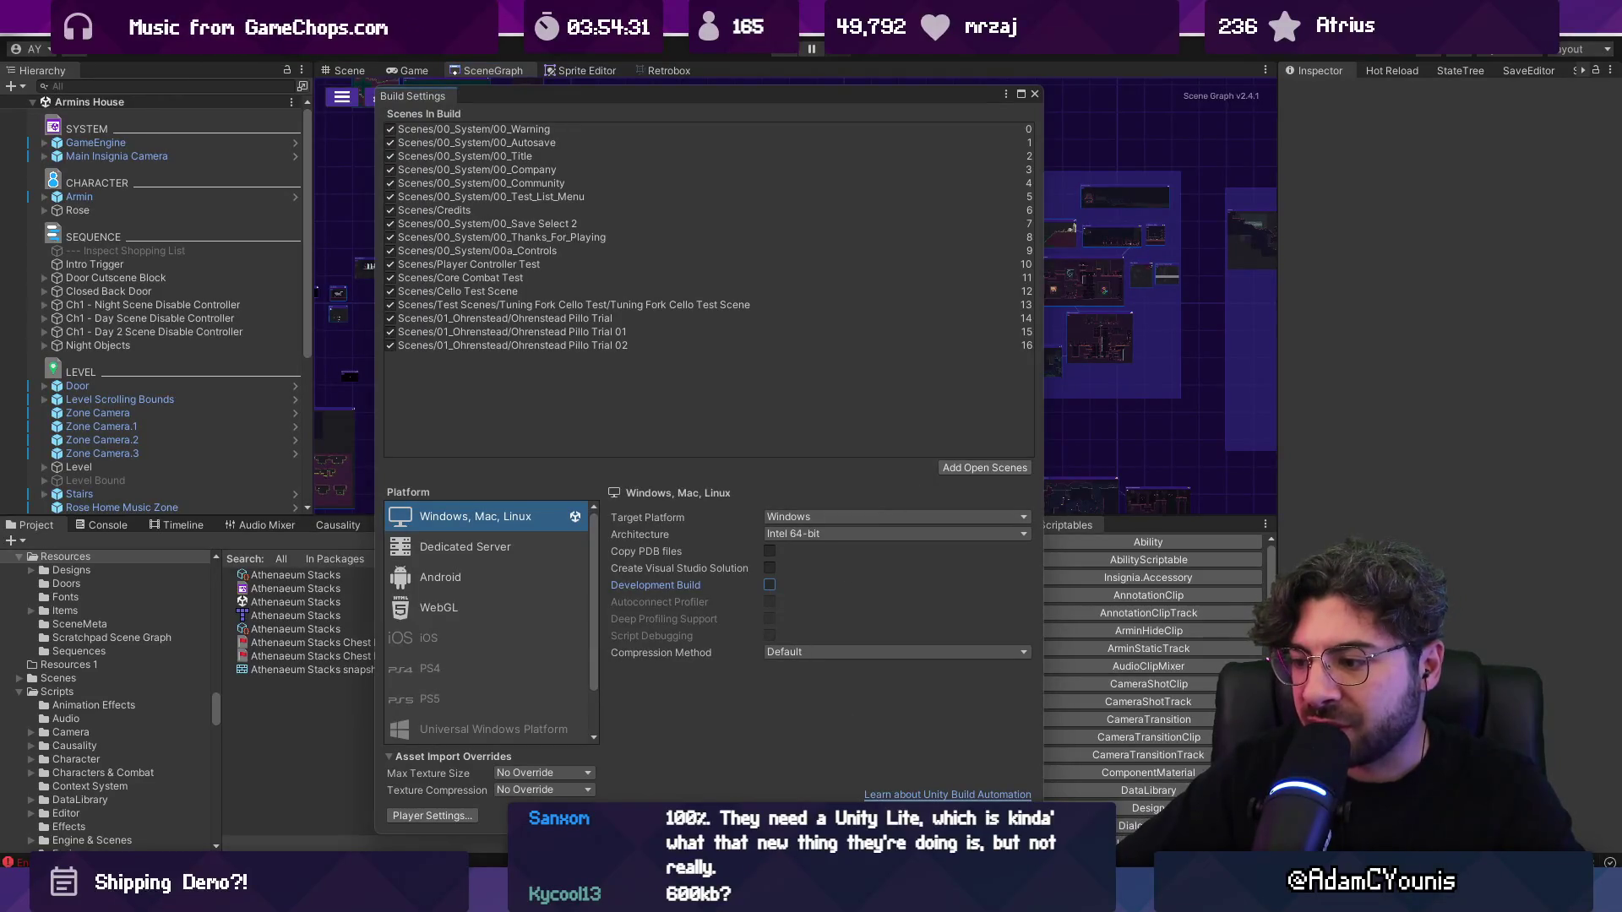
pyautogui.hotkey('ctrl', 'b')
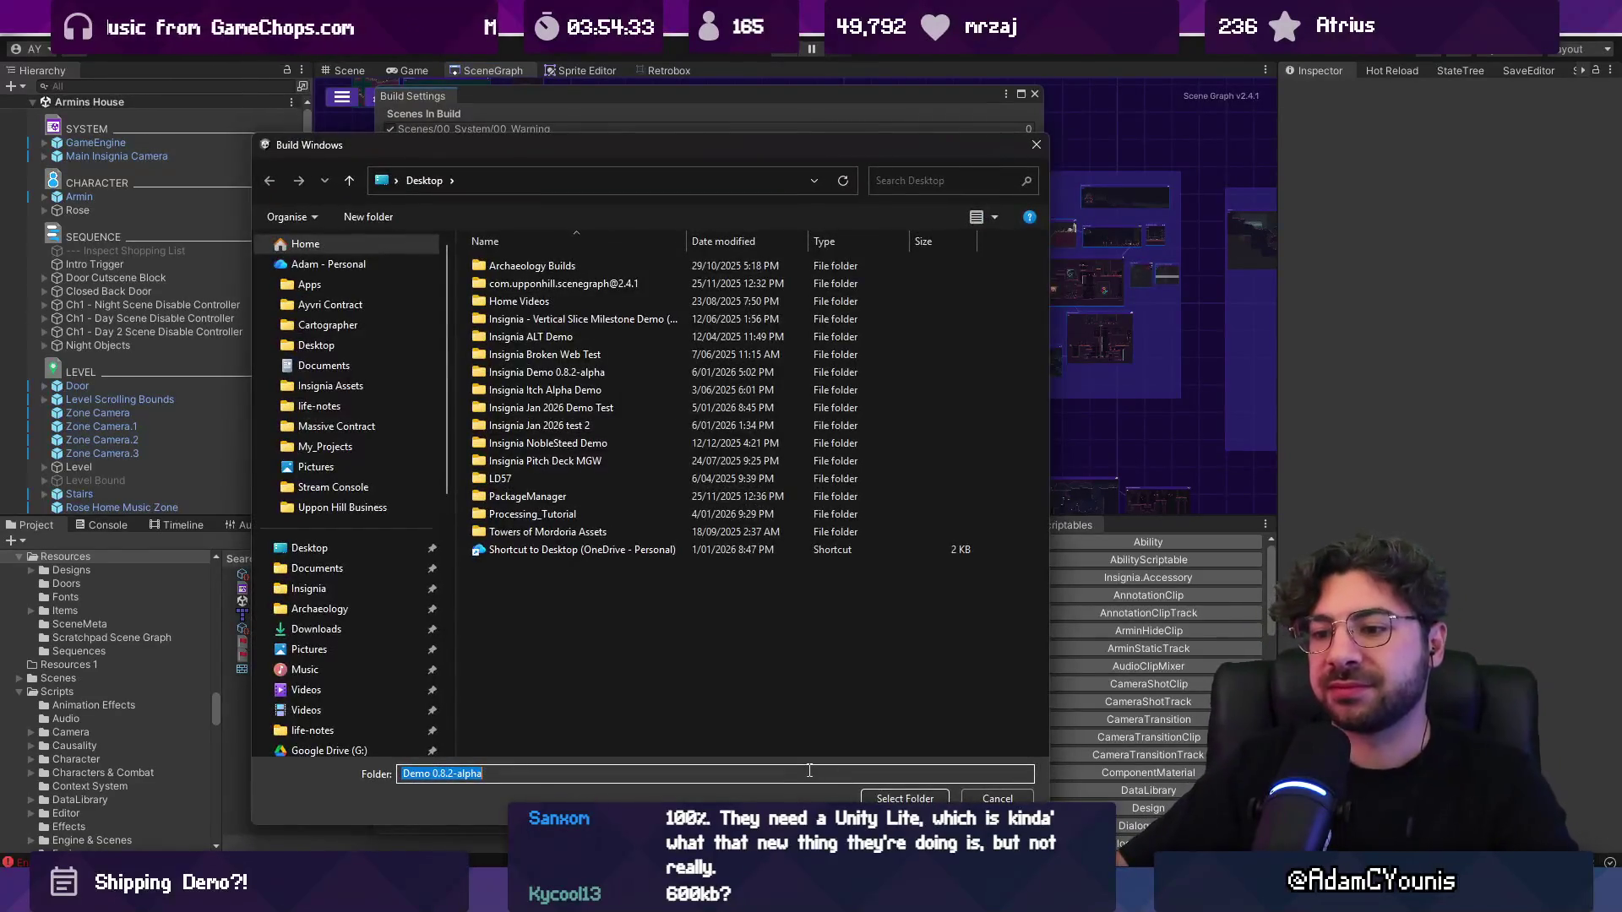
pyautogui.click(879, 798)
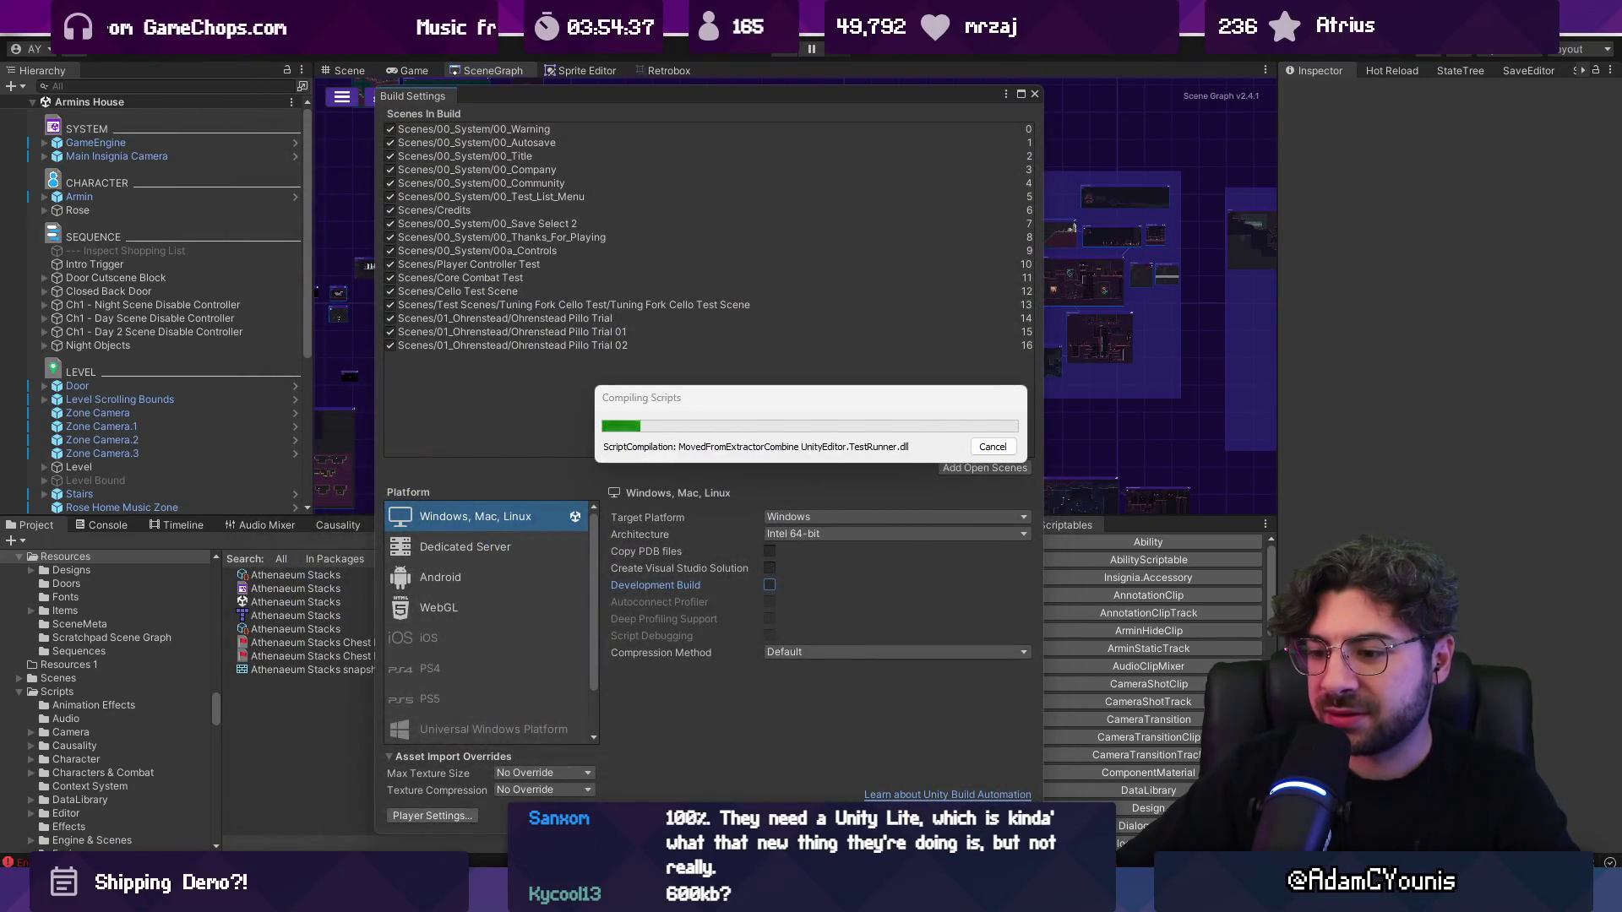
# Step: Wait while scripts compile and the build reaches scene 13, Tuning Fork Cello Test
pyautogui.moveTo(573, 895)
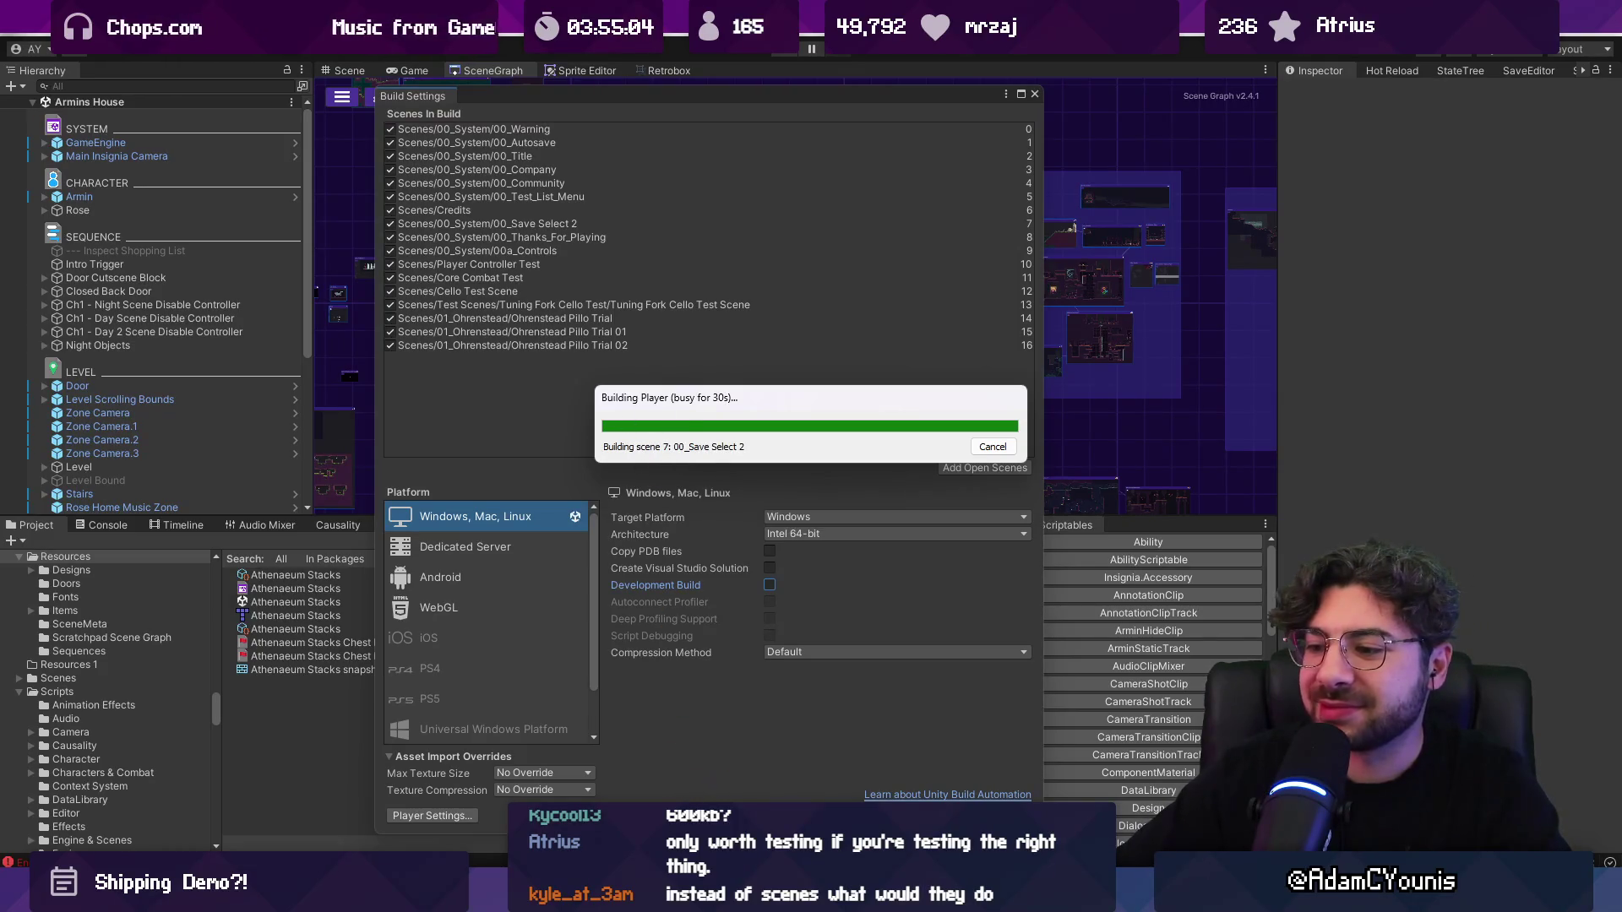
pyautogui.moveTo(794, 896)
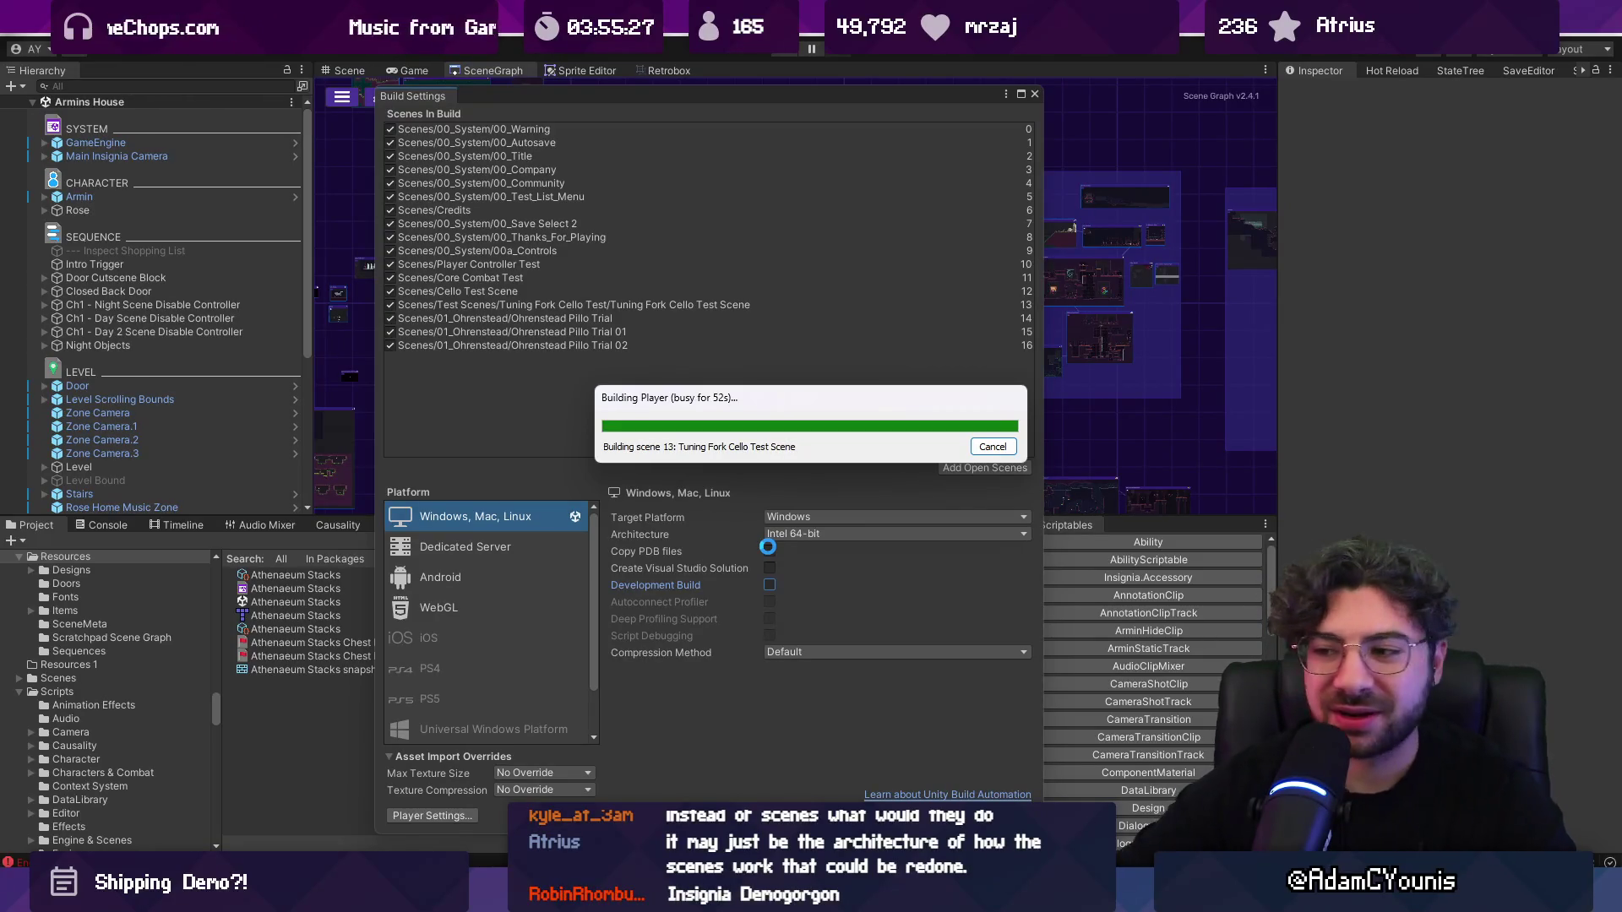
# Step: Open Insignia_Data and check the size of globalgamemanagers.assets
pyautogui.moveTo(619, 739)
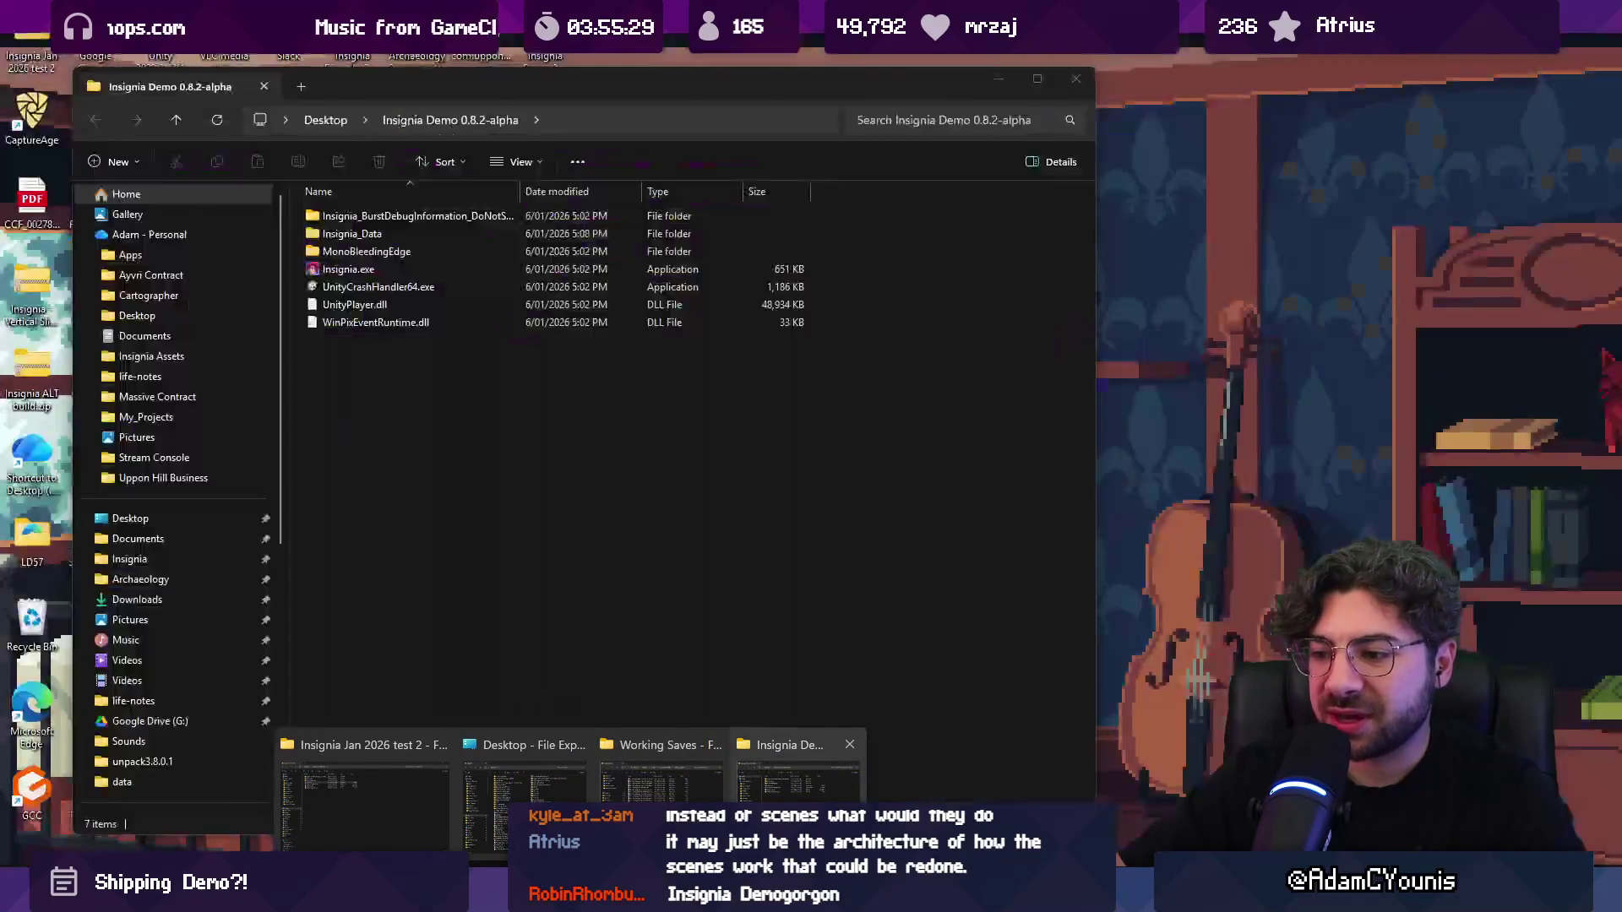
pyautogui.click(798, 777)
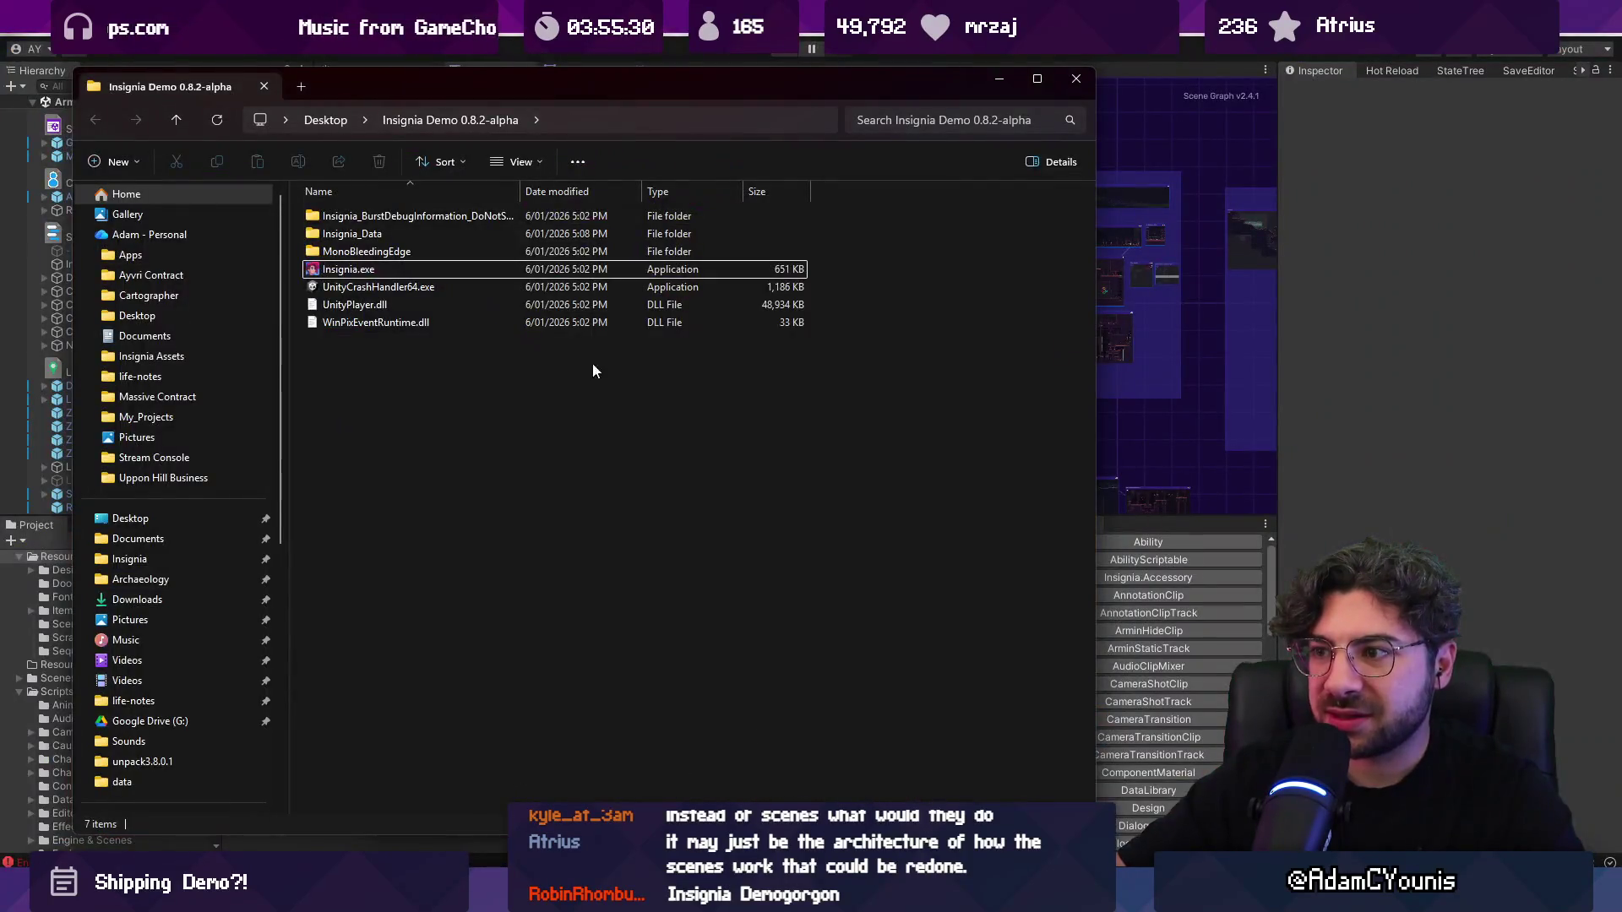
pyautogui.click(378, 267)
pyautogui.doubleClick(367, 240)
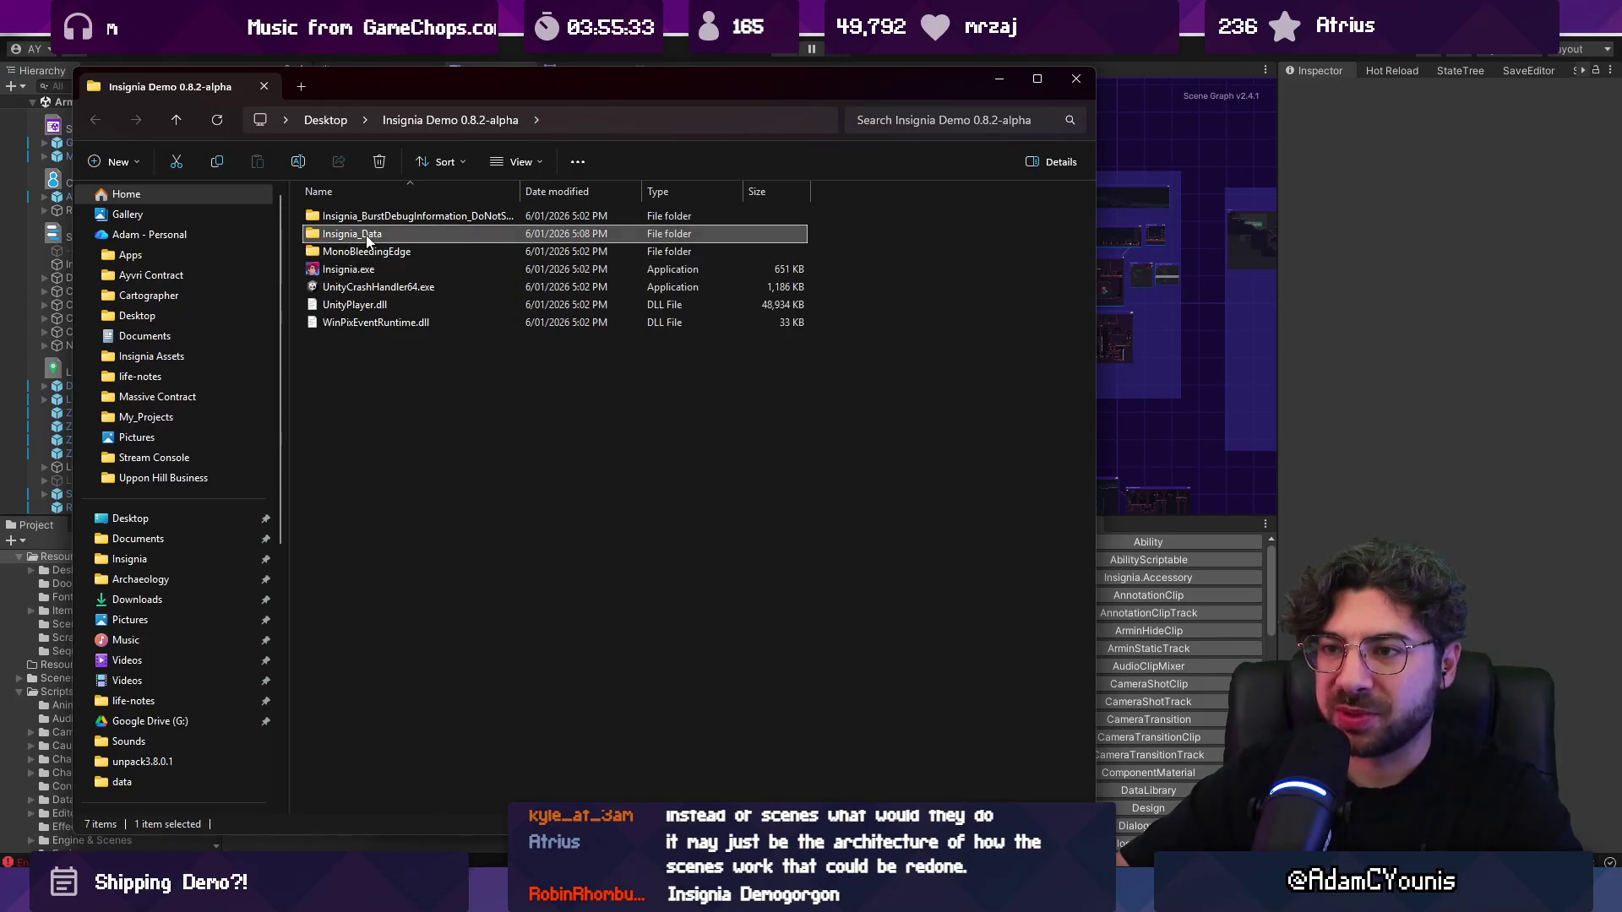
pyautogui.click(549, 340)
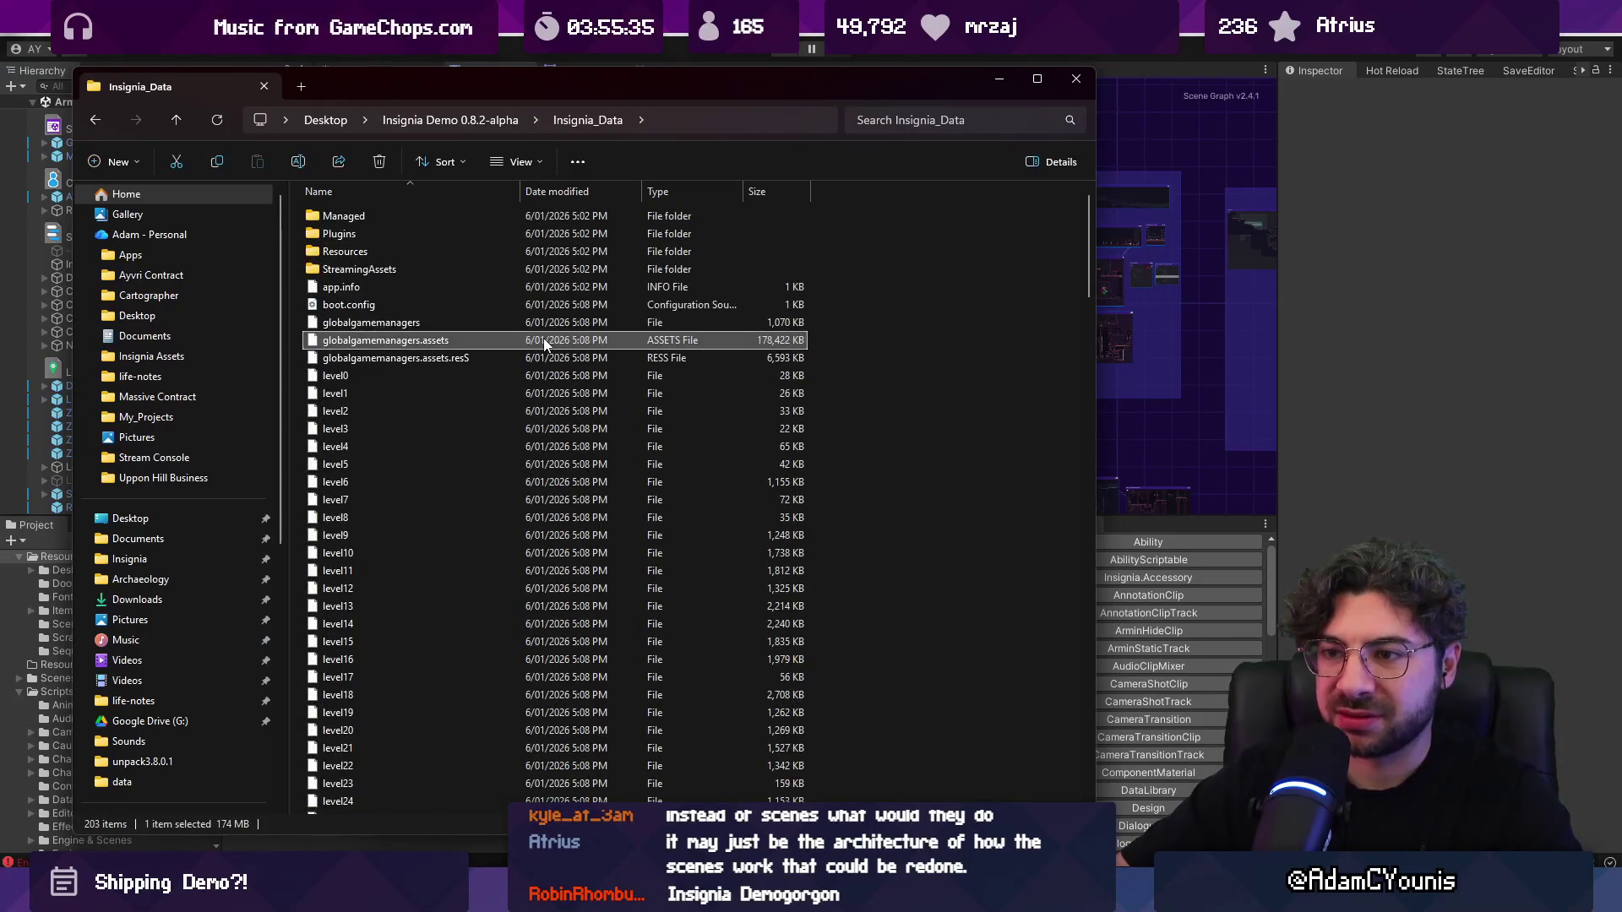
# Step: Return to the build folder and widen the Name column to show full names
pyautogui.click(506, 122)
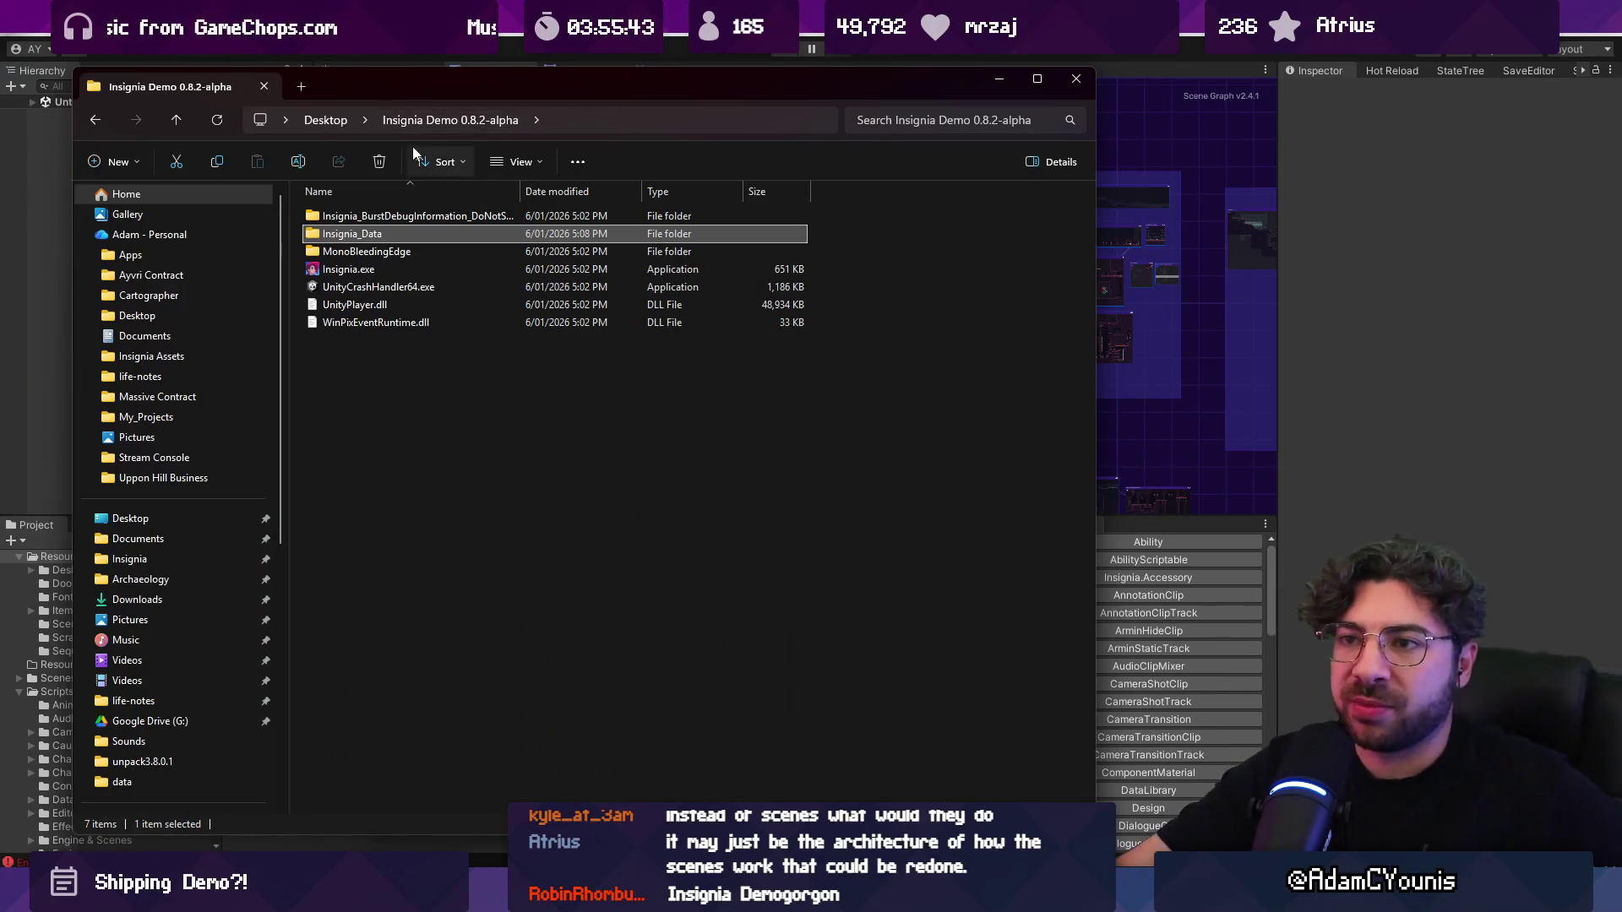
pyautogui.moveTo(517, 191)
pyautogui.mouseDown()
pyautogui.moveTo(608, 194)
pyautogui.moveTo(563, 194)
pyautogui.mouseUp()
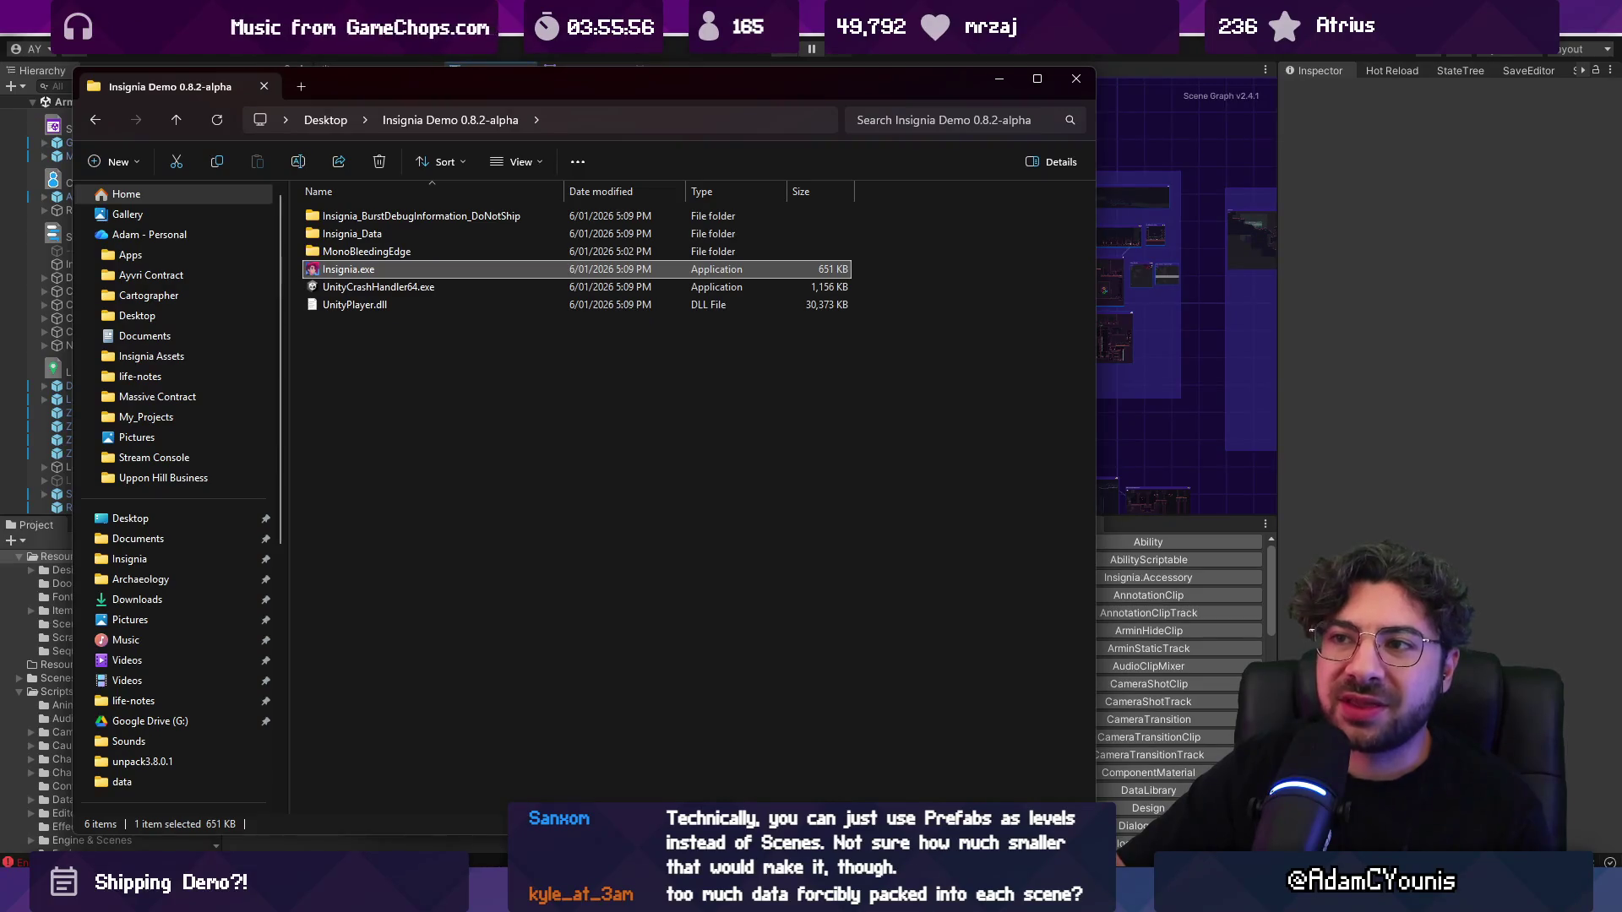
pyautogui.click(486, 59)
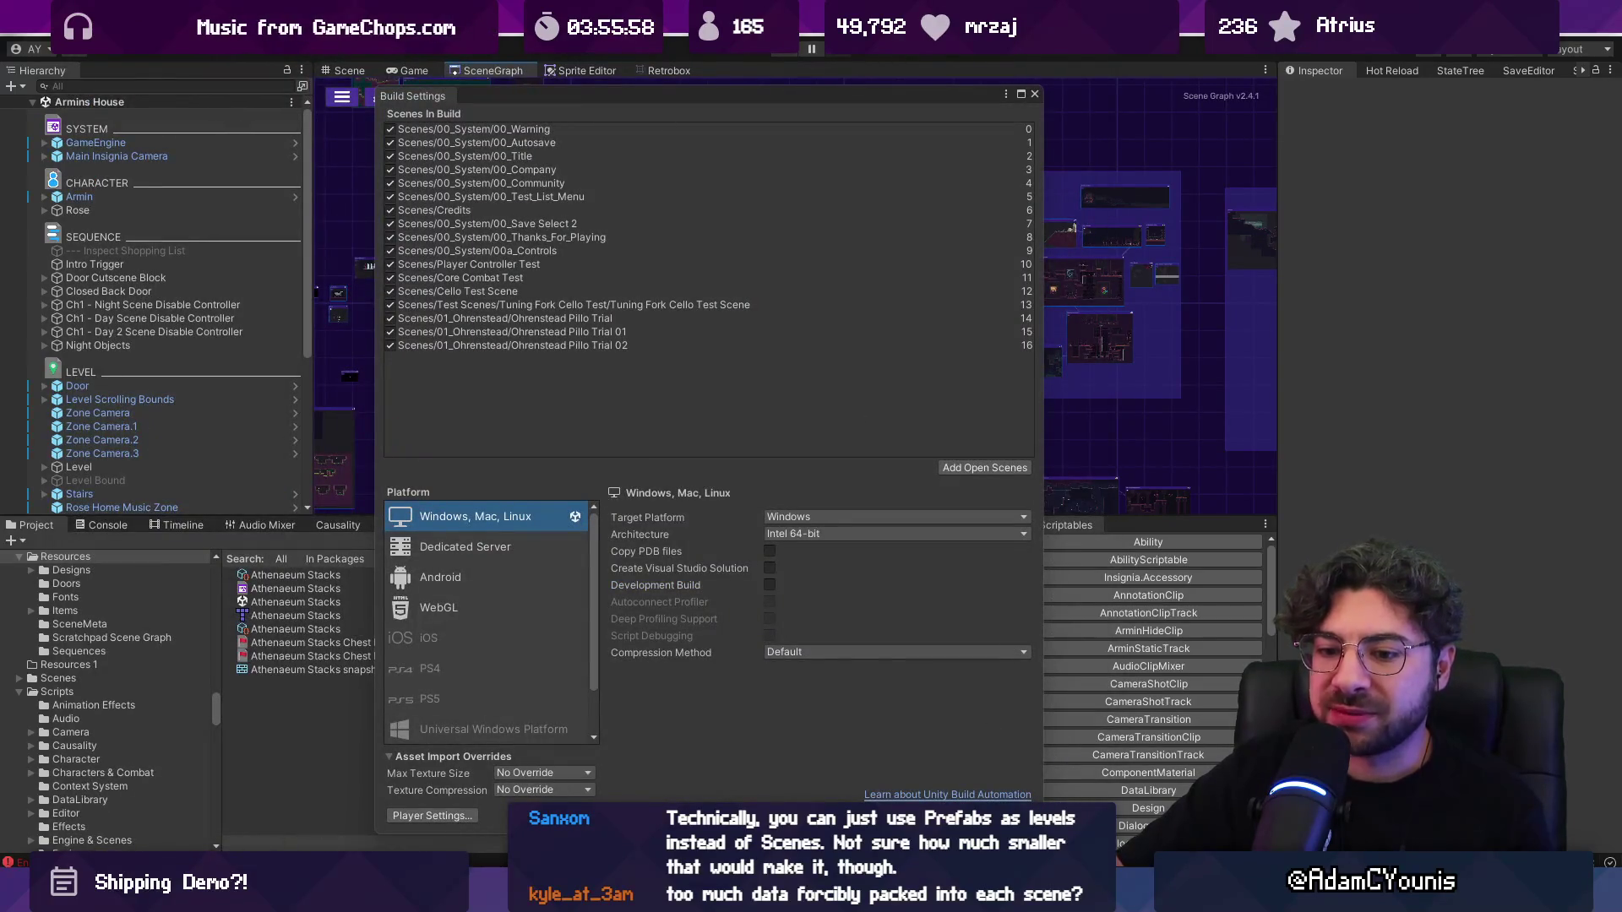
pyautogui.moveTo(570, 891)
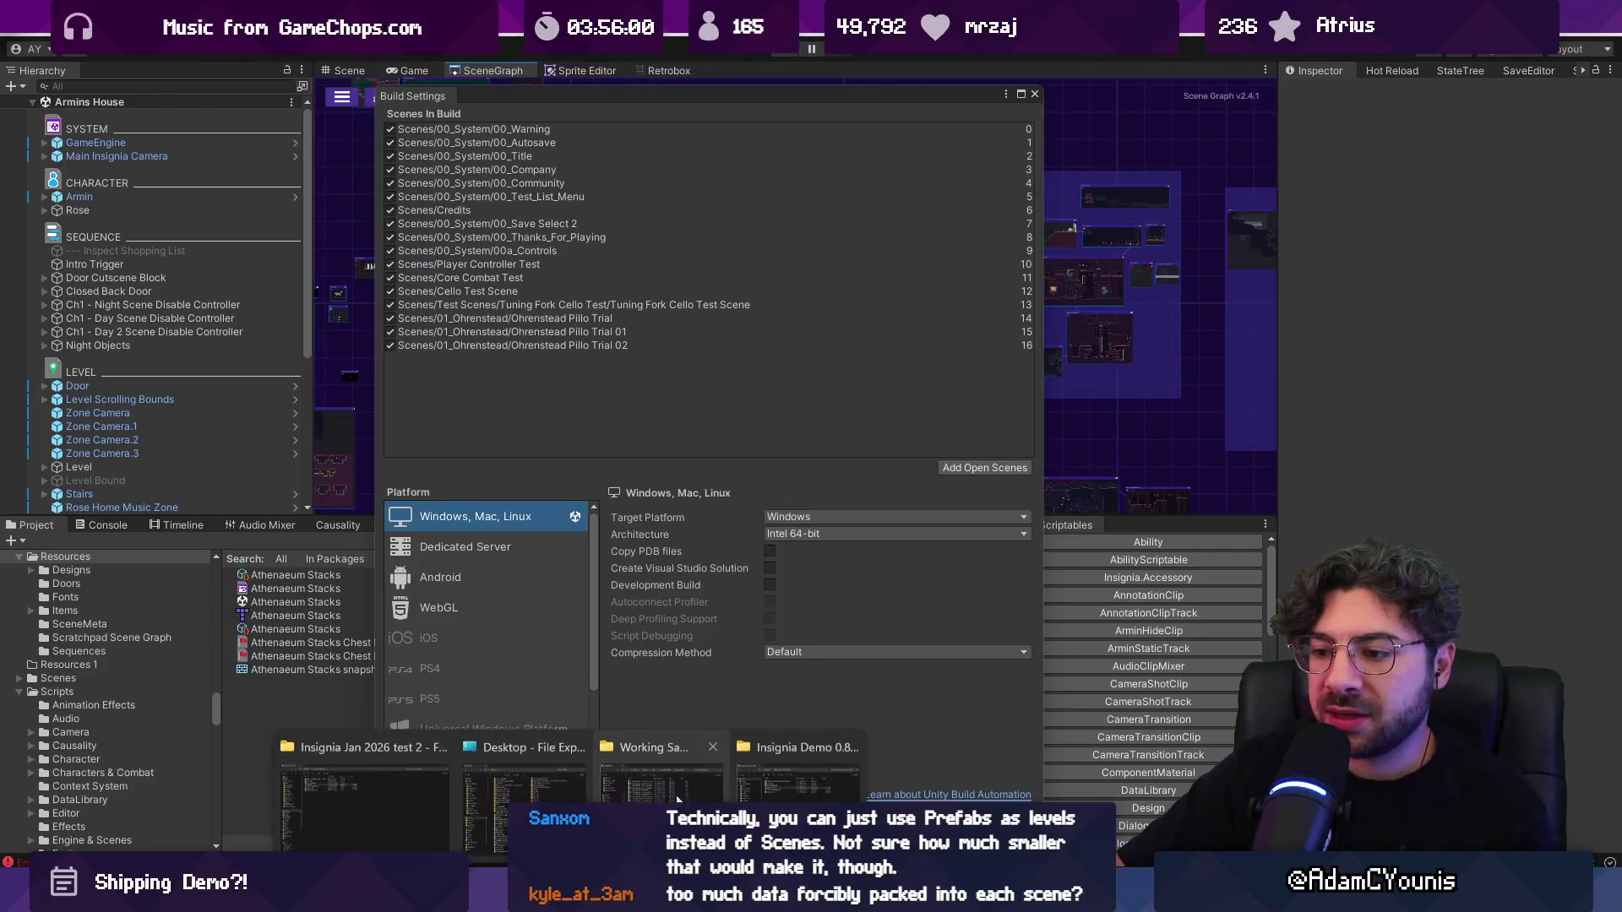
pyautogui.click(767, 787)
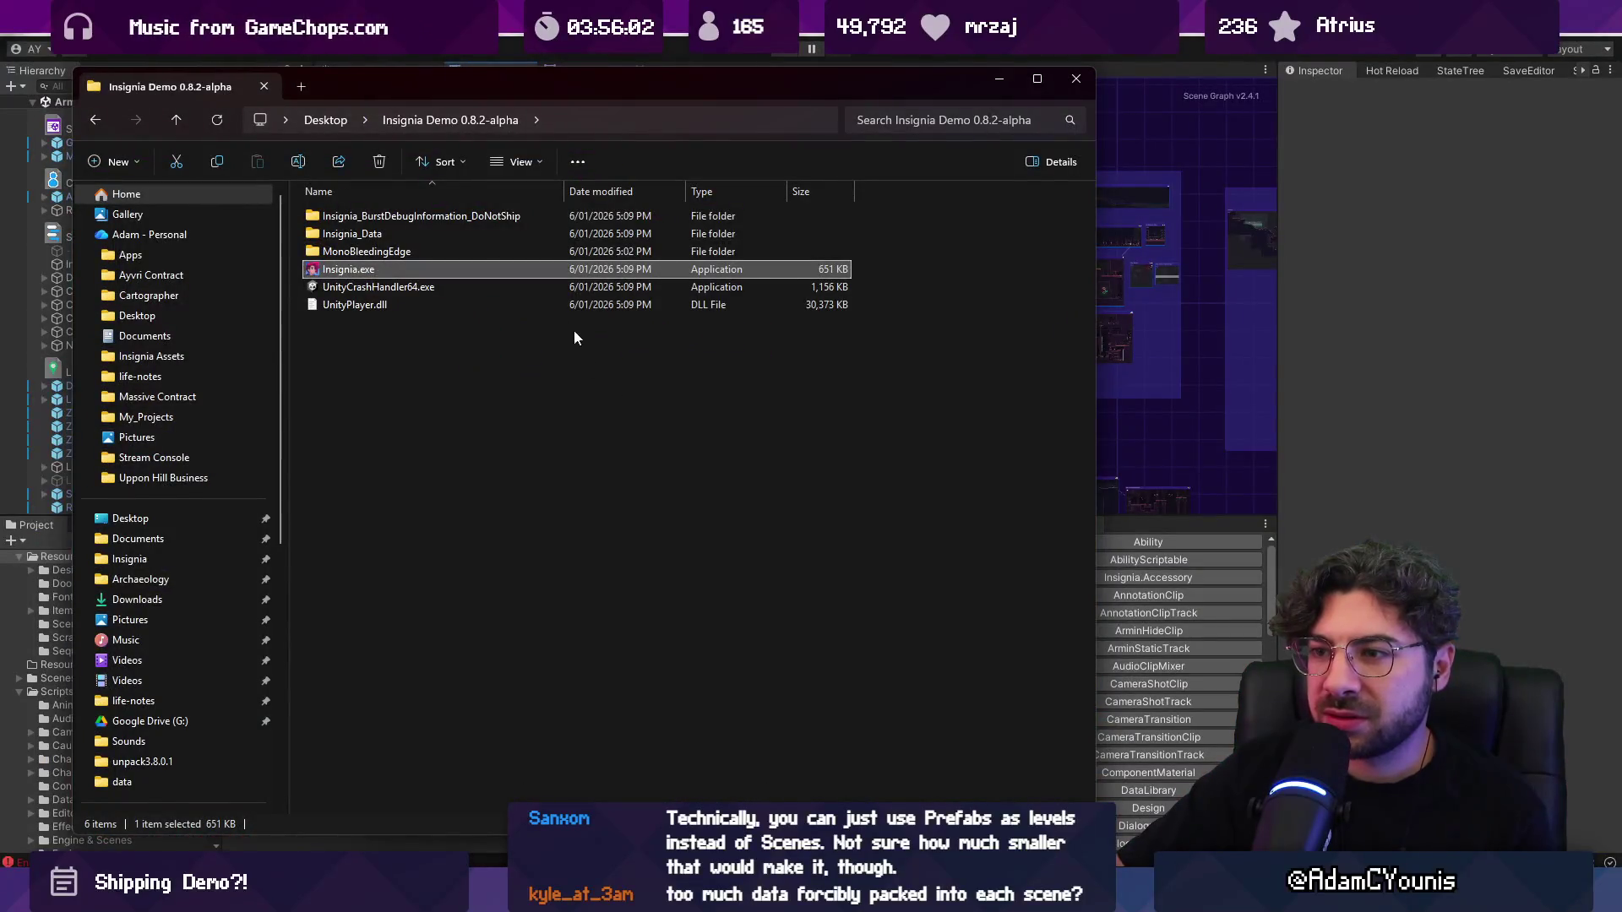
# Step: Launch the new Insignia.exe build and delete the Story Mode player save
pyautogui.doubleClick(537, 271)
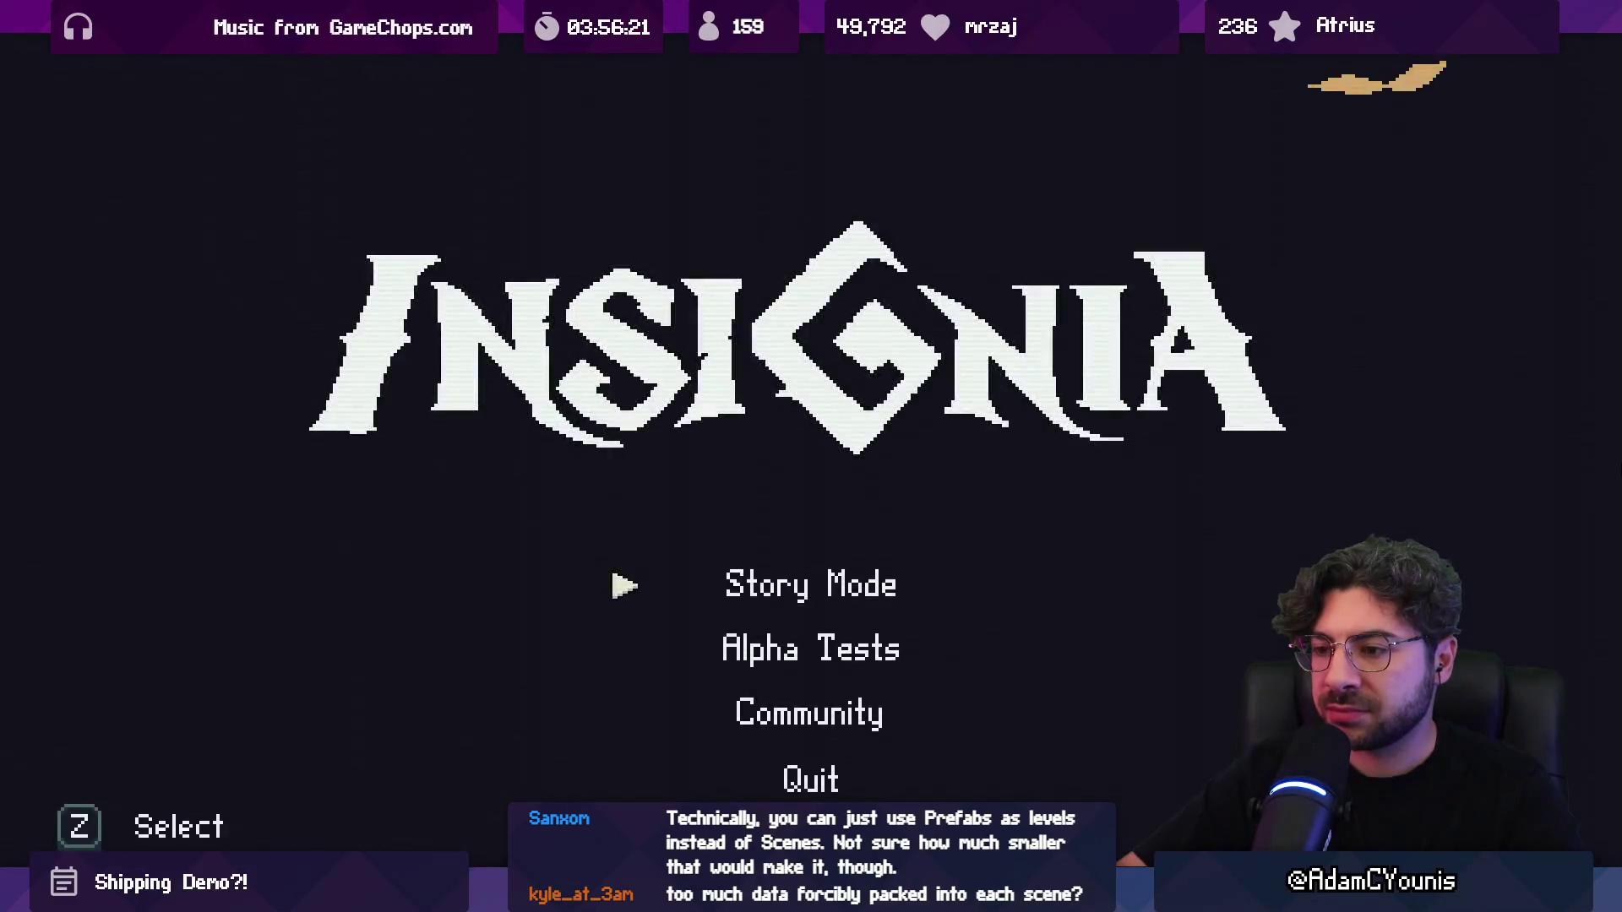
pyautogui.press('z')
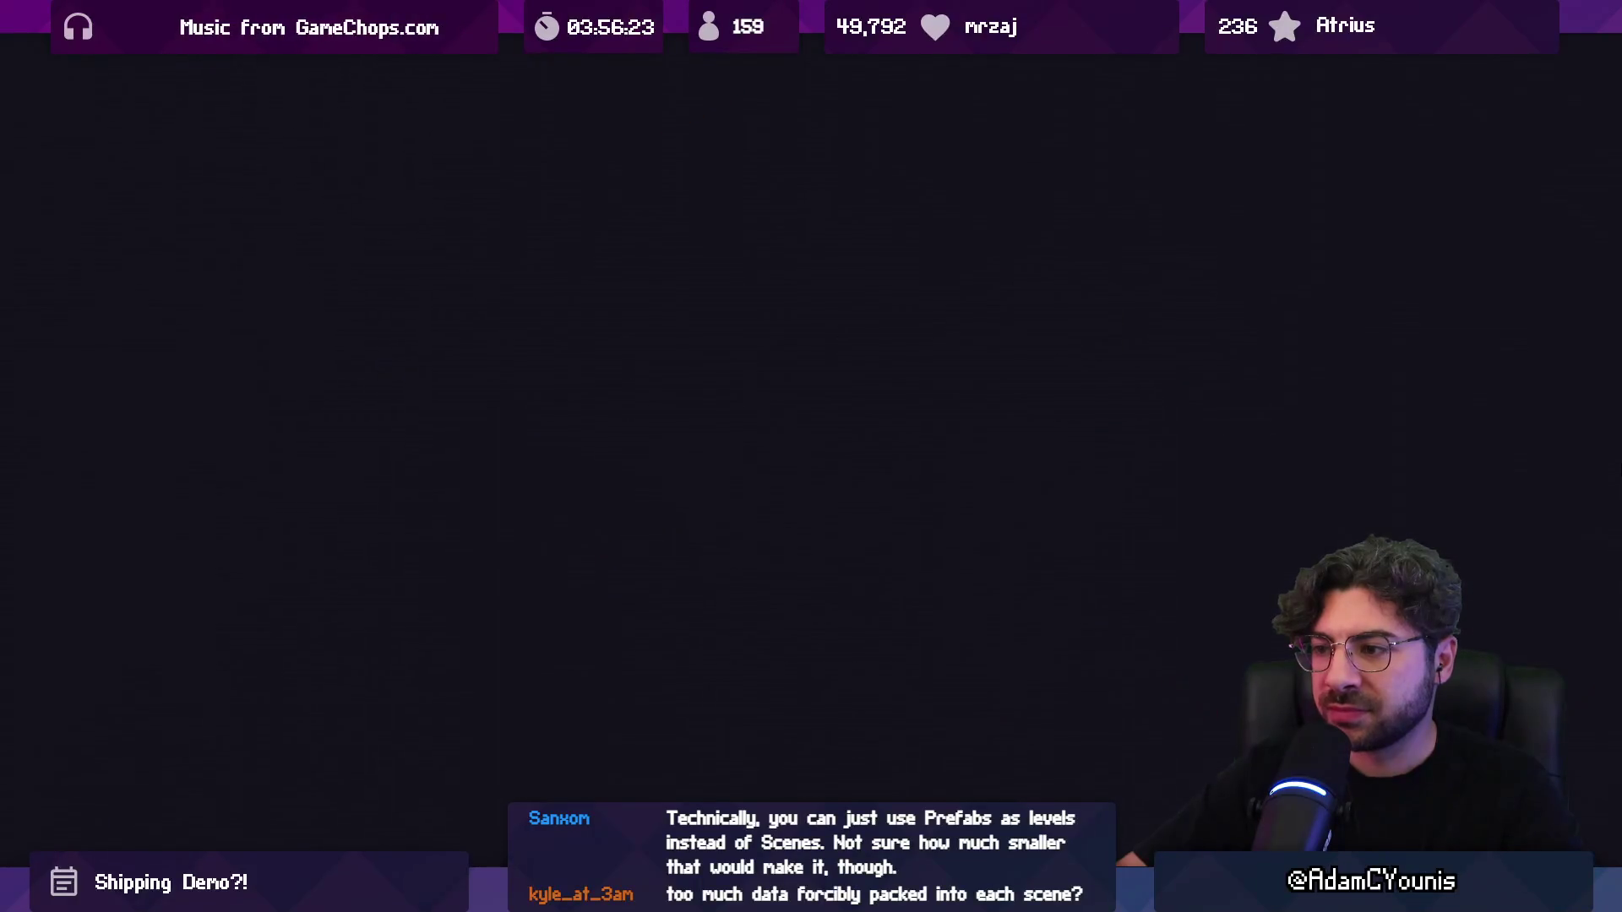
pyautogui.press('x')
pyautogui.press('Down')
pyautogui.press('z')
# Step: Raise the music volume to 08 in Journal audio settings, save, and exit to title
pyautogui.press('z')
pyautogui.press('Return')
pyautogui.press('Right')
pyautogui.press('z')
pyautogui.press('z')
pyautogui.press('Right')
pyautogui.press('Right')
pyautogui.press('Right')
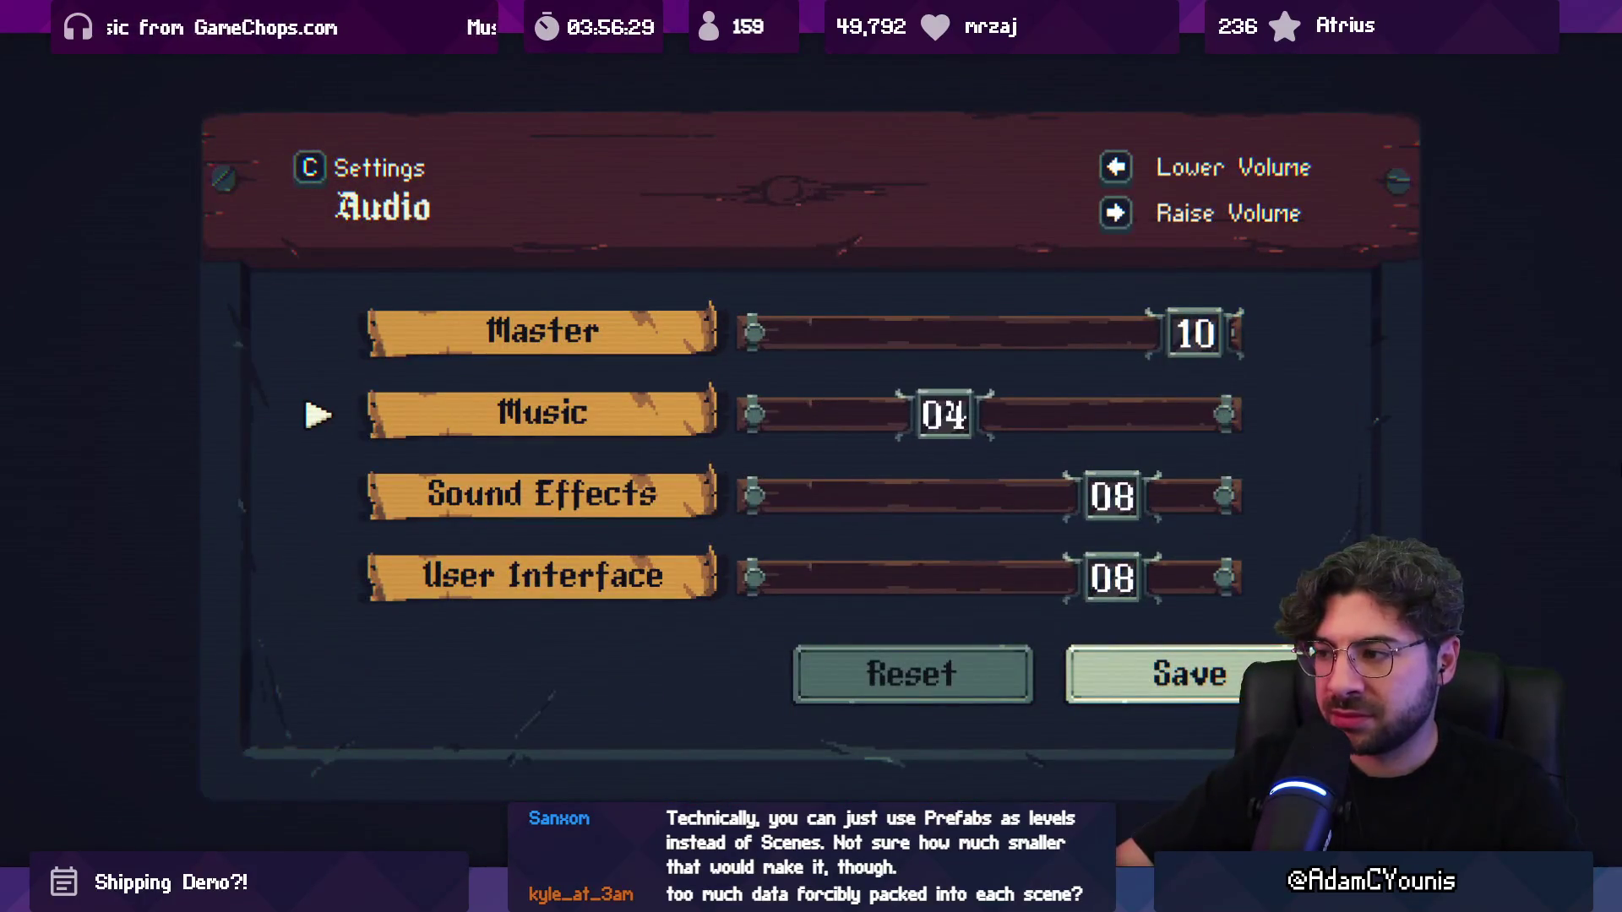
pyautogui.press('Down')
pyautogui.press('Down')
pyautogui.press('Down')
pyautogui.press('Right')
pyautogui.press('z')
pyautogui.press('x')
pyautogui.press('x')
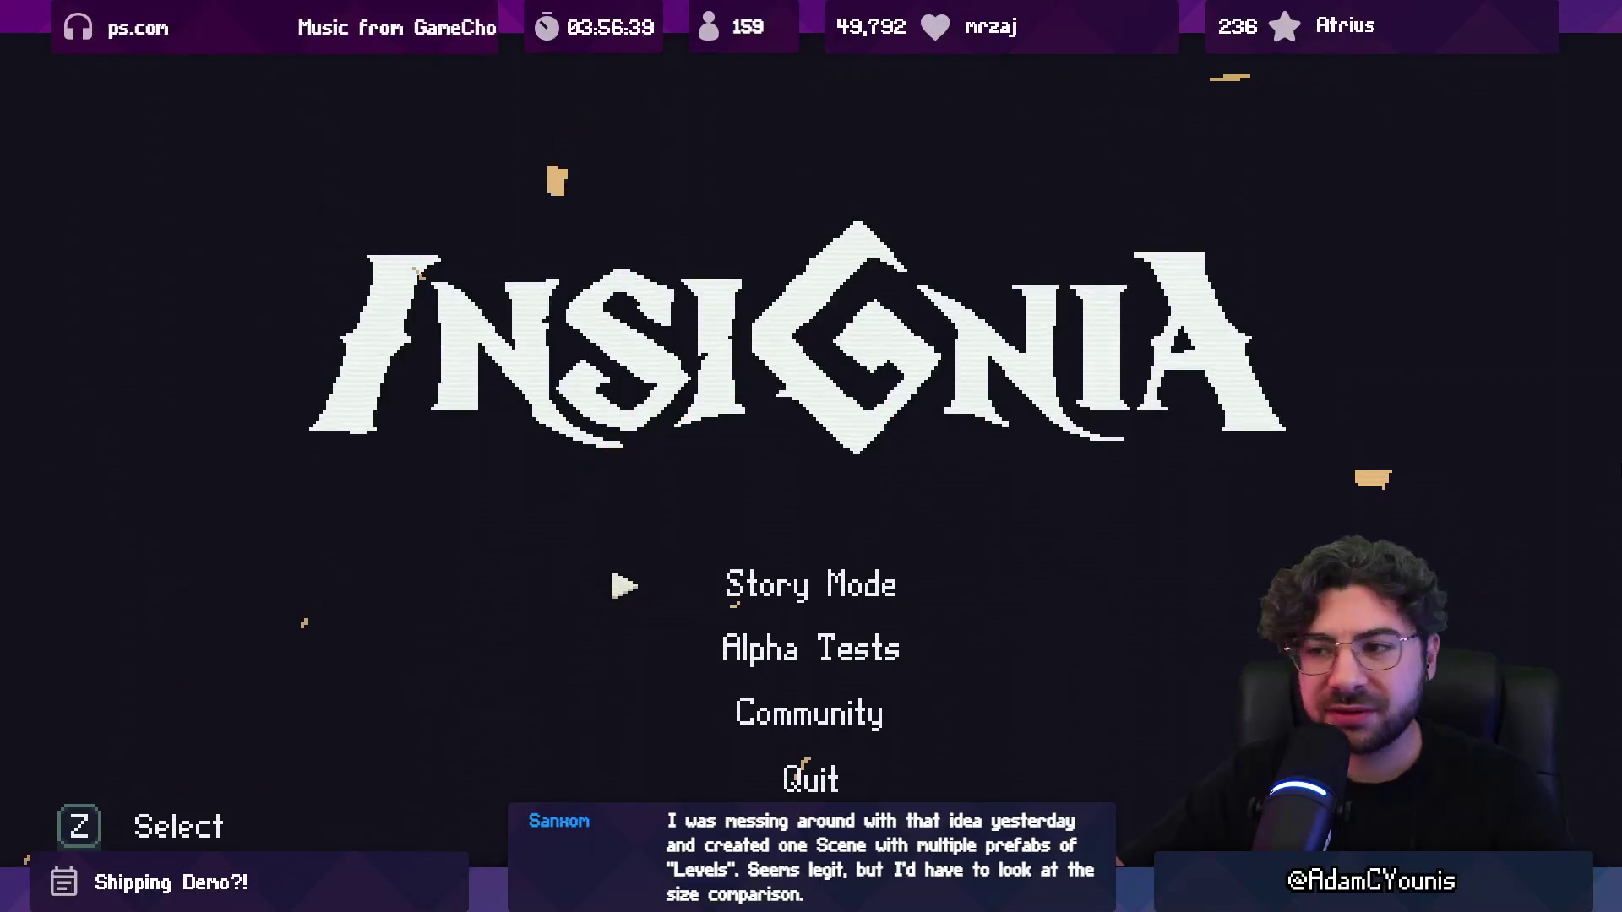
pyautogui.hotkey('alt', 'Tab')
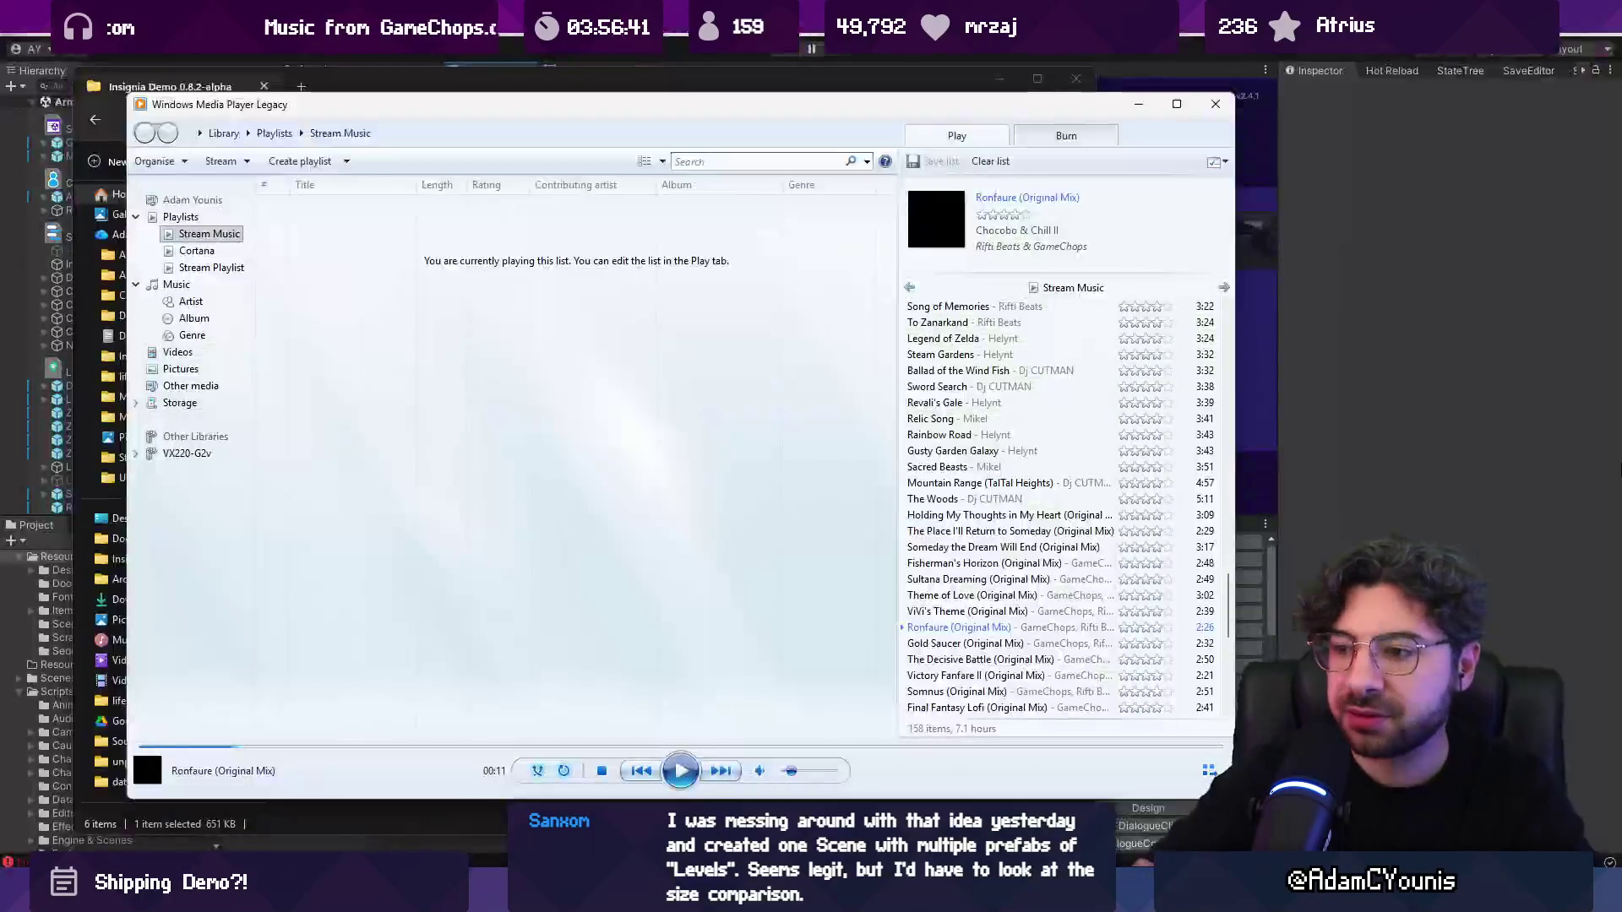
# Step: Relaunch Insignia.exe from the build folder and return the title menu to Story Mode
pyautogui.hotkey('alt', 'Tab')
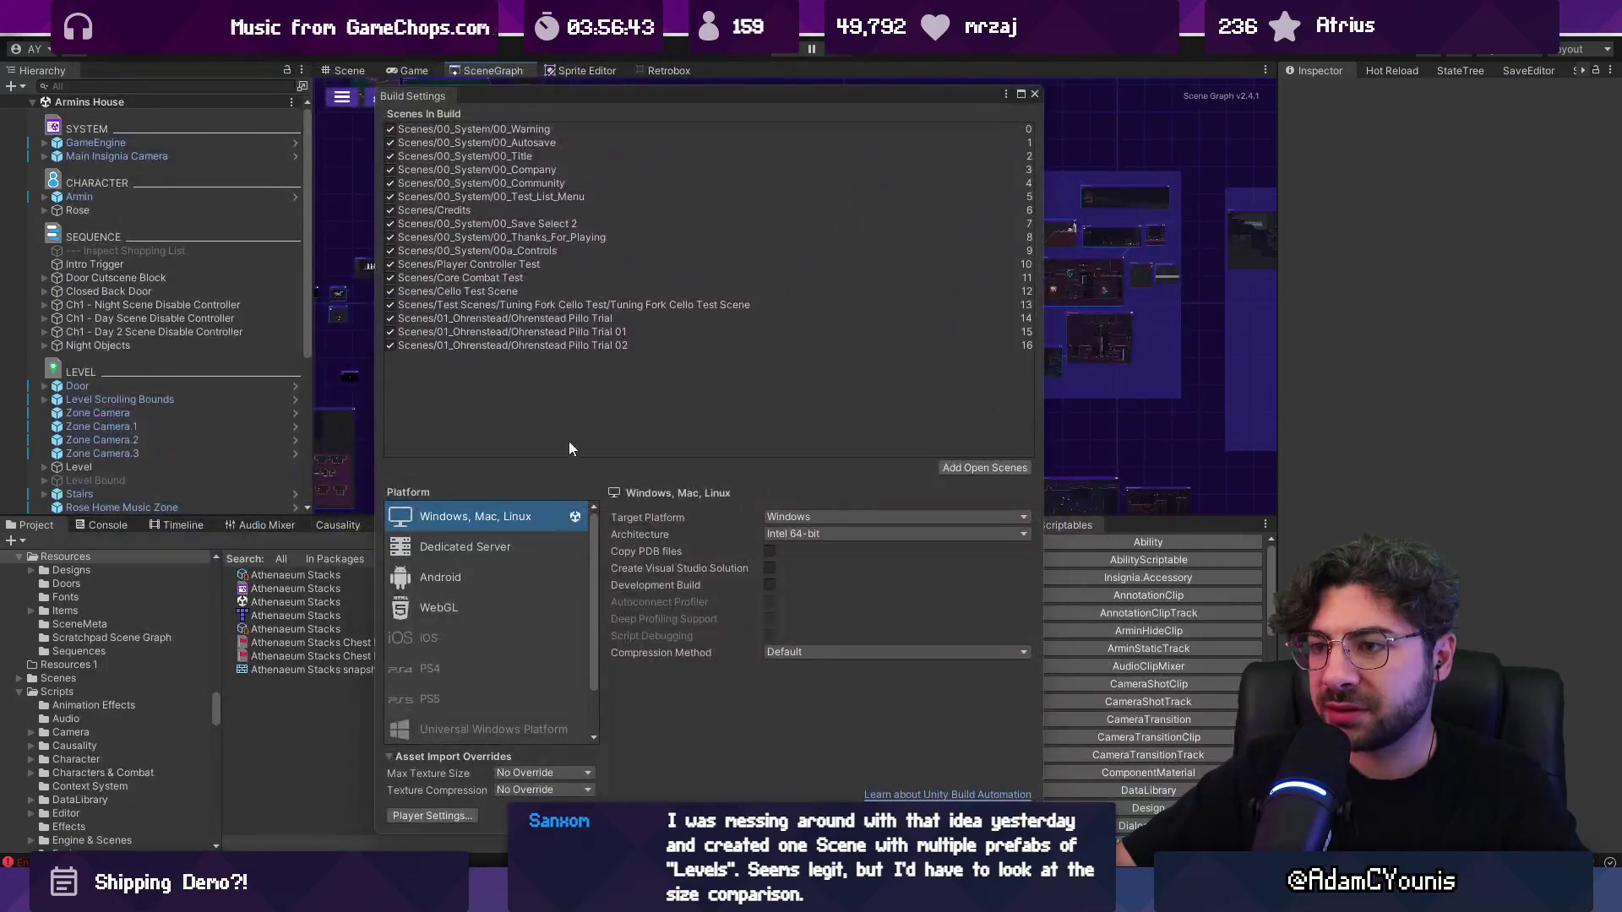
pyautogui.click(641, 716)
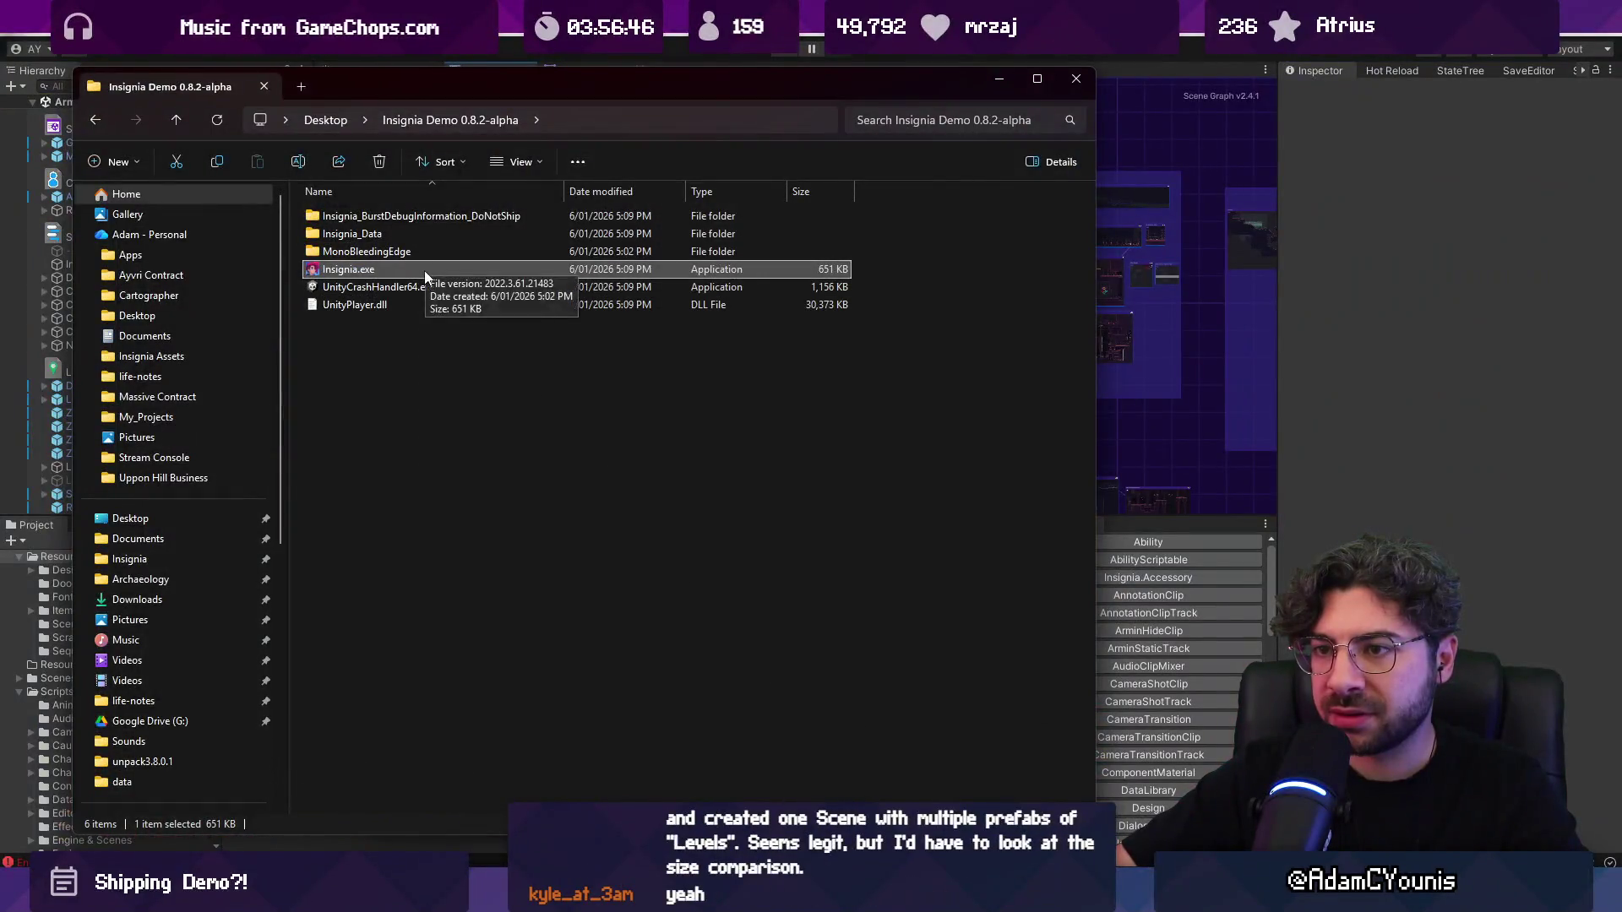
pyautogui.doubleClick(424, 269)
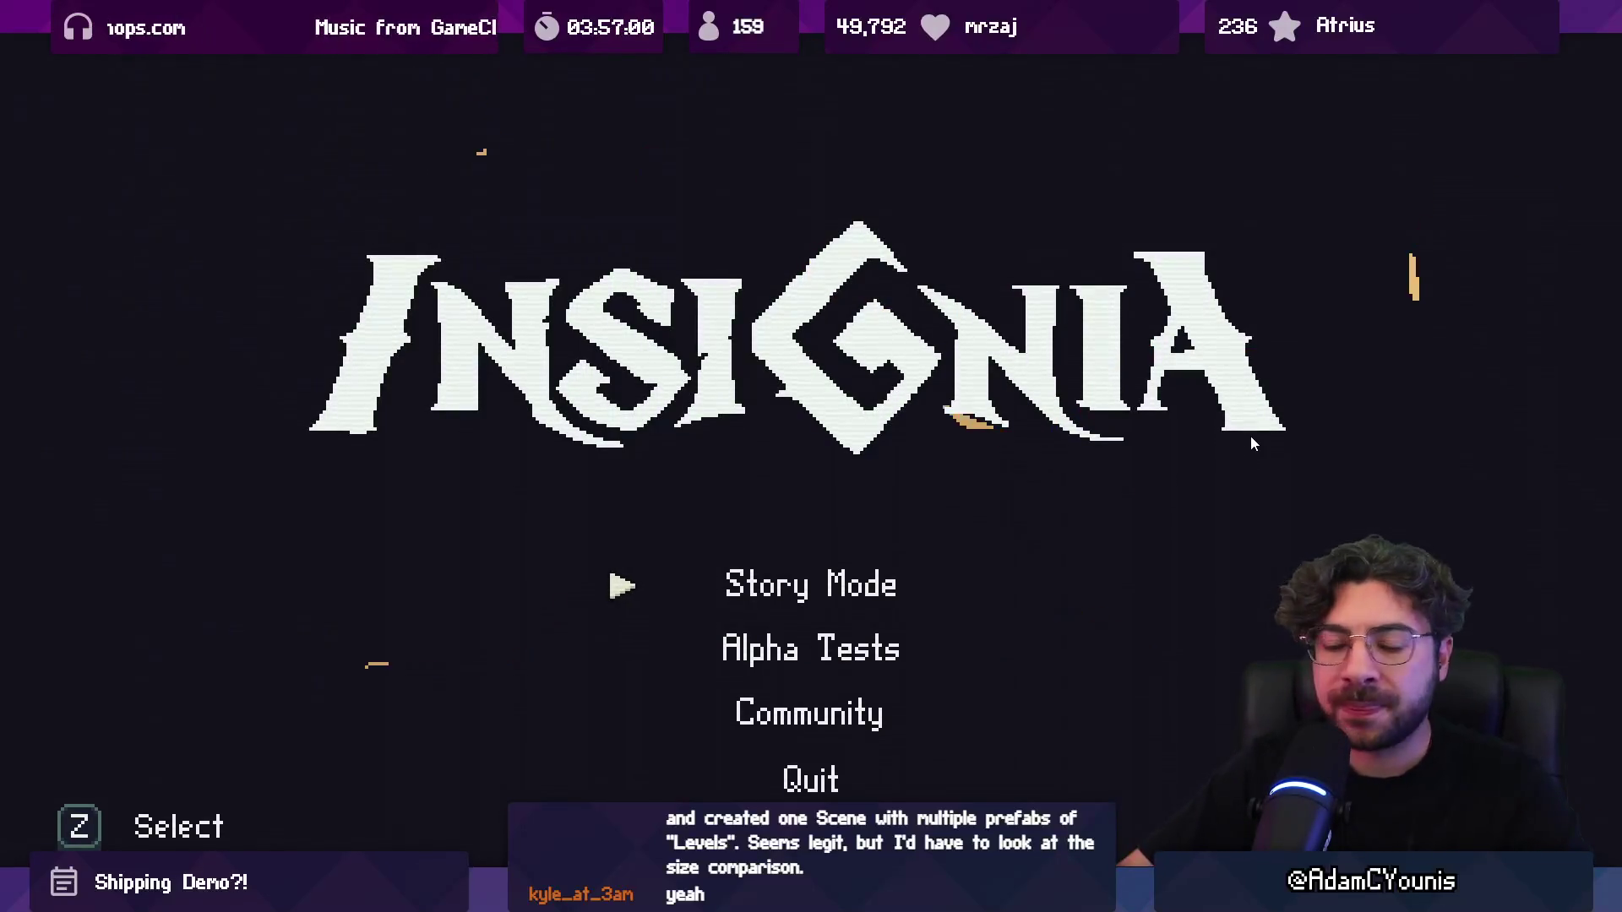
pyautogui.press('Up')
pyautogui.press('Down')
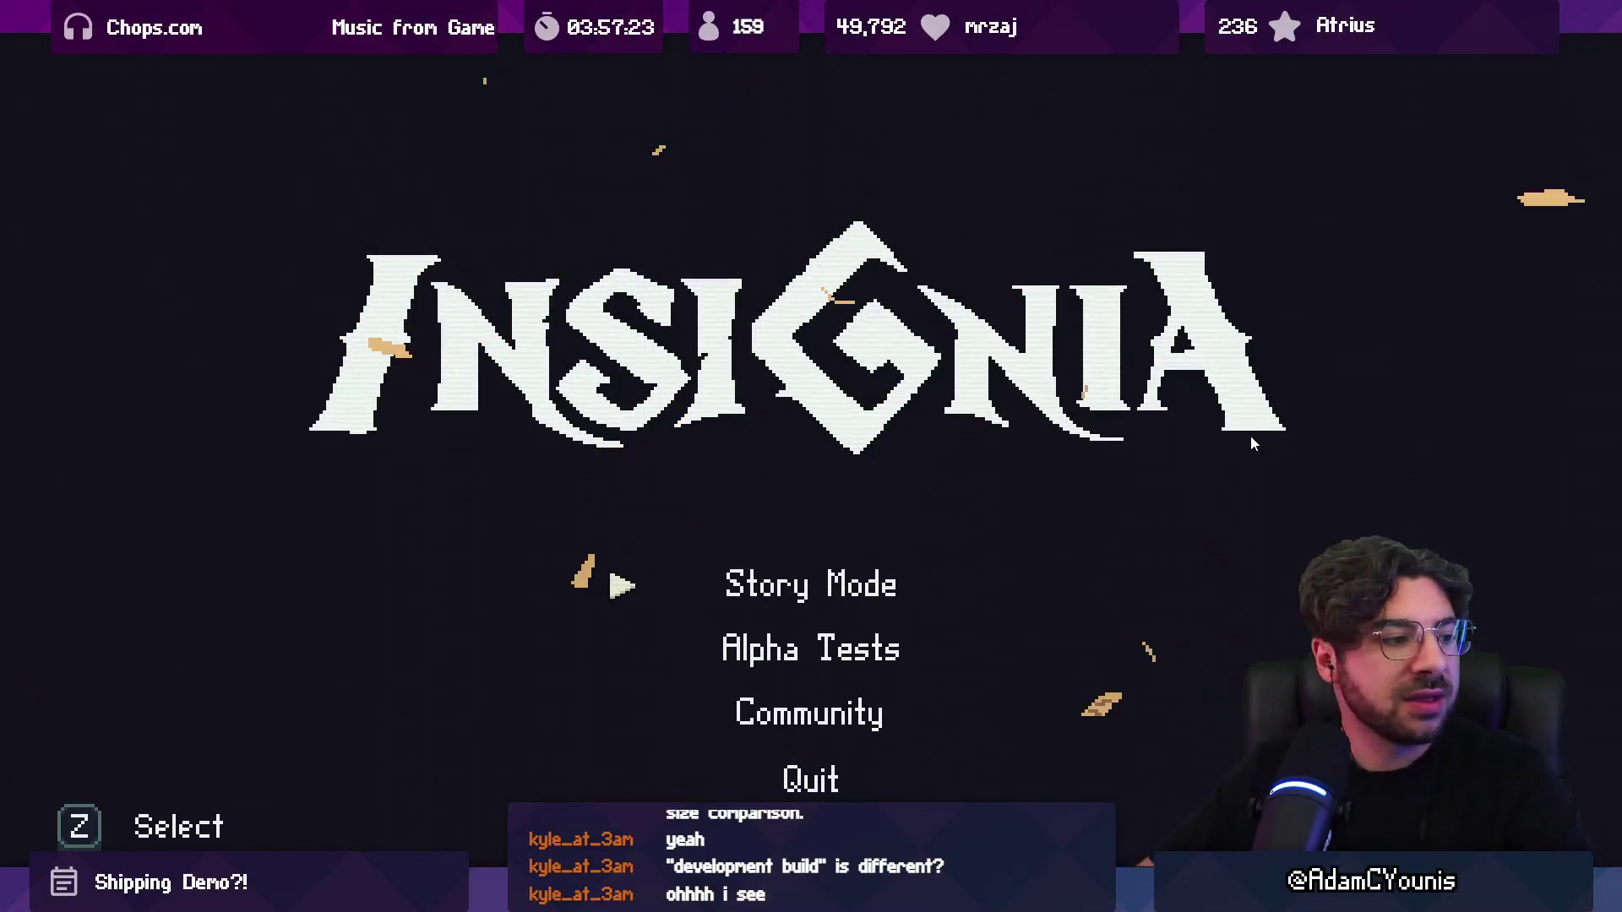
pyautogui.hotkey('alt', 'Tab')
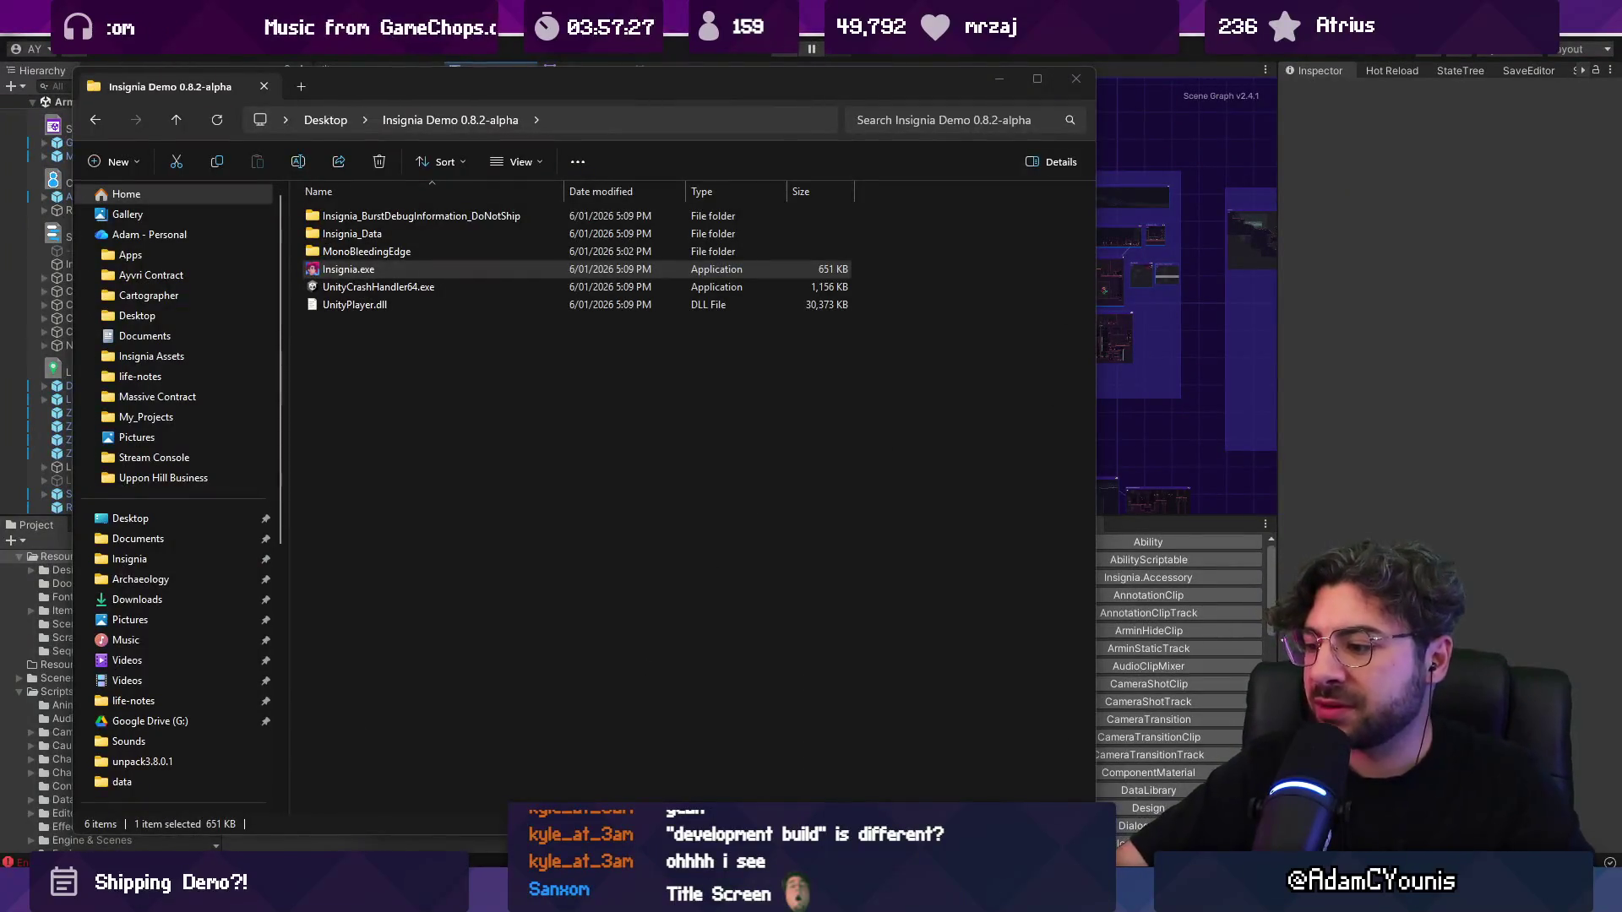
pyautogui.hotkey('alt', 'Tab')
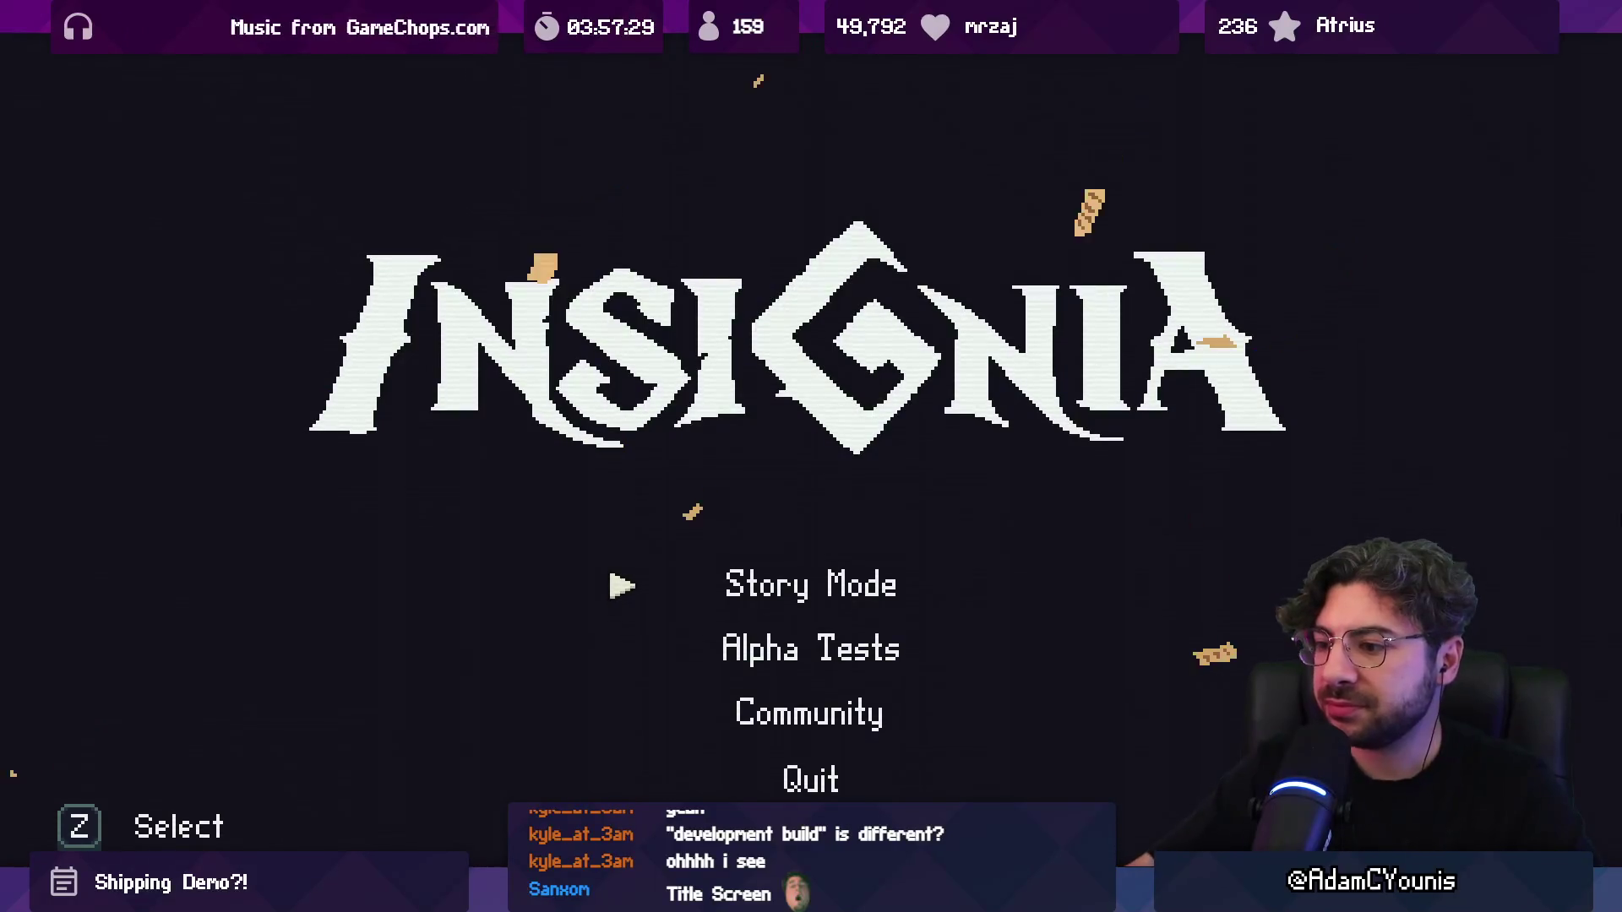
# Step: Open Story Mode's save selection and load the Player File save
pyautogui.press('Down')
pyautogui.press('Down')
pyautogui.press('Down')
pyautogui.press('Down')
pyautogui.press('z')
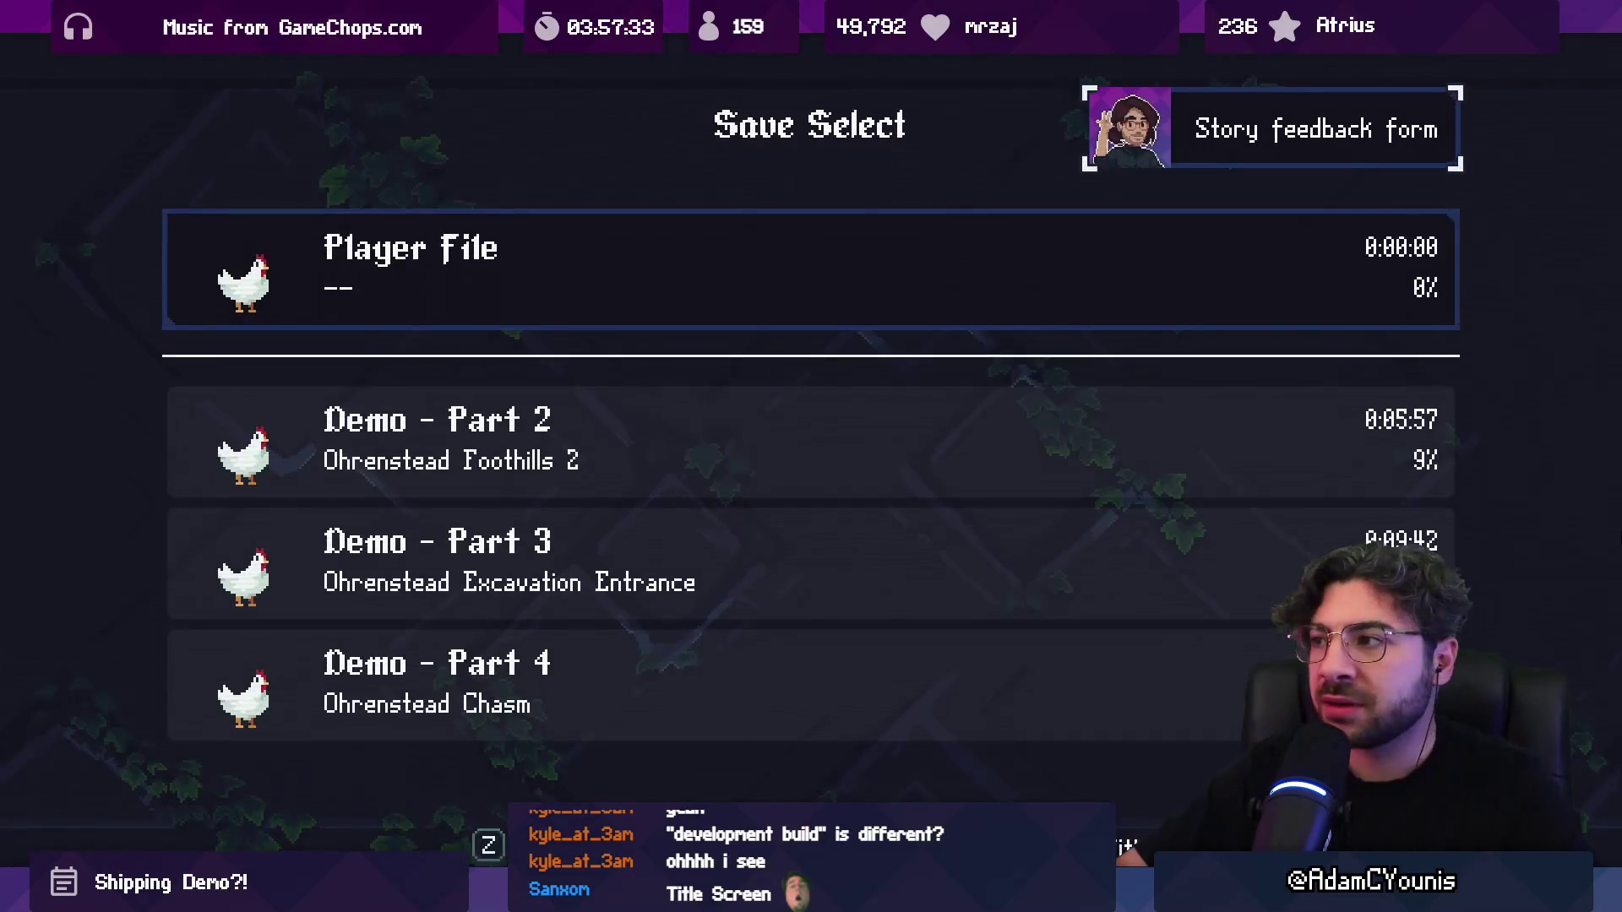
pyautogui.press('z')
pyautogui.hotkey('ctrl', 'w')
pyautogui.hotkey('ctrl', 'w')
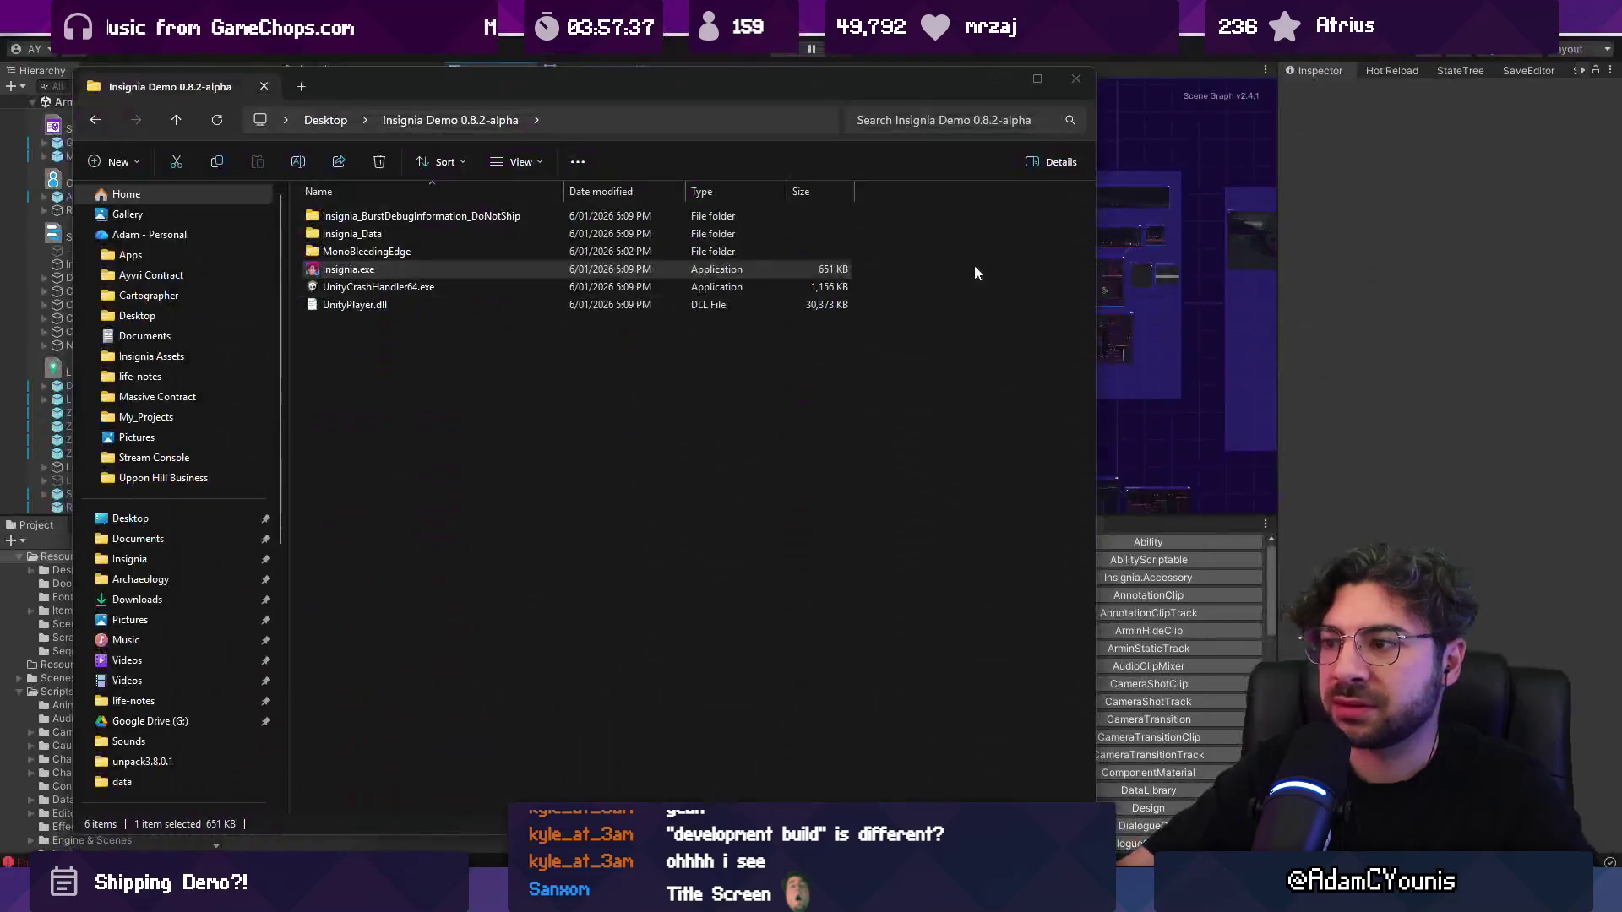
pyautogui.hotkey('alt', 'Tab')
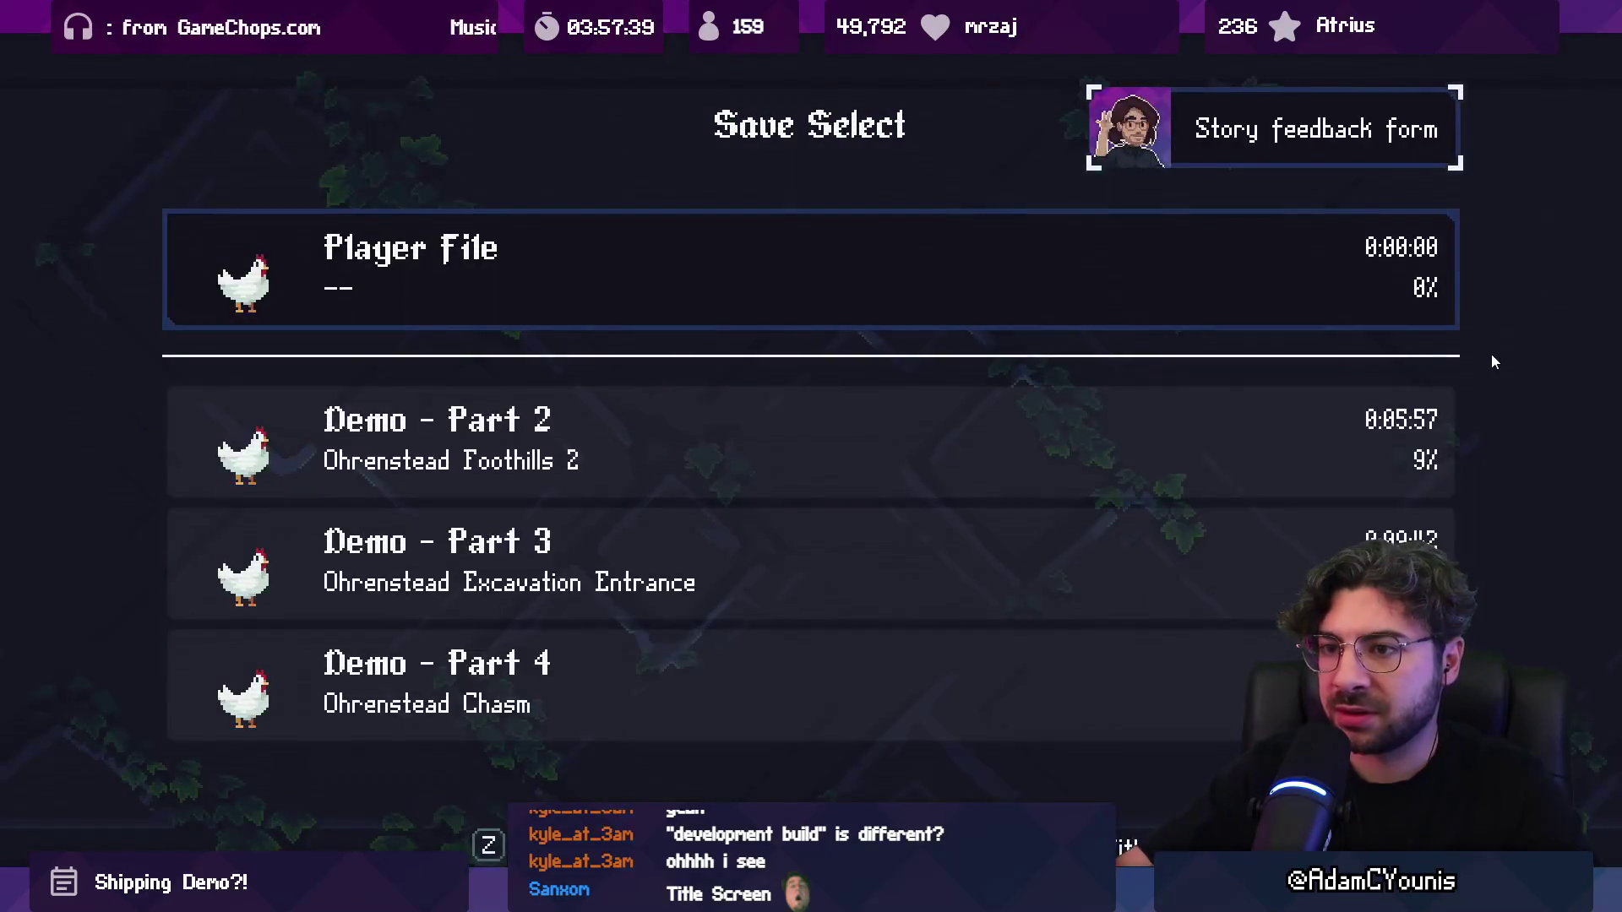
pyautogui.press('Down')
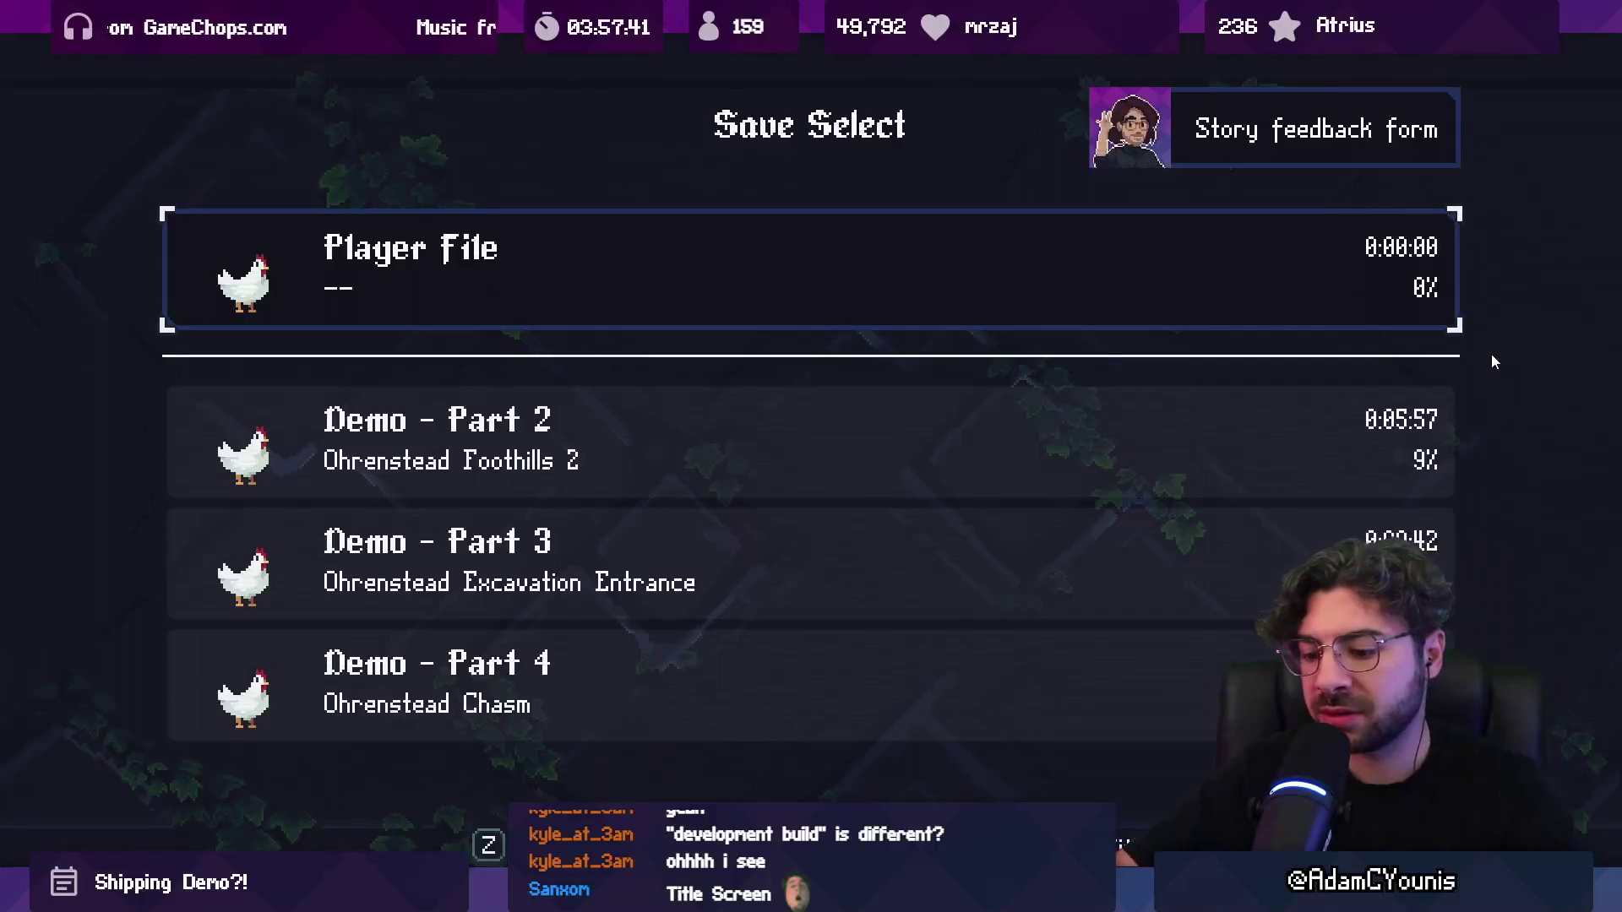
pyautogui.press('Return')
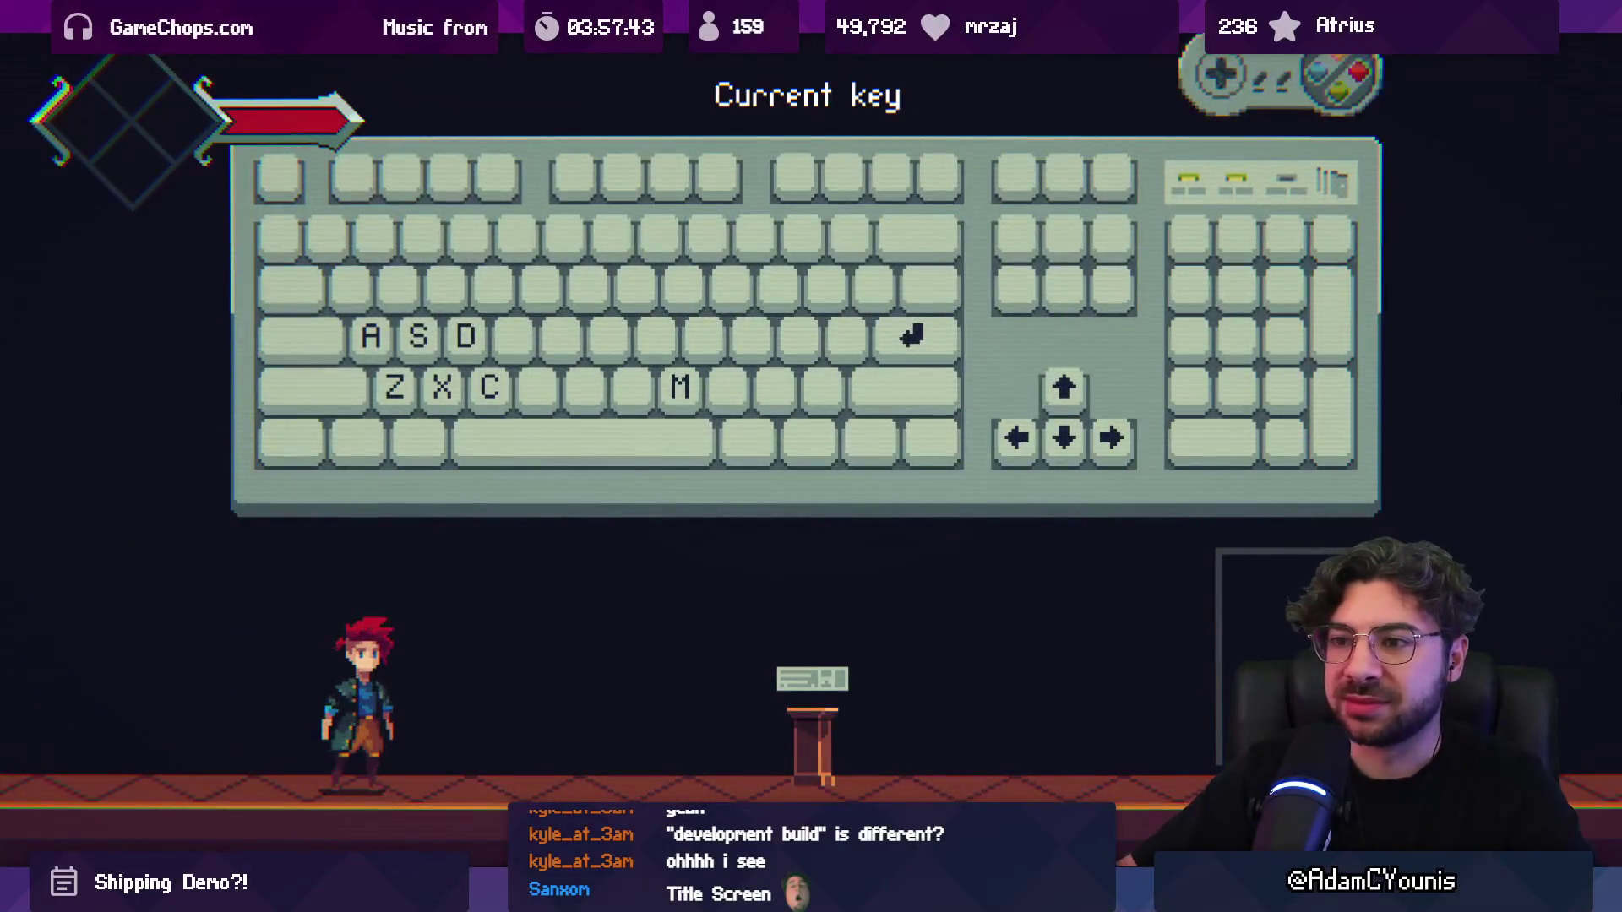
# Step: Run, talk and jump in the first level, then quit the game back to Unity
pyautogui.press('Right')
pyautogui.press('c')
pyautogui.press('Left')
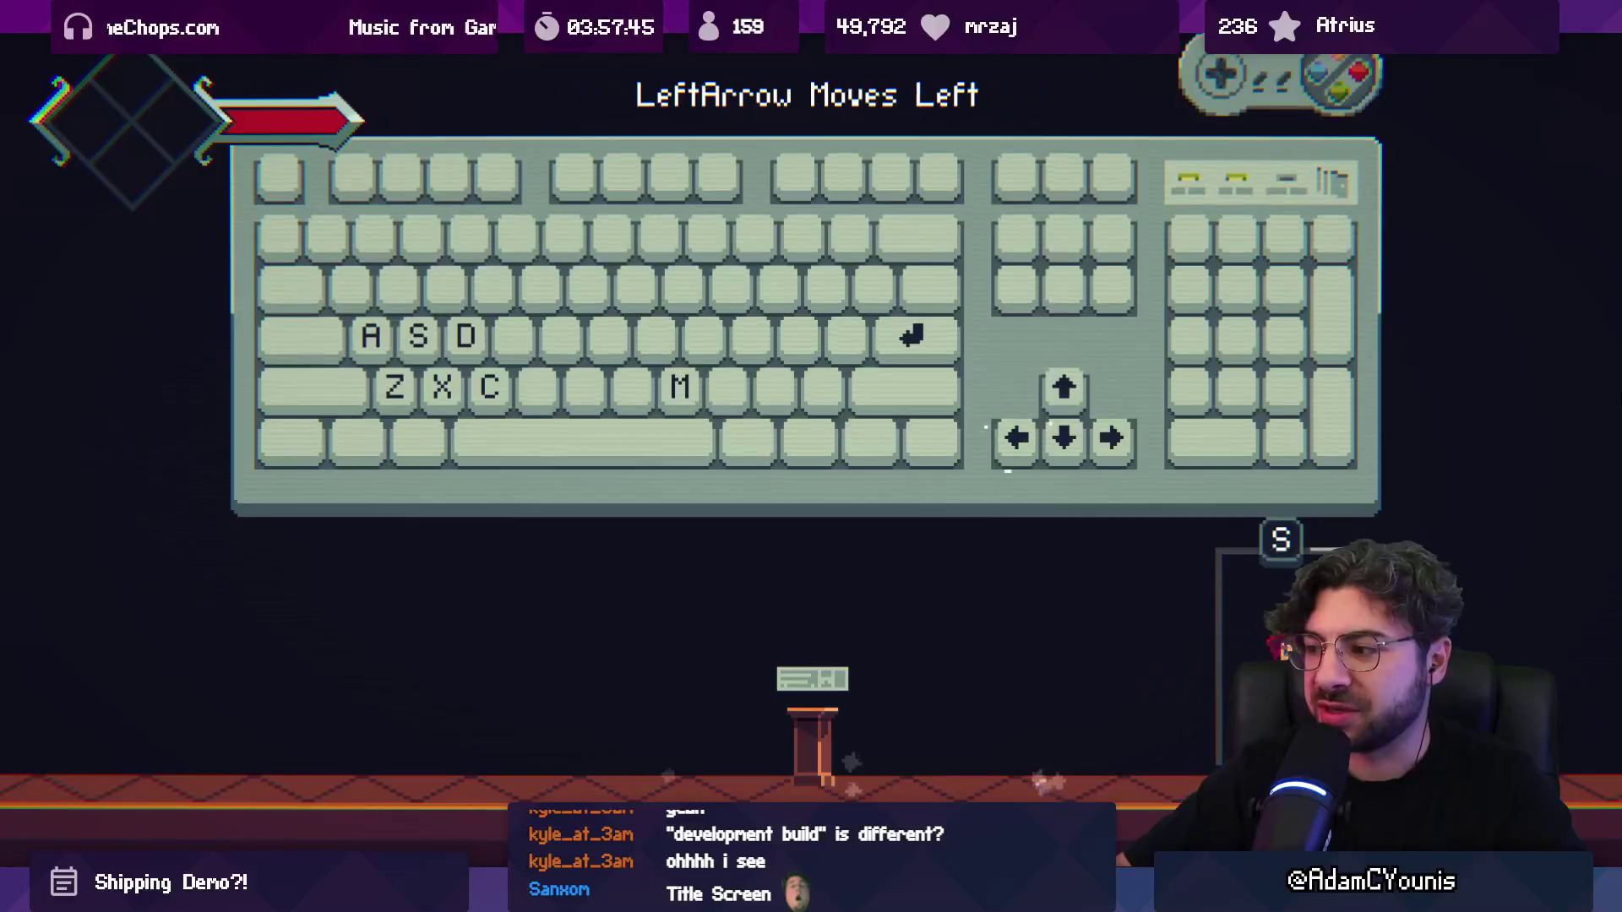
pyautogui.press('s')
pyautogui.press('z')
pyautogui.press('z')
pyautogui.press('Left')
pyautogui.press('z')
pyautogui.press('z')
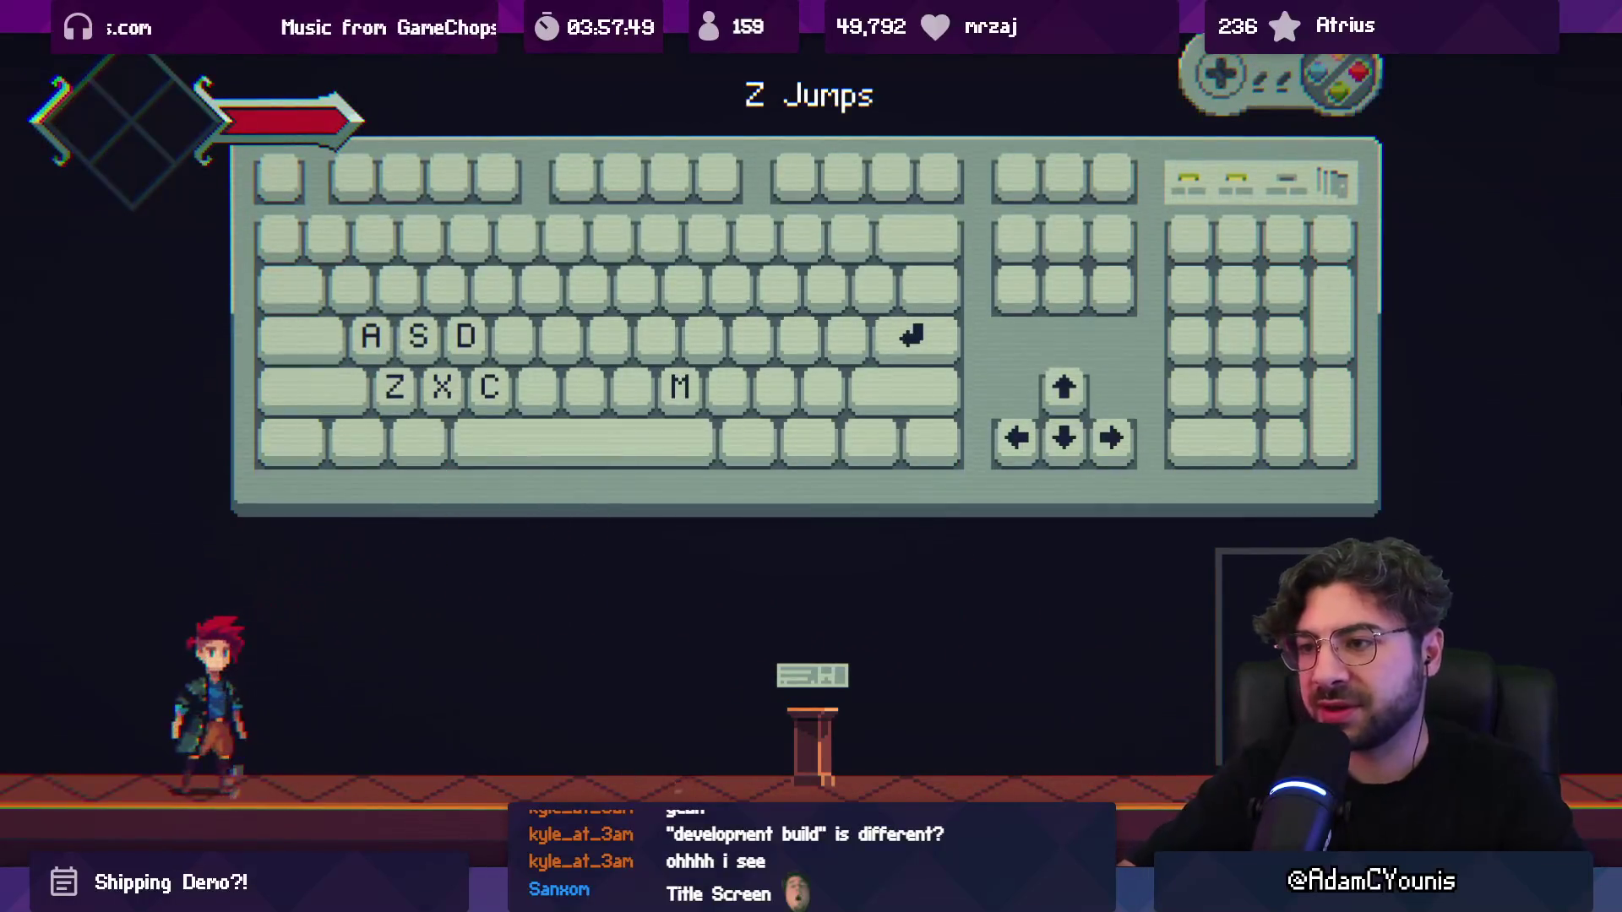
pyautogui.hotkey('alt', 'F4')
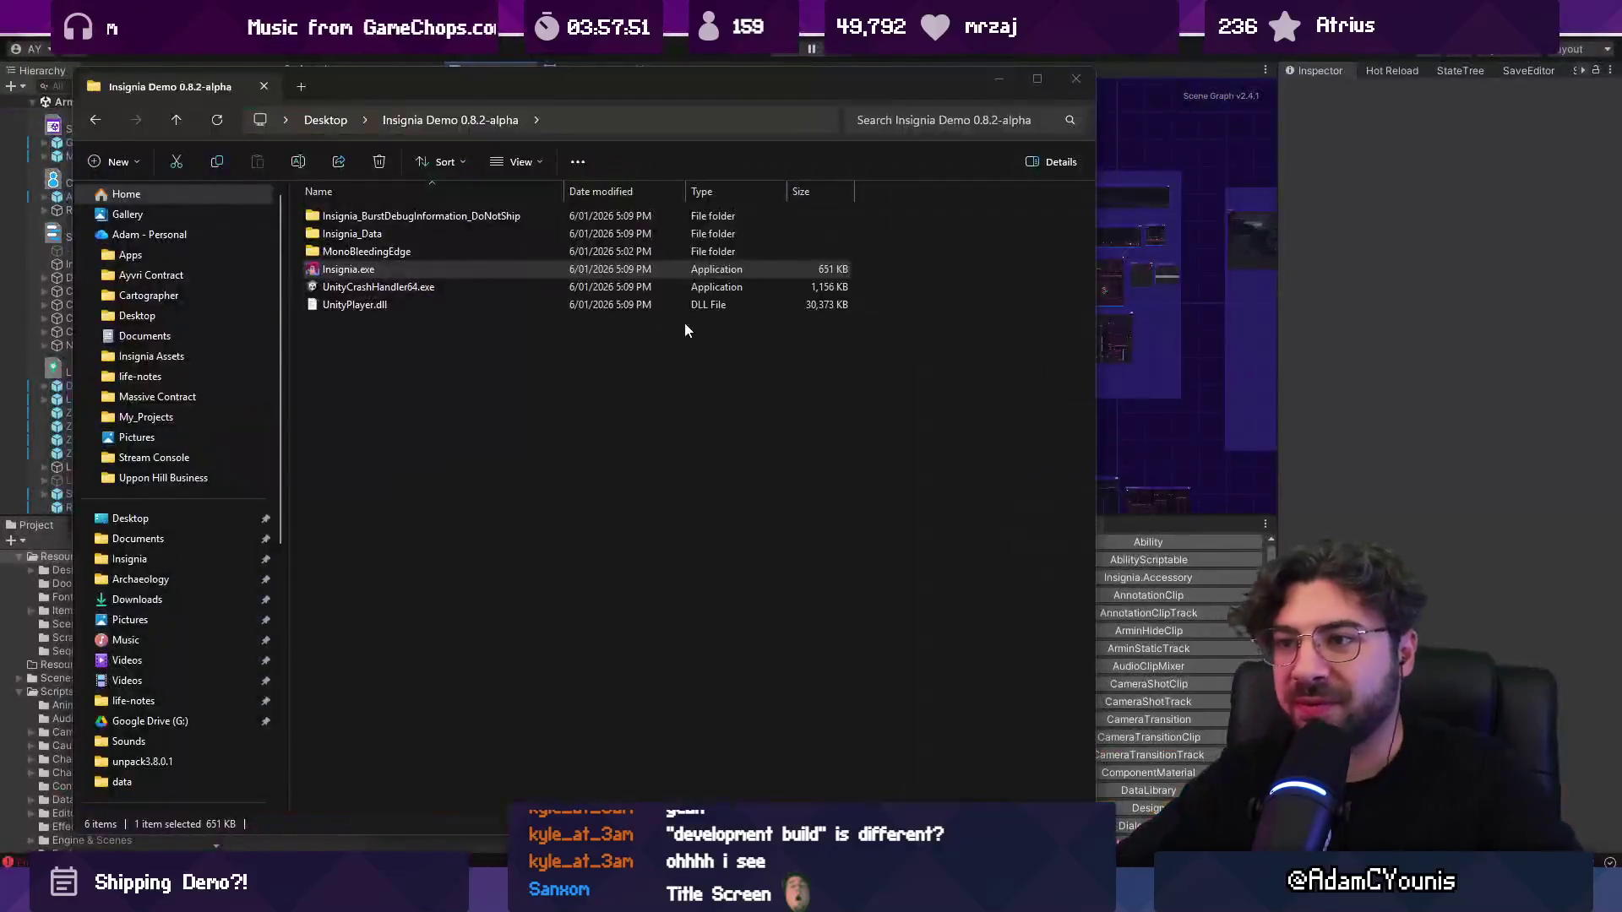
pyautogui.hotkey('alt', 'Tab')
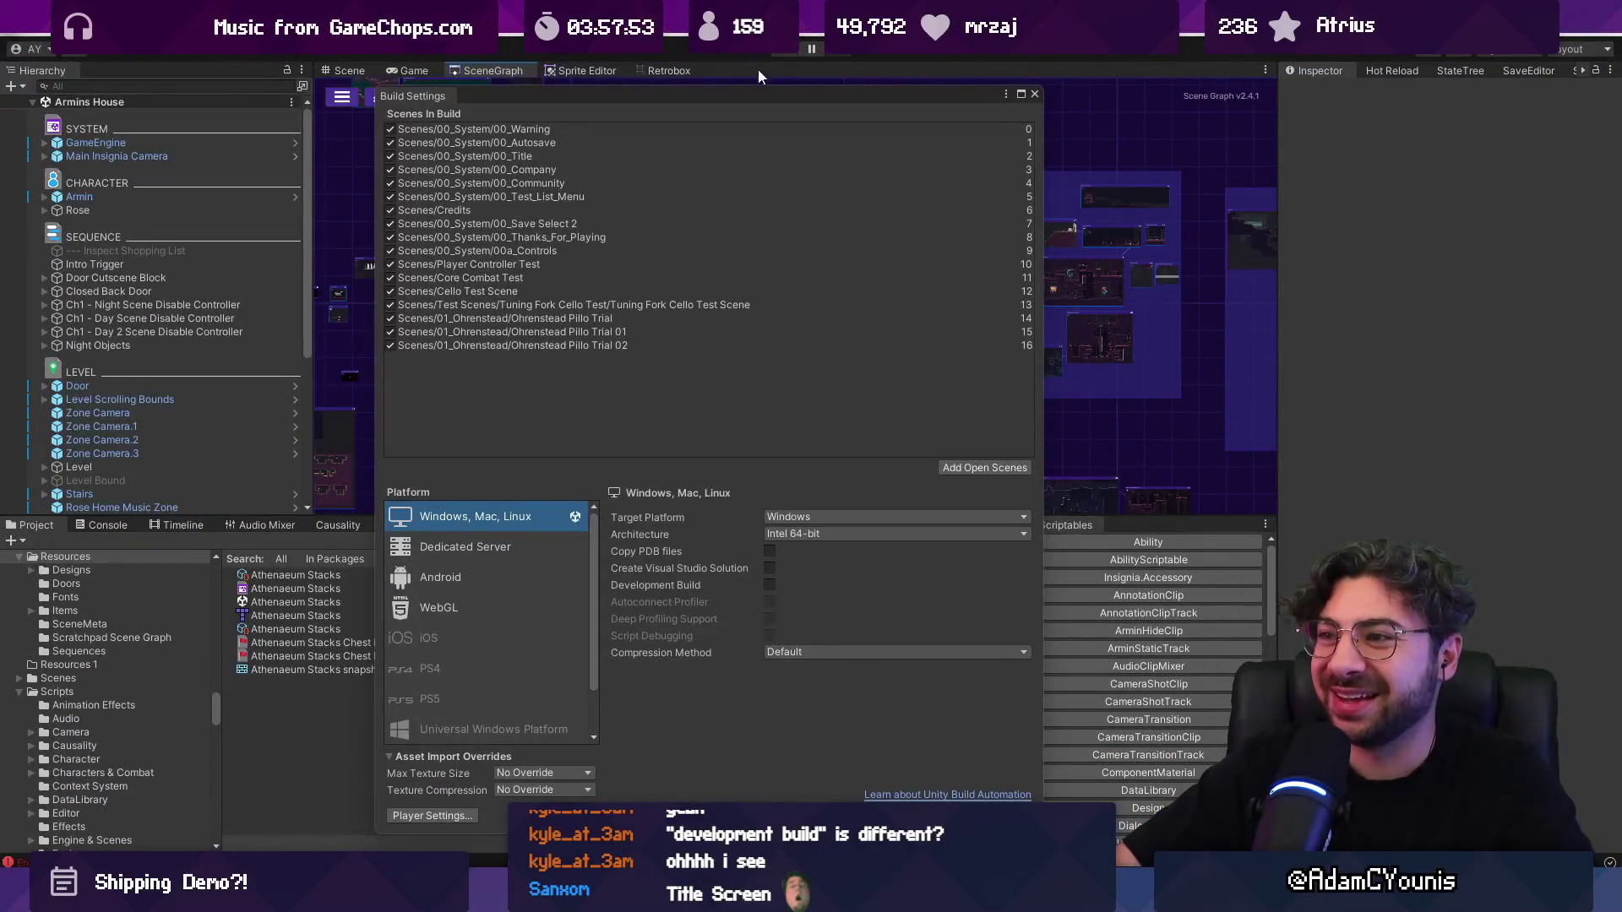
# Step: Reopen Build Settings, browse the target platforms, then reselect Windows, Mac, Linux
pyautogui.click(1035, 95)
pyautogui.click(16, 35)
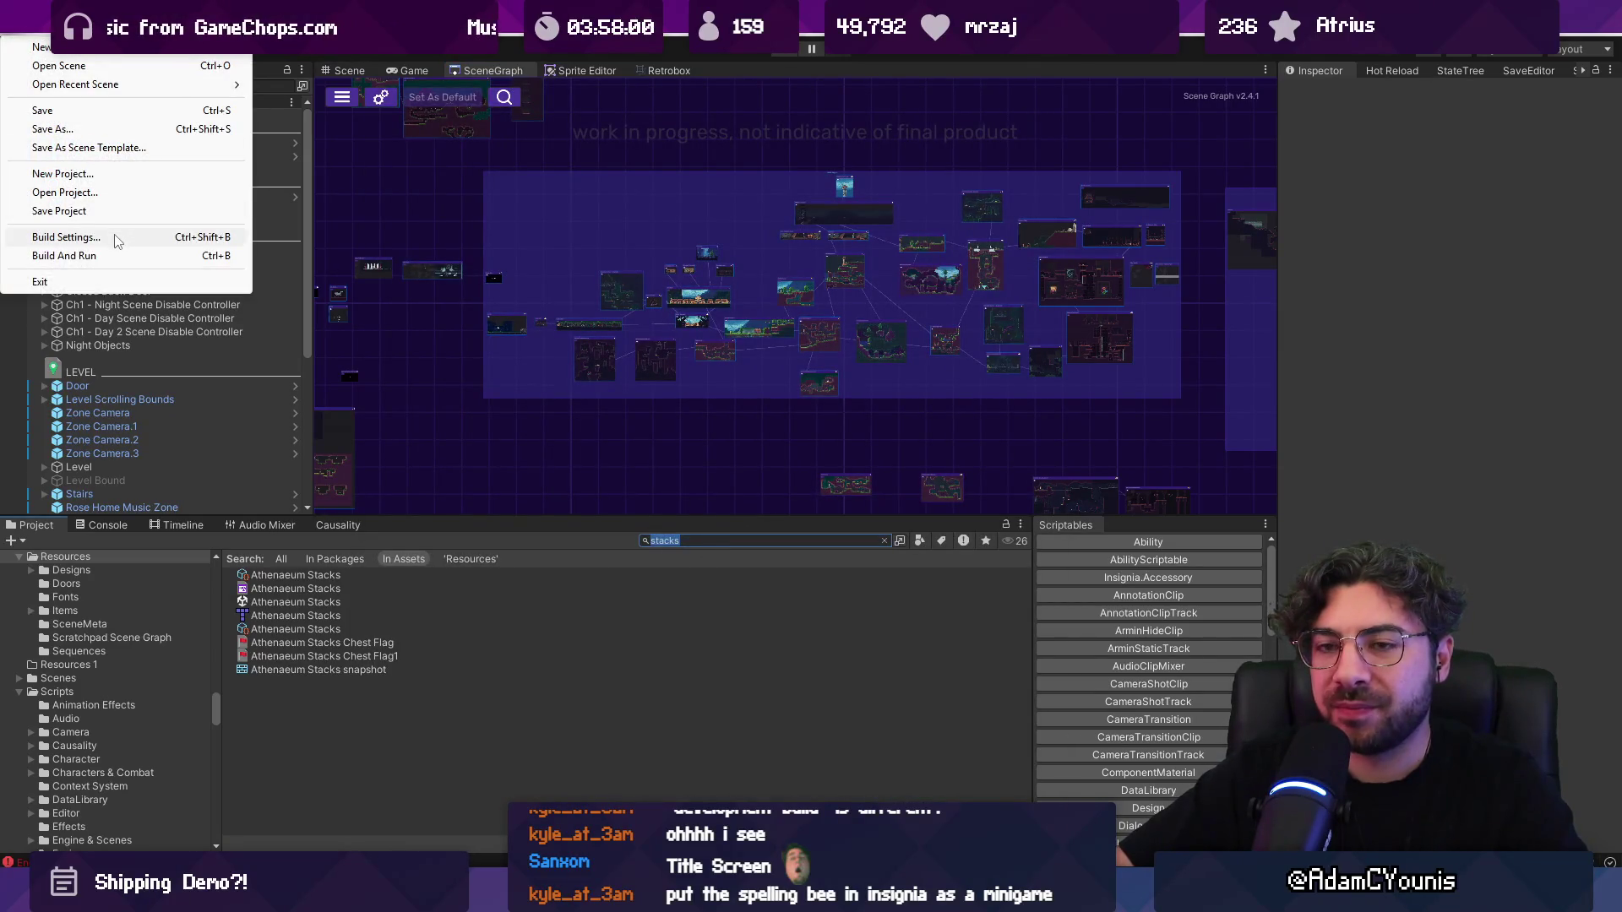
pyautogui.click(67, 237)
pyautogui.click(473, 555)
pyautogui.click(473, 574)
pyautogui.click(473, 545)
pyautogui.click(486, 522)
# Step: Clear the INSIGNIA_ALPHA scripting define in Player Other Settings, apply it, and close Build Settings
pyautogui.click(432, 816)
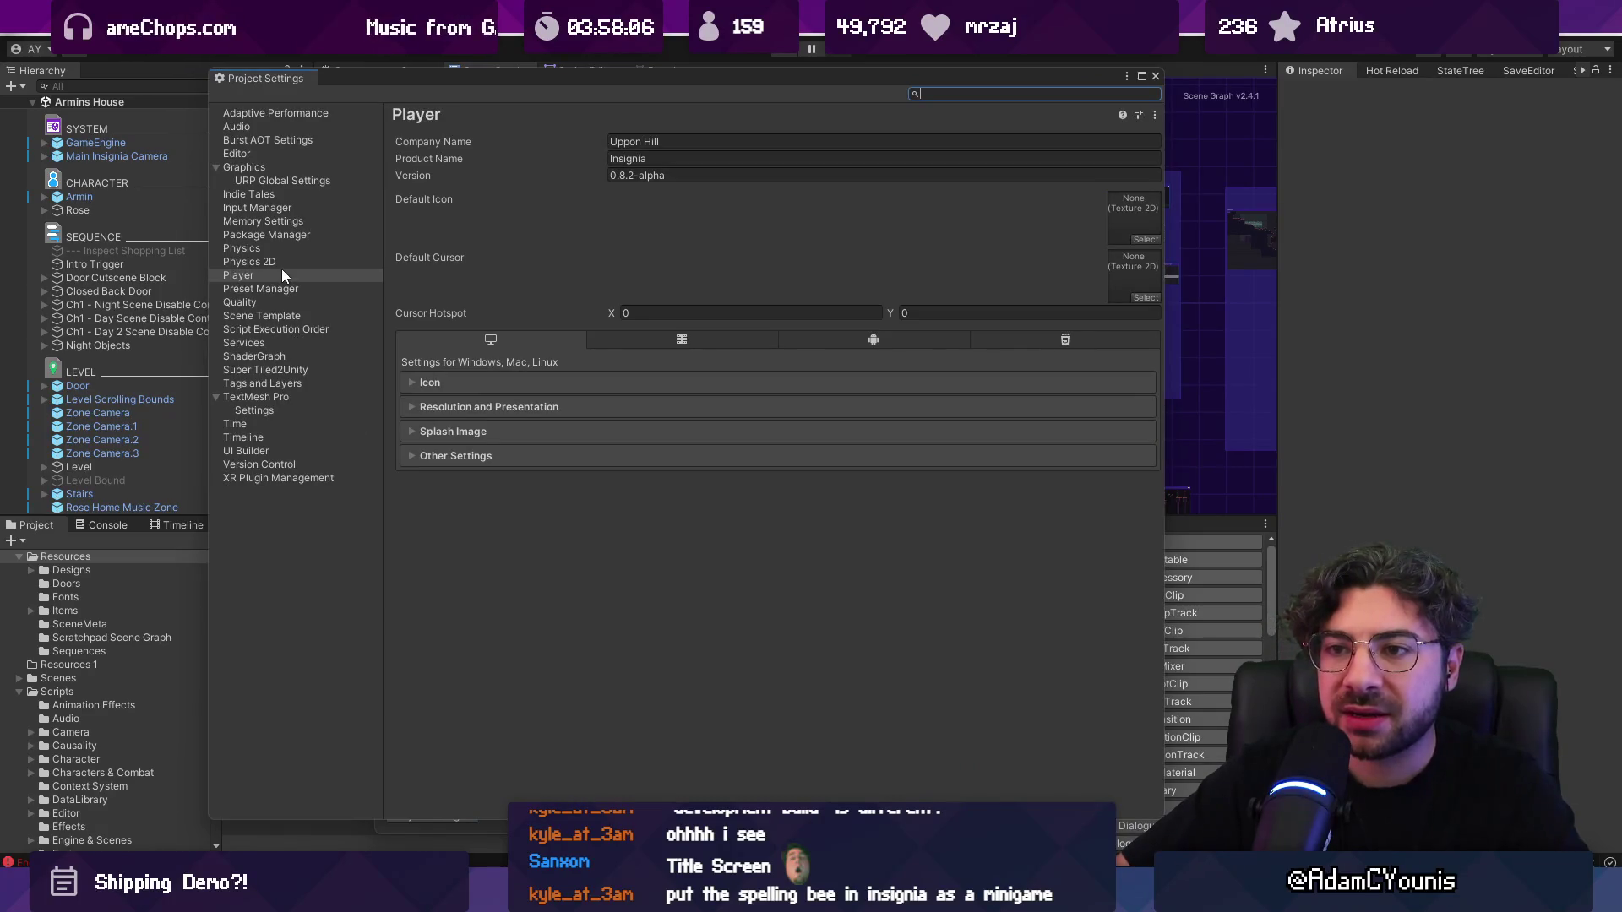
pyautogui.click(445, 455)
pyautogui.scroll(-5, 507, 473)
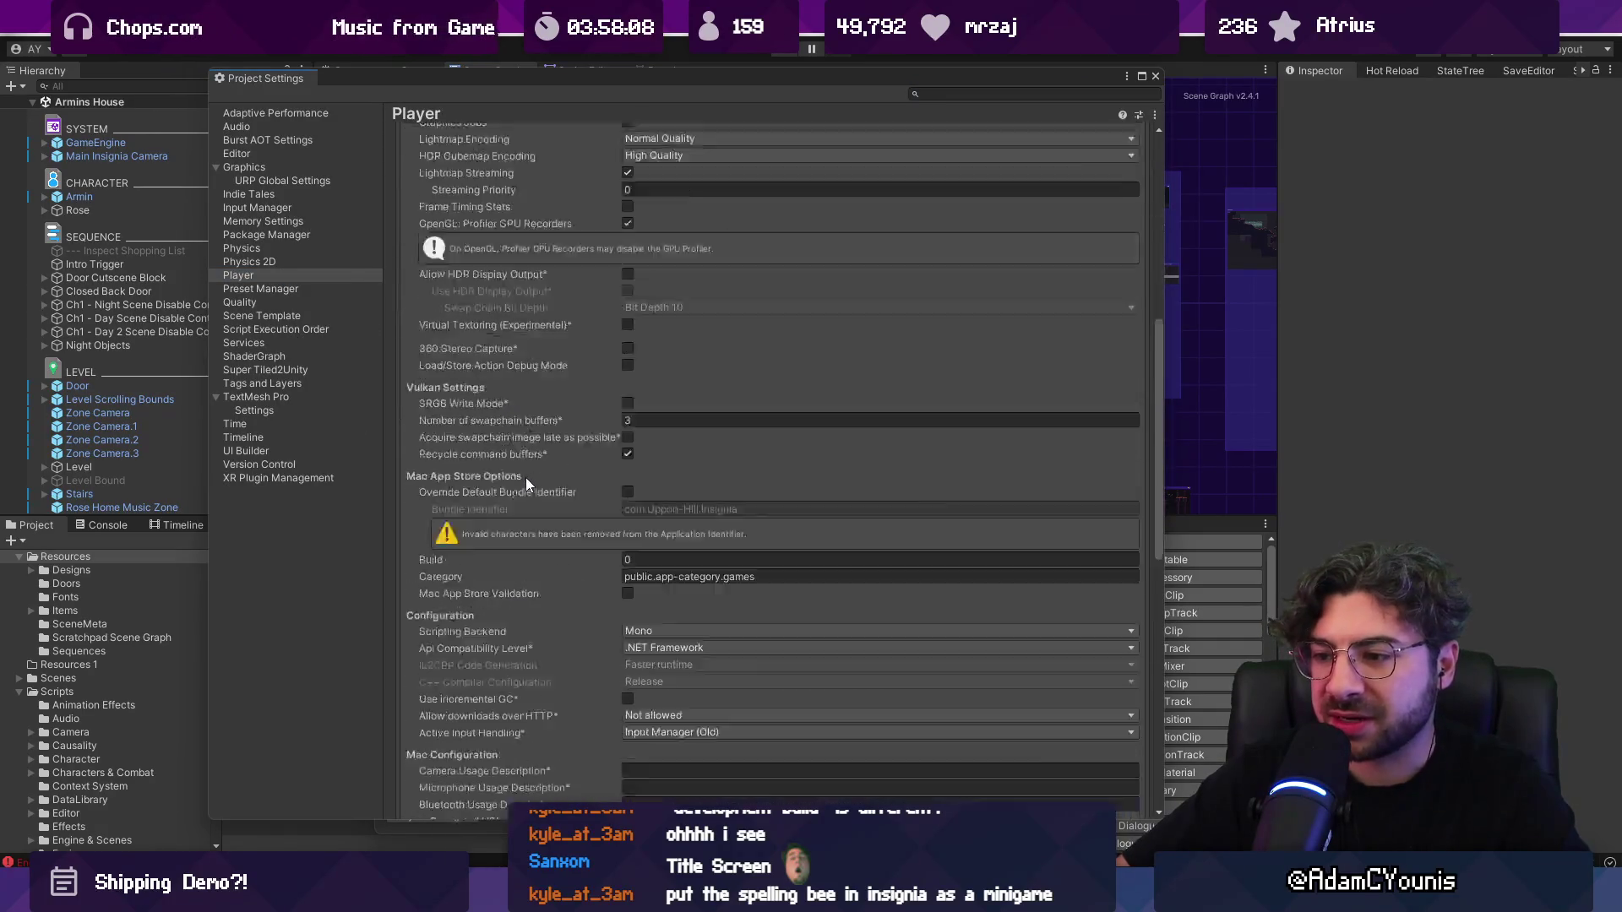
pyautogui.scroll(-10, 526, 478)
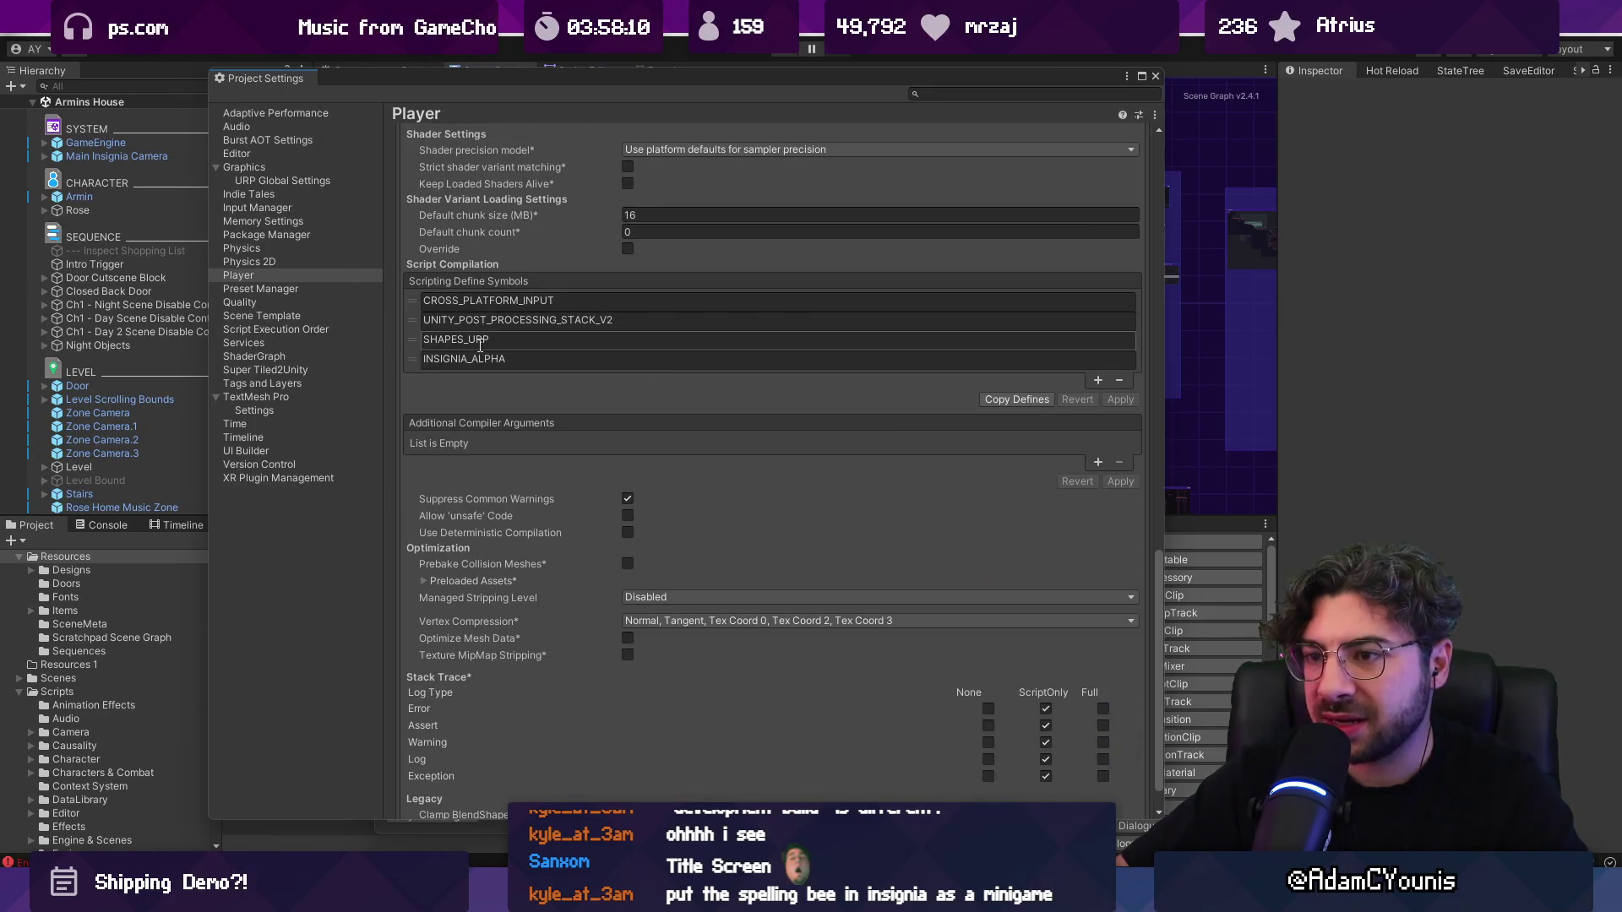
pyautogui.click(524, 358)
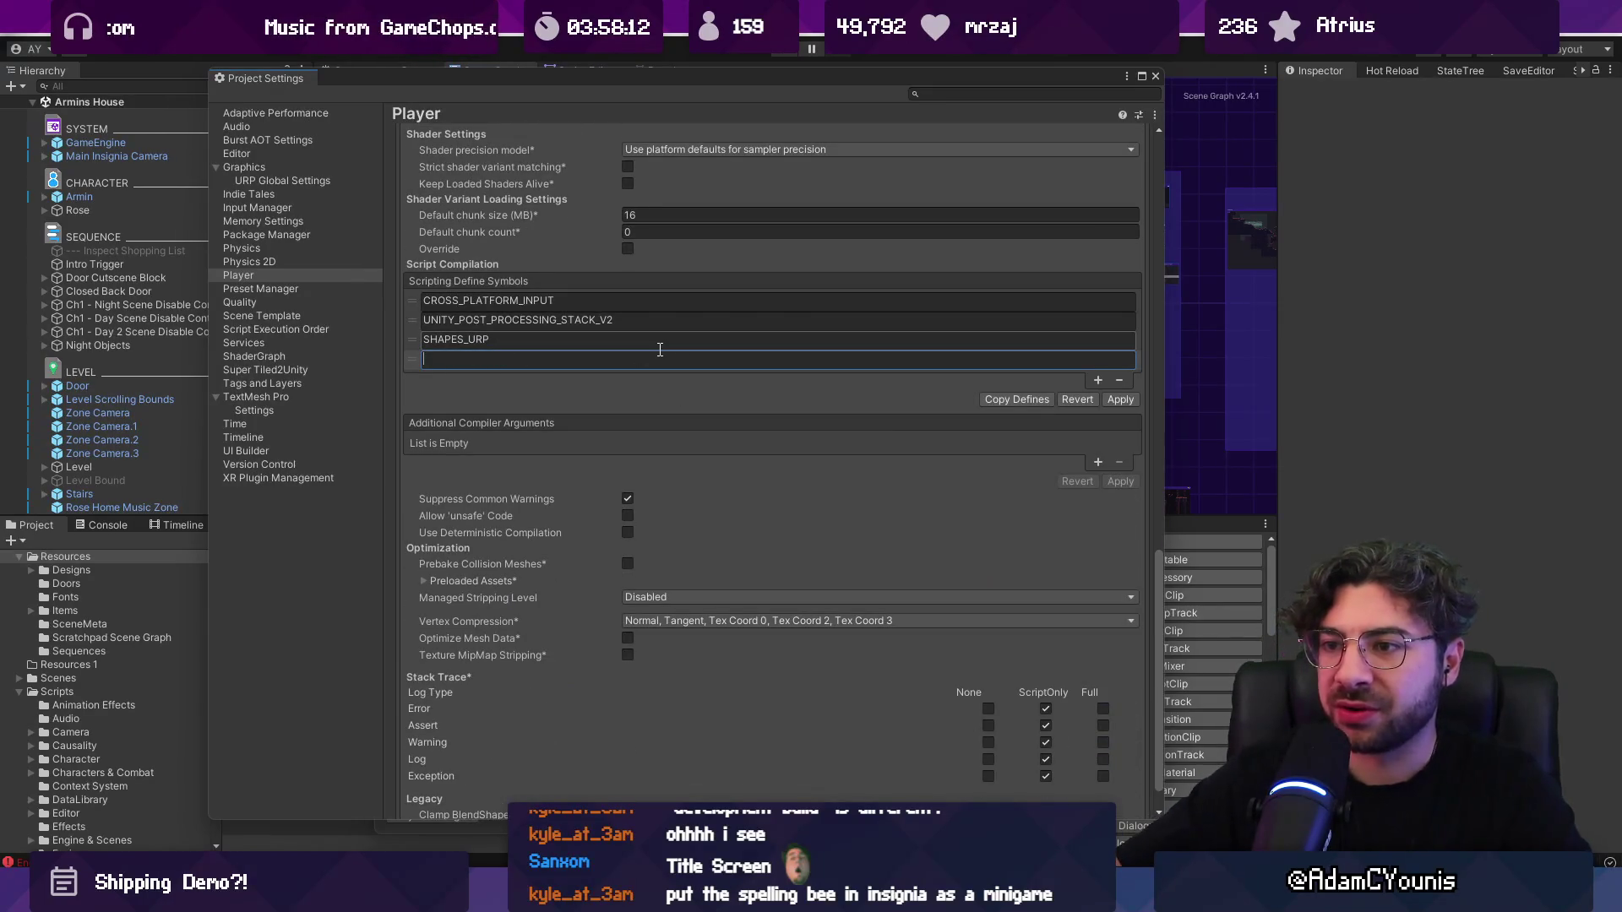
pyautogui.click(1156, 78)
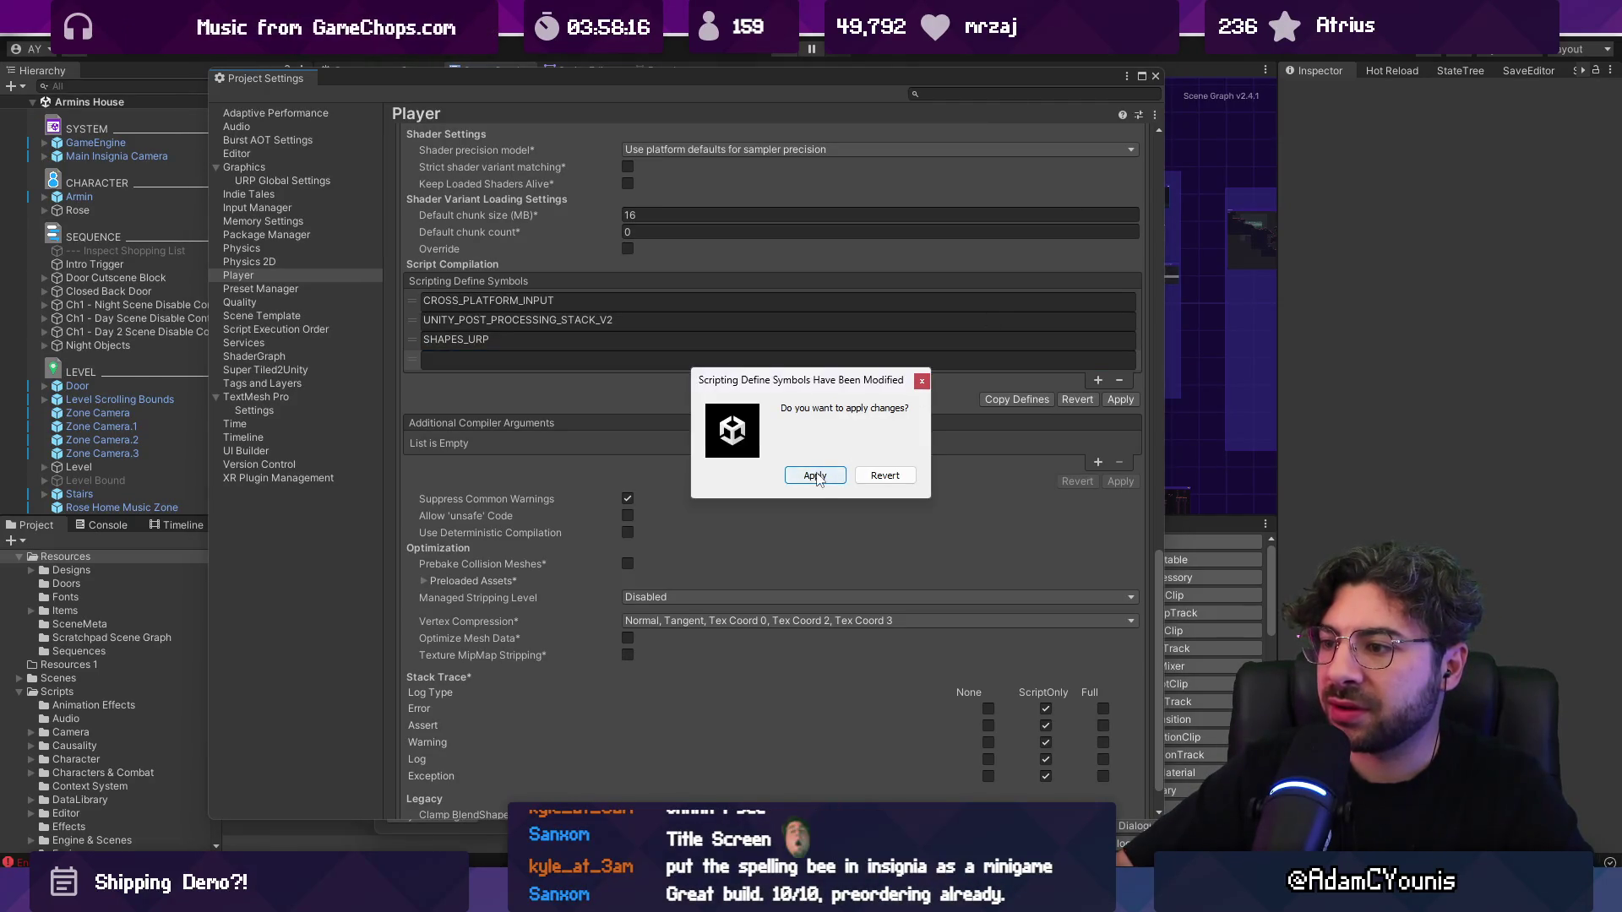
pyautogui.click(814, 475)
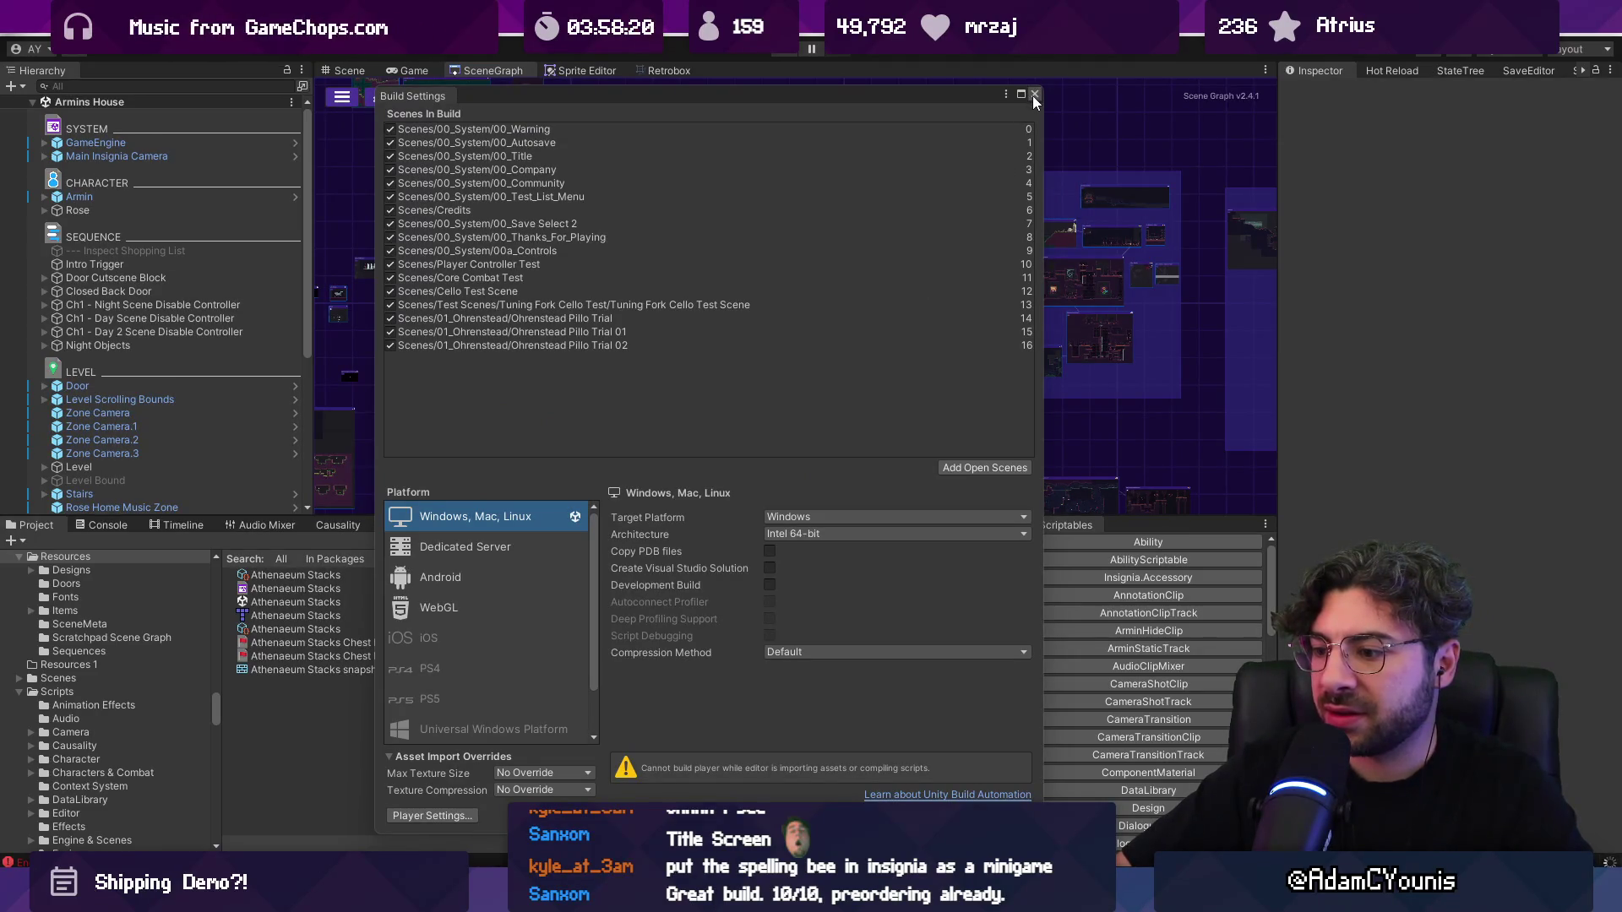
pyautogui.click(1034, 94)
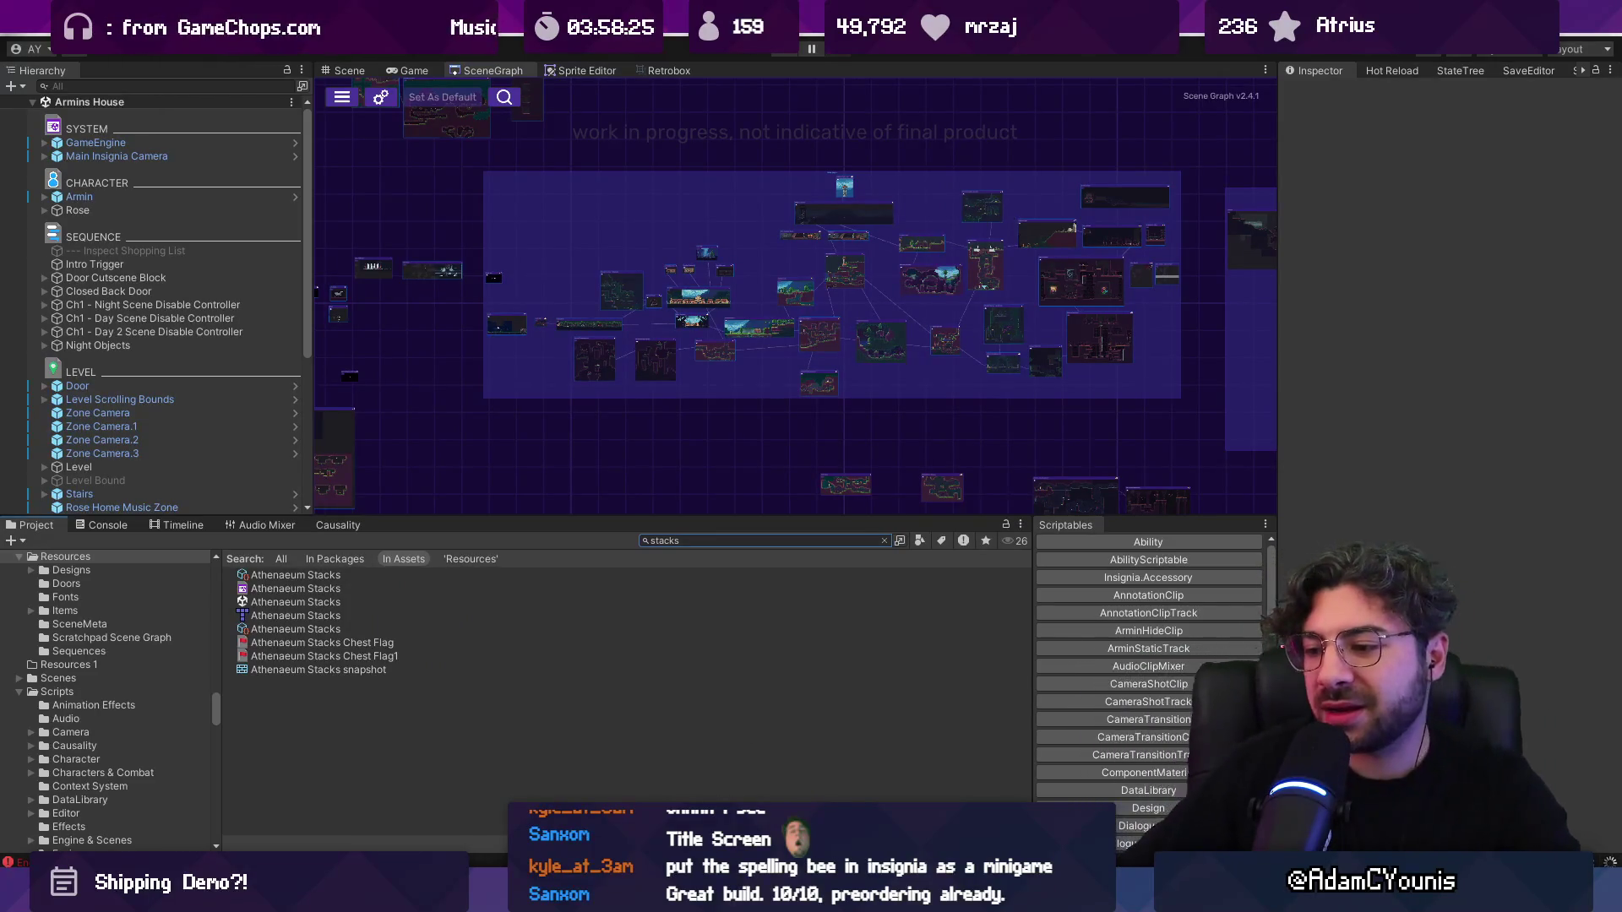
# Step: Switch to the code editor and reopen StoryFeedbackButton.cs from recent files
pyautogui.hotkey('alt', 'Tab')
pyautogui.hotkey('ctrl', 'p')
pyautogui.press('Return')
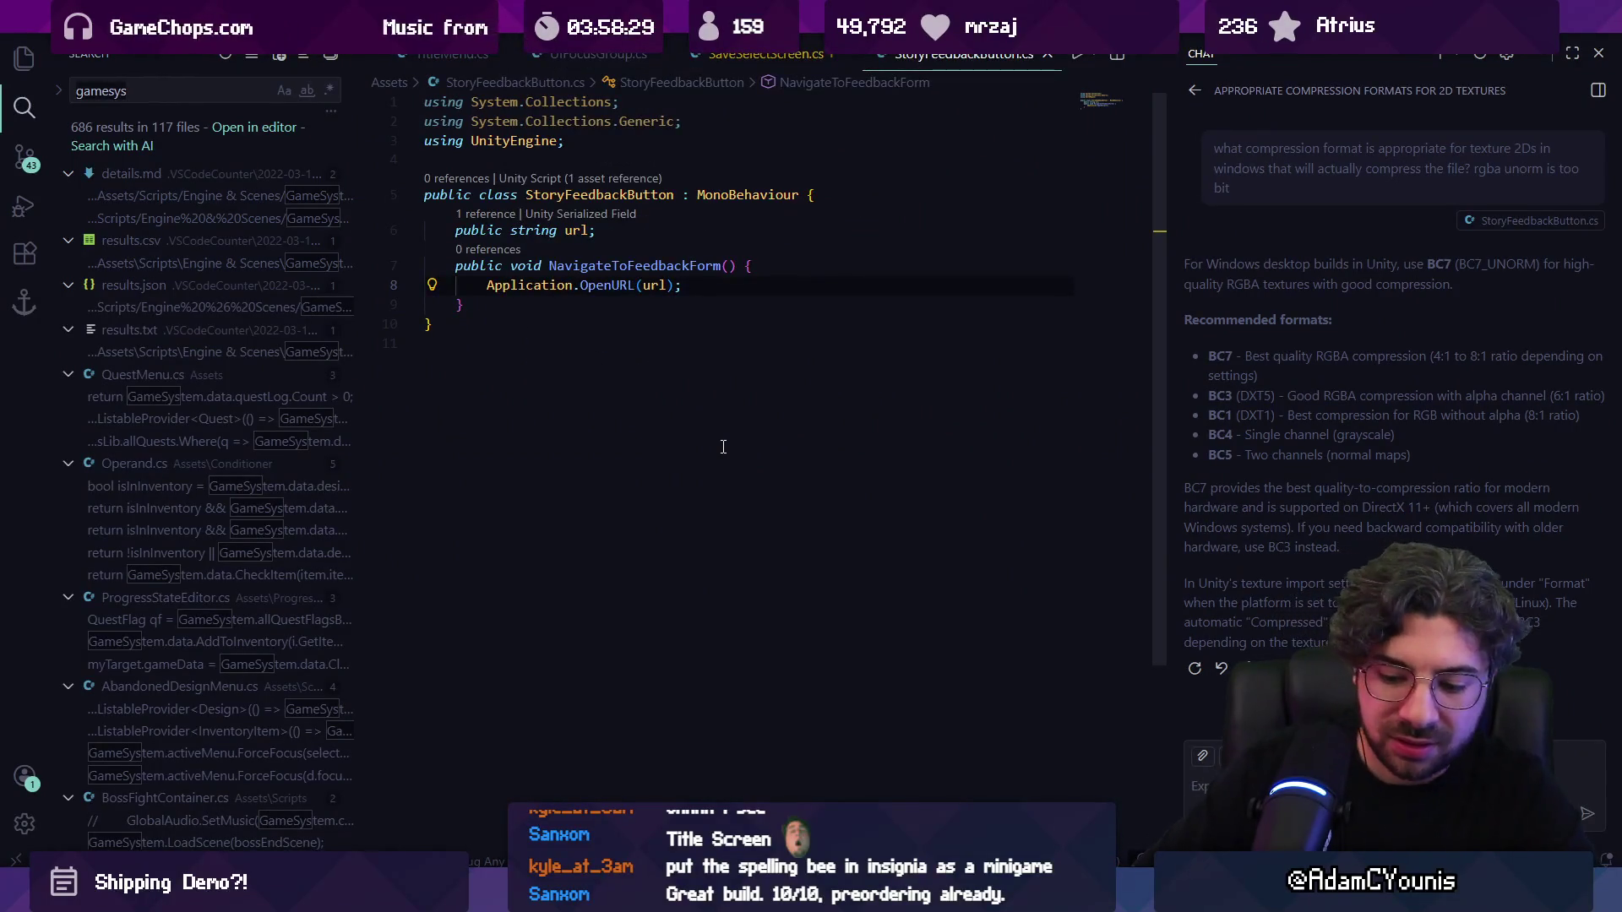
# Step: Search for INSIGNIA_ALPHA, open Engine.cs at its #if block, hide Chat, return to Unity
pyautogui.write('INSIGNIA_AL')
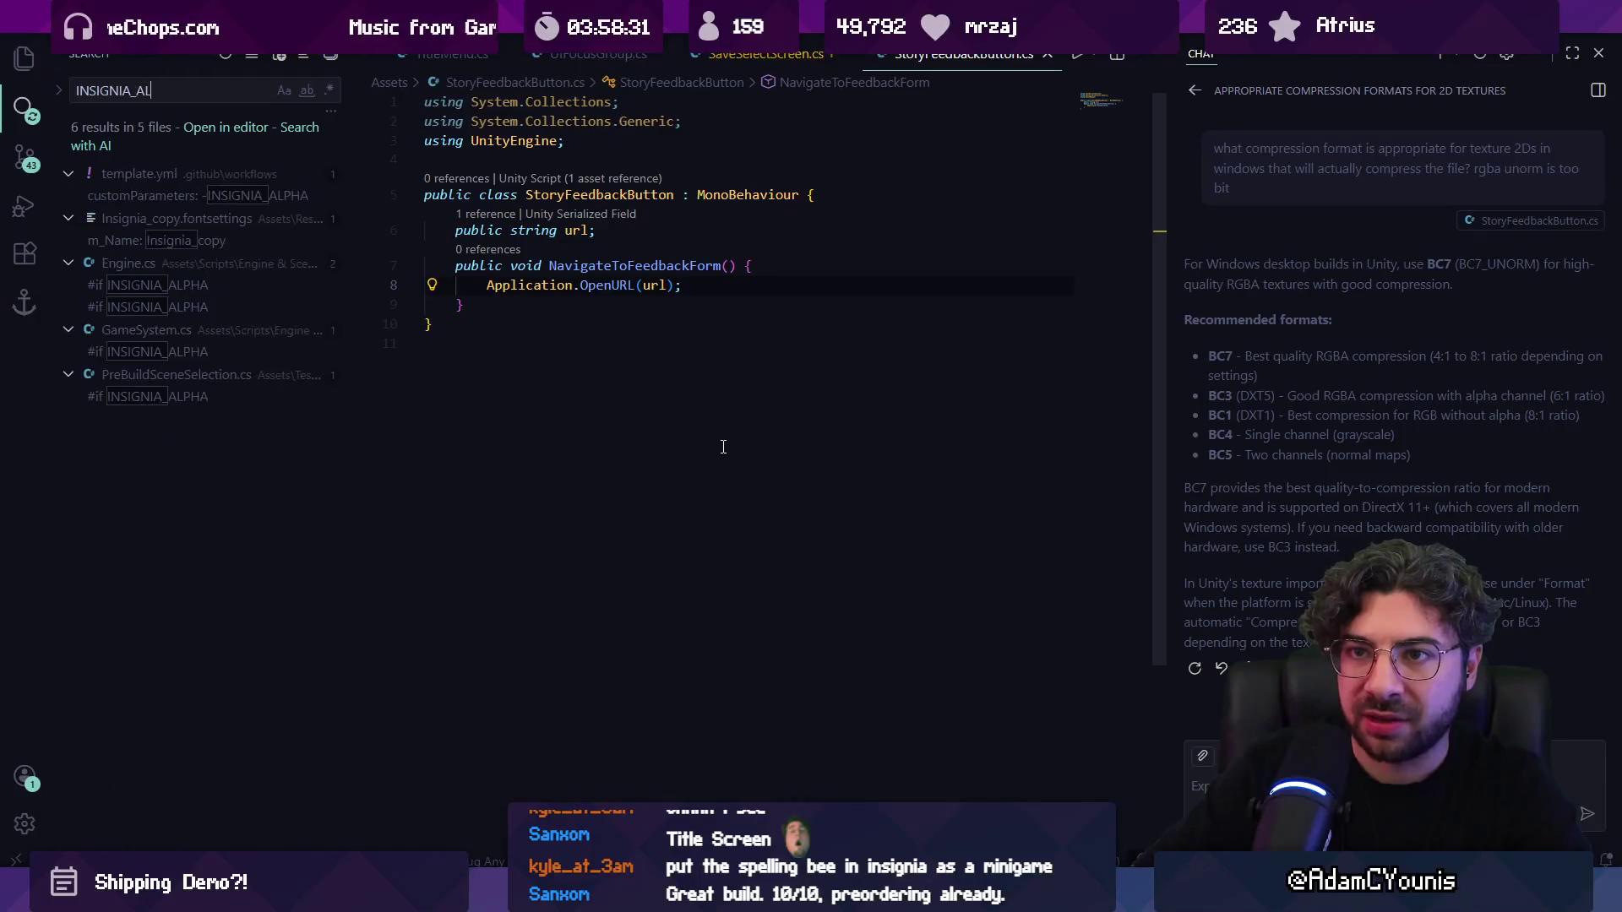
pyautogui.click(209, 261)
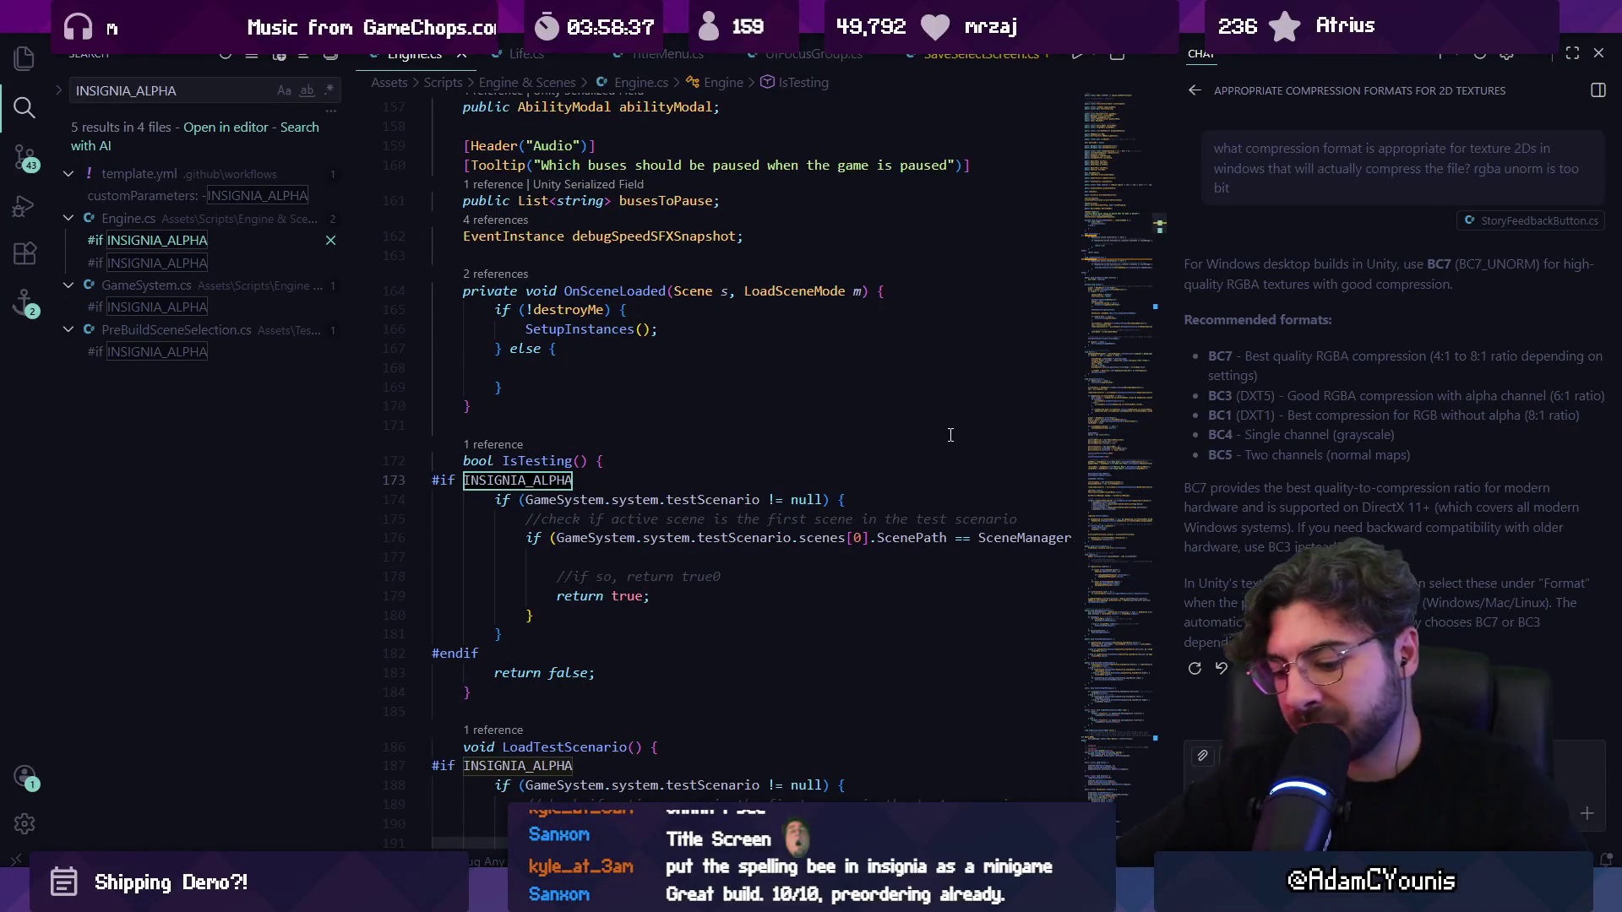
pyautogui.hotkey('ctrl', 'alt', 'b')
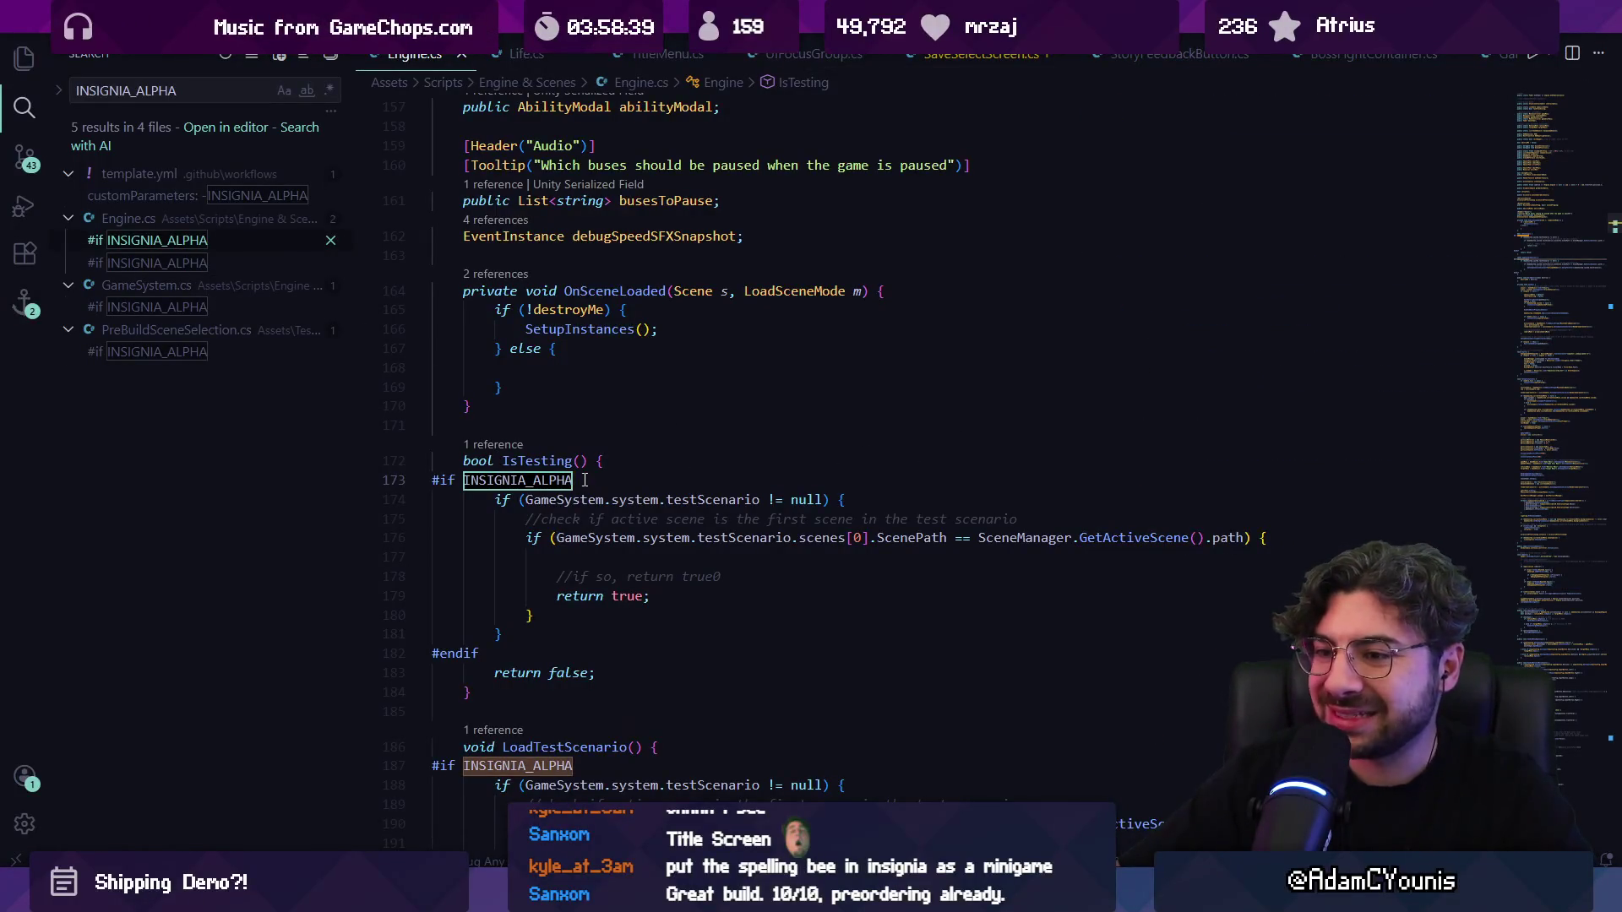
pyautogui.scroll(-2, 583, 480)
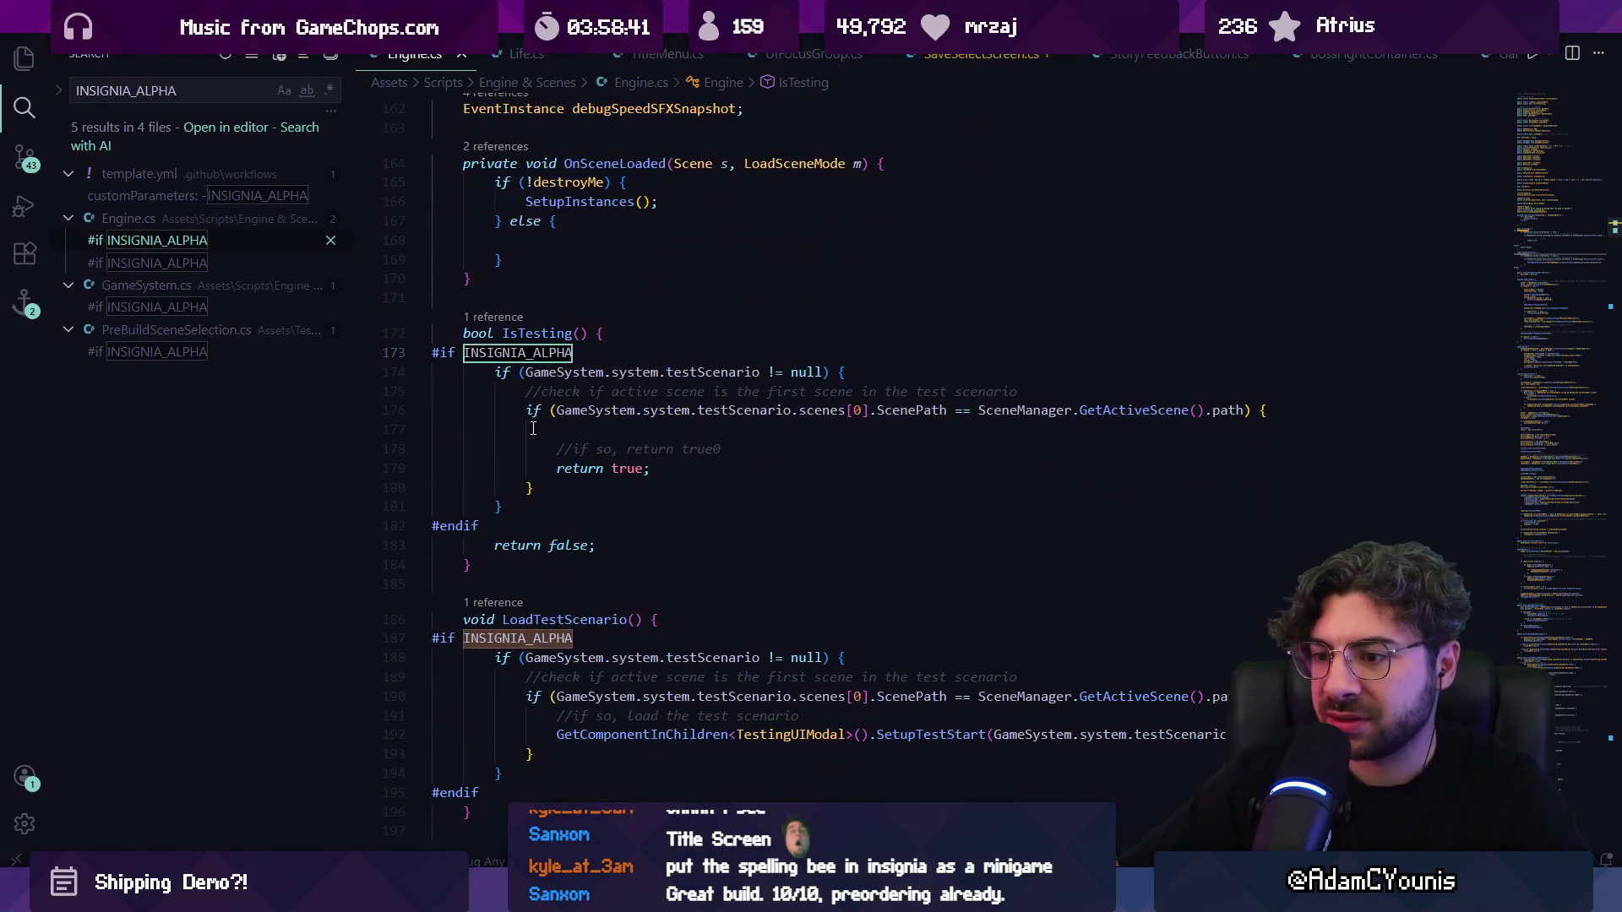
pyautogui.hotkey('alt', 'Tab')
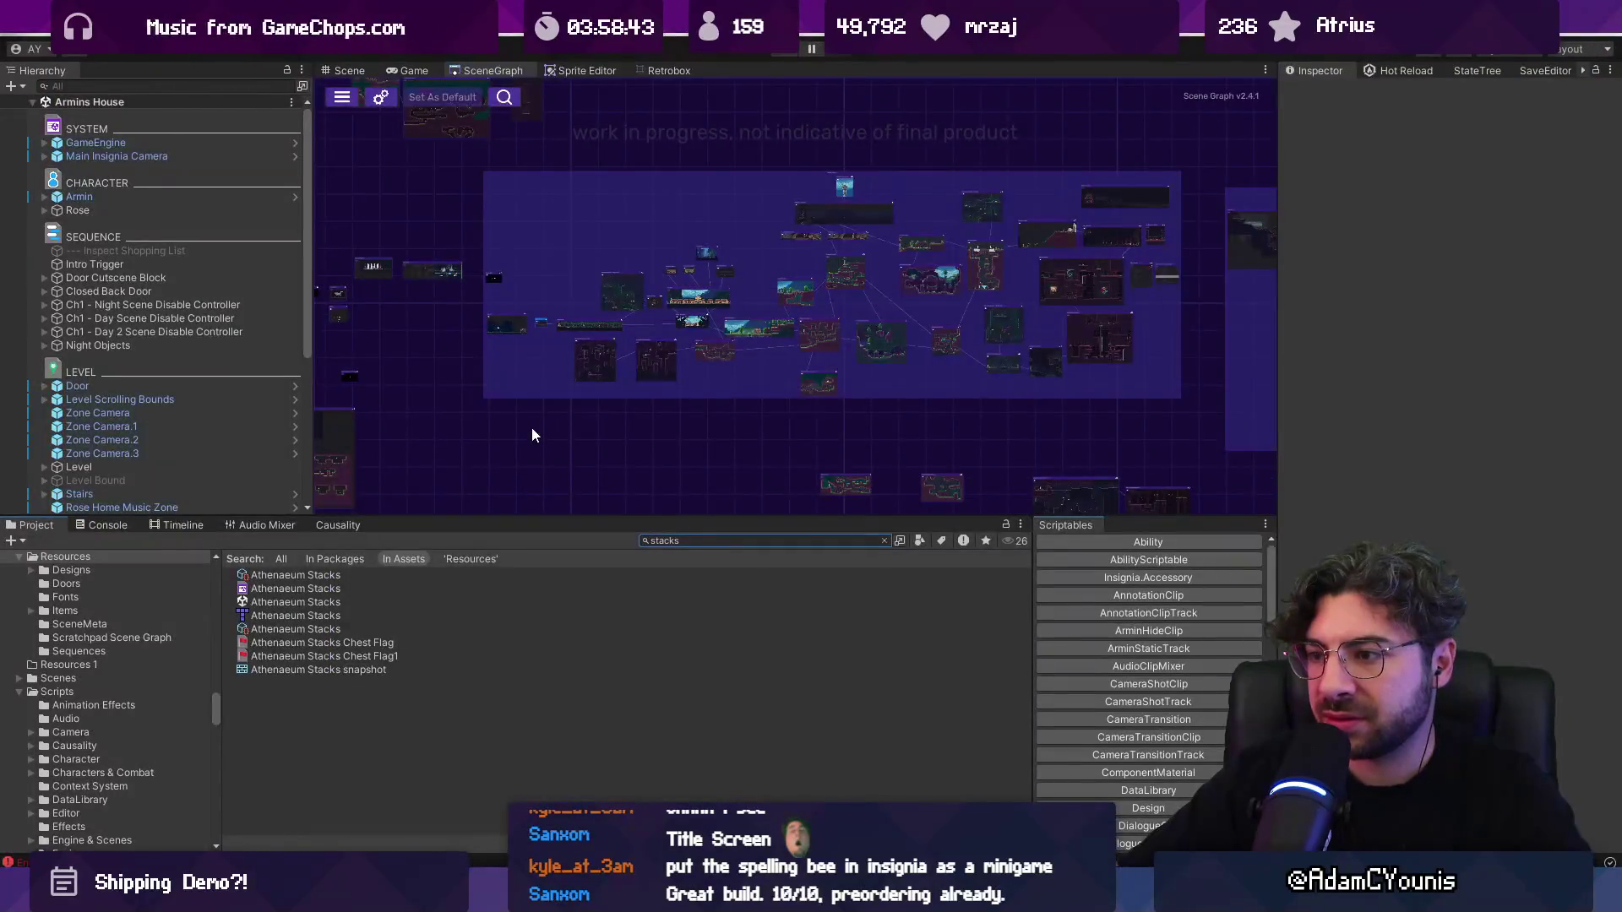
# Step: Open the Player settings from Build Settings and scroll to Script Compilation
pyautogui.click(17, 29)
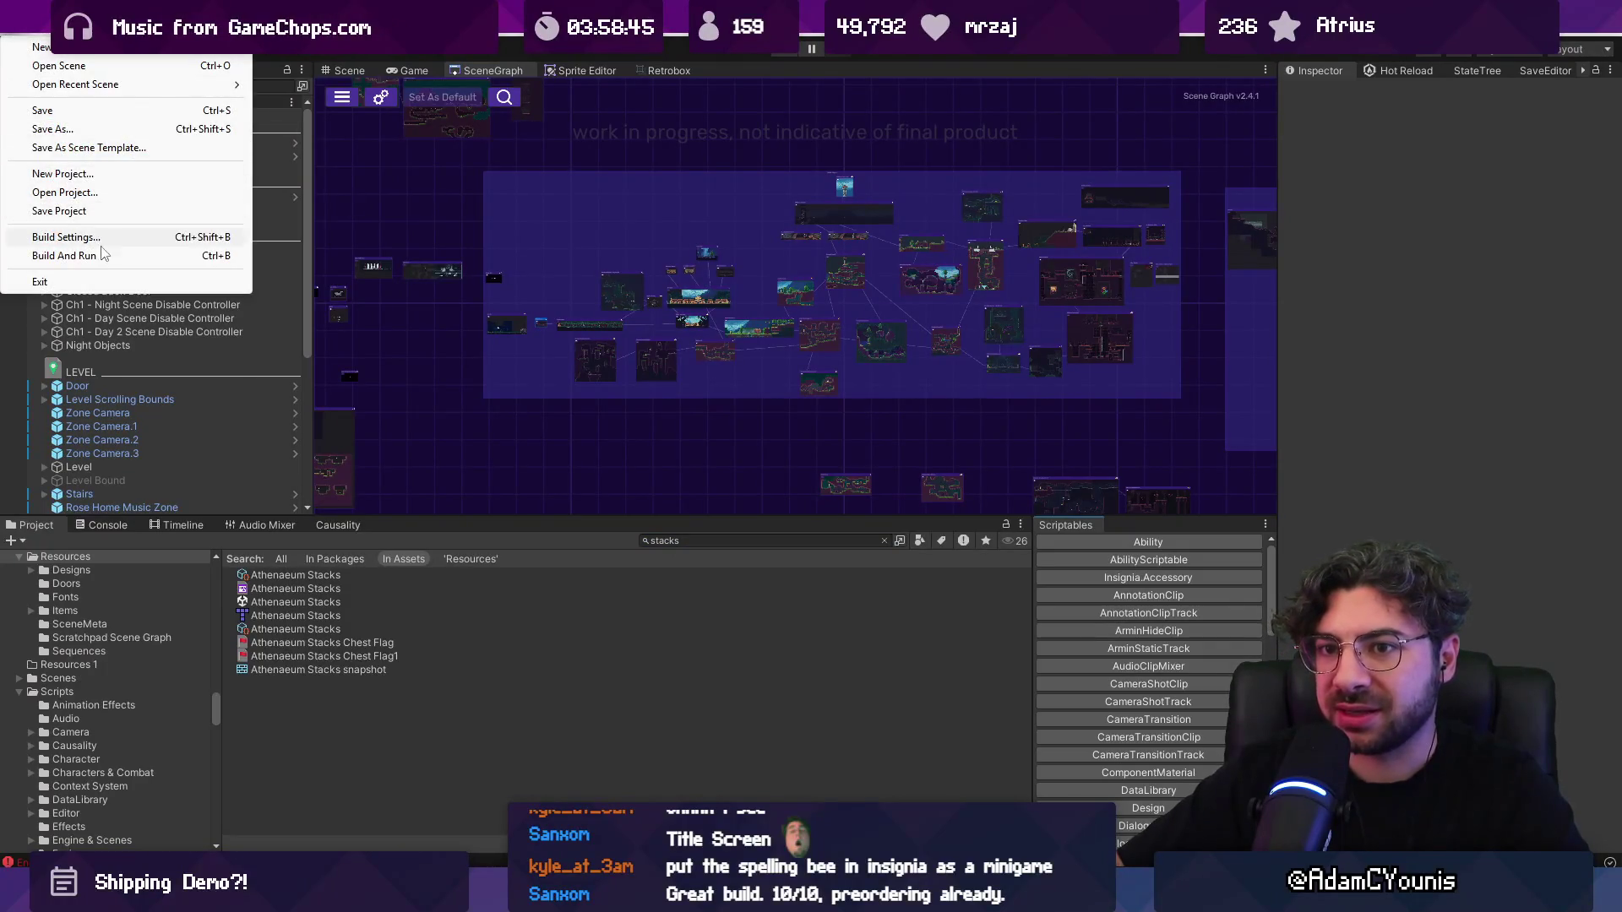
pyautogui.click(66, 237)
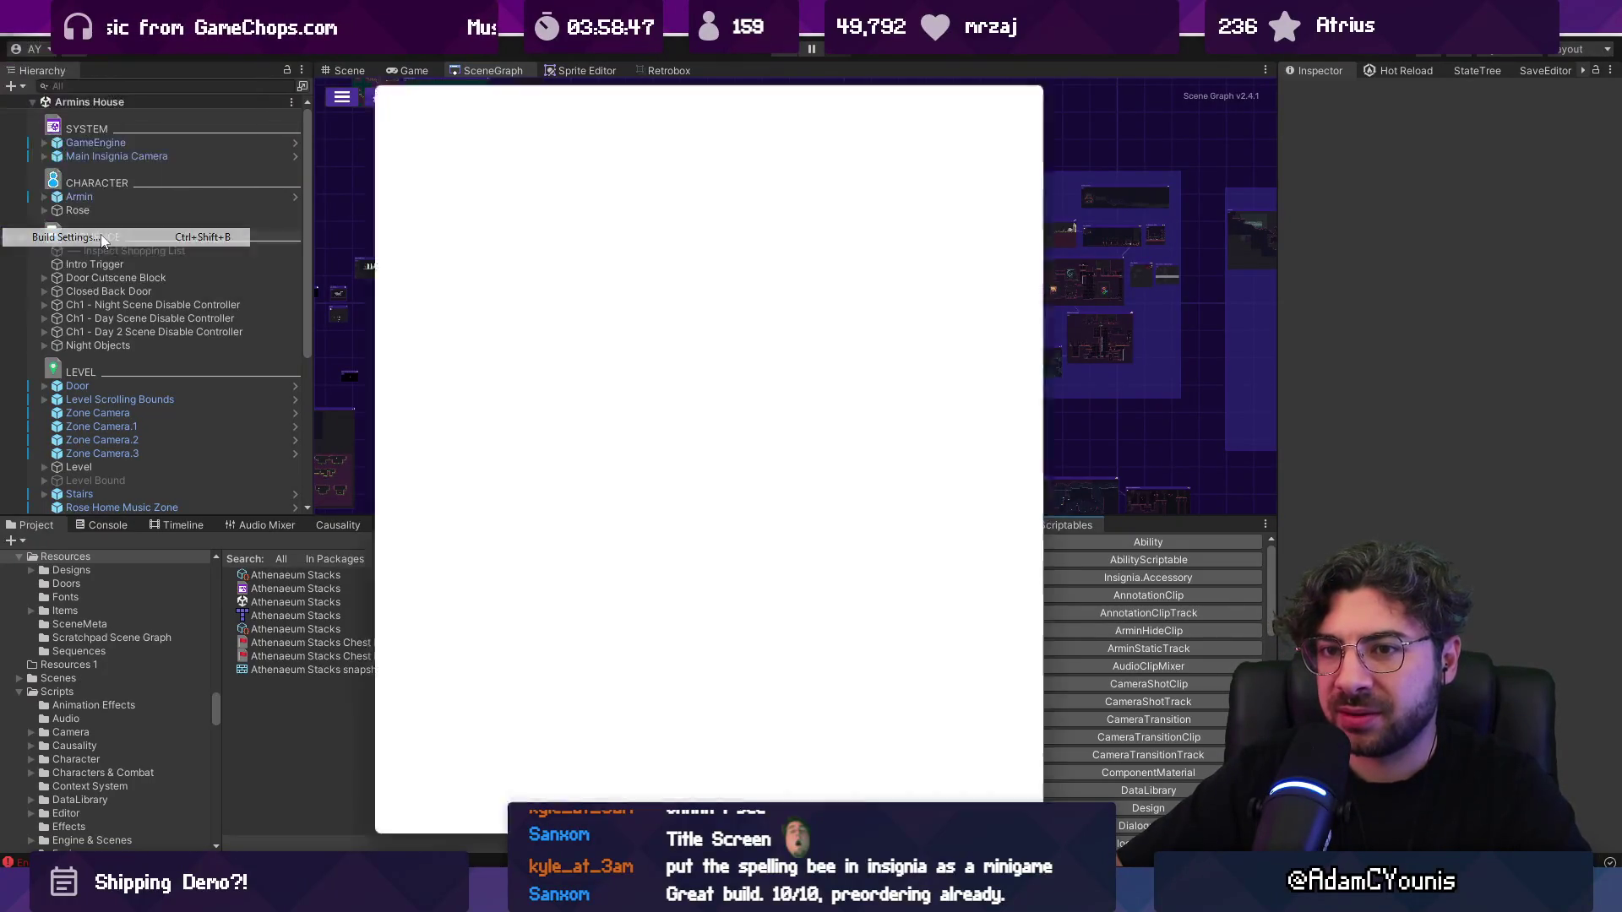
pyautogui.click(462, 815)
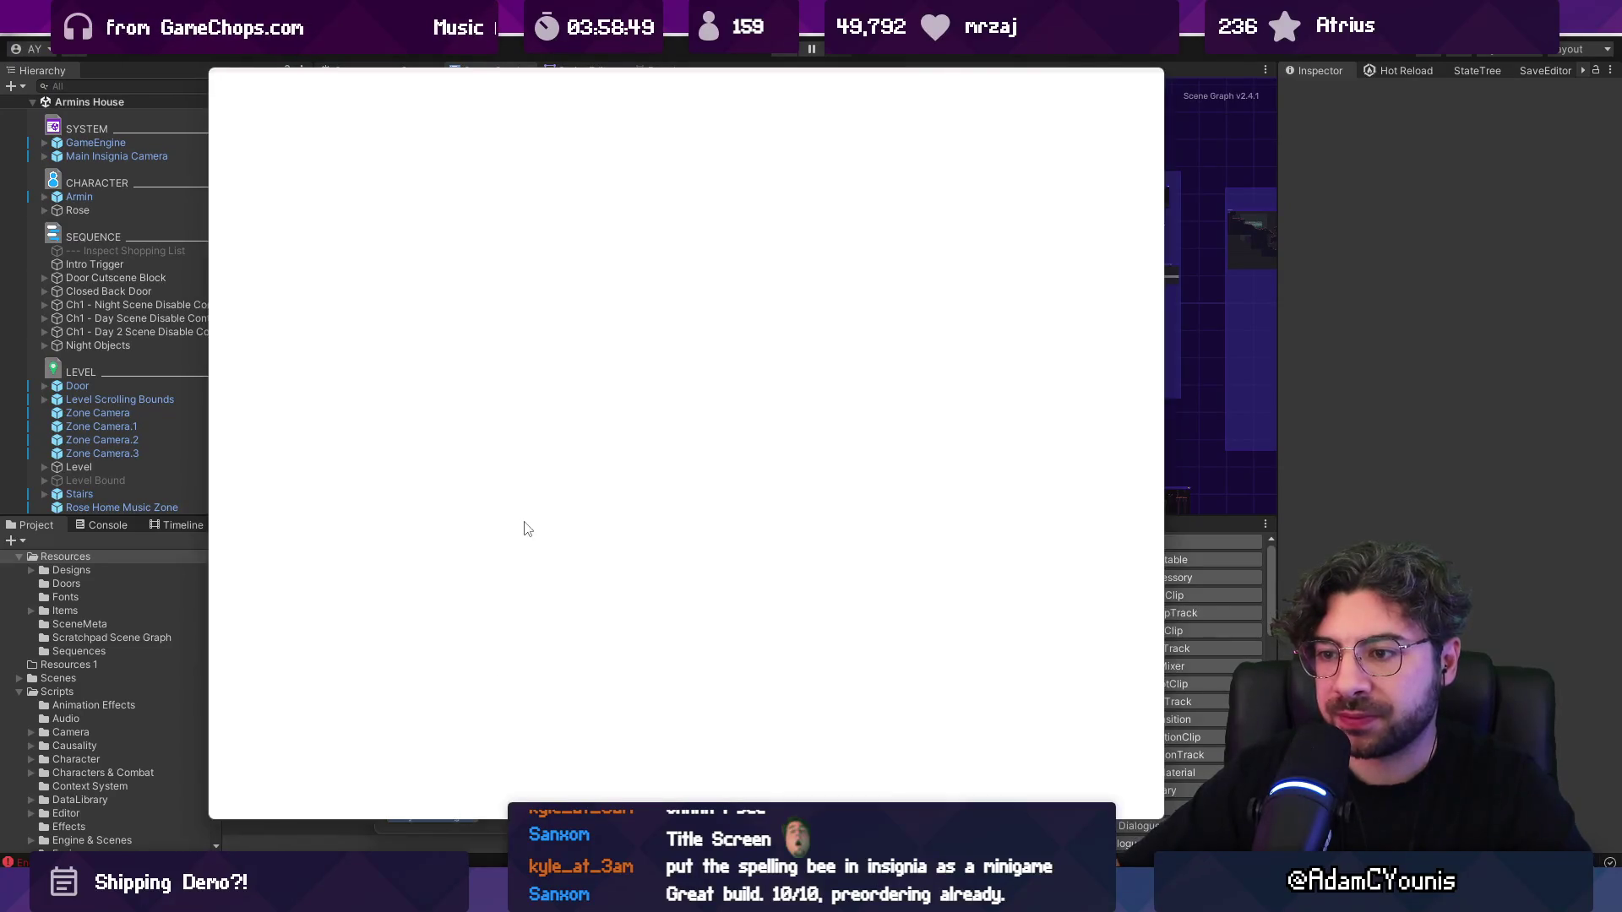
pyautogui.scroll(-10, 529, 480)
pyautogui.scroll(-10, 549, 507)
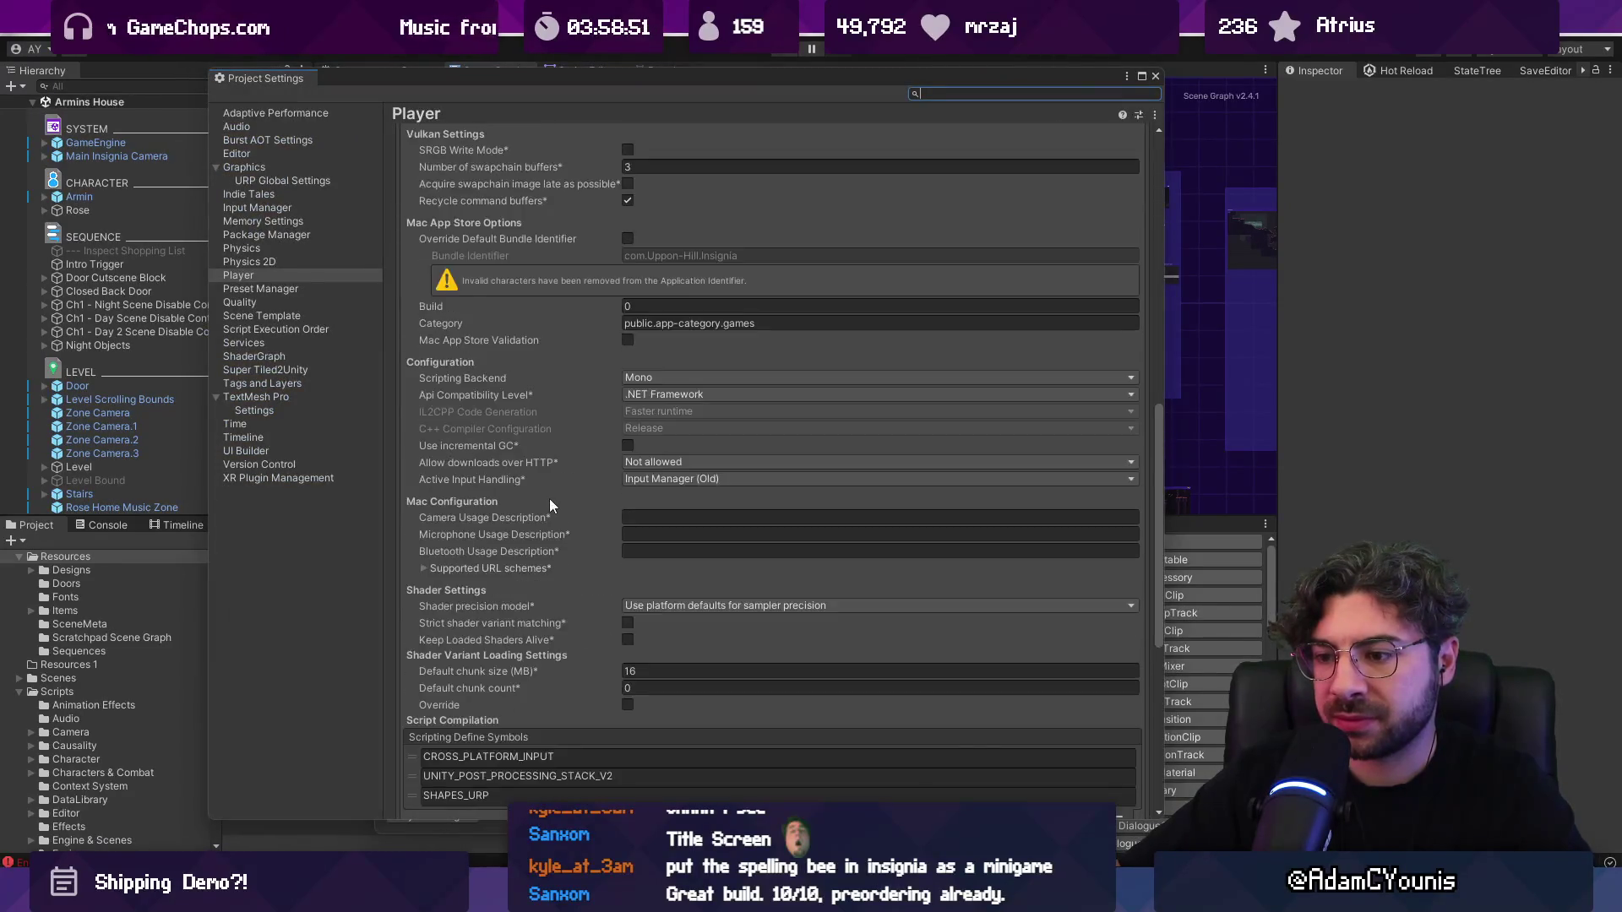
pyautogui.scroll(5, 549, 545)
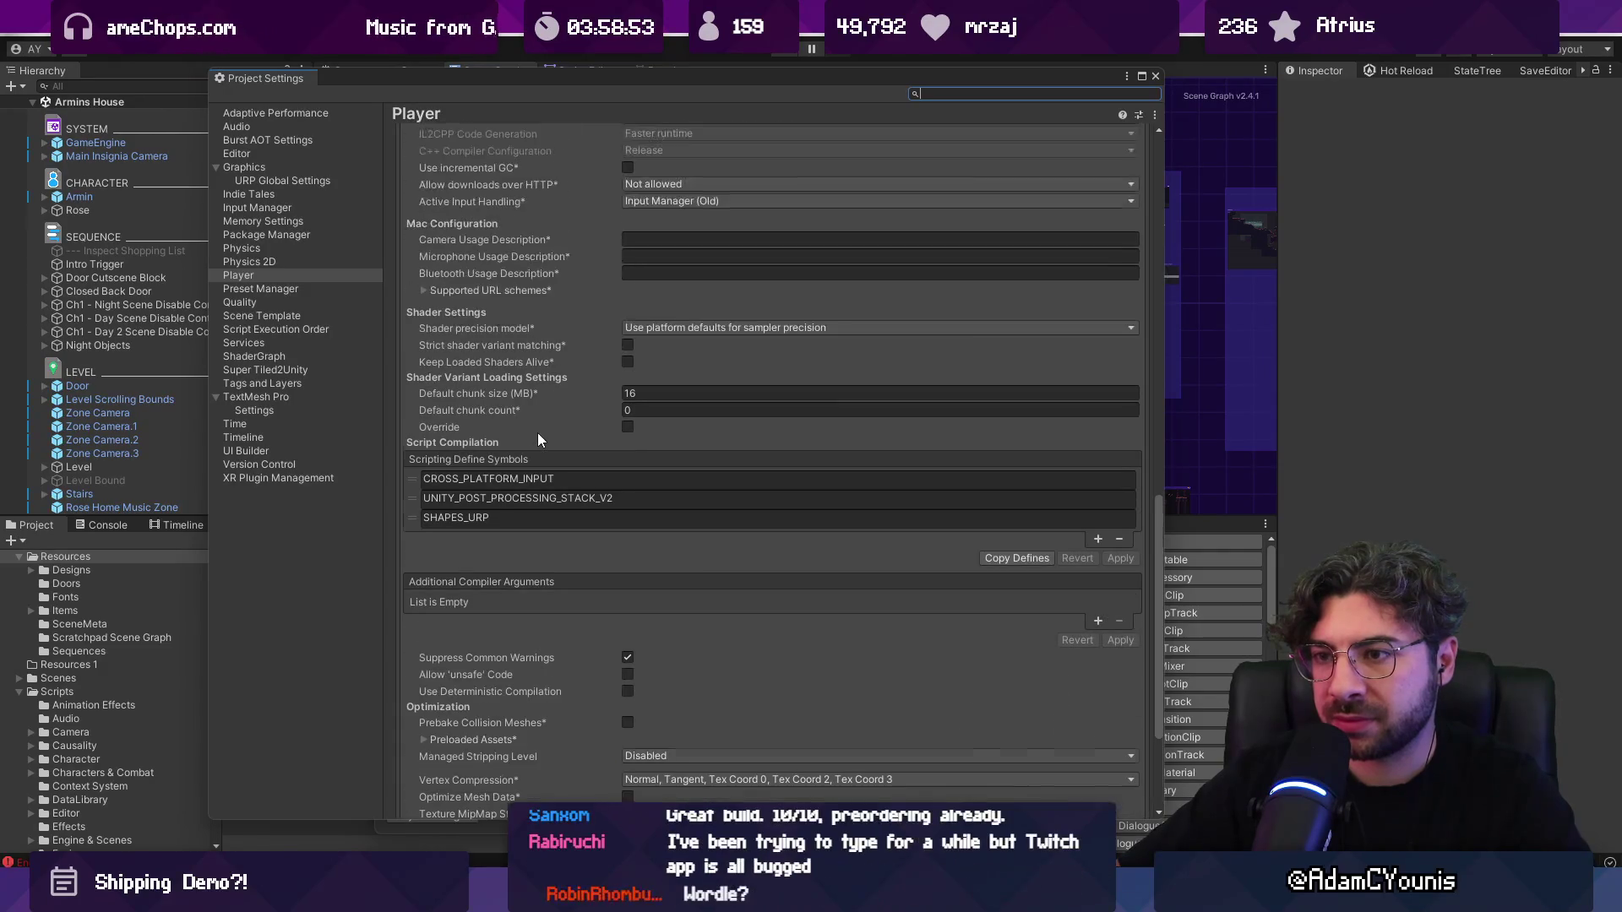
pyautogui.scroll(-5, 540, 451)
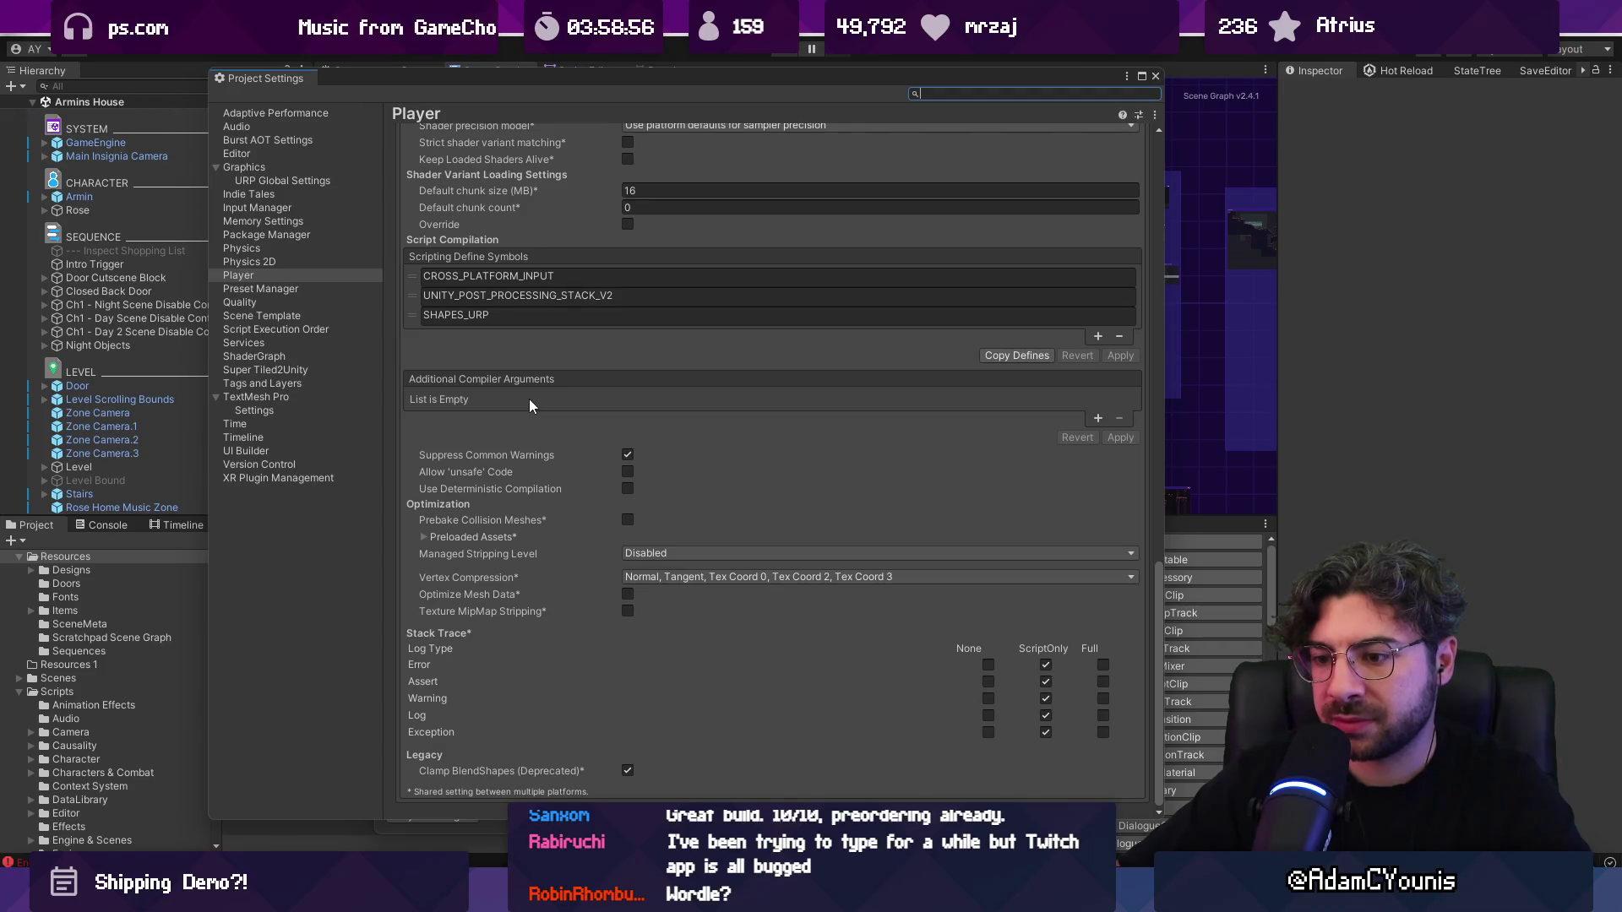
pyautogui.scroll(6, 636, 361)
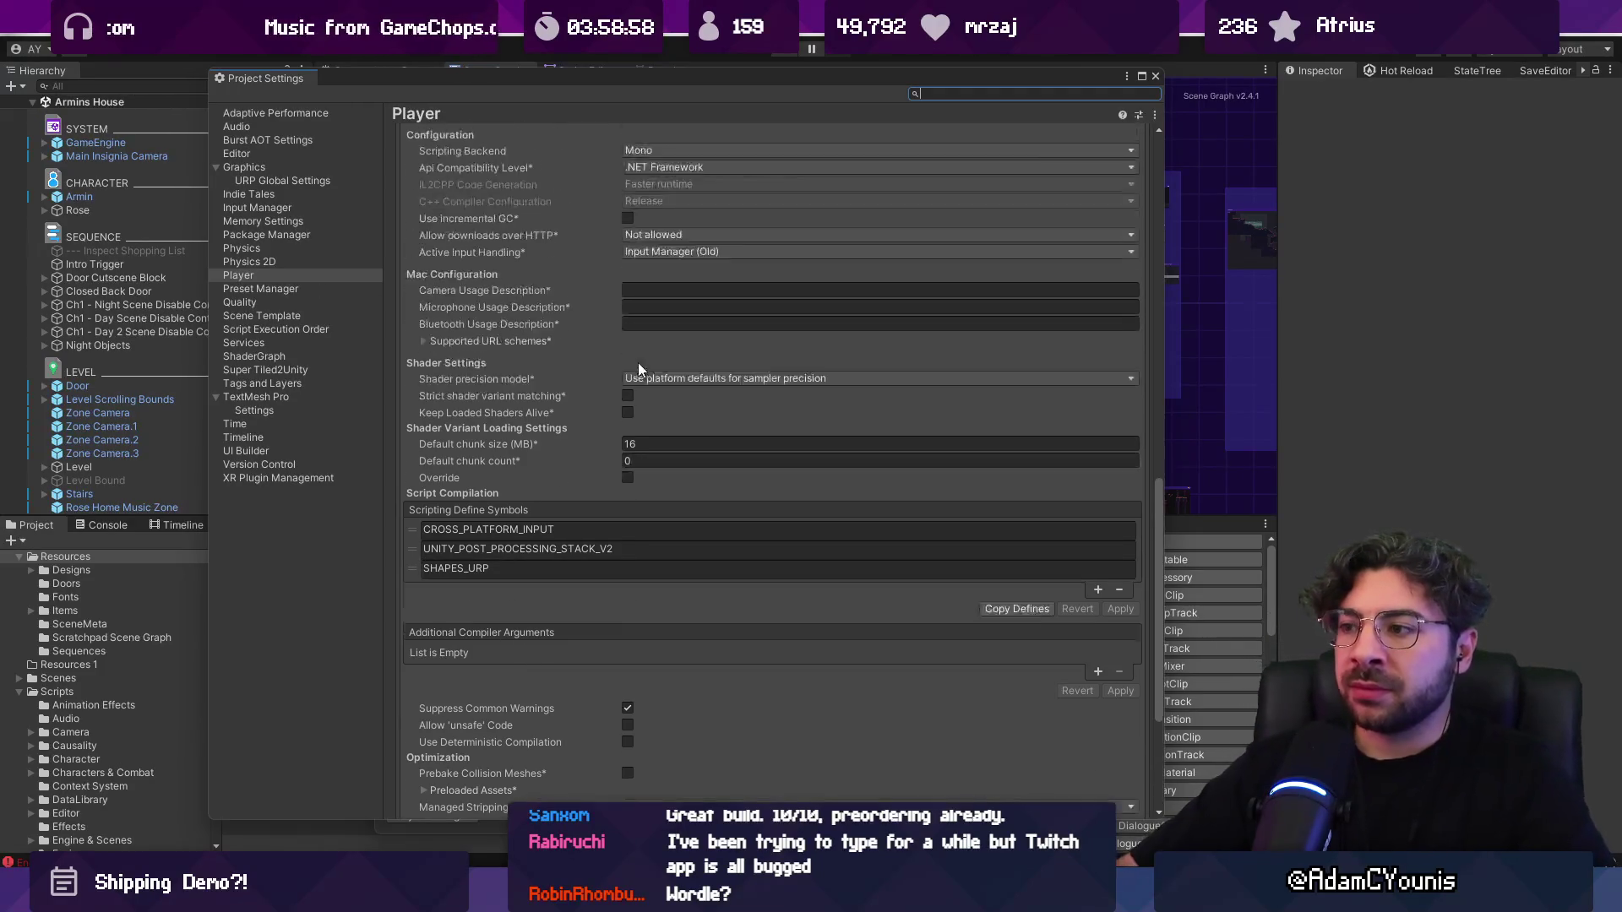
pyautogui.scroll(-3, 655, 407)
# Step: Add INSIGNIA_ALPHA as a new Additional Compiler Argument and shorten the settings window
pyautogui.click(1097, 570)
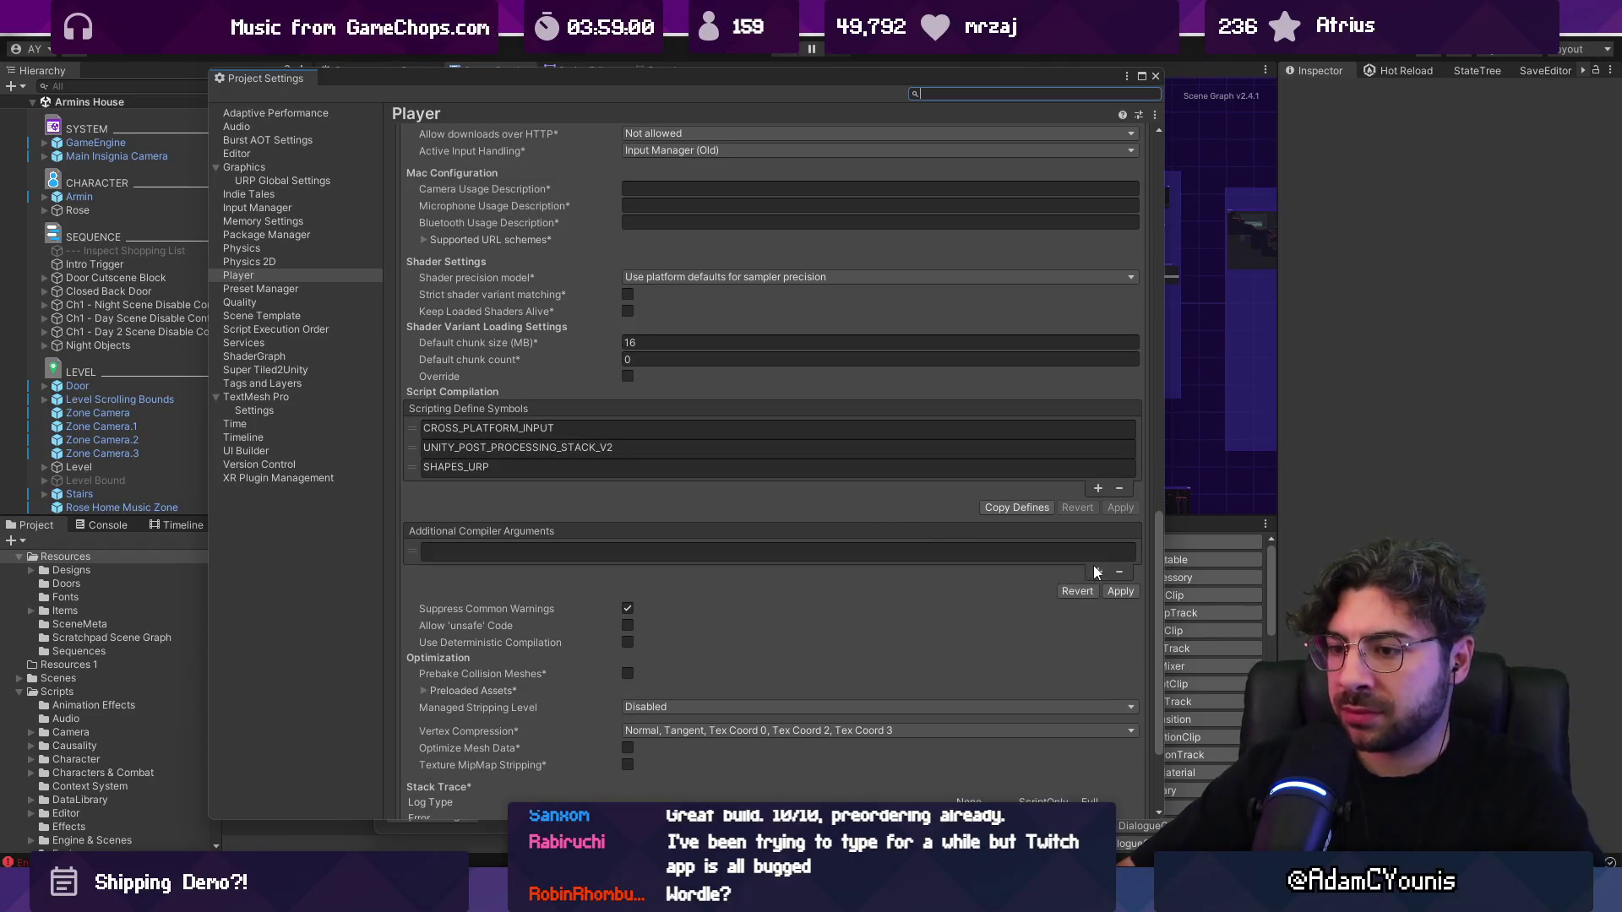
pyautogui.click(779, 553)
pyautogui.write('INSIGNIA_AL')
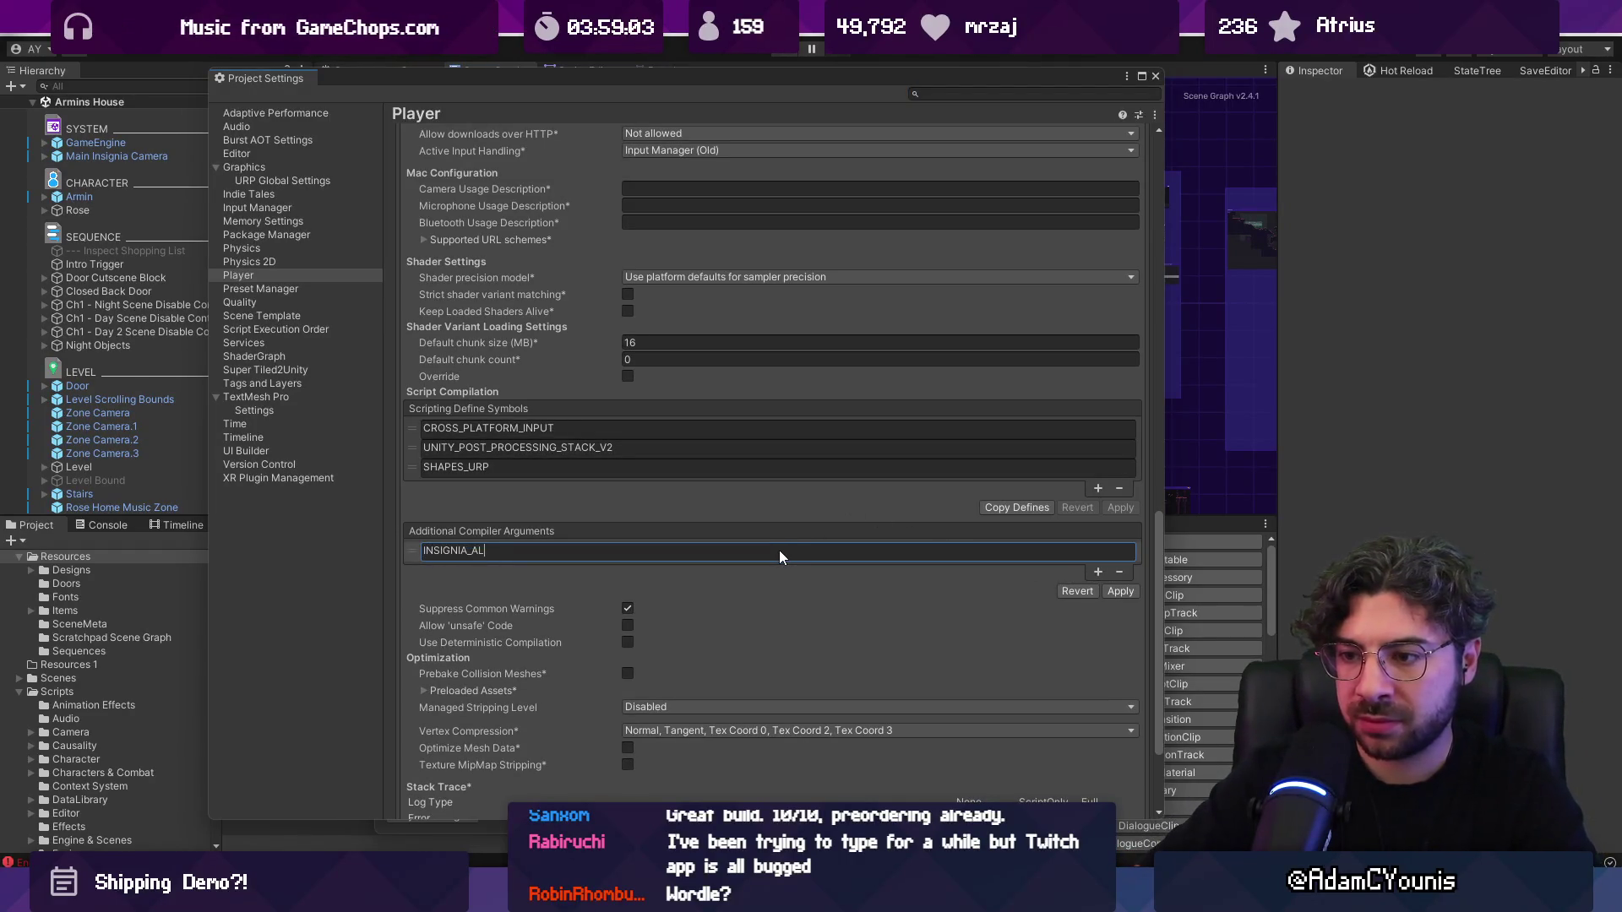
pyautogui.write('PHA')
pyautogui.scroll(-3, 959, 637)
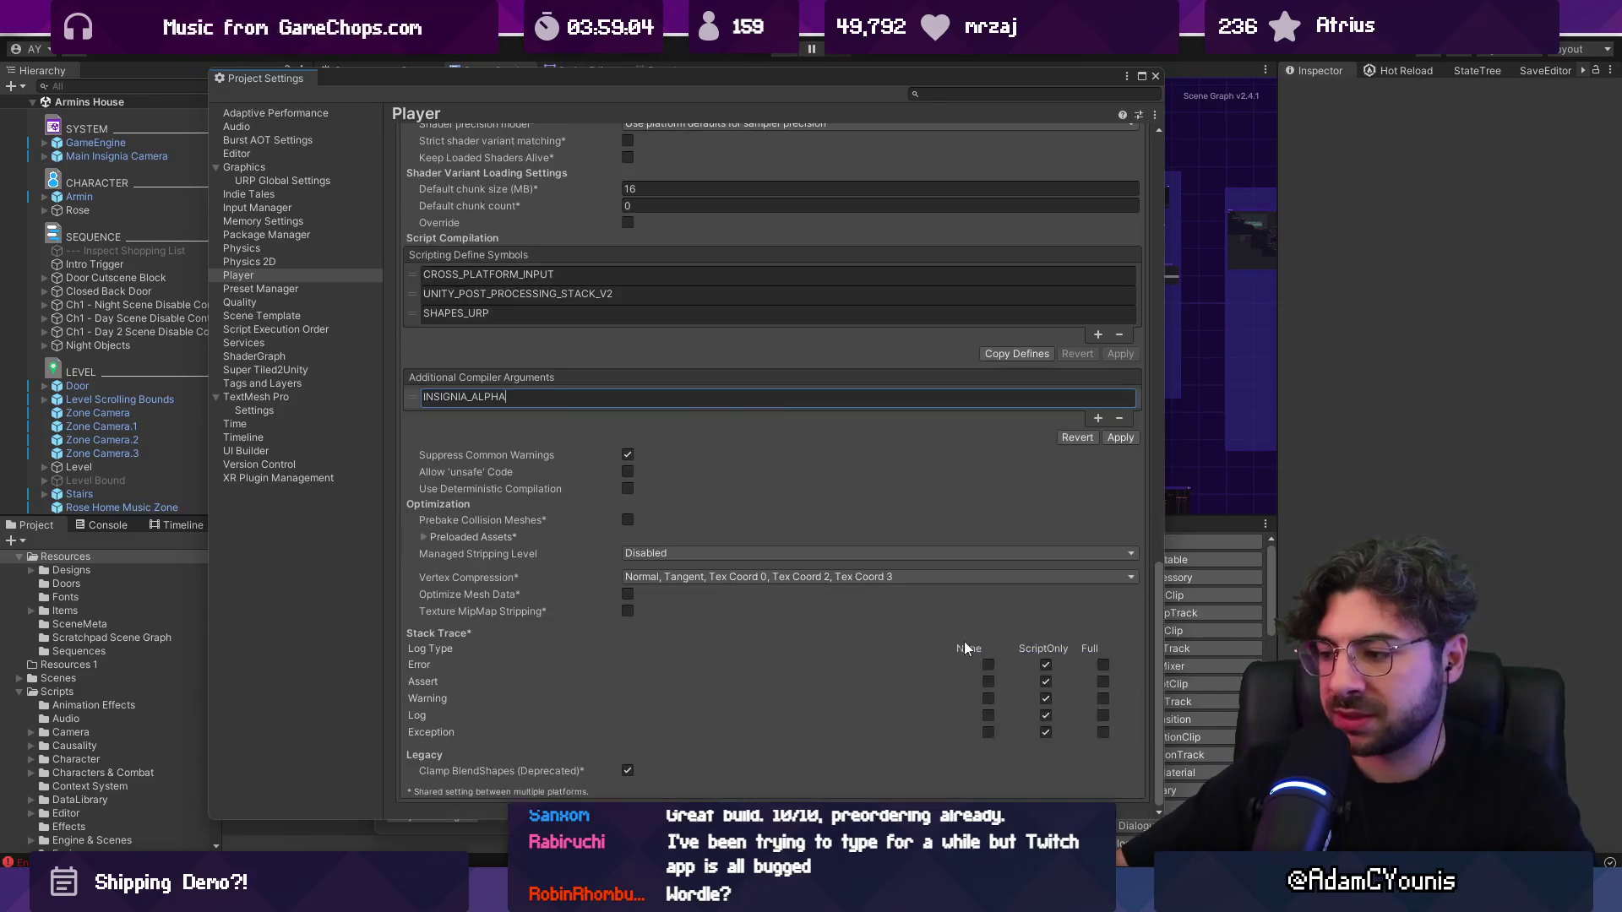
pyautogui.moveTo(1107, 851); pyautogui.dragTo(1107, 723)
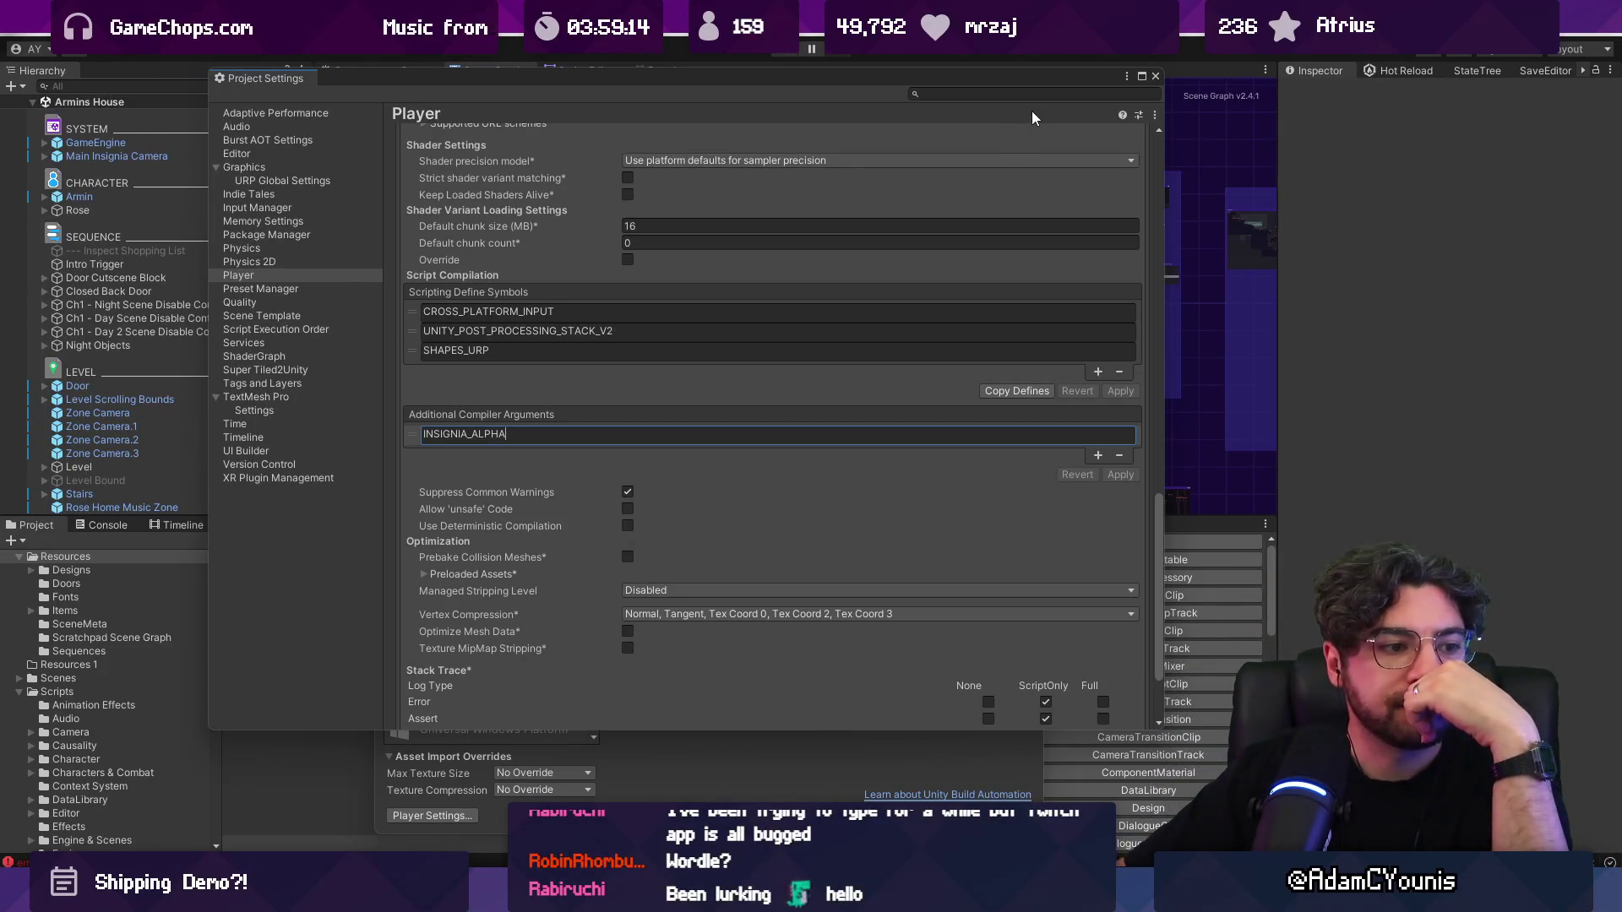
# Step: Delete the INSIGNIA_ALPHA compiler argument and remove its empty entry from the list
pyautogui.click(1155, 77)
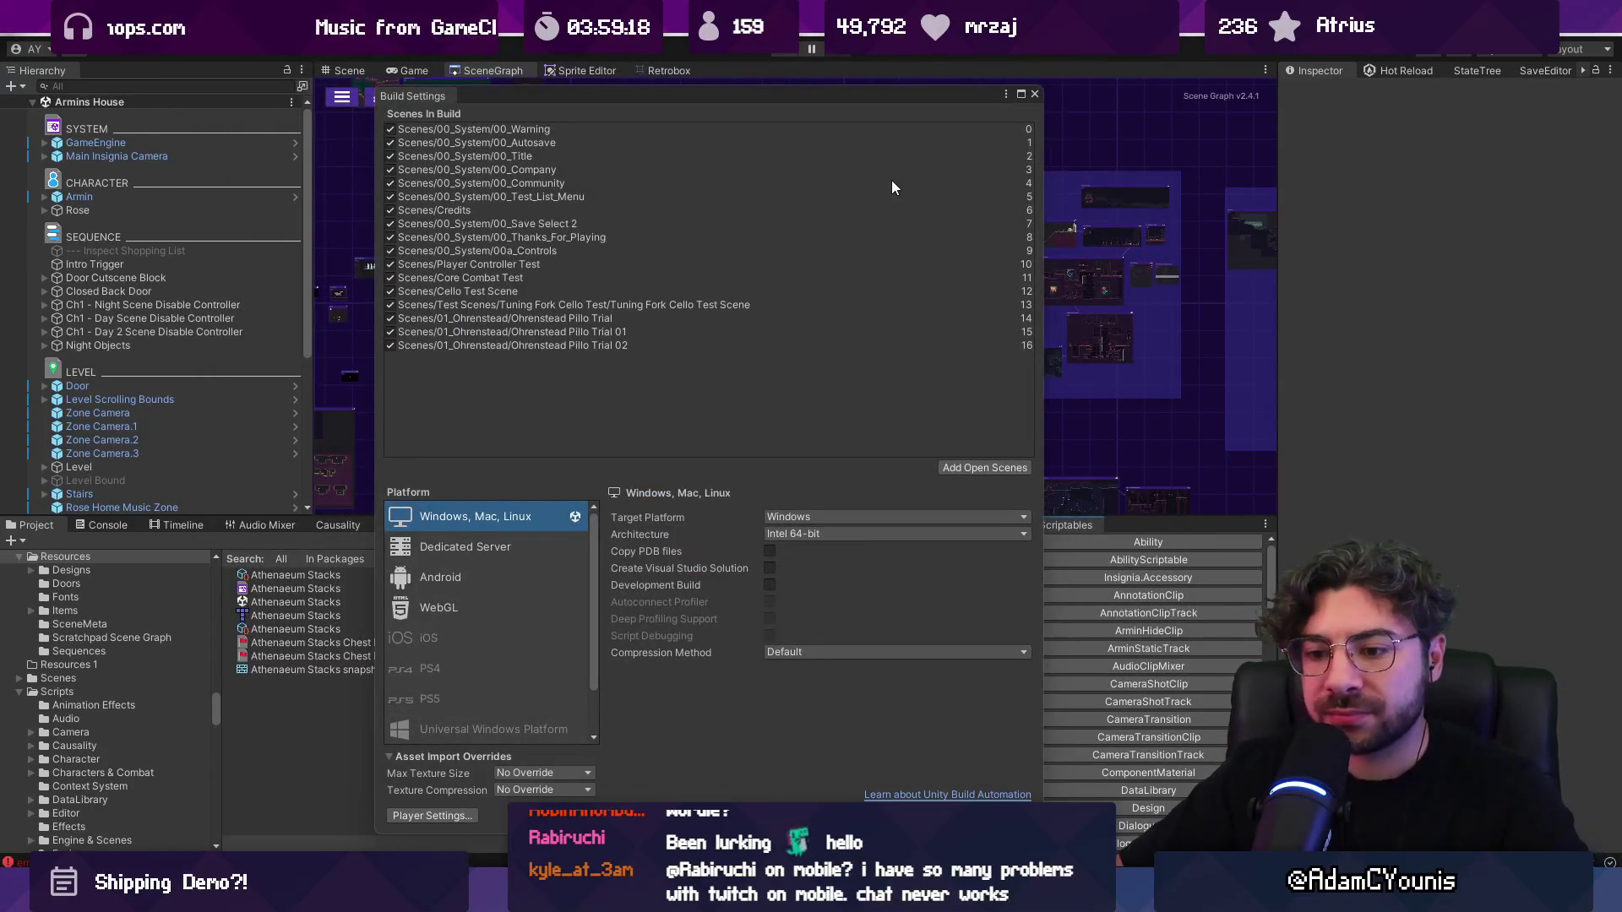
pyautogui.click(459, 813)
pyautogui.scroll(-15, 513, 392)
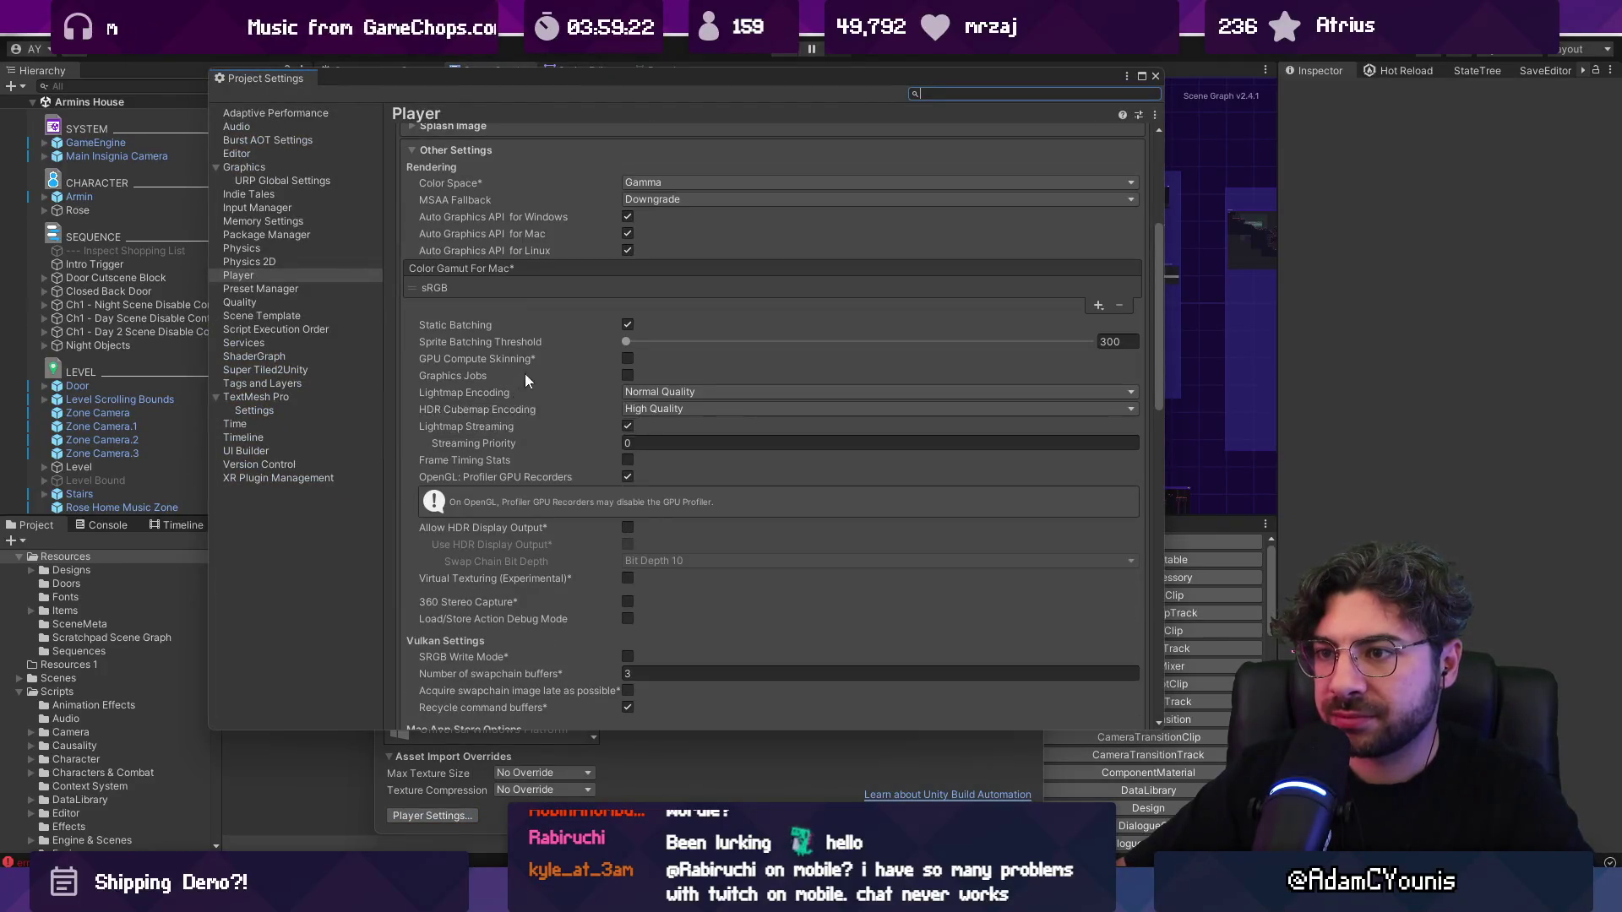
pyautogui.scroll(-5, 644, 431)
pyautogui.click(606, 307)
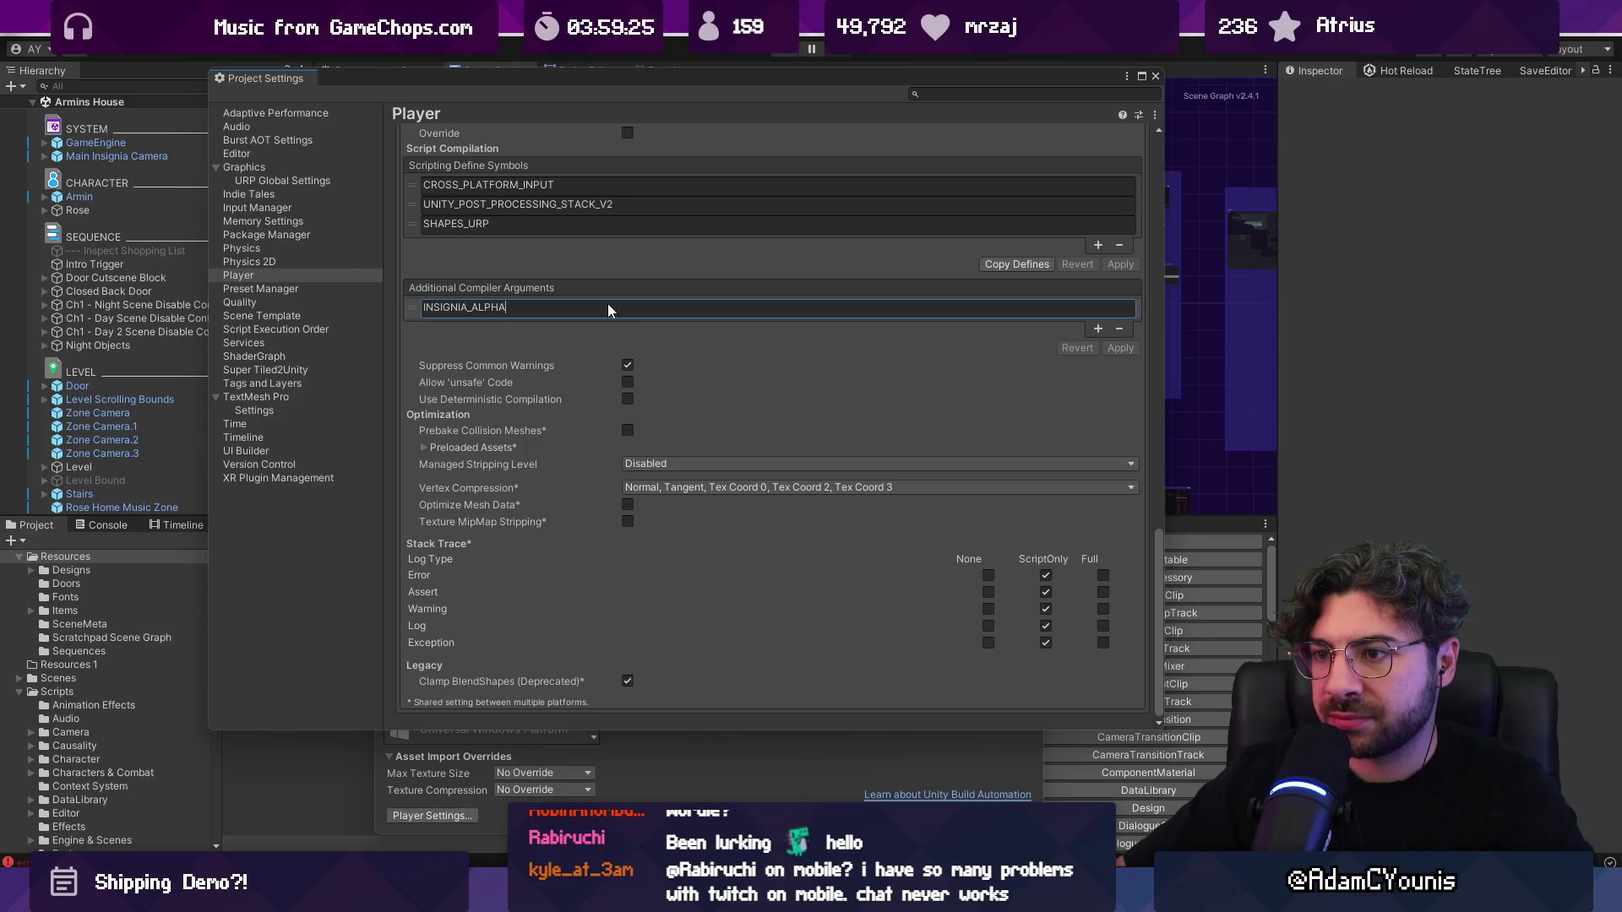
pyautogui.hotkey('ctrl', 'shift', 'Left')
pyautogui.hotkey('ctrl', 'shift', 'Left')
pyautogui.scroll(5, 783, 362)
pyautogui.press('BackSpace')
pyautogui.click(1120, 529)
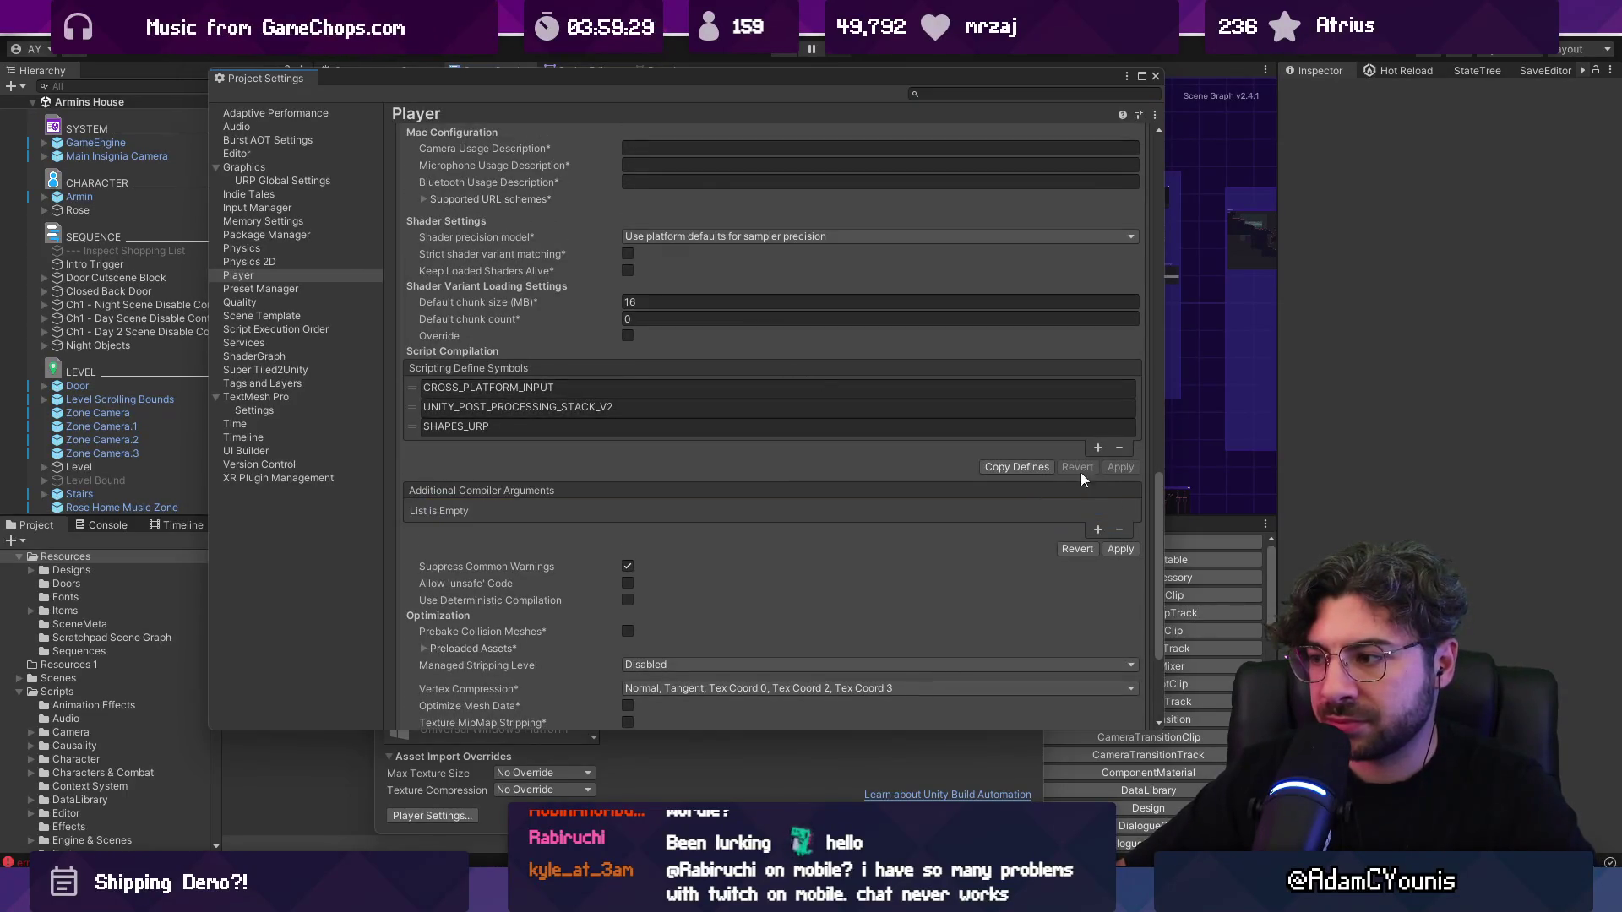
# Step: Add INSIGNIA_ALPHA under Scripting Define Symbols and apply the change
pyautogui.click(1097, 447)
pyautogui.click(862, 445)
pyautogui.write('INSIGNIA_ALPHA')
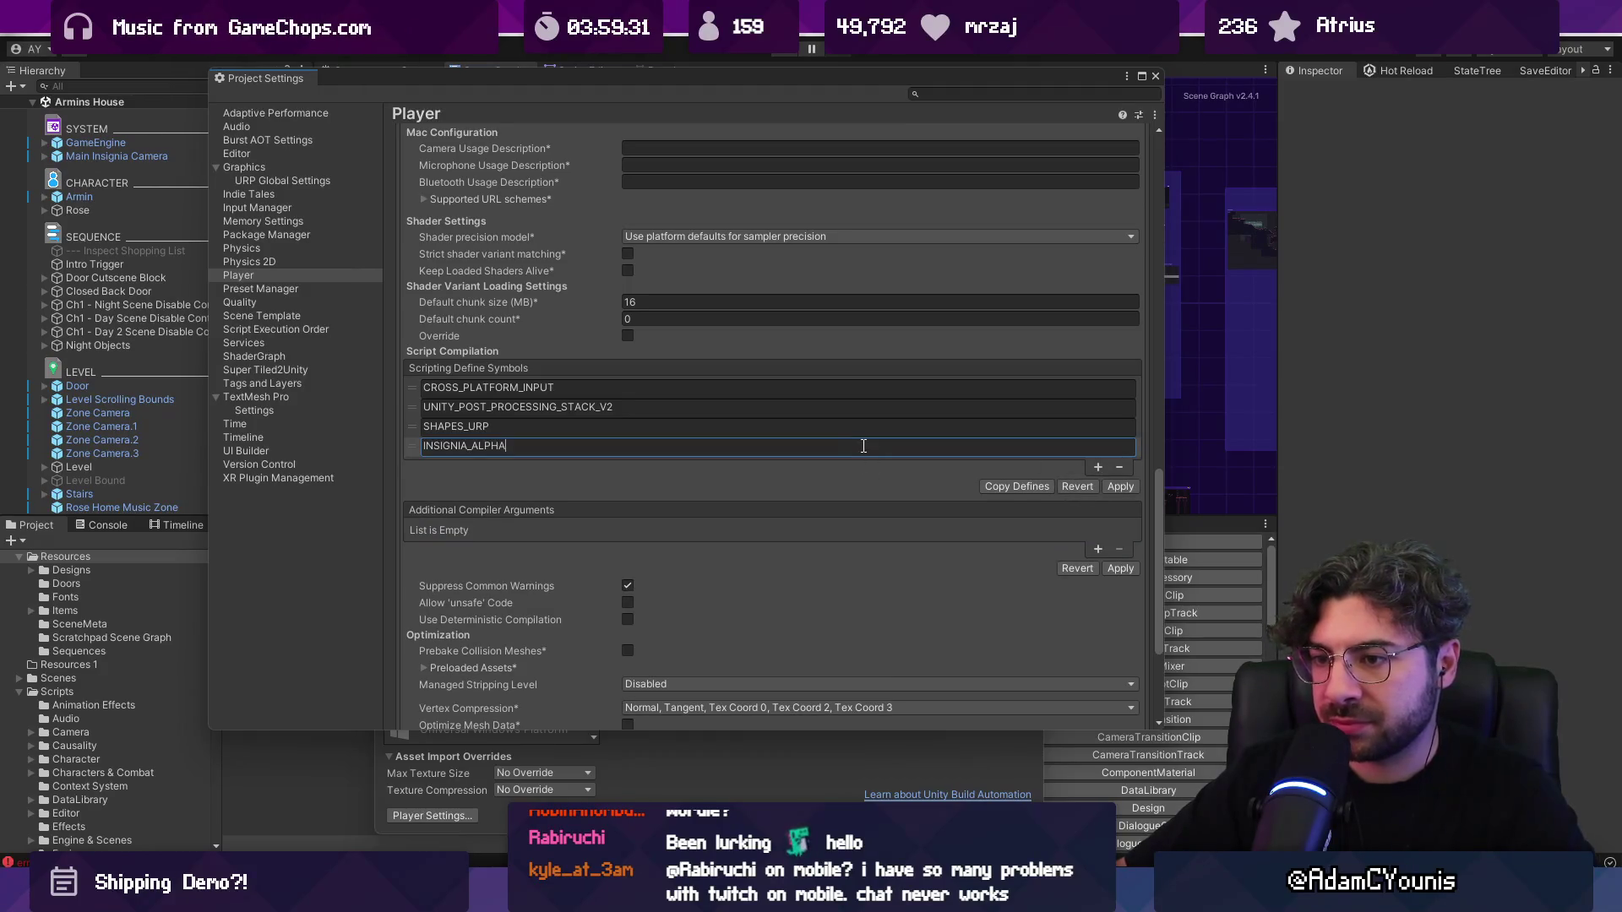
pyautogui.press('Return')
pyautogui.click(1132, 564)
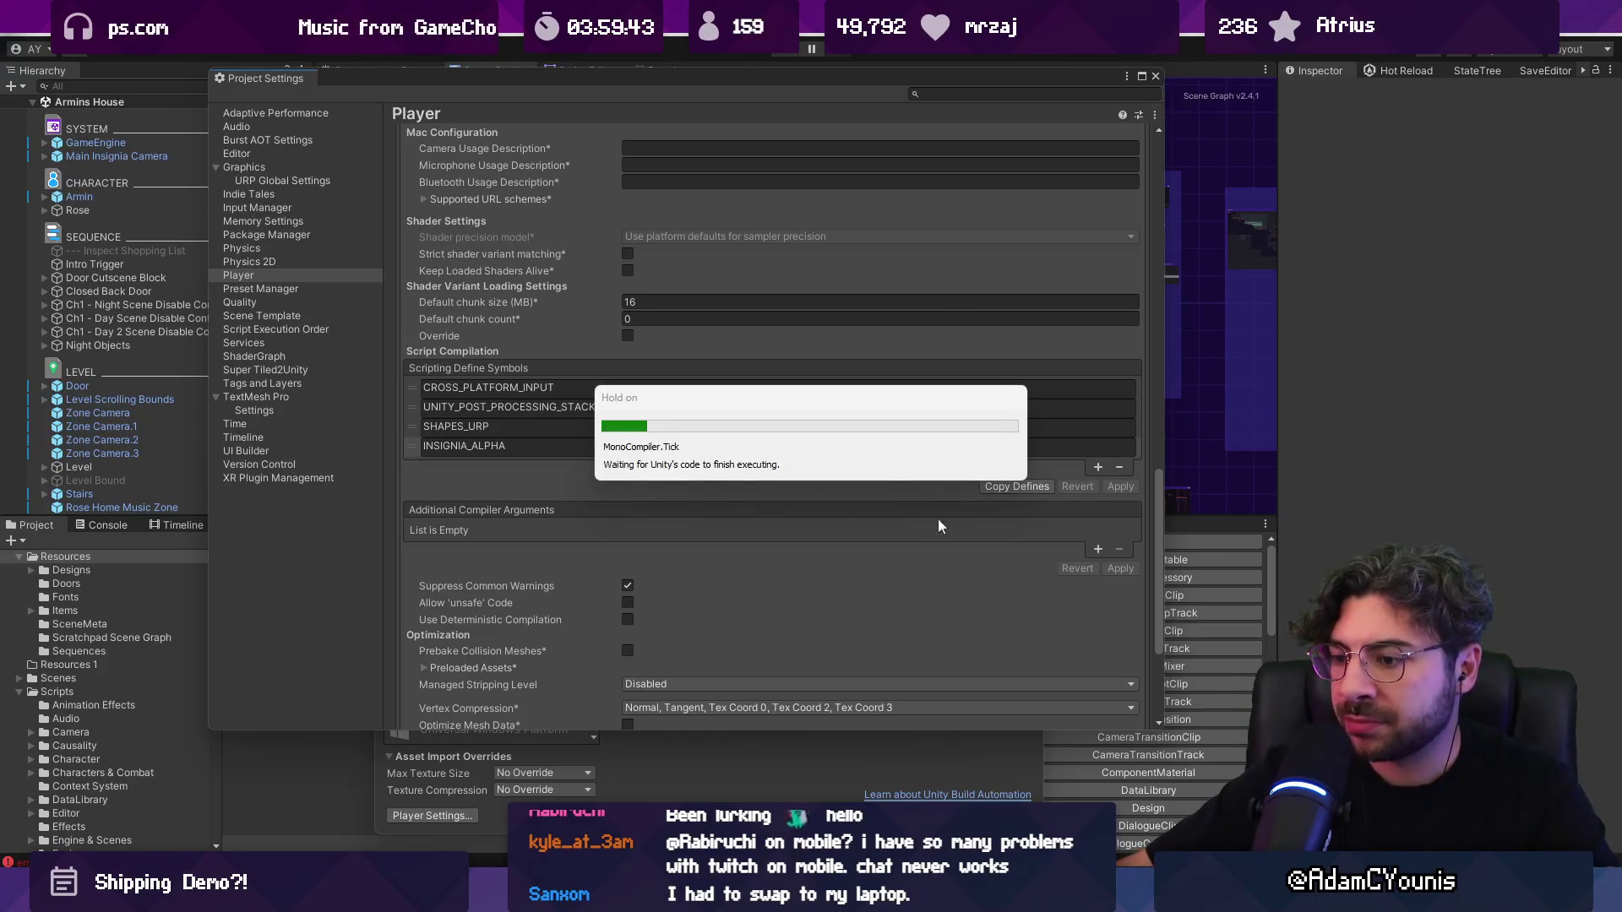
# Step: While Unity recompiles, switch to Engine.cs in the code editor and try a quick file search for 'all'
pyautogui.hotkey('alt', 'Tab')
pyautogui.click(738, 629)
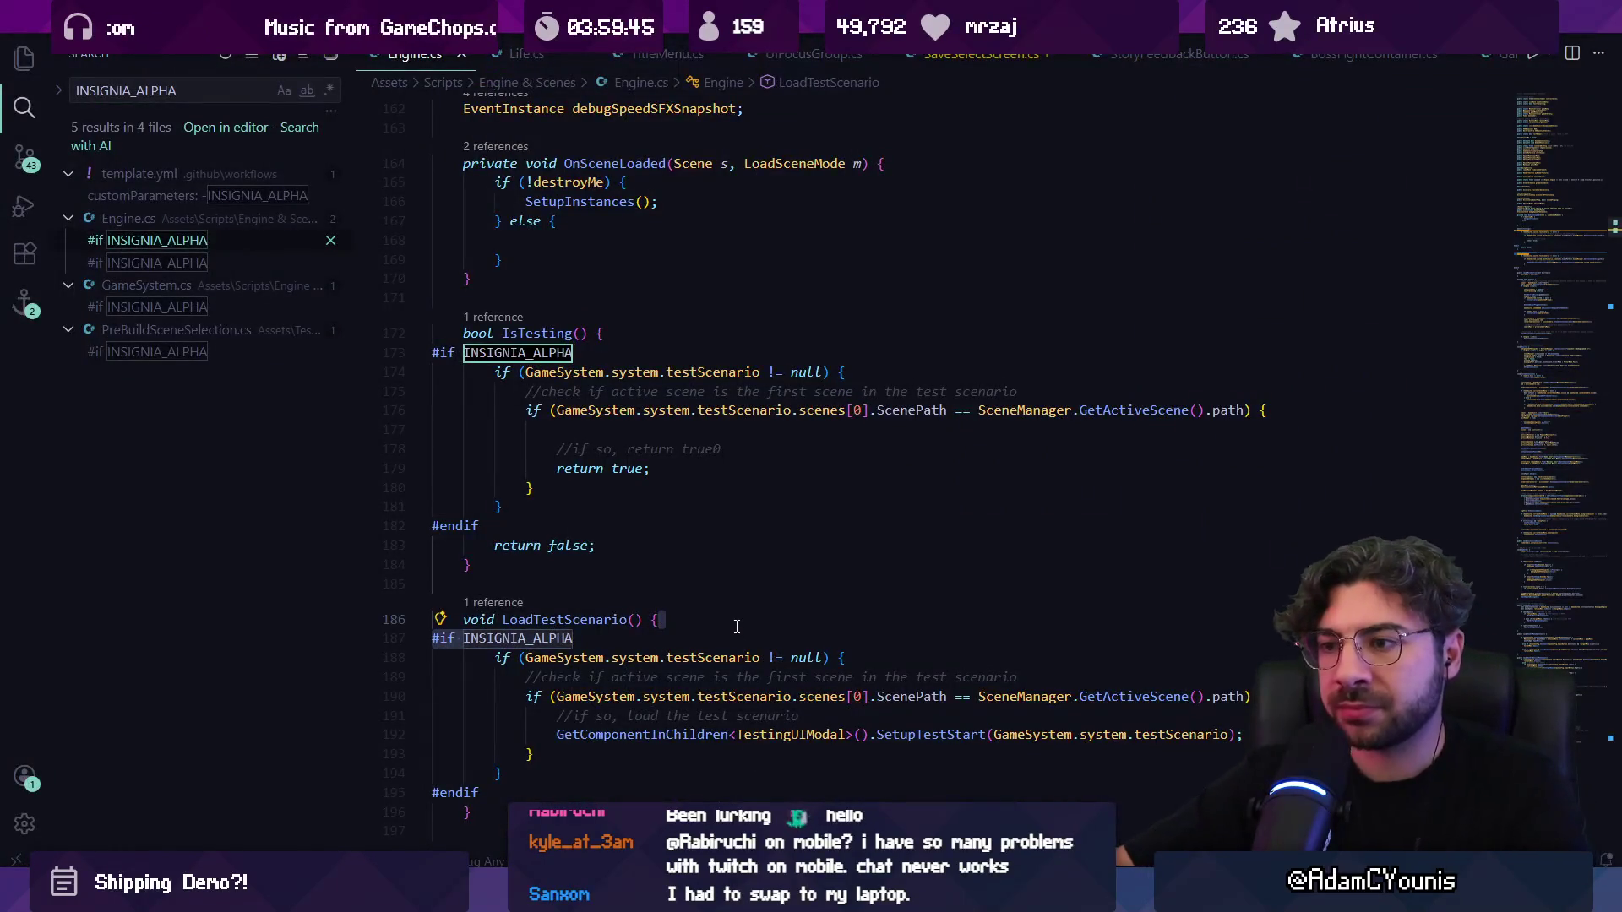
pyautogui.hotkey('ctrl', 'p')
pyautogui.write('all')
pyautogui.press('Escape')
pyautogui.moveTo(684, 895)
pyautogui.moveTo(772, 772)
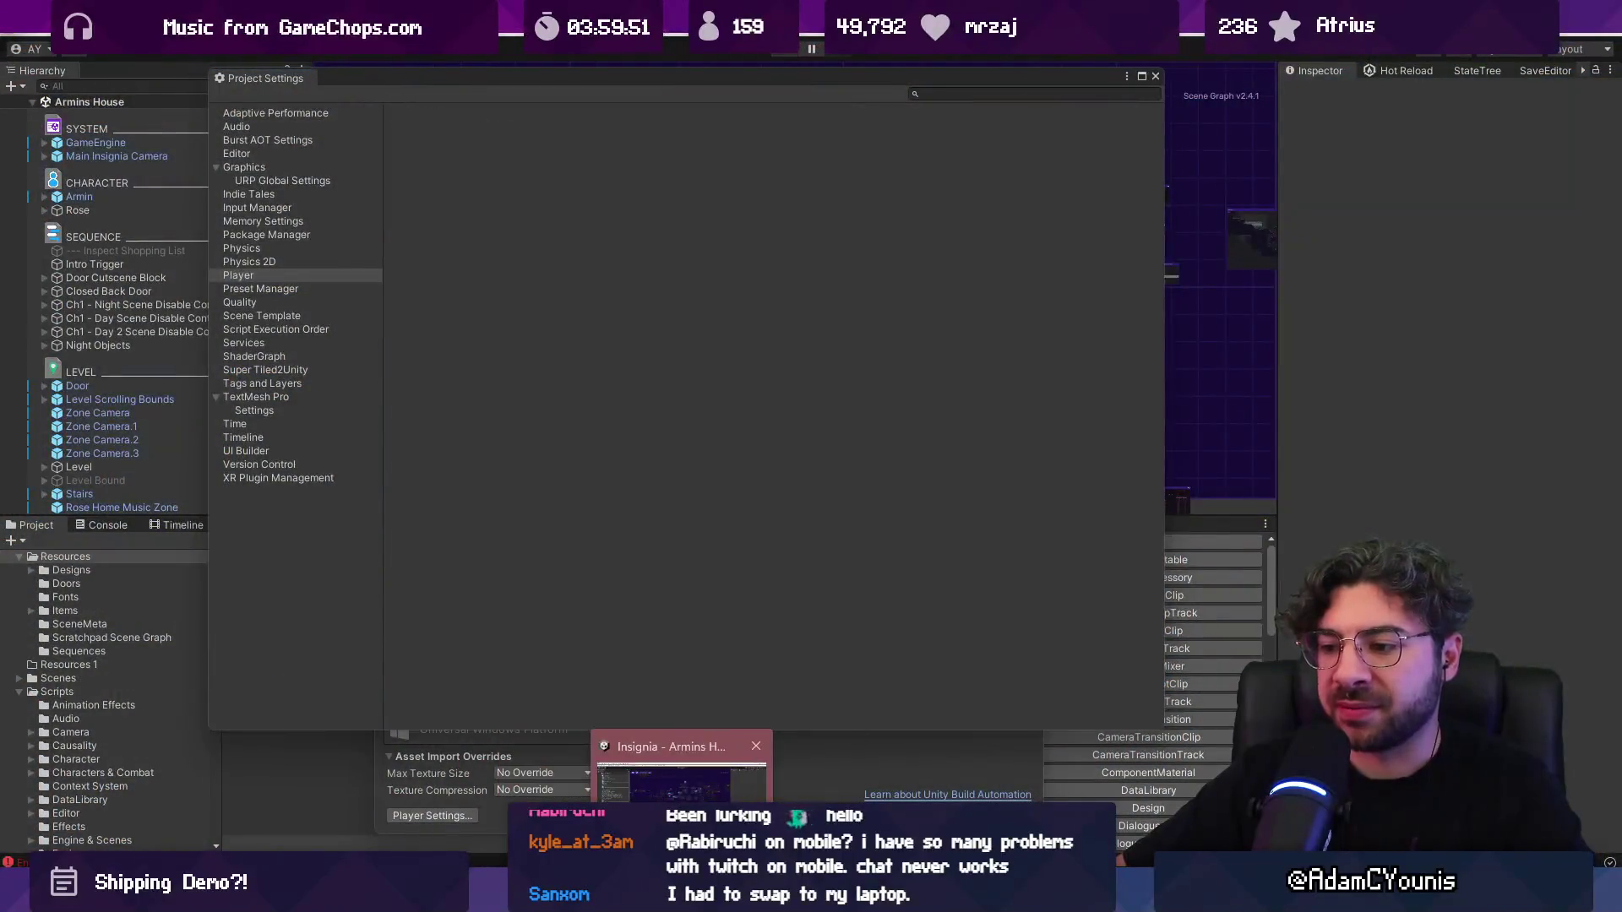
# Step: Bring Unity forward and close the Project Settings and Build Settings windows
pyautogui.click(675, 777)
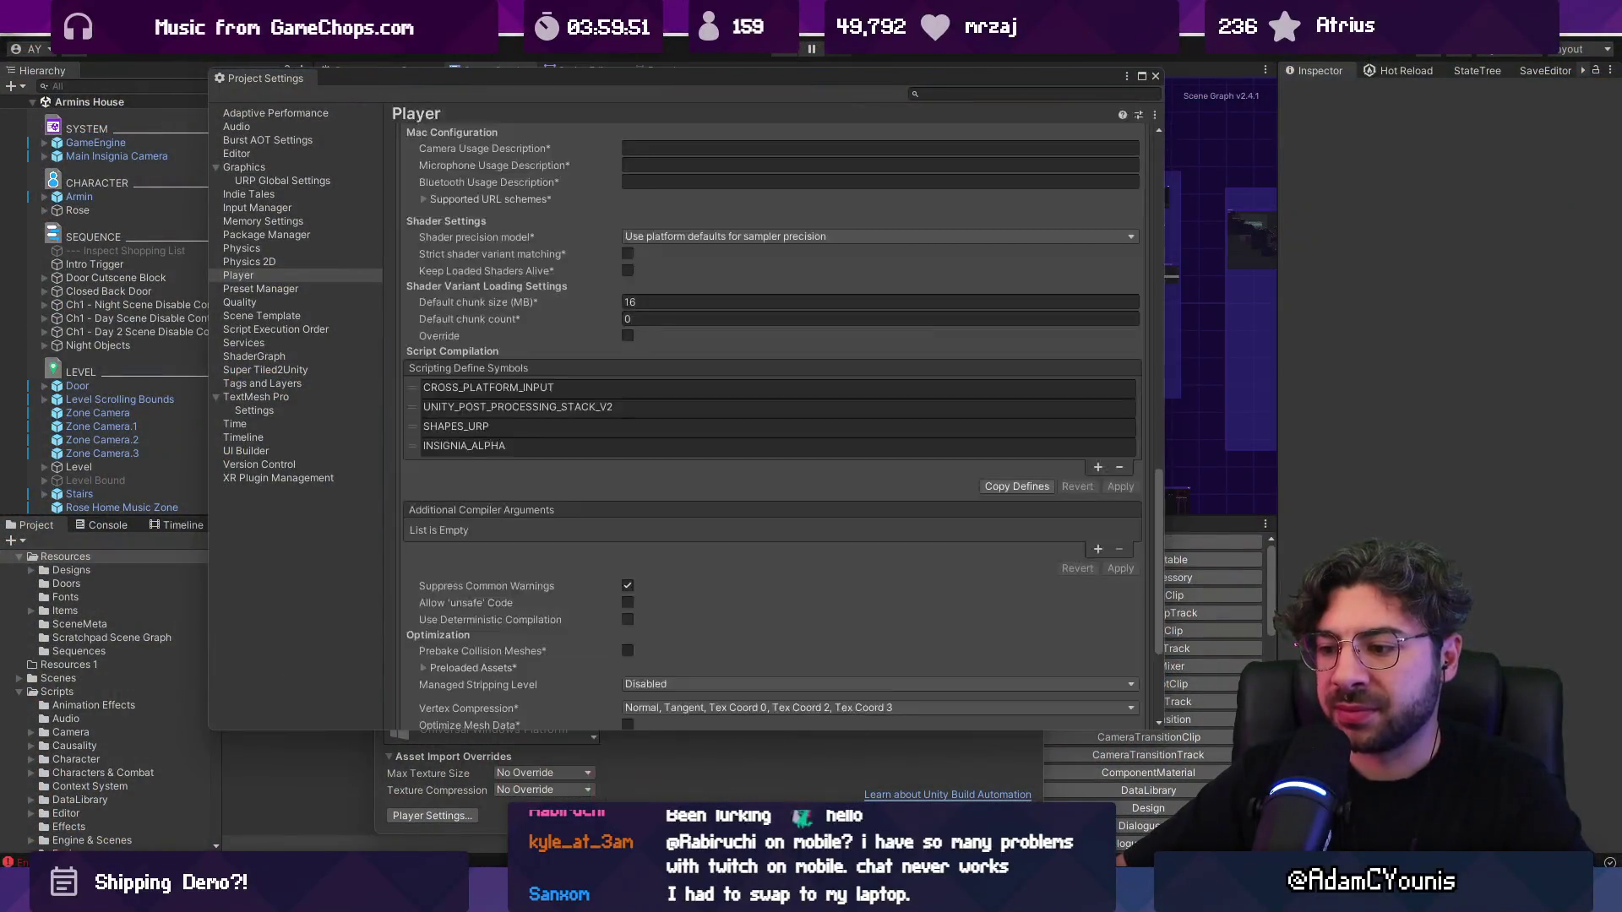
pyautogui.click(1155, 77)
pyautogui.click(1035, 94)
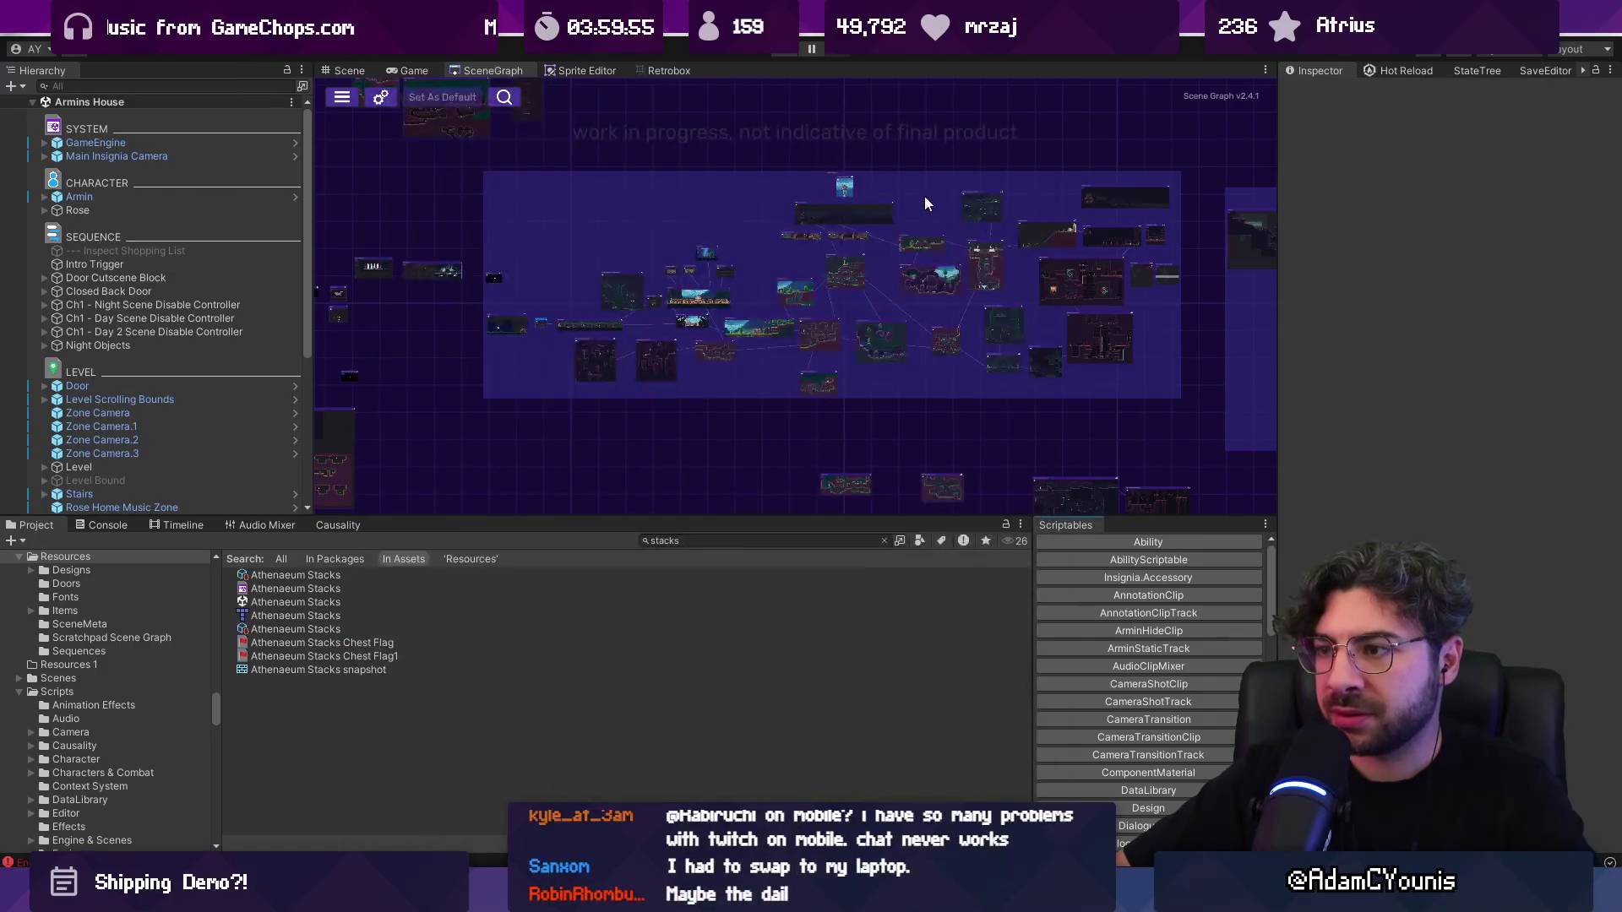
# Step: Frame the Scene Graph, shift the long horizontal node right and the top node left
pyautogui.scroll(5, 692, 288)
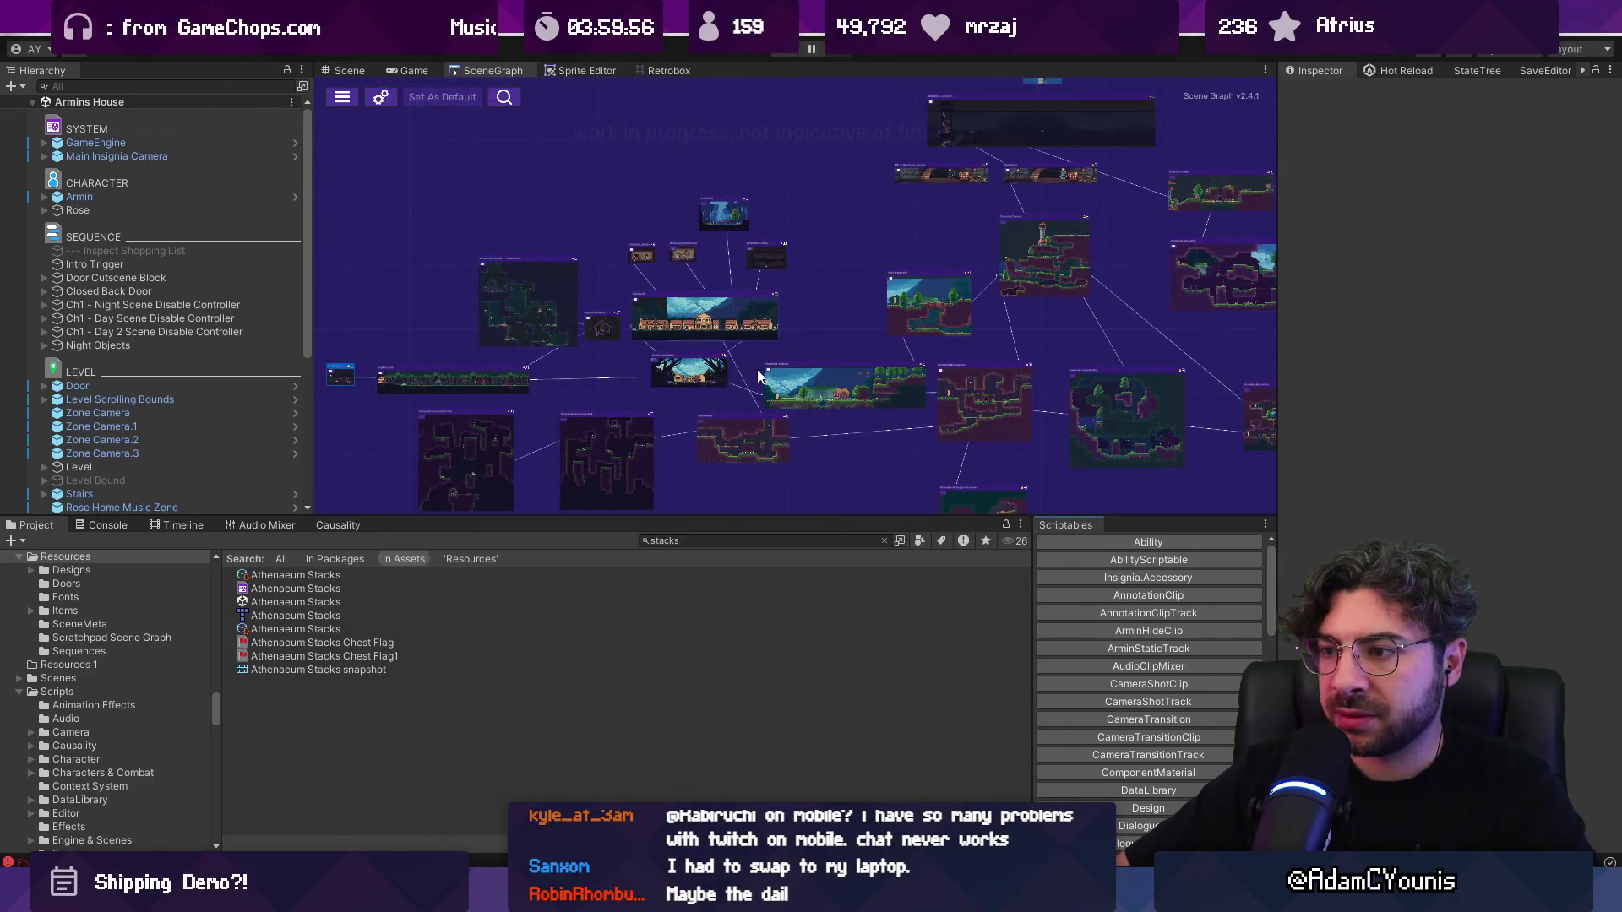
pyautogui.scroll(2, 757, 366)
pyautogui.scroll(-3, 774, 362)
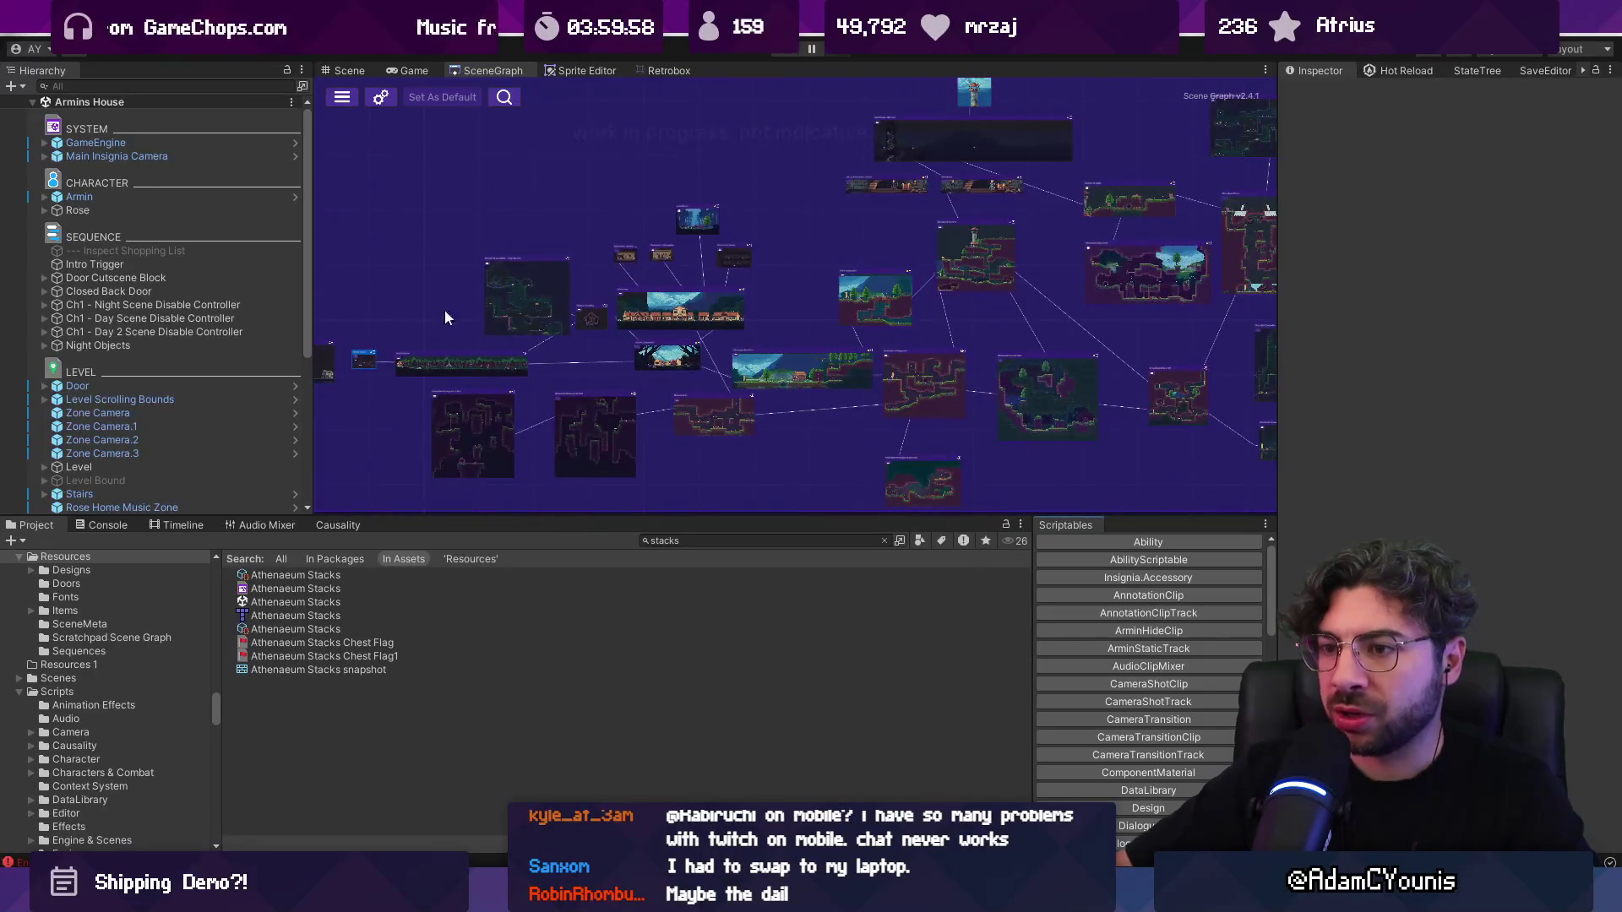
pyautogui.press('f')
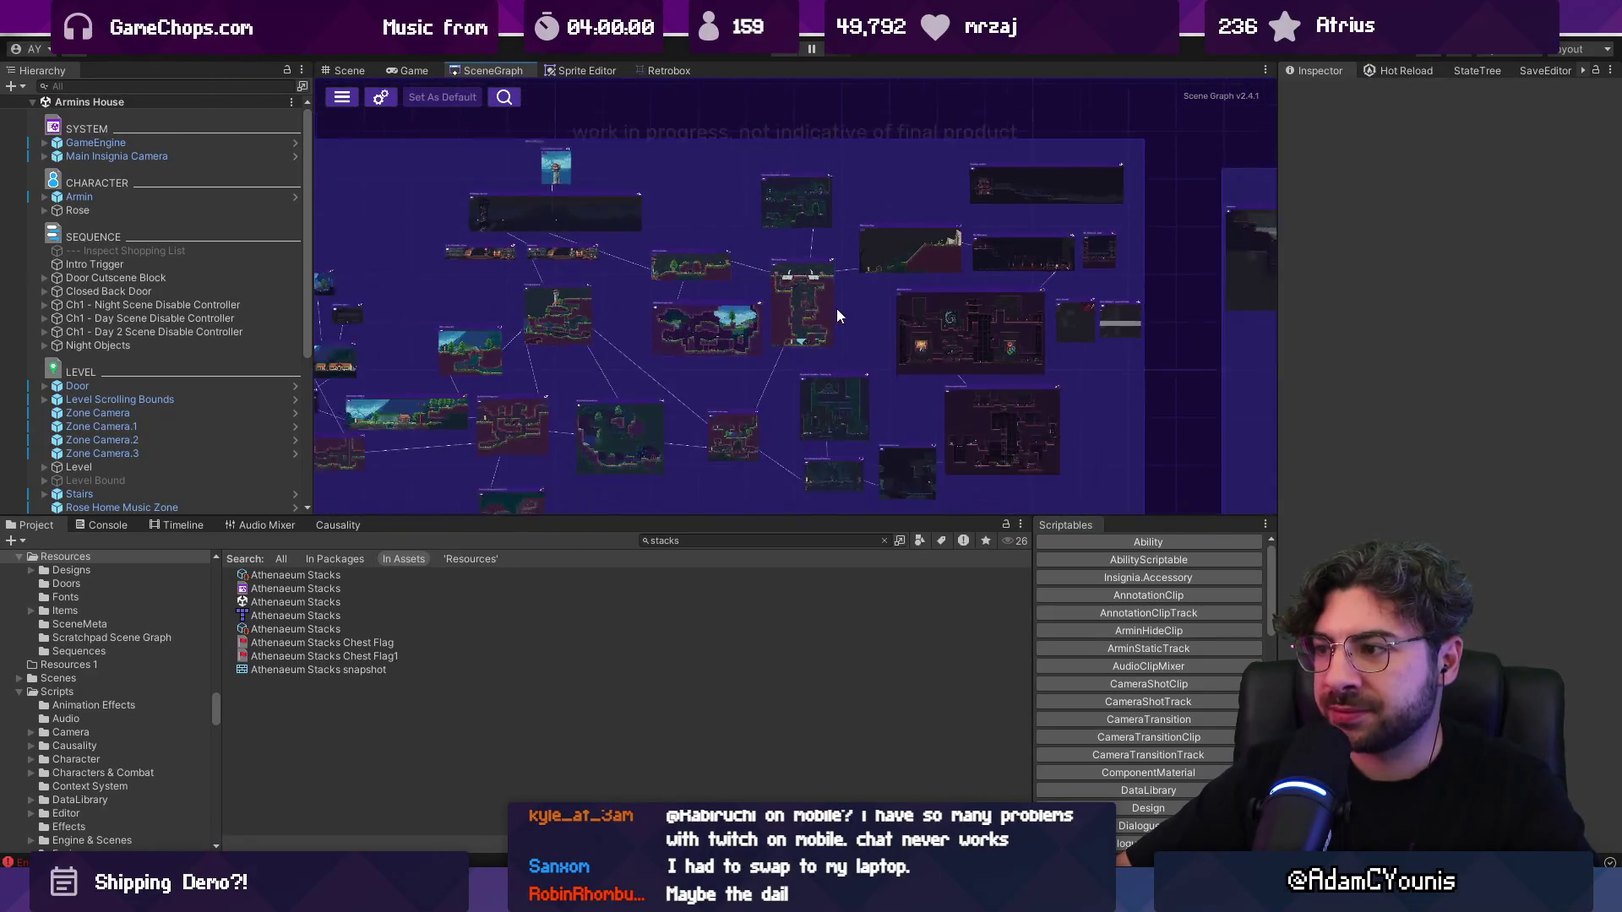
pyautogui.scroll(-3, 836, 309)
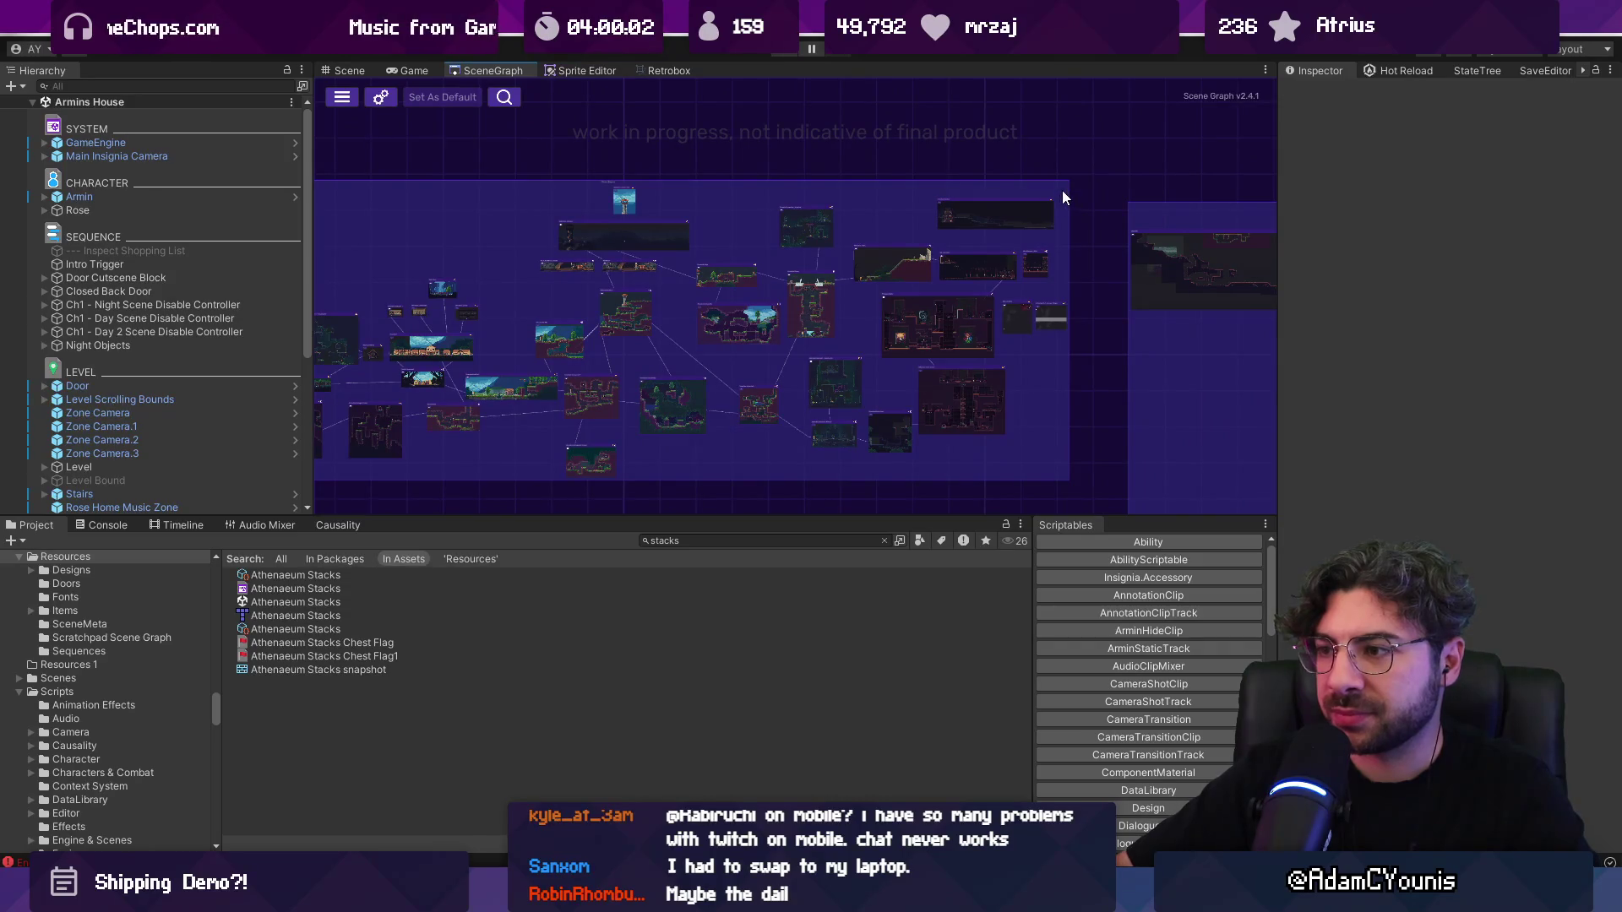
pyautogui.scroll(3, 531, 301)
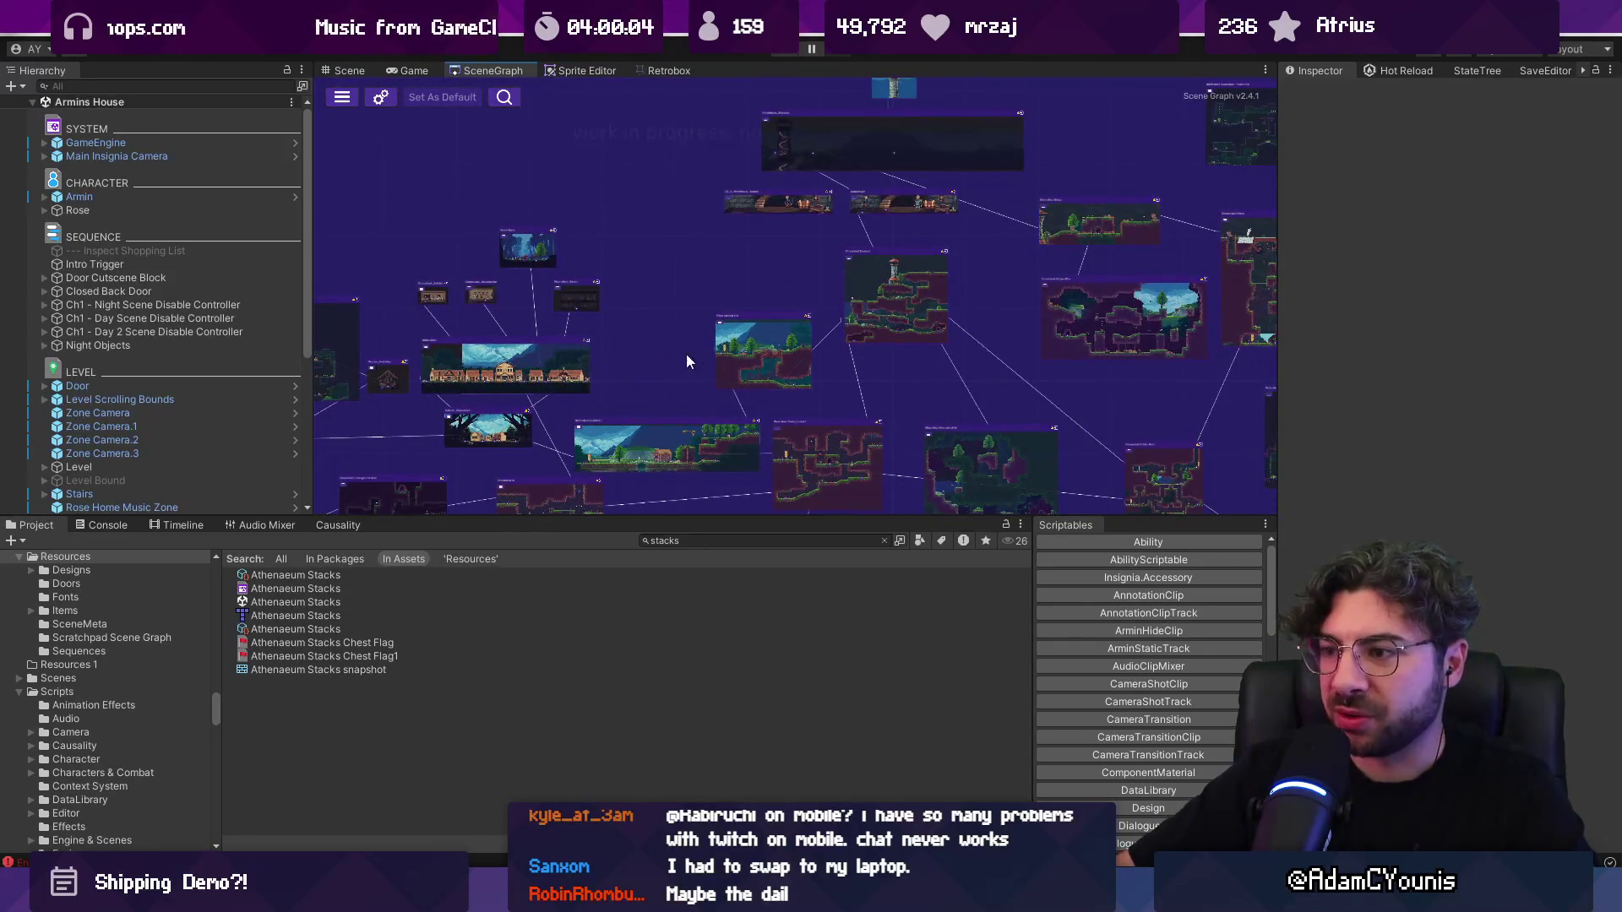
pyautogui.moveTo(686, 362); pyautogui.dragTo(1005, 281)
pyautogui.scroll(2, 740, 149)
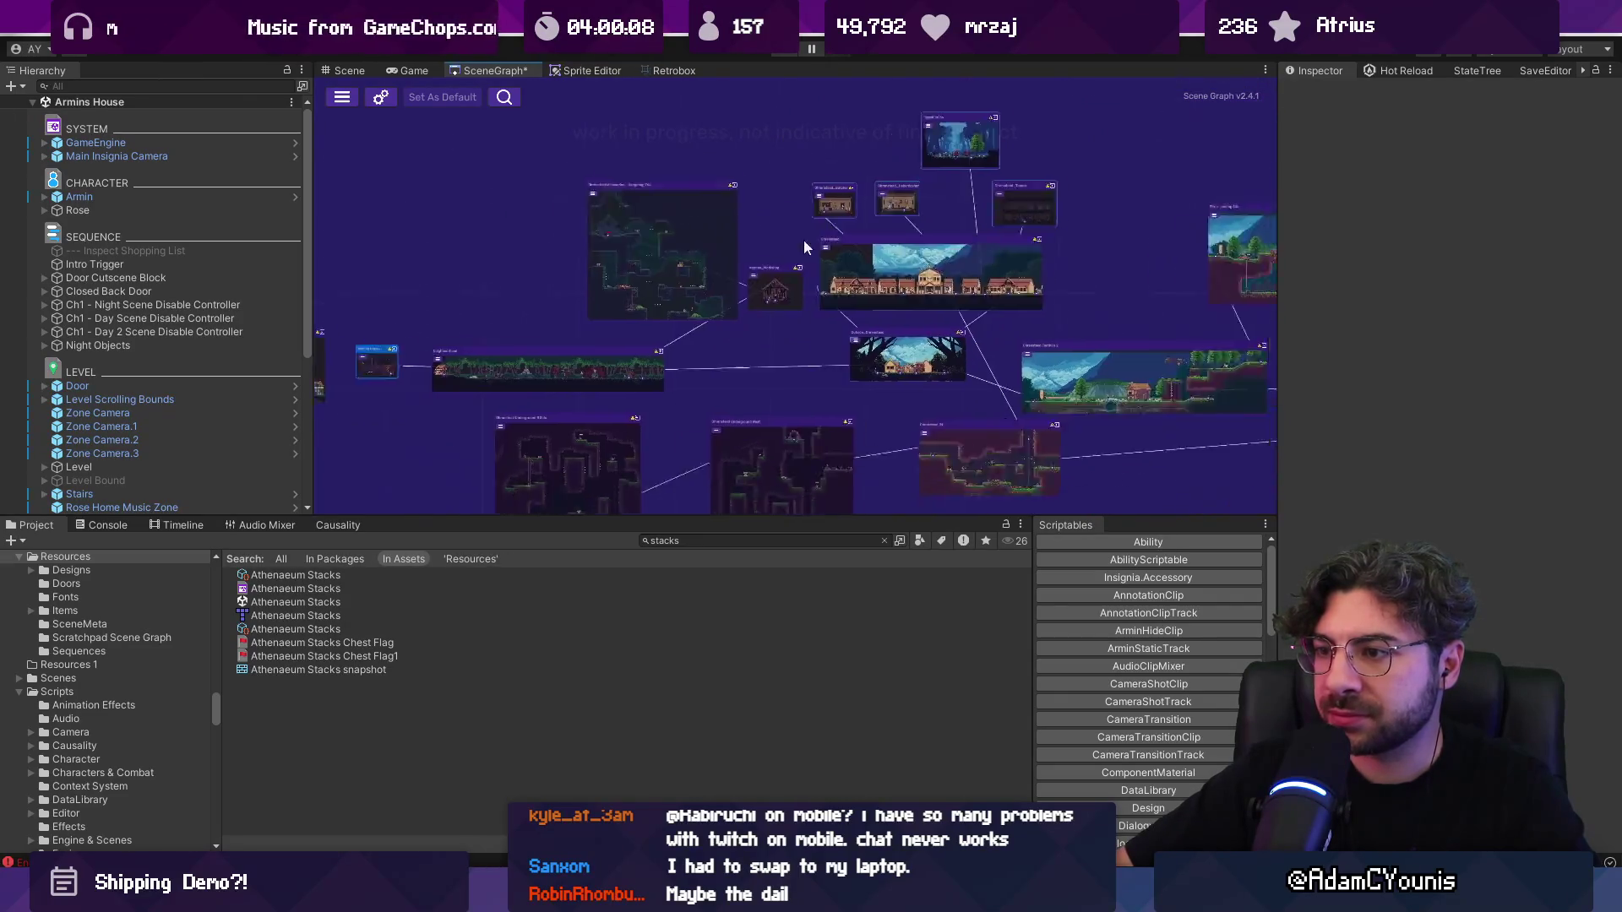
pyautogui.scroll(-3, 773, 261)
pyautogui.moveTo(691, 281)
pyautogui.mouseDown()
pyautogui.moveTo(738, 271)
pyautogui.moveTo(709, 281)
pyautogui.mouseUp()
pyautogui.moveTo(745, 203); pyautogui.dragTo(700, 207)
pyautogui.rightClick(699, 201)
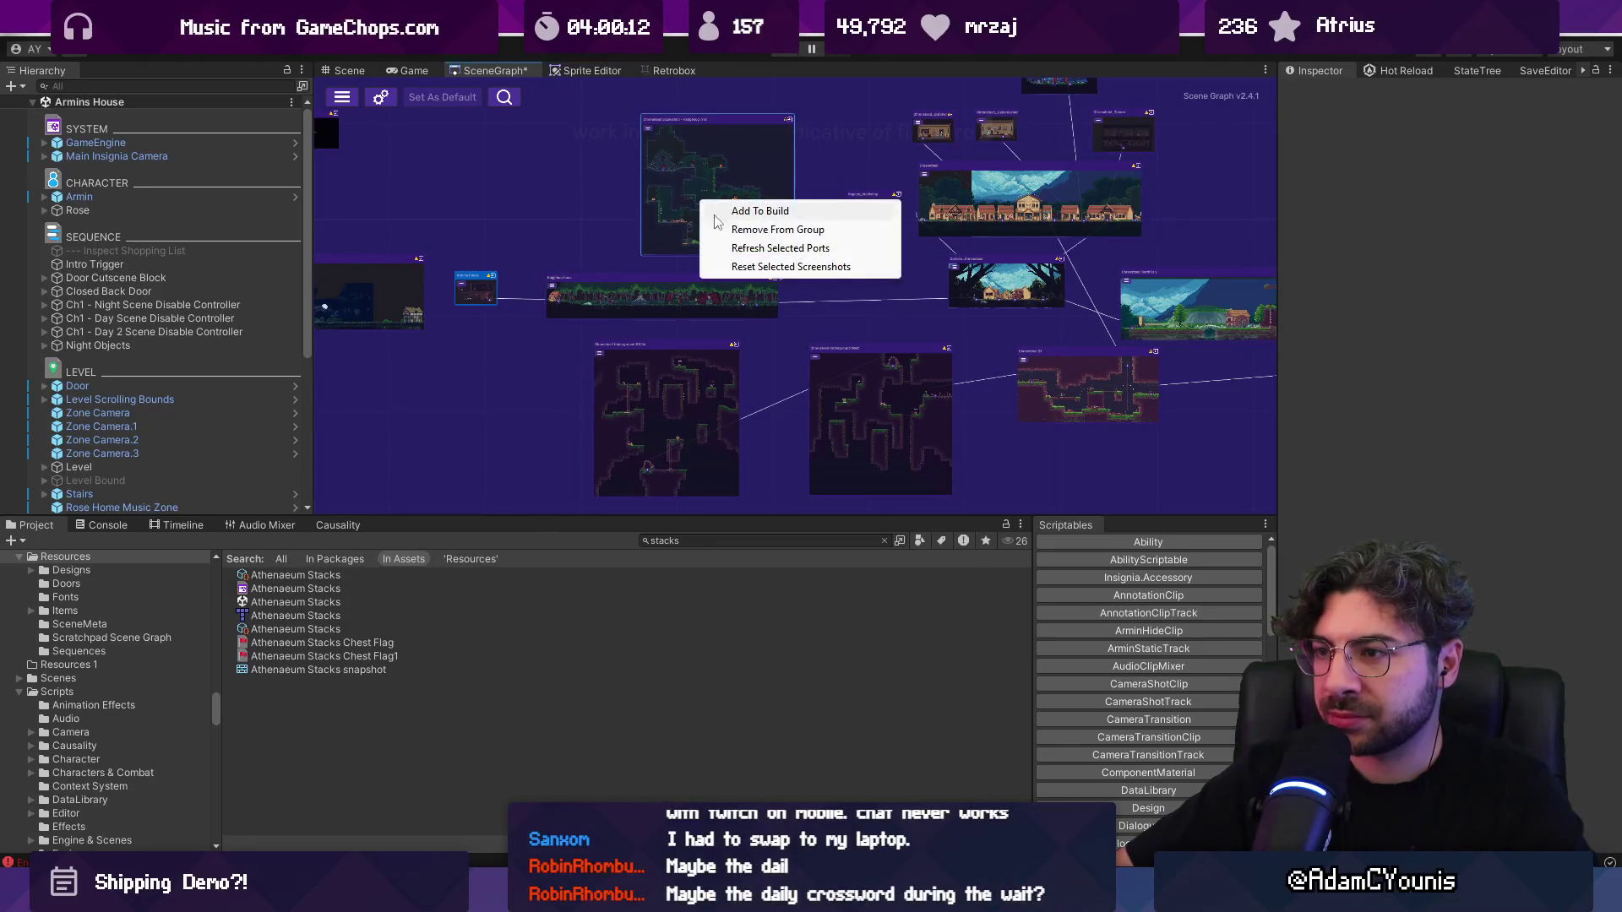
# Step: Reset the selected node's screenshot and move the forest, blue, dark and top-left nodes right
pyautogui.click(739, 262)
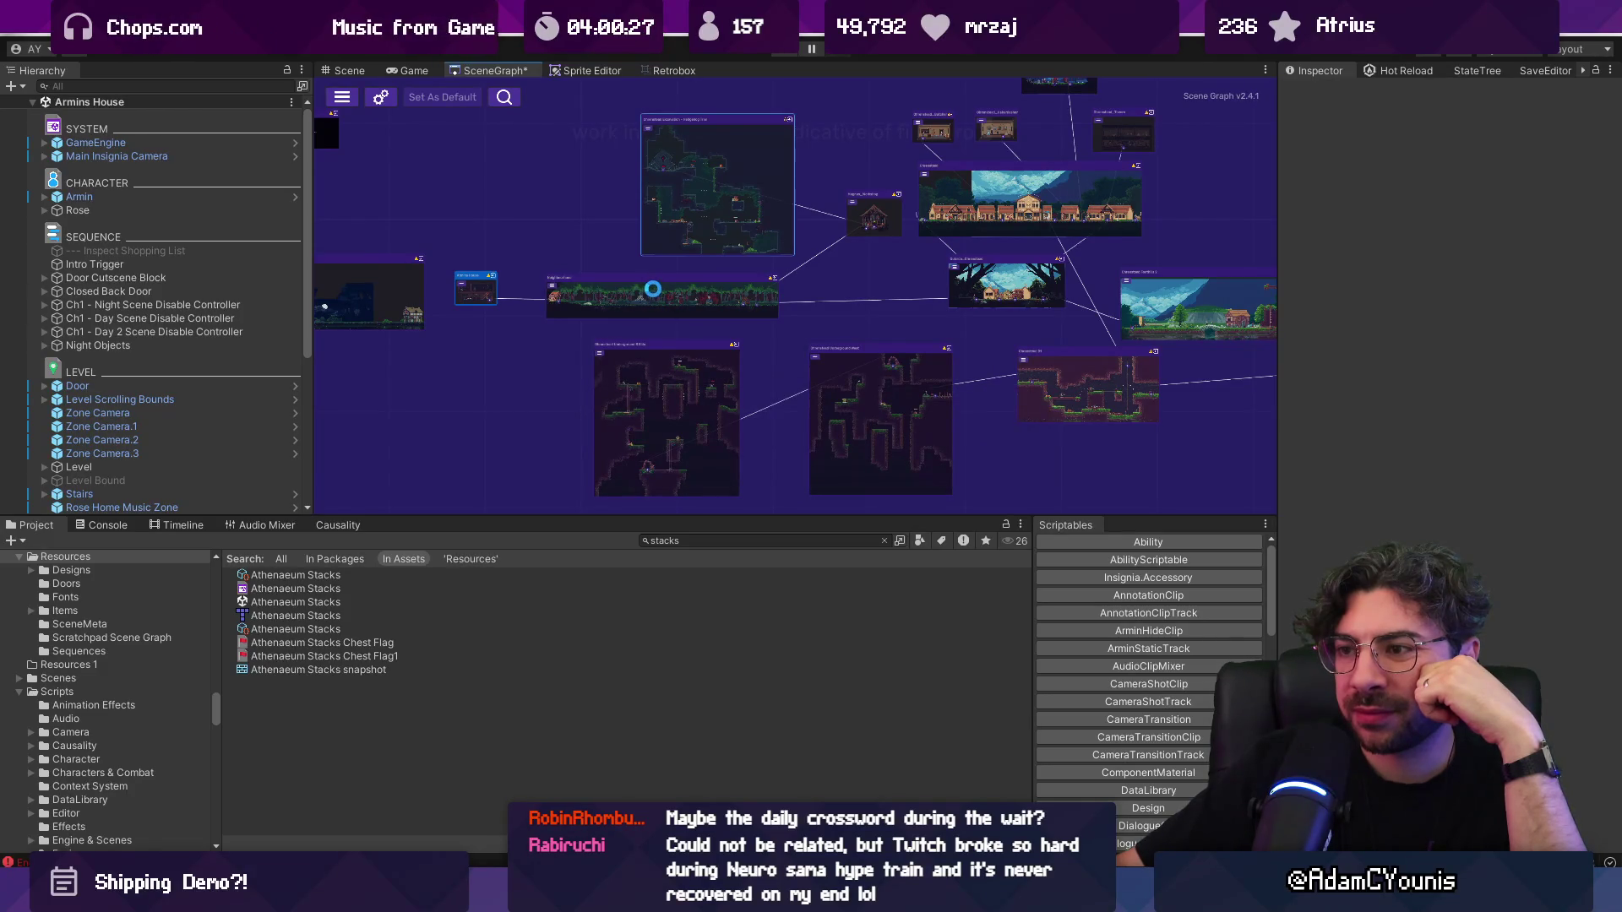
pyautogui.moveTo(651, 284); pyautogui.dragTo(733, 273)
pyautogui.moveTo(473, 279); pyautogui.dragTo(597, 278)
pyautogui.moveTo(386, 271); pyautogui.dragTo(523, 281)
pyautogui.moveTo(680, 180)
pyautogui.mouseDown()
pyautogui.moveTo(781, 213)
pyautogui.moveTo(759, 212)
pyautogui.mouseUp()
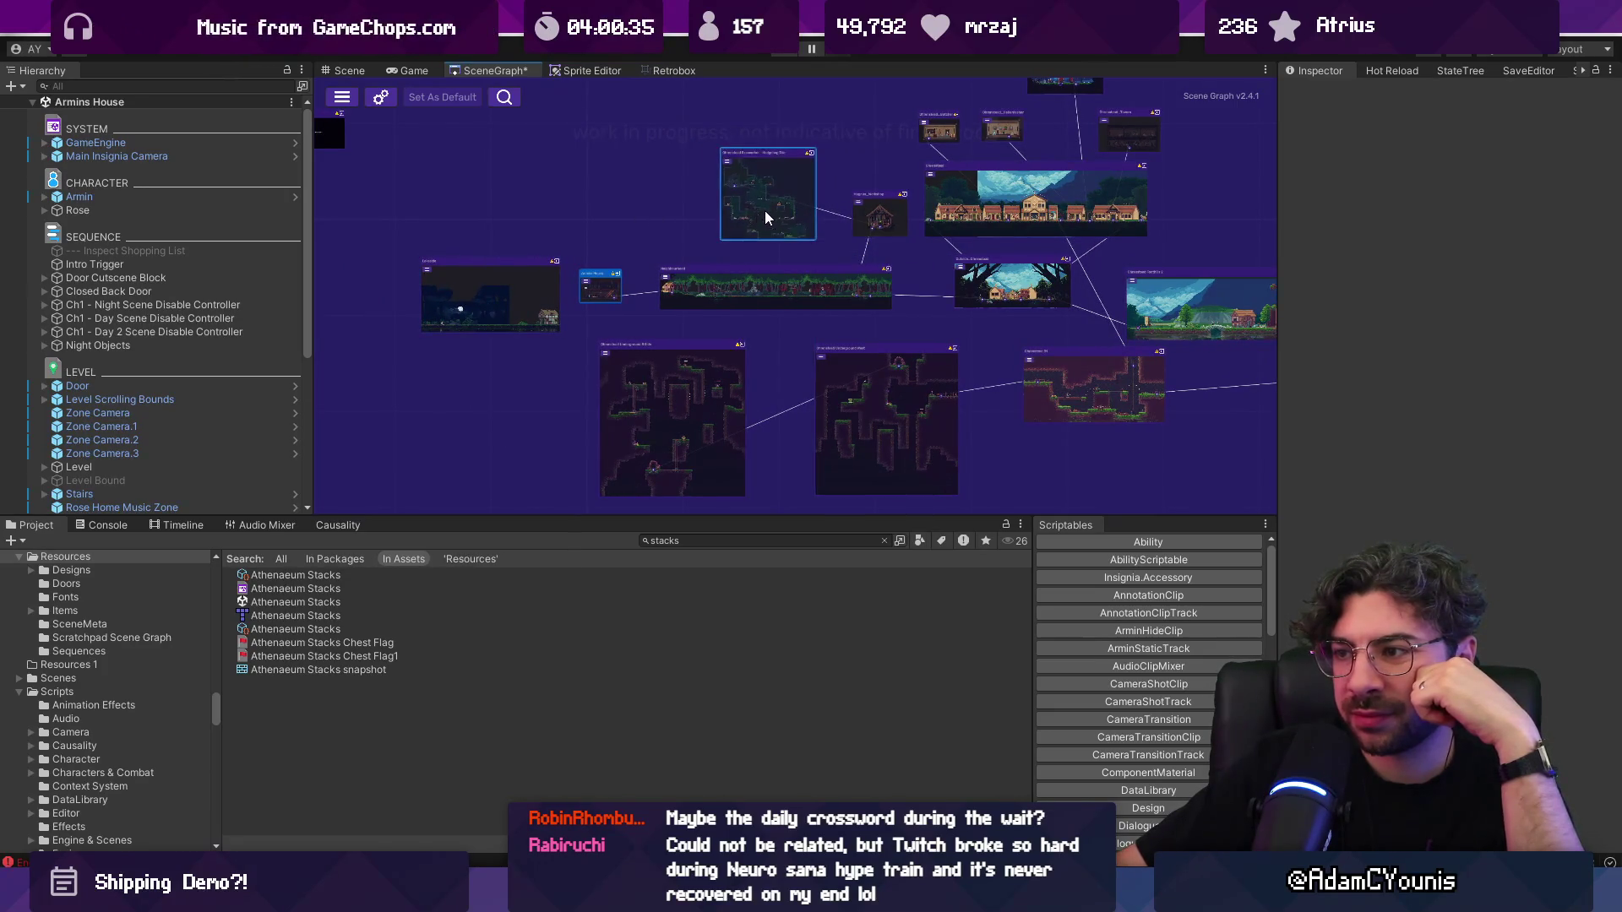
pyautogui.scroll(-5, 759, 211)
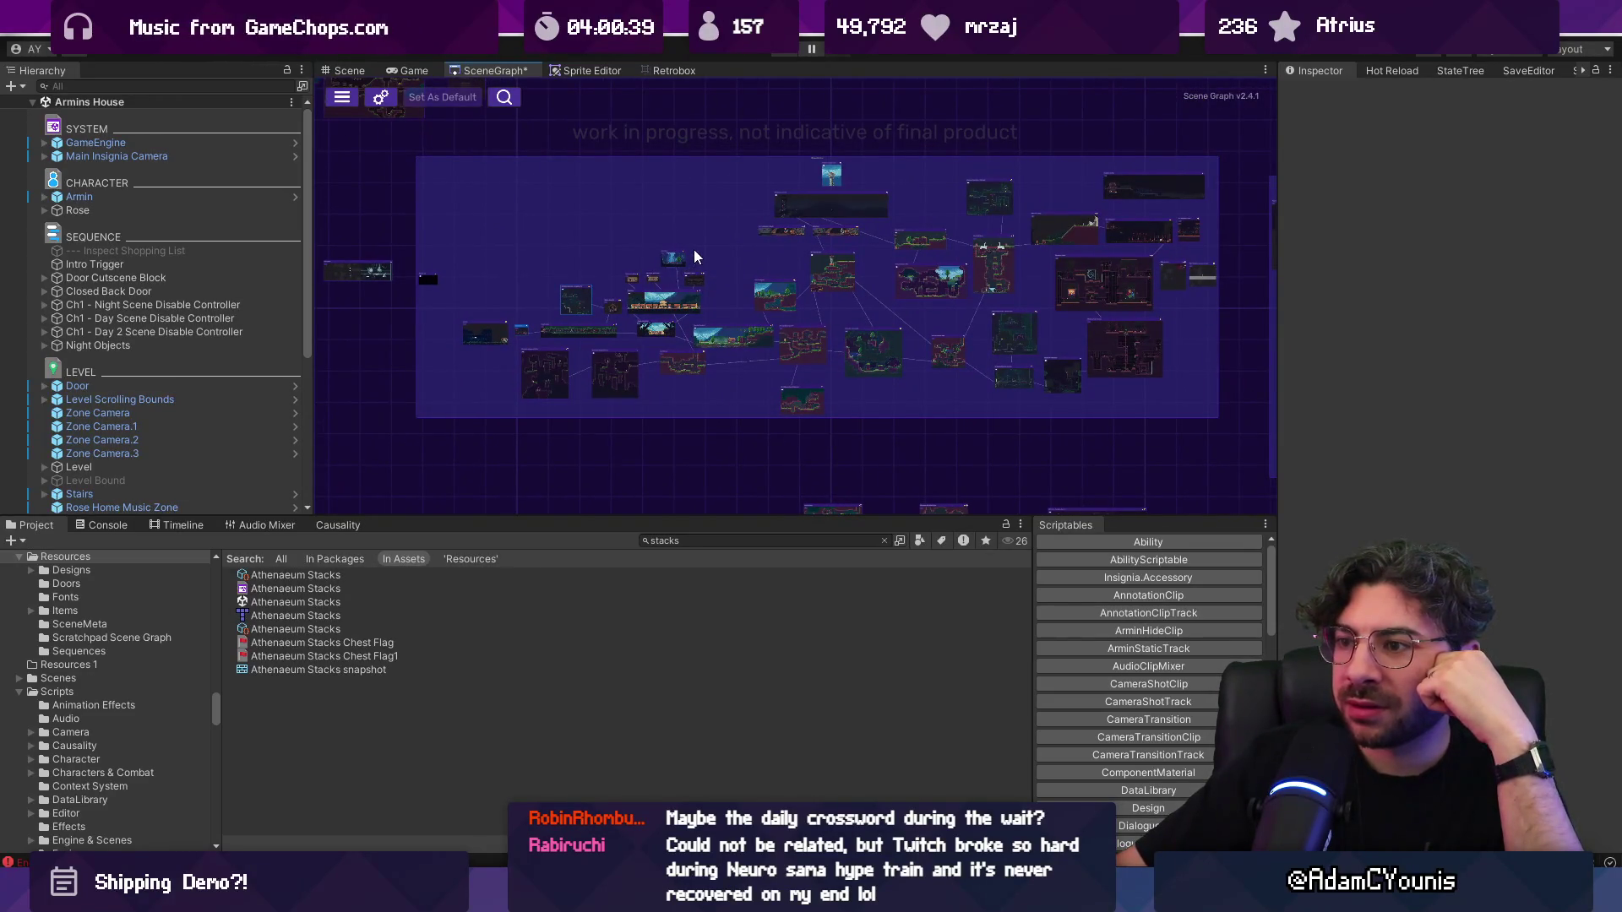
pyautogui.moveTo(694, 214); pyautogui.dragTo(479, 386)
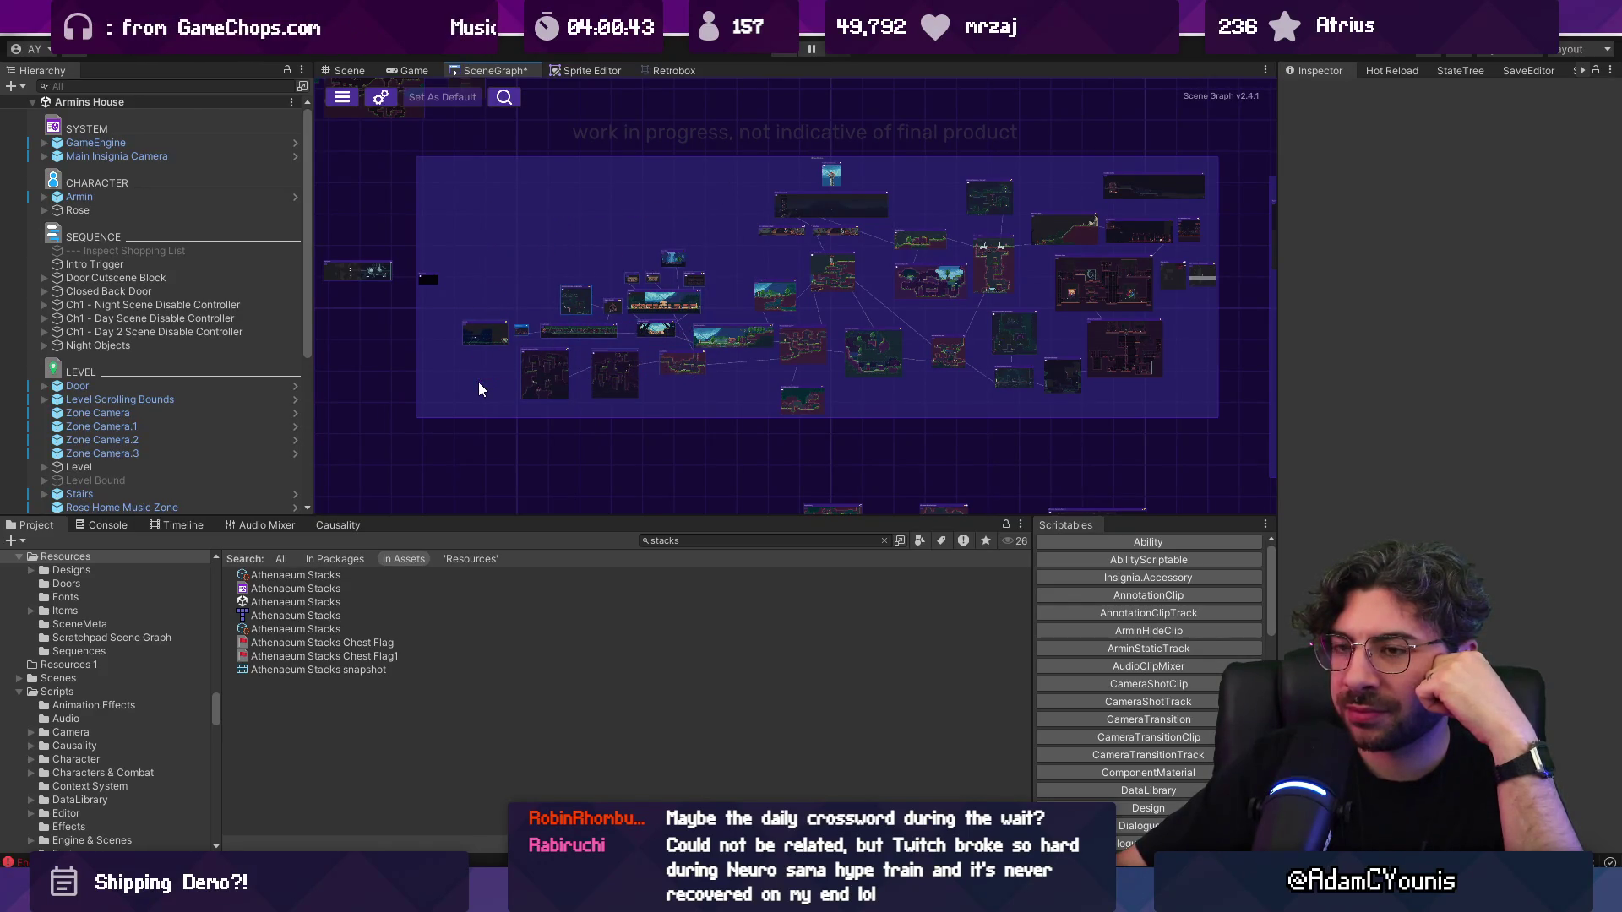
# Step: Set the Scene Graph Pixel Per Unit to 50, apply, and close Project Settings
pyautogui.click(381, 98)
pyautogui.click(561, 489)
pyautogui.write('50')
pyautogui.click(1117, 588)
pyautogui.click(1154, 77)
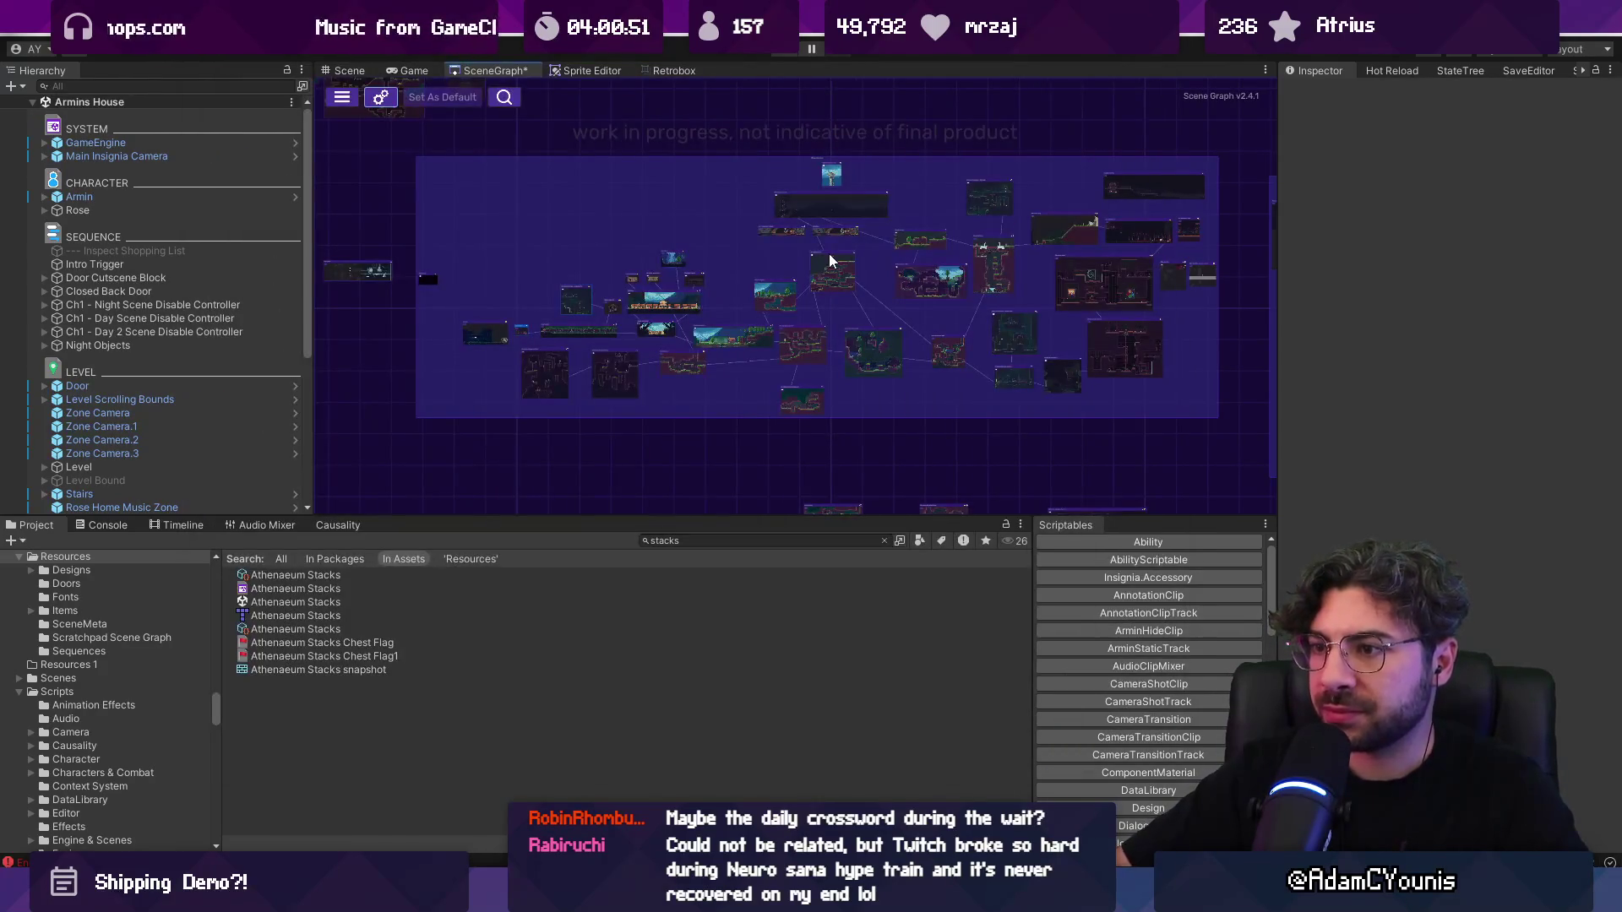
pyautogui.scroll(3, 535, 300)
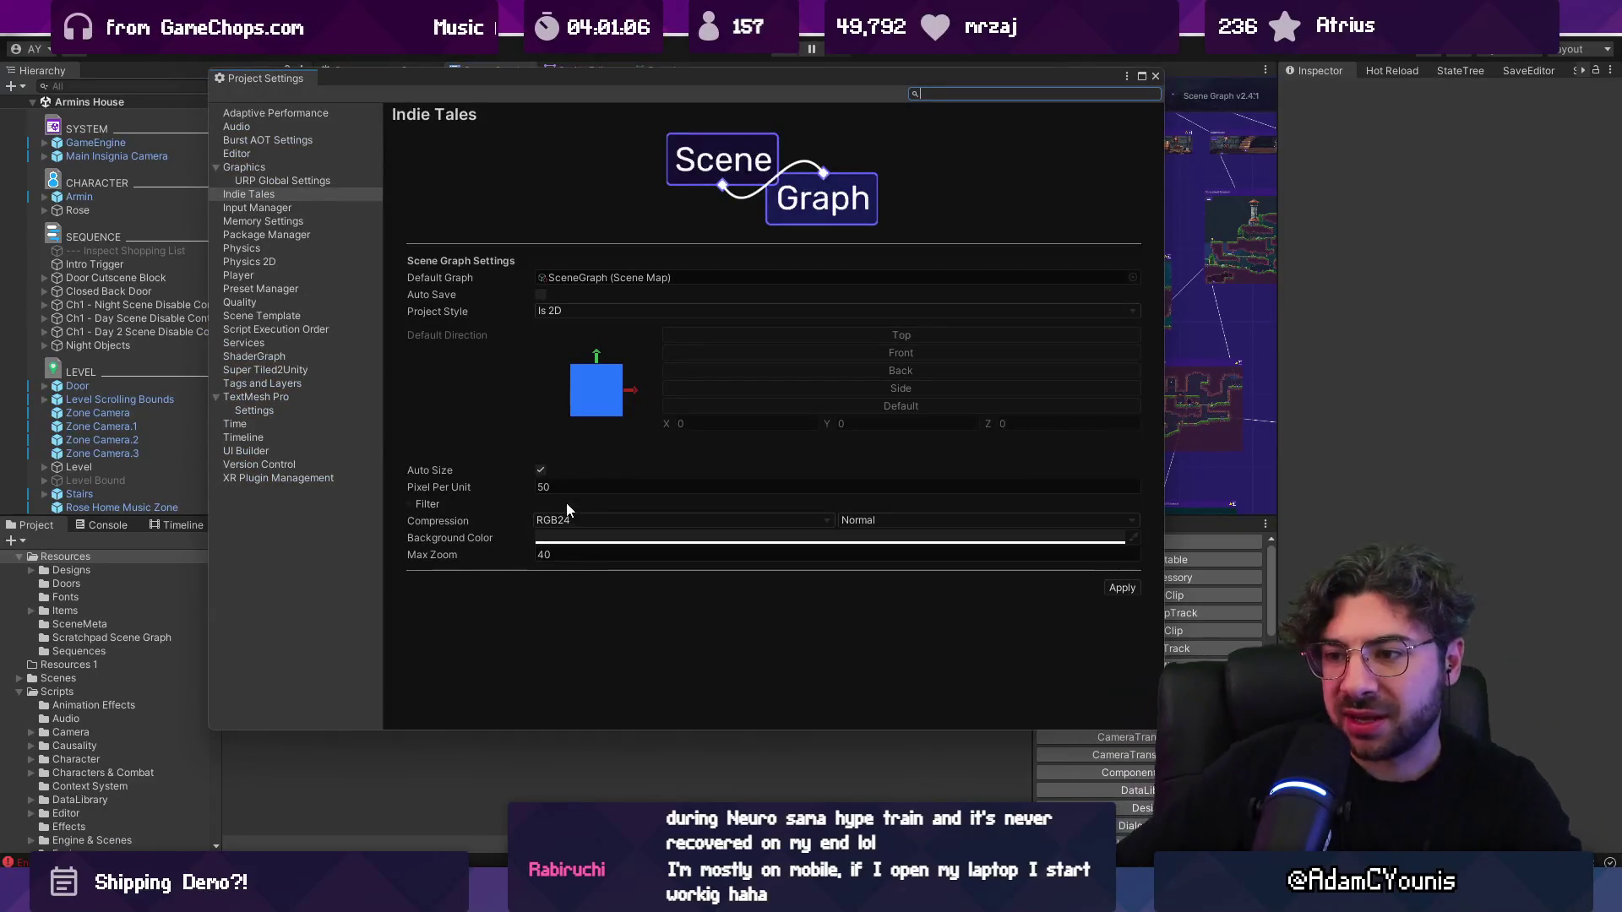
pyautogui.click(558, 486)
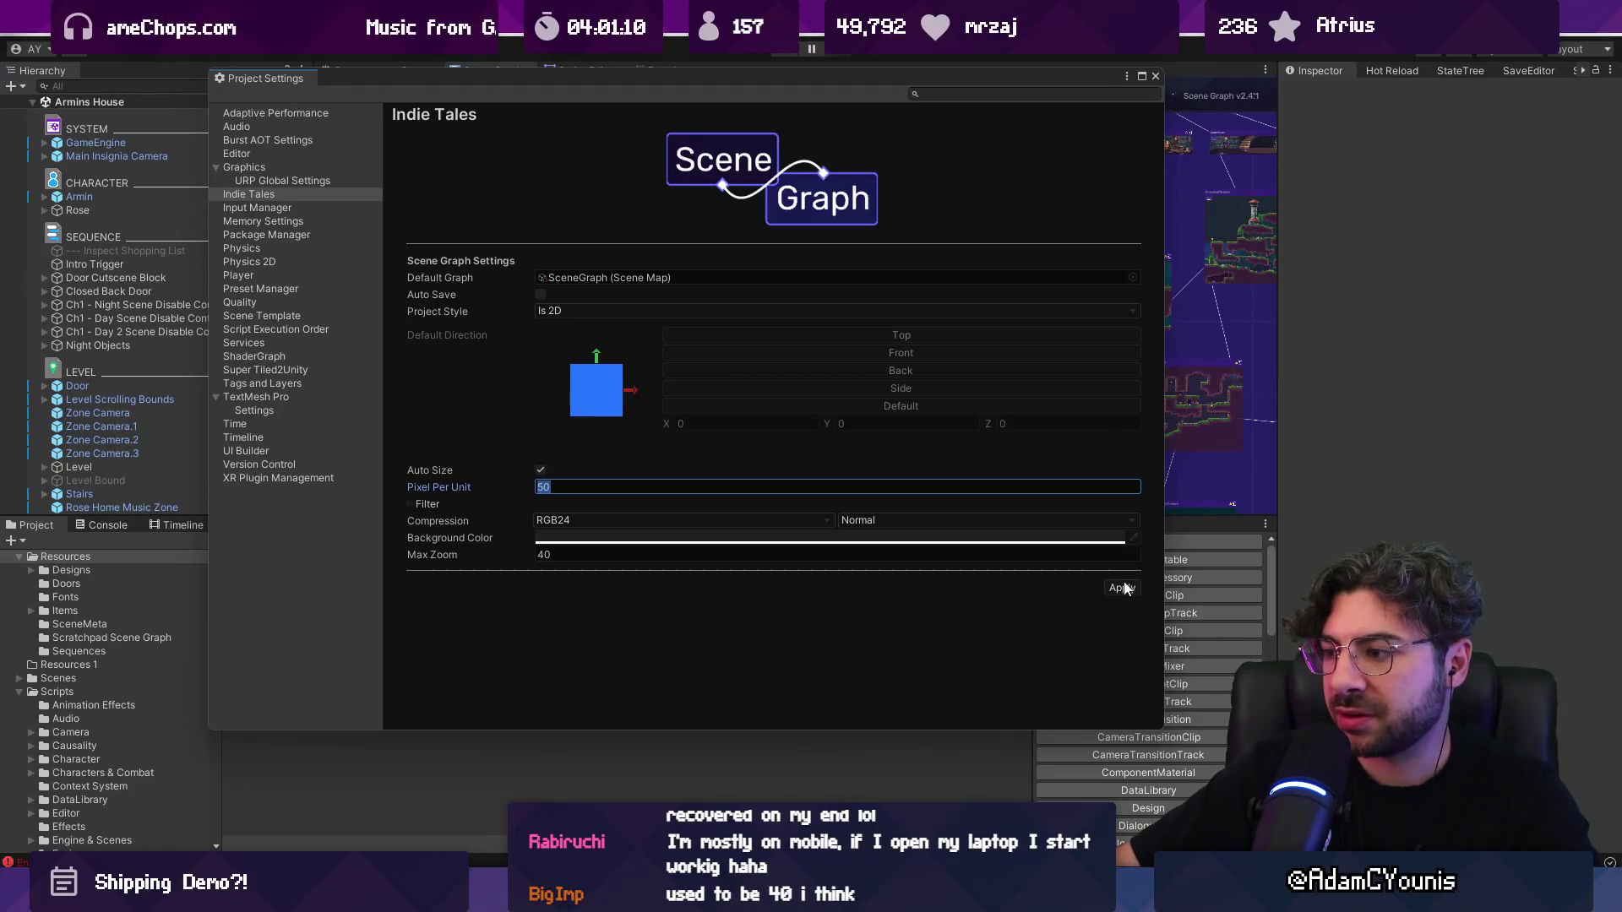
pyautogui.click(1155, 77)
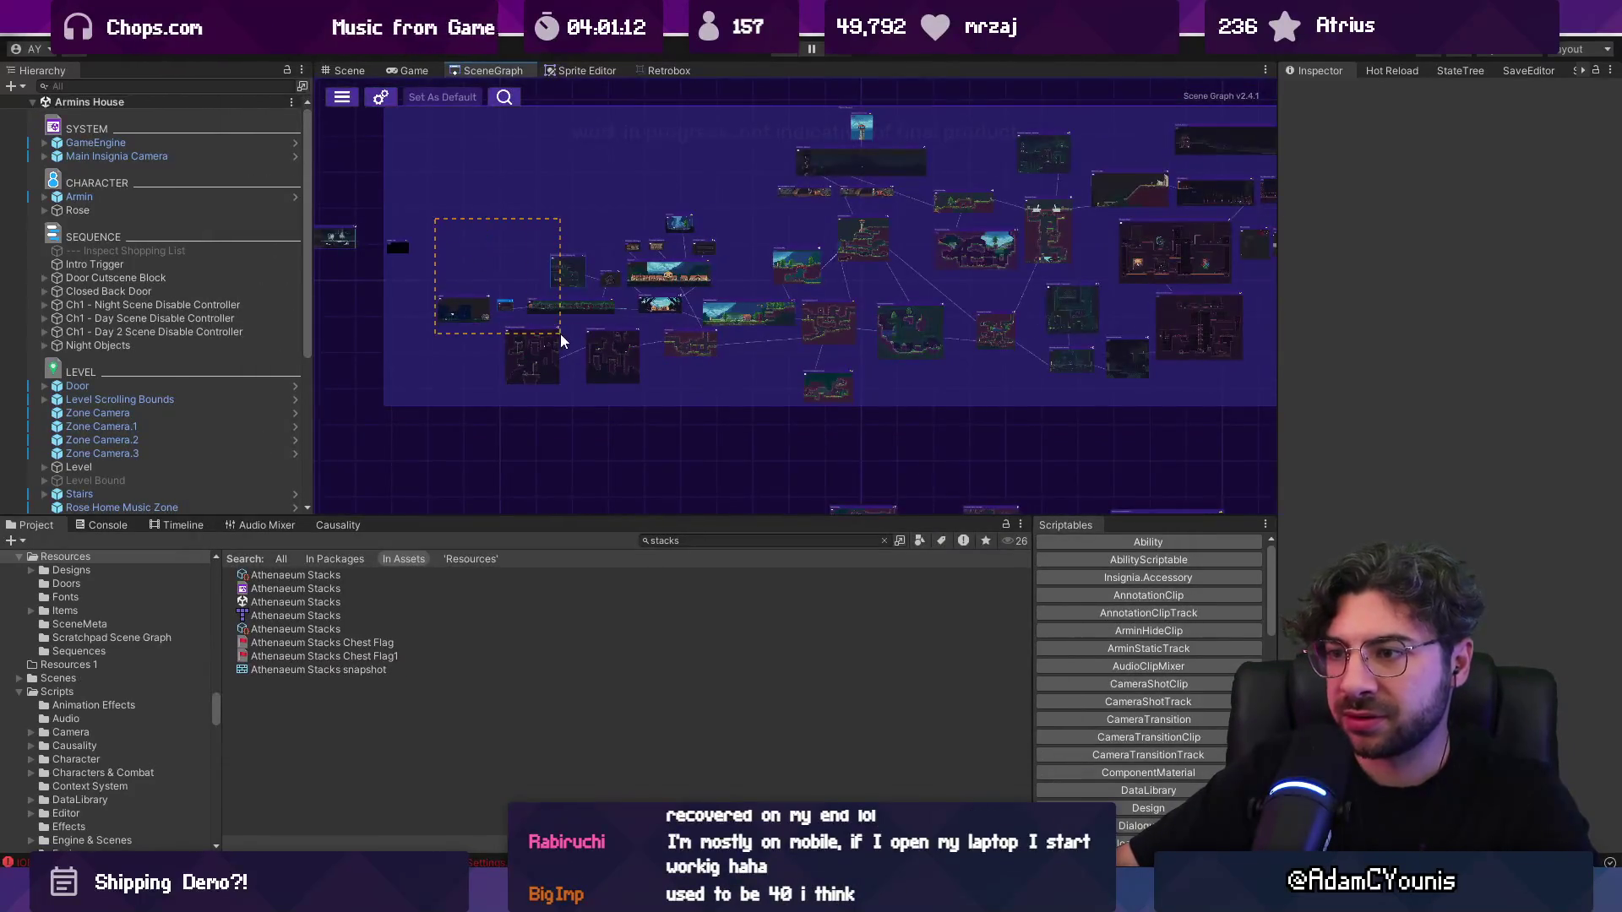